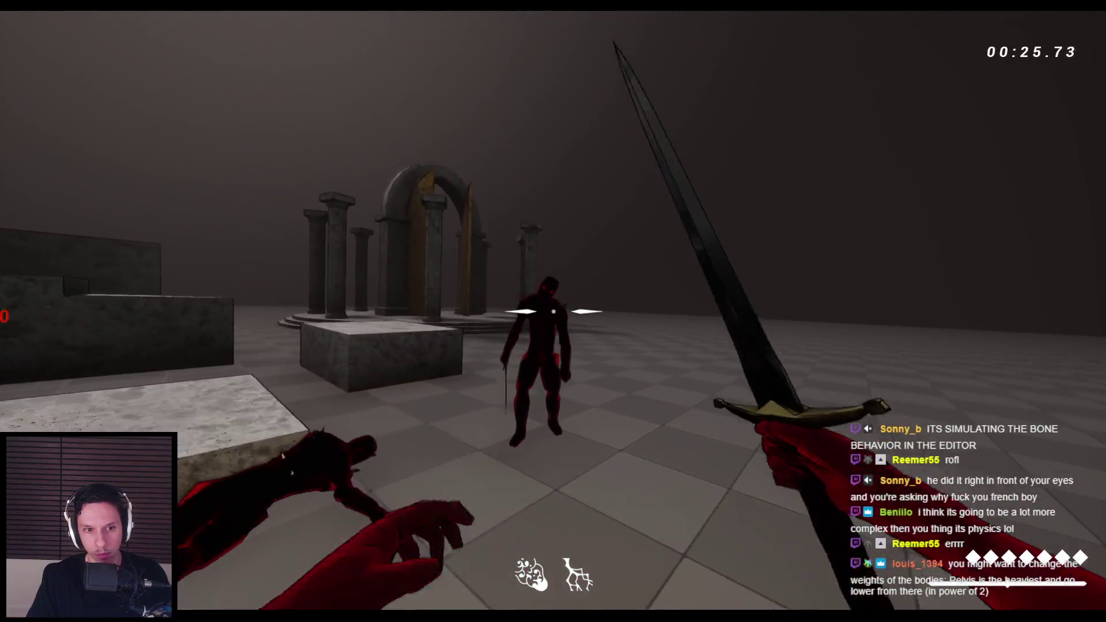
# Step: Ragdoll a grunt with a sword hit, stop play, and bring up the YouTube ragdoll tutorial
pyautogui.click(553, 312)
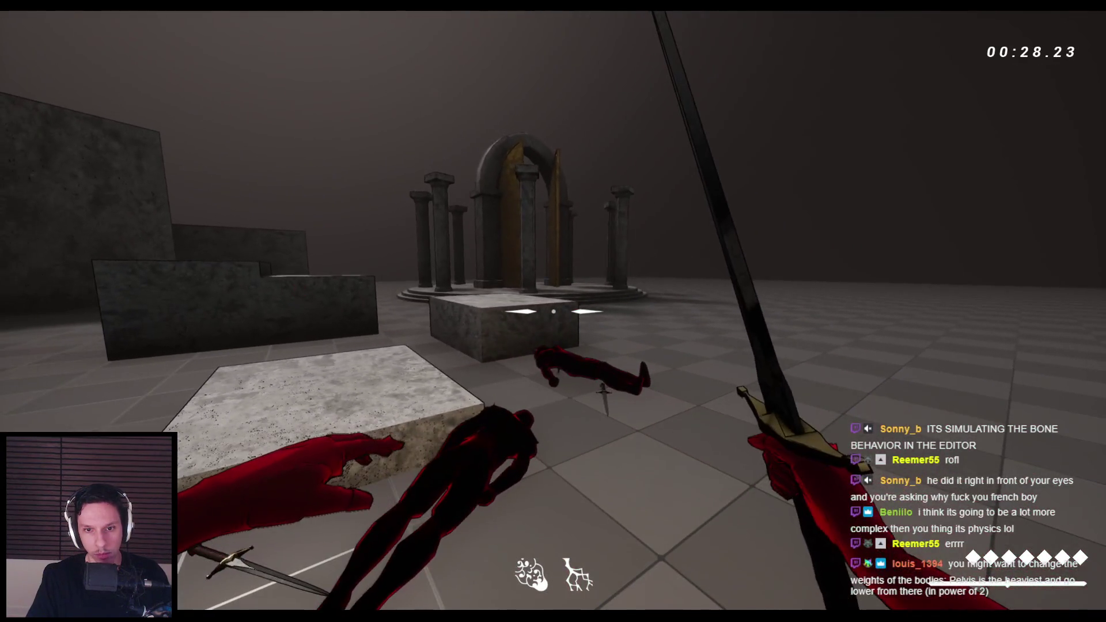
pyautogui.press('Escape')
pyautogui.moveTo(342, 265); pyautogui.dragTo(322, 282)
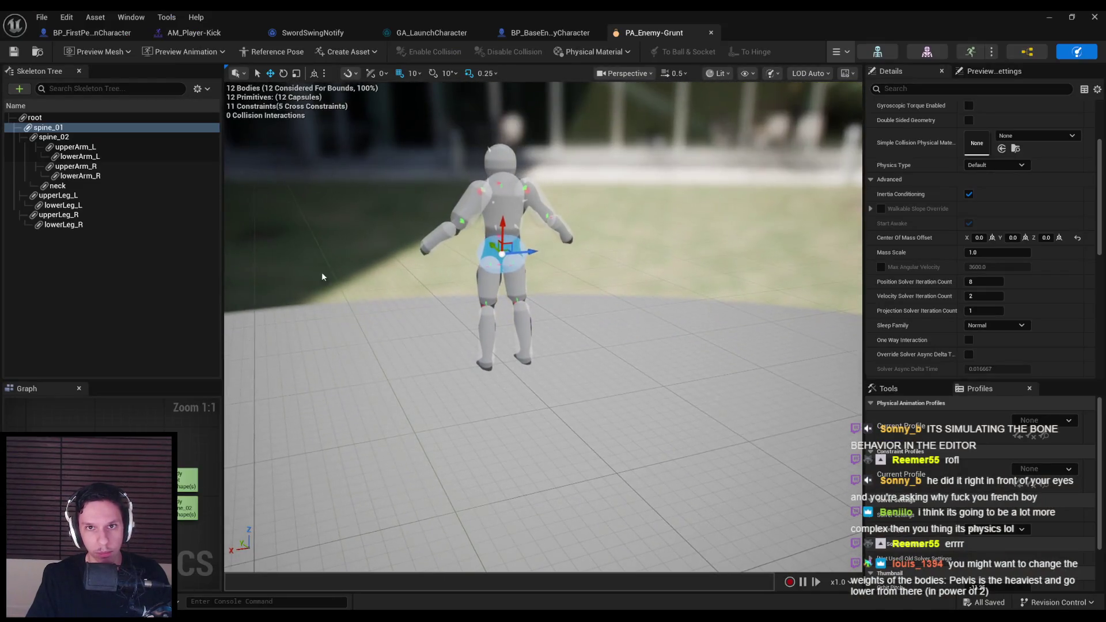
pyautogui.click(276, 571)
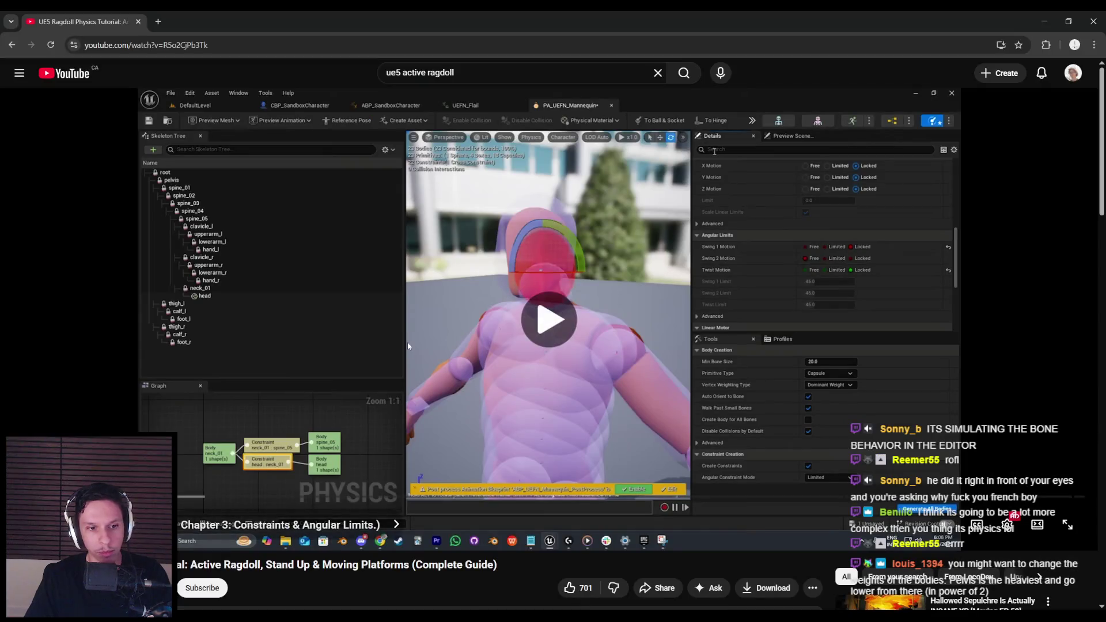
# Step: Scrub the tutorial from Chapter 3 to Chapter 5's Ragdoll Start function, around 14:31
pyautogui.moveTo(153, 512); pyautogui.dragTo(205, 496)
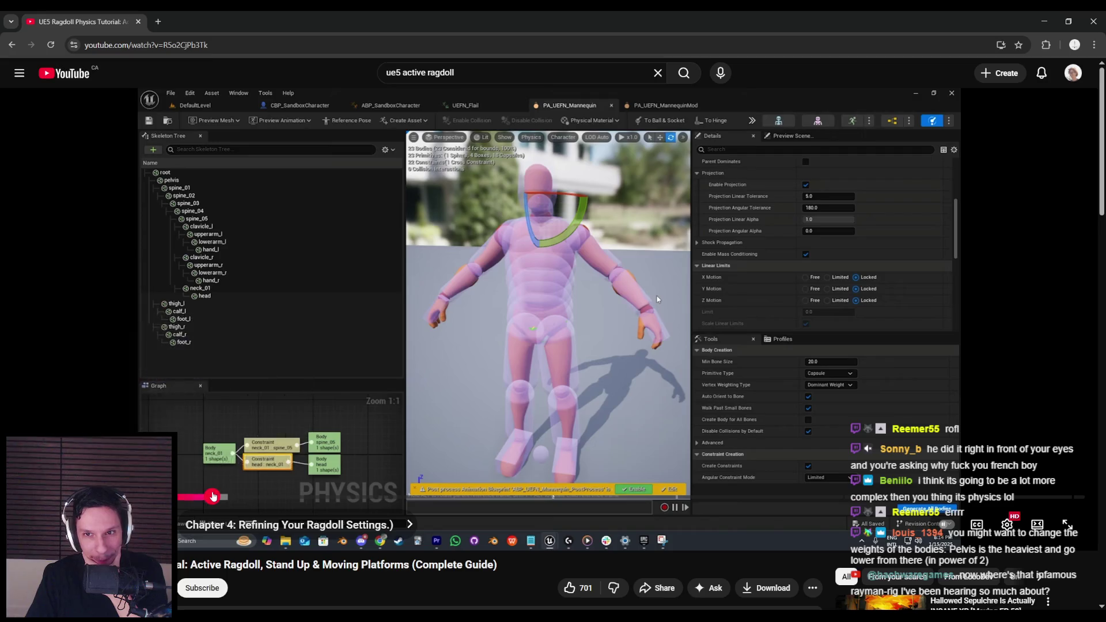
pyautogui.moveTo(213, 497); pyautogui.dragTo(263, 499)
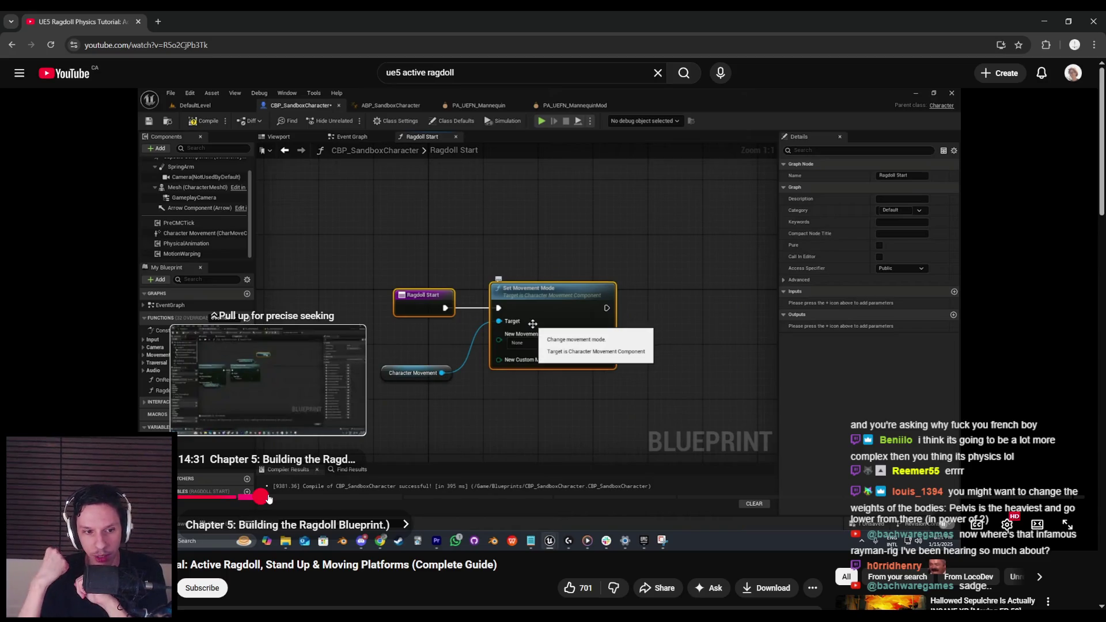
# Step: Seek through Chapter 5 and pause at the Simulate Physics and Update Variable step
pyautogui.moveTo(269, 499); pyautogui.dragTo(260, 513)
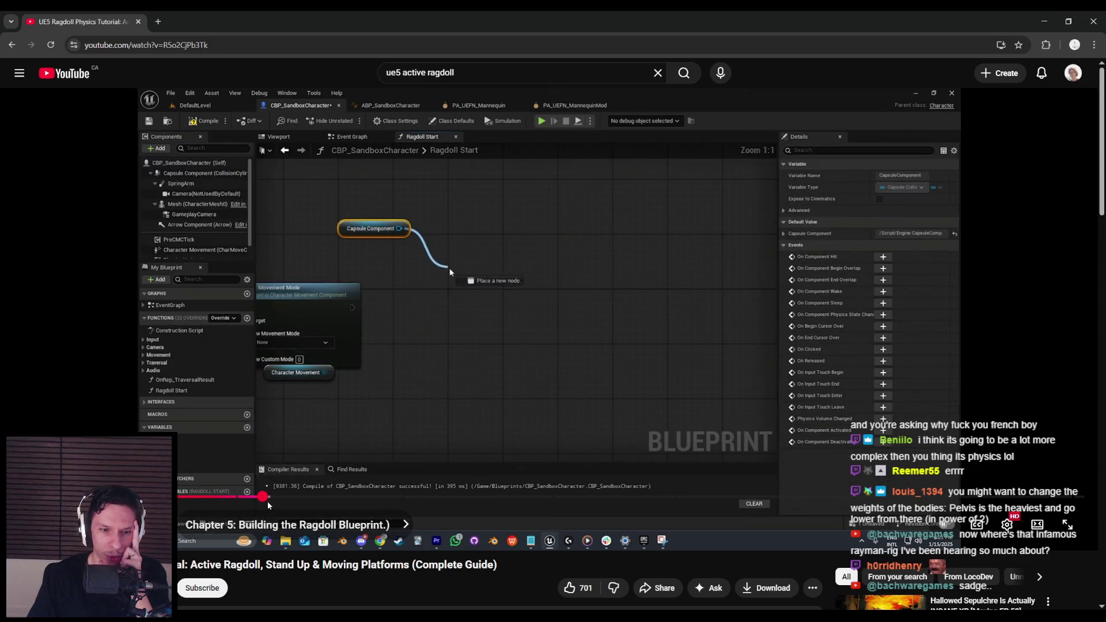
pyautogui.moveTo(277, 506); pyautogui.dragTo(276, 500)
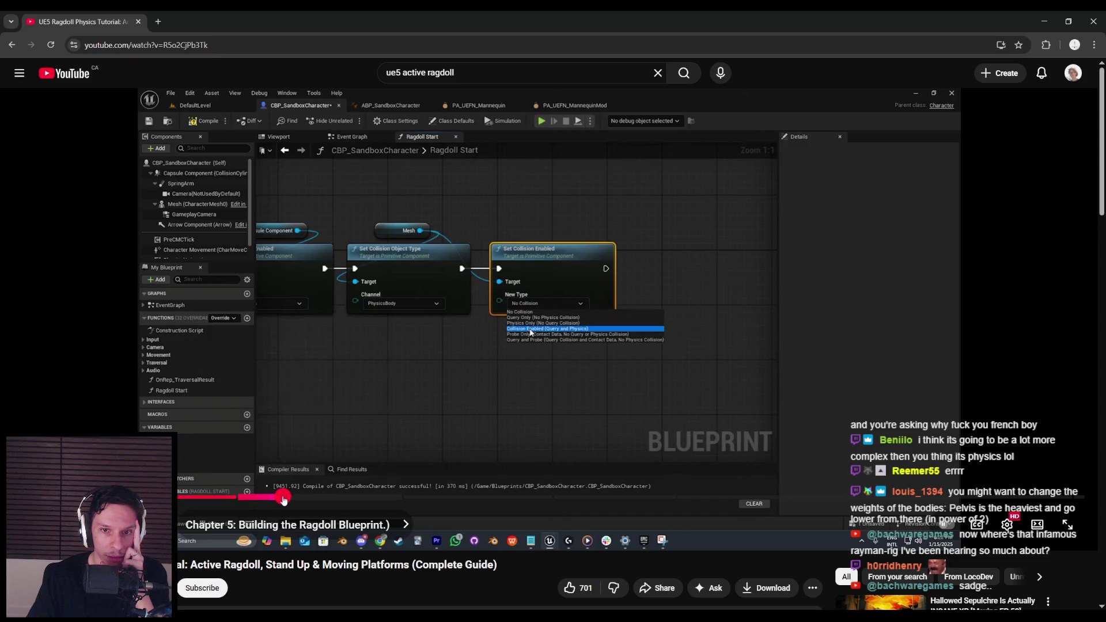
pyautogui.click(283, 499)
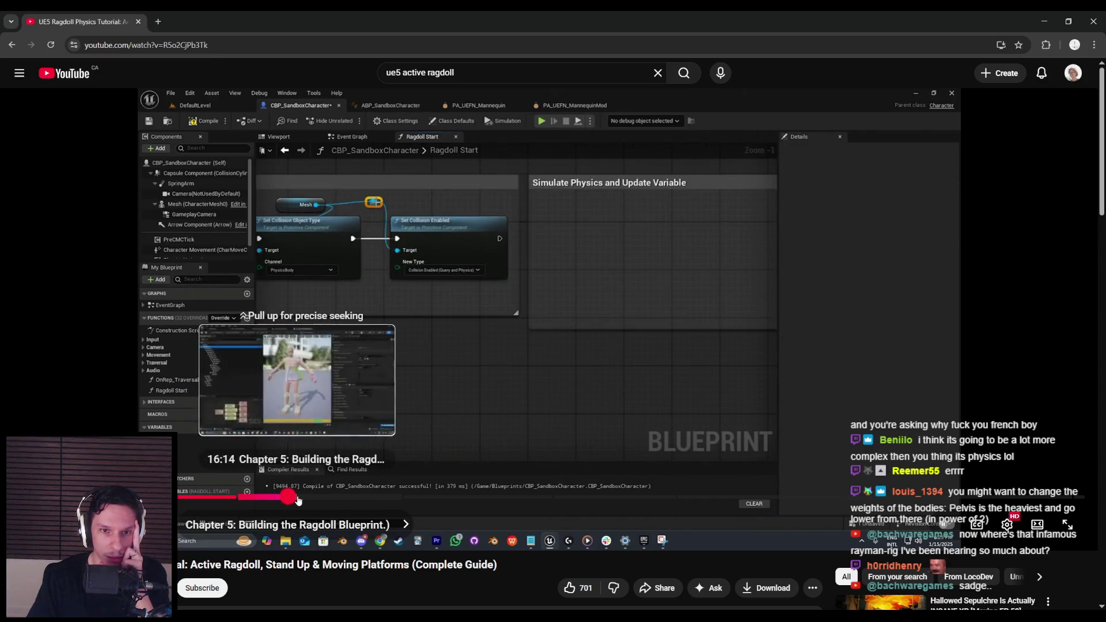
pyautogui.click(297, 499)
pyautogui.moveTo(297, 500); pyautogui.dragTo(323, 501)
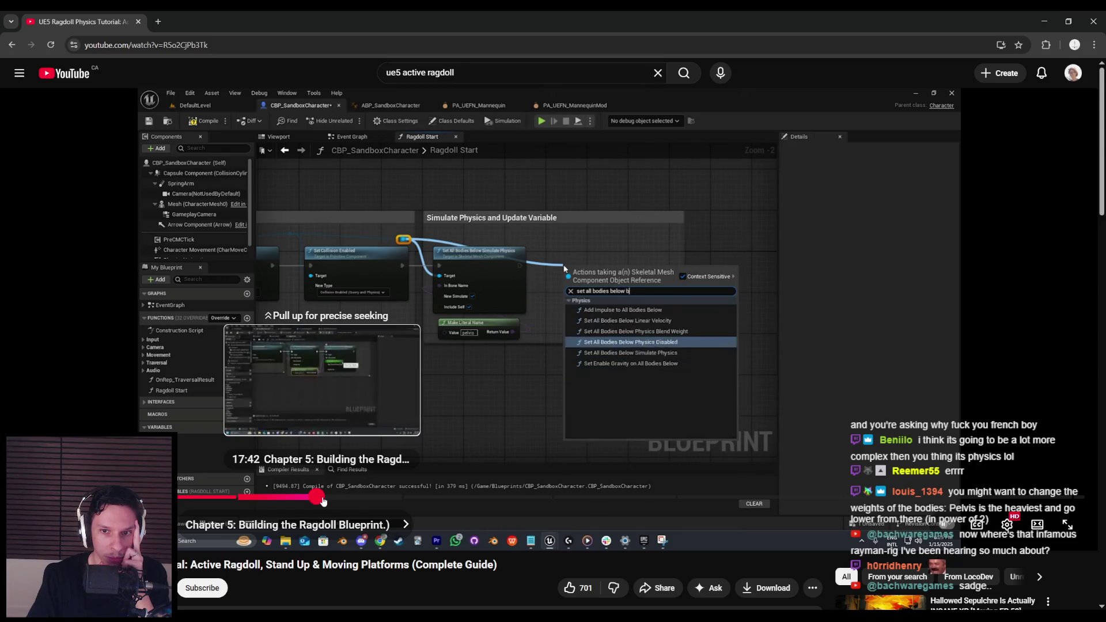
pyautogui.moveTo(323, 500); pyautogui.dragTo(327, 501)
pyautogui.click(350, 411)
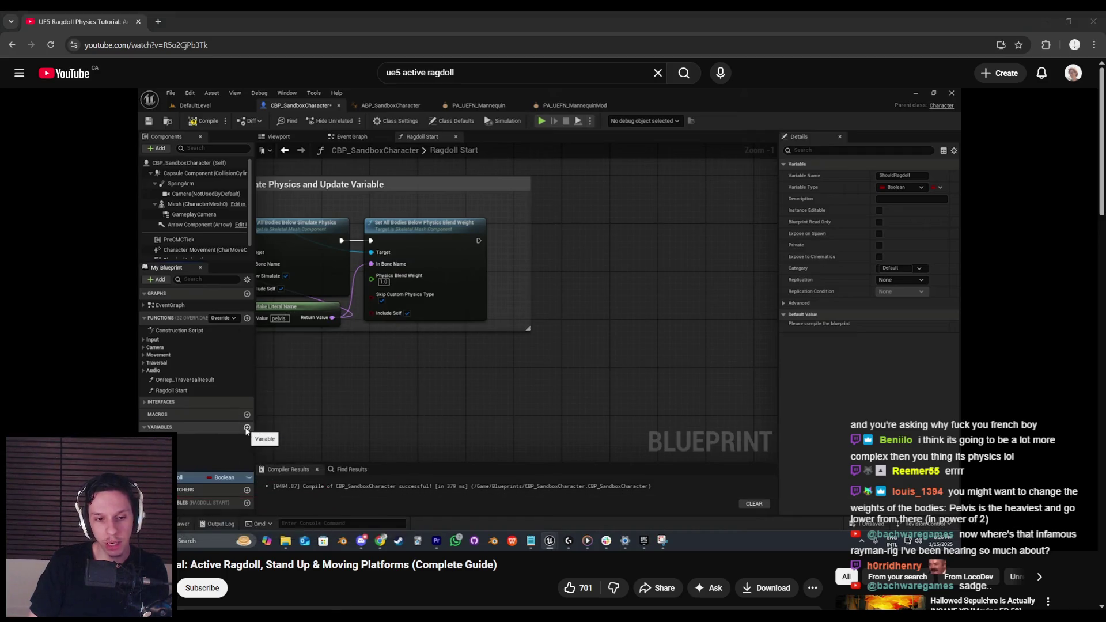
# Step: Play-test felling grunts in Unreal, end the session, and return to the YouTube tutorial
pyautogui.hotkey('alt', 'Tab')
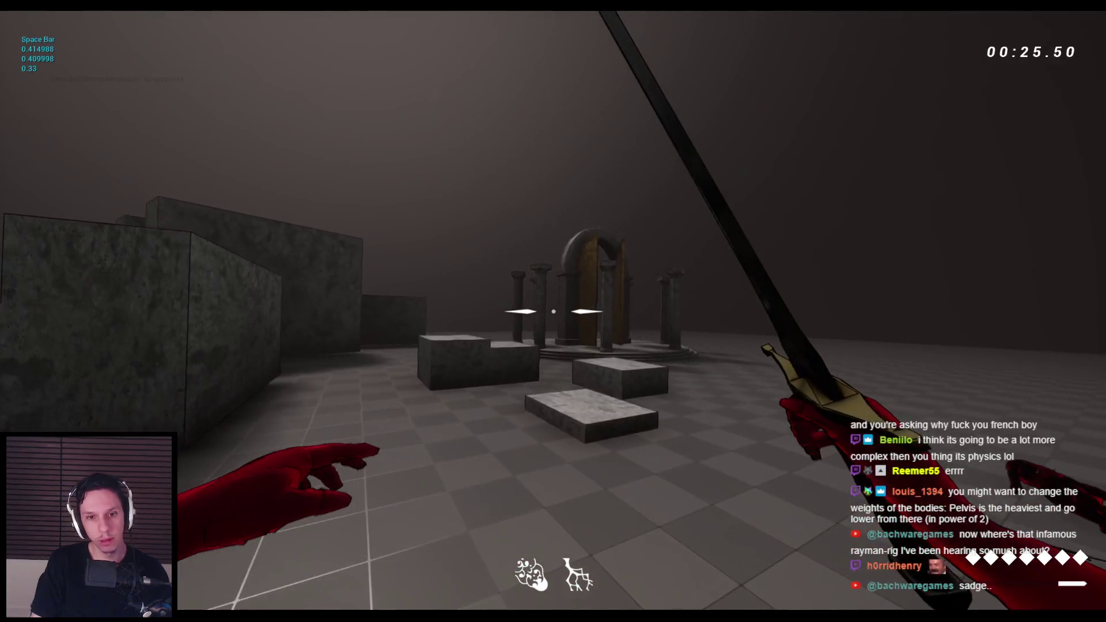
pyautogui.press('Escape')
pyautogui.moveTo(262, 619)
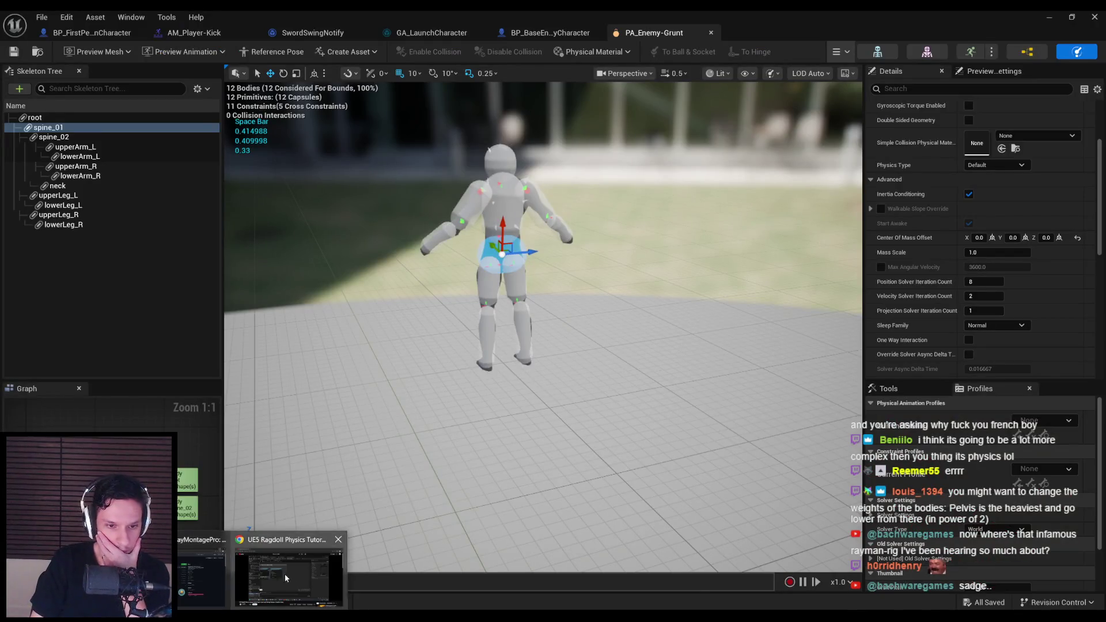
pyautogui.click(271, 578)
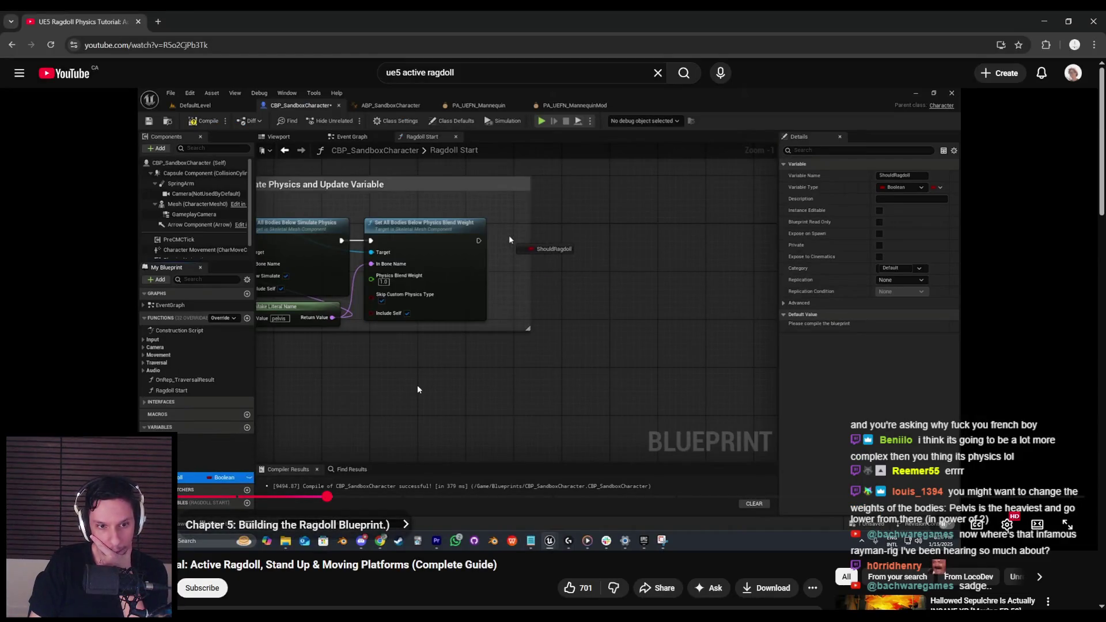
# Step: Scrub through the rest of Chapter 5 into Chapter 6, Real-Time Ragdoll Updates
pyautogui.moveTo(328, 497)
pyautogui.mouseDown()
pyautogui.moveTo(356, 499)
pyautogui.moveTo(335, 498)
pyautogui.moveTo(346, 497)
pyautogui.mouseUp()
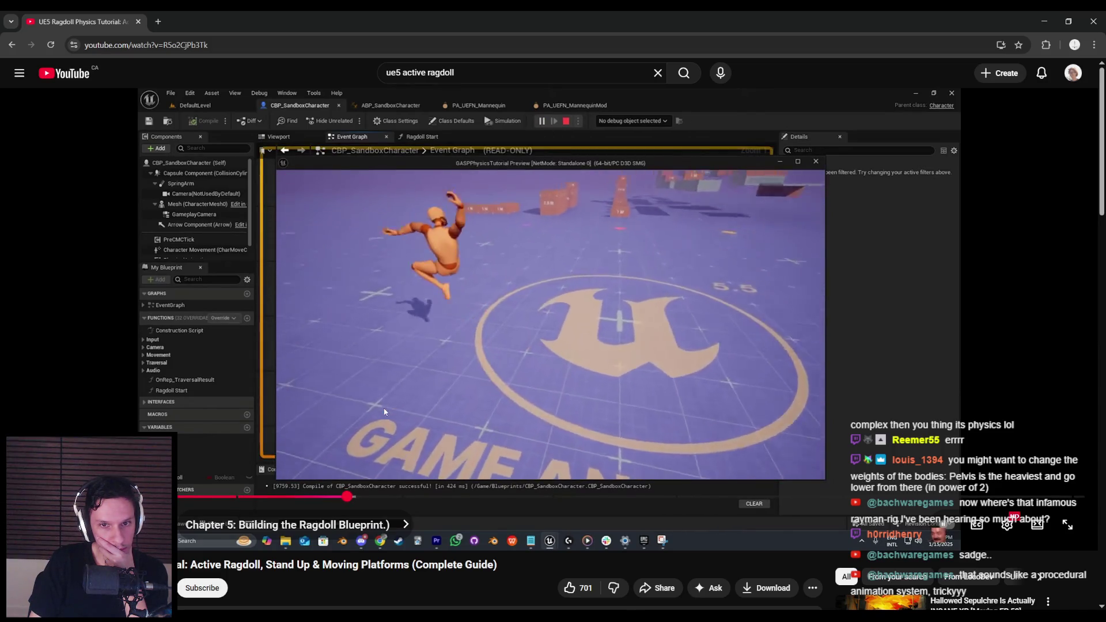
pyautogui.moveTo(352, 499); pyautogui.dragTo(359, 498)
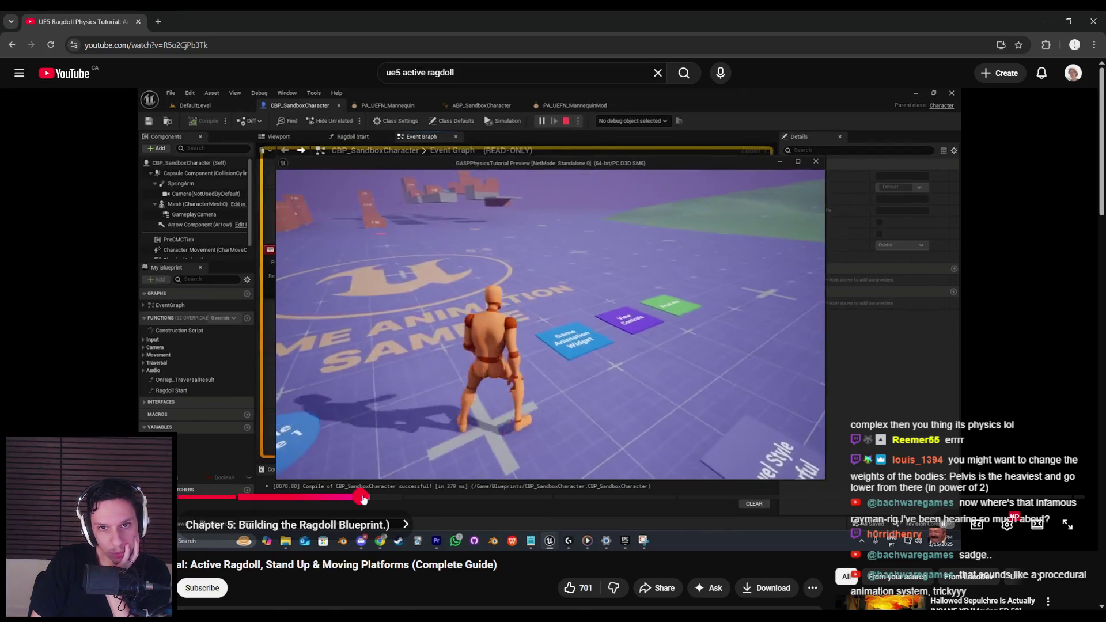
pyautogui.moveTo(363, 499); pyautogui.dragTo(464, 498)
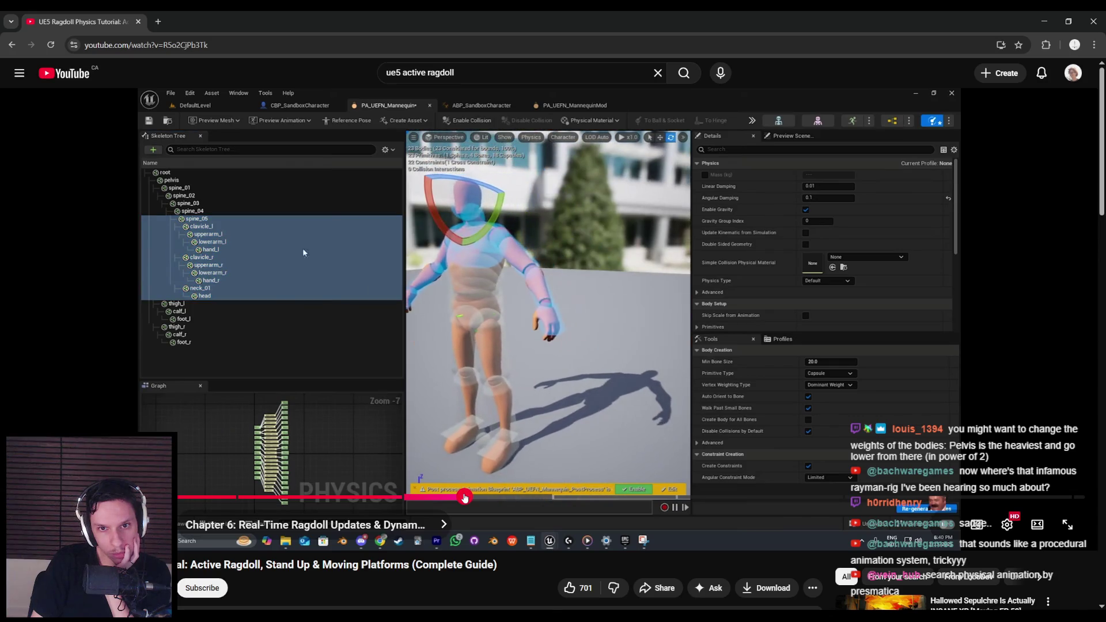
# Step: Seek past Chapter 6's Set Enable Gravity step to Chapter 7's Set Actor Location During Ragdoll graph, and play
pyautogui.moveTo(461, 499); pyautogui.dragTo(455, 499)
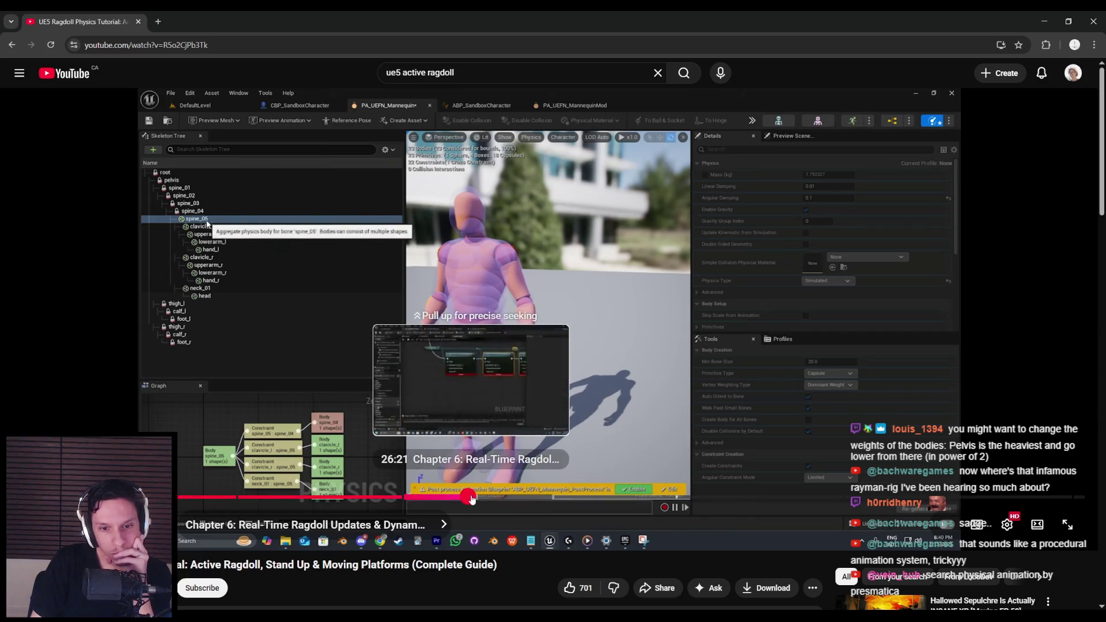
pyautogui.moveTo(471, 499); pyautogui.dragTo(476, 500)
pyautogui.click(471, 500)
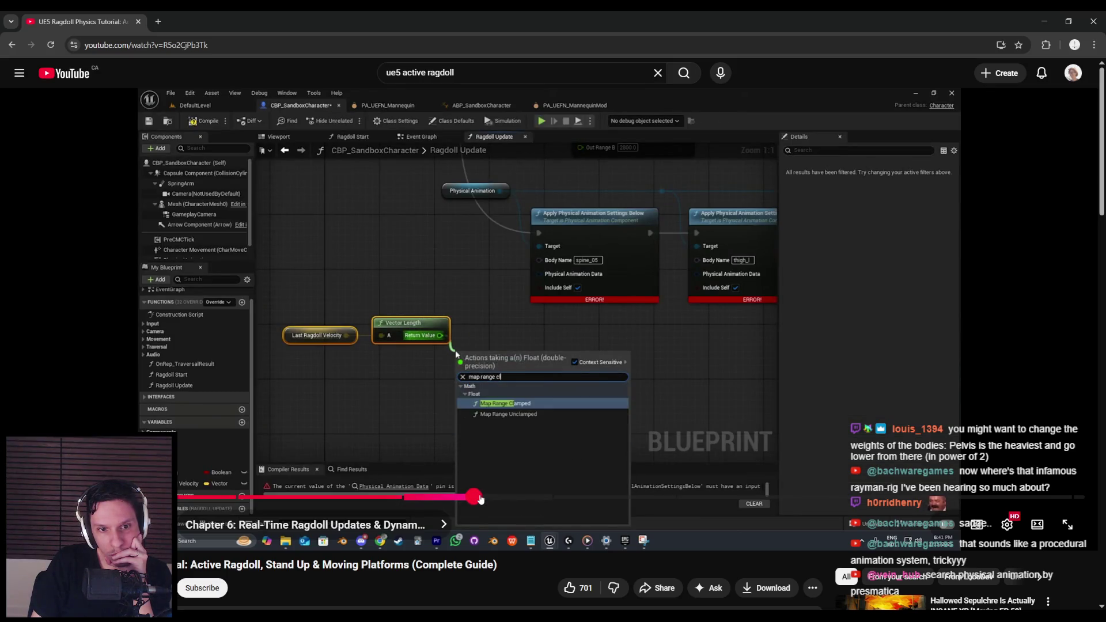
pyautogui.moveTo(483, 499); pyautogui.dragTo(511, 499)
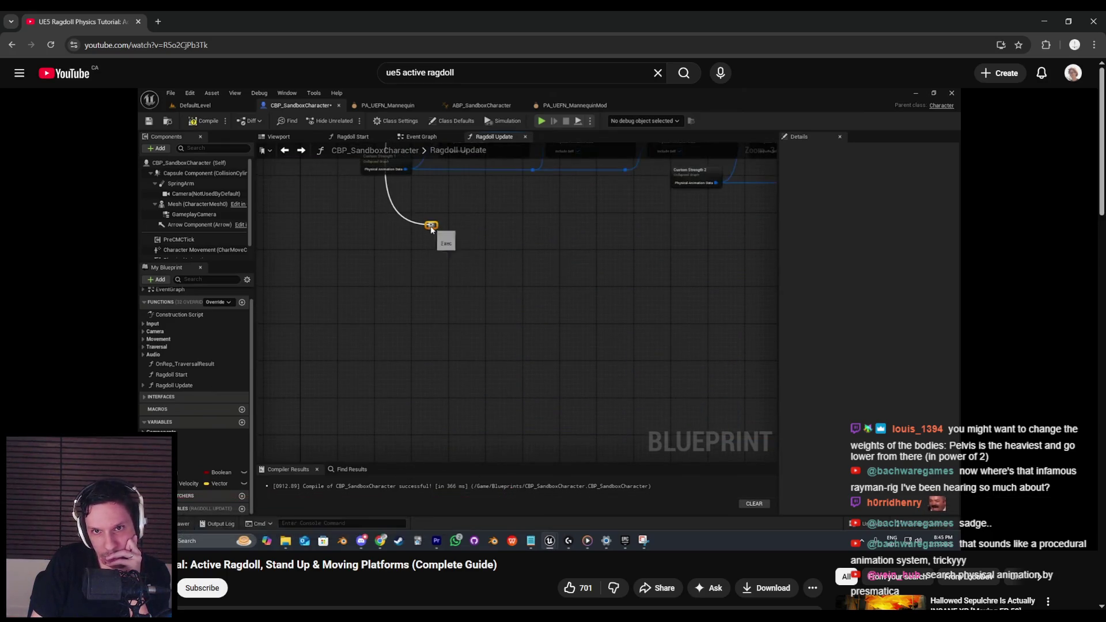
pyautogui.moveTo(512, 497); pyautogui.dragTo(517, 497)
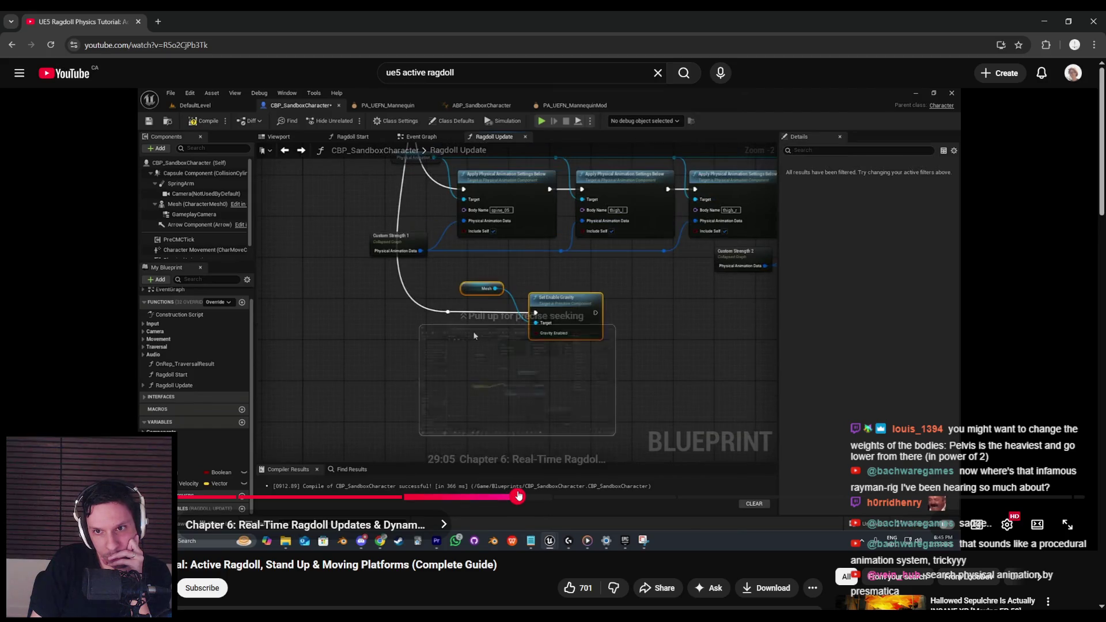
pyautogui.click(523, 497)
pyautogui.moveTo(529, 497); pyautogui.dragTo(626, 500)
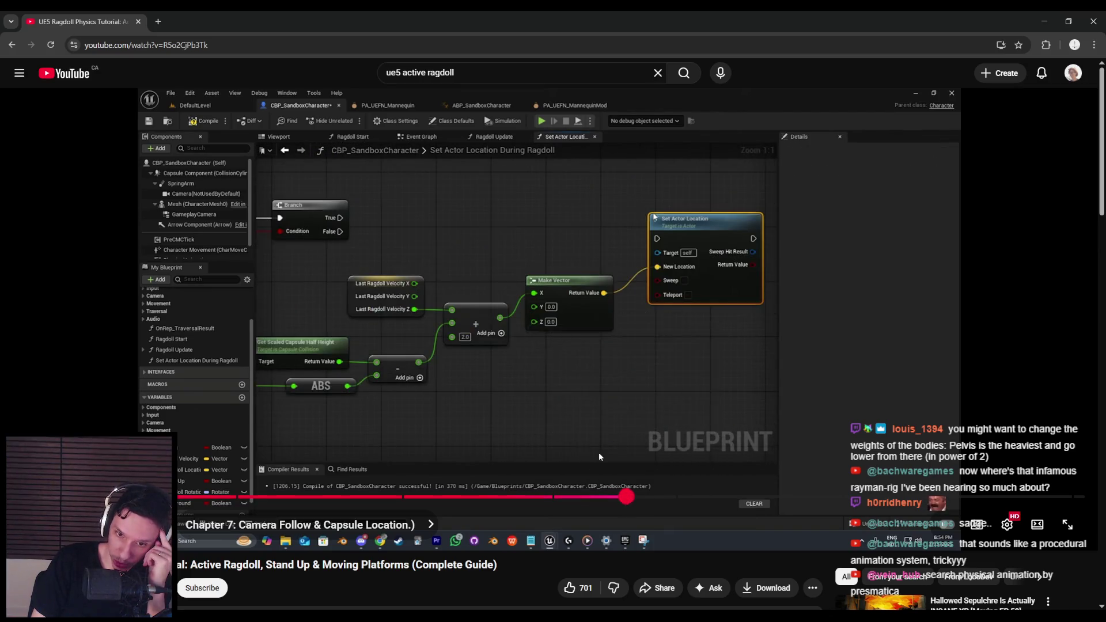
pyautogui.click(588, 436)
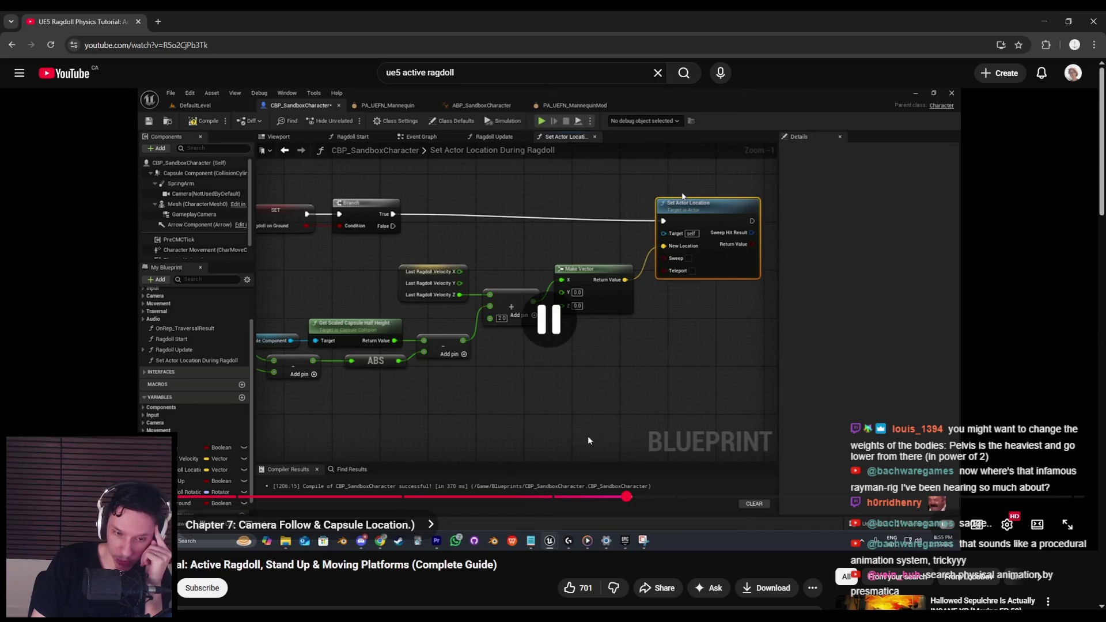
# Step: Glance at the Unreal editor, then resume the tutorial from 35:40 in Chapter 7
pyautogui.click(389, 593)
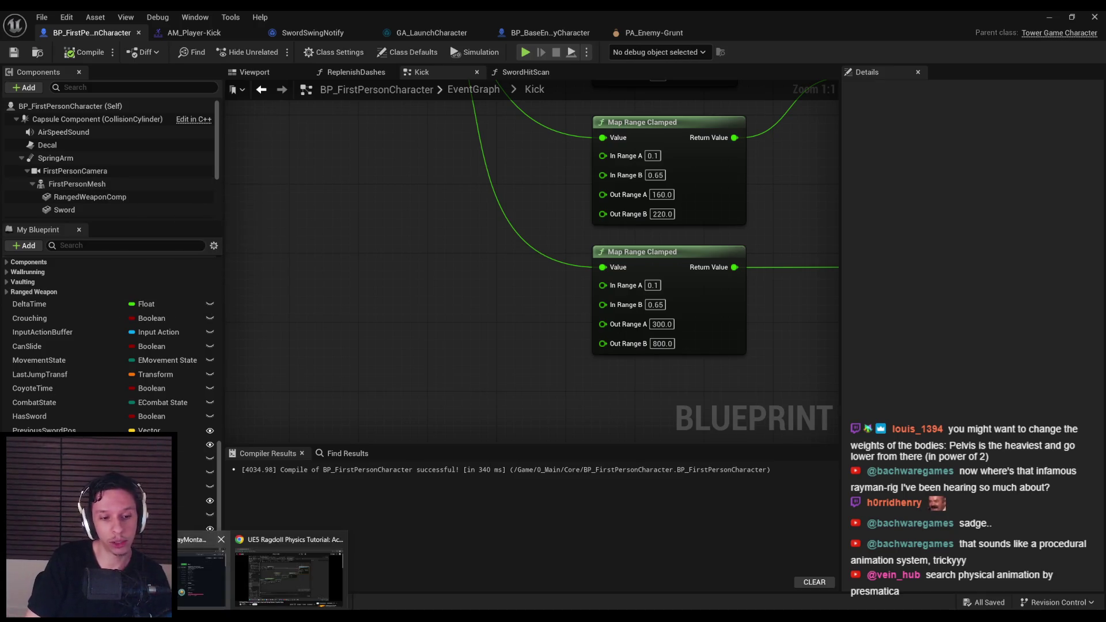
pyautogui.click(282, 576)
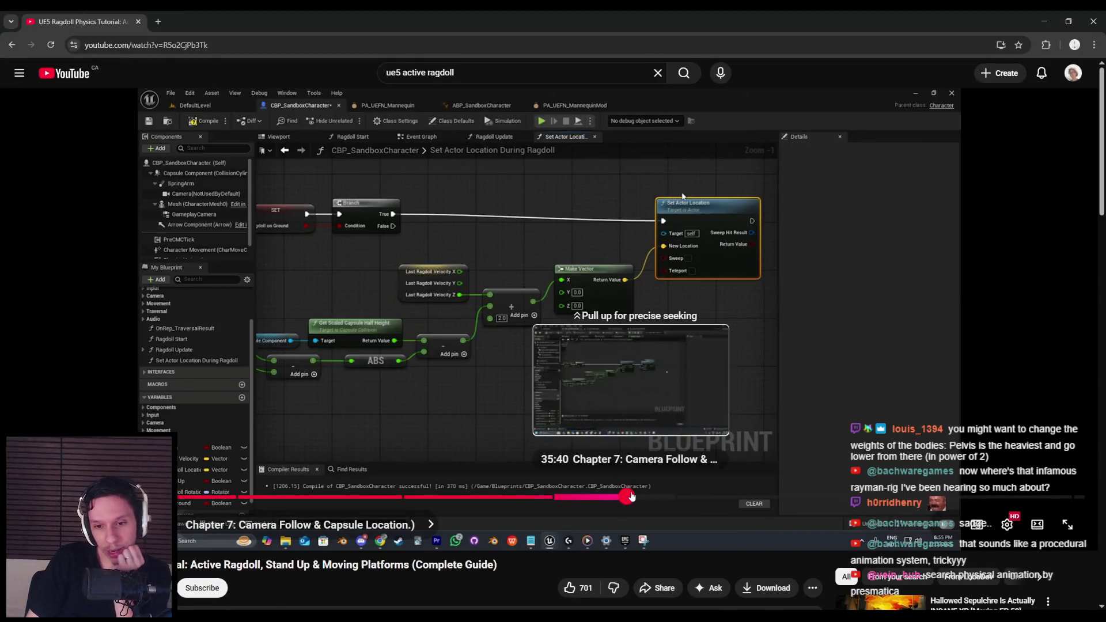
pyautogui.click(631, 497)
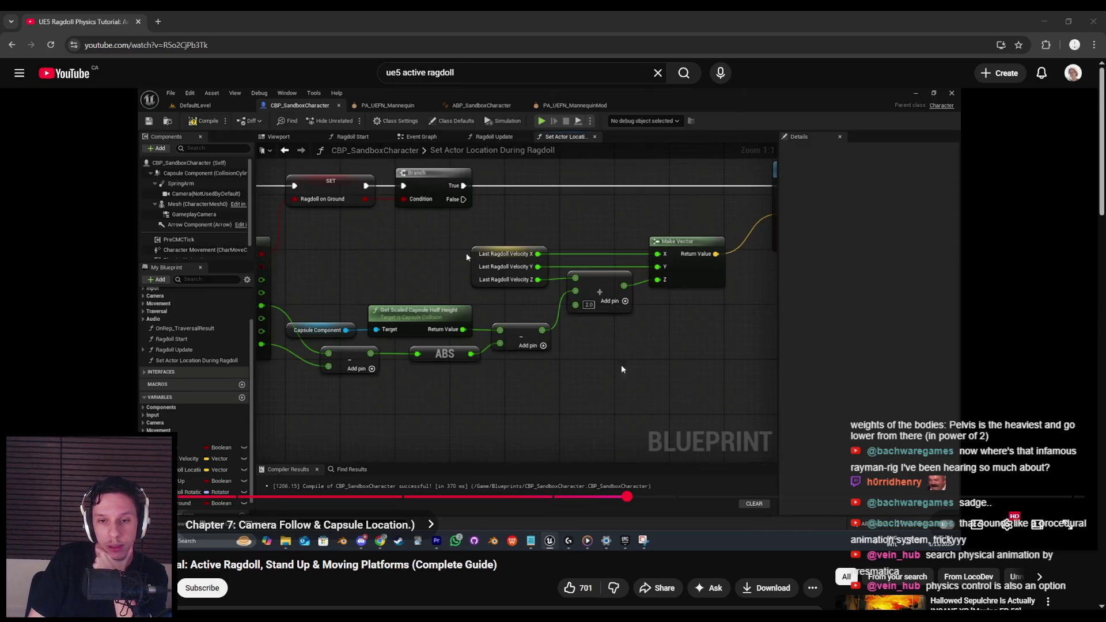
pyautogui.click(471, 406)
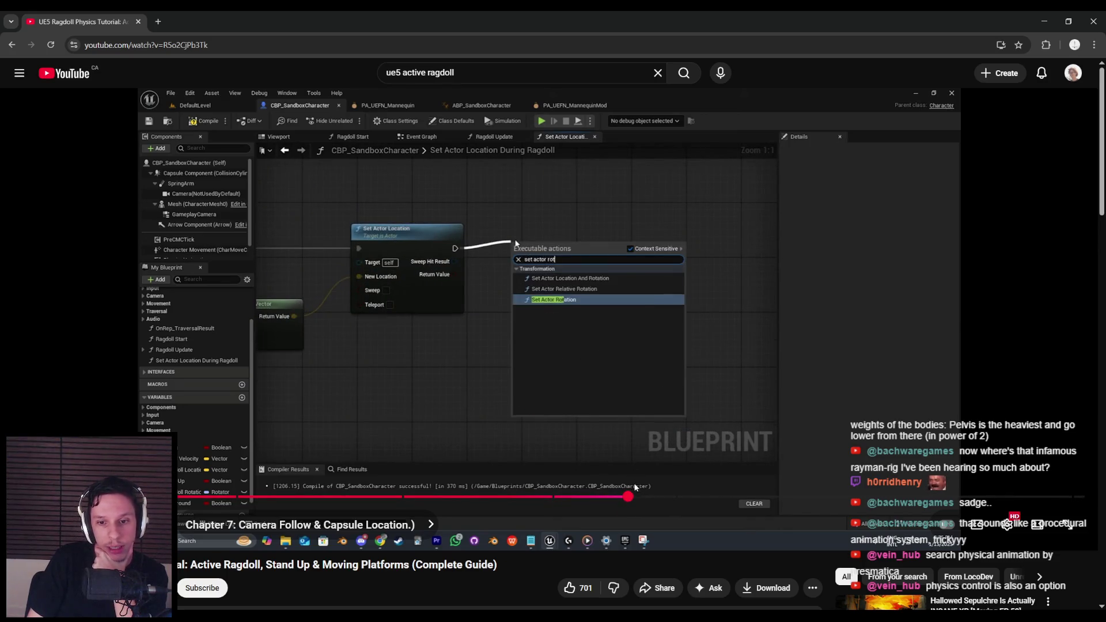
# Step: Seek past the Set Actor Rotation step to Chapter 8's ABP_SandboxCharacter Event Graph
pyautogui.moveTo(637, 501); pyautogui.dragTo(640, 502)
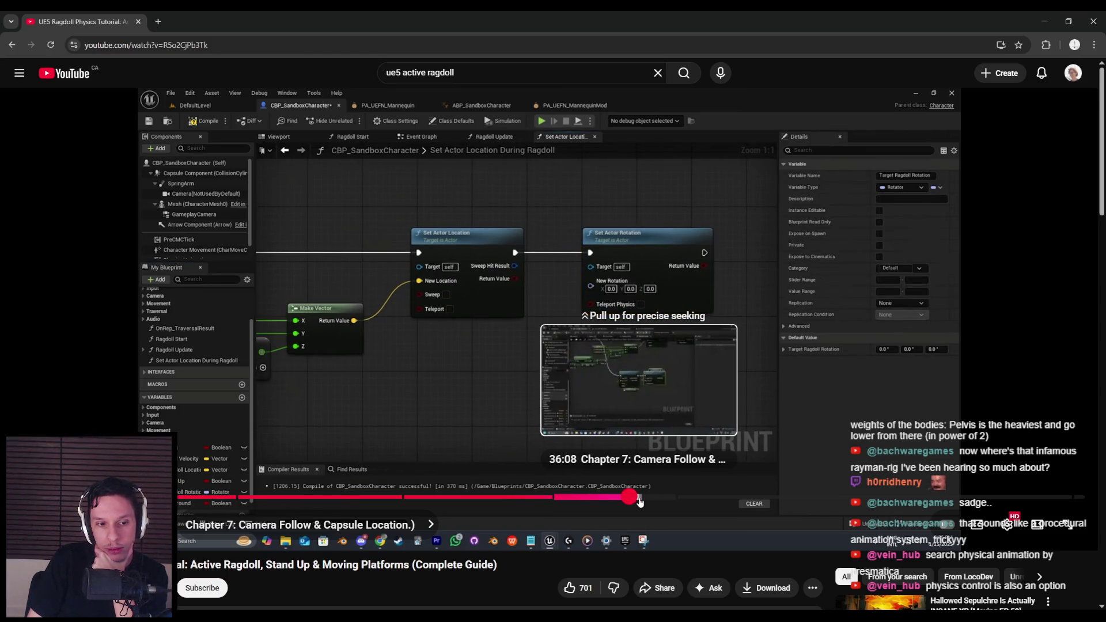
pyautogui.moveTo(638, 501)
pyautogui.mouseDown()
pyautogui.moveTo(706, 500)
pyautogui.moveTo(689, 449)
pyautogui.mouseUp()
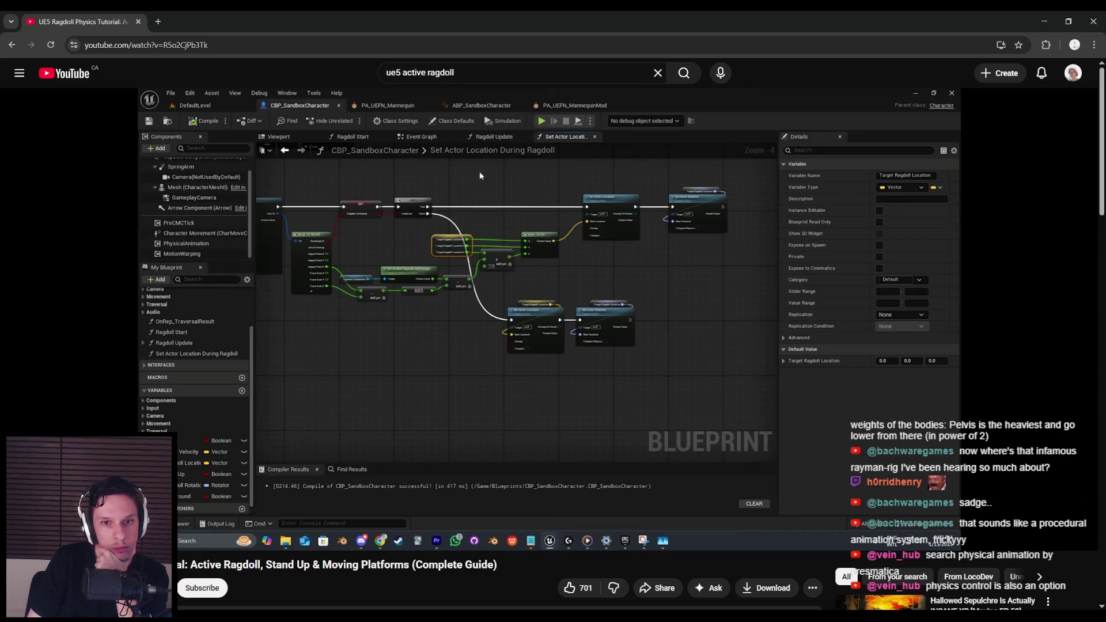
pyautogui.click(716, 497)
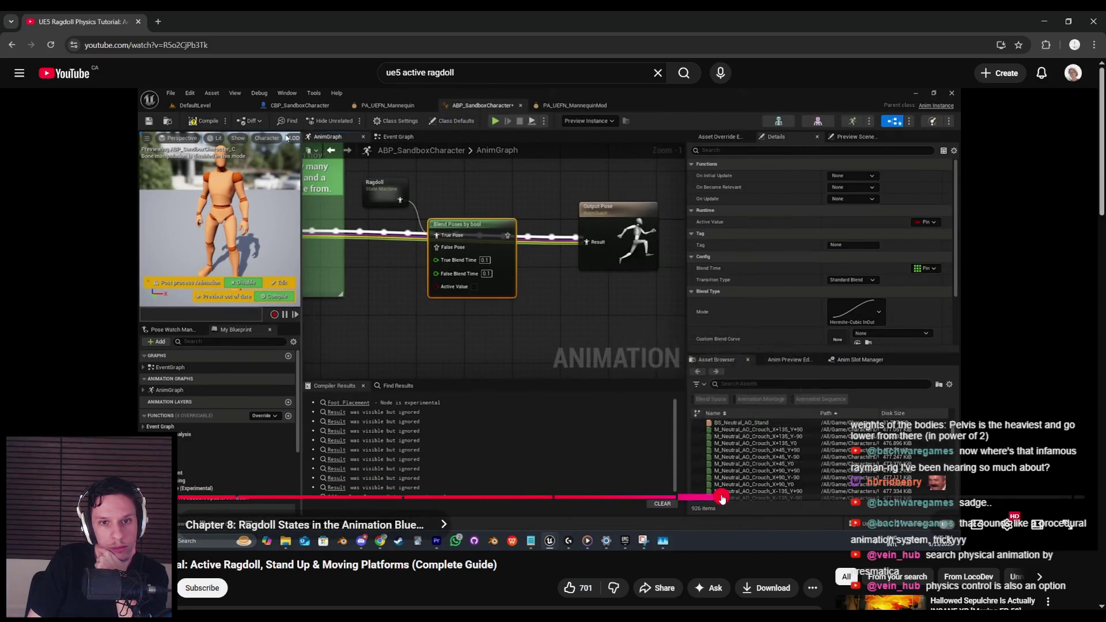
# Step: Skip past Chapter 8's Flail state to Chapter 10 on moving platforms, pause, and return to Unreal
pyautogui.click(729, 497)
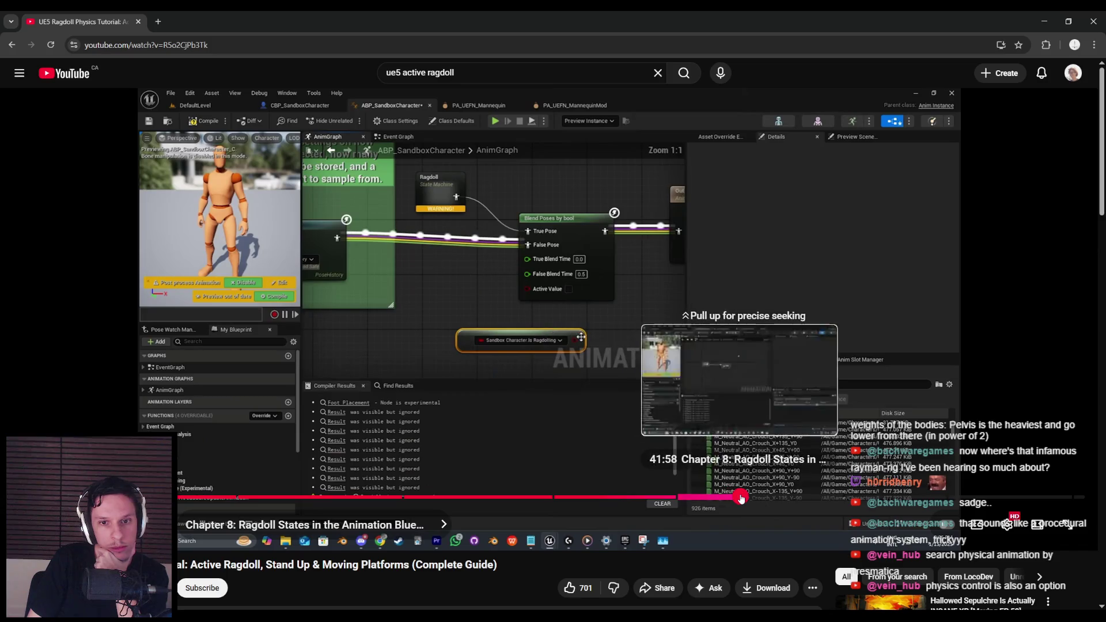
pyautogui.click(740, 498)
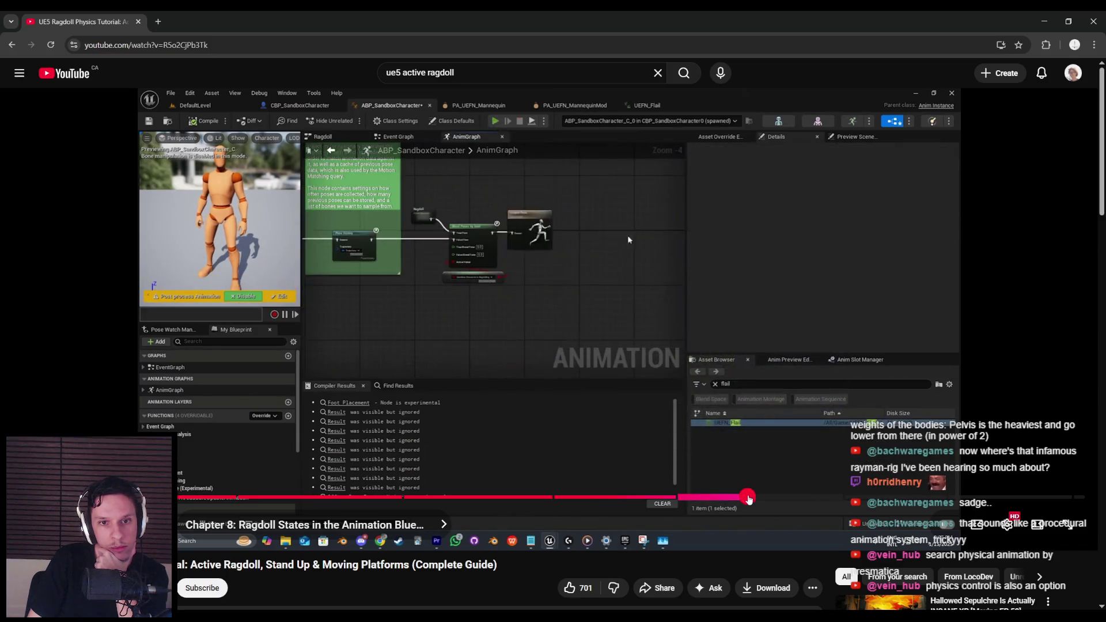
pyautogui.click(749, 497)
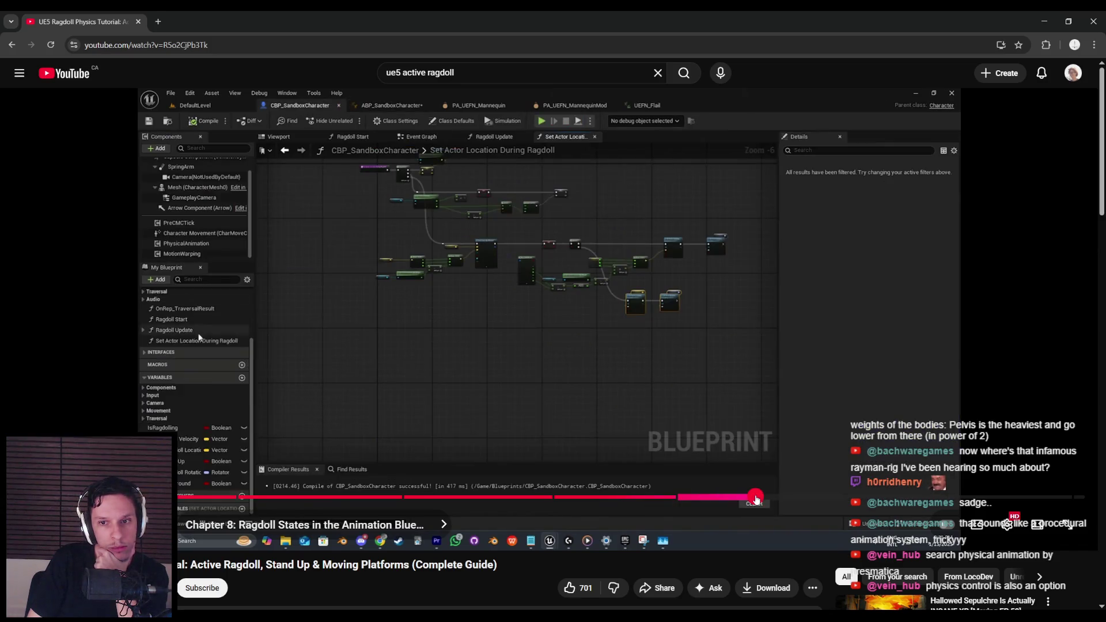
pyautogui.moveTo(753, 497); pyautogui.dragTo(1023, 498)
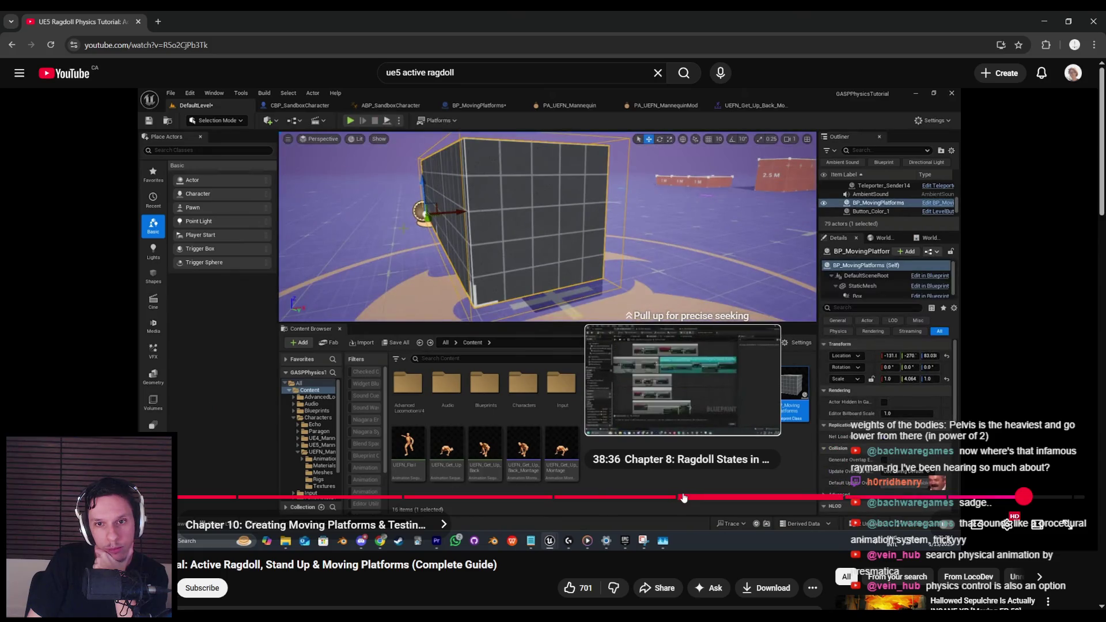
pyautogui.click(680, 461)
pyautogui.hotkey('alt', 'Tab')
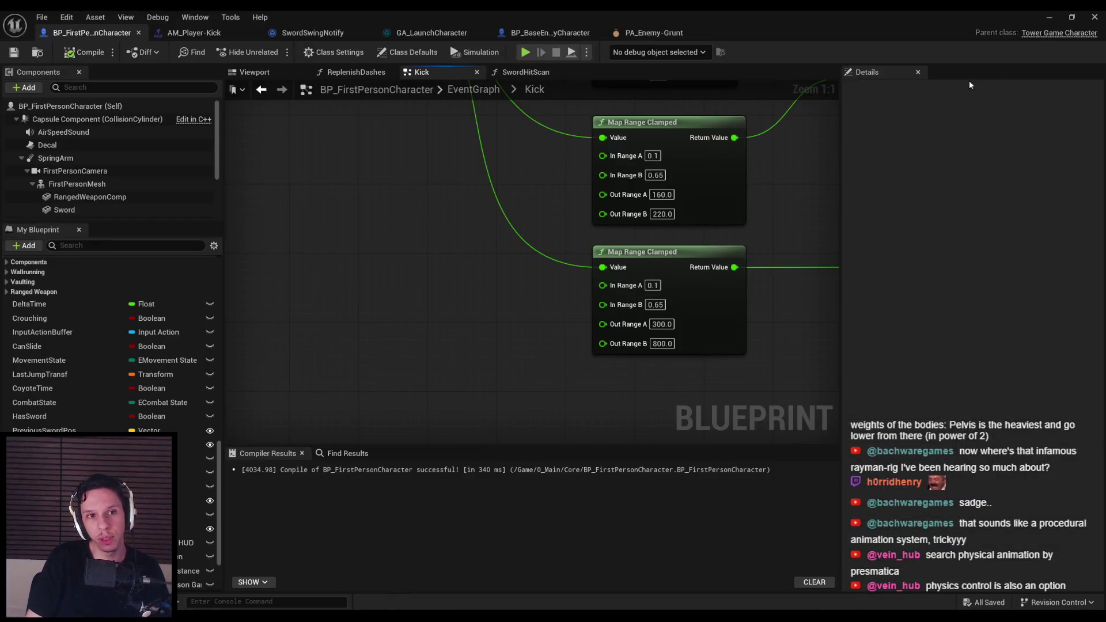
# Step: Play the level and slash through groups of demon grunts to test hit ragdolls, then stop
pyautogui.click(1047, 18)
pyautogui.hotkey('alt', 'p')
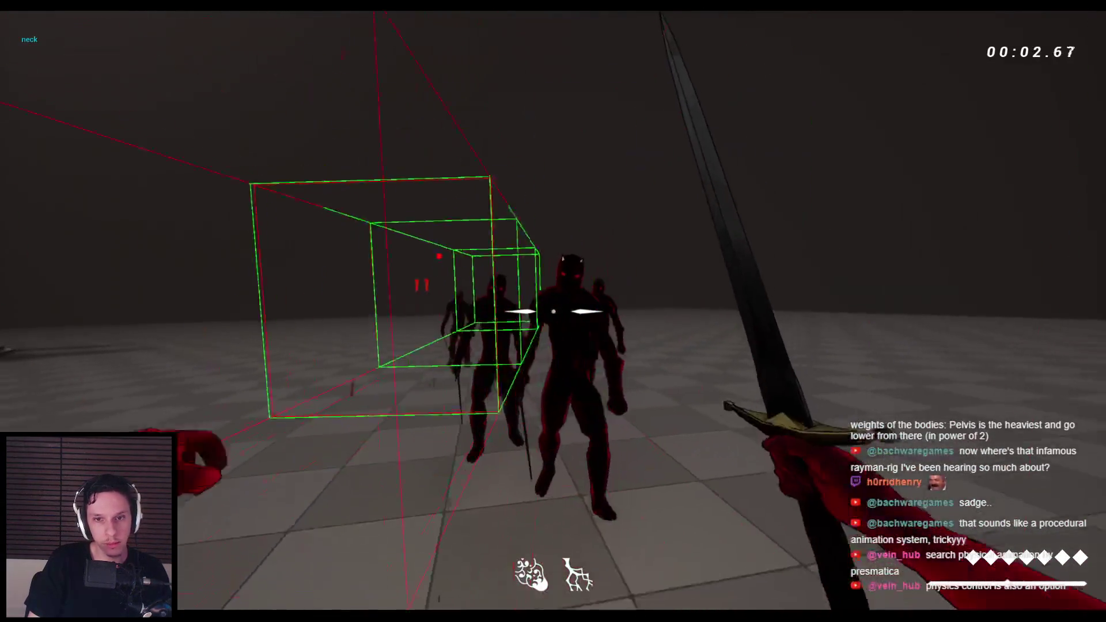
pyautogui.click(553, 311)
pyautogui.click(553, 312)
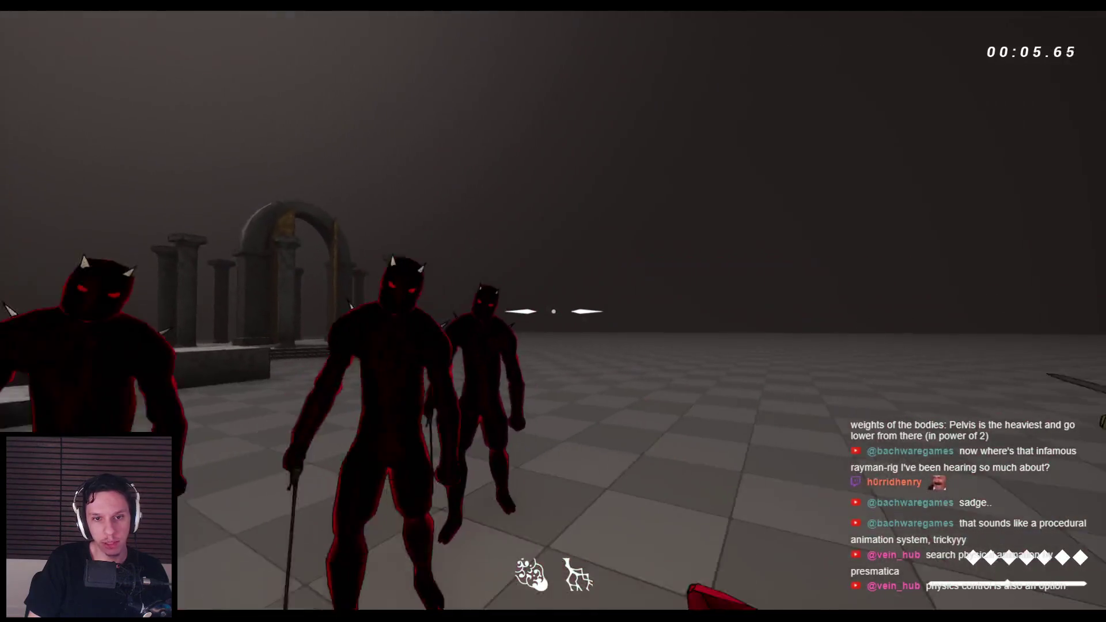
pyautogui.click(553, 311)
pyautogui.click(553, 311)
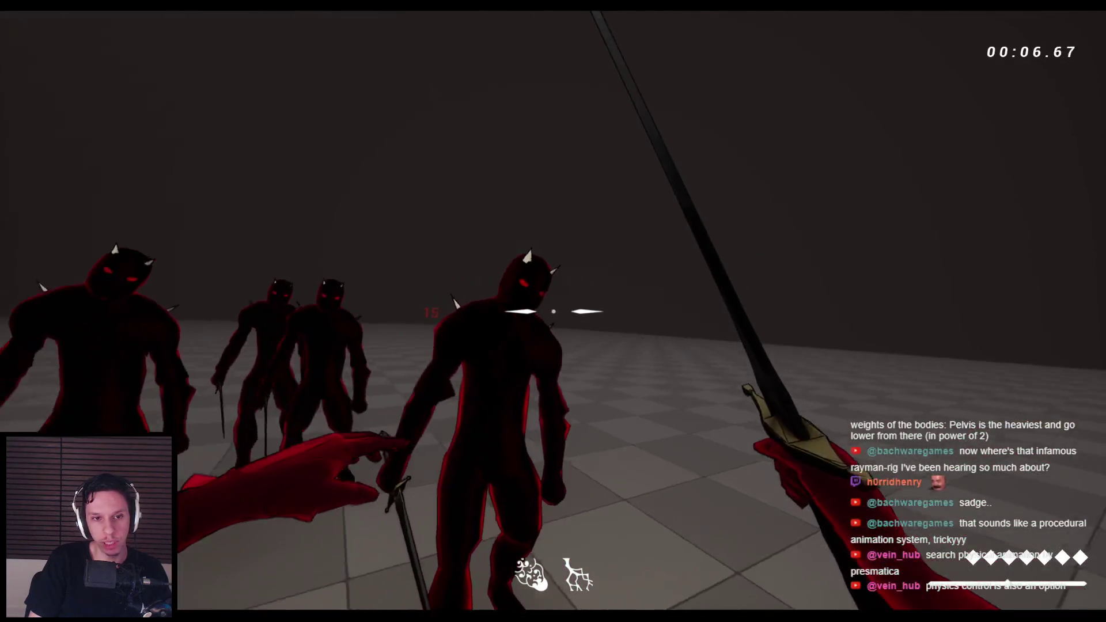
pyautogui.click(553, 311)
pyautogui.click(553, 311)
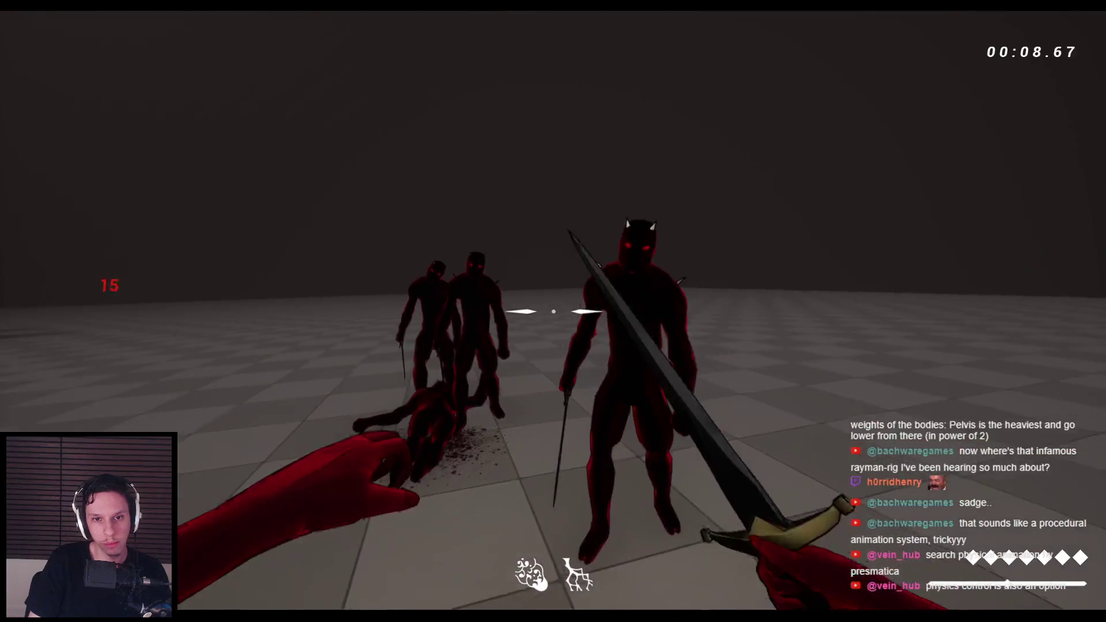
pyautogui.click(553, 312)
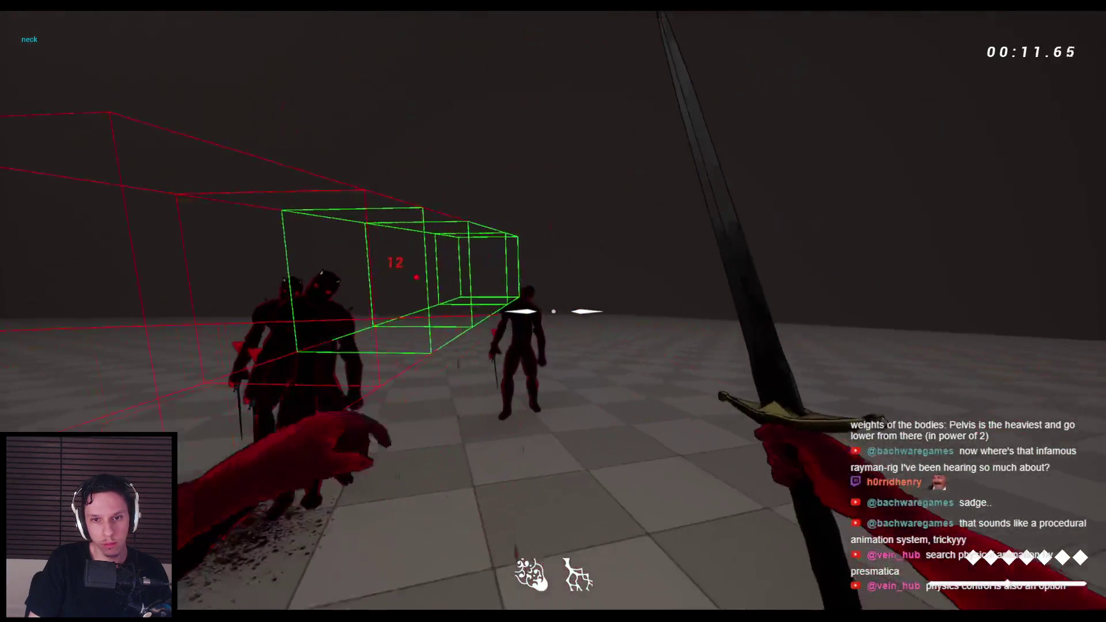
pyautogui.click(553, 311)
pyautogui.click(553, 311)
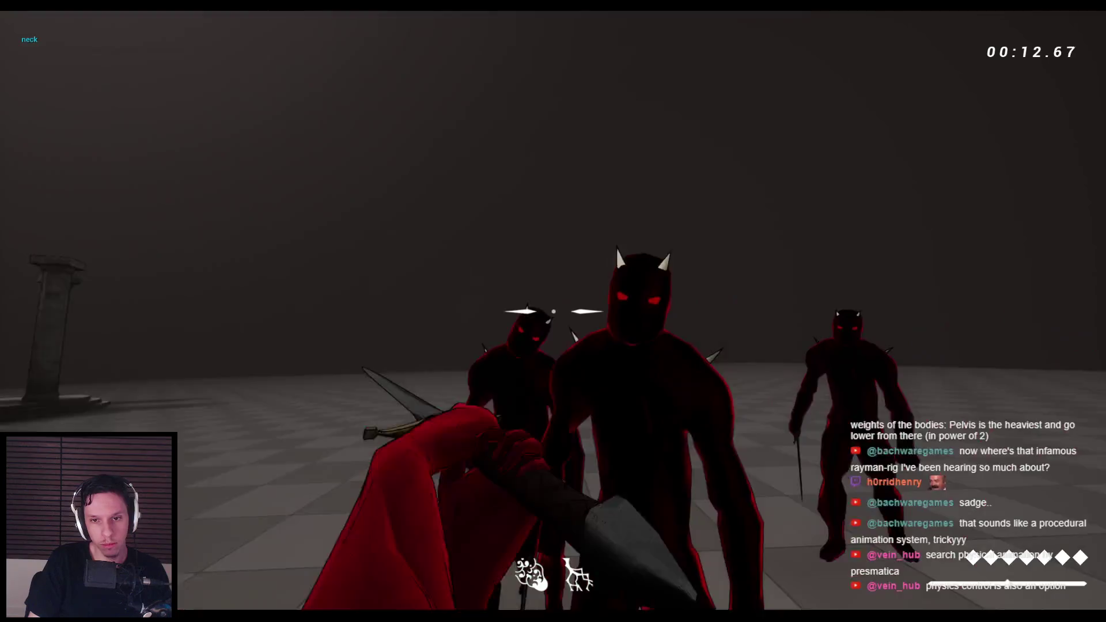
pyautogui.click(553, 311)
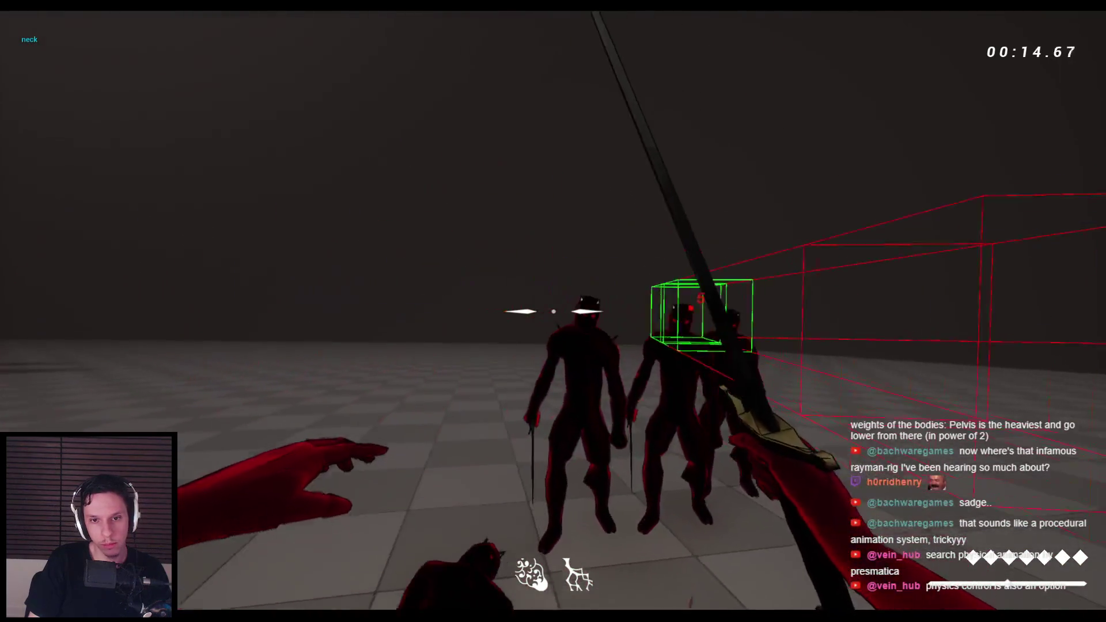
pyautogui.click(553, 311)
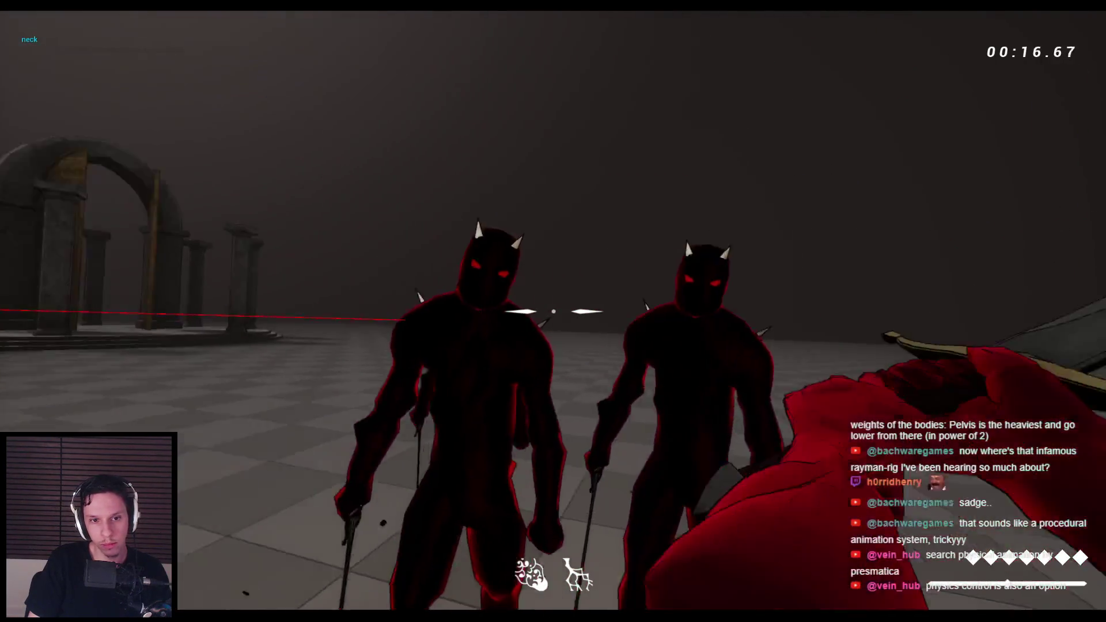
pyautogui.click(553, 311)
pyautogui.press('Escape')
# Step: Open BP_BaseEnemyCharacter's EventGraph and its PhysicsHitTimeline for editing
pyautogui.click(394, 571)
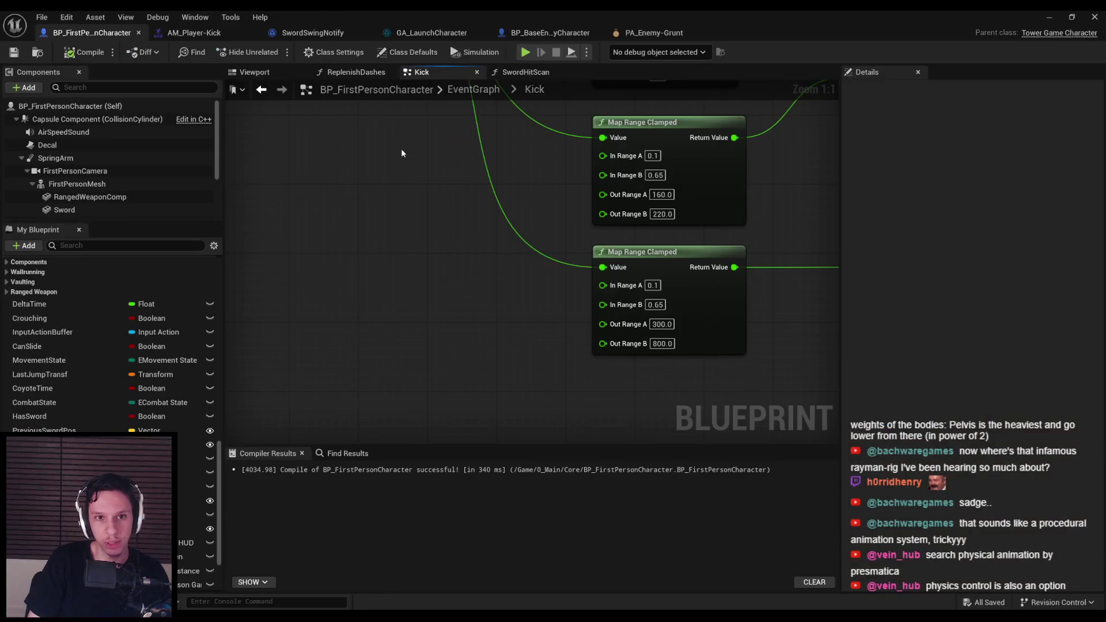
pyautogui.click(564, 38)
pyautogui.scroll(-5, 435, 266)
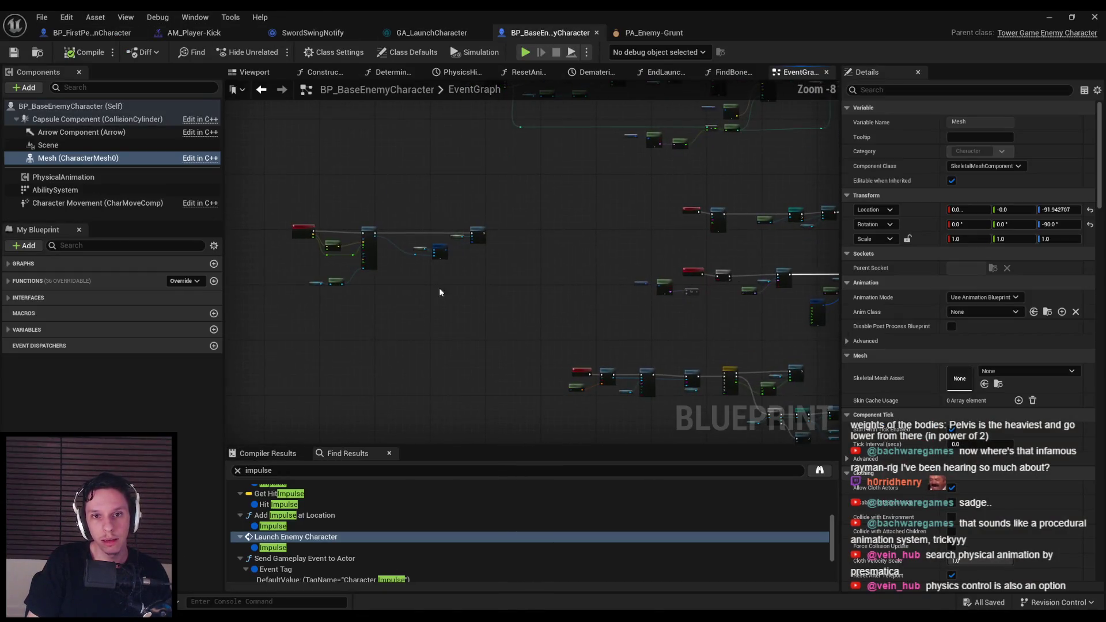
pyautogui.scroll(6, 352, 258)
pyautogui.scroll(-3, 321, 249)
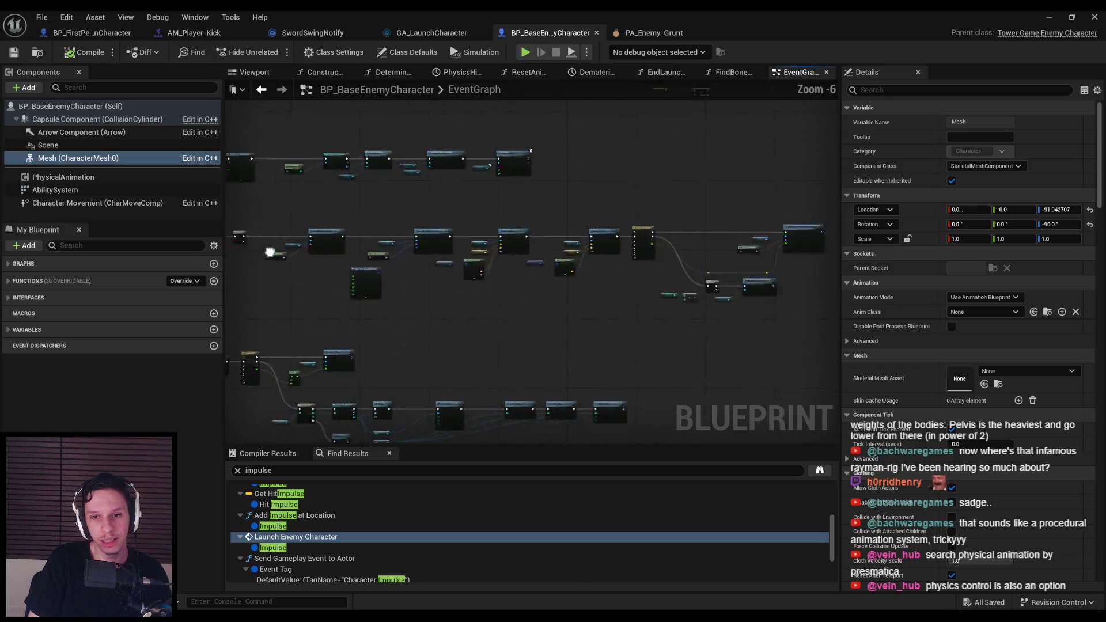
pyautogui.scroll(3, 414, 240)
pyautogui.doubleClick(702, 196)
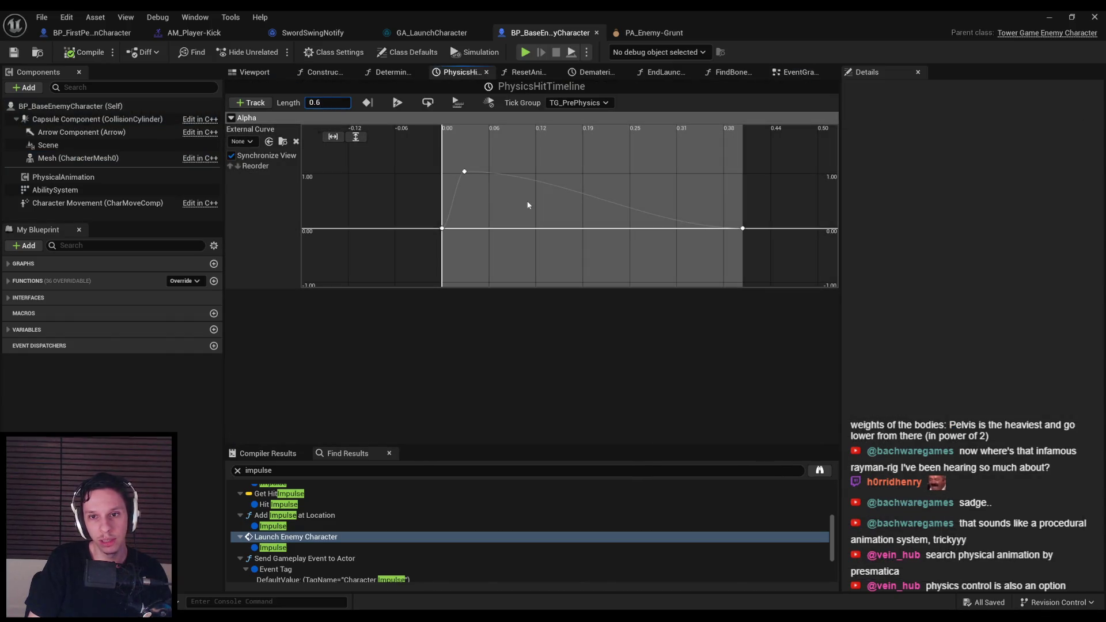
# Step: Set the PhysicsHitTimeline length to 0.60 and move the curve's end key from 0.4 to match
pyautogui.write('60')
pyautogui.press('Return')
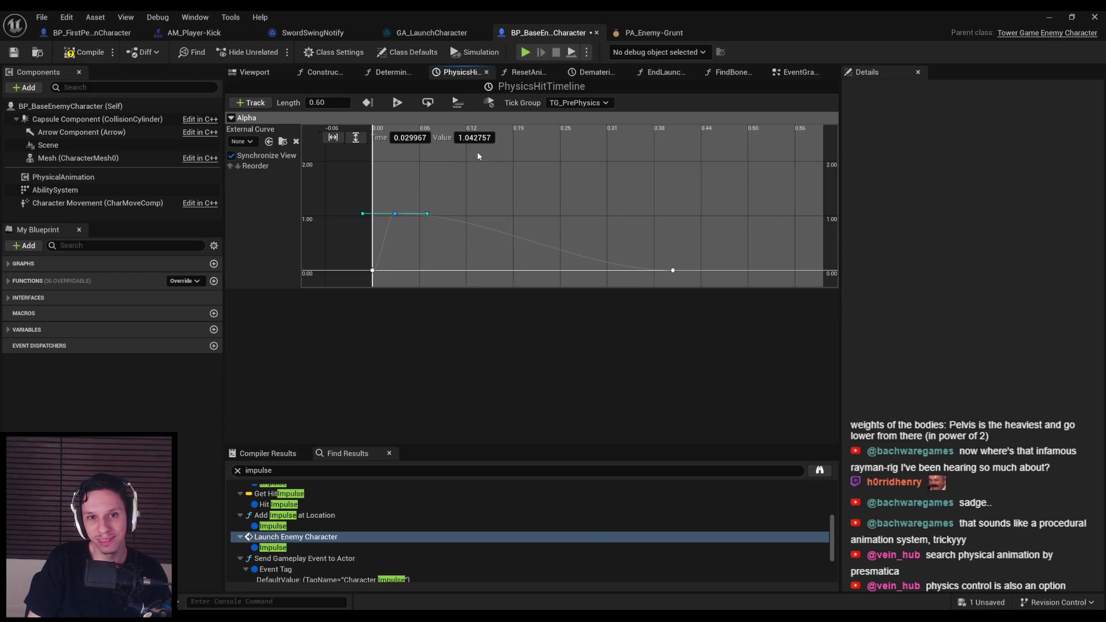
pyautogui.click(585, 233)
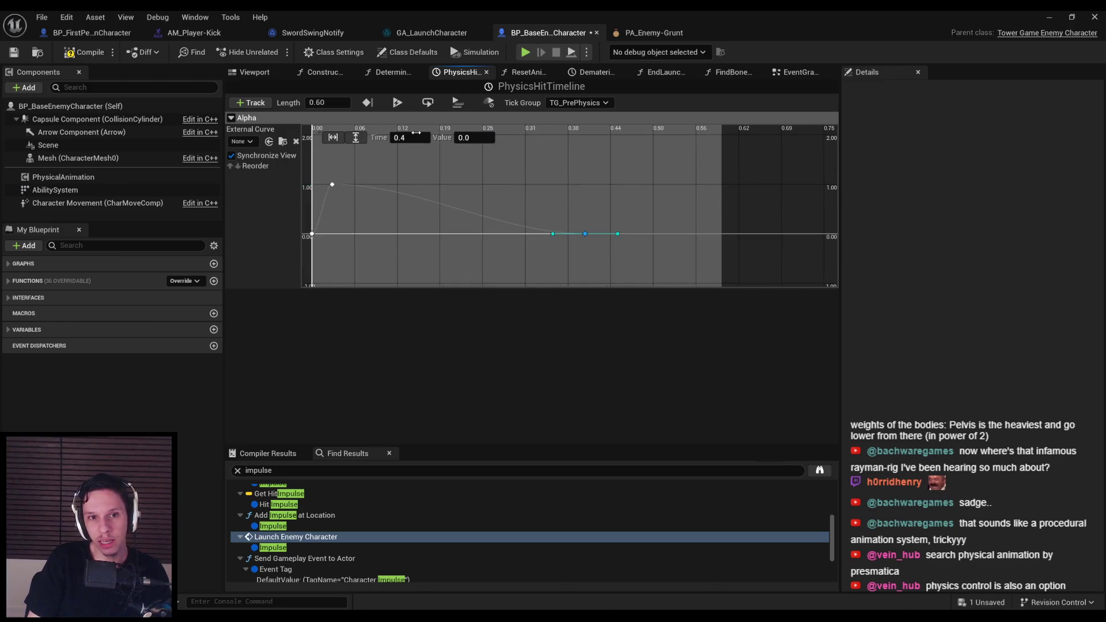
pyautogui.click(529, 182)
# Step: Save the enemy blueprint and start a new play session in the level
pyautogui.hotkey('ctrl', 's')
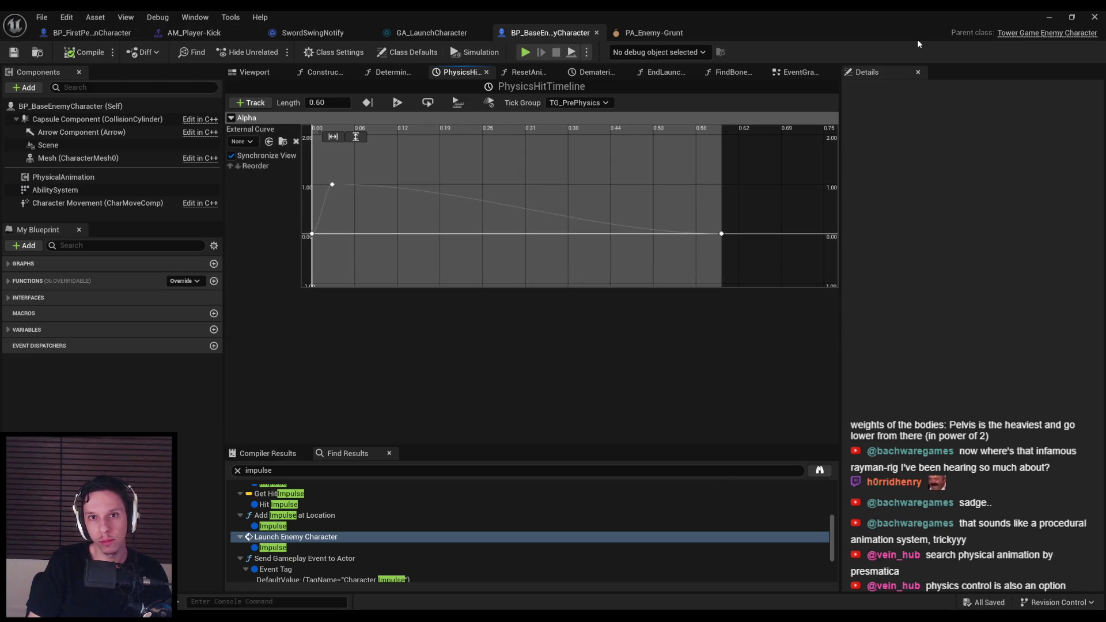
pyautogui.click(1050, 18)
pyautogui.hotkey('alt', 'p')
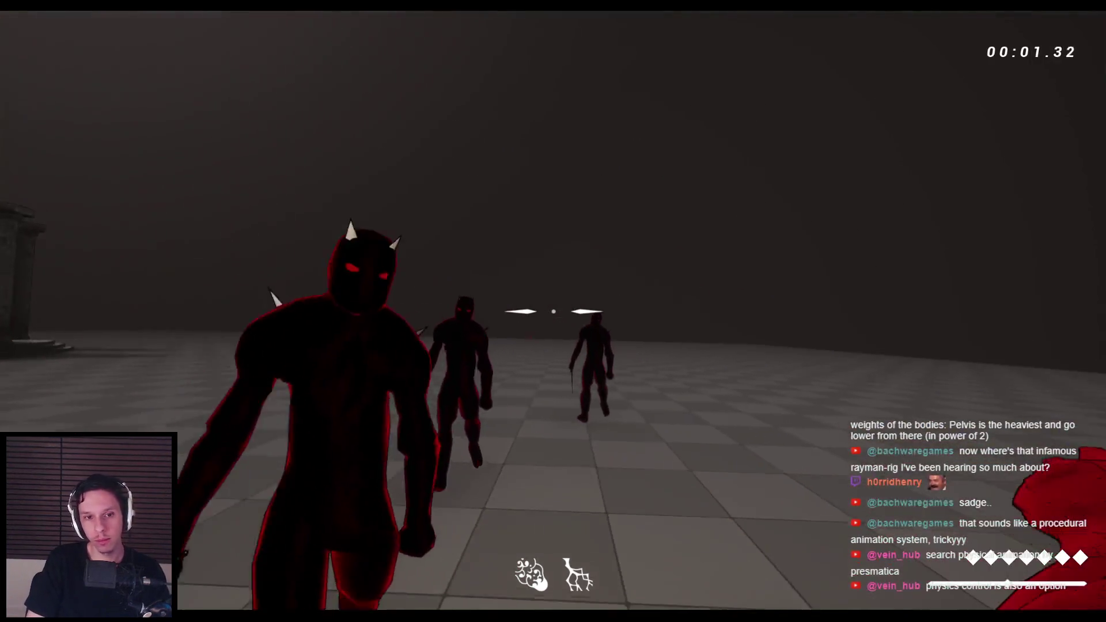
# Step: Strike and grab grunts with the sword, jump among the stone blocks, then stop the session
pyautogui.click(553, 311)
pyautogui.click(553, 311)
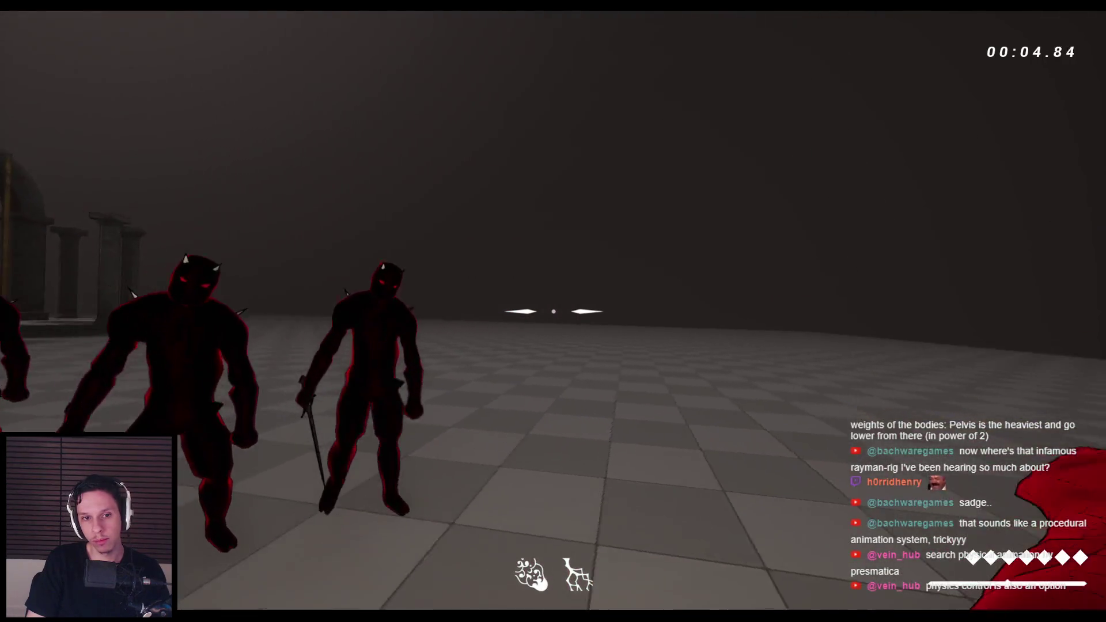
pyautogui.click(553, 311)
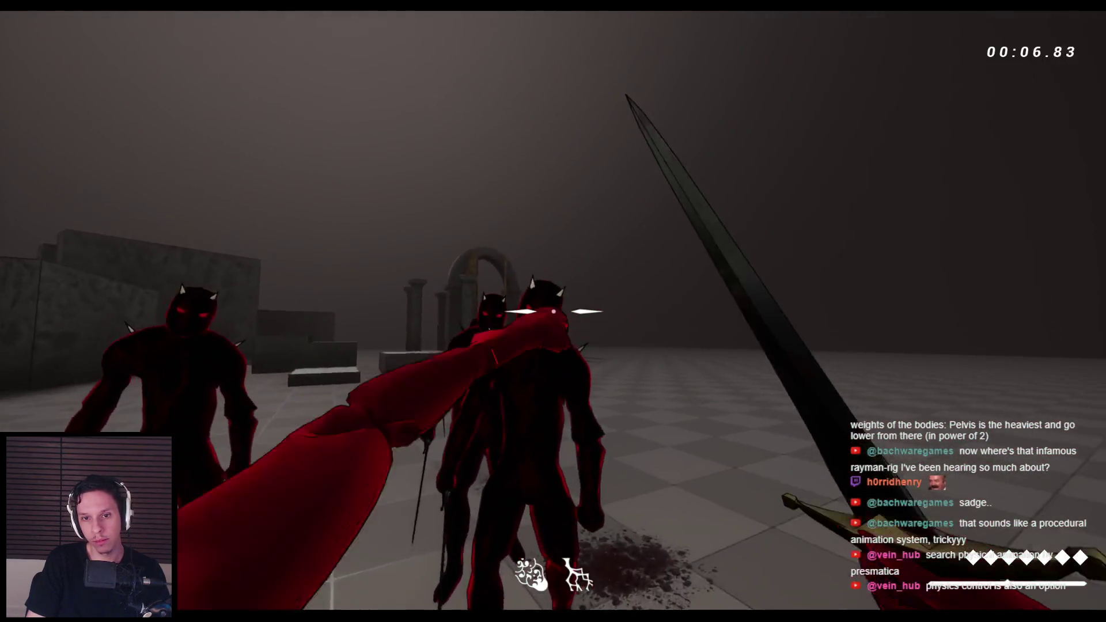
pyautogui.click(553, 312)
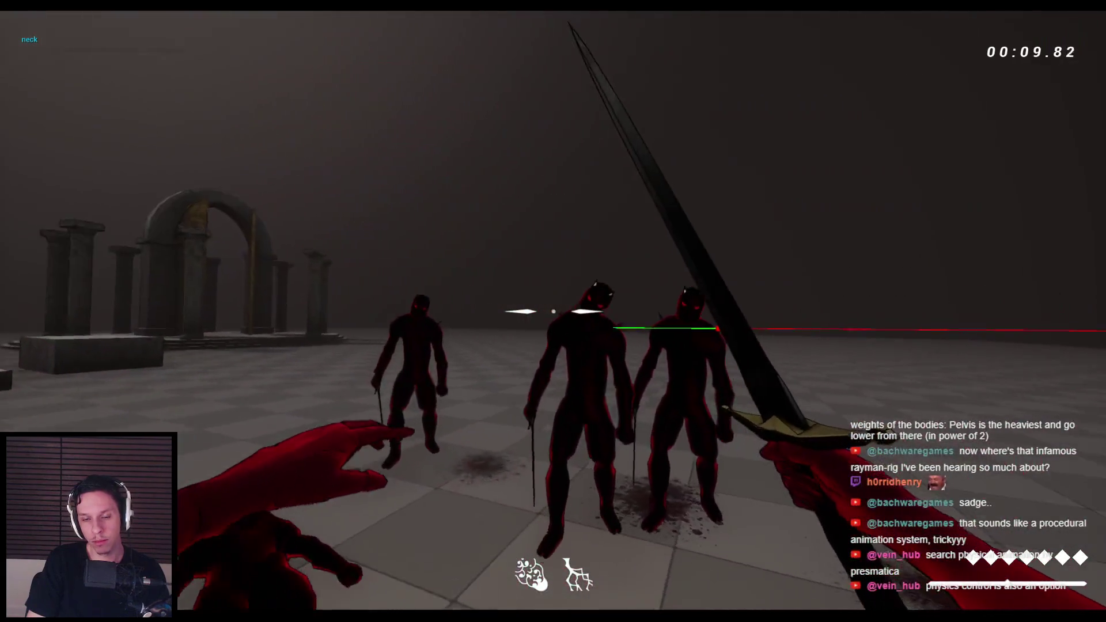
pyautogui.click(553, 311)
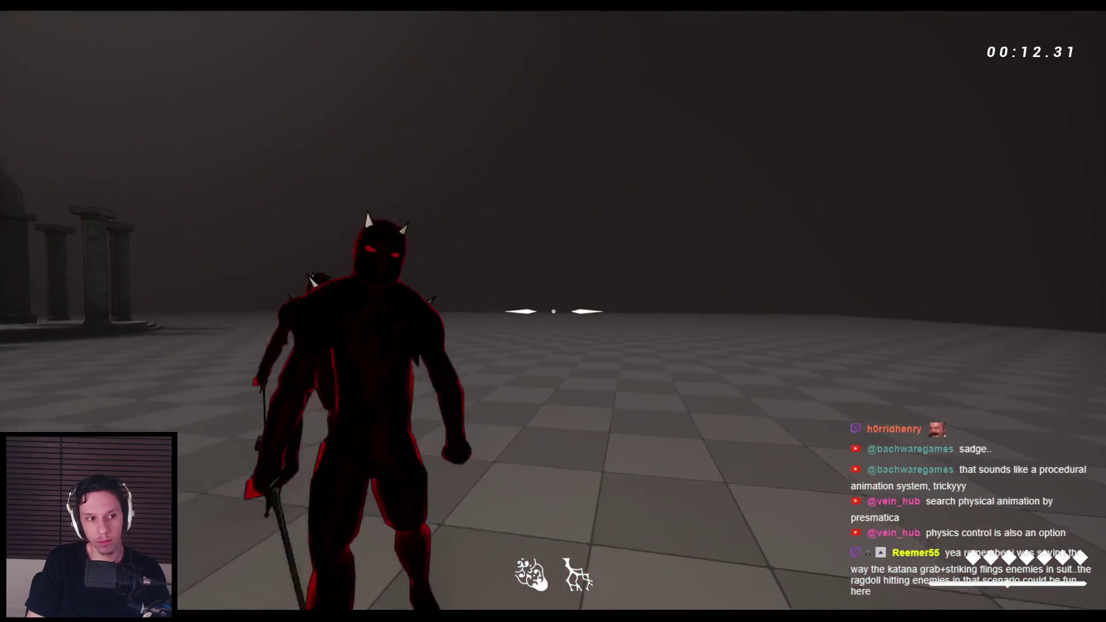
pyautogui.click(553, 311)
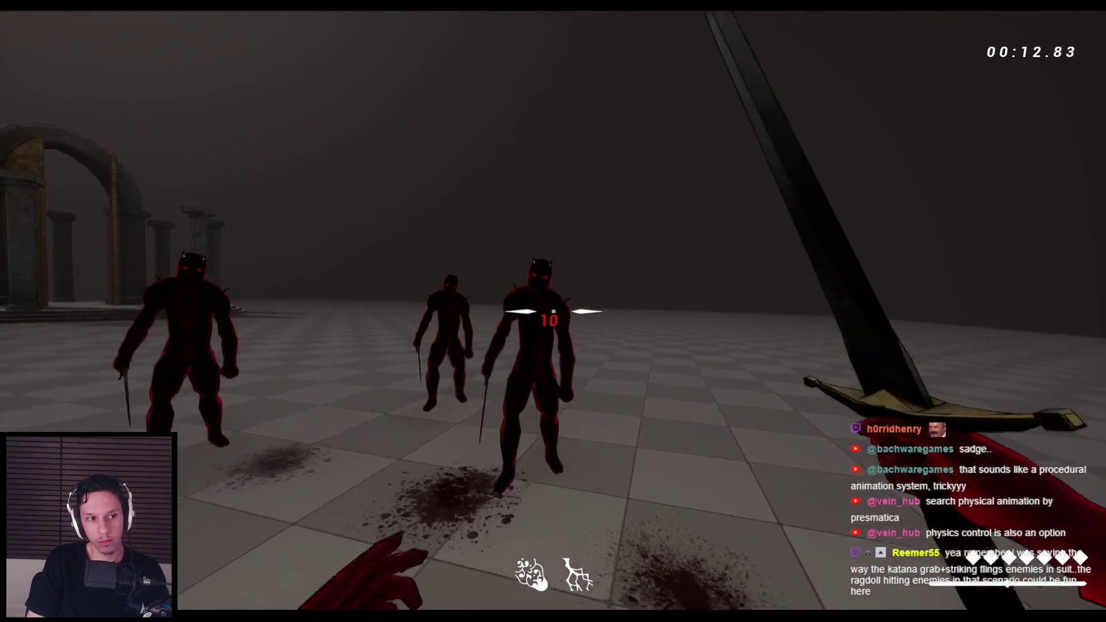
pyautogui.click(553, 311)
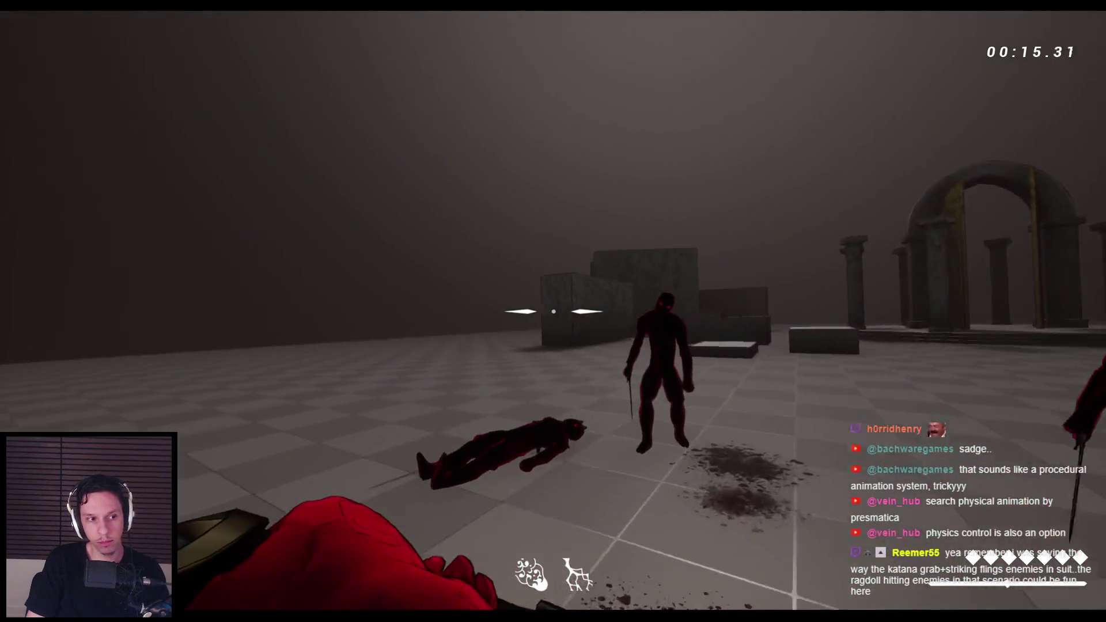
pyautogui.click(553, 311)
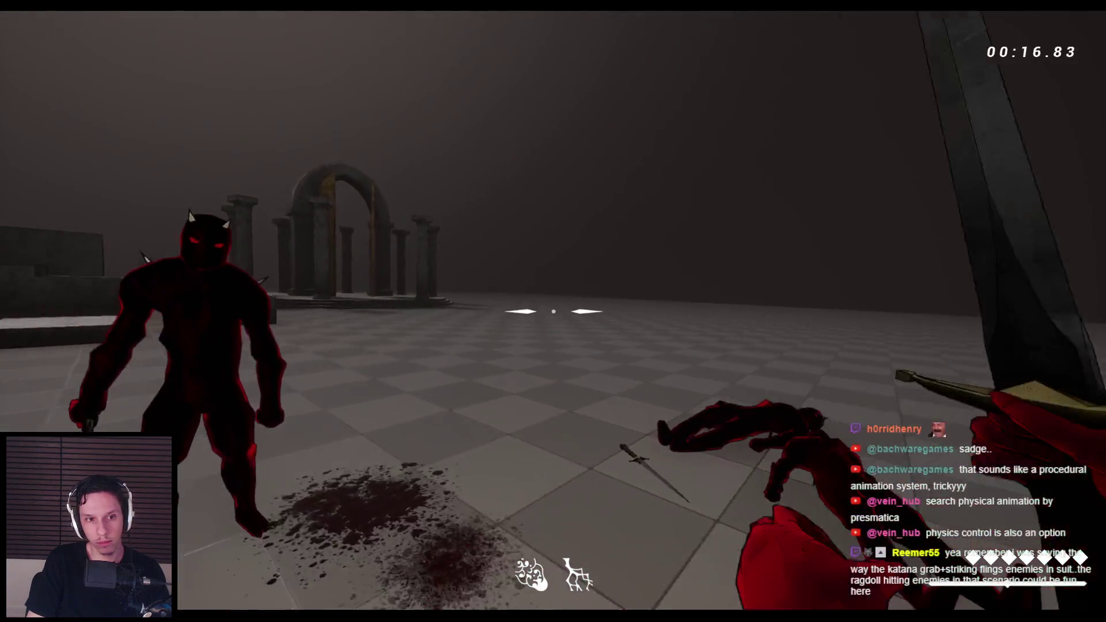
pyautogui.click(553, 311)
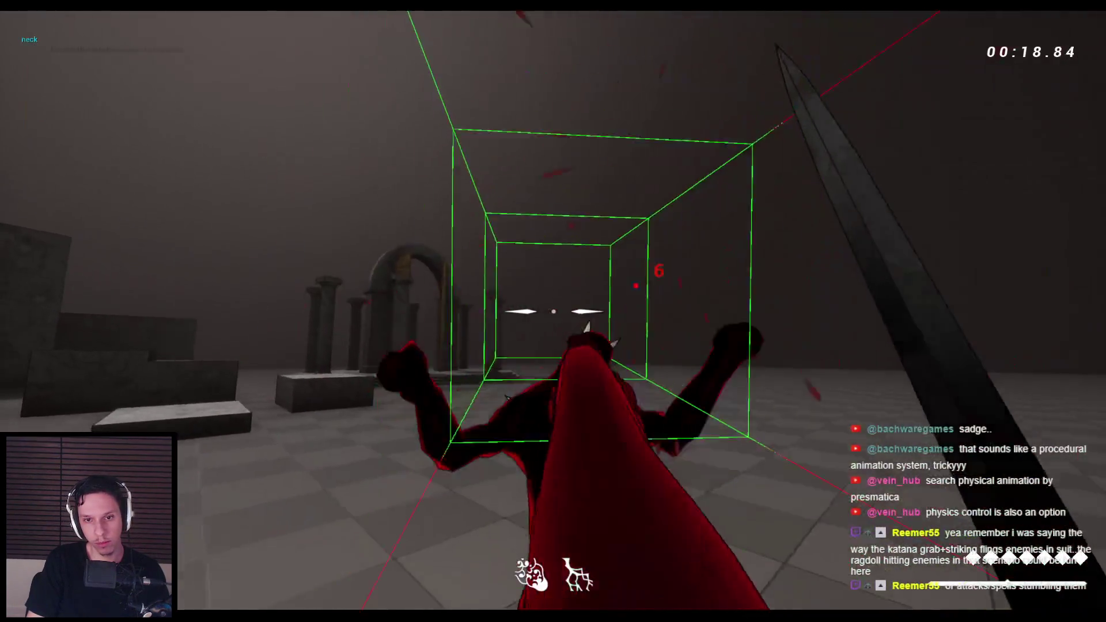
pyautogui.click(553, 311)
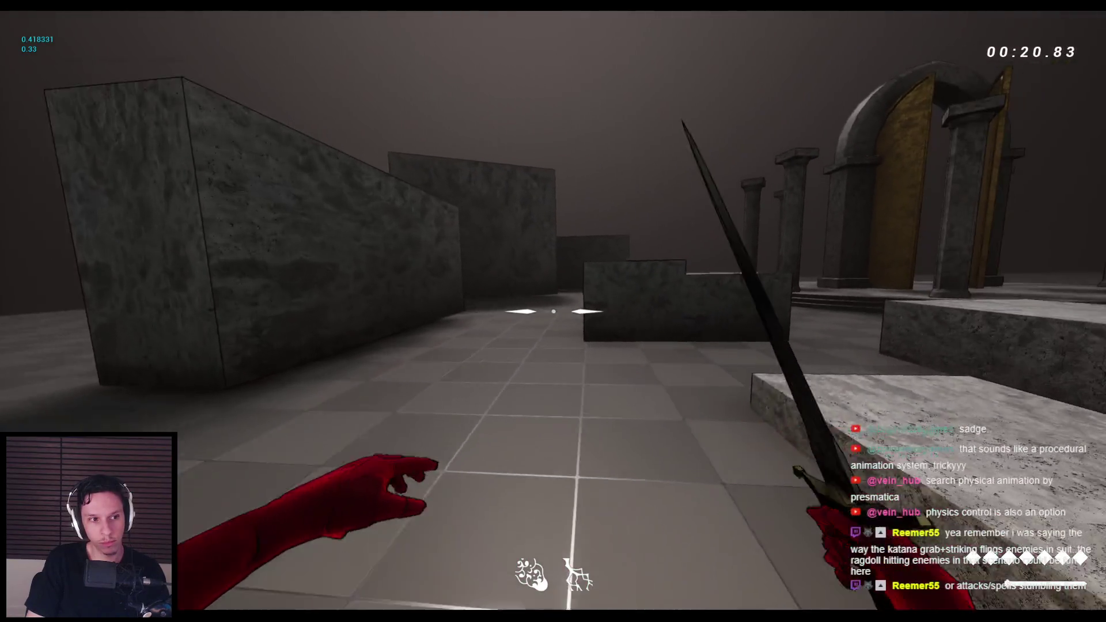
pyautogui.press('space')
pyautogui.press('space')
pyautogui.press('space')
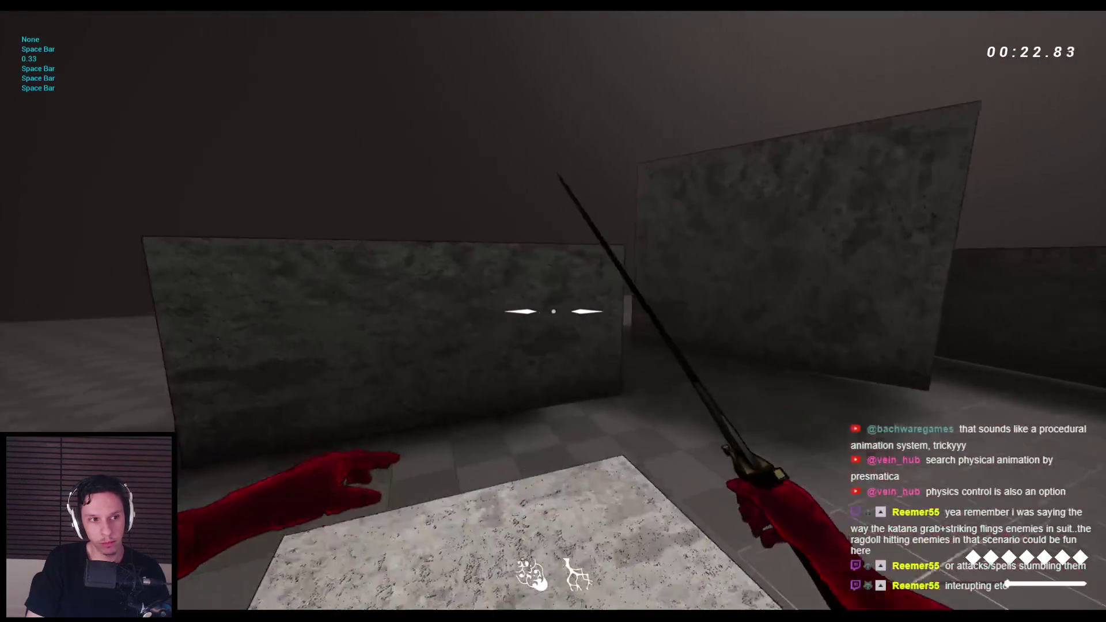
pyautogui.press('space')
pyautogui.press('space')
pyautogui.press('w')
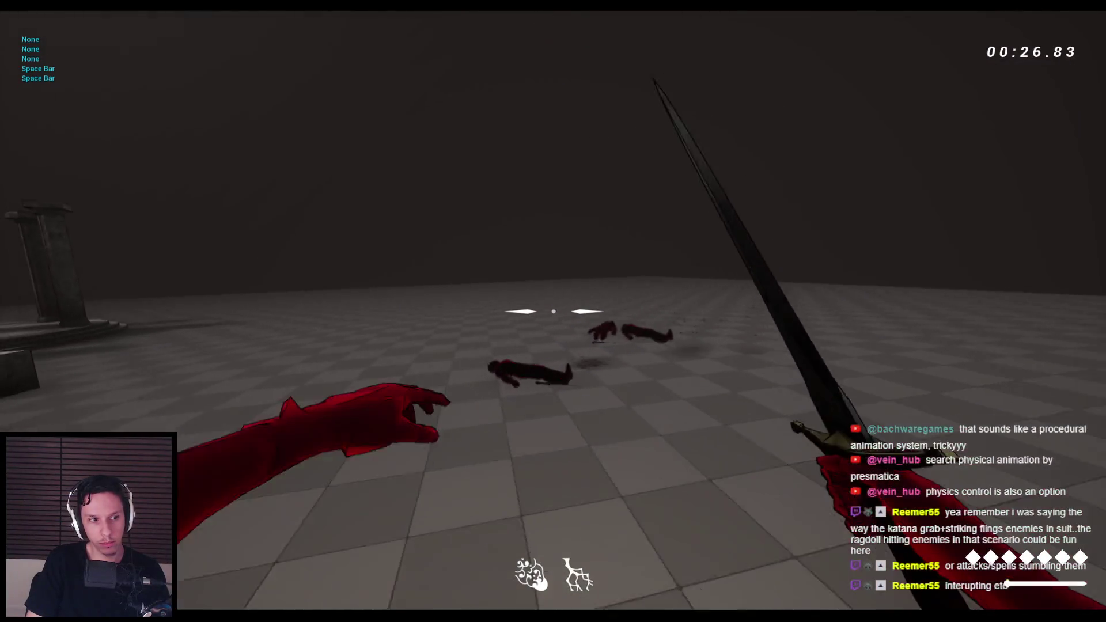
pyautogui.press('space')
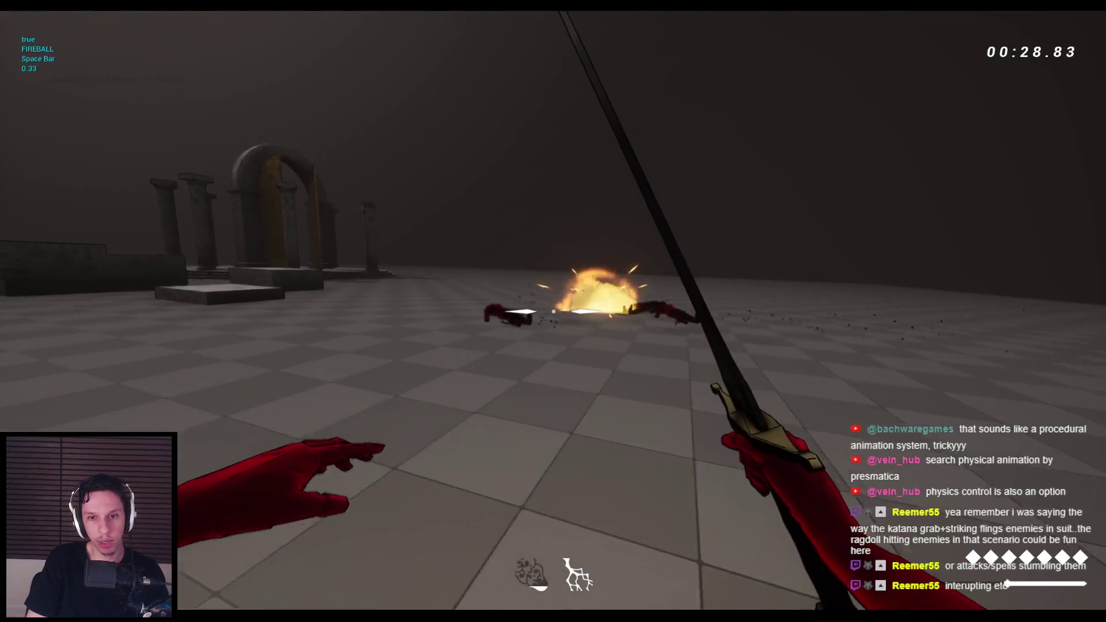
pyautogui.press('Escape')
# Step: Replay the level, casting spells and knocking every grunt down into ragdolls, then exit play
pyautogui.hotkey('alt', 'p')
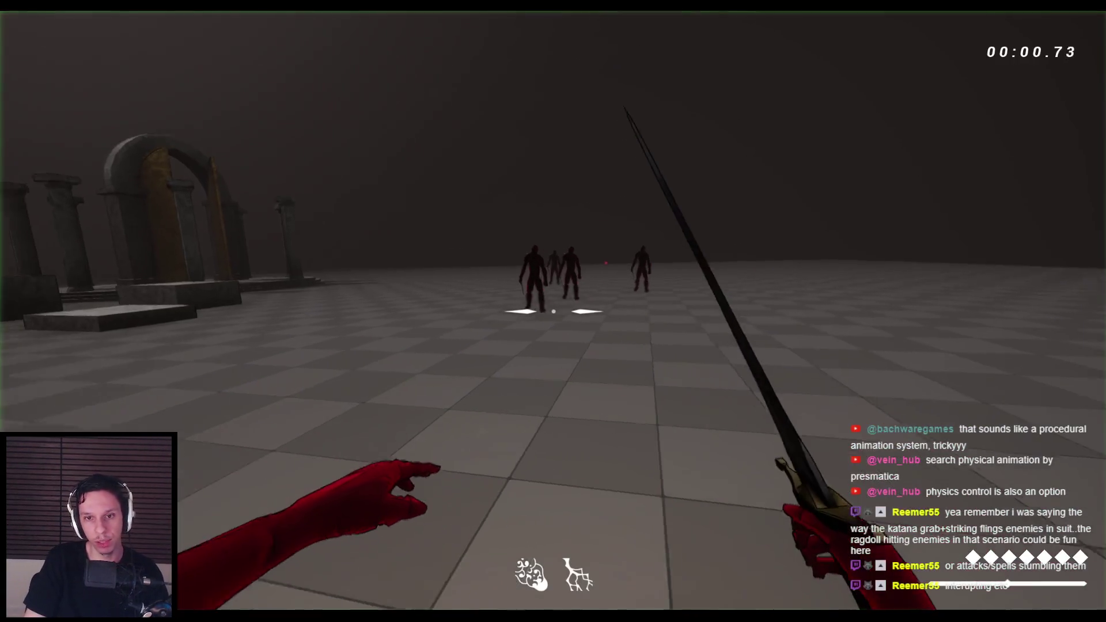
pyautogui.press('space')
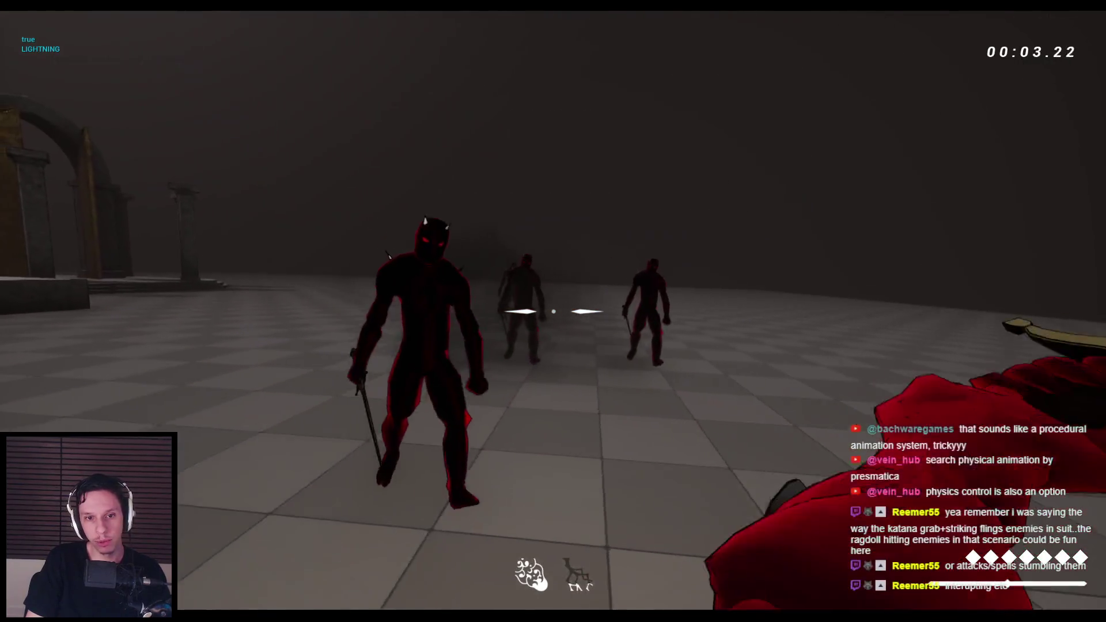
pyautogui.click(553, 311)
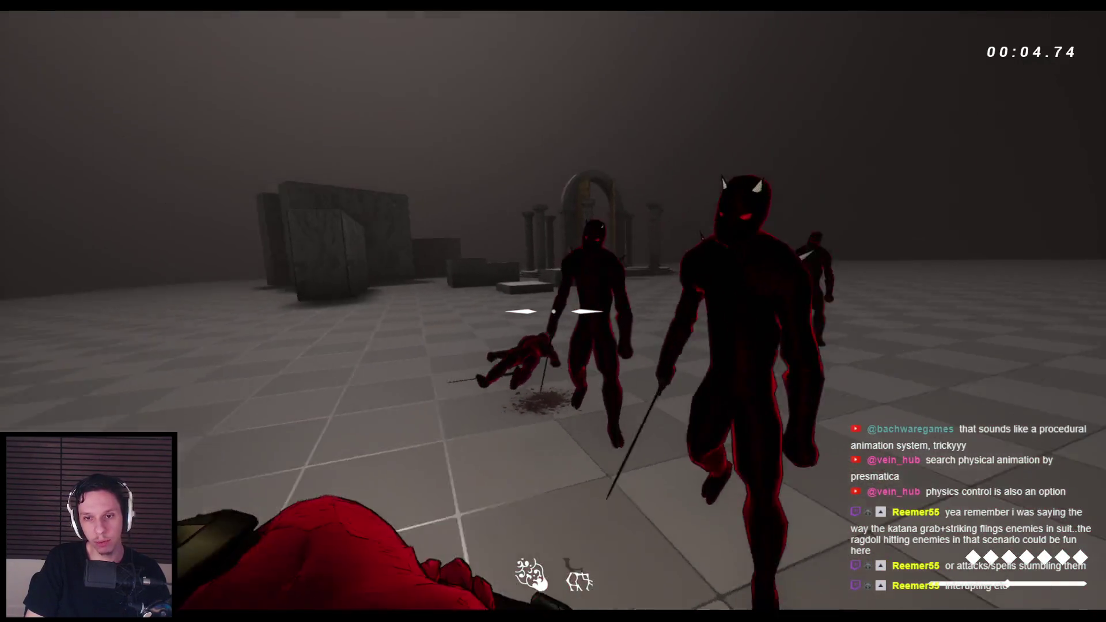
pyautogui.click(553, 311)
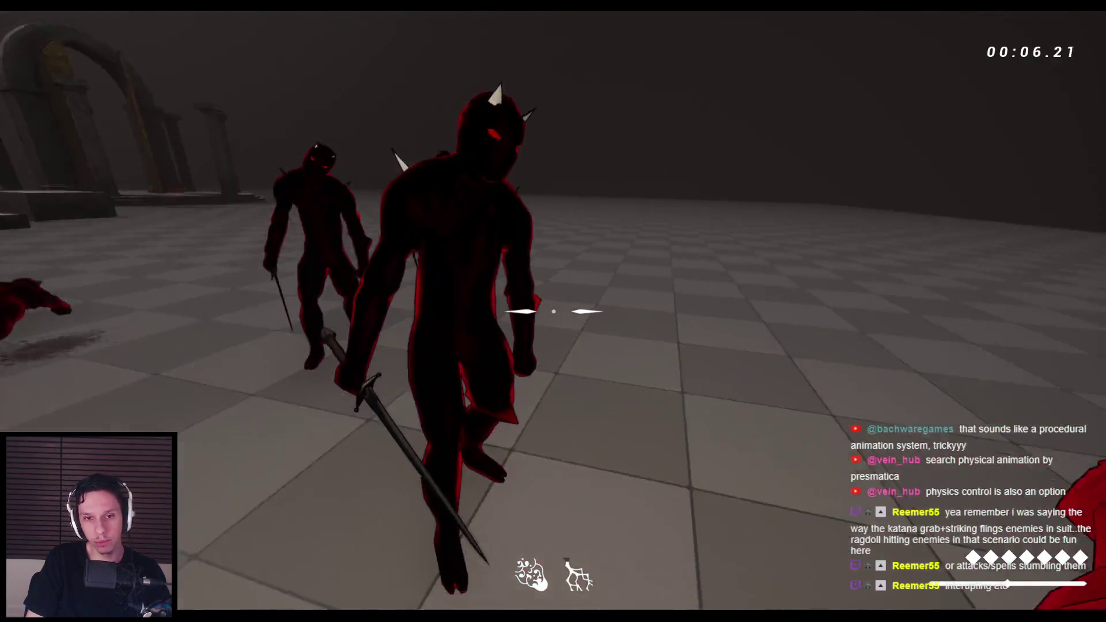
pyautogui.click(553, 311)
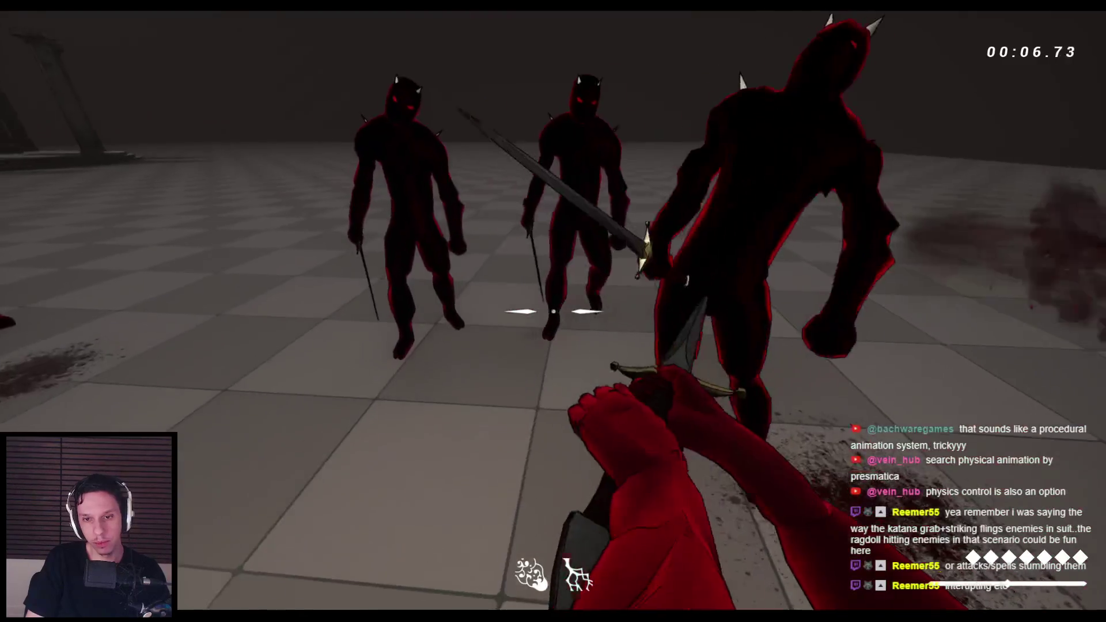
pyautogui.click(553, 311)
pyautogui.click(553, 311)
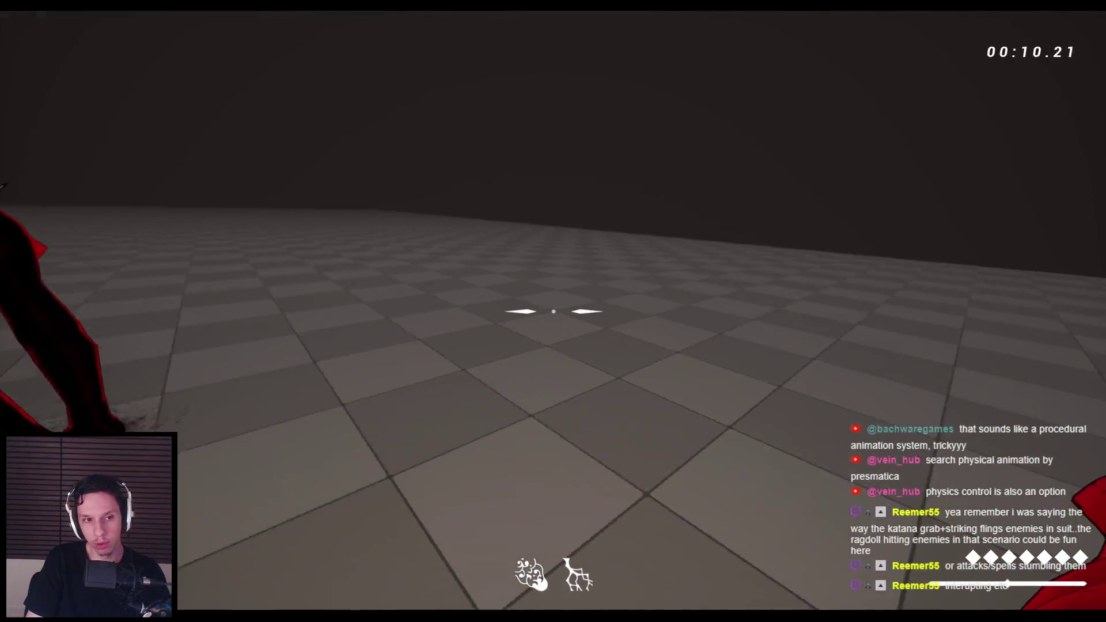
pyautogui.click(553, 311)
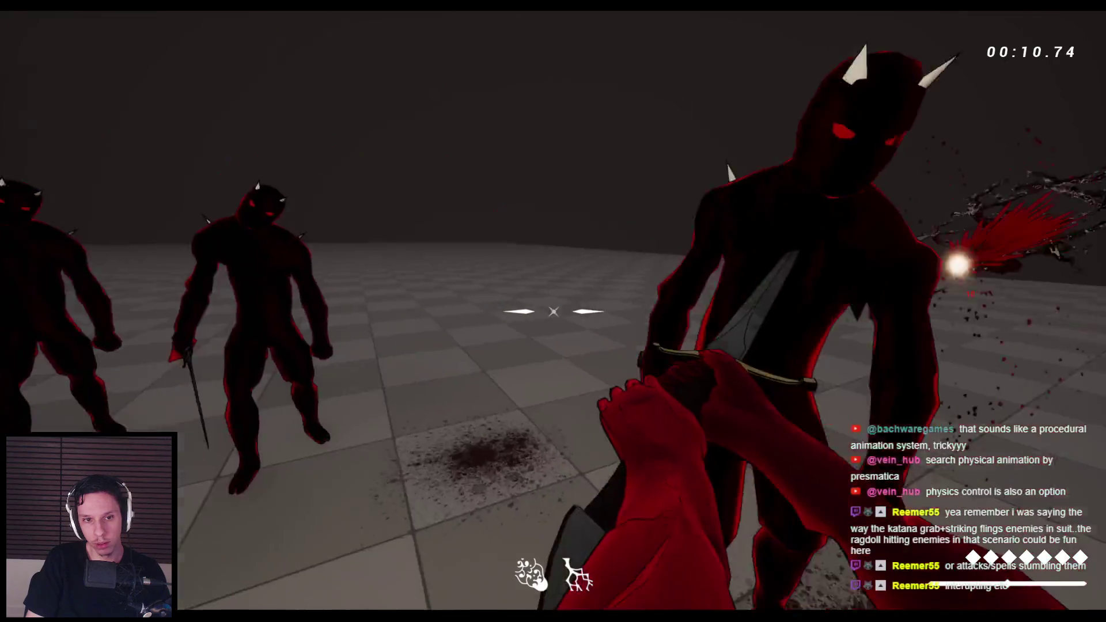
pyautogui.click(554, 311)
pyautogui.click(553, 311)
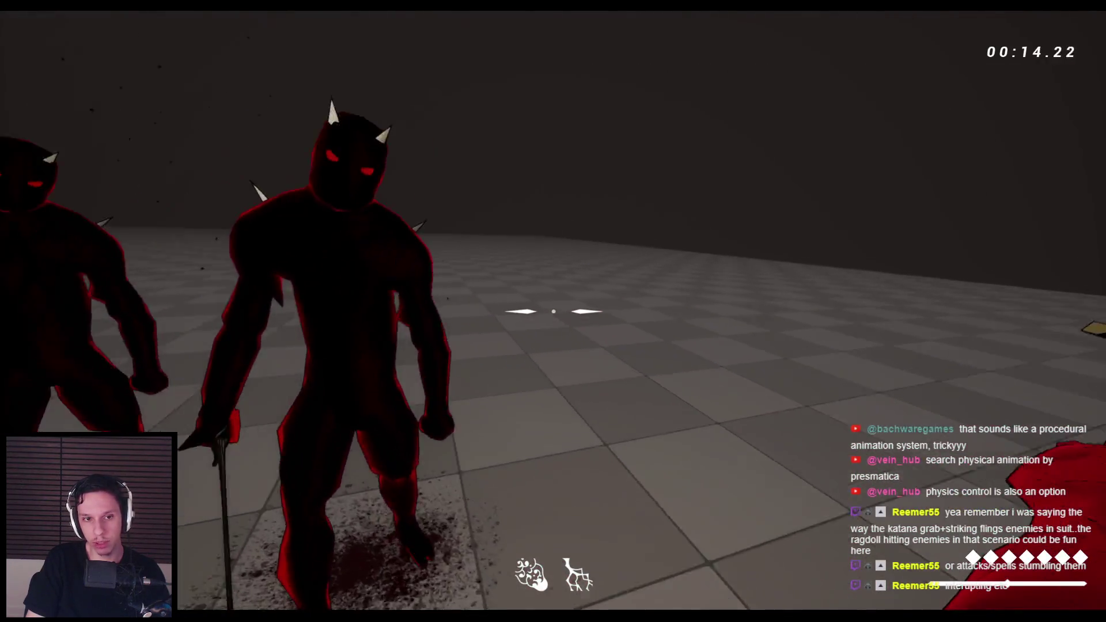
pyautogui.click(553, 311)
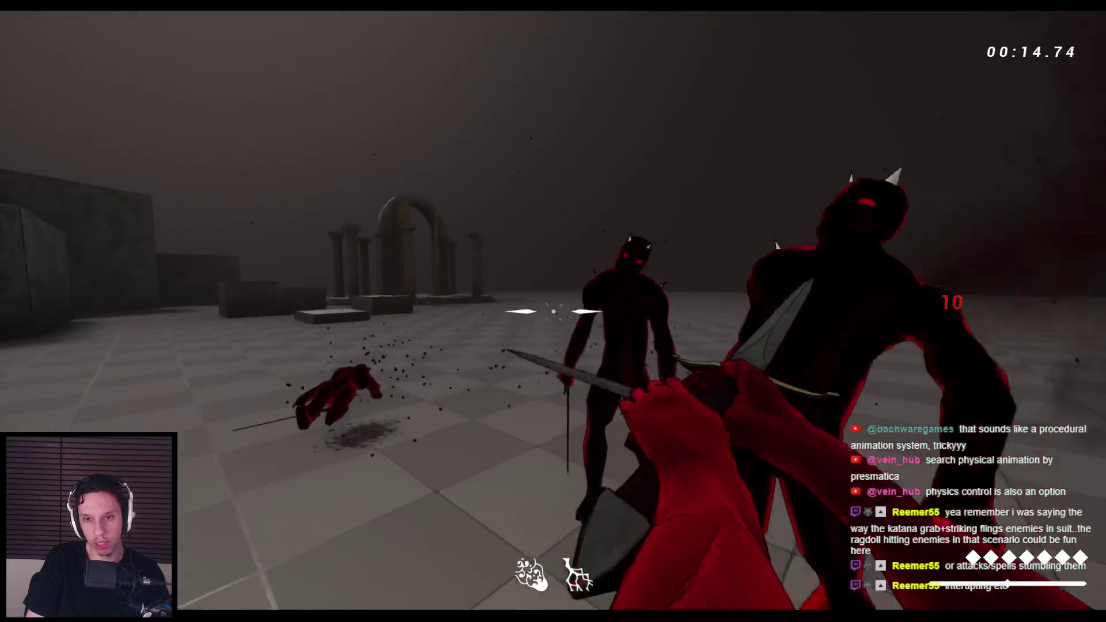
pyautogui.click(553, 311)
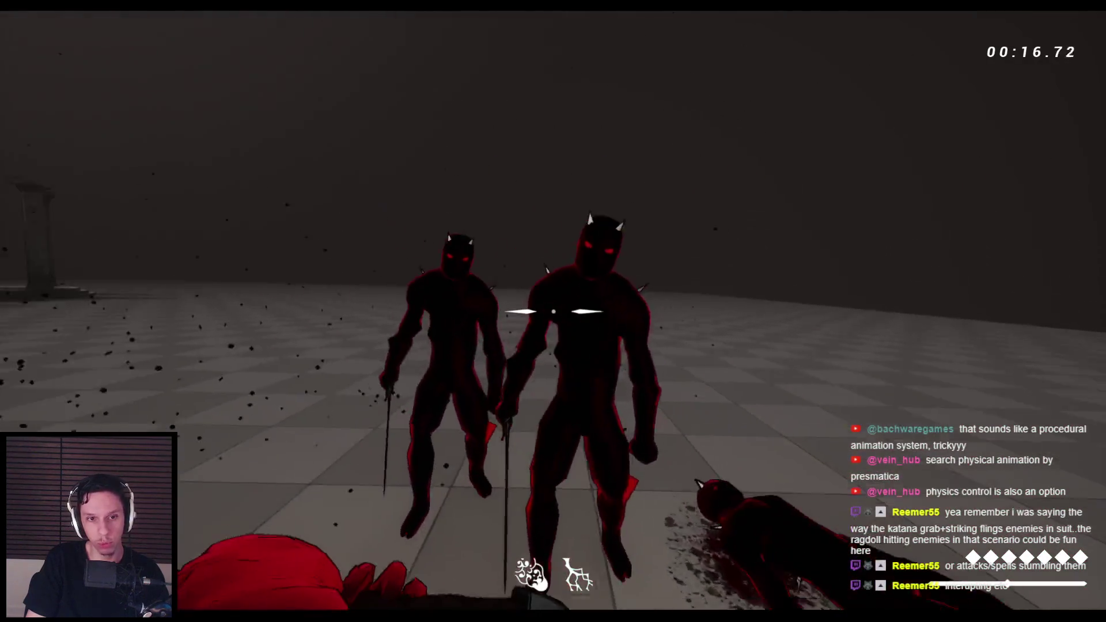
pyautogui.click(553, 311)
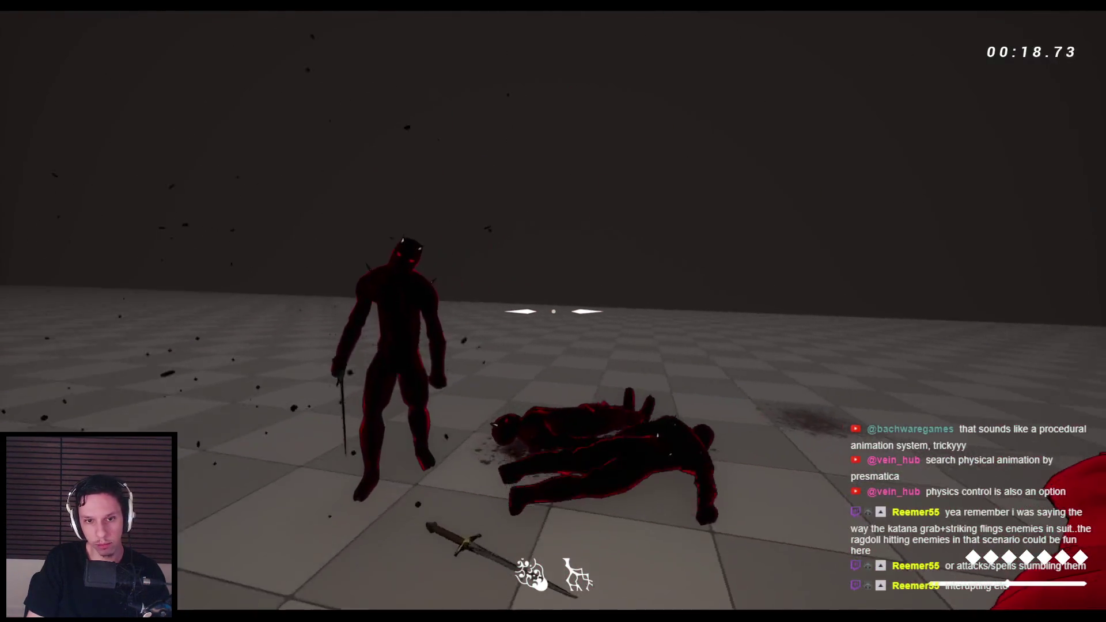
pyautogui.click(553, 311)
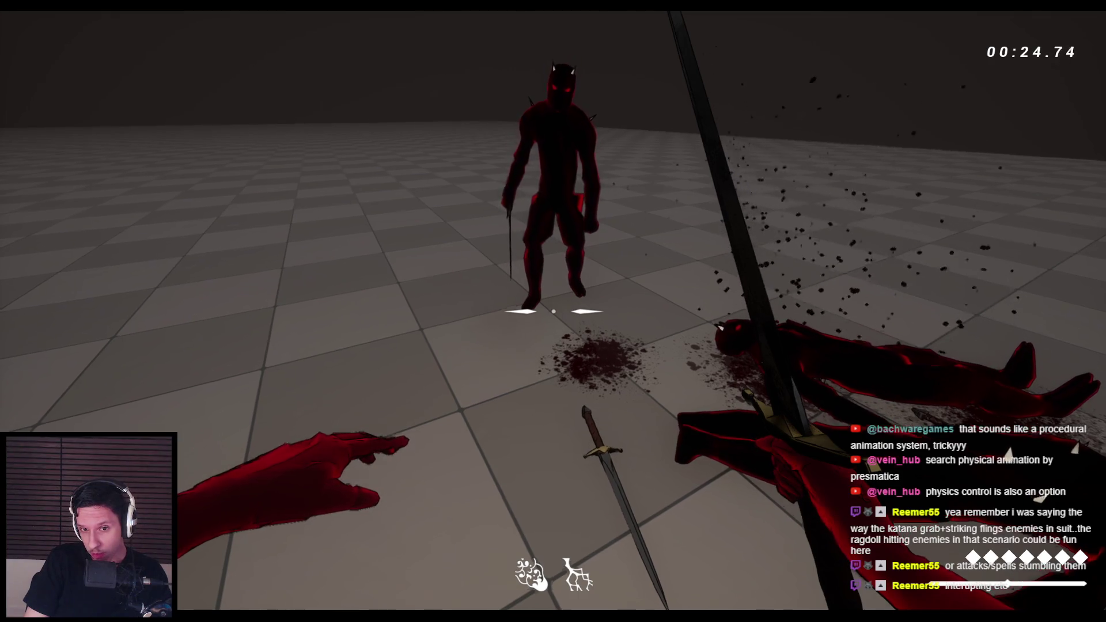
pyautogui.press('Escape')
# Step: Check the PA_Enemy-Grunt physics asset and the 0.60 PhysicsHitTimeline, then return to the level viewport
pyautogui.click(447, 526)
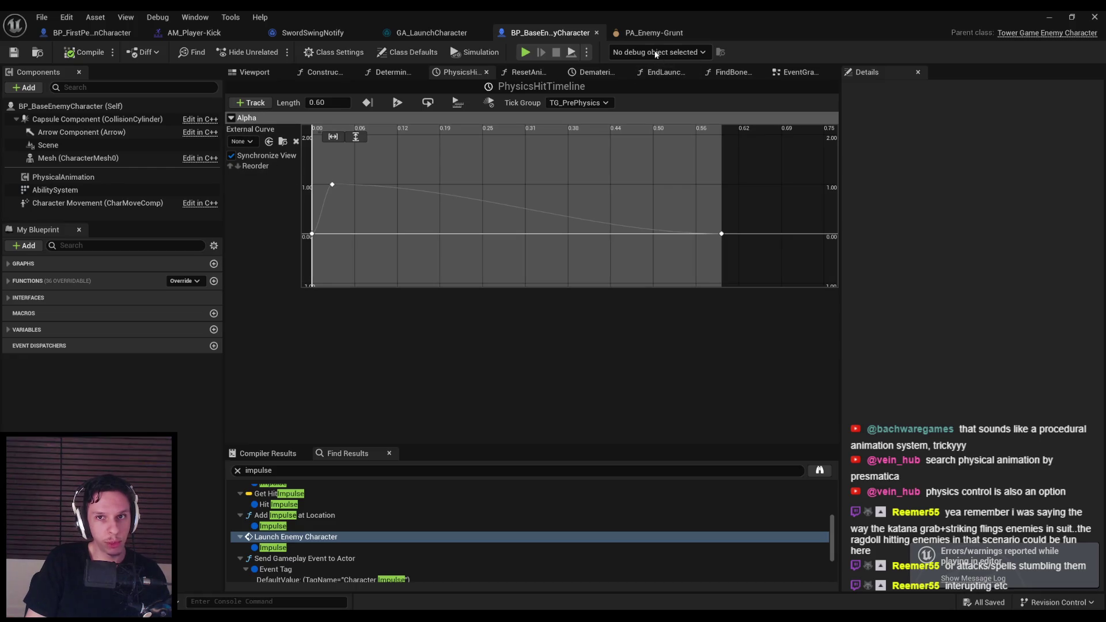
pyautogui.click(625, 33)
pyautogui.click(106, 268)
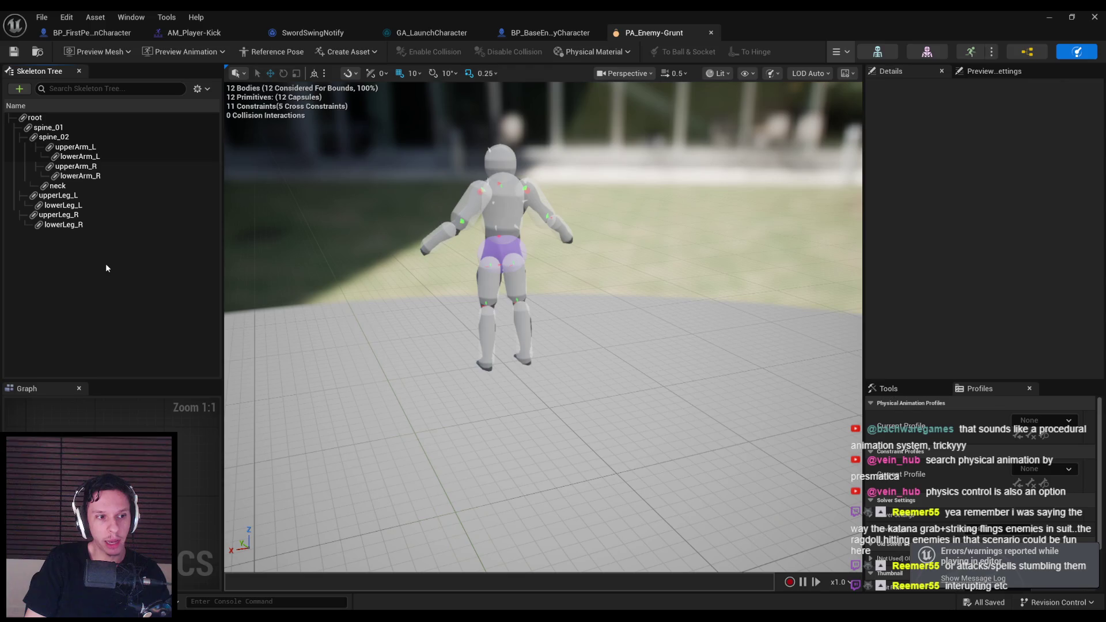
pyautogui.click(526, 33)
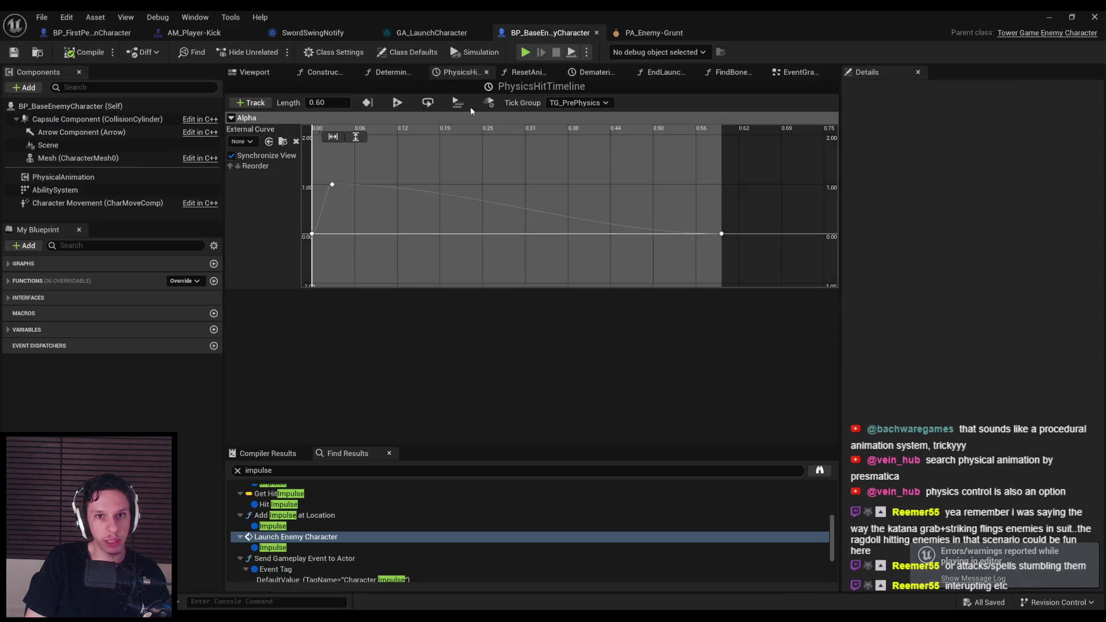
pyautogui.click(802, 73)
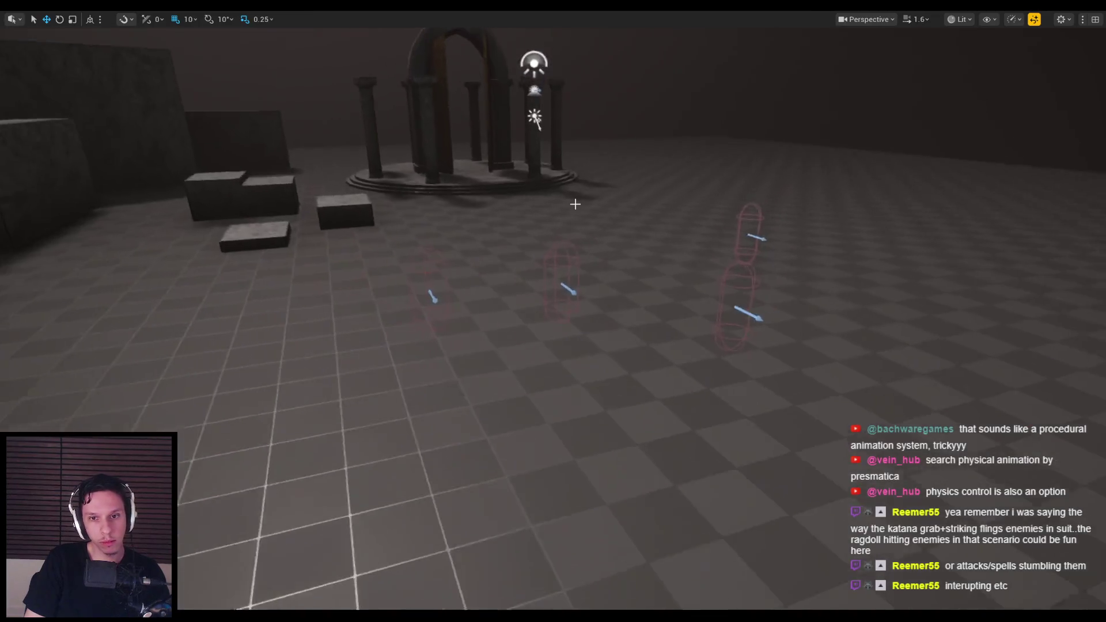
# Step: Turn the level view toward the enemy capsules and delete one of them
pyautogui.moveTo(575, 204); pyautogui.dragTo(549, 267)
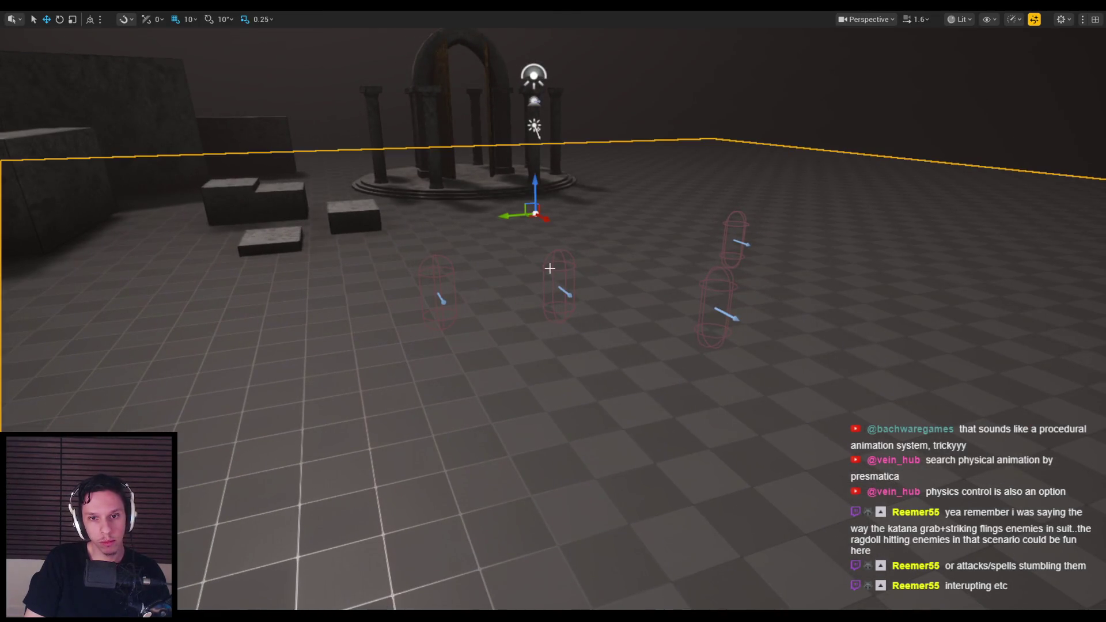
pyautogui.scroll(3, 612, 286)
pyautogui.press('Delete')
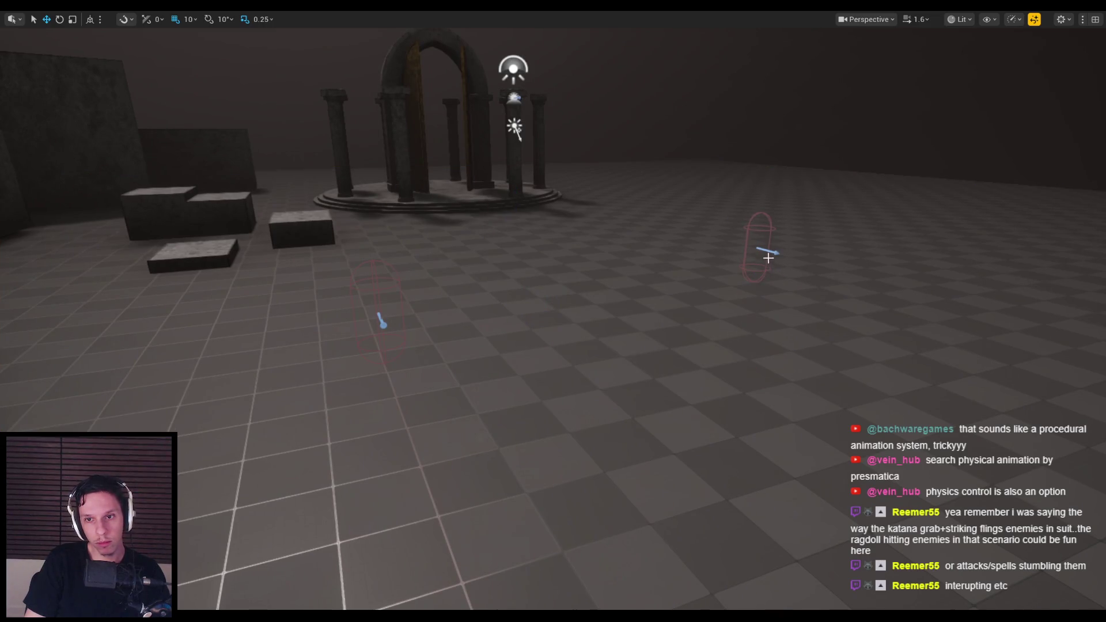
# Step: Bring BP_BaseEnemyCharacter's EventGraph with its Add Impulse at Location nodes back into view
pyautogui.click(495, 570)
pyautogui.scroll(-4, 744, 175)
pyautogui.scroll(6, 743, 175)
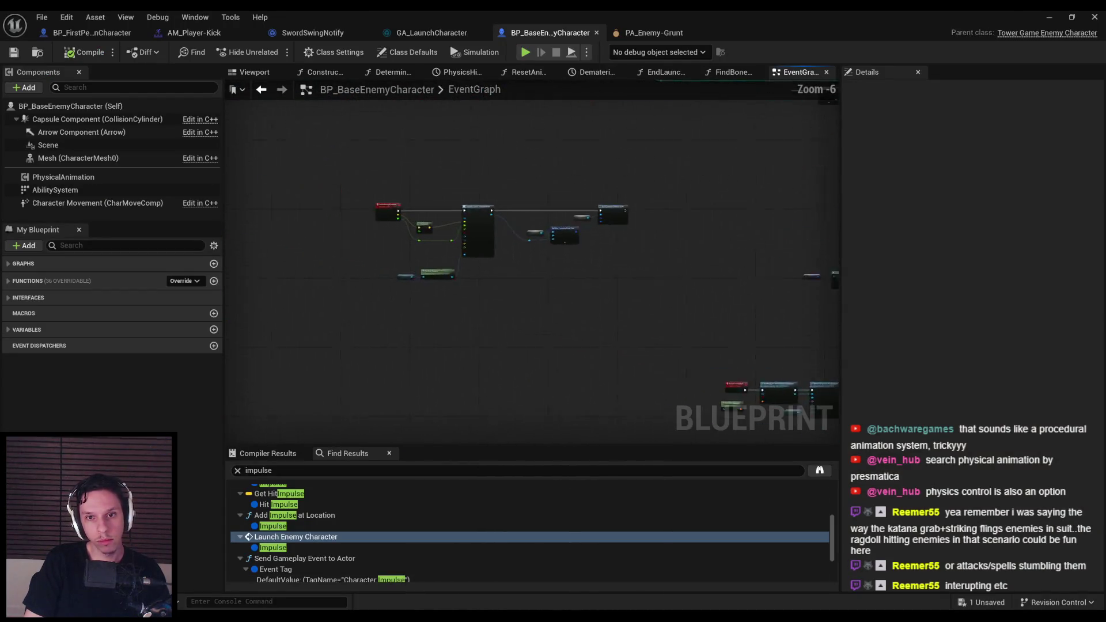
# Step: Add an Event Tick node with a Parent: Tick call beside it, positioned up-left
pyautogui.scroll(-6, 373, 399)
pyautogui.scroll(5, 599, 242)
pyautogui.scroll(-4, 703, 331)
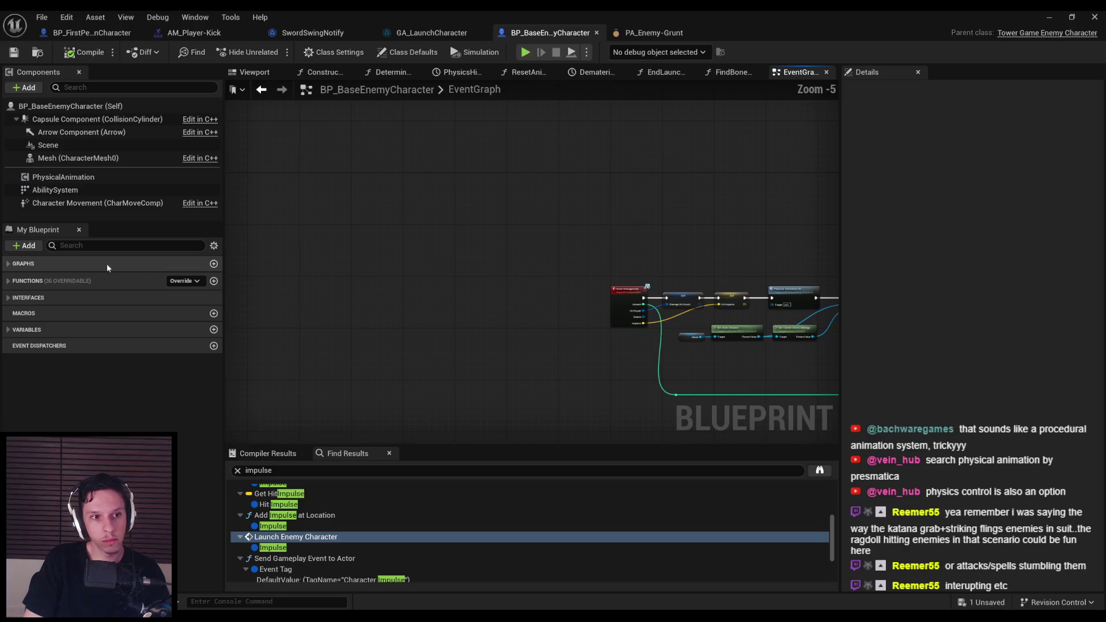
pyautogui.rightClick(497, 240)
pyautogui.write('tick')
pyautogui.press('Return')
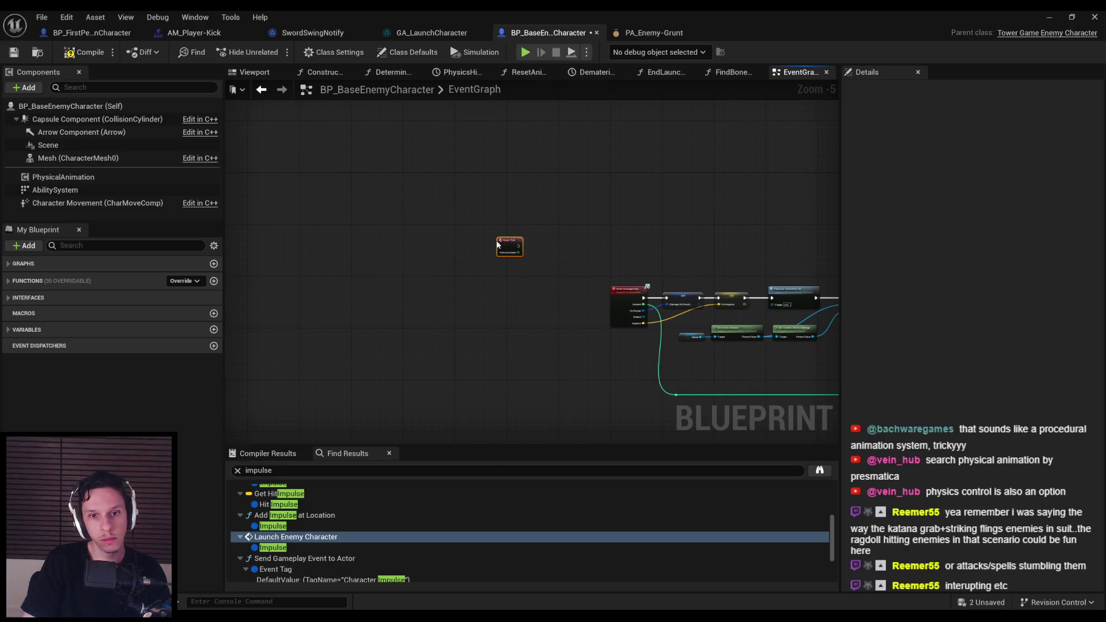
pyautogui.scroll(5, 508, 256)
pyautogui.rightClick(509, 256)
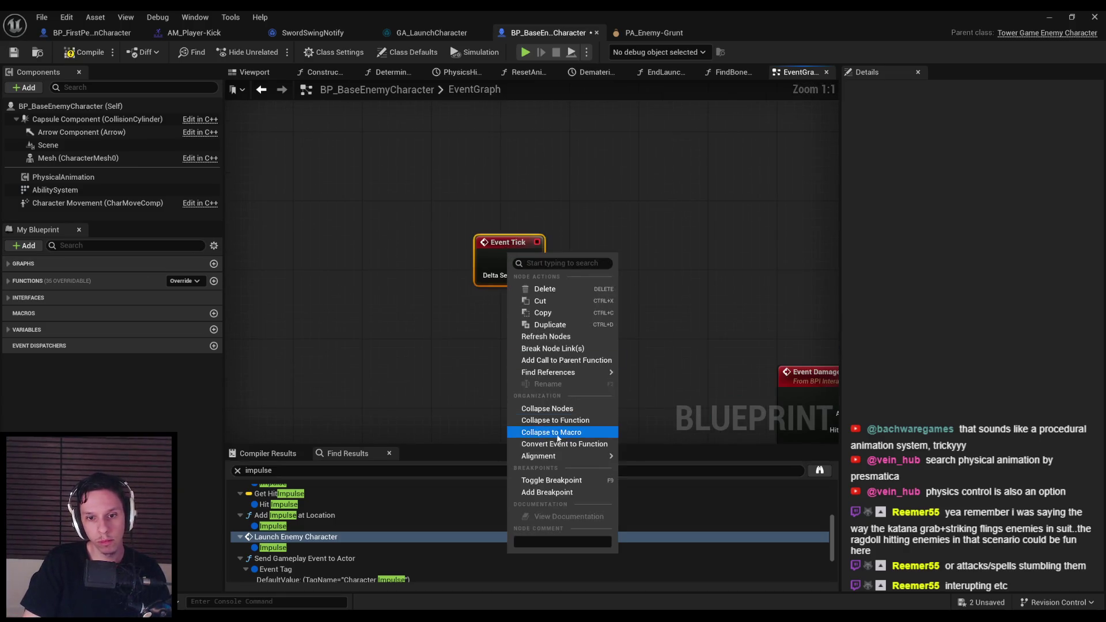
pyautogui.click(558, 361)
pyautogui.moveTo(502, 308)
pyautogui.mouseDown()
pyautogui.moveTo(593, 257)
pyautogui.moveTo(577, 288)
pyautogui.mouseUp()
pyautogui.press('Escape')
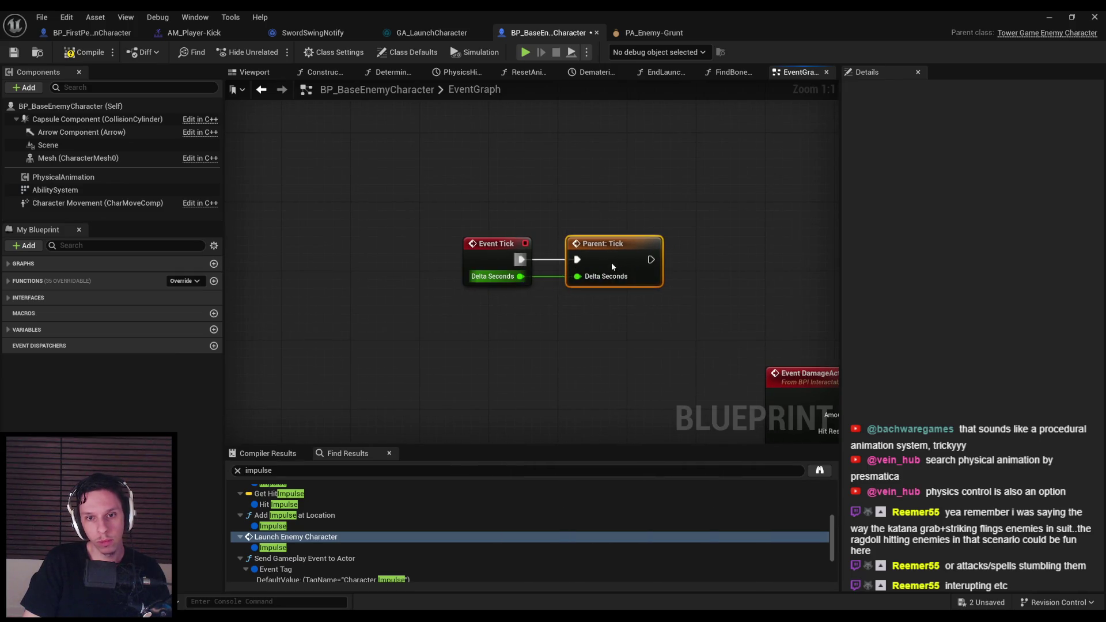
pyautogui.moveTo(467, 244); pyautogui.dragTo(268, 193)
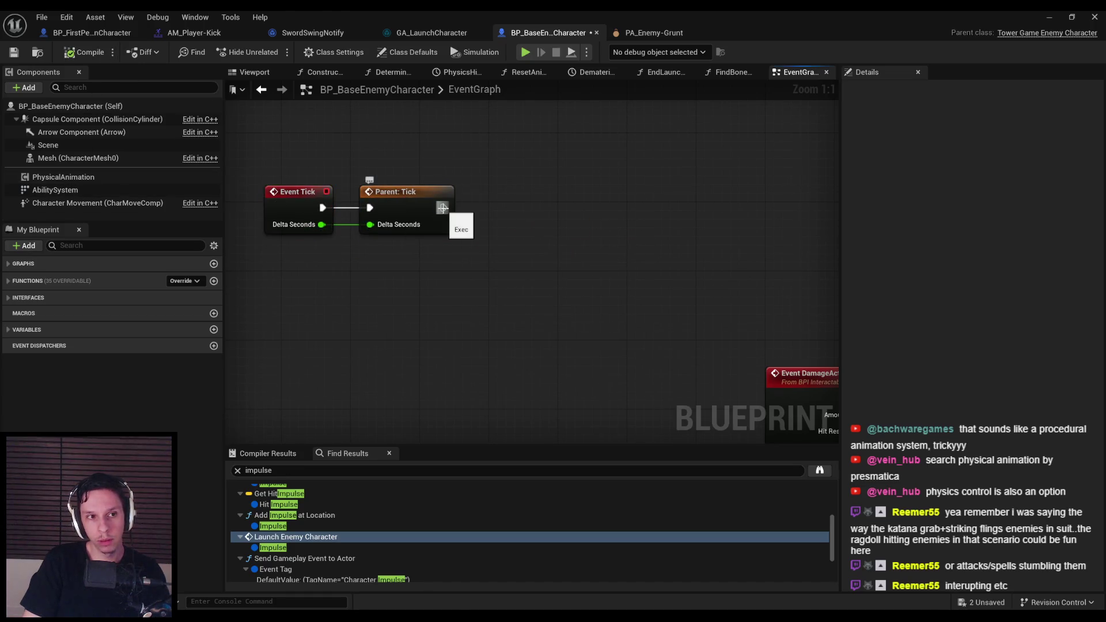
# Step: Add Get Velocity under the tick nodes and a Print String wired after Parent: Tick
pyautogui.rightClick(410, 277)
pyautogui.write('get velocity')
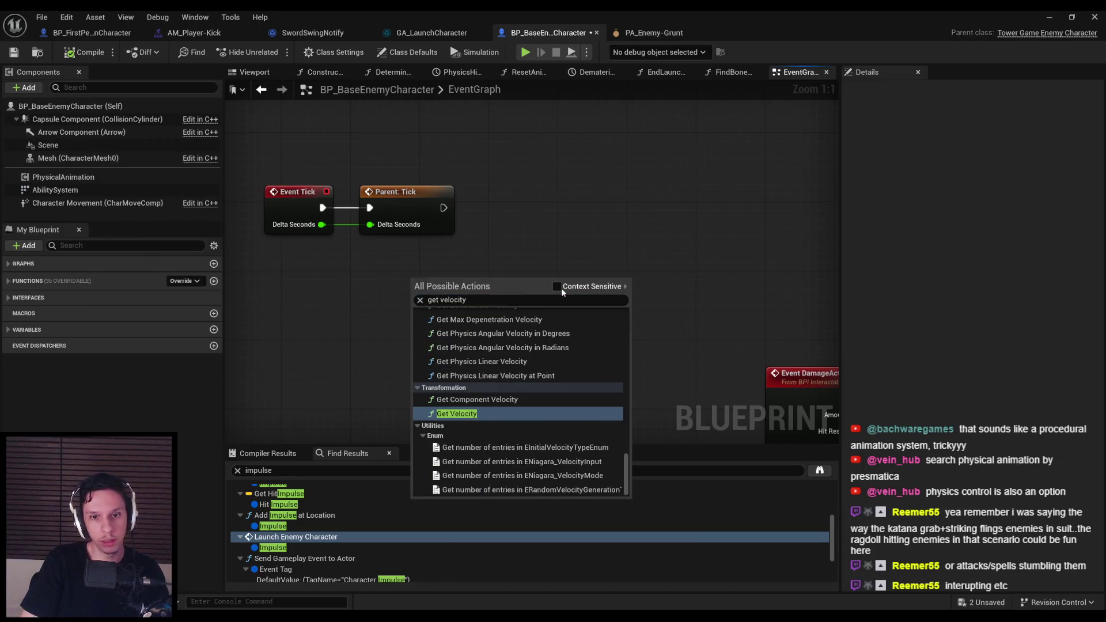
pyautogui.press('Escape')
pyautogui.moveTo(496, 292); pyautogui.dragTo(419, 290)
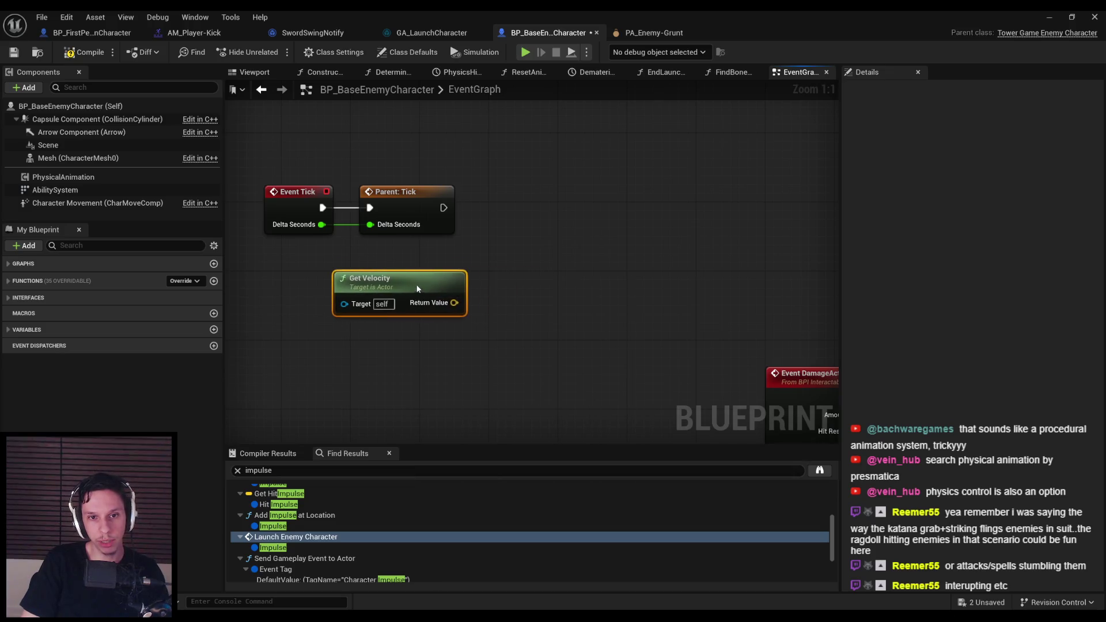
pyautogui.moveTo(536, 215); pyautogui.dragTo(537, 216)
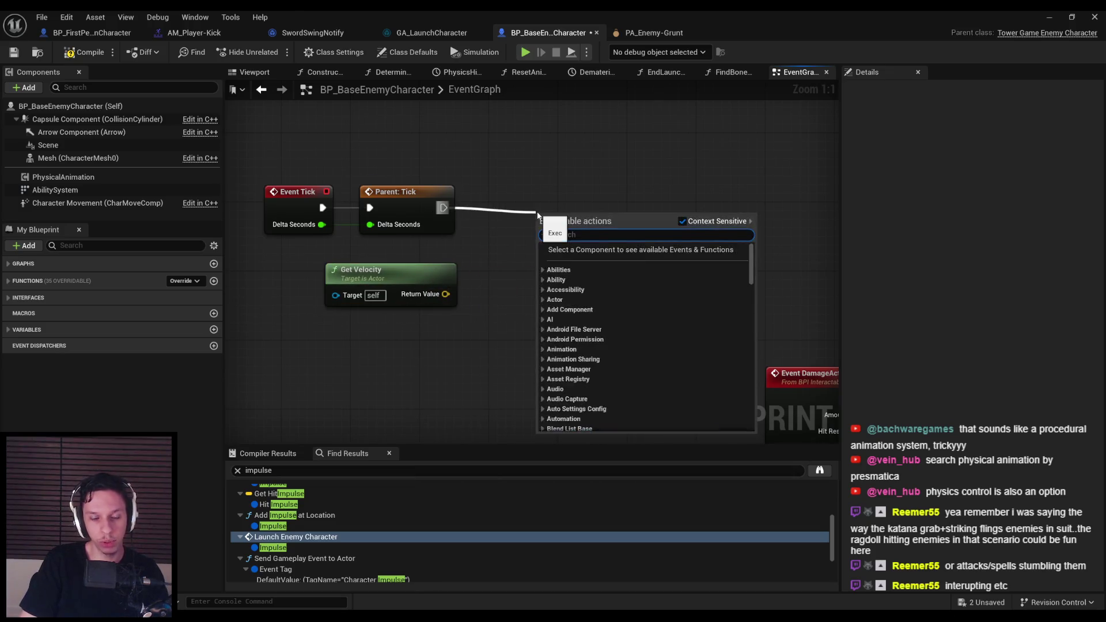
pyautogui.write('print st')
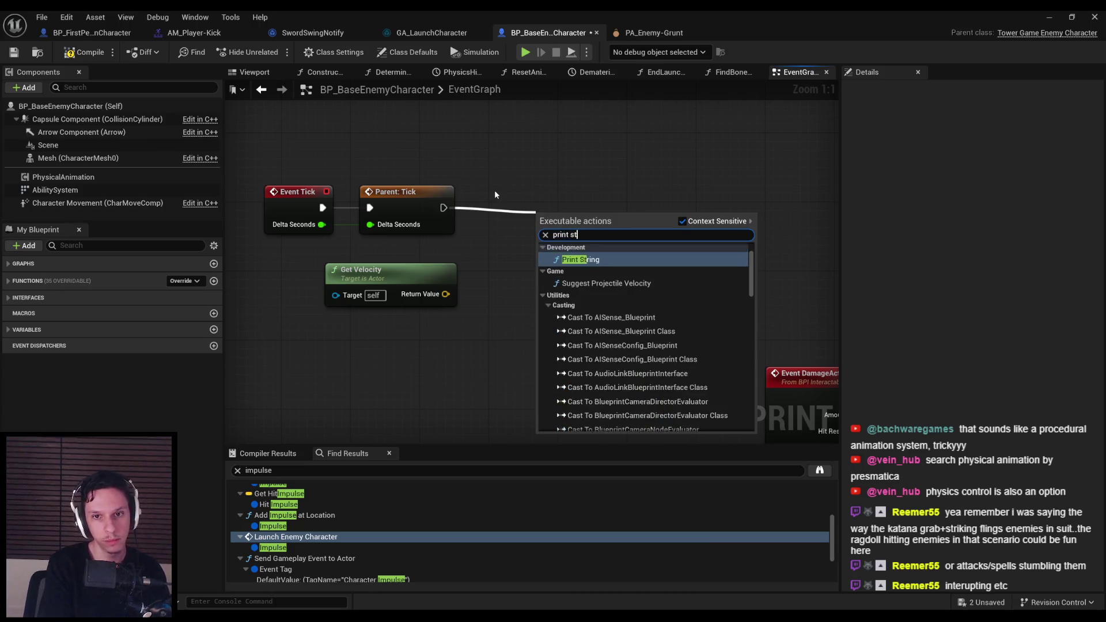
pyautogui.press('Return')
pyautogui.press('q')
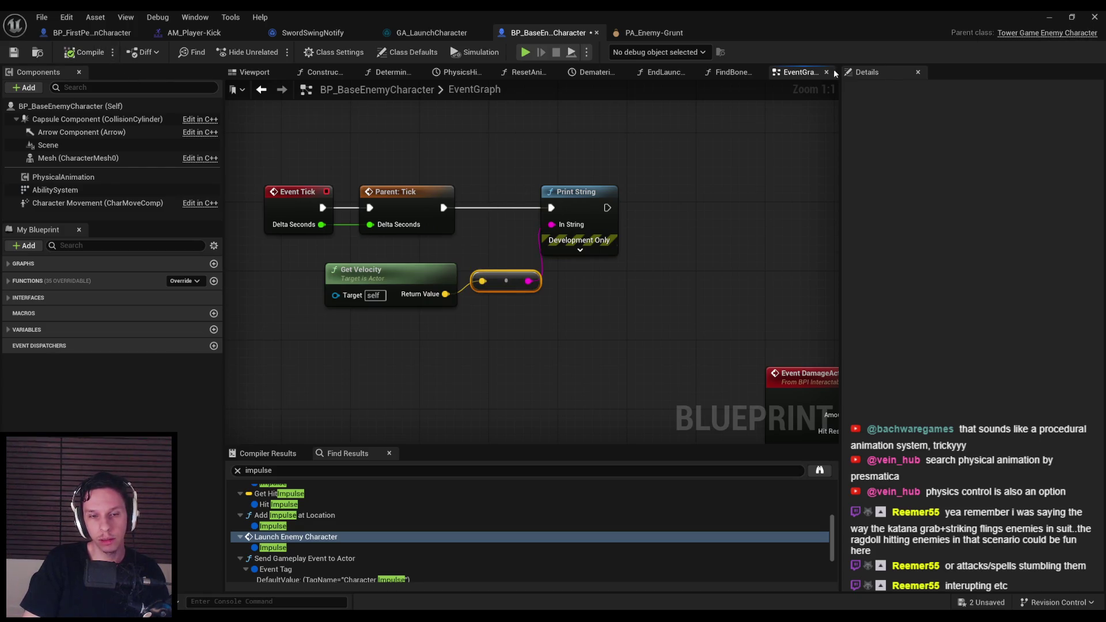
# Step: Cut the new tick and velocity nodes back out of the base enemy graph
pyautogui.click(1050, 19)
pyautogui.hotkey('alt', 'Tab')
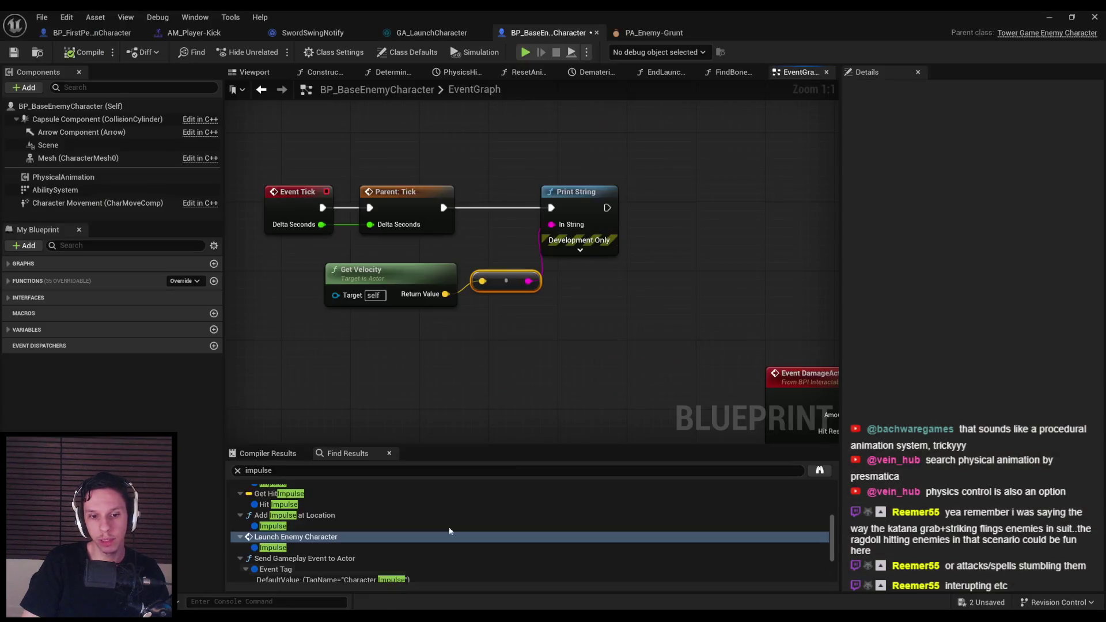
pyautogui.press('Delete')
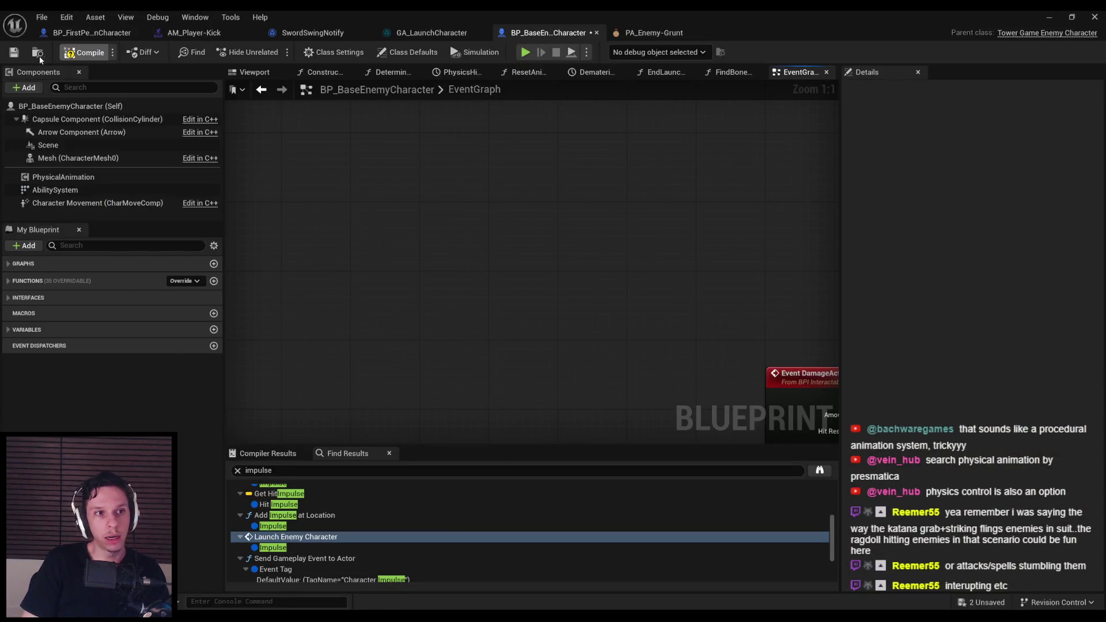
# Step: Compile BP_BaseEnemyCharacter and return to the normal level editor layout
pyautogui.click(100, 53)
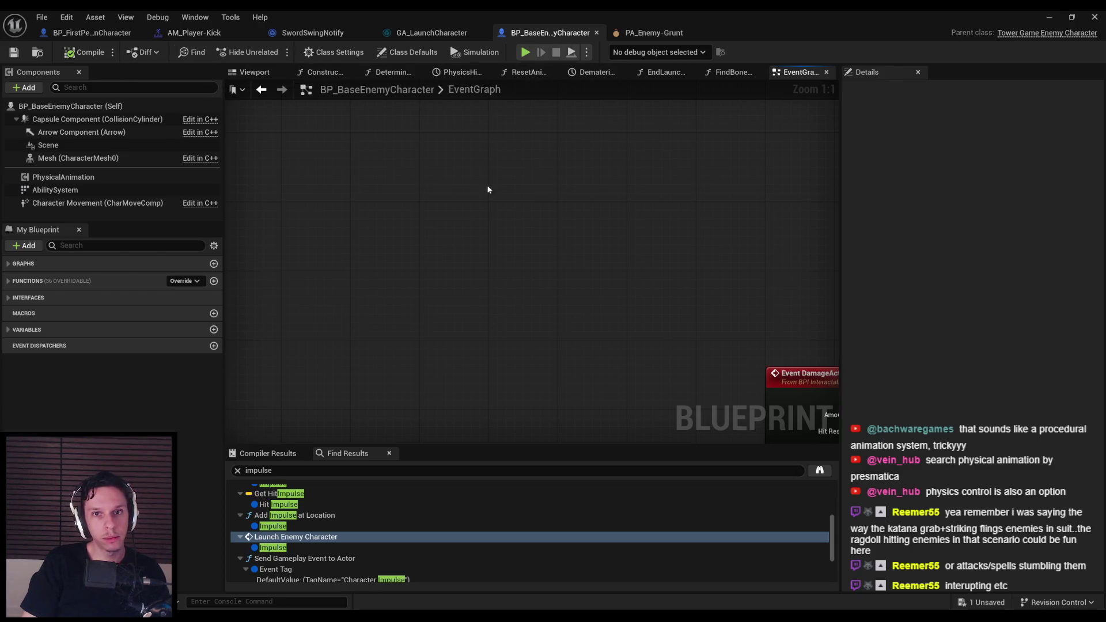
pyautogui.click(1049, 17)
pyautogui.press('F11')
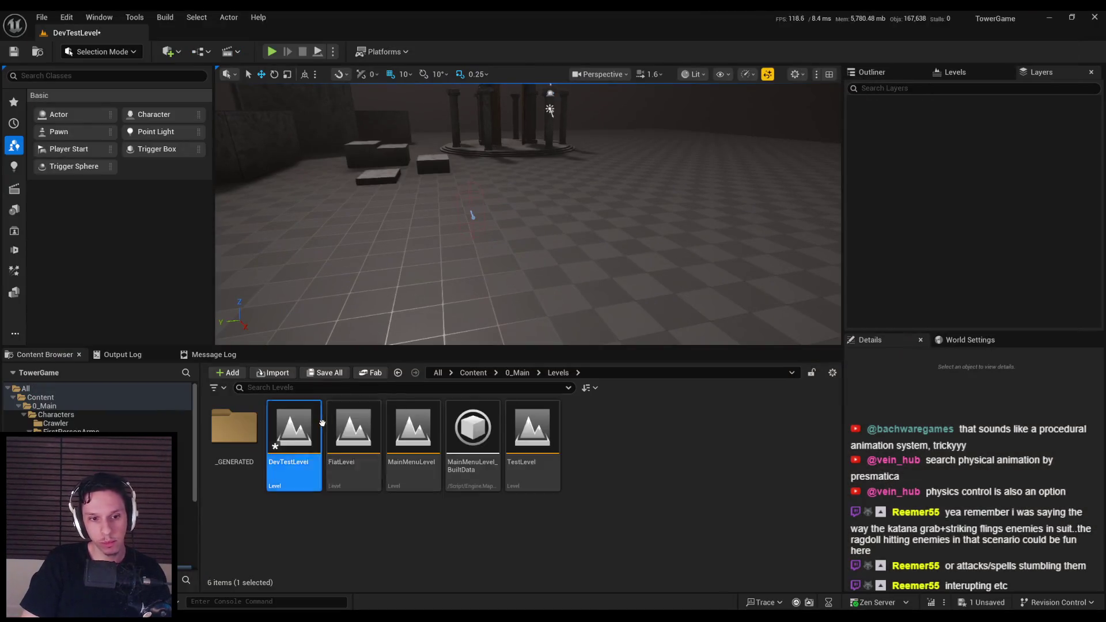
pyautogui.hotkey('alt', 'Tab')
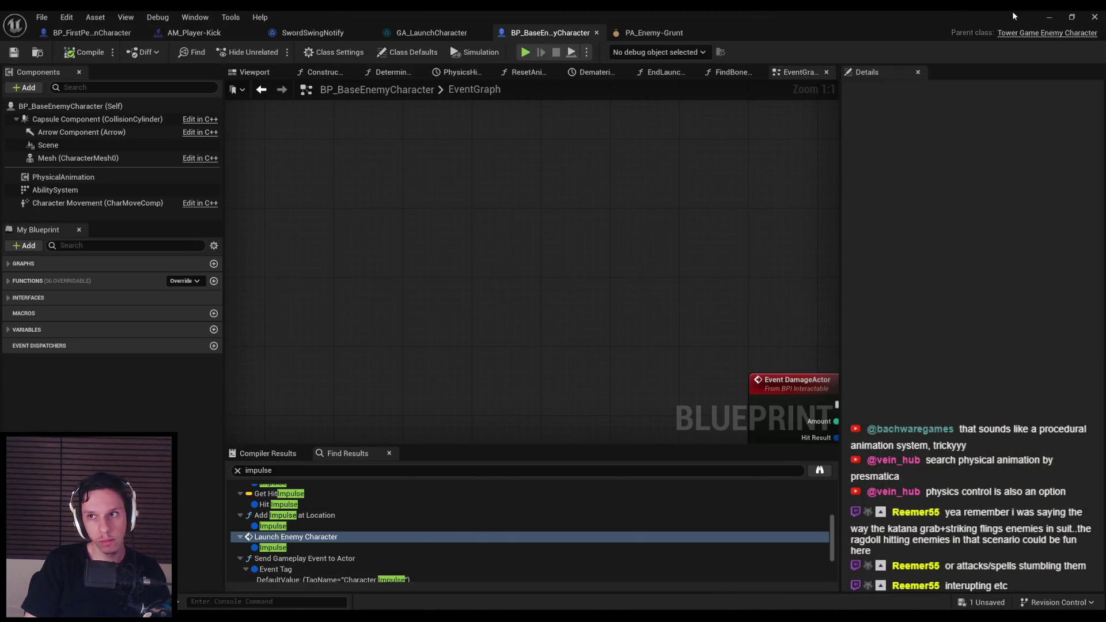
pyautogui.click(1050, 18)
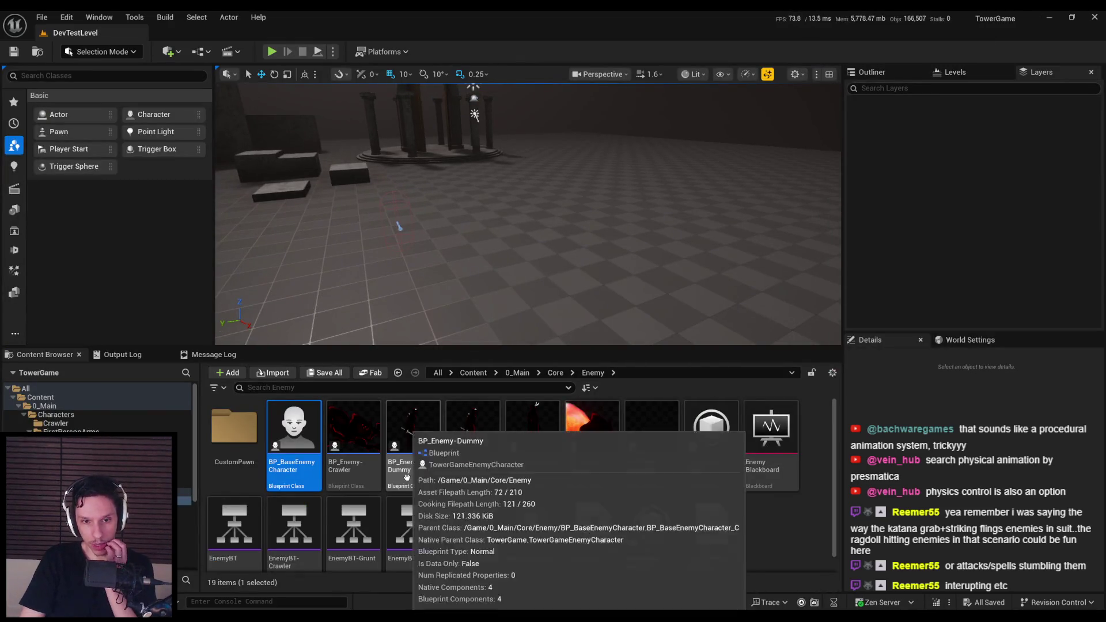
# Step: Put the velocity tick chain into BP_Enemy-Dummy and start a play test
pyautogui.doubleClick(407, 472)
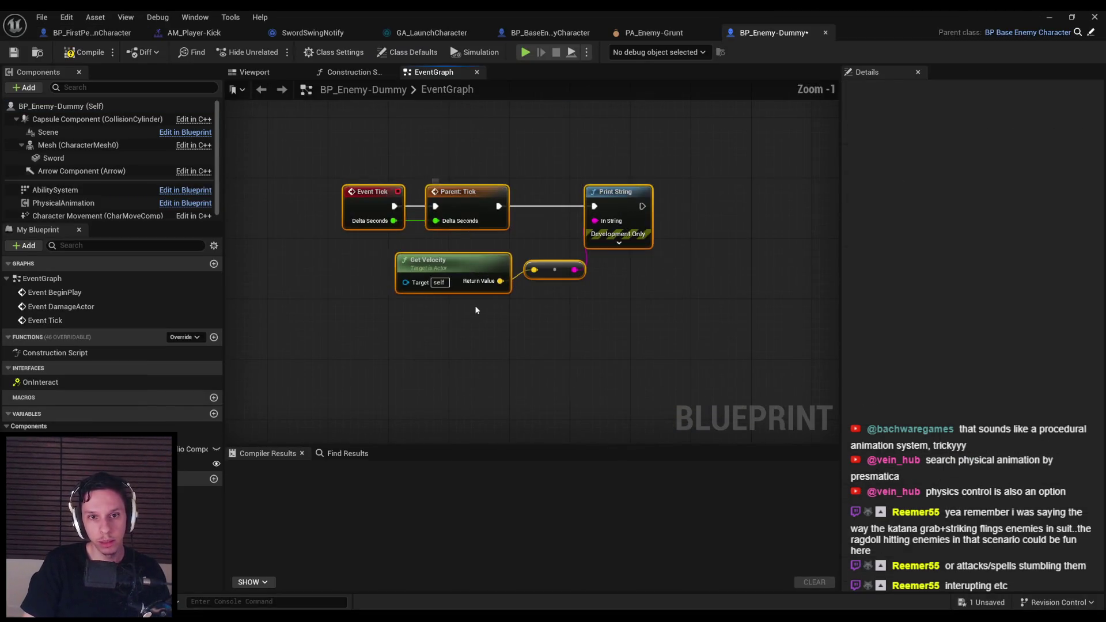
pyautogui.click(1048, 18)
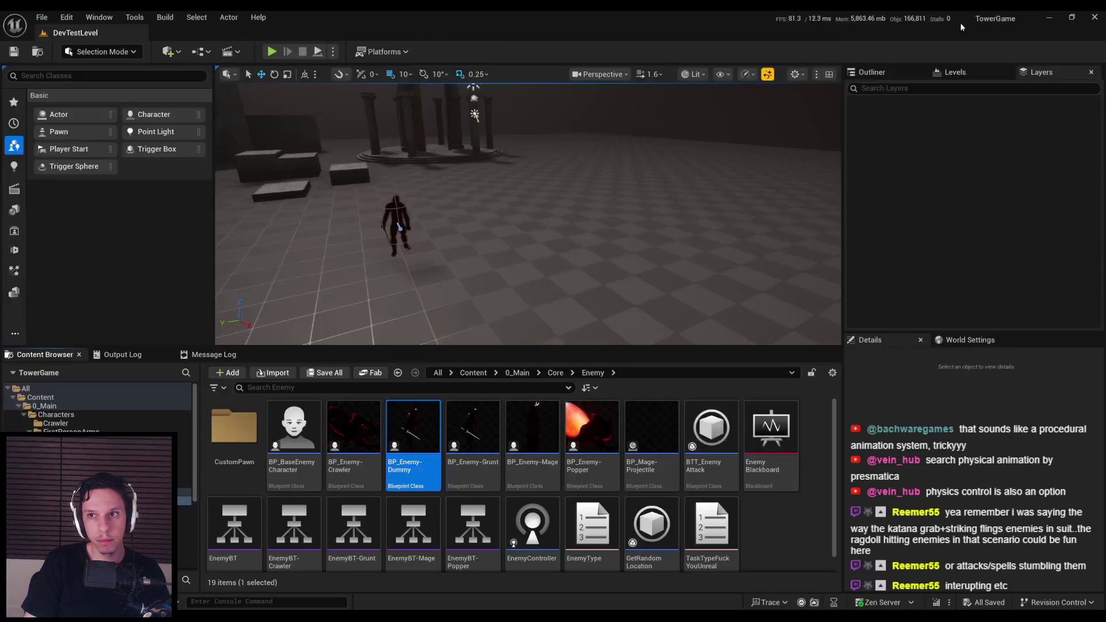
pyautogui.hotkey('alt', 'p')
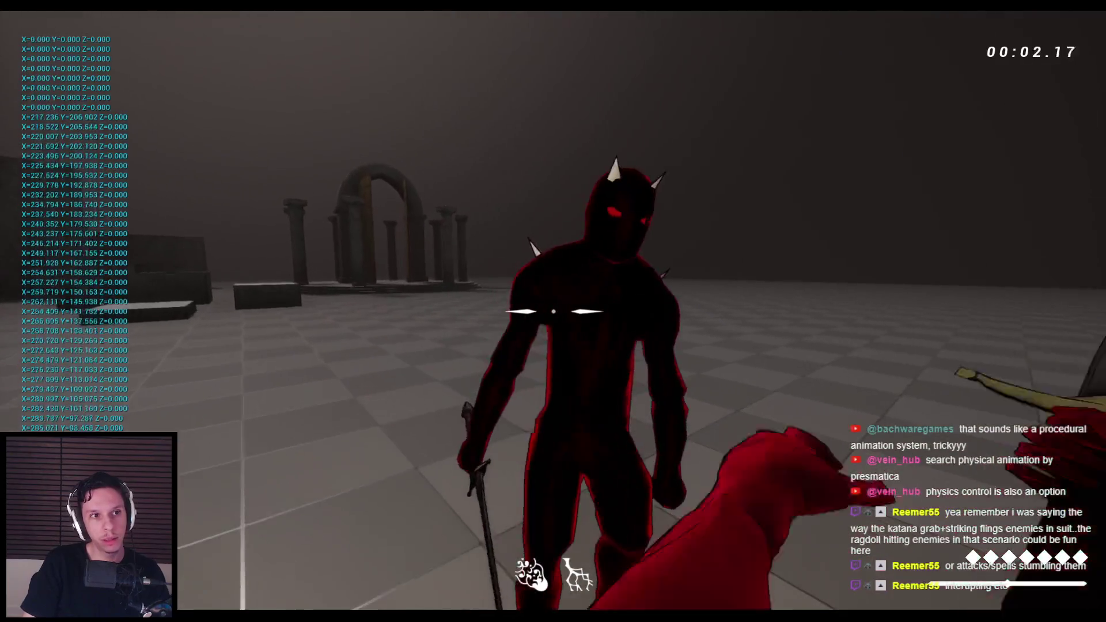
# Step: Slash the grunt with the sword until it ragdolls, then end the play session
pyautogui.click(553, 311)
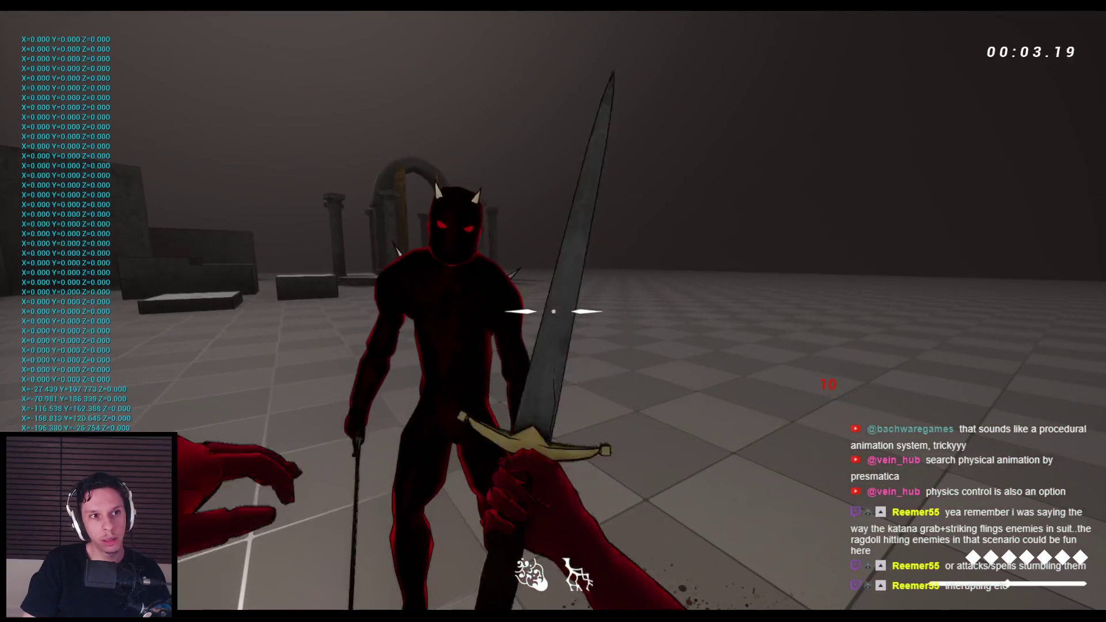
pyautogui.click(553, 311)
pyautogui.click(553, 311)
pyautogui.click(553, 311)
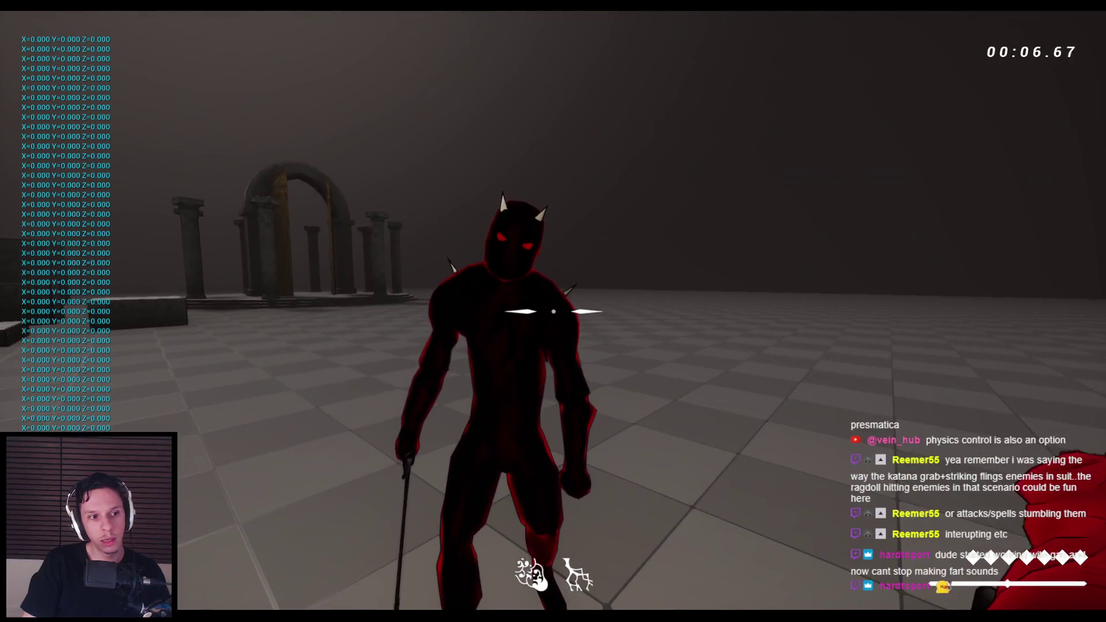
pyautogui.click(553, 311)
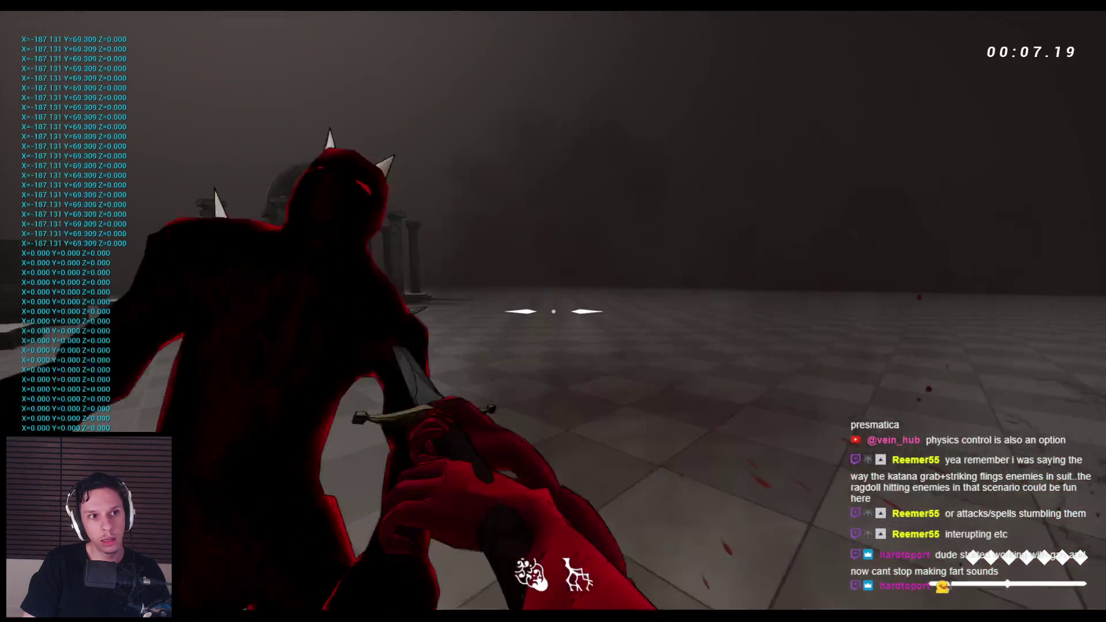
pyautogui.click(553, 311)
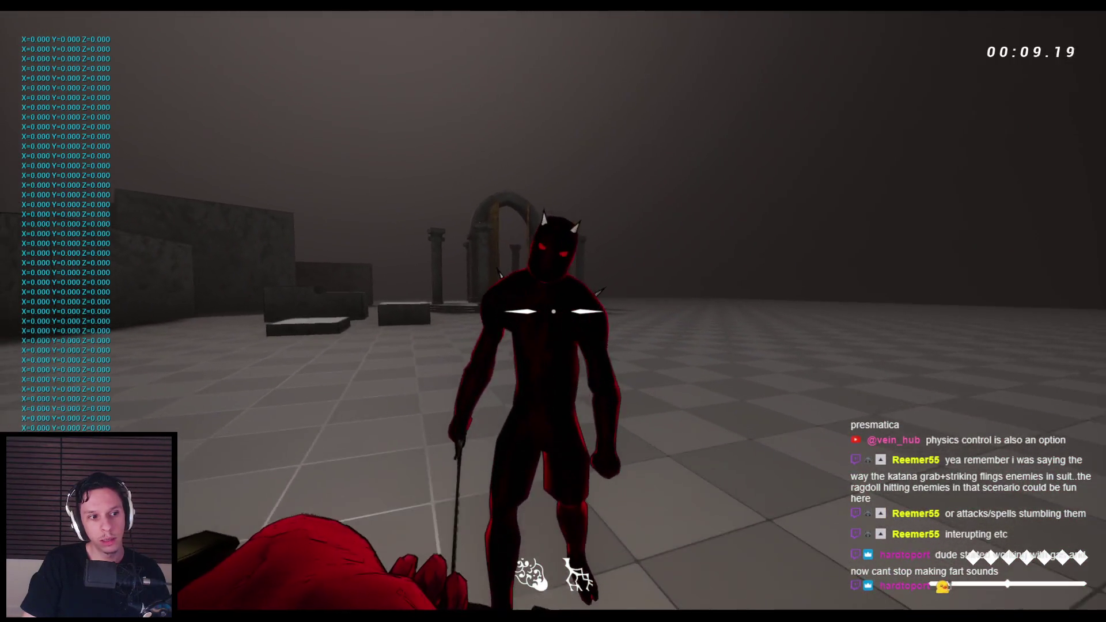
pyautogui.click(553, 312)
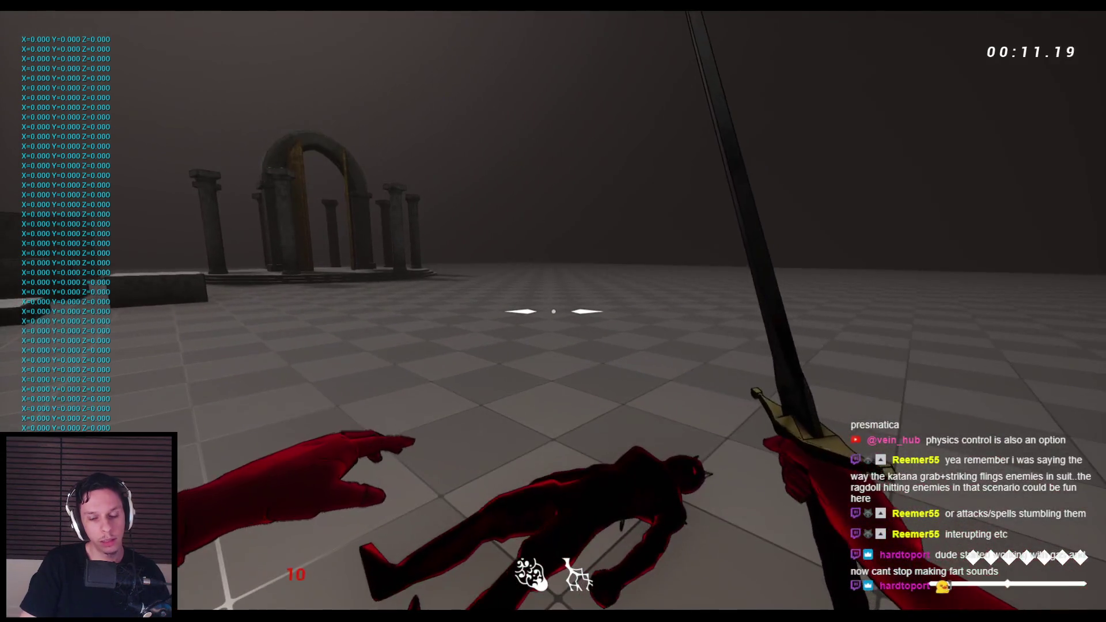
pyautogui.press('Escape')
# Step: Restart play, hit the grunt until it ragdolls again, and stop the session
pyautogui.hotkey('alt', 'p')
pyautogui.click(641, 102)
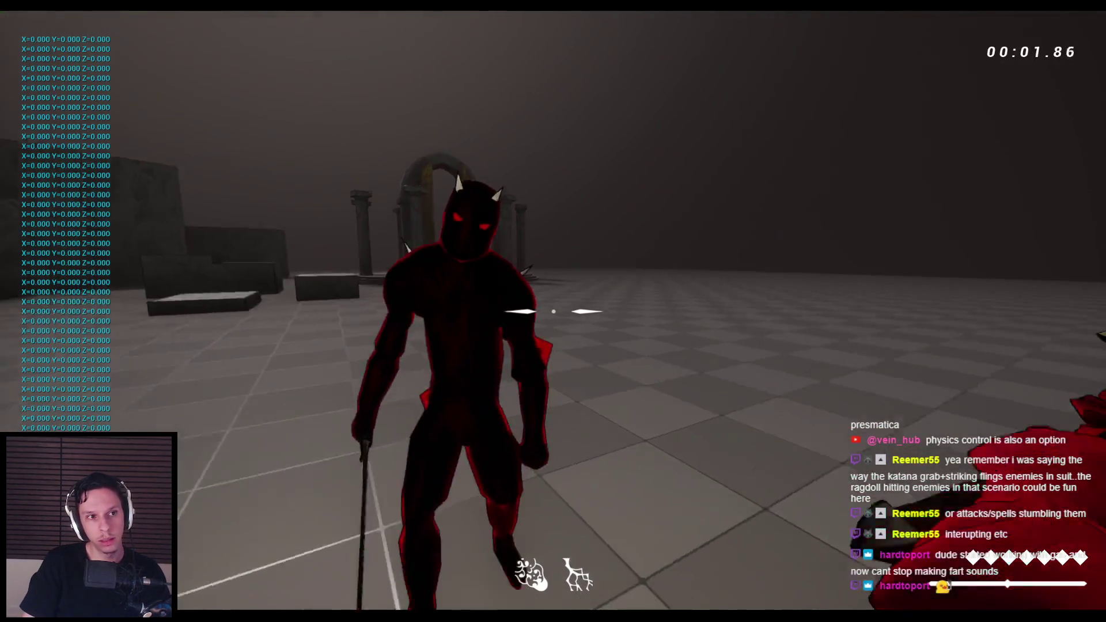
pyautogui.click(553, 311)
pyautogui.click(553, 311)
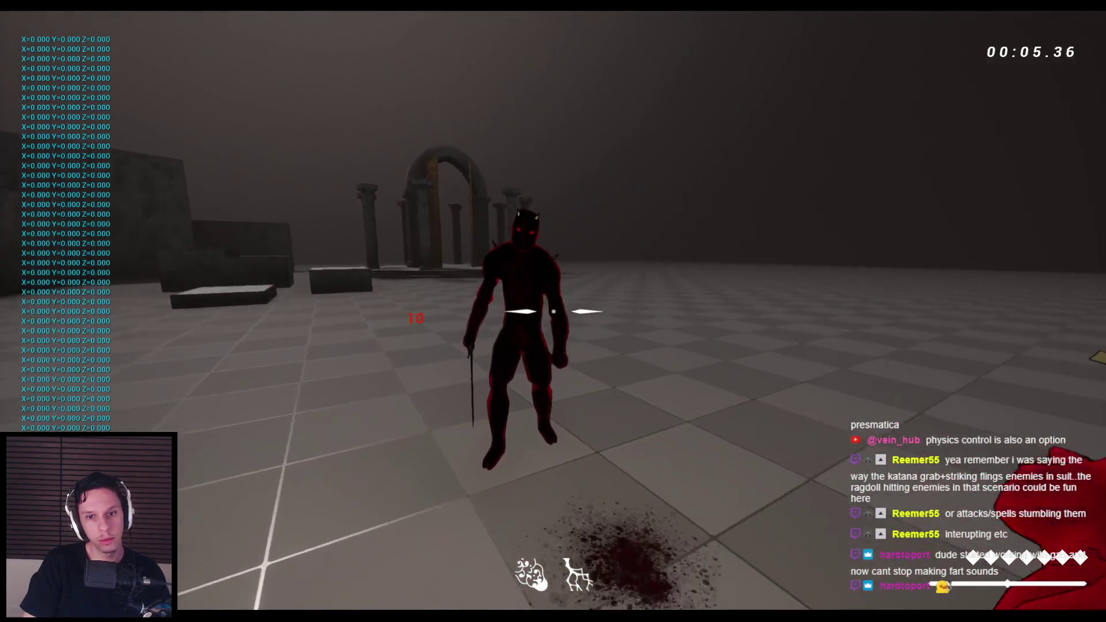
pyautogui.click(553, 311)
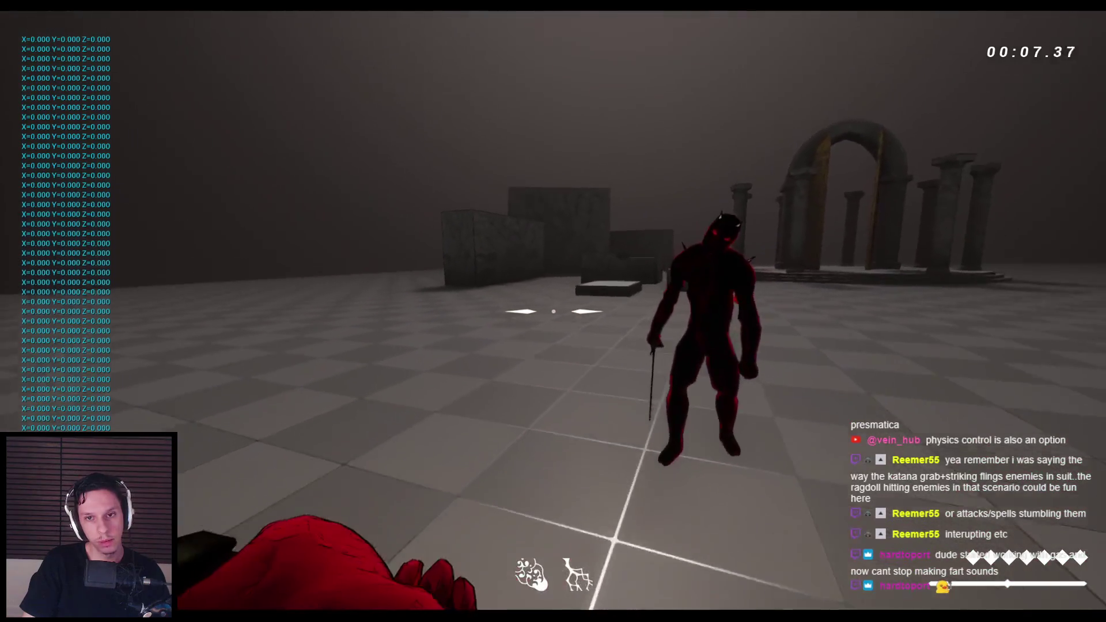
pyautogui.click(554, 311)
pyautogui.press('Escape')
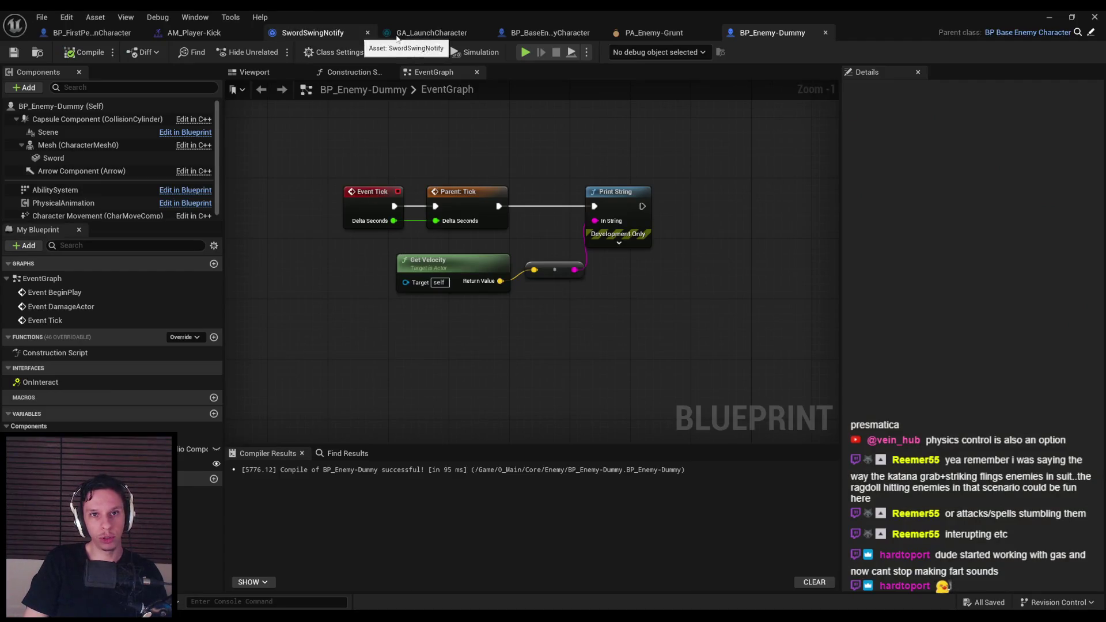
# Step: Open the SwordSwingNotify graph, then play-test two sword hits on the grunt
pyautogui.click(294, 34)
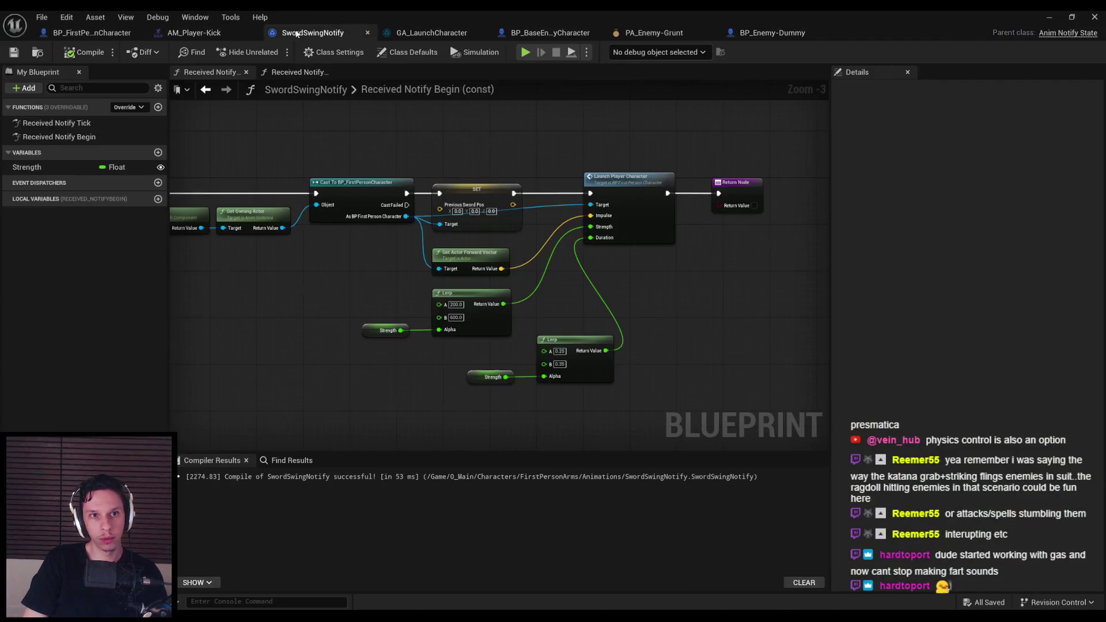
pyautogui.scroll(3, 559, 337)
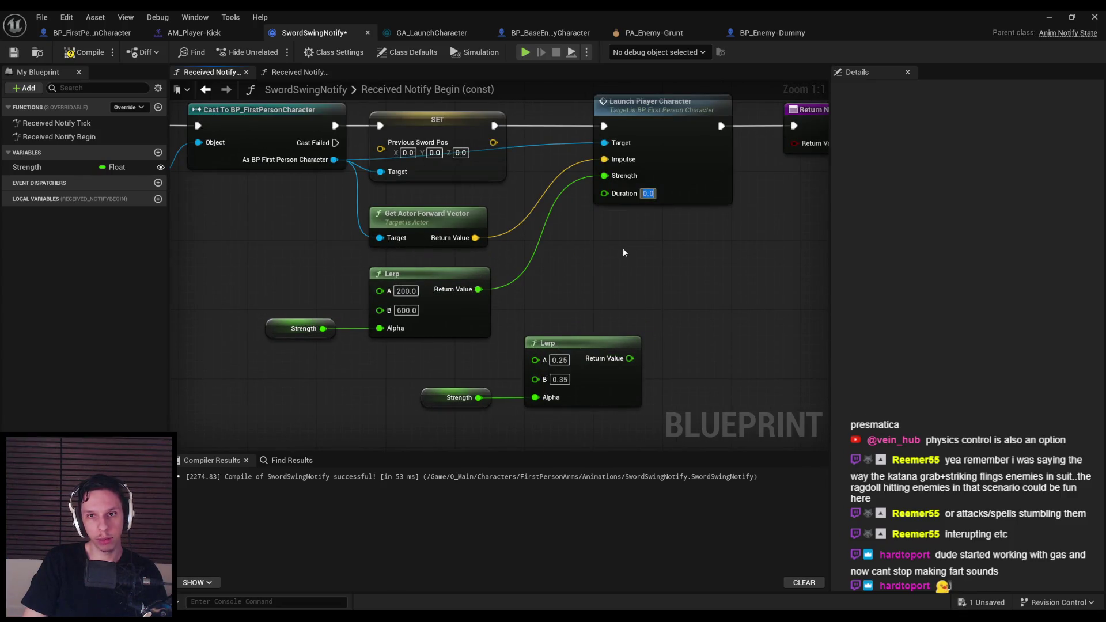
pyautogui.click(1049, 16)
pyautogui.hotkey('alt', 'p')
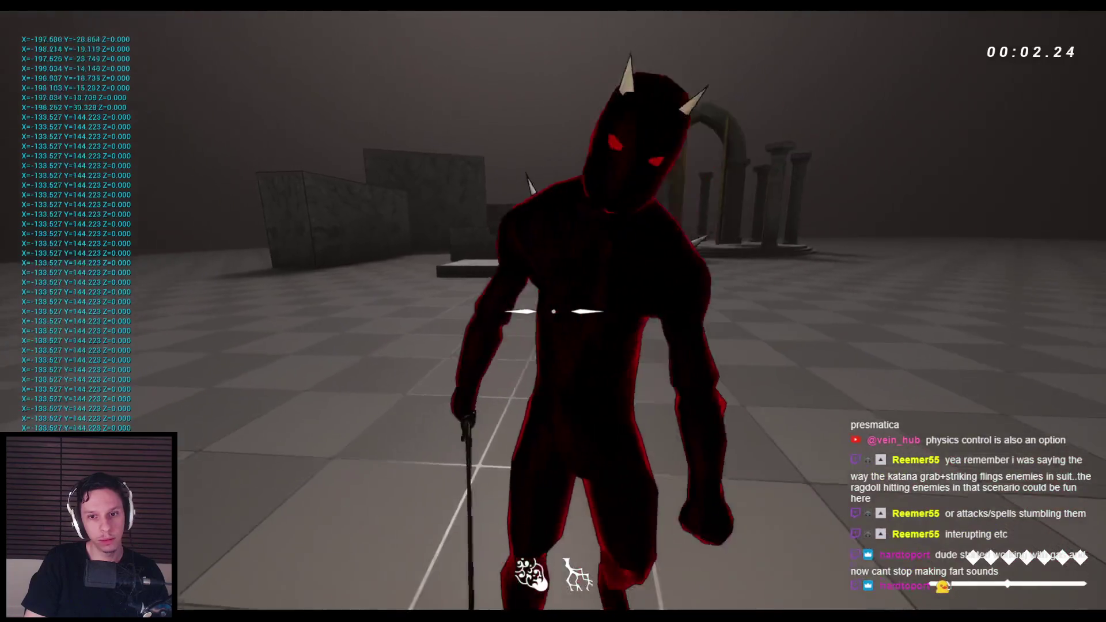
pyautogui.click(553, 311)
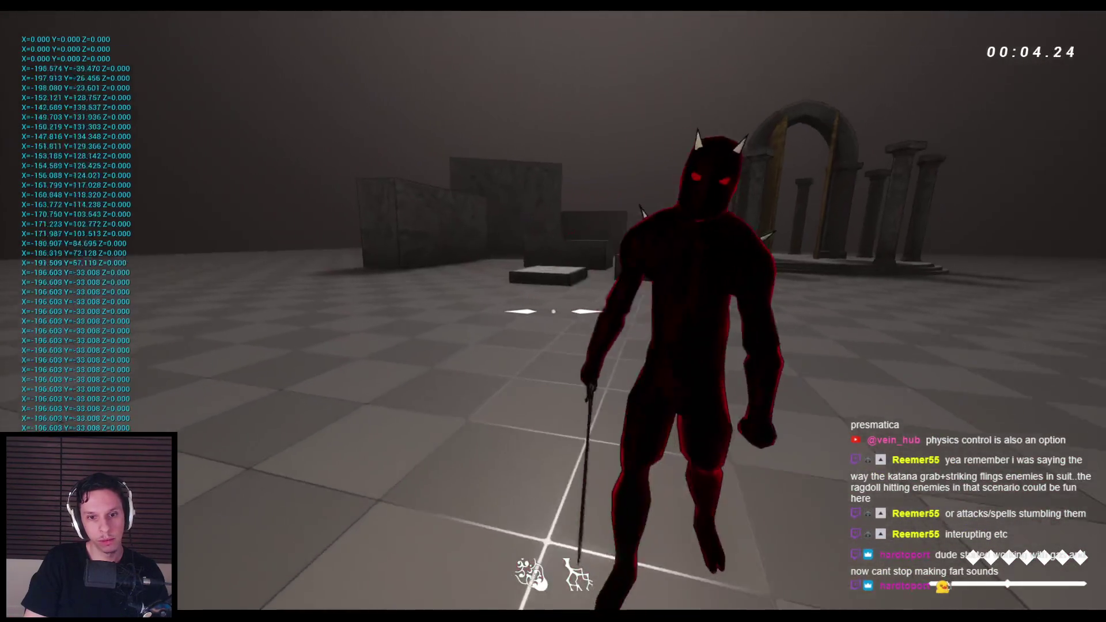
pyautogui.click(553, 311)
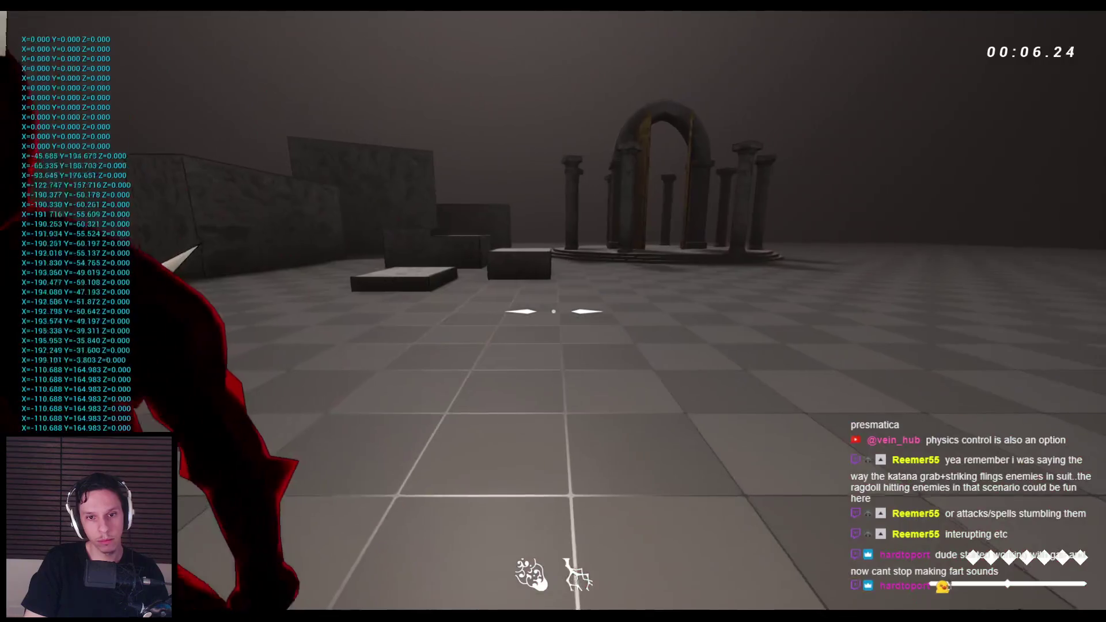
pyautogui.press('Escape')
# Step: Wire the lower 0.25–0.35 Strength Lerp into Launch Player Character's Duration and save
pyautogui.moveTo(499, 570)
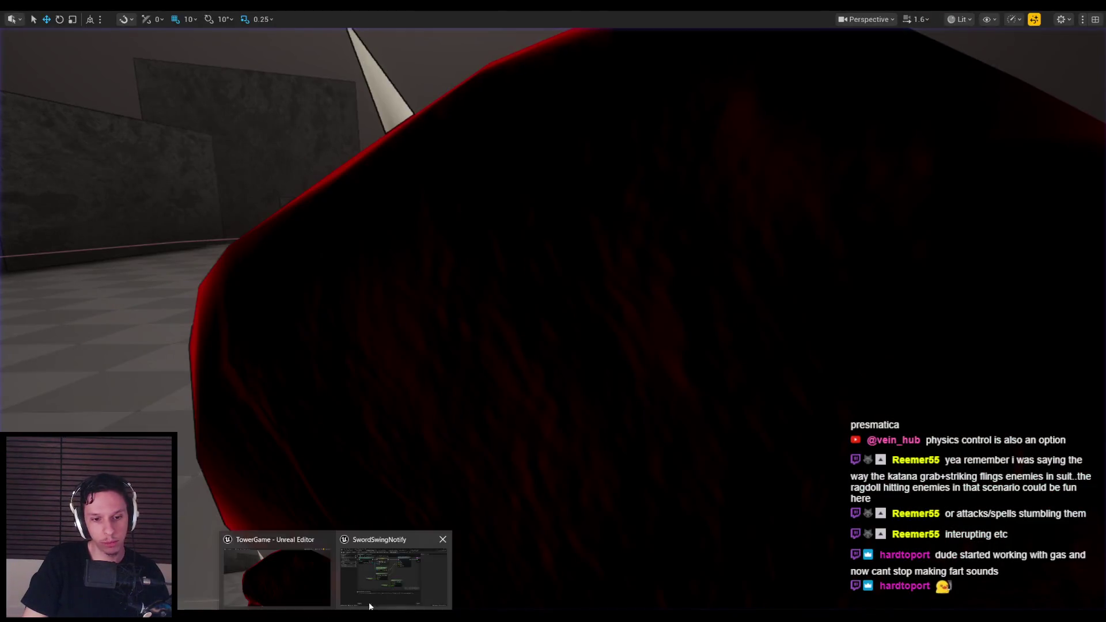
pyautogui.click(408, 573)
pyautogui.moveTo(544, 320); pyautogui.dragTo(541, 320)
pyautogui.hotkey('ctrl', 'z')
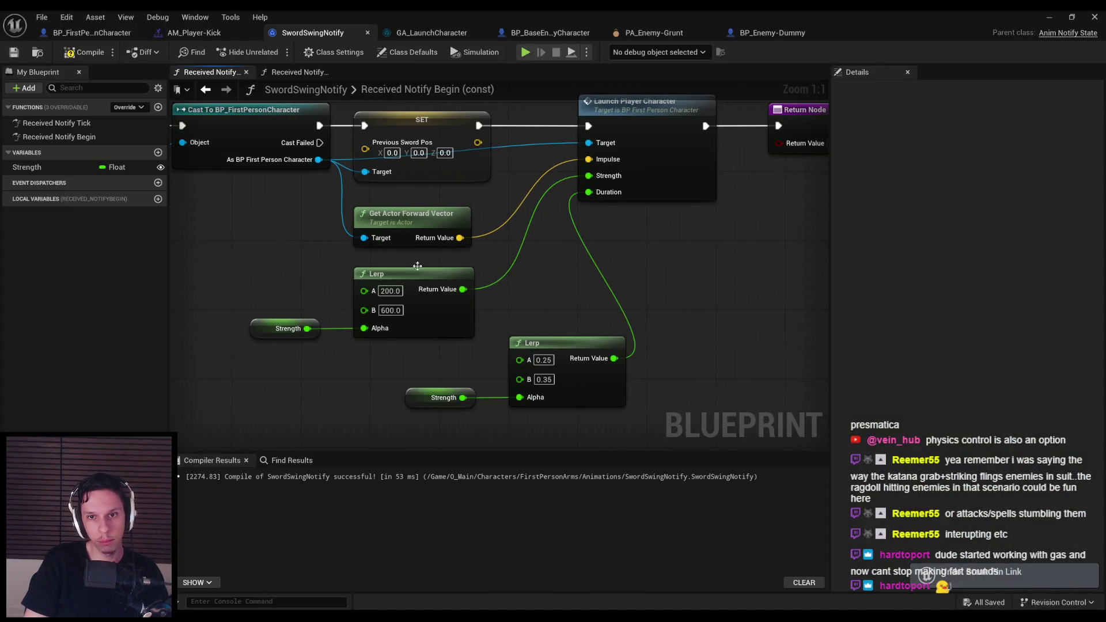
pyautogui.hotkey('ctrl', 's')
pyautogui.press('Home')
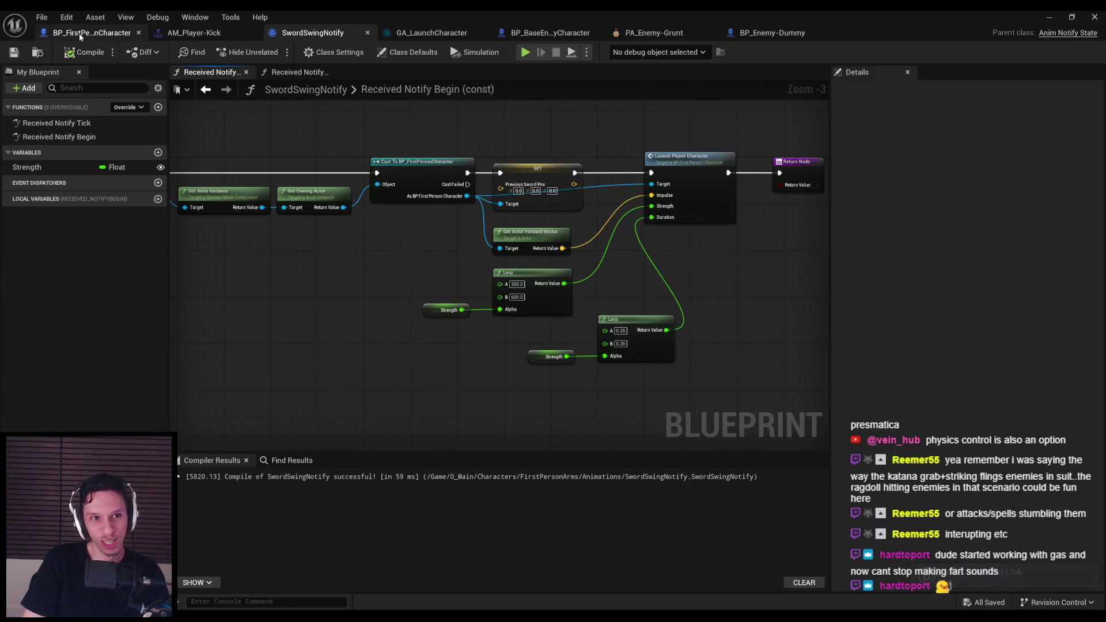
# Step: From SwordHitScan, open Launch Enemy Character's definition with Duration 1.0 and start a play test
pyautogui.click(92, 33)
pyautogui.click(525, 72)
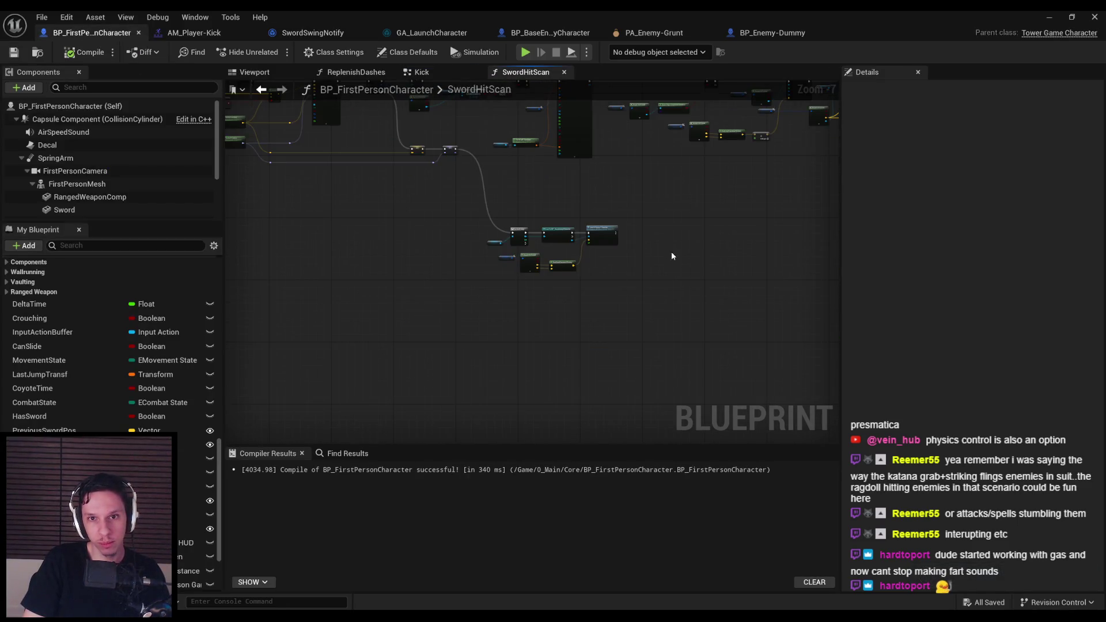
pyautogui.scroll(5, 485, 283)
pyautogui.scroll(-3, 502, 413)
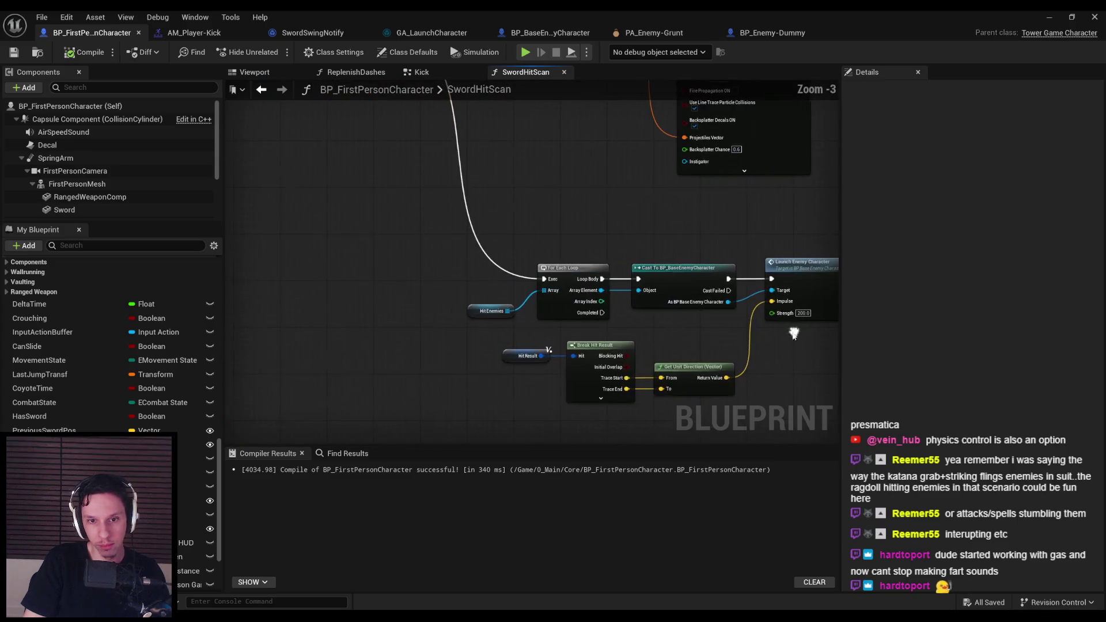
pyautogui.scroll(2, 697, 353)
pyautogui.scroll(-1, 664, 322)
pyautogui.moveTo(665, 322); pyautogui.dragTo(571, 311)
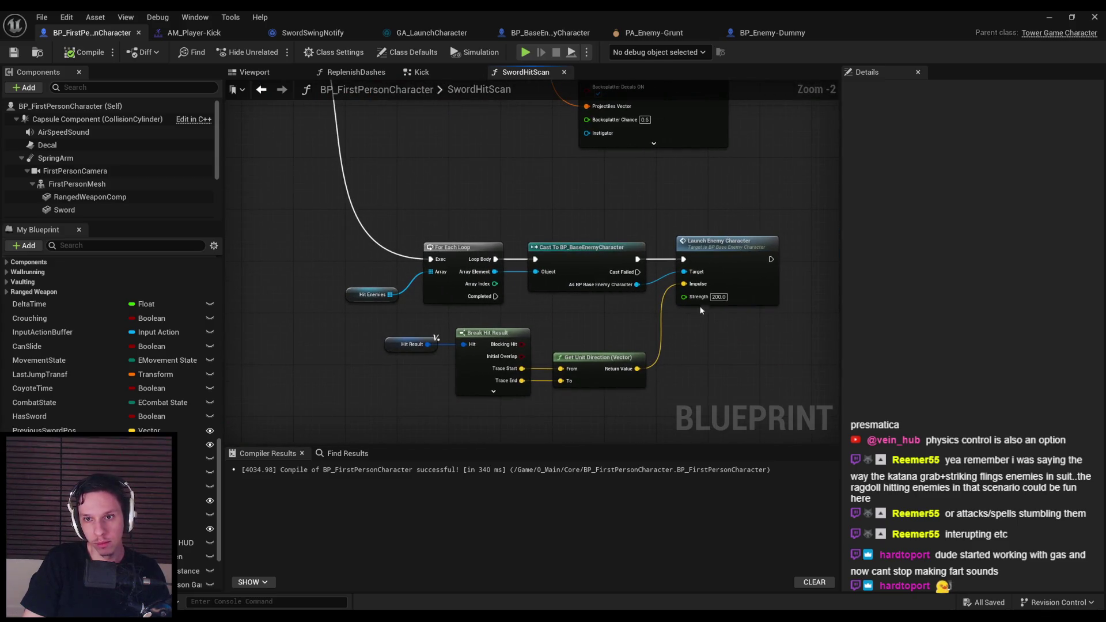
pyautogui.doubleClick(733, 273)
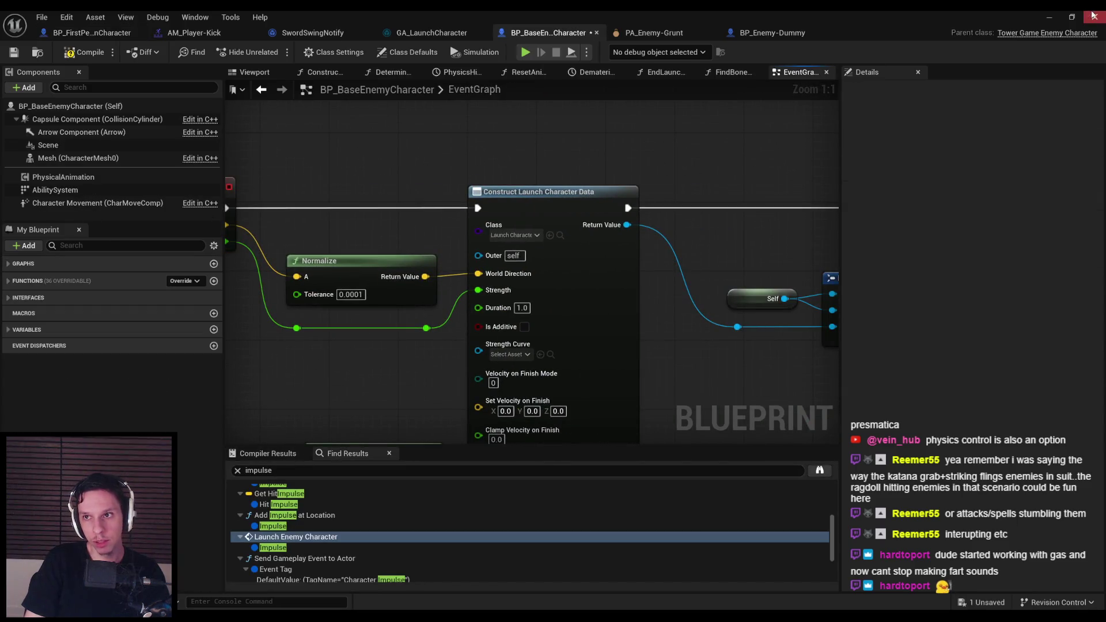
pyautogui.hotkey('alt', 'p')
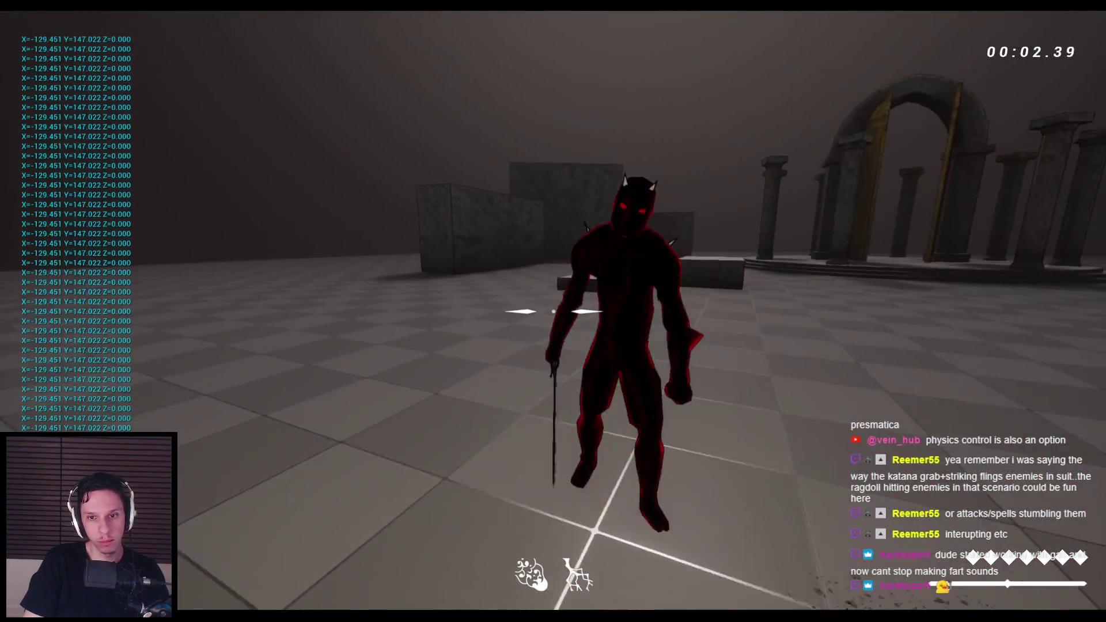
# Step: Approach and strike the grunt with the sword, then stop the play session
pyautogui.click(553, 311)
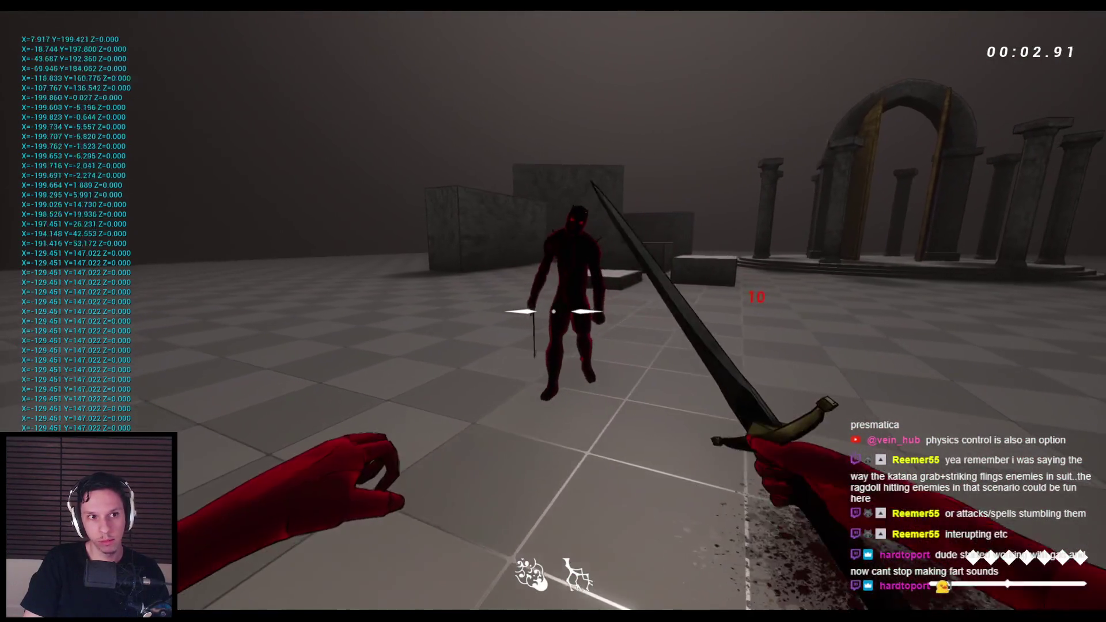
pyautogui.press('w')
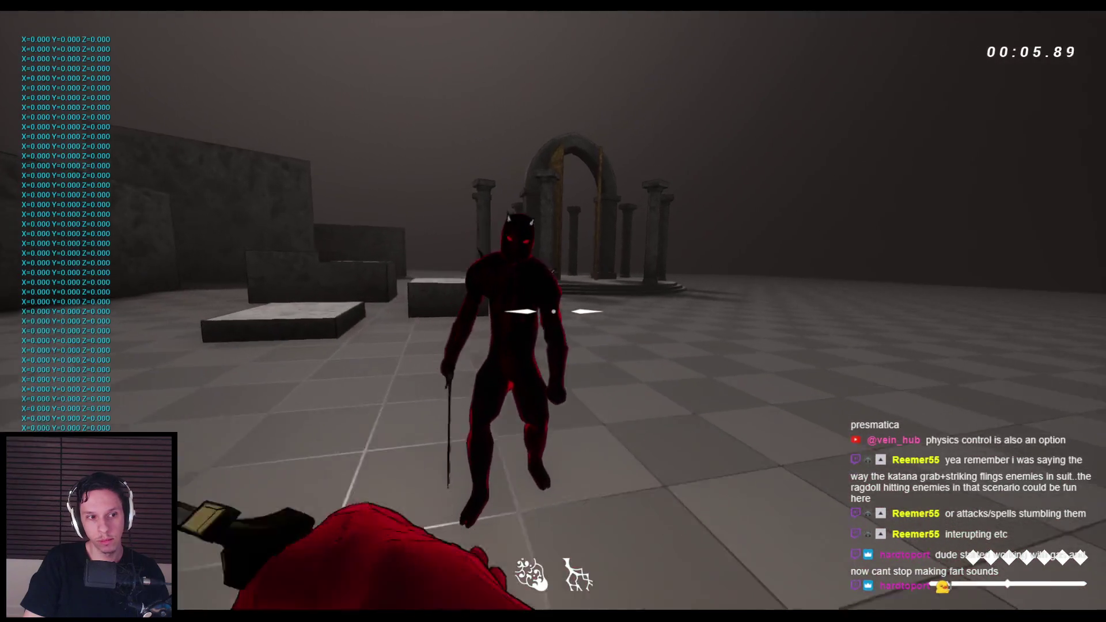
pyautogui.click(553, 311)
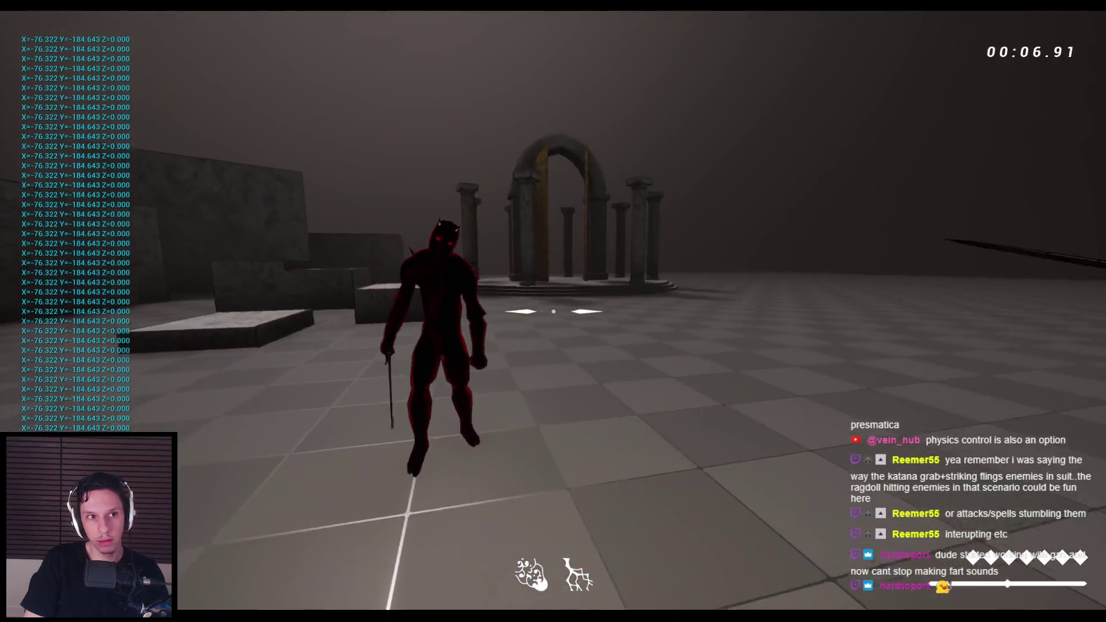
pyautogui.press('Escape')
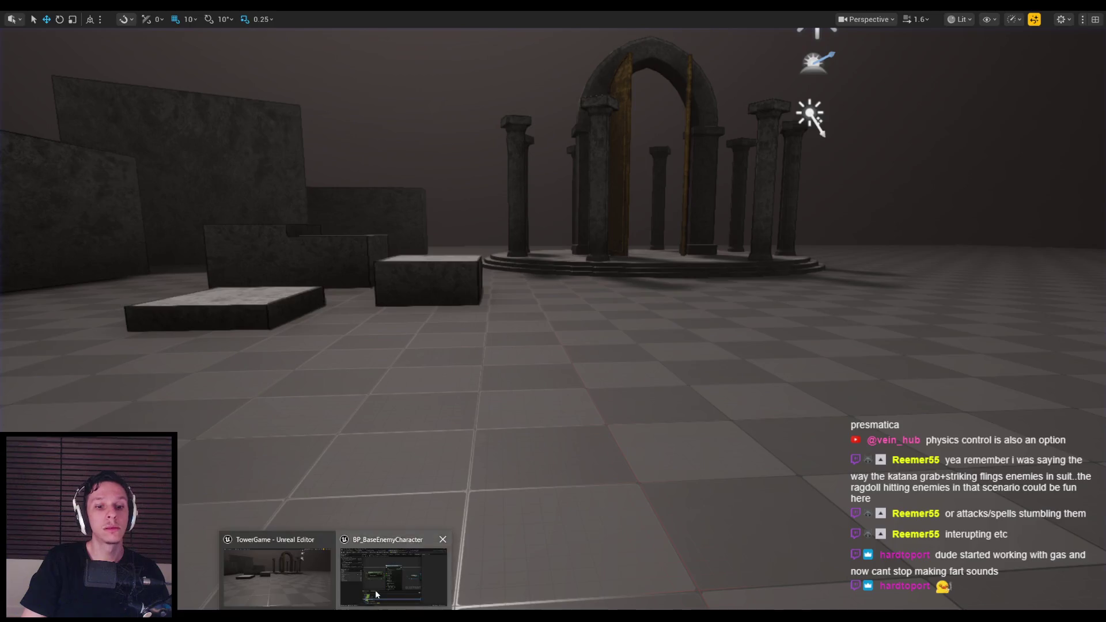
# Step: Restore the enemy launch Duration to 0.3, play again, and open the Core folder
pyautogui.click(375, 589)
pyautogui.hotkey('ctrl', 'z')
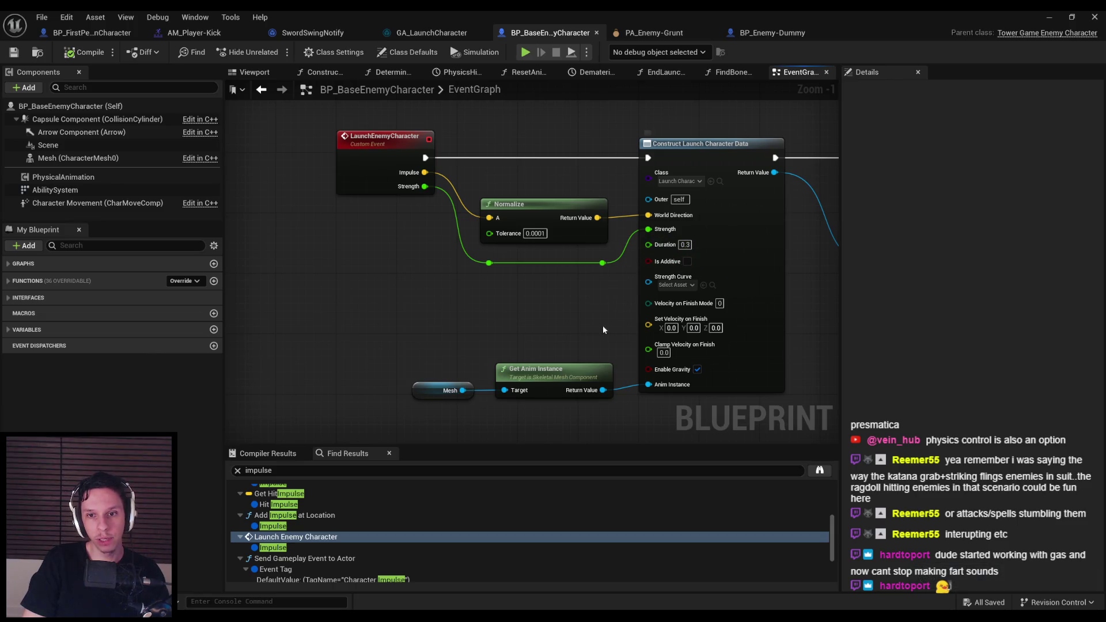
pyautogui.click(1058, 16)
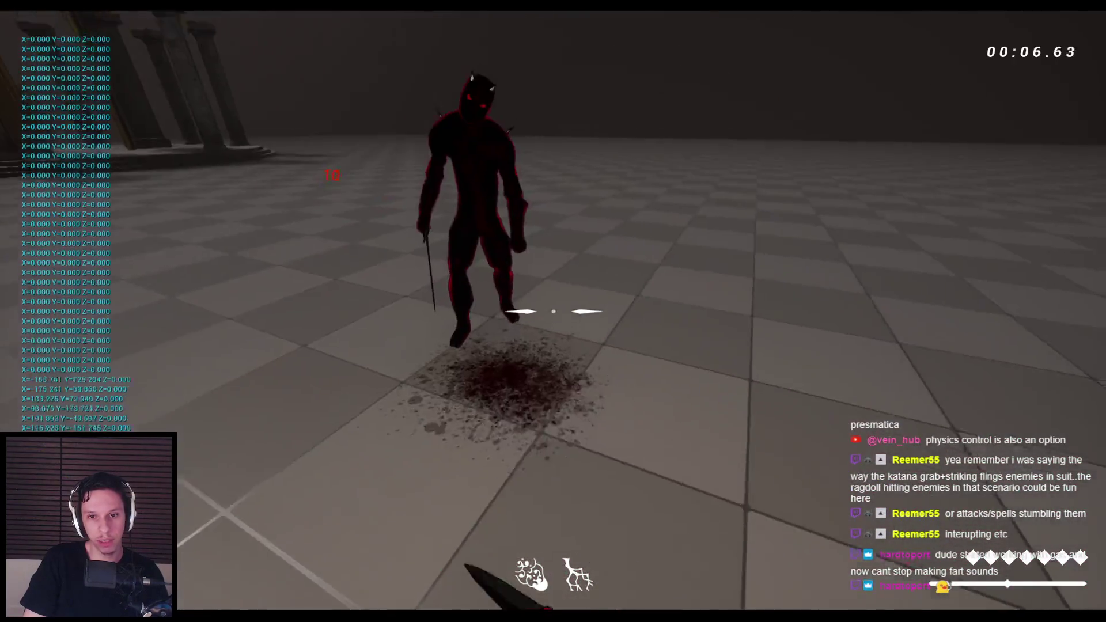
pyautogui.press('Escape')
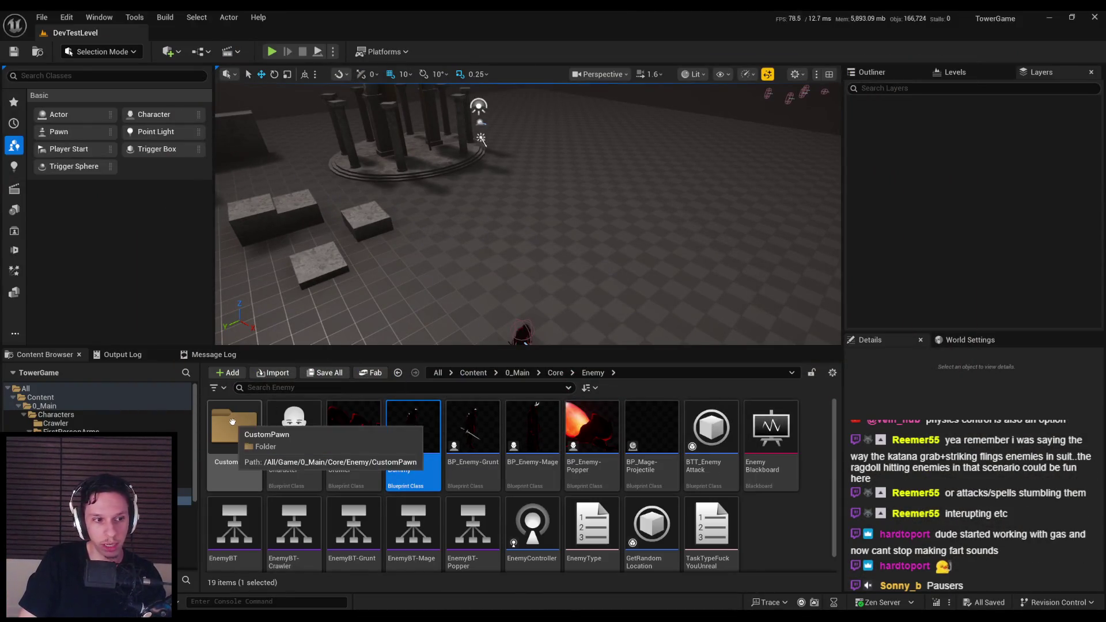
pyautogui.click(555, 373)
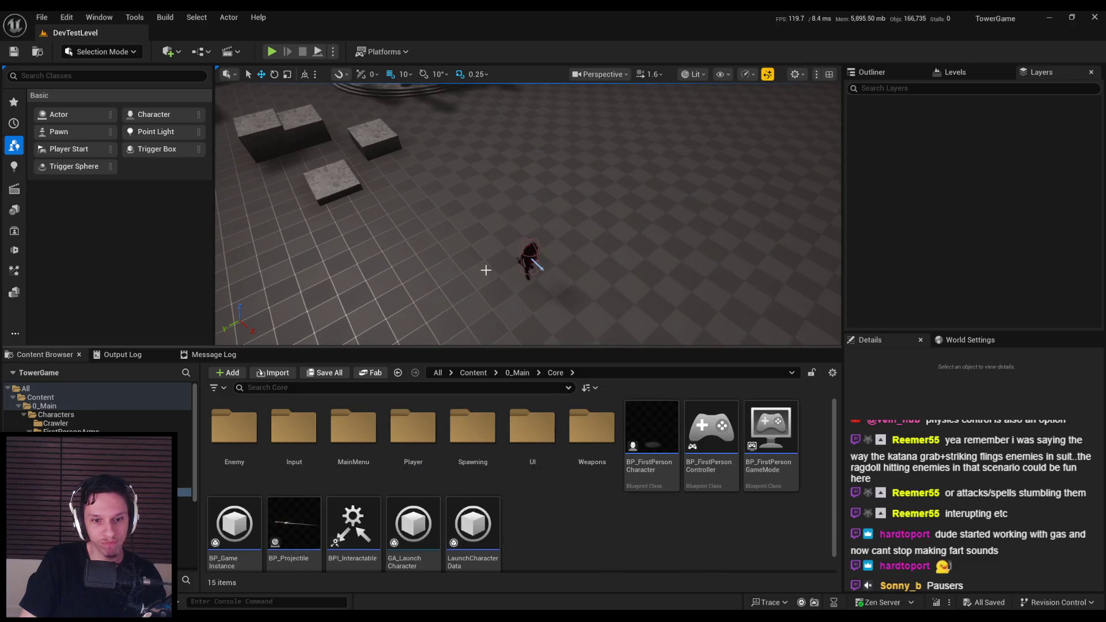
# Step: Open the AS_Grunt-Walk animation from the Enemy folder and show its Skeleton Tree
pyautogui.doubleClick(256, 434)
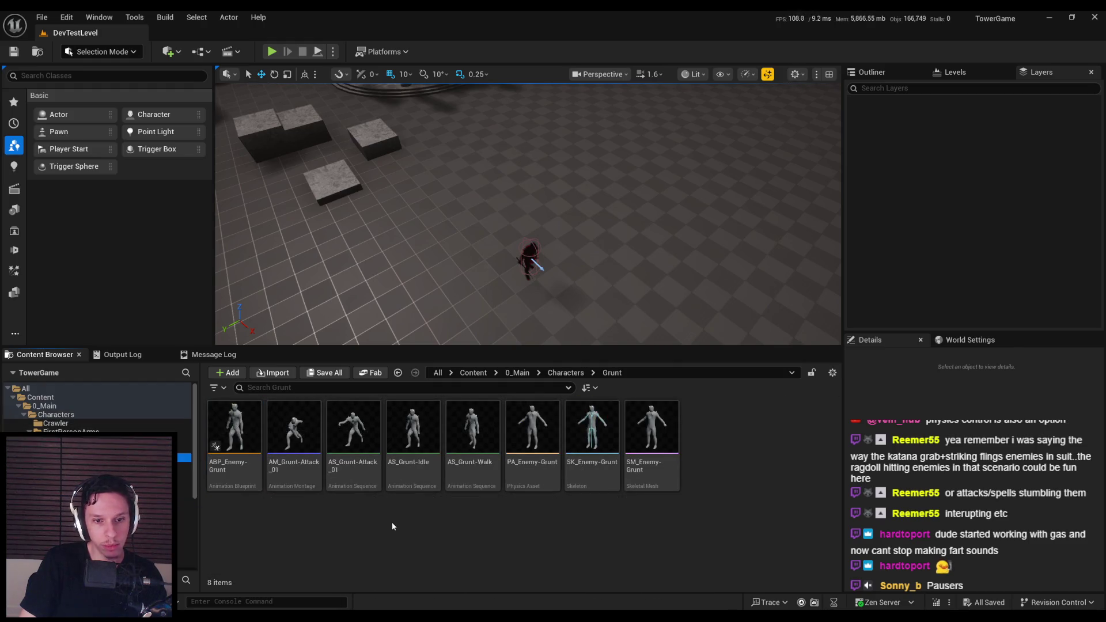
pyautogui.doubleClick(468, 461)
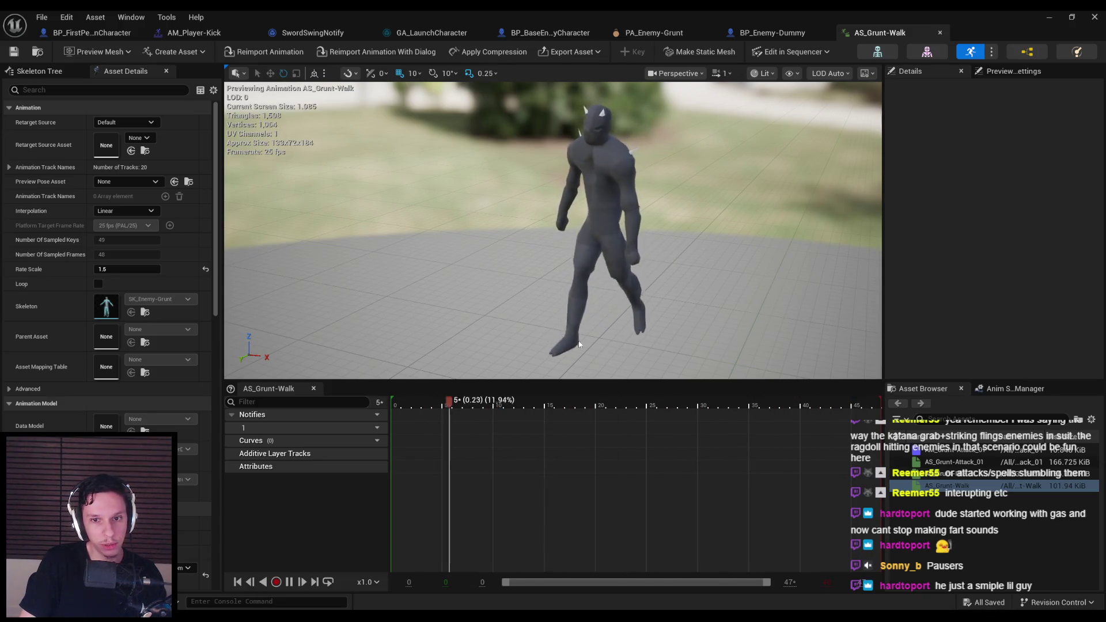
pyautogui.click(38, 71)
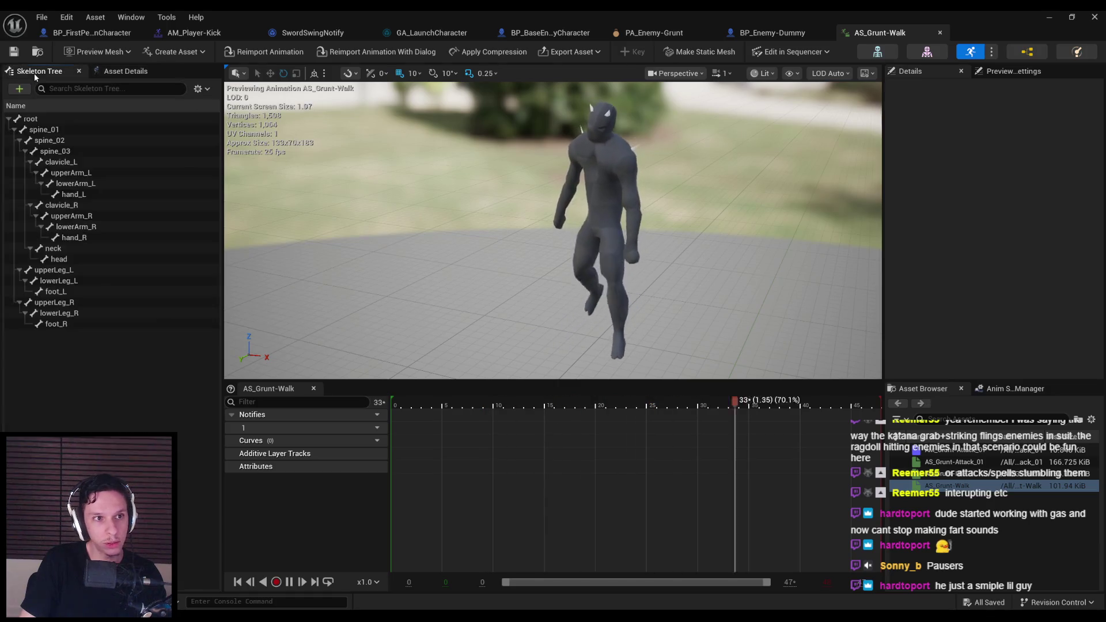
# Step: Inspect the hand_L and root bones in the grunt's skeleton
pyautogui.click(61, 162)
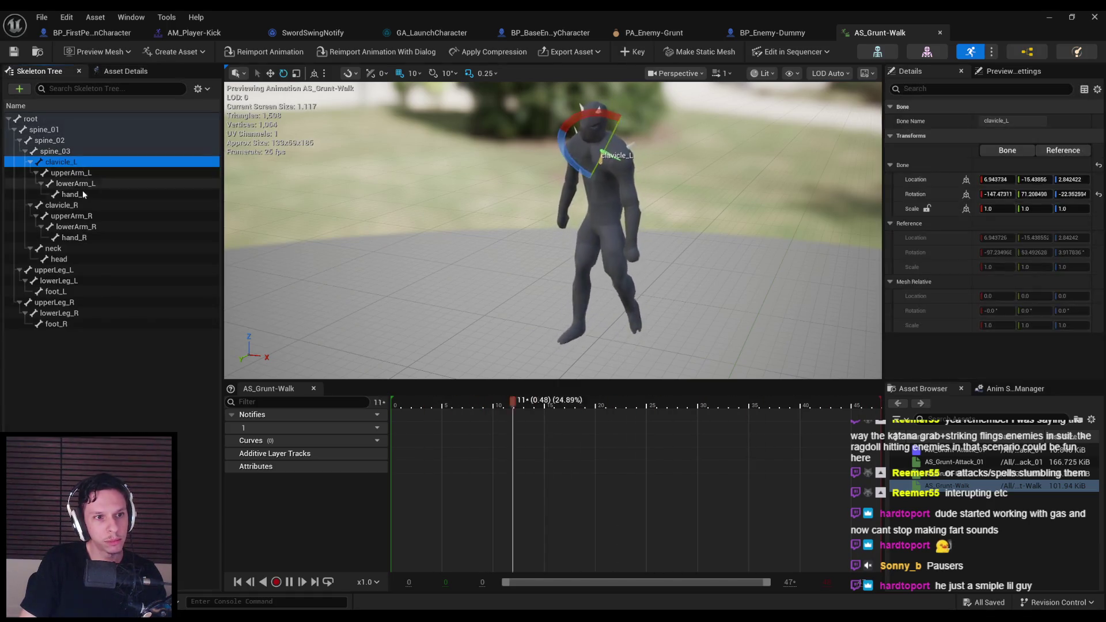
pyautogui.click(74, 194)
pyautogui.click(32, 120)
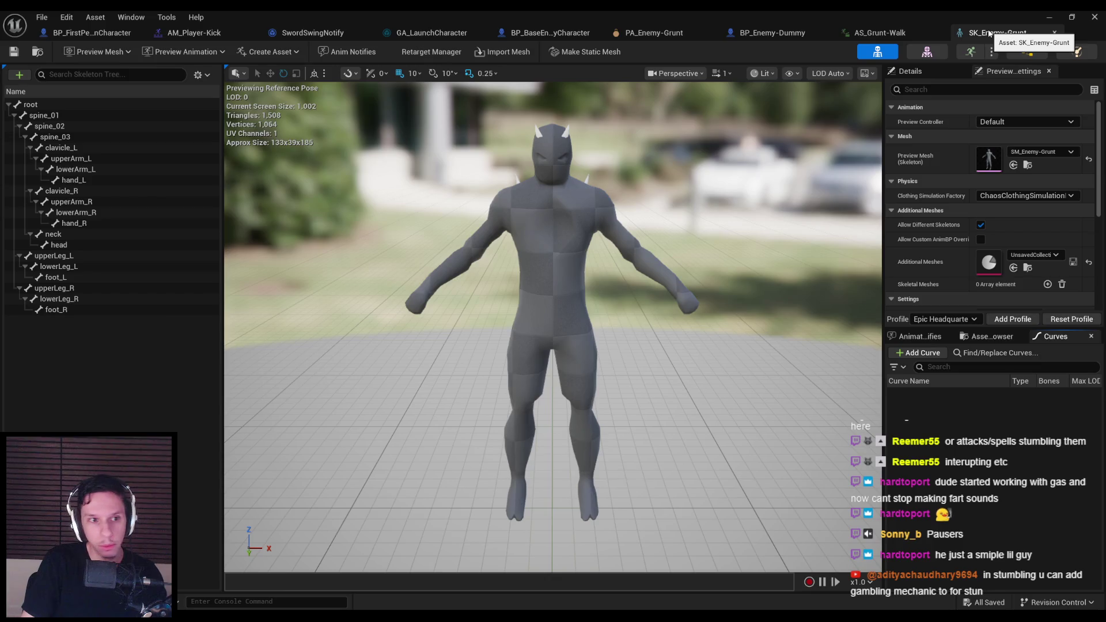
# Step: Inspect the leg, arm and spine bones, then close the SK_Enemy-Grunt and AS_Grunt-Walk tabs
pyautogui.click(65, 287)
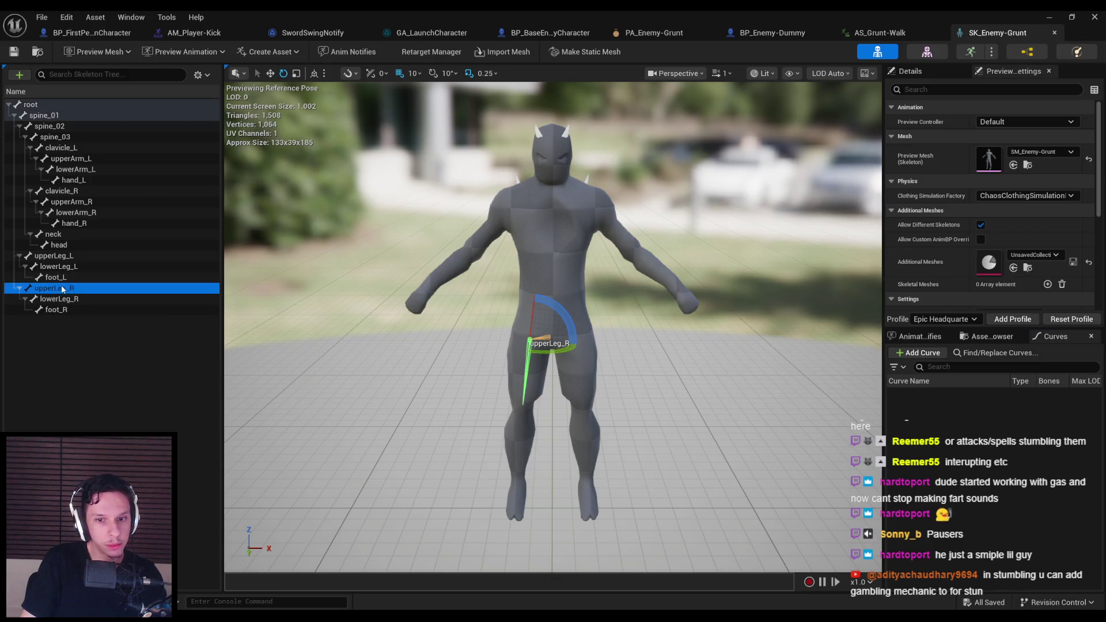
pyautogui.click(62, 299)
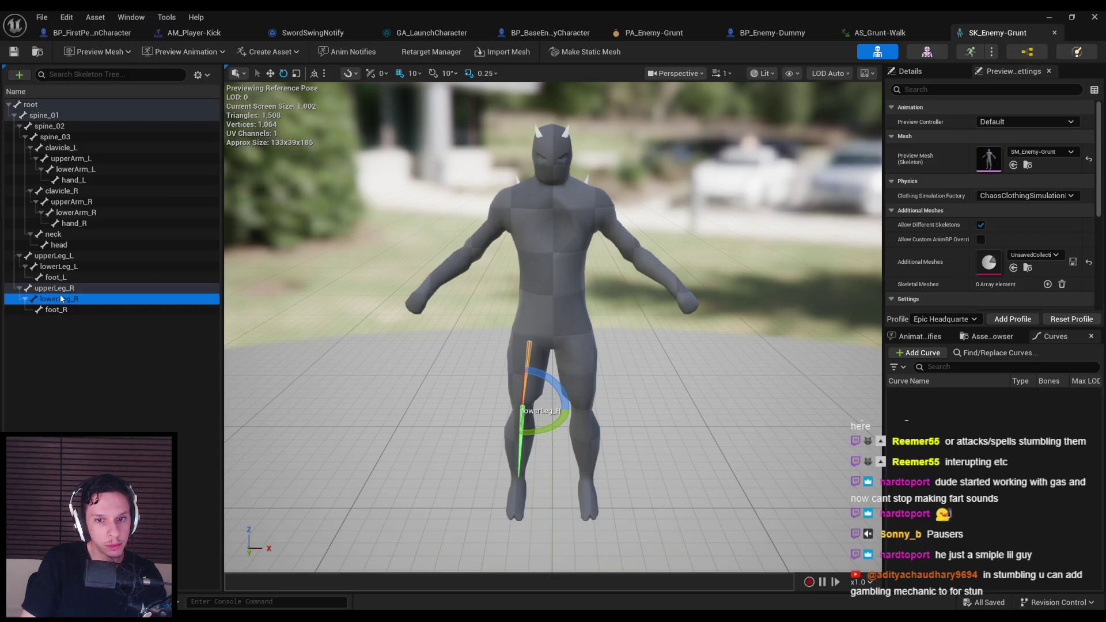
pyautogui.click(64, 257)
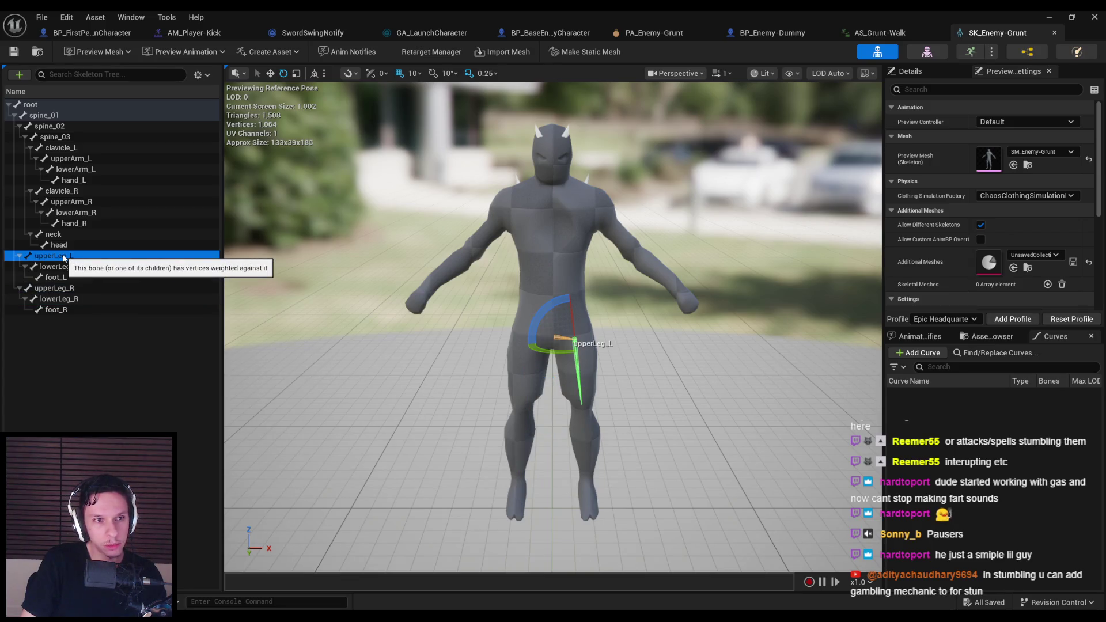
pyautogui.click(64, 148)
pyautogui.click(72, 160)
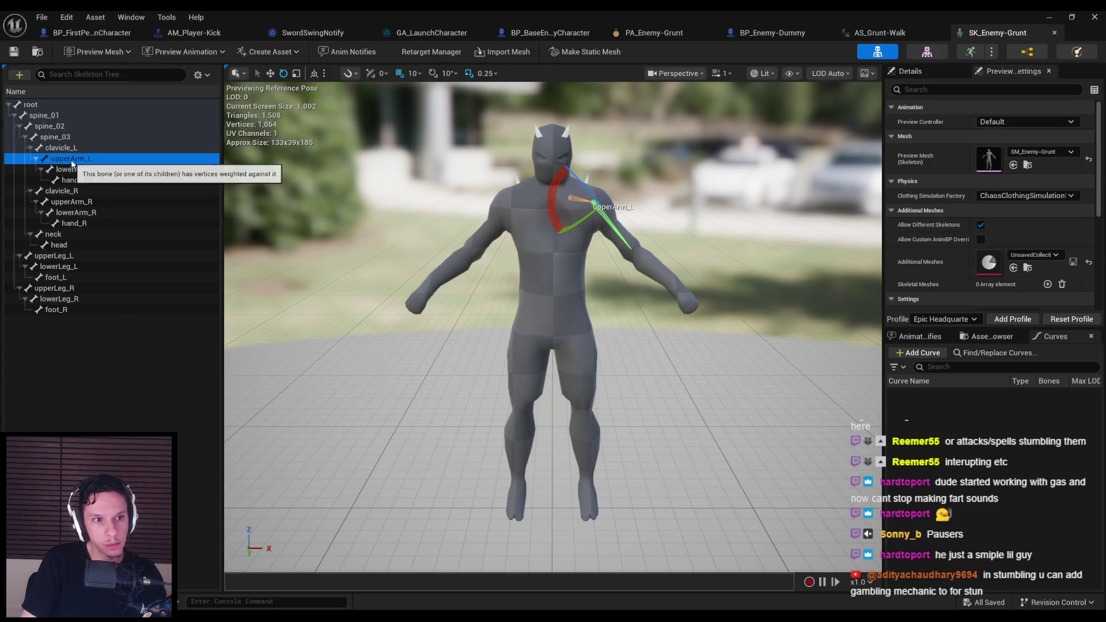
pyautogui.click(58, 127)
pyautogui.click(63, 137)
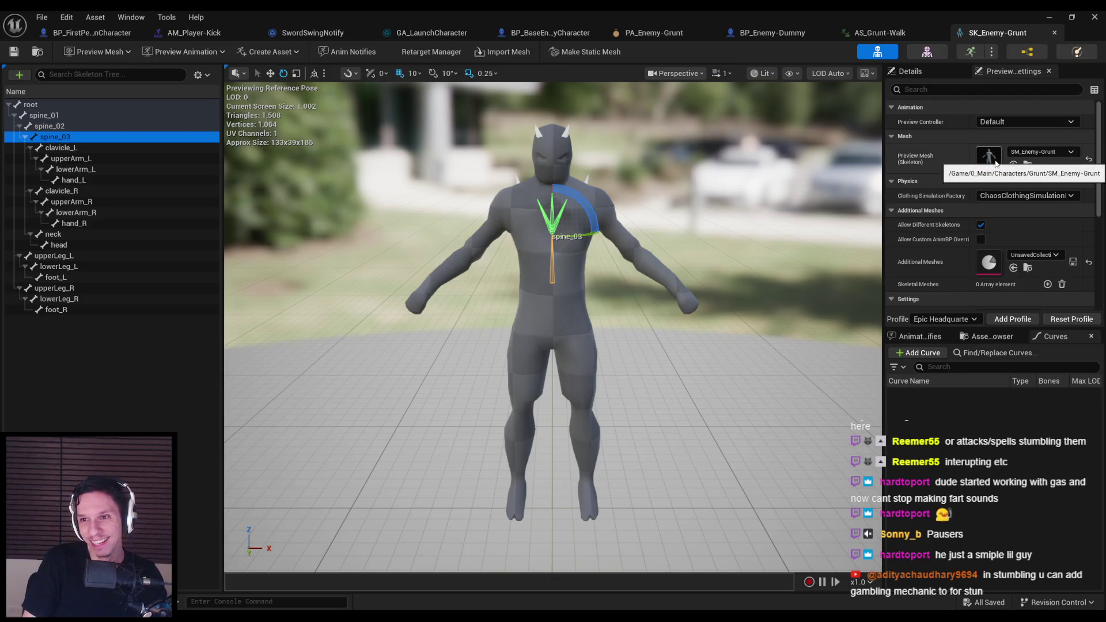
pyautogui.middleClick(997, 33)
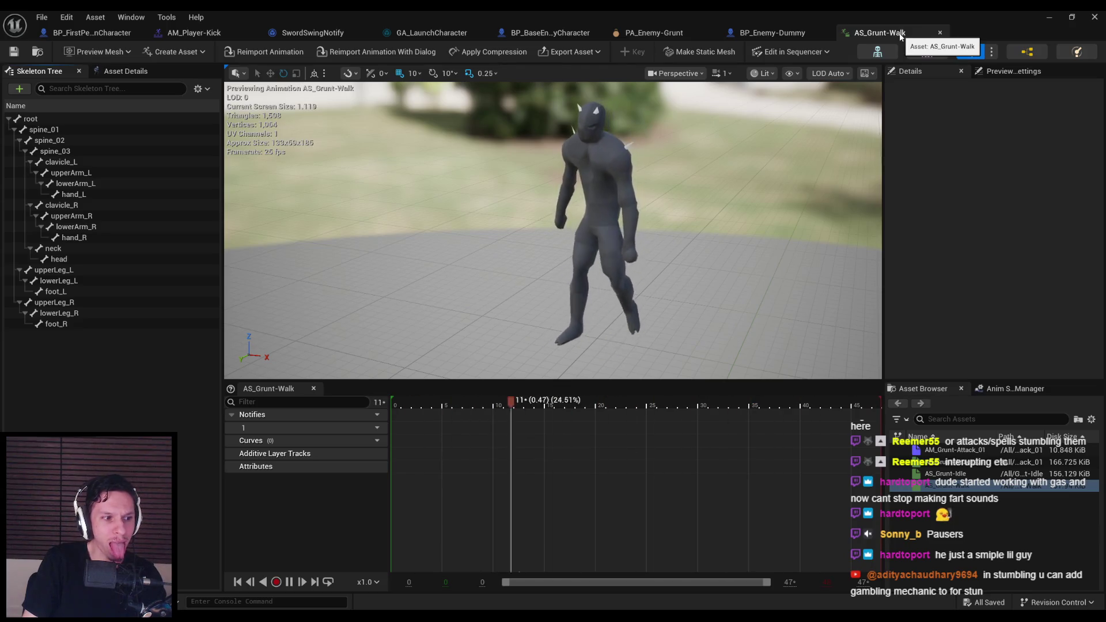
pyautogui.middleClick(901, 34)
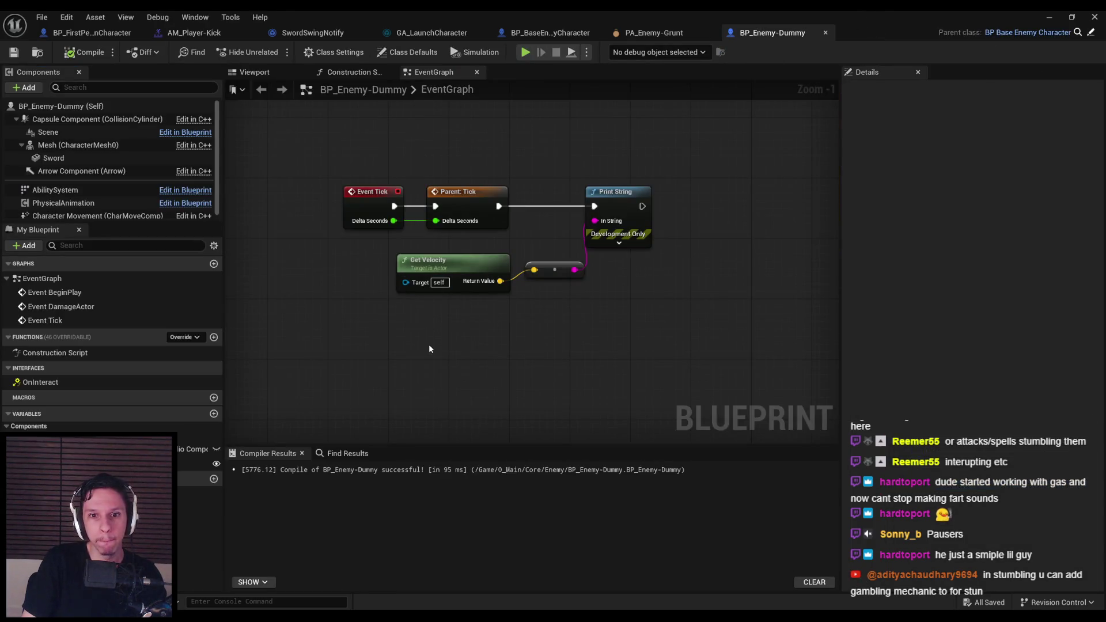
pyautogui.click(1049, 21)
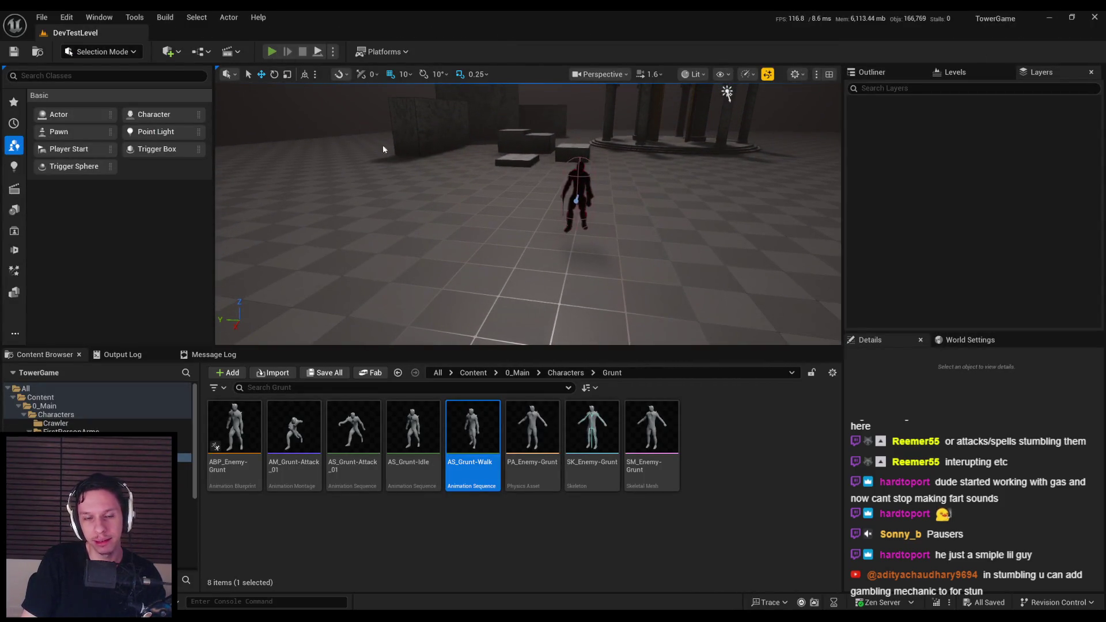
pyautogui.hotkey('alt', 'p')
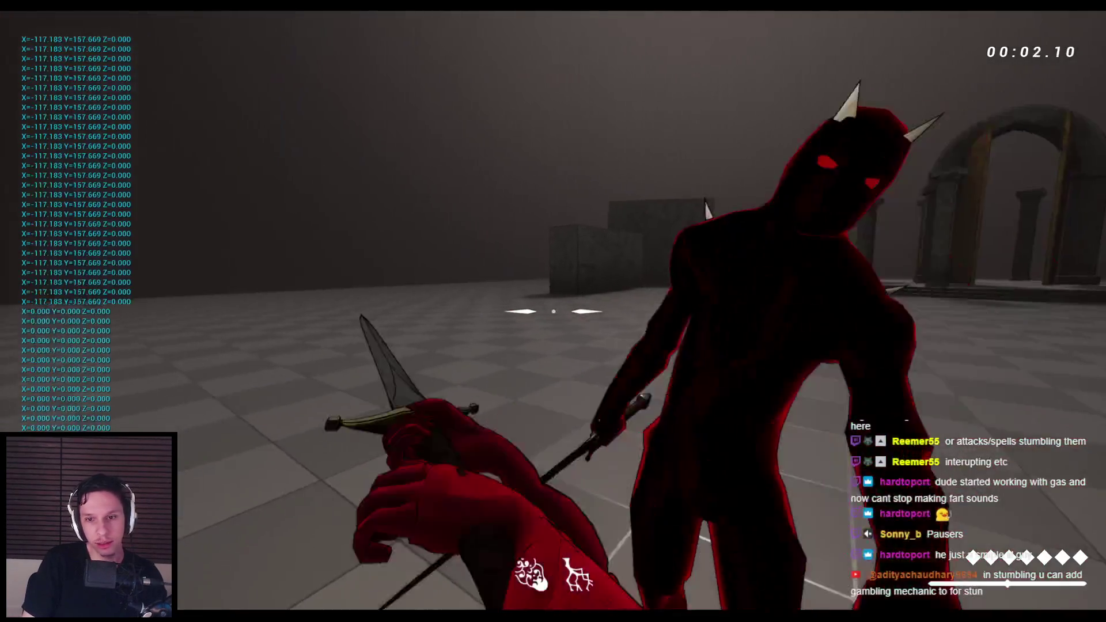
pyautogui.click(553, 311)
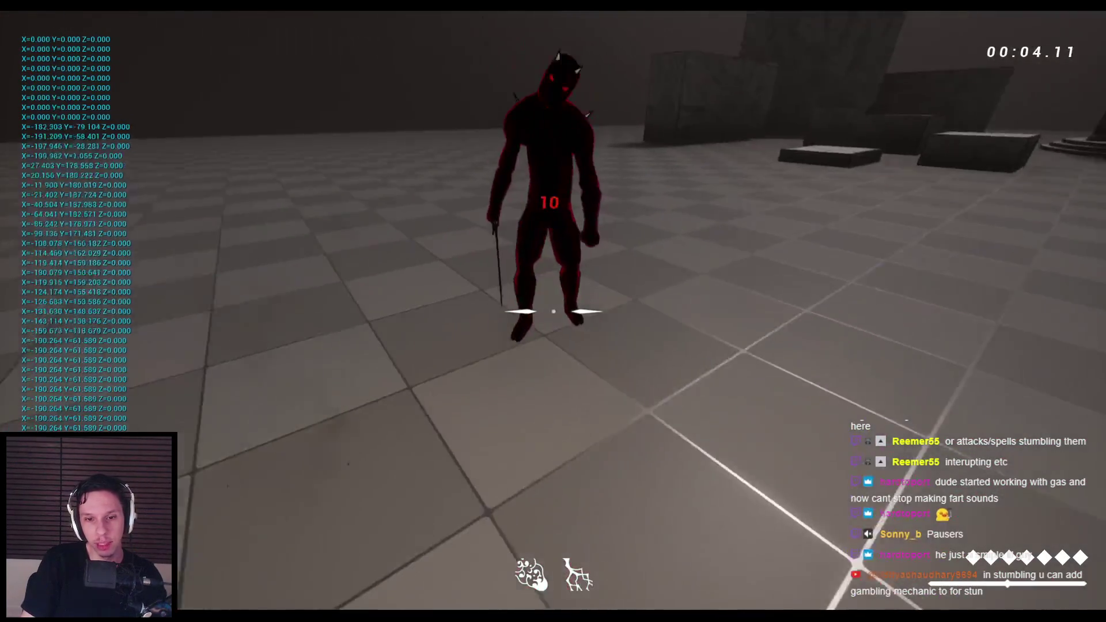
pyautogui.click(553, 311)
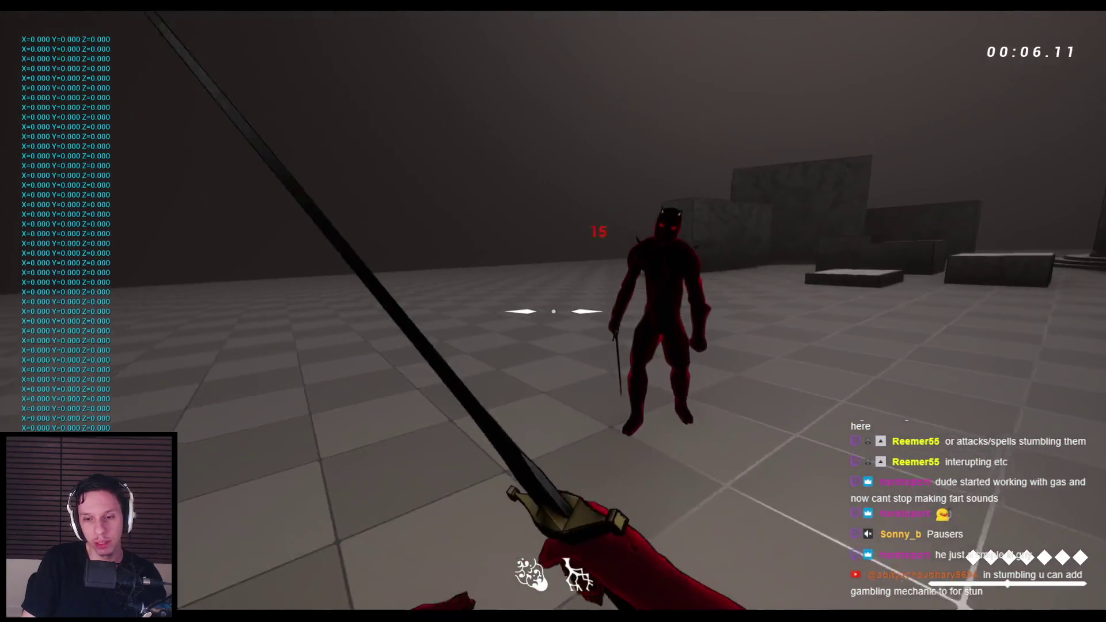
pyautogui.click(553, 311)
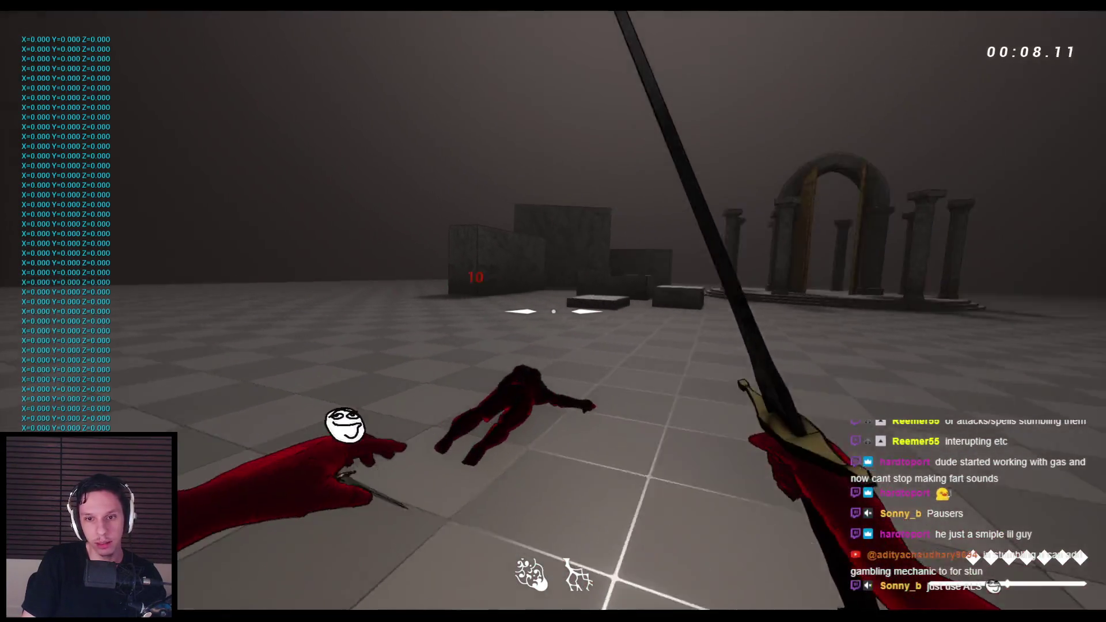
pyautogui.click(553, 311)
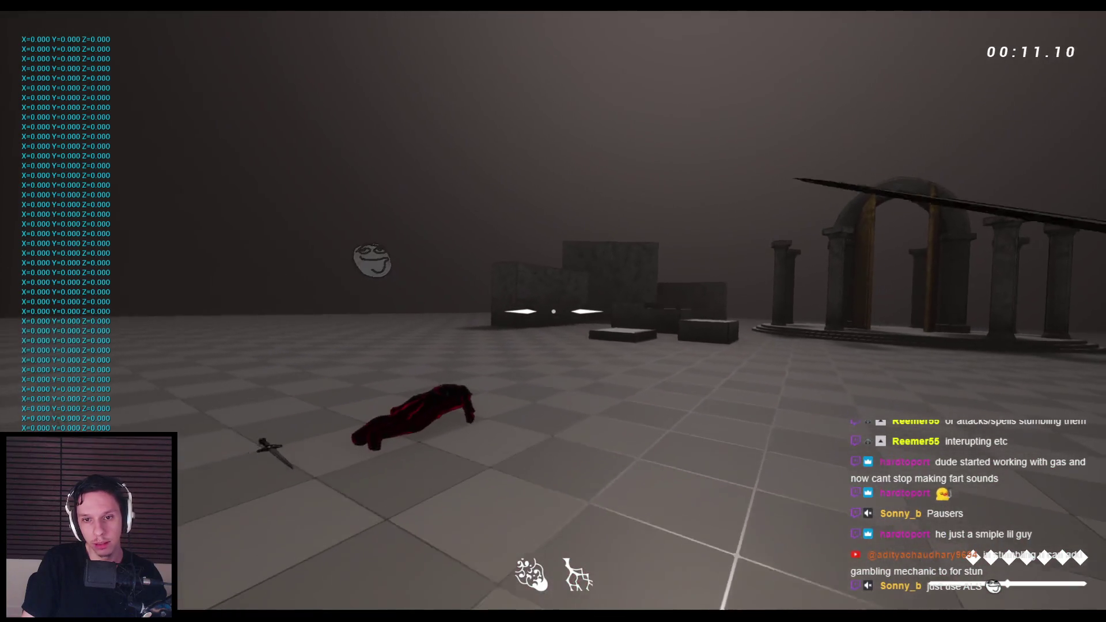
pyautogui.click(553, 311)
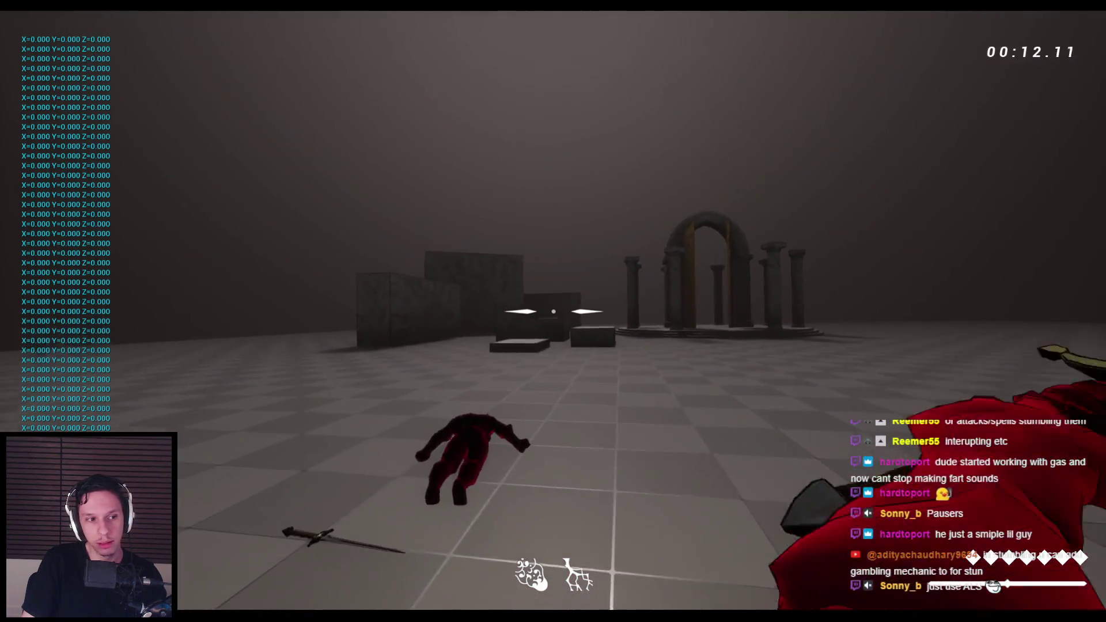
pyautogui.press('Escape')
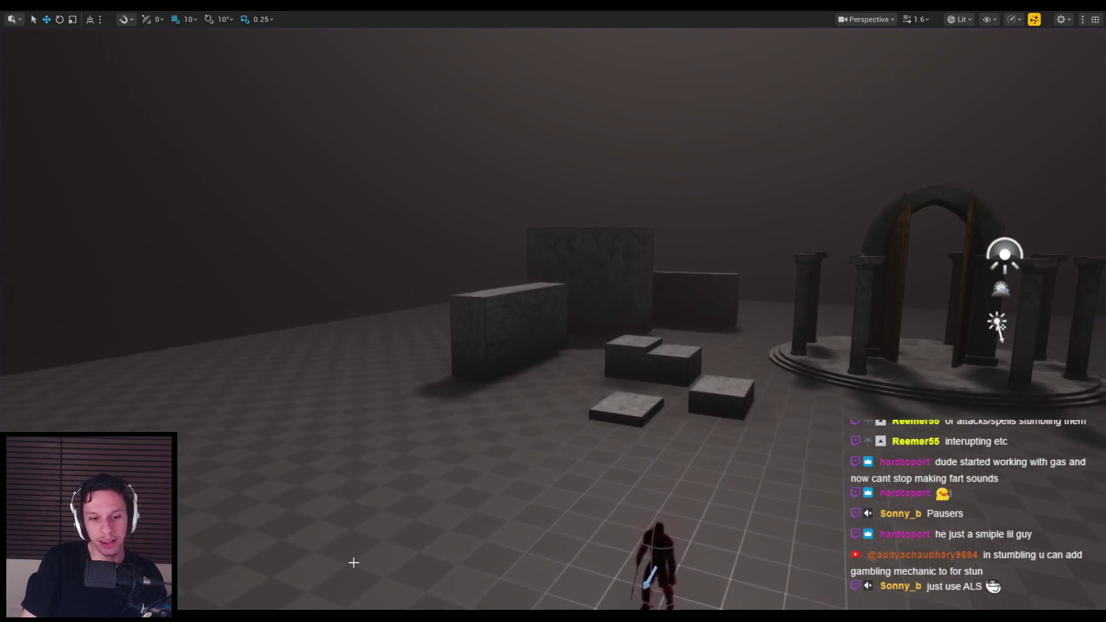
pyautogui.moveTo(369, 616)
pyautogui.click(390, 589)
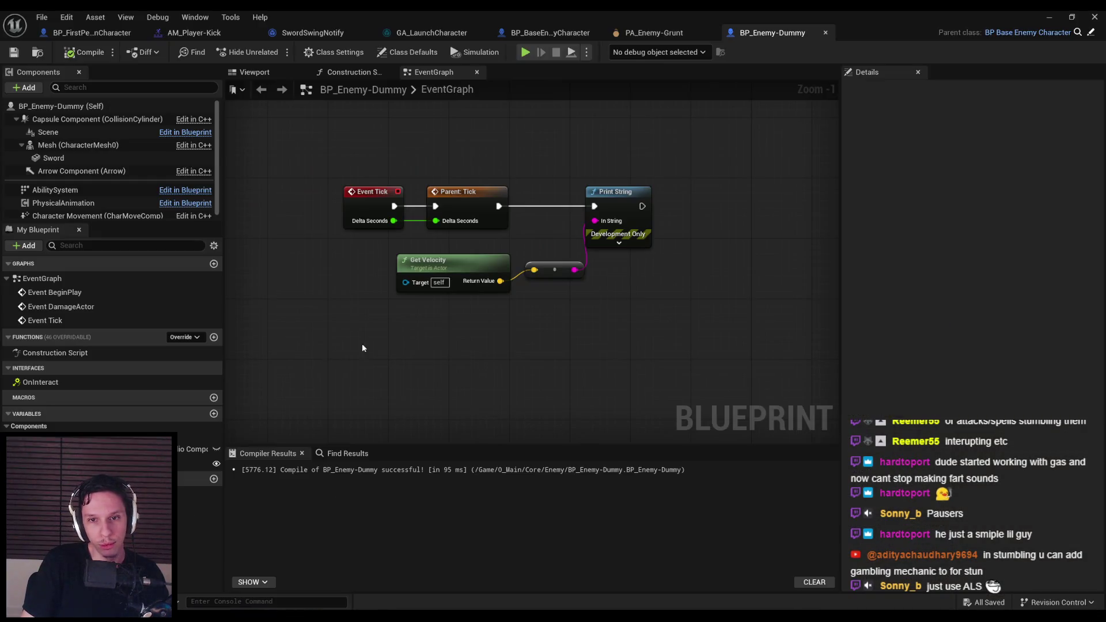
# Step: Delete the velocity debug print nodes from BP_Enemy-Dummy and close it
pyautogui.moveTo(630, 290); pyautogui.dragTo(676, 272)
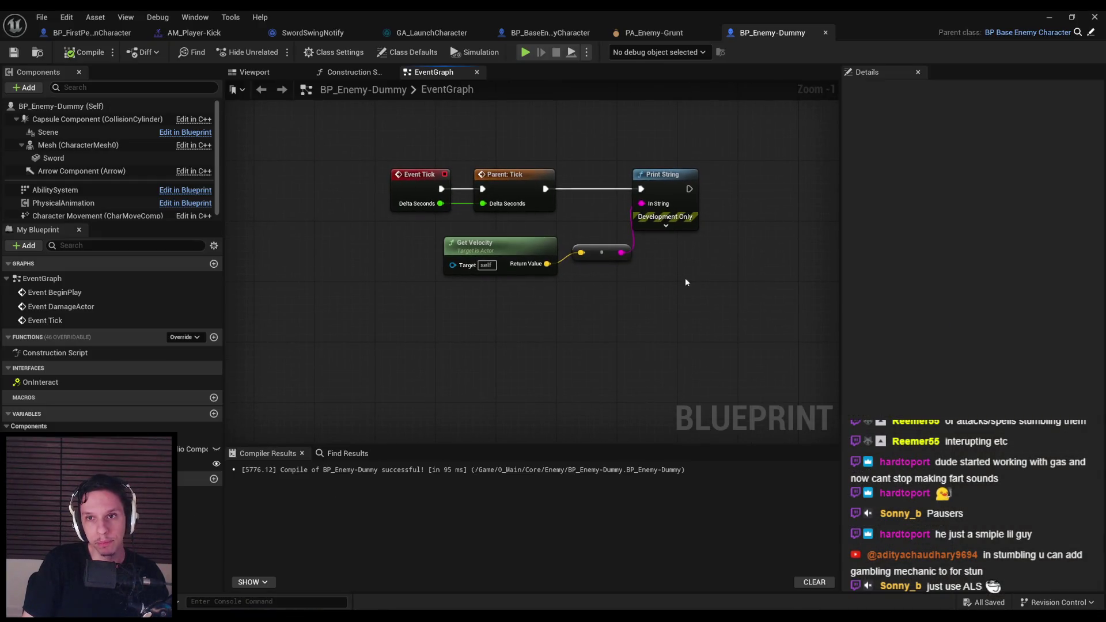
pyautogui.press('Delete')
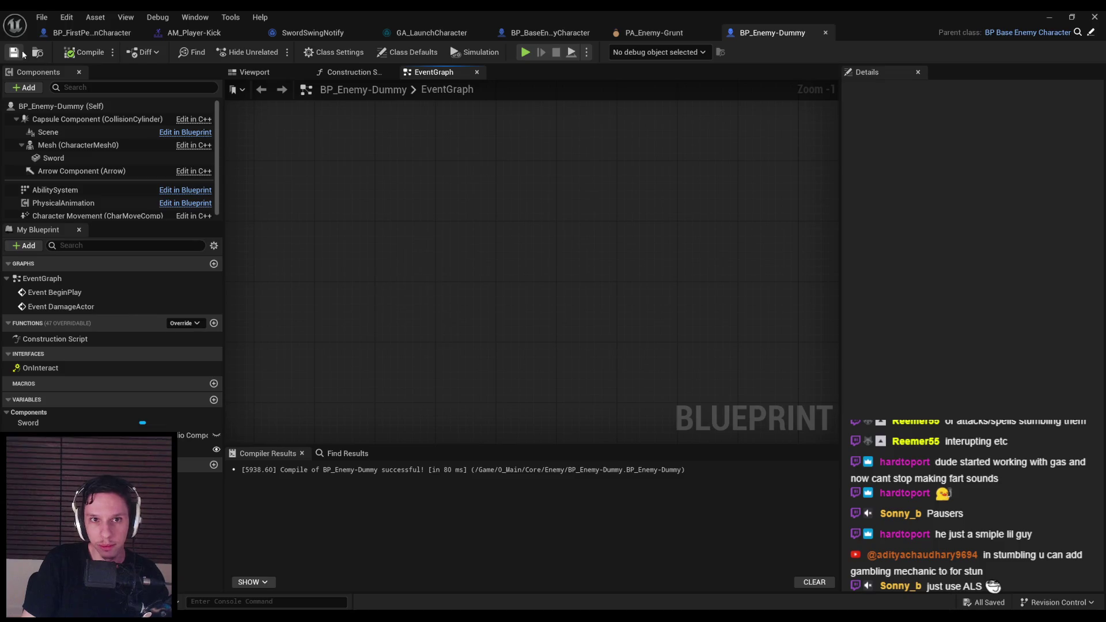
pyautogui.click(825, 32)
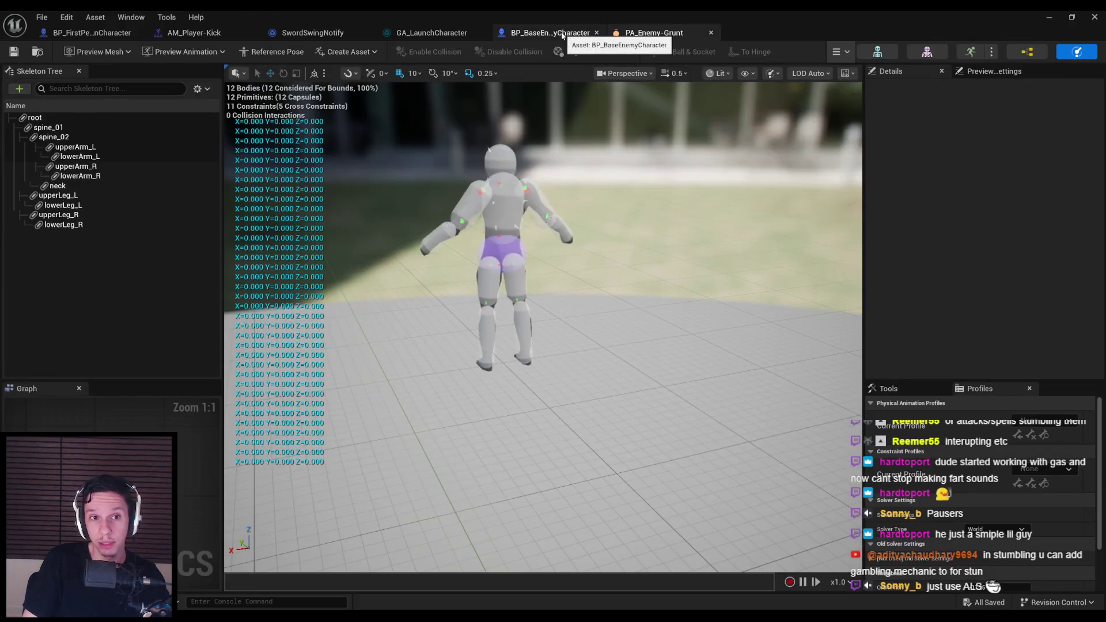
# Step: Compare the base enemy blueprint with PA_Enemy-Grunt and zoom in on the ragdoll bodies
pyautogui.click(562, 33)
pyautogui.click(656, 33)
pyautogui.click(553, 33)
pyautogui.click(665, 34)
pyautogui.moveTo(541, 323)
pyautogui.mouseDown()
pyautogui.moveTo(536, 346)
pyautogui.moveTo(536, 300)
pyautogui.mouseUp()
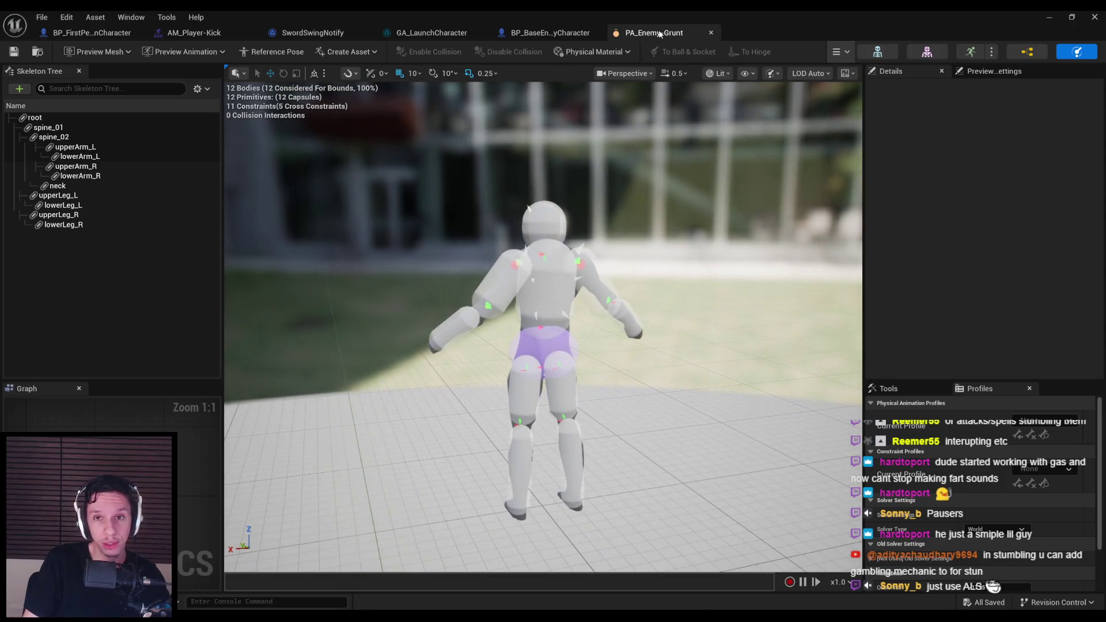
# Step: Resume the ragdoll tutorial video at Chapter 5, then return to the physics asset
pyautogui.click(288, 570)
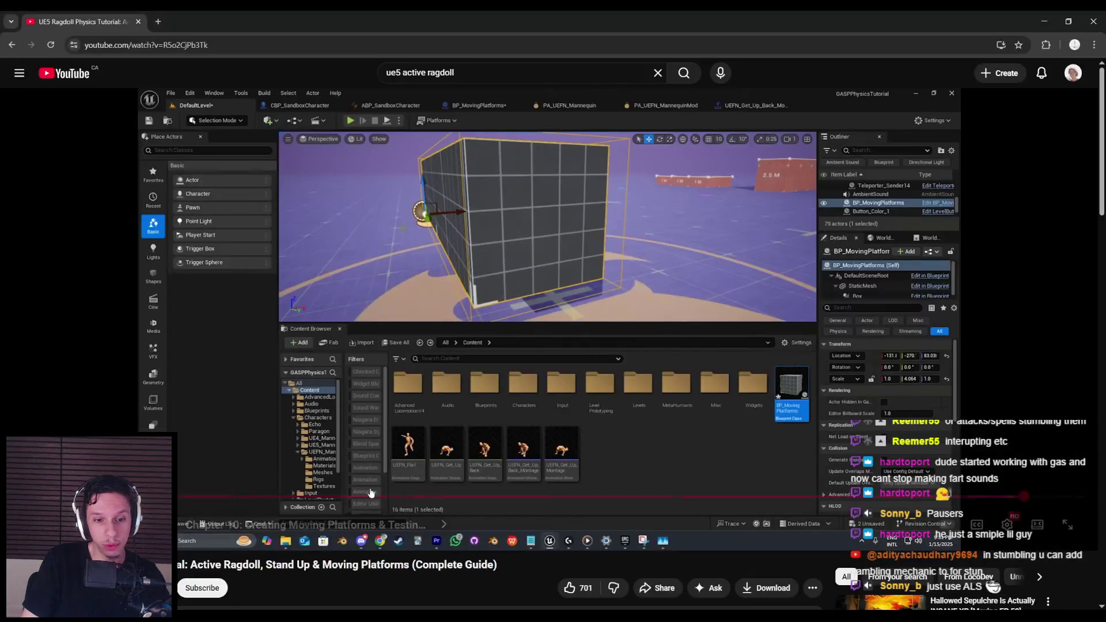
pyautogui.moveTo(503, 501)
pyautogui.mouseDown()
pyautogui.moveTo(548, 501)
pyautogui.moveTo(551, 441)
pyautogui.mouseUp()
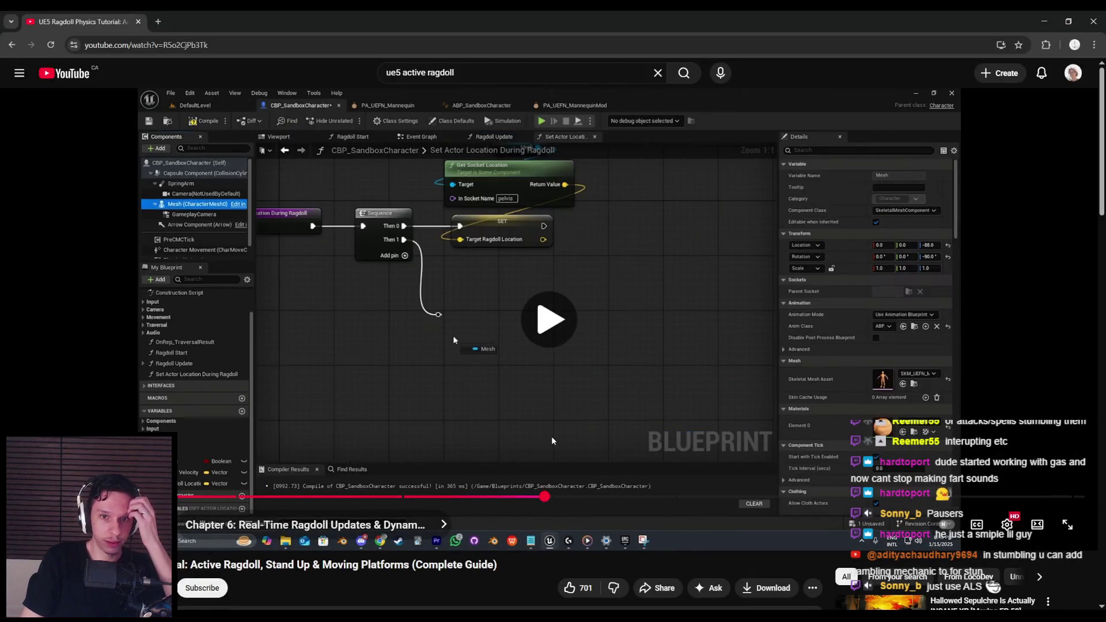
pyautogui.click(552, 438)
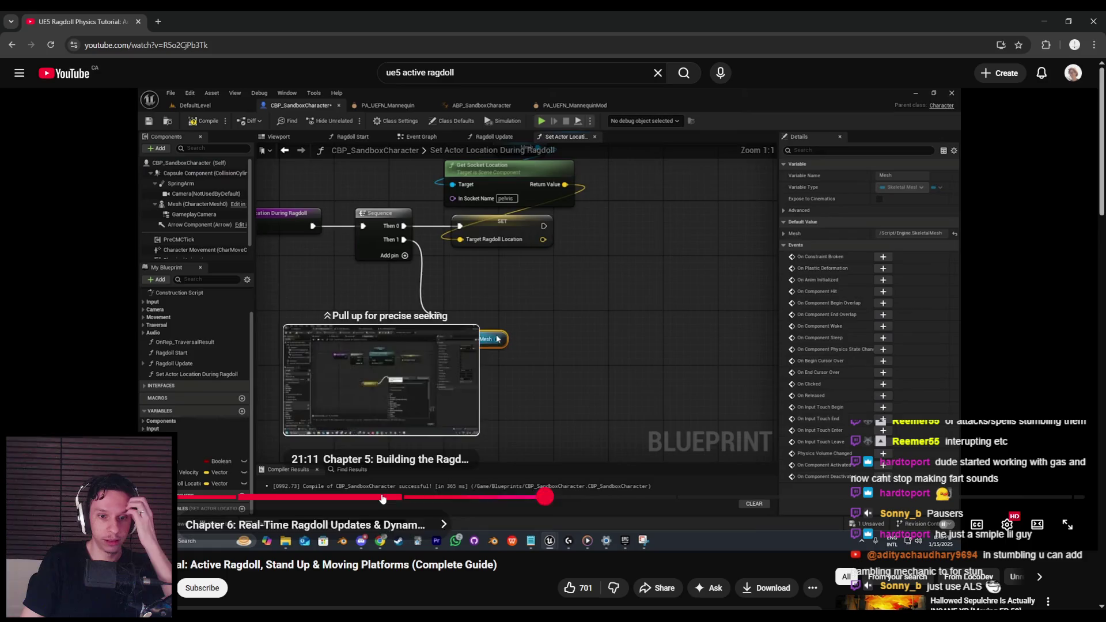
pyautogui.click(381, 497)
pyautogui.hotkey('alt', 'Tab')
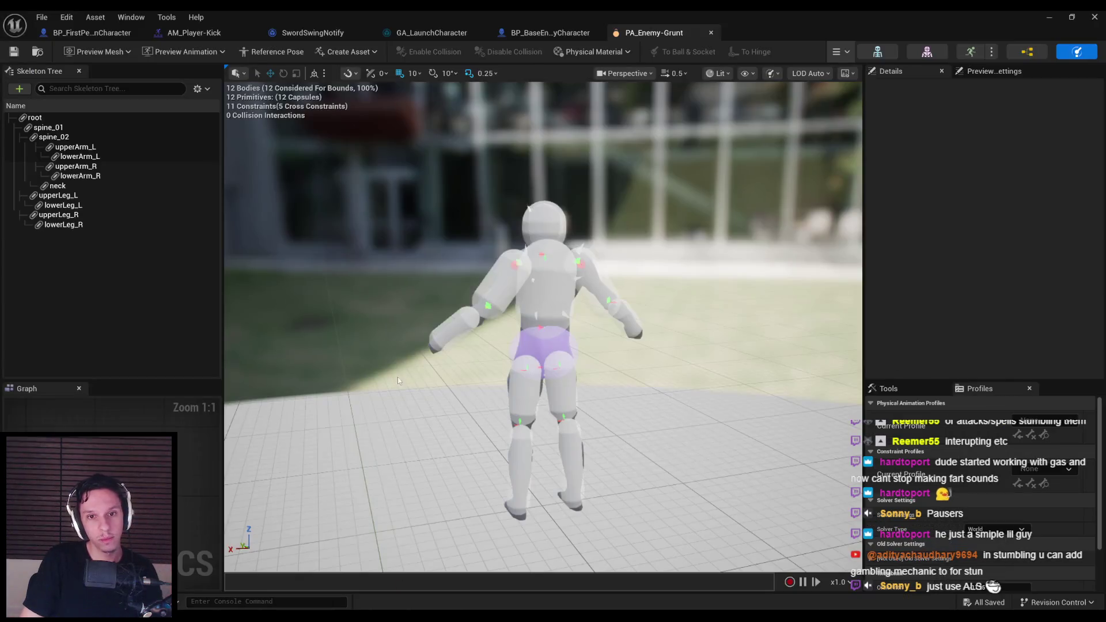
# Step: Pull the camera back from the ragdoll, then cycle the asset tabs to BP_FirstPersonCharacter
pyautogui.moveTo(400, 287); pyautogui.dragTo(400, 299)
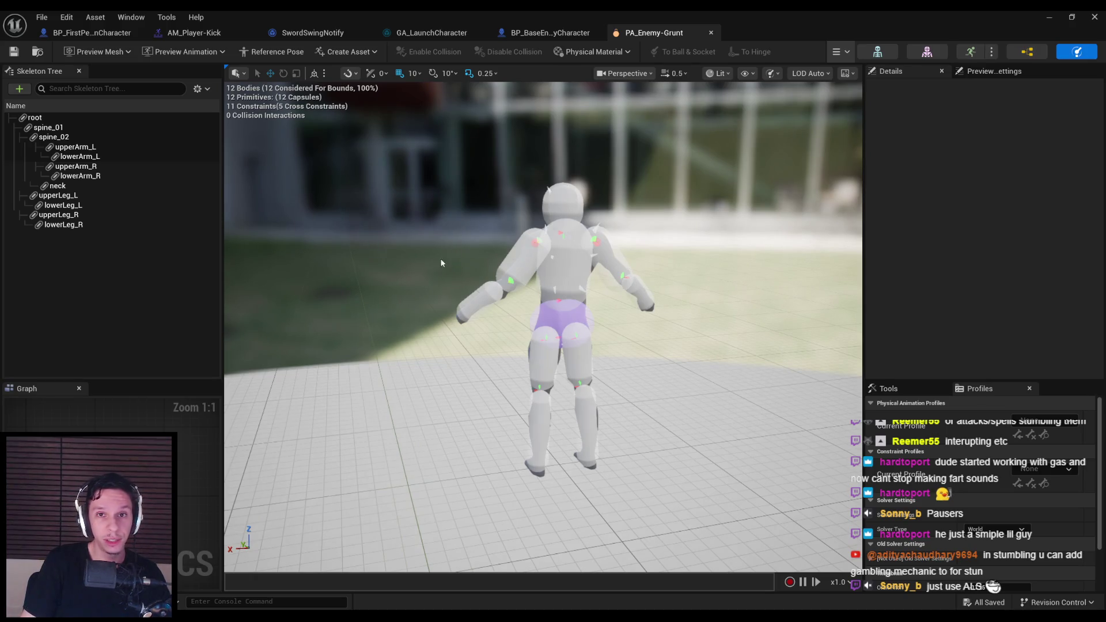
pyautogui.click(546, 34)
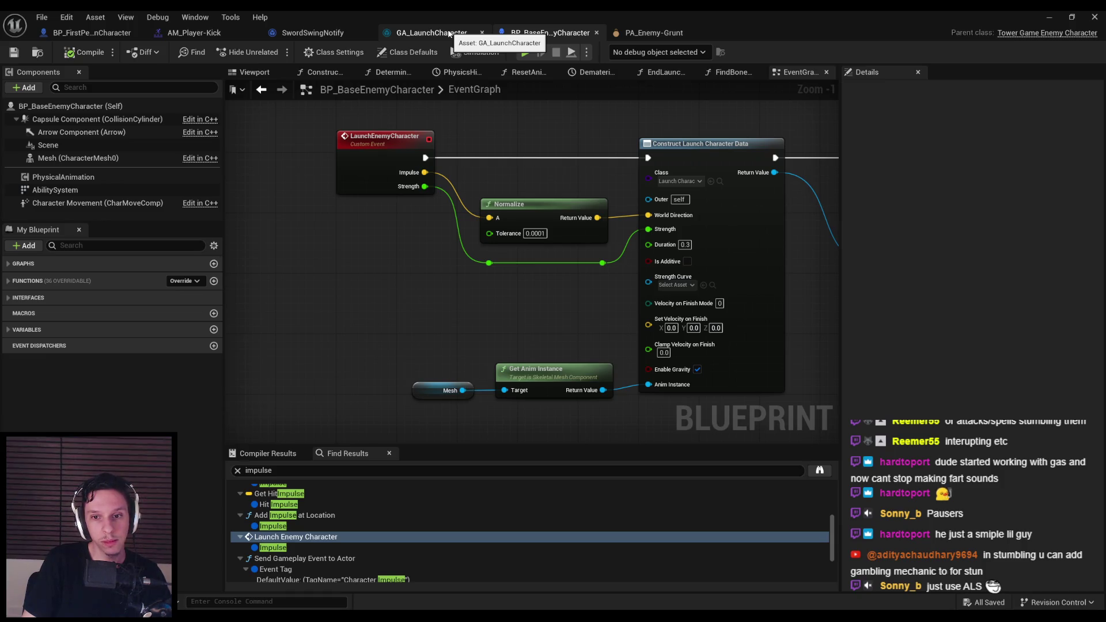
pyautogui.click(449, 34)
pyautogui.click(323, 33)
pyautogui.click(194, 34)
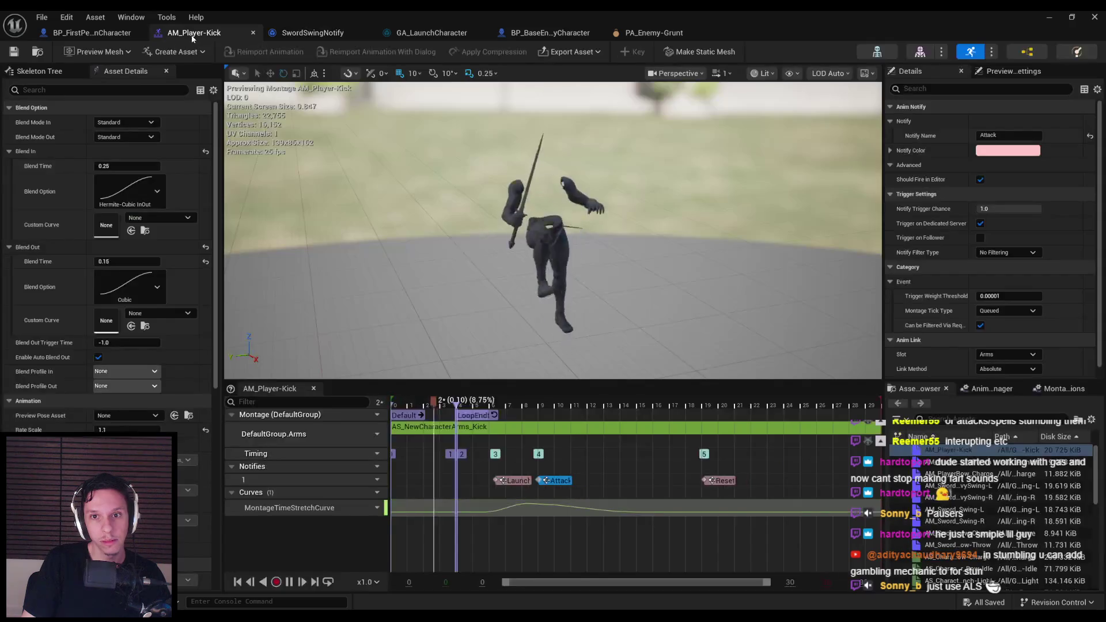
pyautogui.click(92, 34)
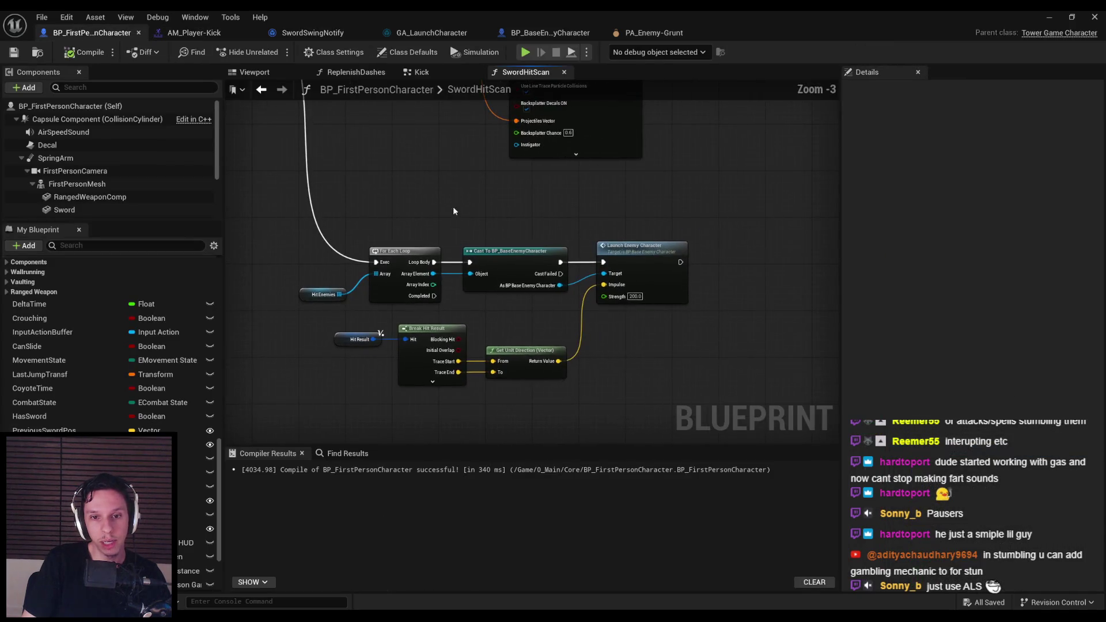
# Step: Review the SwordHitScan loop nodes, then minimize the blueprint editor and launch a play test
pyautogui.scroll(3, 533, 319)
pyautogui.scroll(-3, 571, 180)
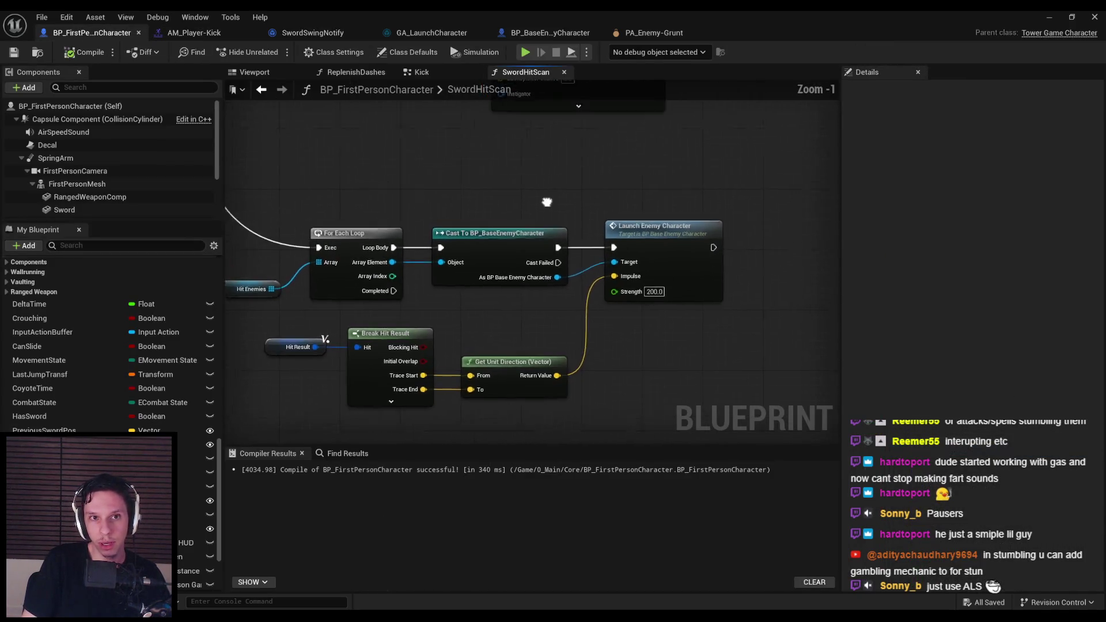
pyautogui.moveTo(547, 200); pyautogui.dragTo(532, 225)
pyautogui.scroll(-1, 532, 224)
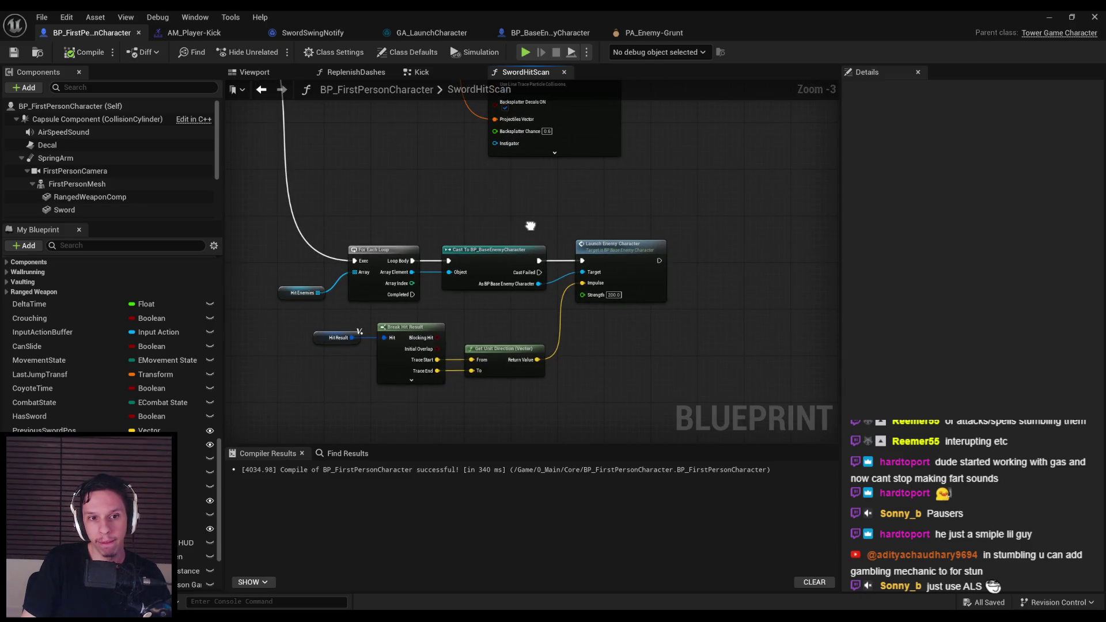
pyautogui.scroll(-1, 531, 227)
pyautogui.moveTo(531, 227)
pyautogui.mouseDown()
pyautogui.moveTo(605, 352)
pyautogui.moveTo(570, 182)
pyautogui.moveTo(530, 168)
pyautogui.moveTo(755, 435)
pyautogui.moveTo(776, 441)
pyautogui.moveTo(721, 380)
pyautogui.moveTo(577, 280)
pyautogui.mouseUp()
pyautogui.scroll(-1, 570, 183)
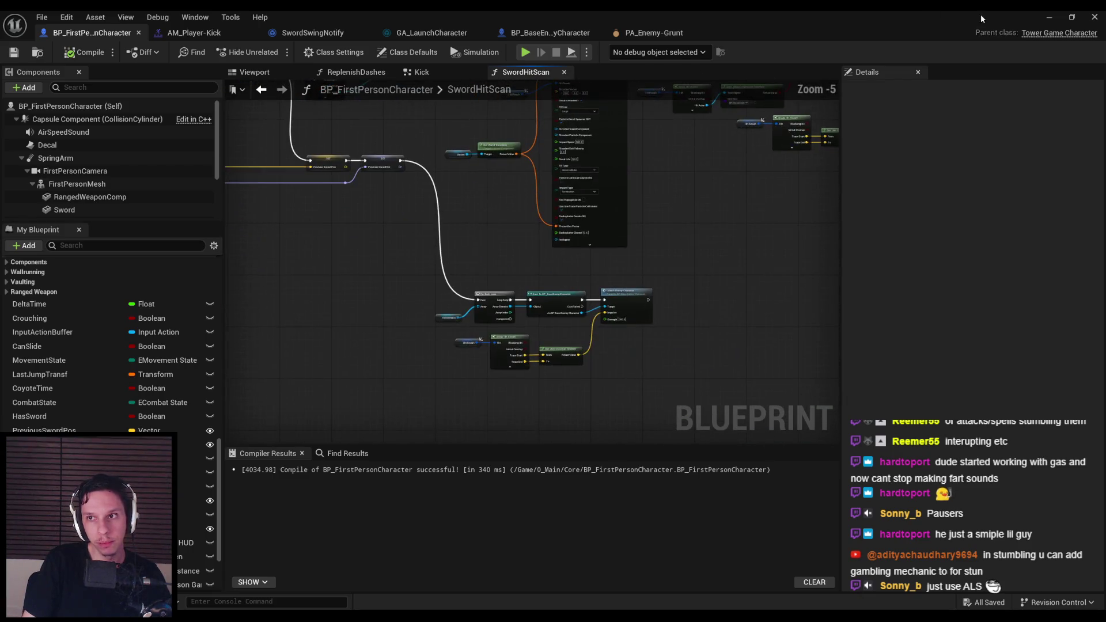
pyautogui.click(1049, 17)
pyautogui.hotkey('alt', 'p')
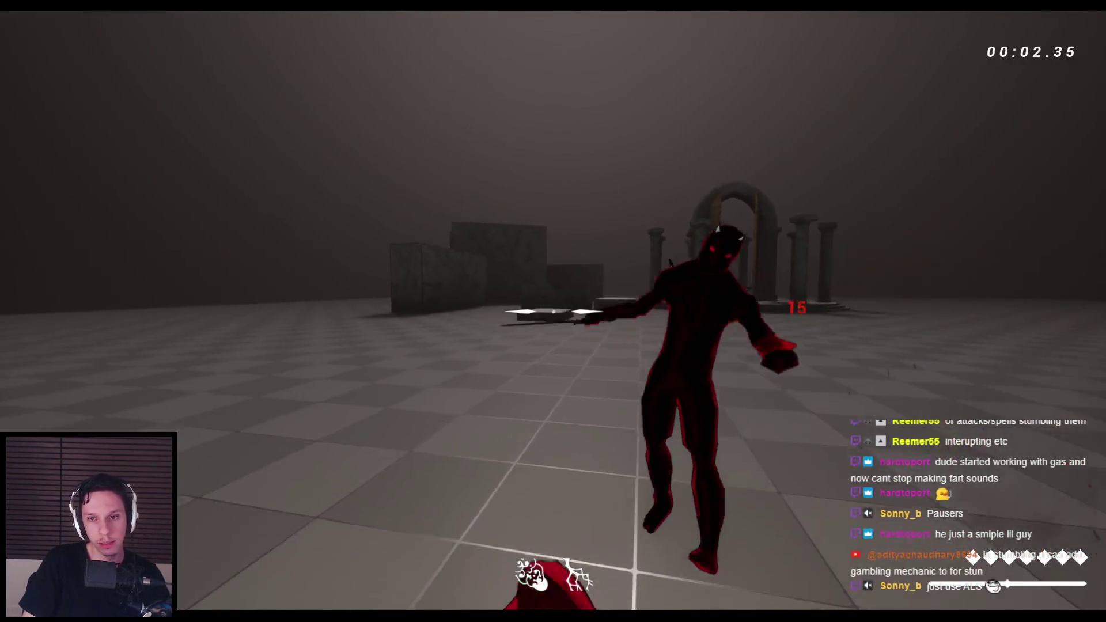
# Step: Slash the grunt to death in two consecutive play sessions, stopping play after each kill
pyautogui.click(553, 311)
pyautogui.click(553, 311)
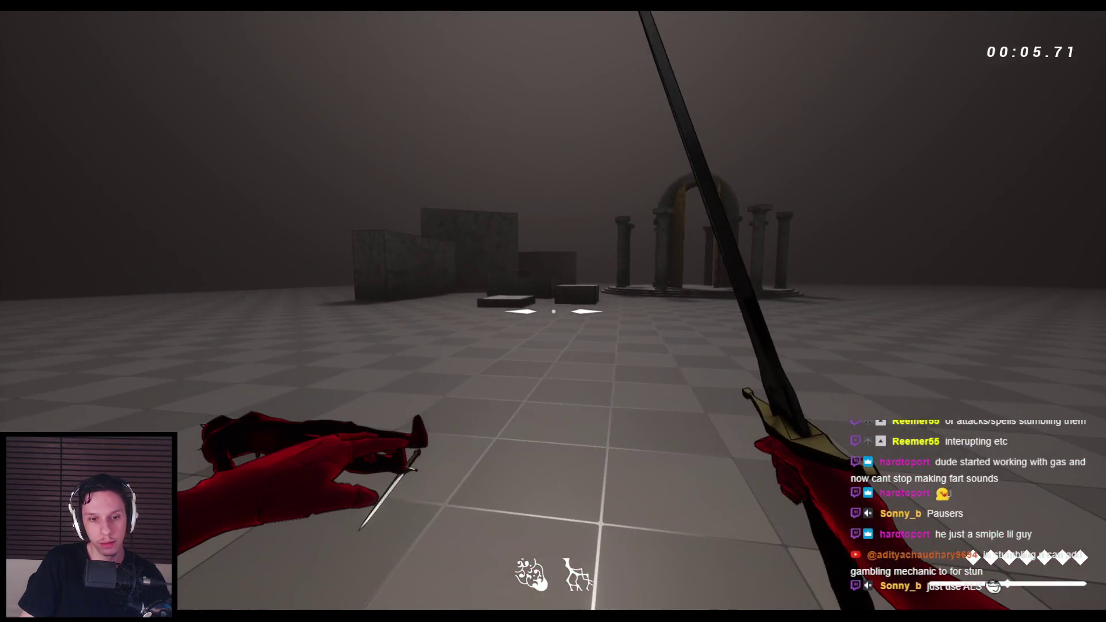
pyautogui.press('Escape')
pyautogui.hotkey('alt', 'p')
pyautogui.click(553, 312)
pyautogui.click(553, 311)
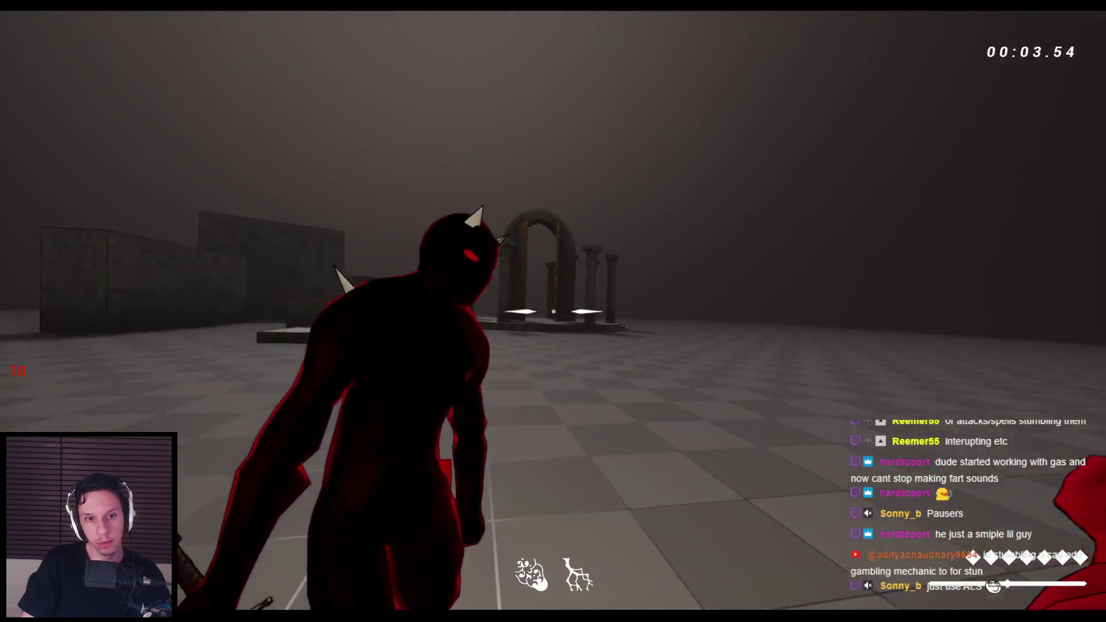
pyautogui.click(553, 311)
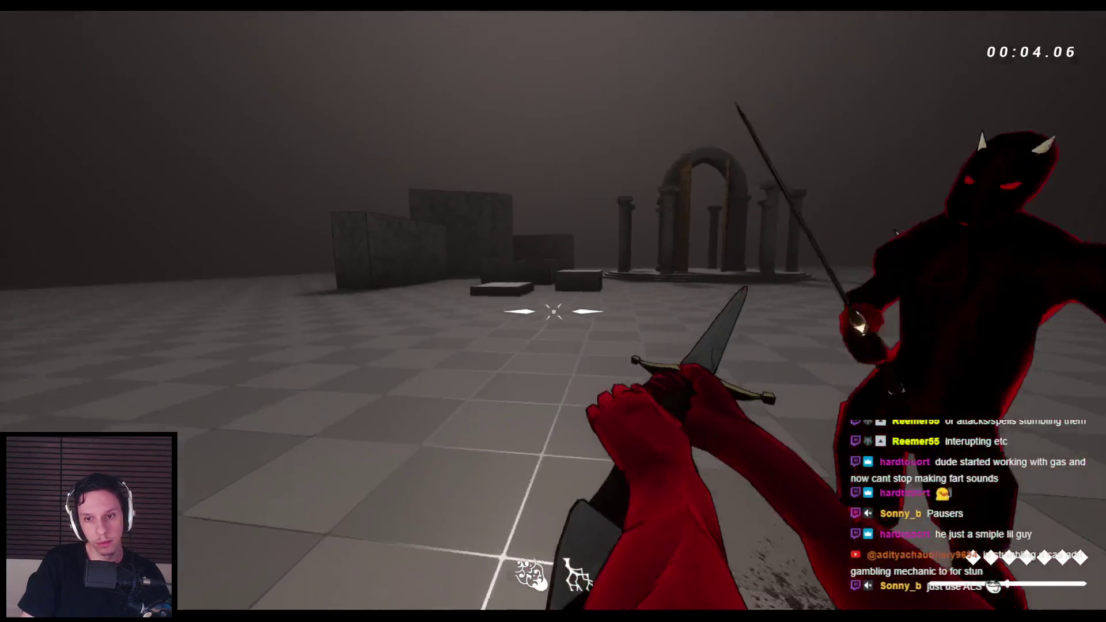
pyautogui.click(554, 311)
pyautogui.click(553, 311)
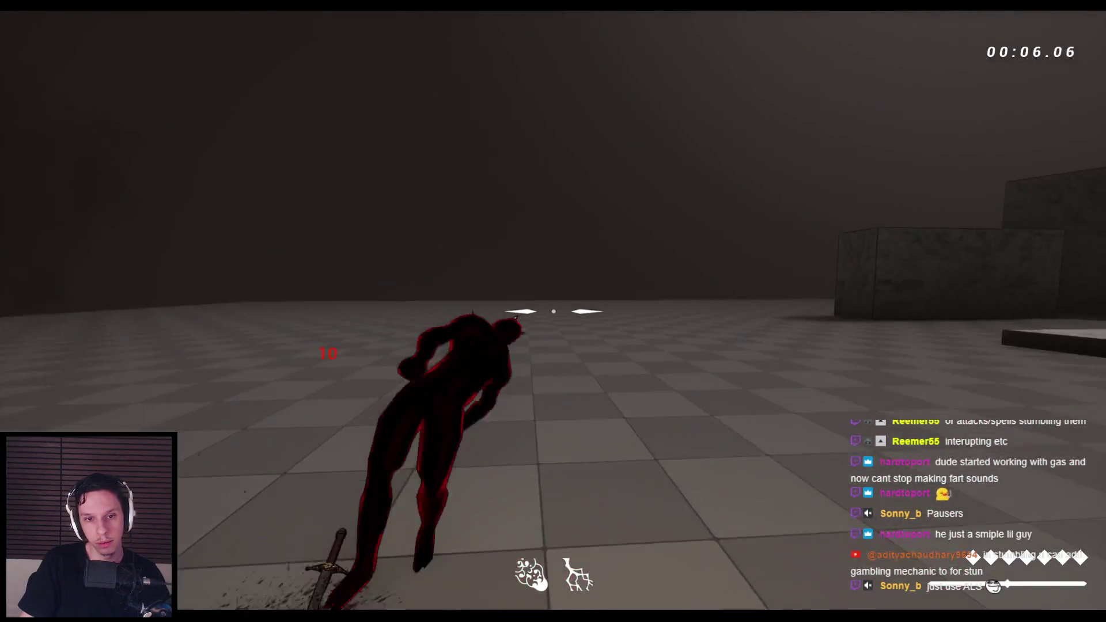
pyautogui.press('Escape')
# Step: In a new session, slash the grunt five times, then restart the level with R
pyautogui.hotkey('alt', 'p')
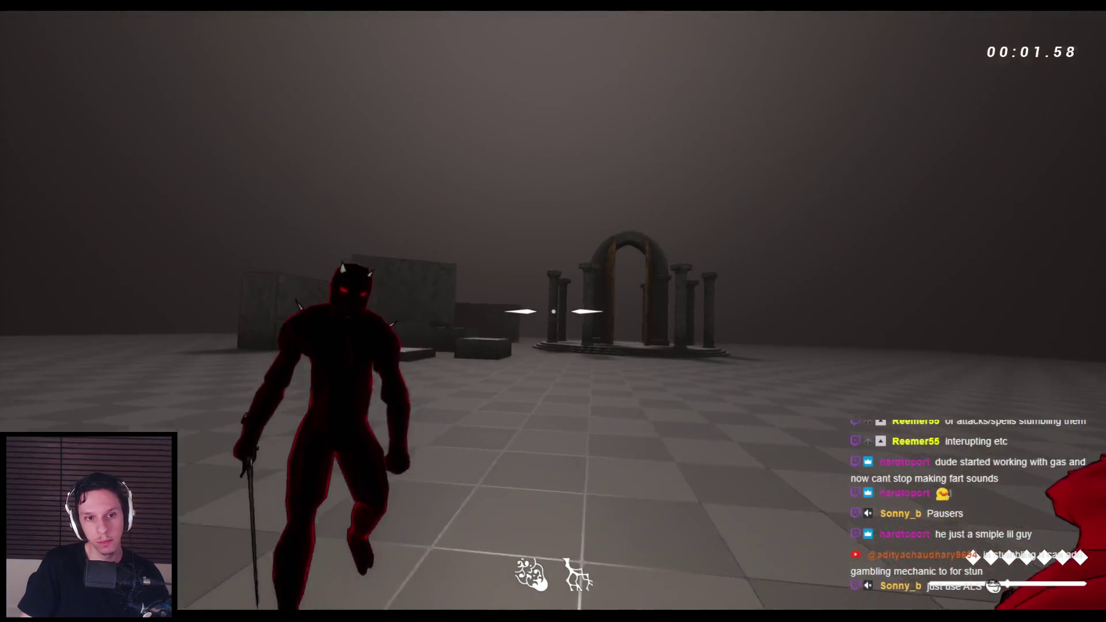
pyautogui.click(554, 311)
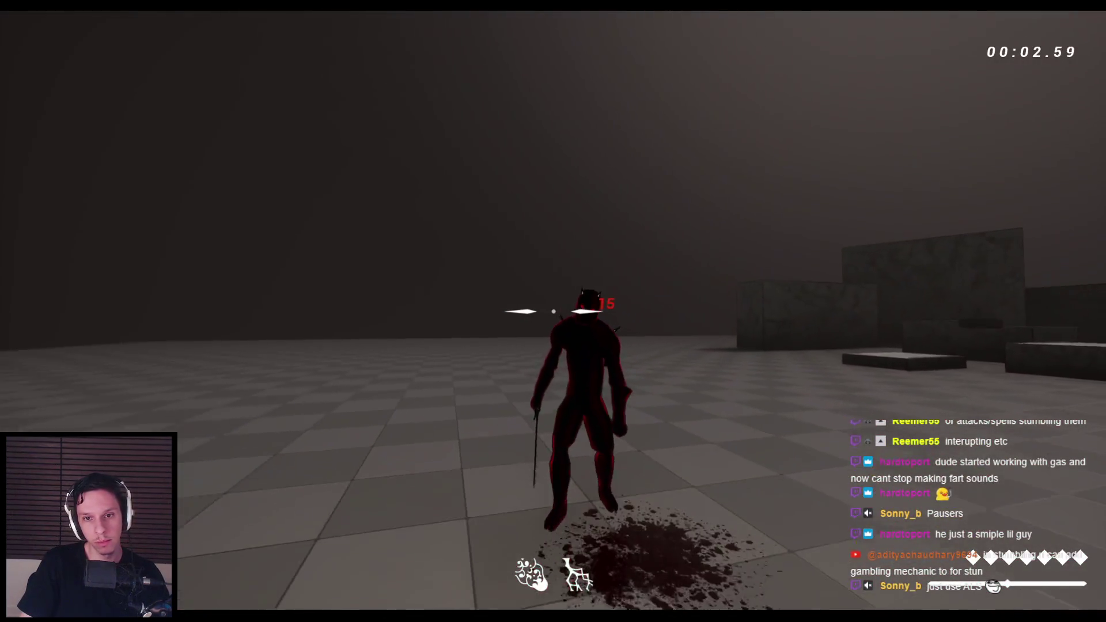
pyautogui.click(553, 311)
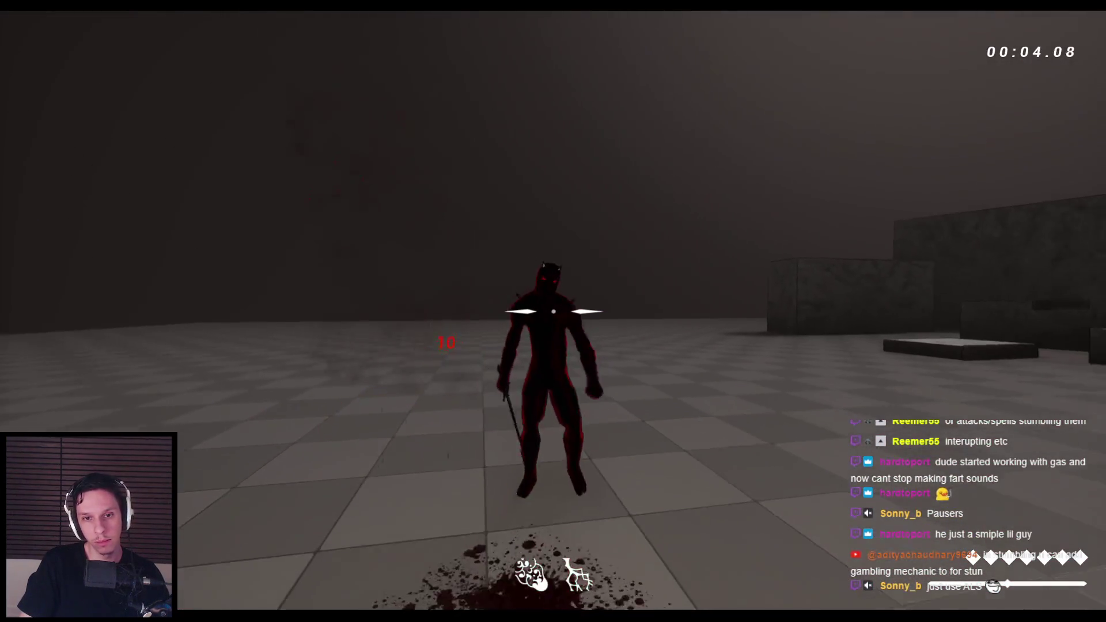
pyautogui.click(553, 311)
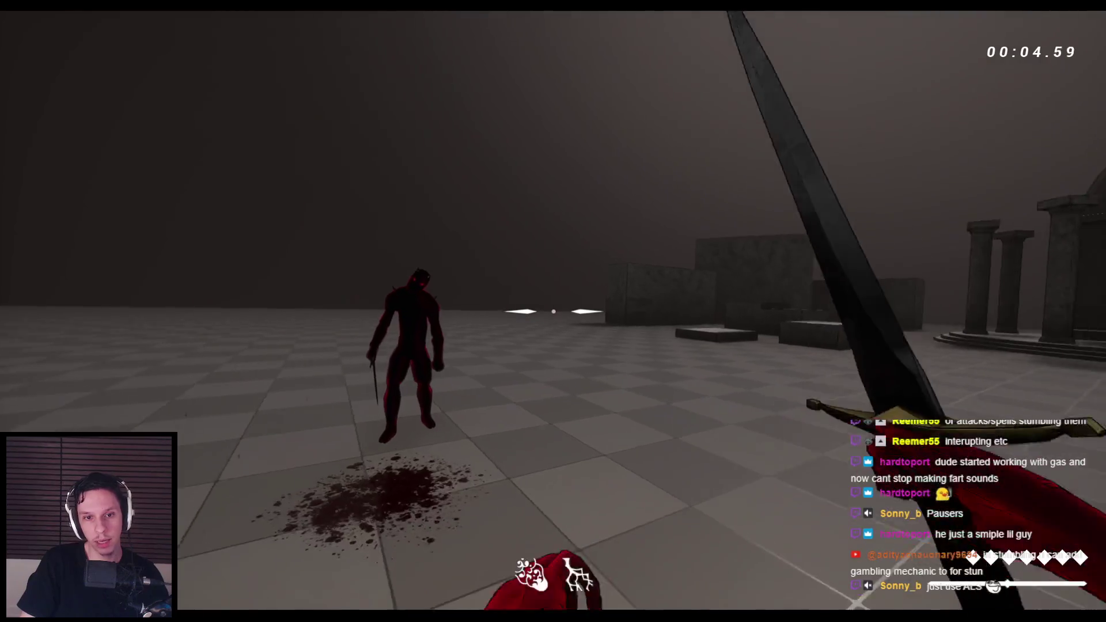
pyautogui.click(553, 311)
pyautogui.click(553, 311)
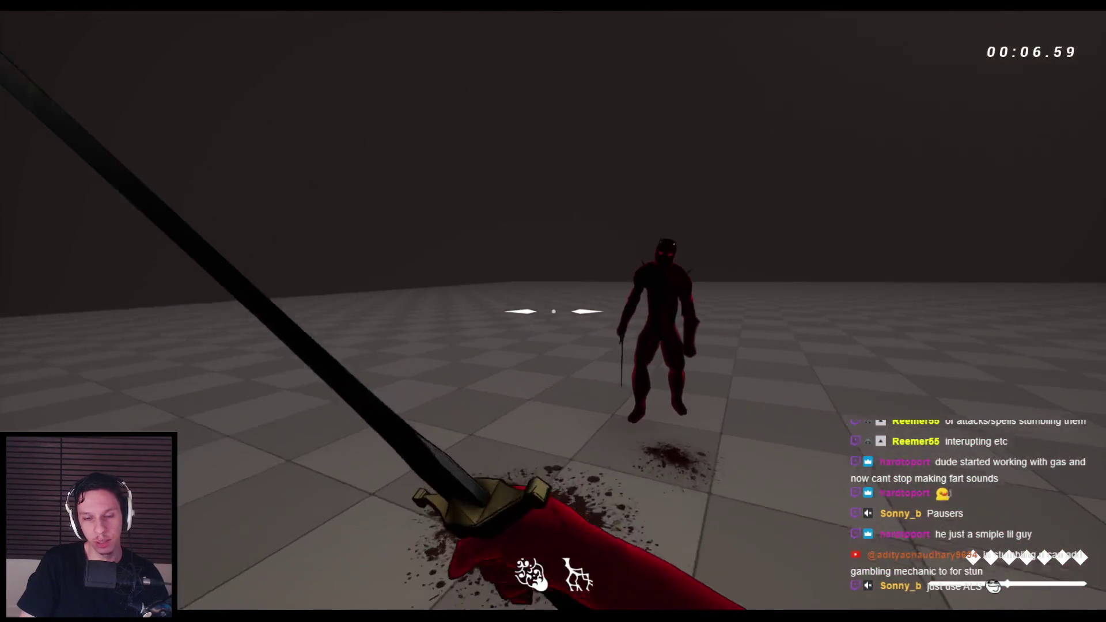
pyautogui.press('r')
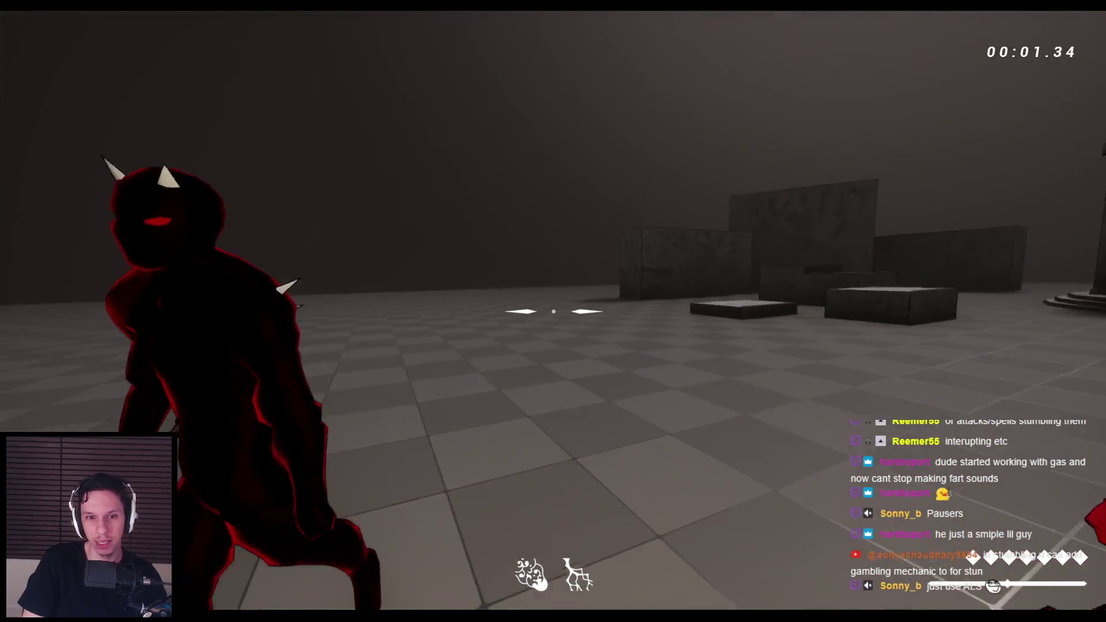
# Step: Slash the respawned grunt up close until it drops into a ragdoll, then stop play
pyautogui.click(553, 312)
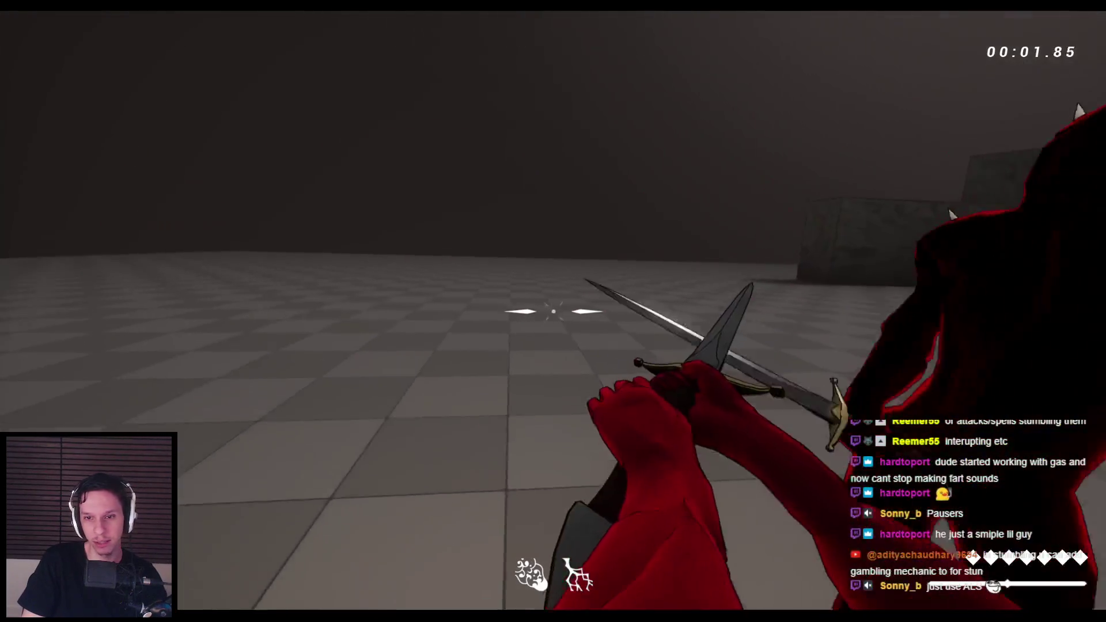
pyautogui.click(553, 311)
pyautogui.click(553, 311)
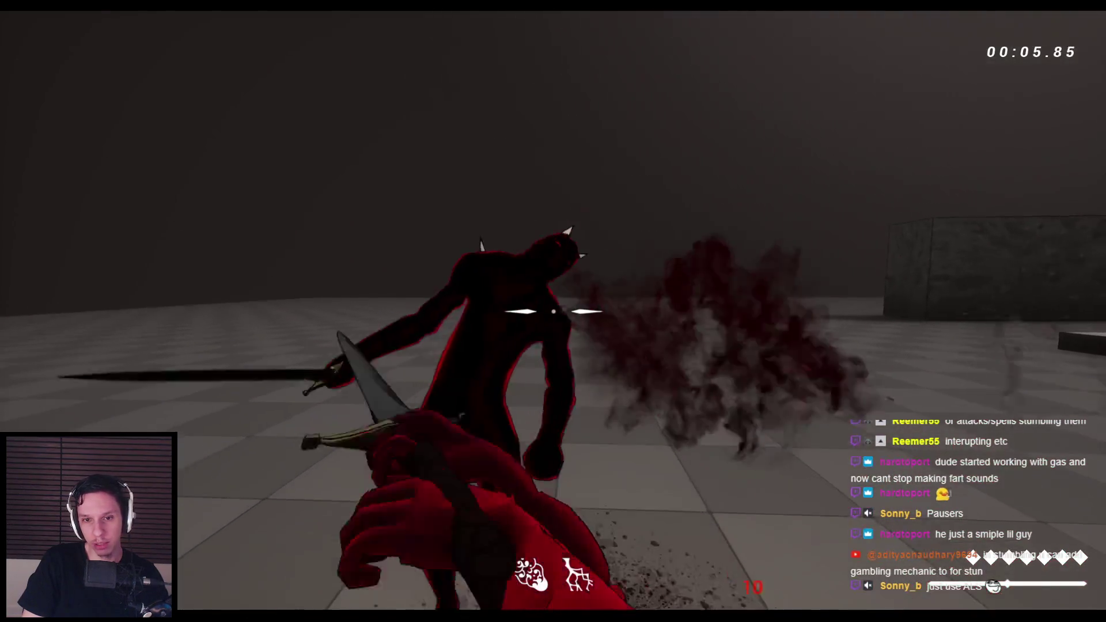
pyautogui.click(553, 311)
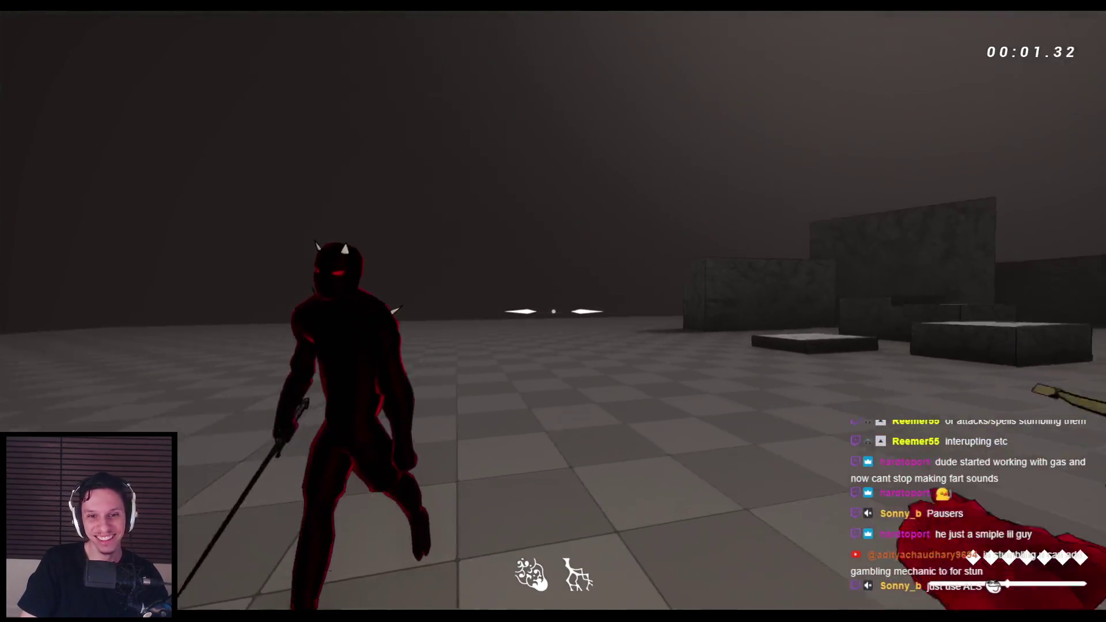
pyautogui.click(553, 311)
pyautogui.click(553, 311)
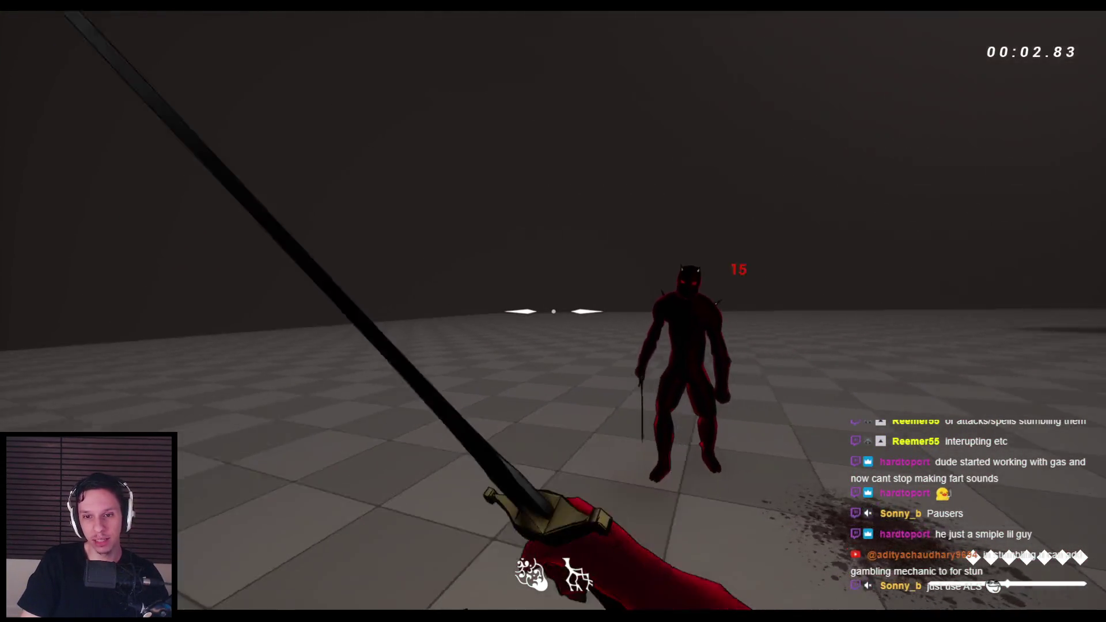
pyautogui.click(553, 312)
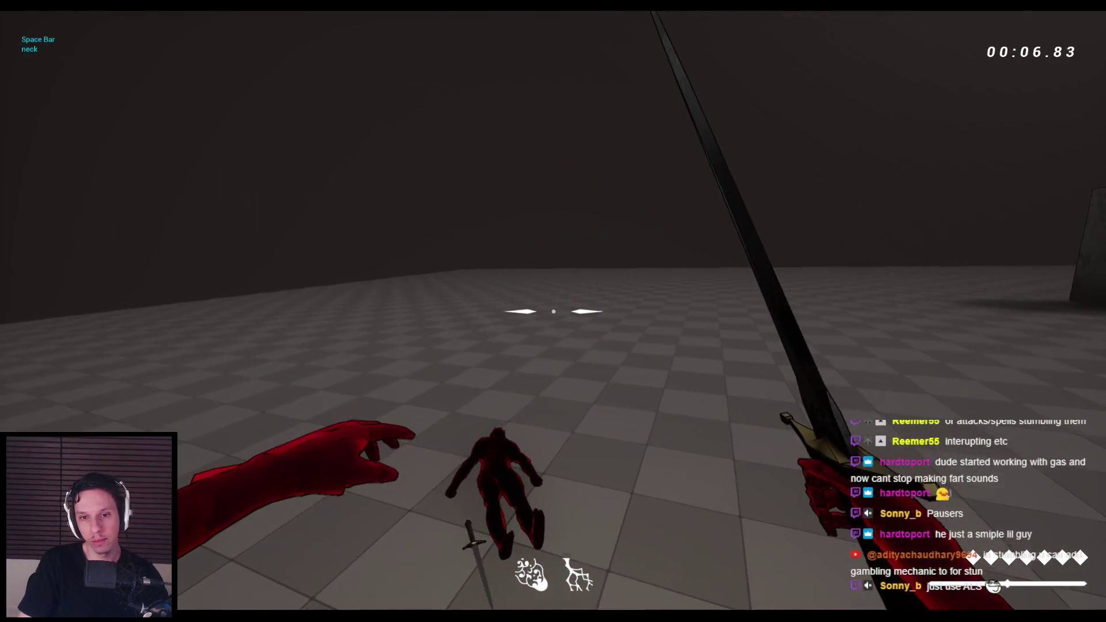
pyautogui.press('Escape')
# Step: Restart play, slash the grunt's neck hitbox, and keep striking its ragdolled body on the floor
pyautogui.hotkey('alt', 'p')
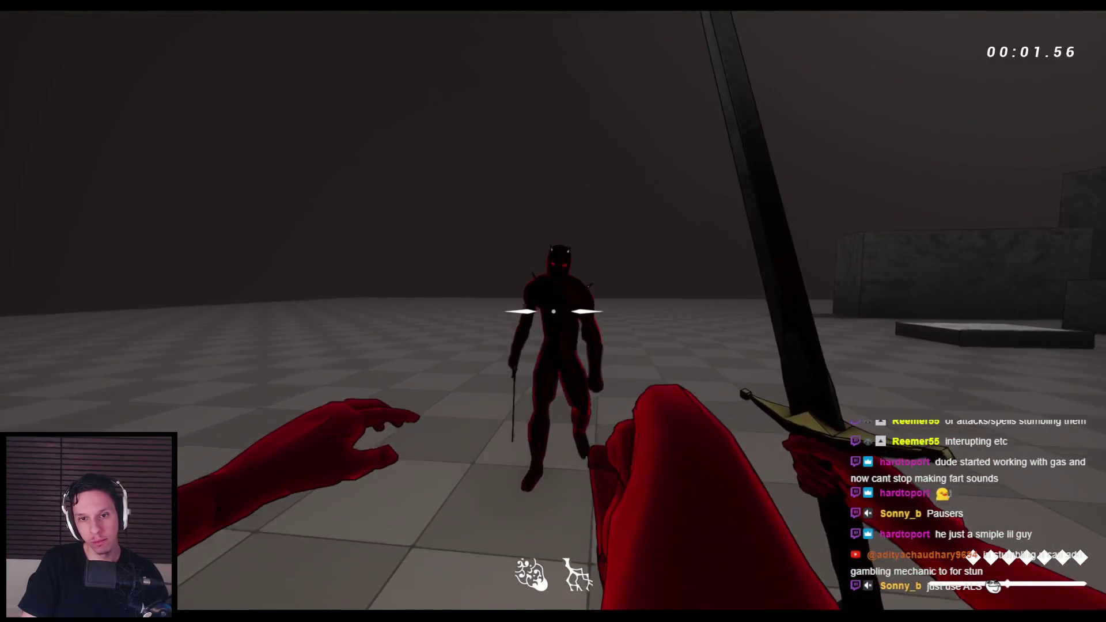
pyautogui.click(554, 311)
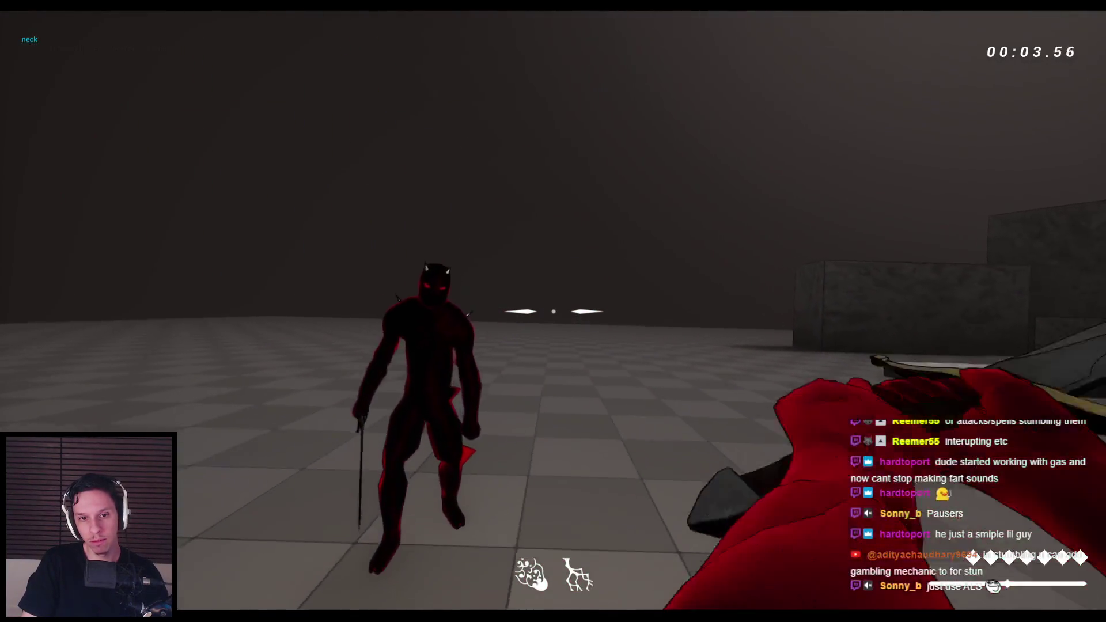
pyautogui.click(553, 311)
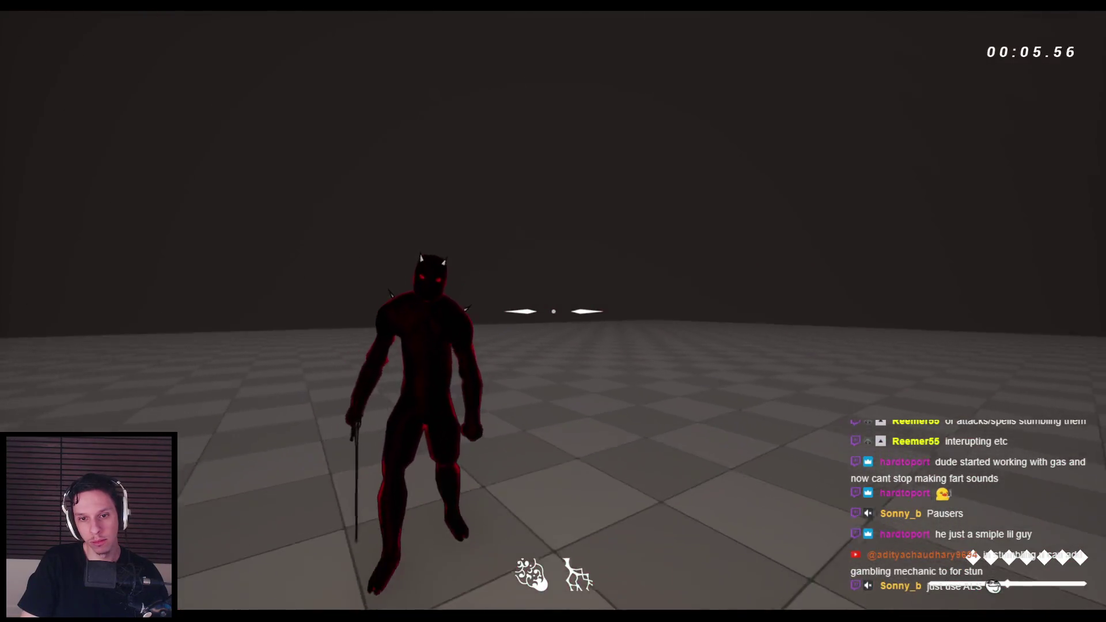
pyautogui.click(553, 311)
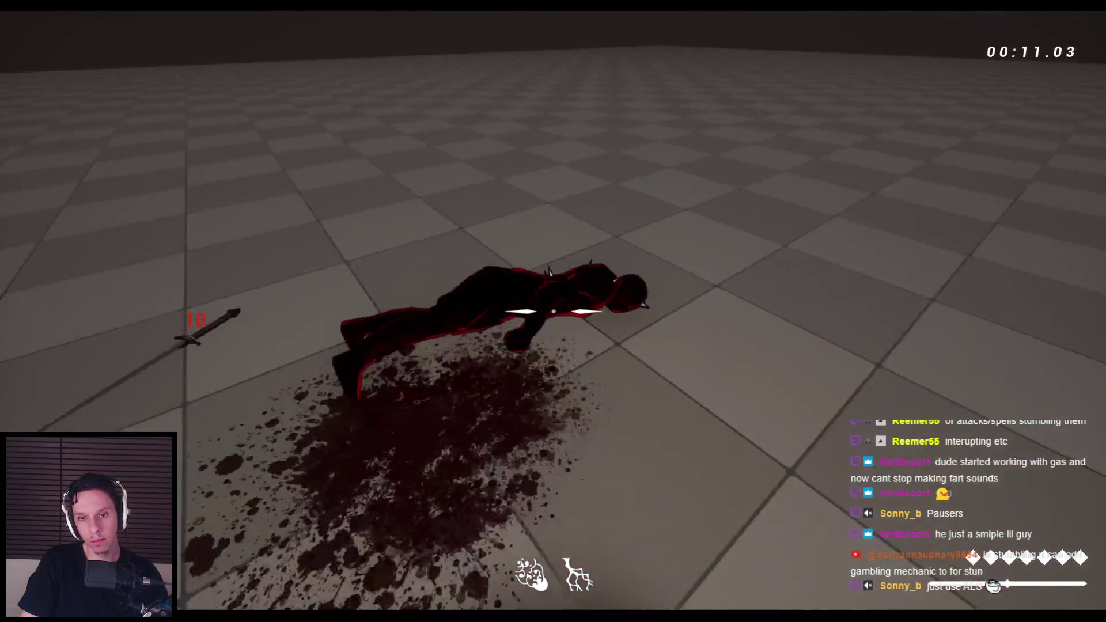
pyautogui.click(553, 311)
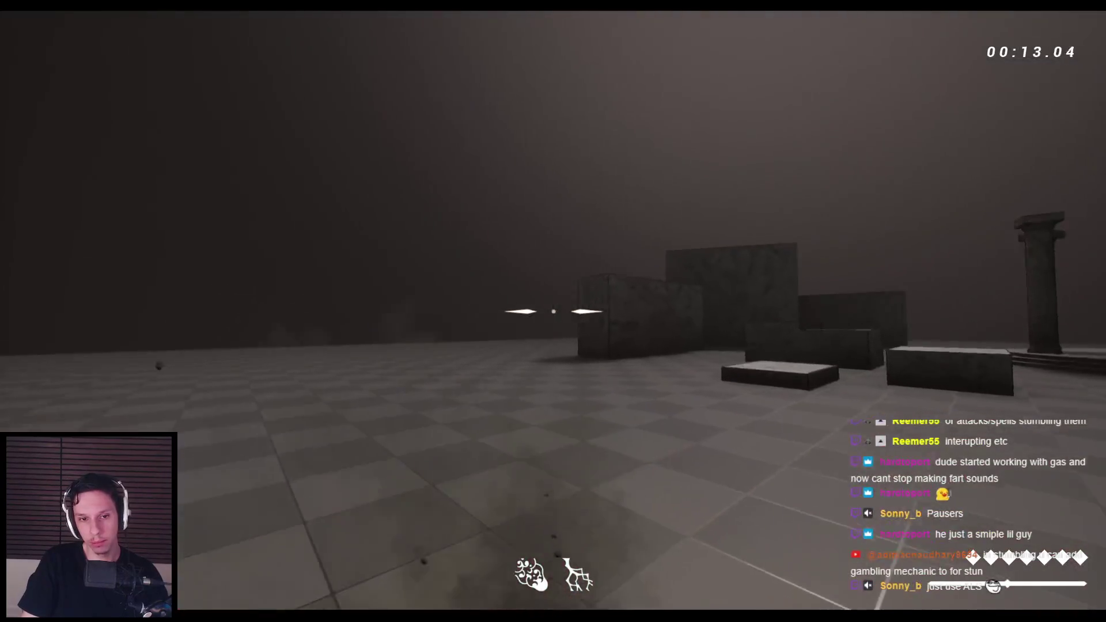
pyautogui.click(553, 311)
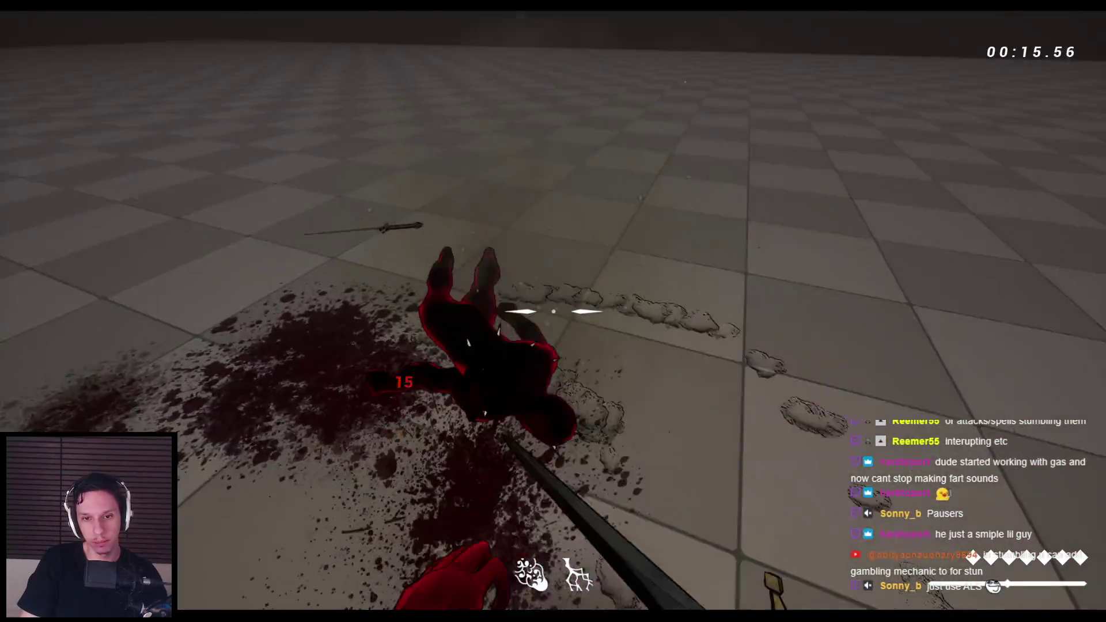
pyautogui.click(553, 311)
pyautogui.click(553, 311)
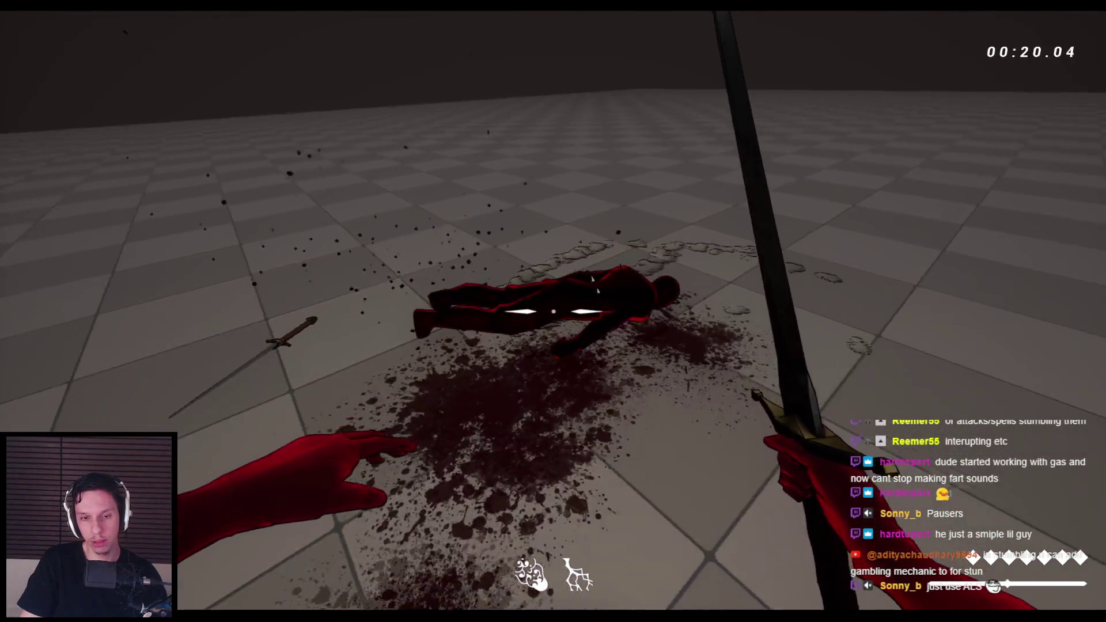
pyautogui.click(553, 311)
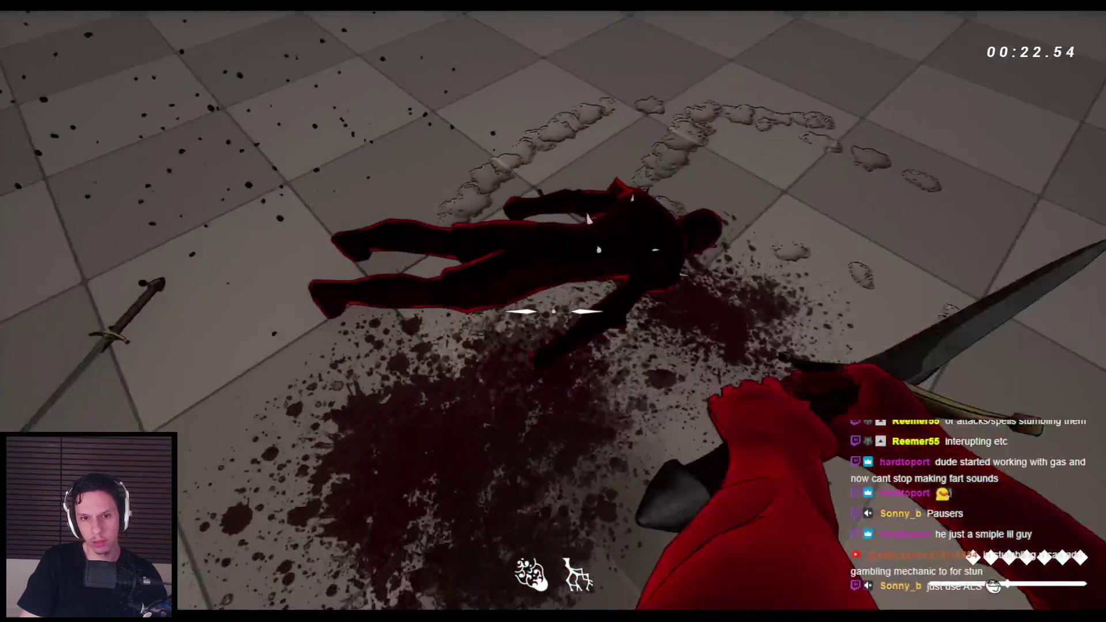
pyautogui.click(553, 311)
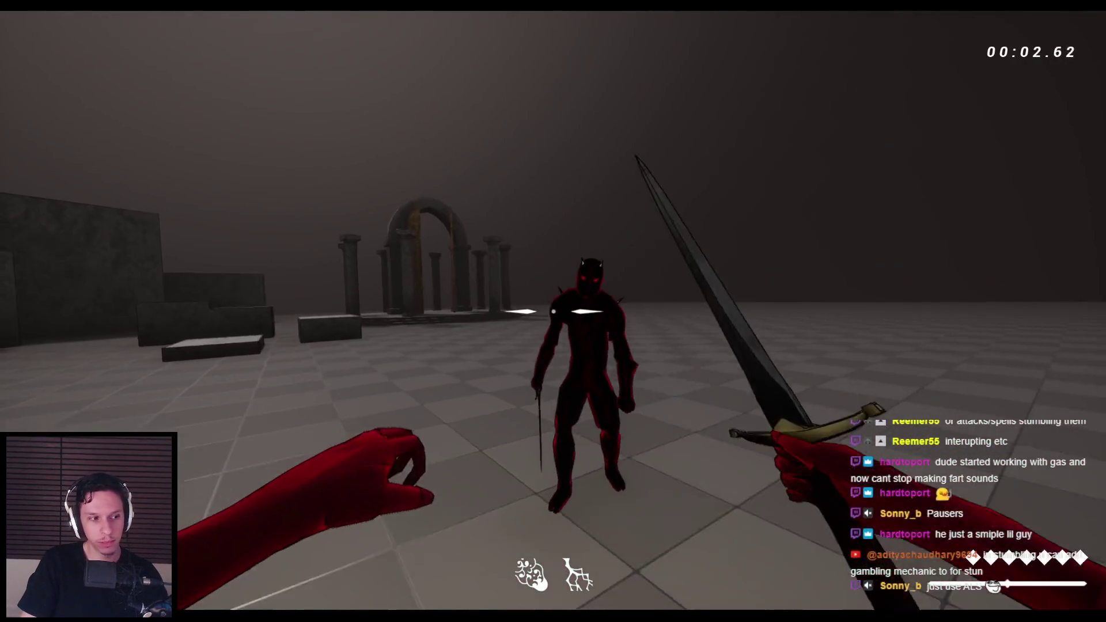
# Step: Slash and punch the grunt, kill it with a head strike, and stop play
pyautogui.click(553, 311)
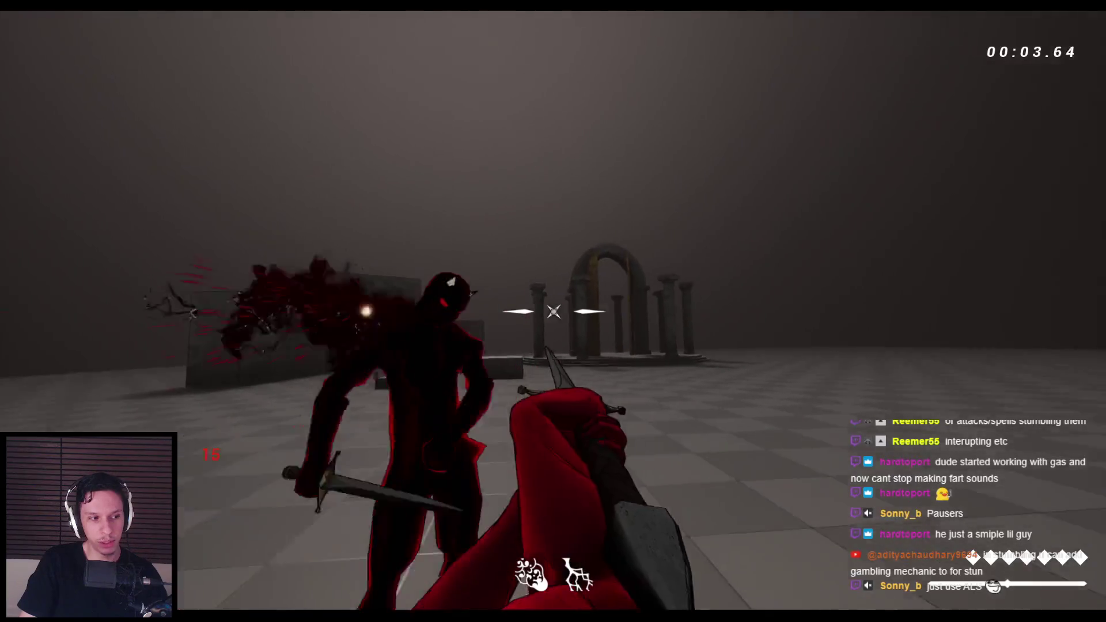
pyautogui.rightClick(553, 312)
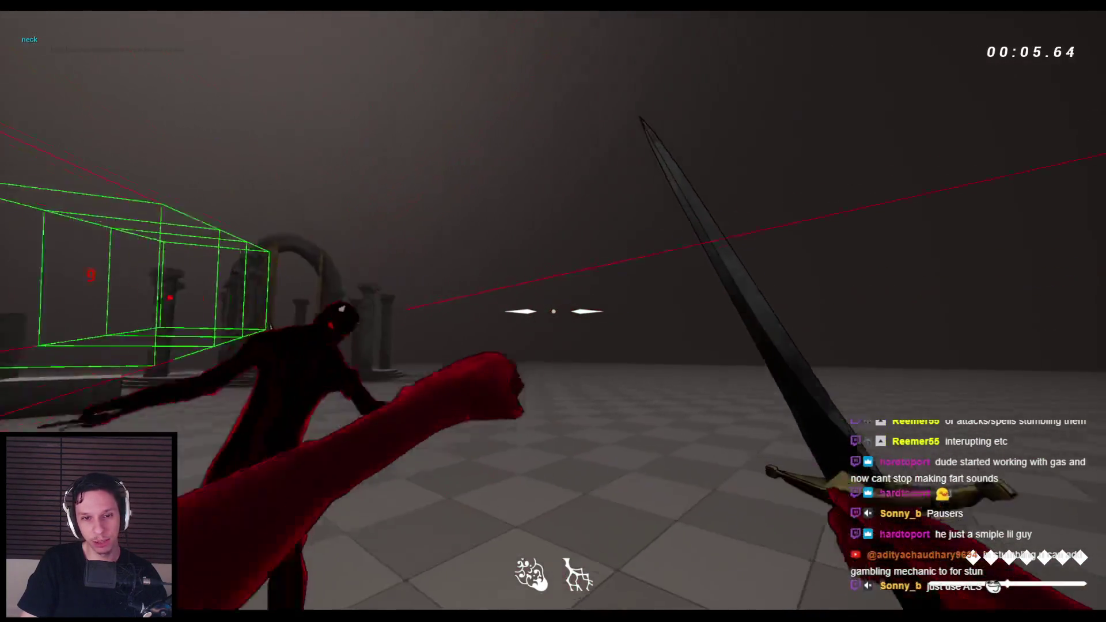
pyautogui.click(553, 311)
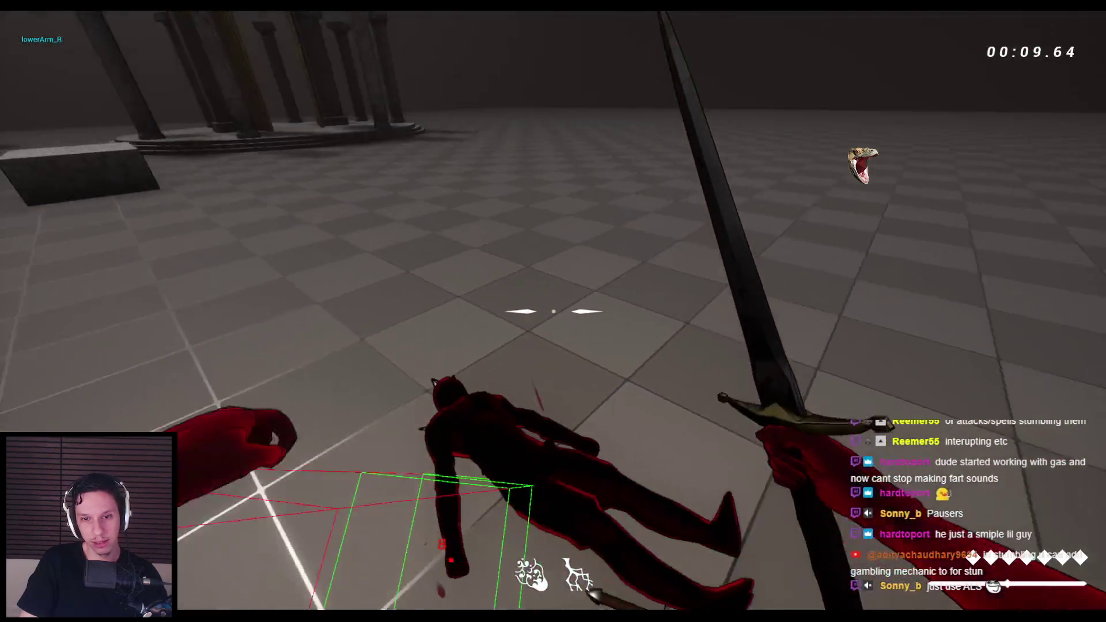
pyautogui.press('Escape')
# Step: In a new session, punch the approaching grunt, punch its head, and slash it down
pyautogui.hotkey('alt', 'p')
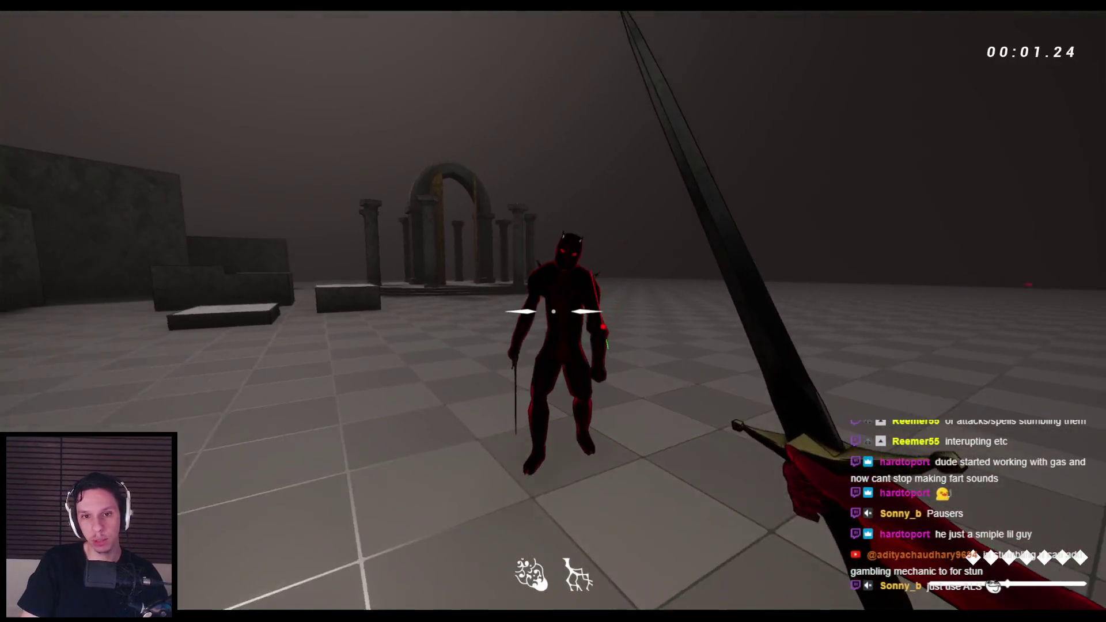
pyautogui.rightClick(553, 312)
pyautogui.rightClick(553, 311)
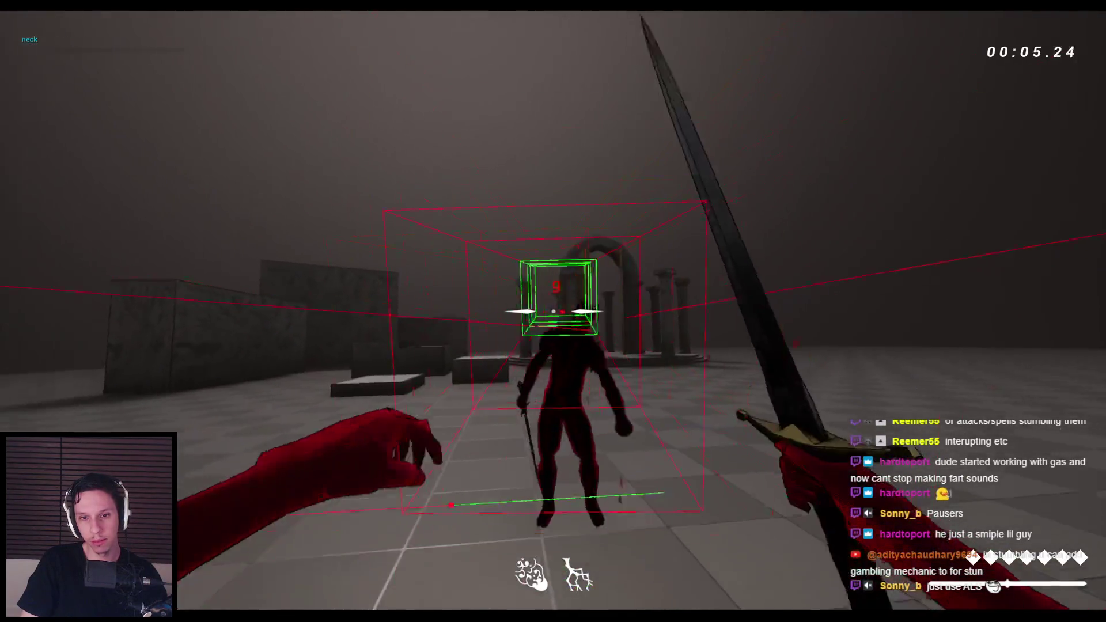
pyautogui.click(553, 311)
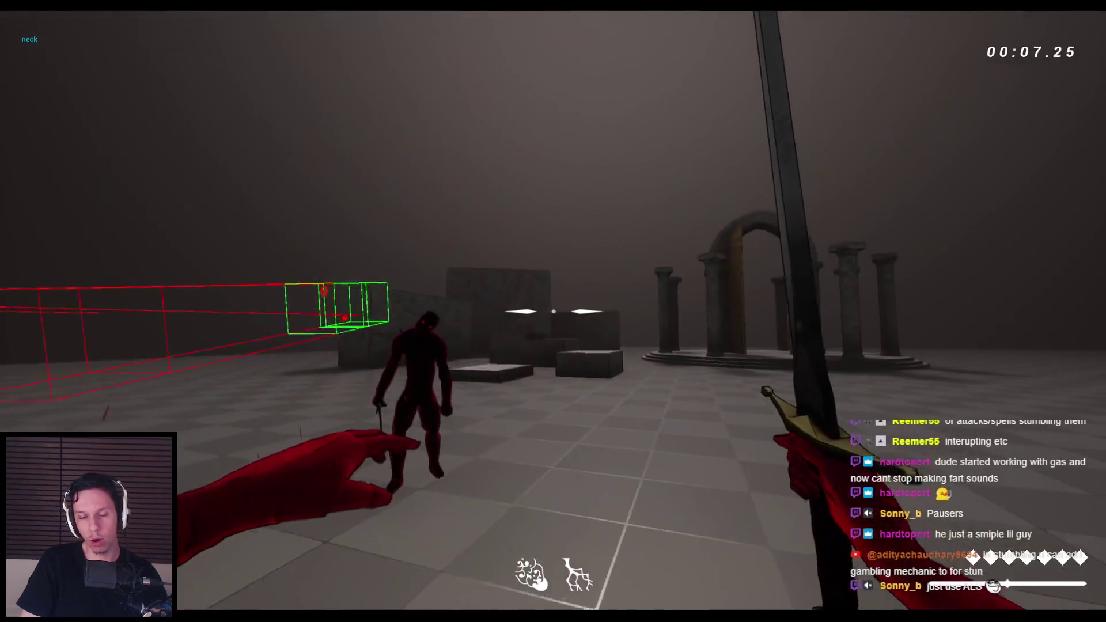
pyautogui.rightClick(553, 311)
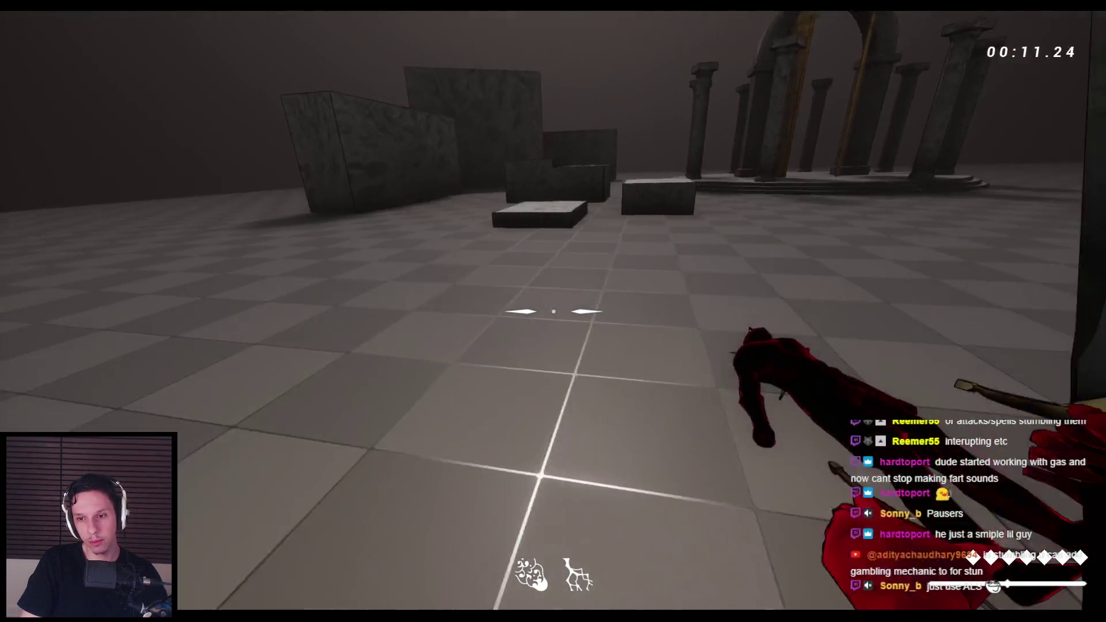
pyautogui.click(553, 311)
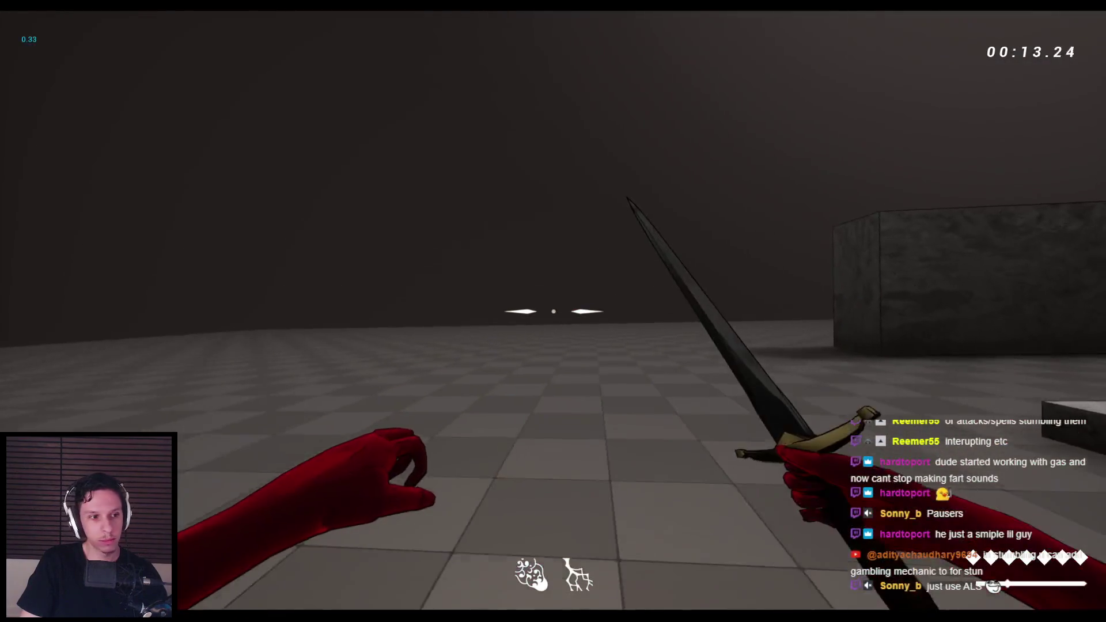
# Step: Run and jump across the stone blocks and wall-run along the stone wall
pyautogui.press('space')
pyautogui.press('space')
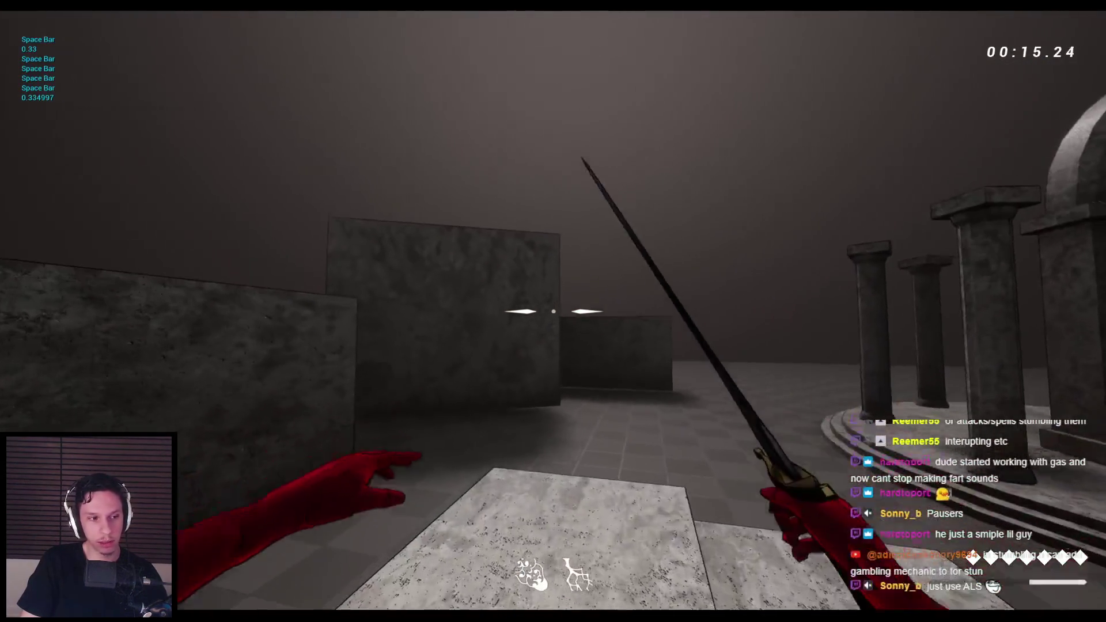
pyautogui.press('space')
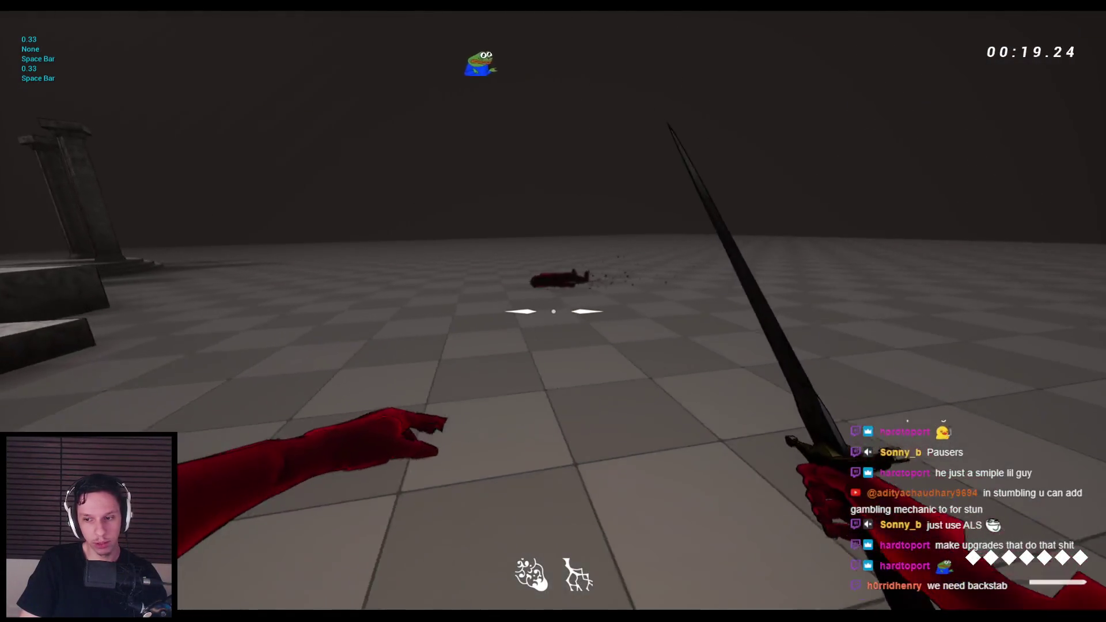
pyautogui.press('space')
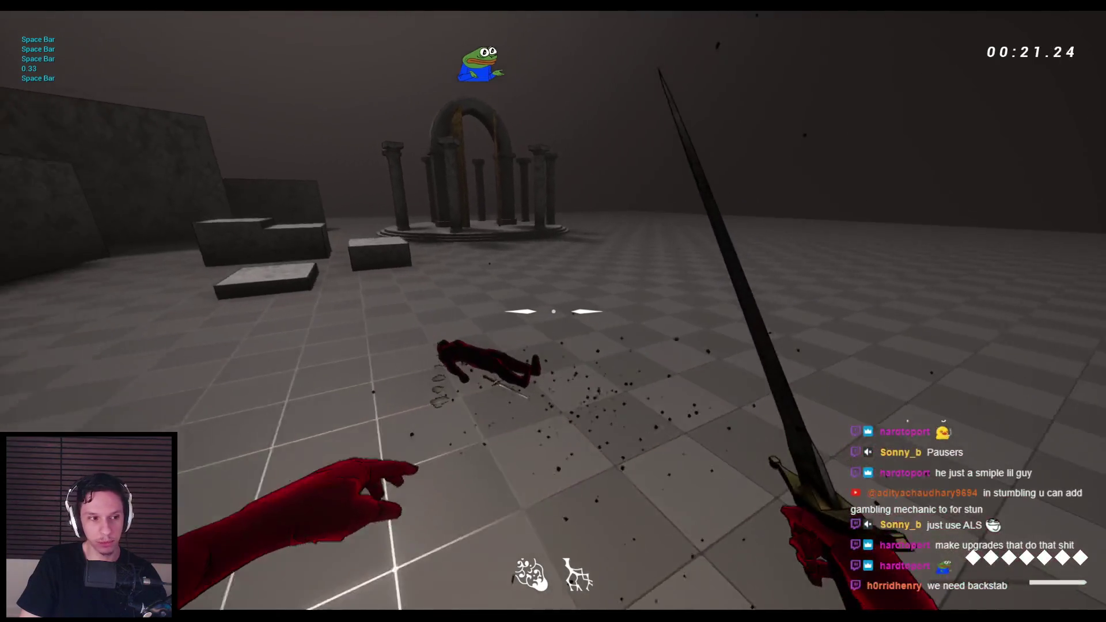
pyautogui.press('space')
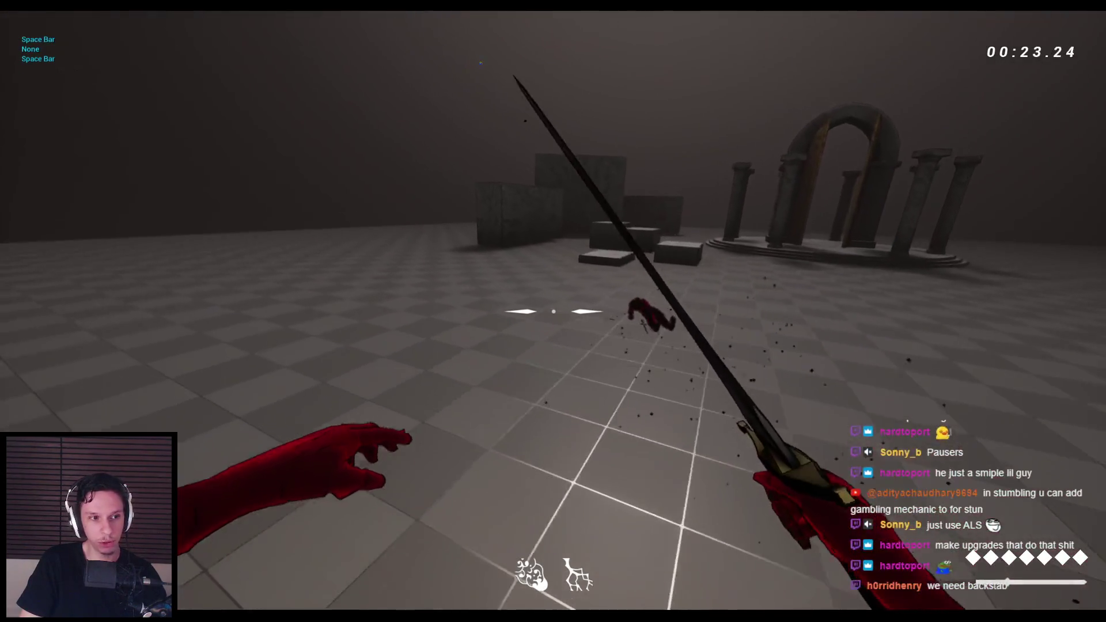
pyautogui.press('w')
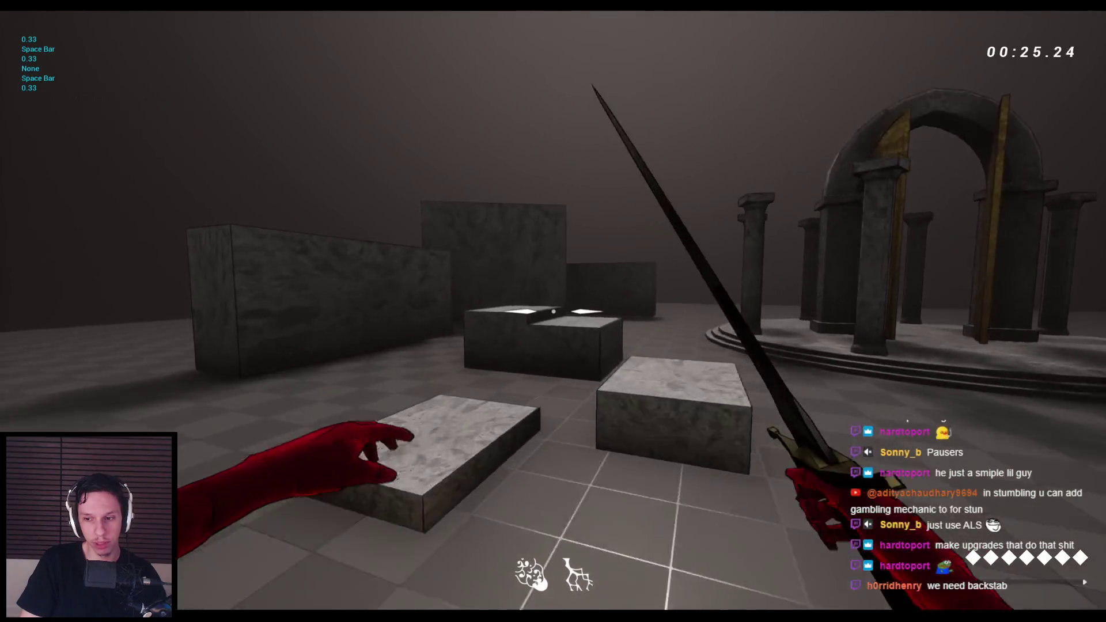
pyautogui.press('space')
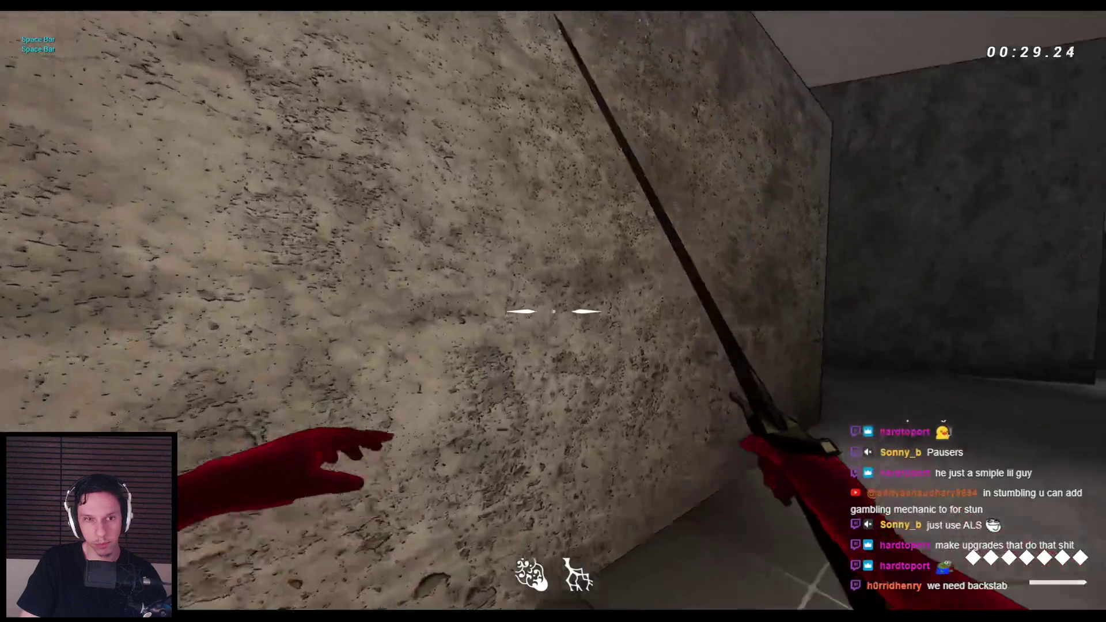
pyautogui.press('space')
pyautogui.press('space')
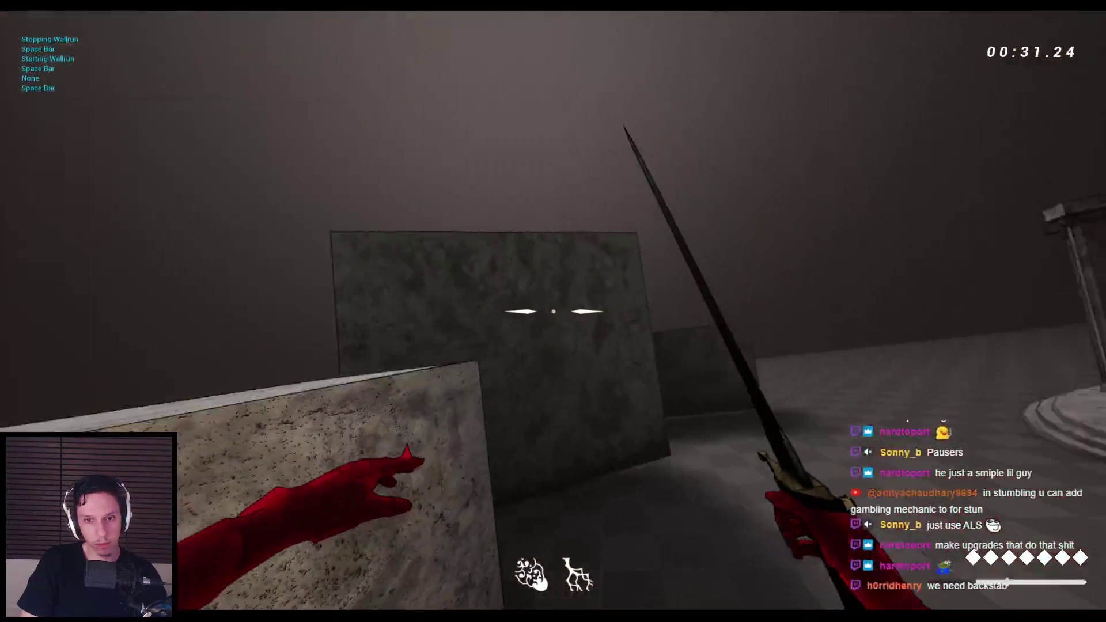
pyautogui.press('space')
pyautogui.press('space')
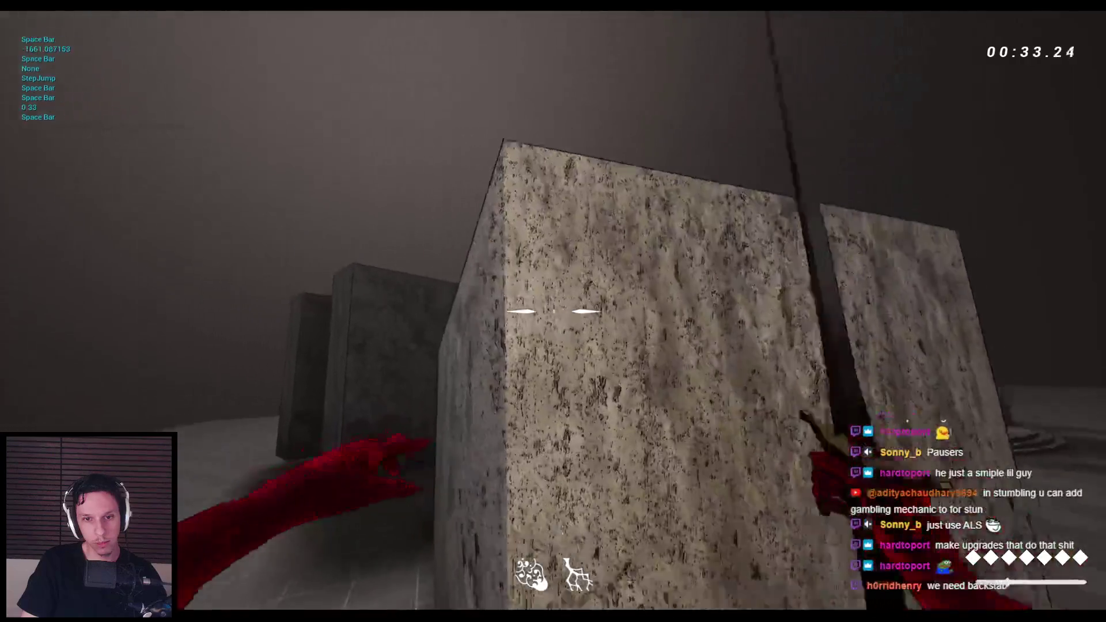
pyautogui.press('space')
pyautogui.press('space')
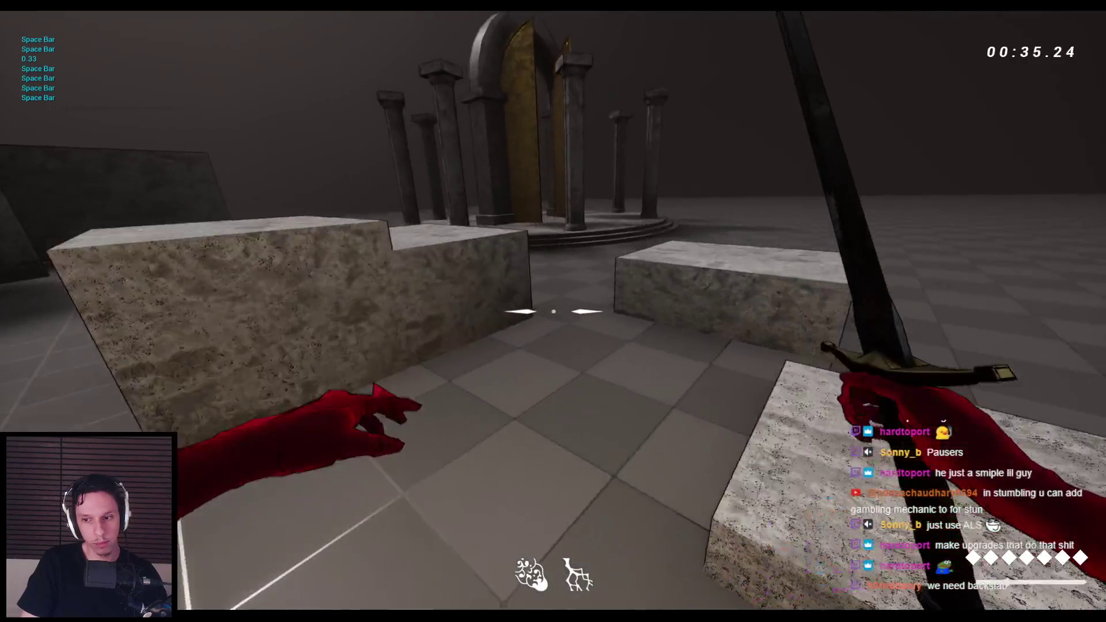
pyautogui.press('space')
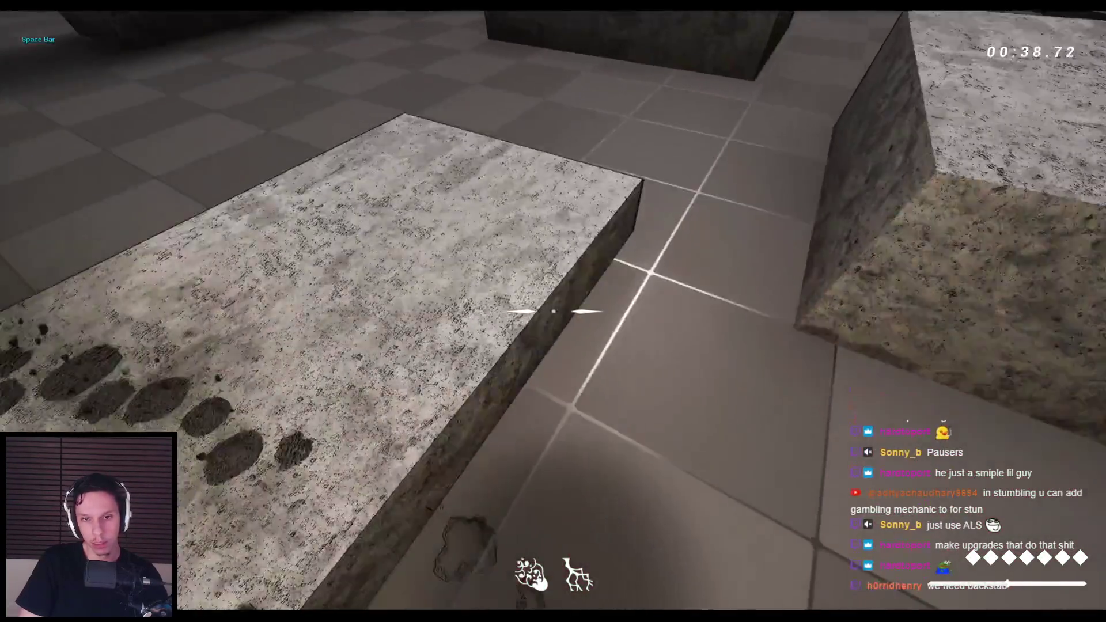
# Step: Climb the stone blocks while slashing the wall and floor, leaving impact marks
pyautogui.click(553, 311)
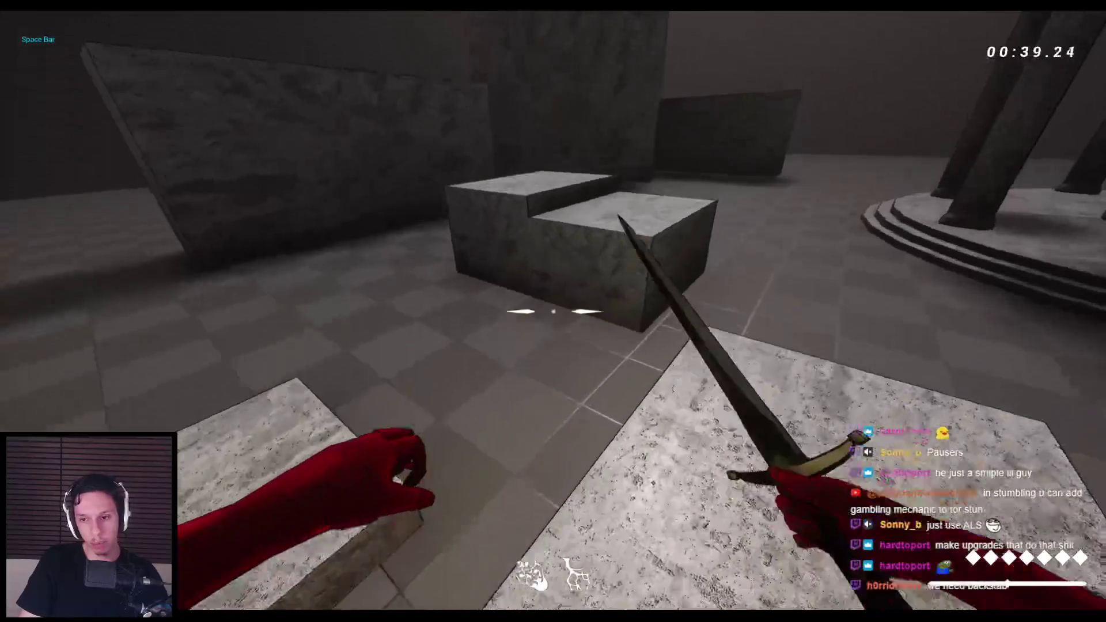
pyautogui.press('space')
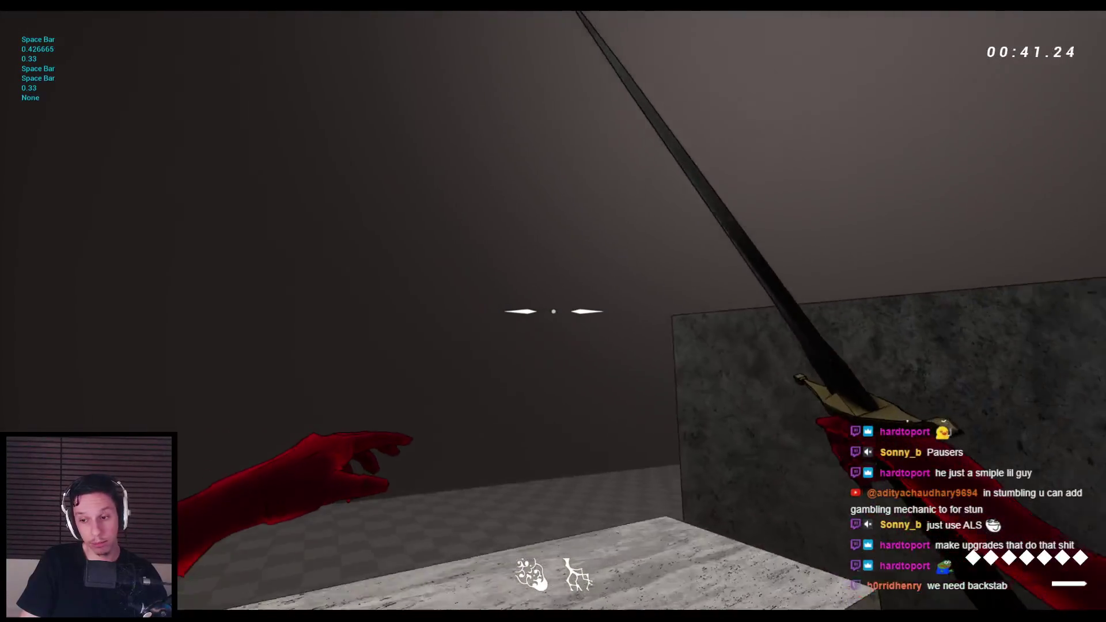
pyautogui.press('space')
pyautogui.press('space')
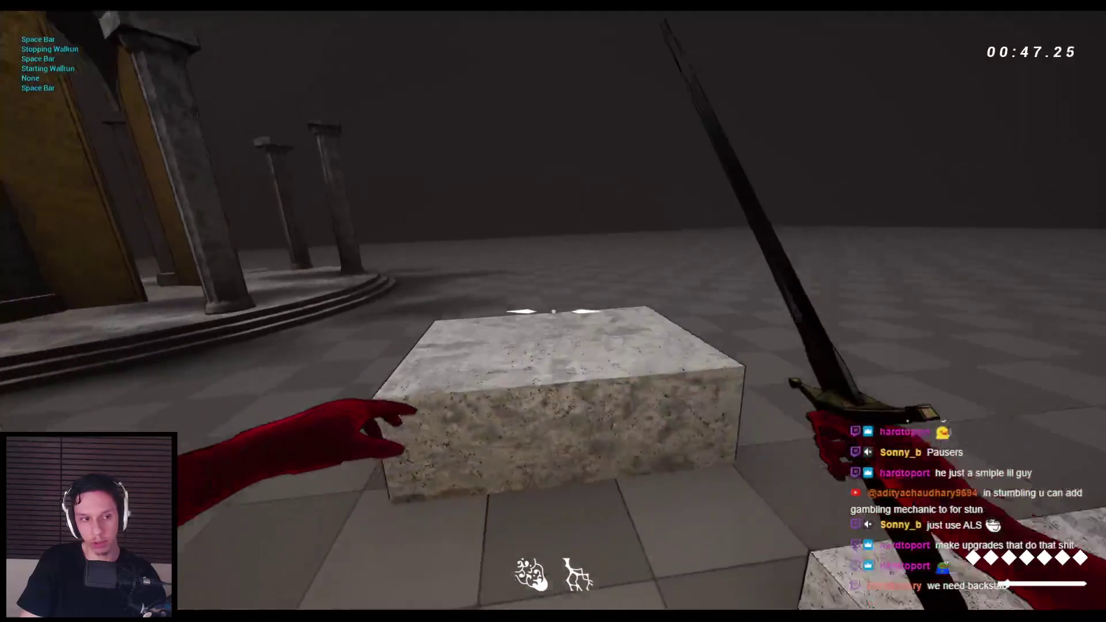
pyautogui.press('space')
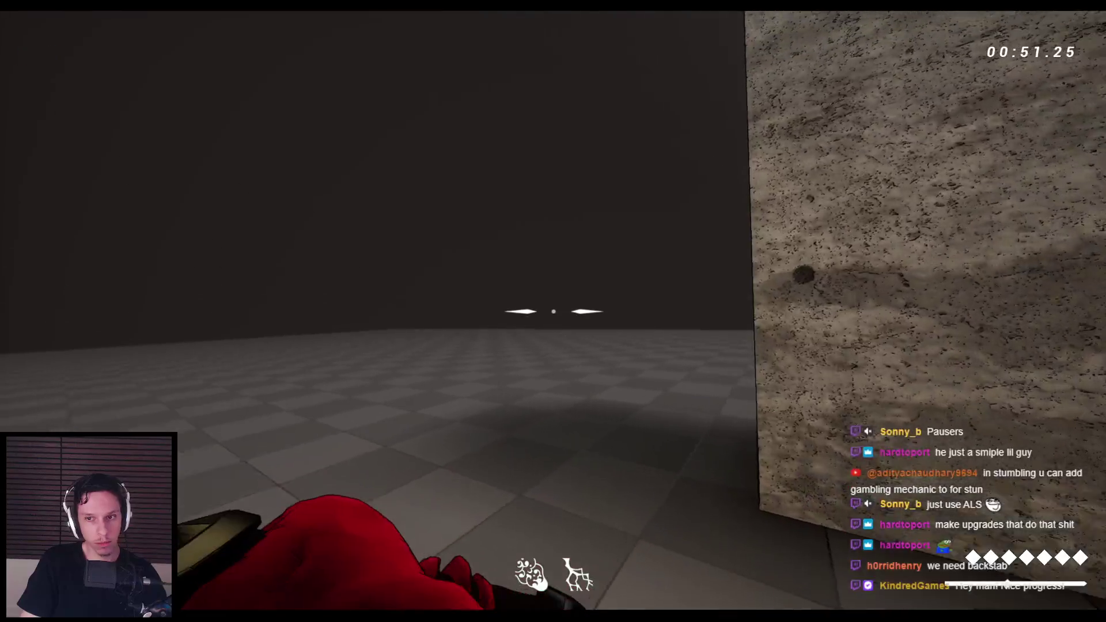
pyautogui.click(554, 311)
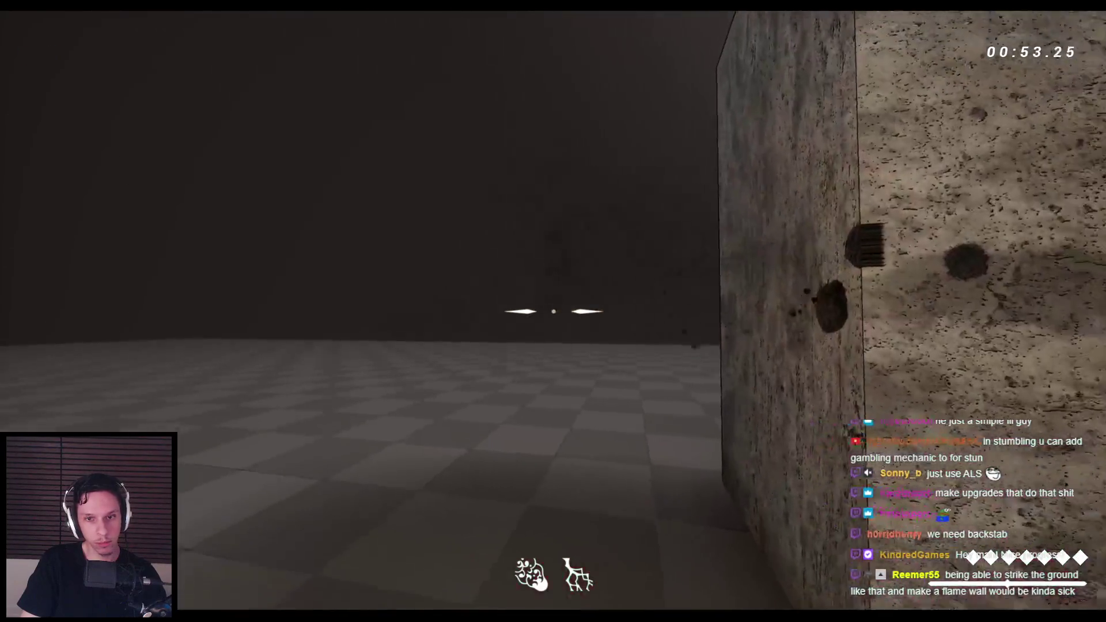
pyautogui.press('space')
pyautogui.press('space')
pyautogui.click(554, 311)
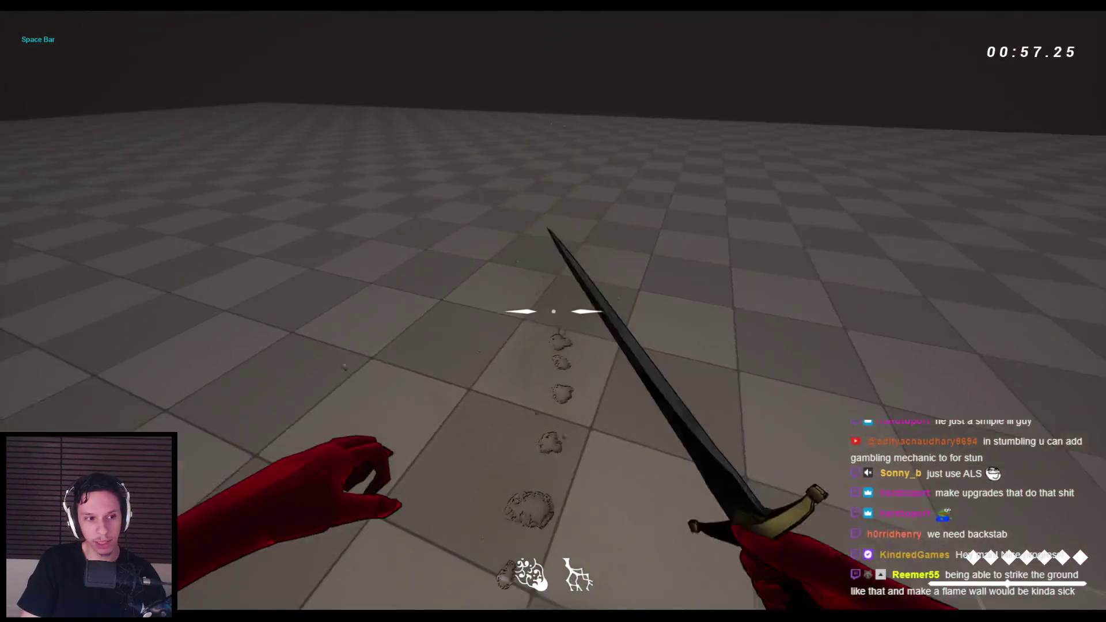
pyautogui.click(553, 311)
pyautogui.press('space')
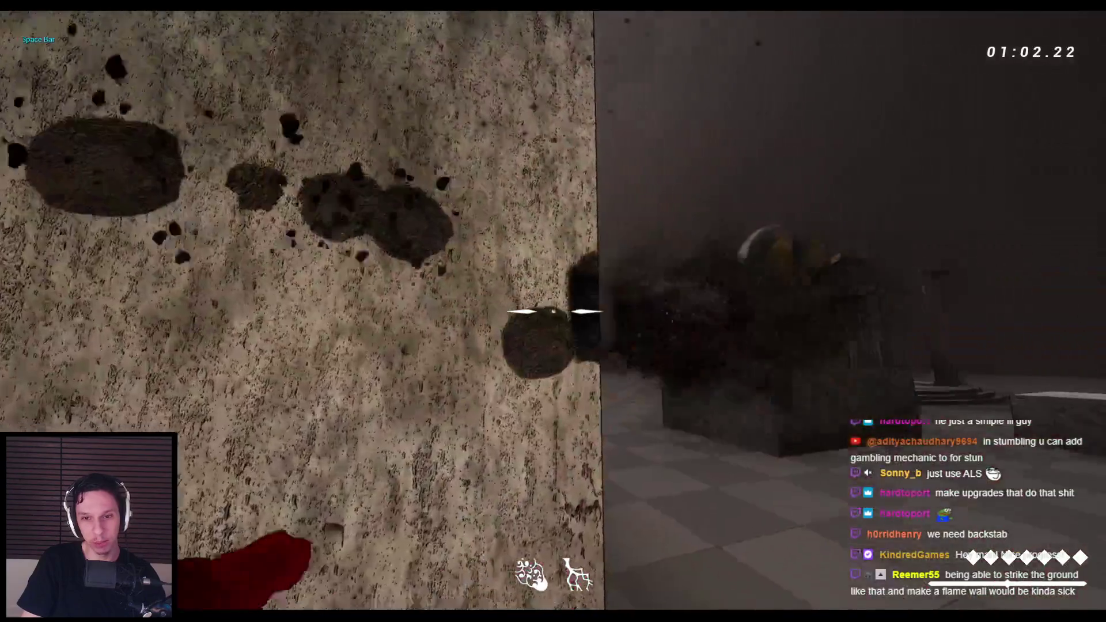
pyautogui.click(553, 311)
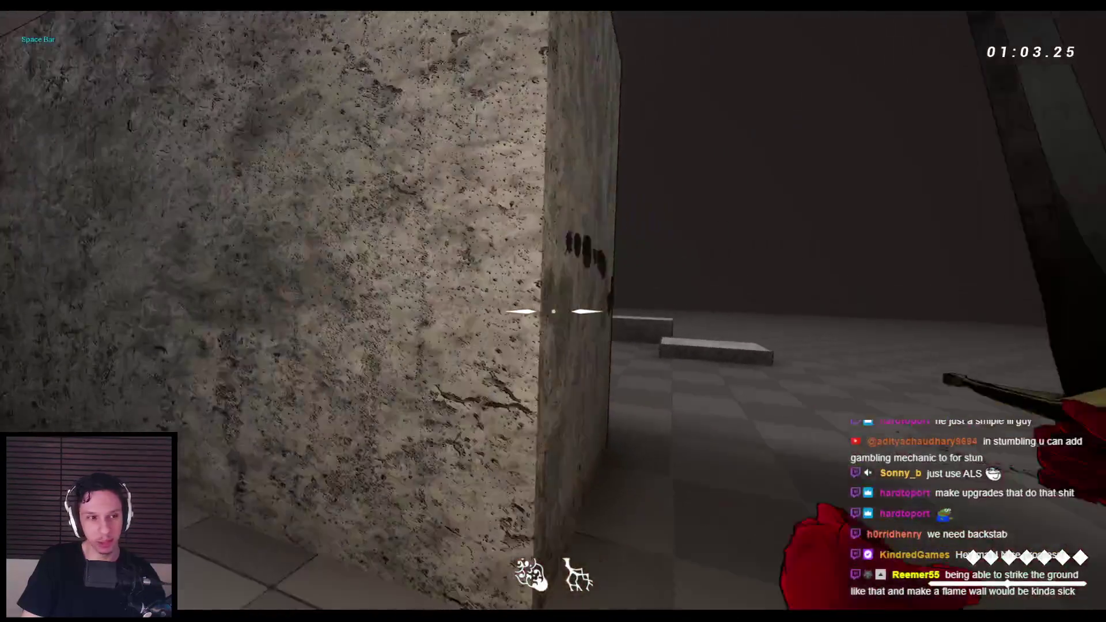
# Step: Roll across the floor twice, jump with the sword raised, then stop play
pyautogui.press('space')
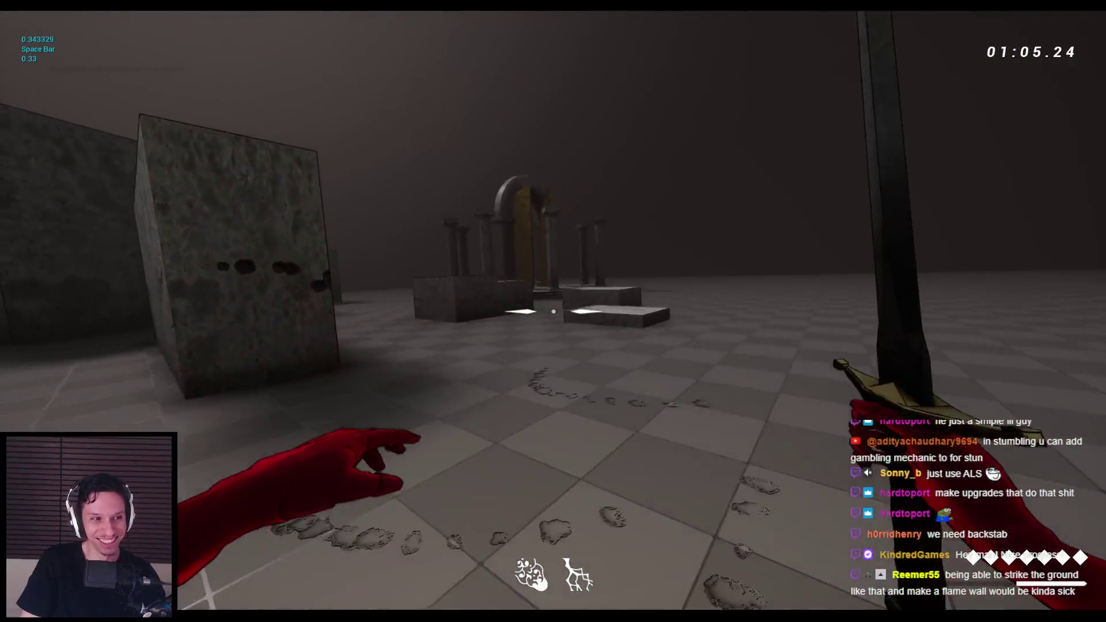
pyautogui.press('space')
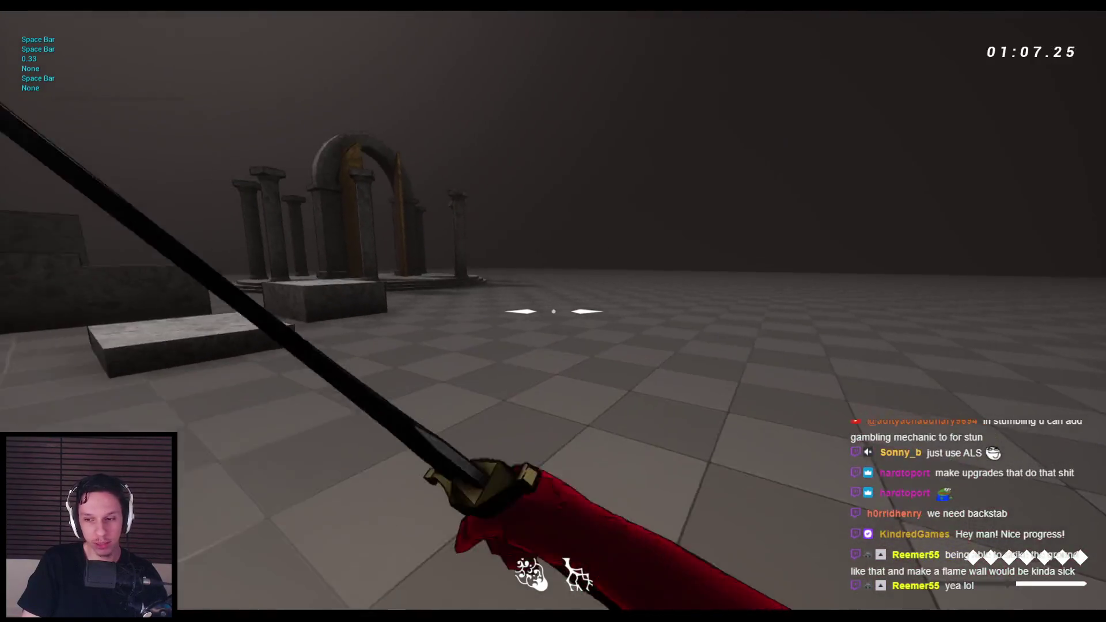
pyautogui.press('space')
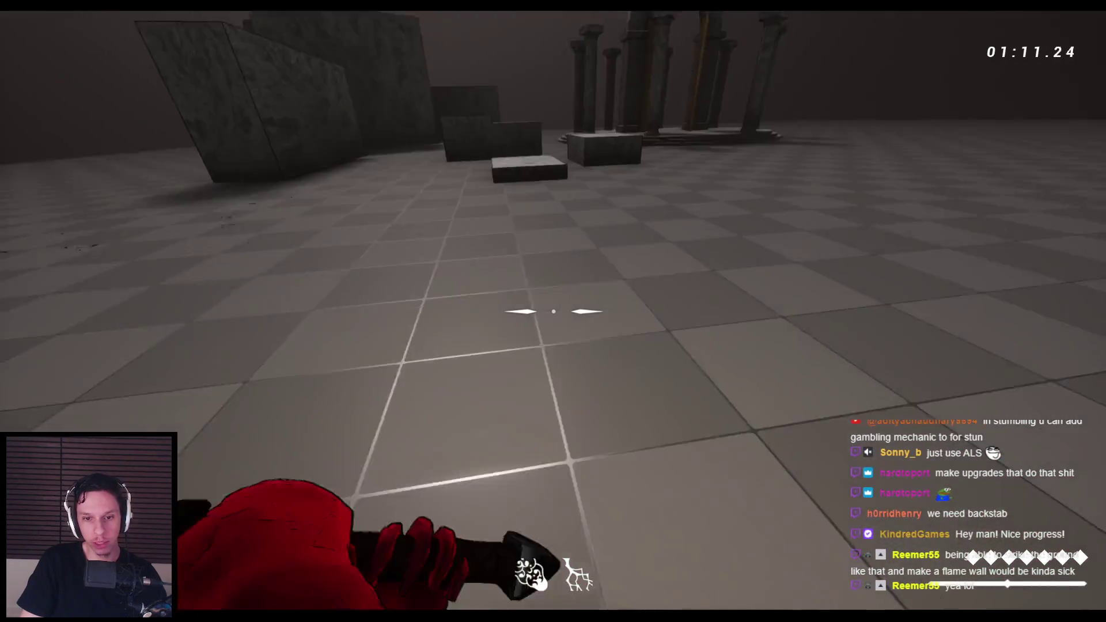
pyautogui.press('space')
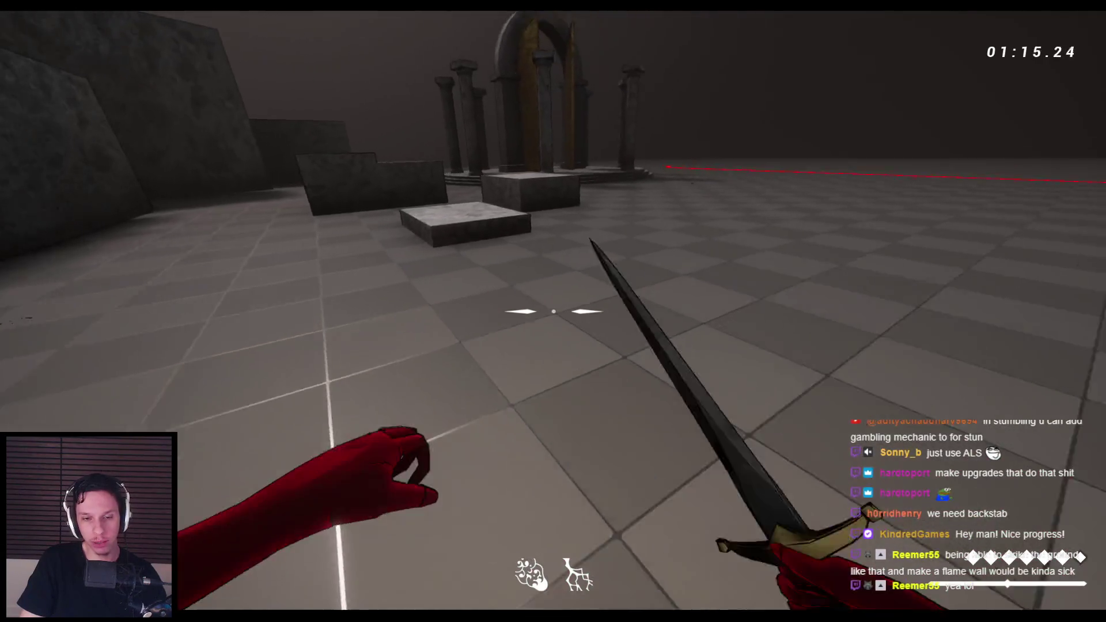
pyautogui.press('Escape')
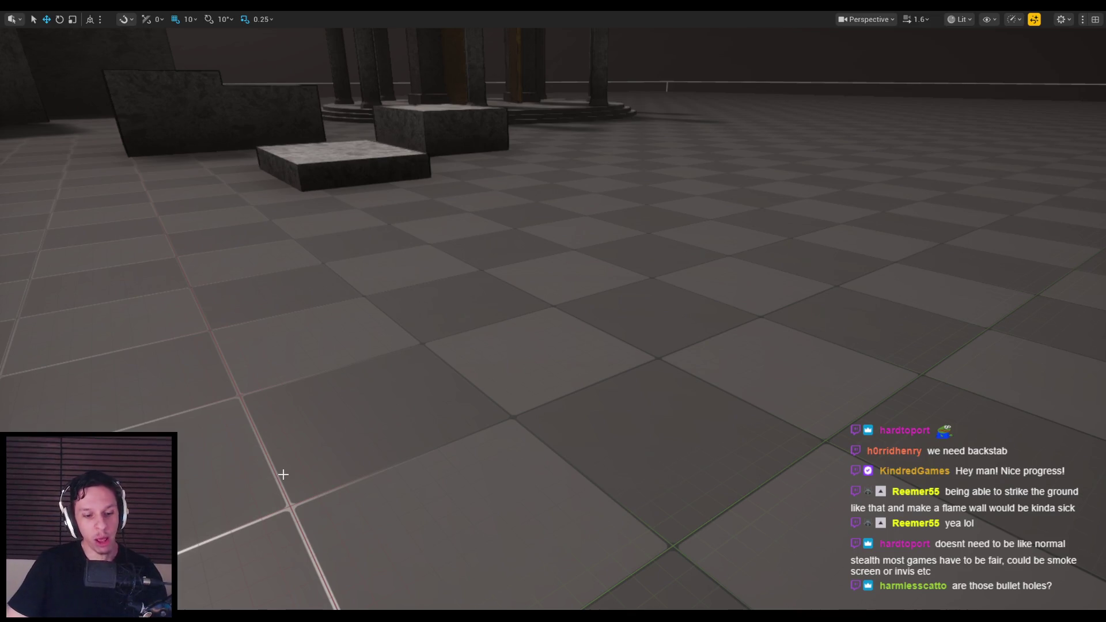
pyautogui.hotkey('alt', 'p')
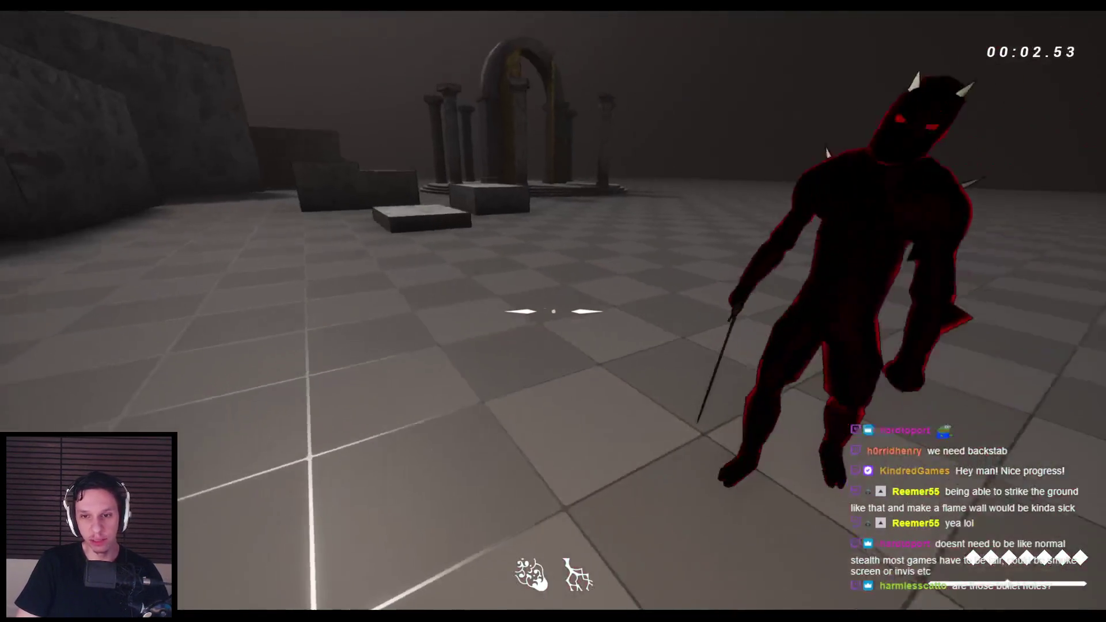
pyautogui.click(553, 311)
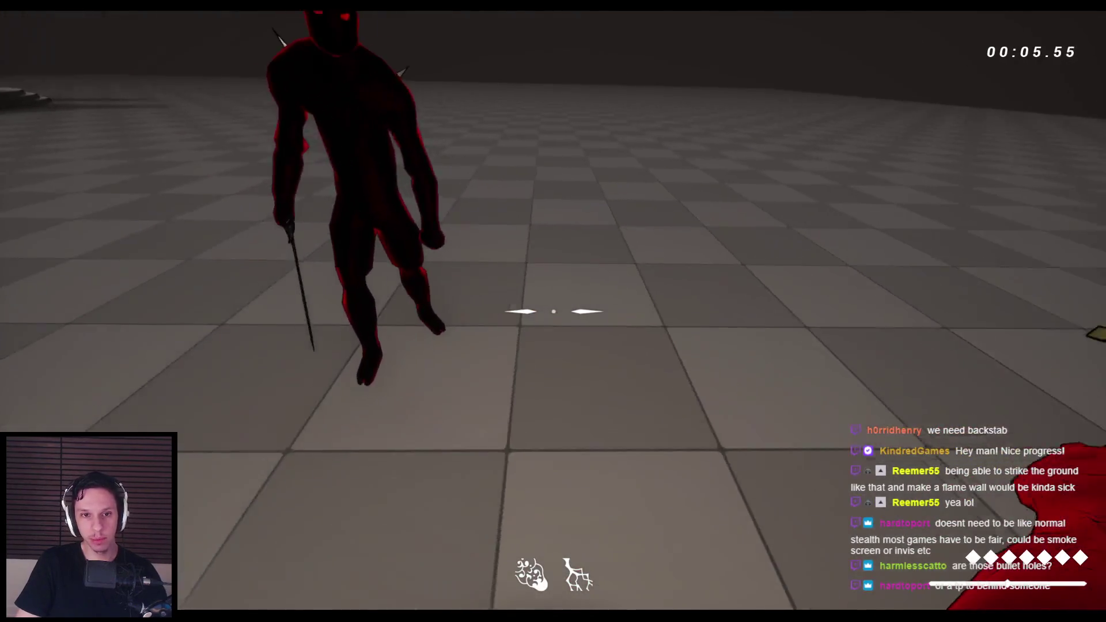
pyautogui.click(553, 311)
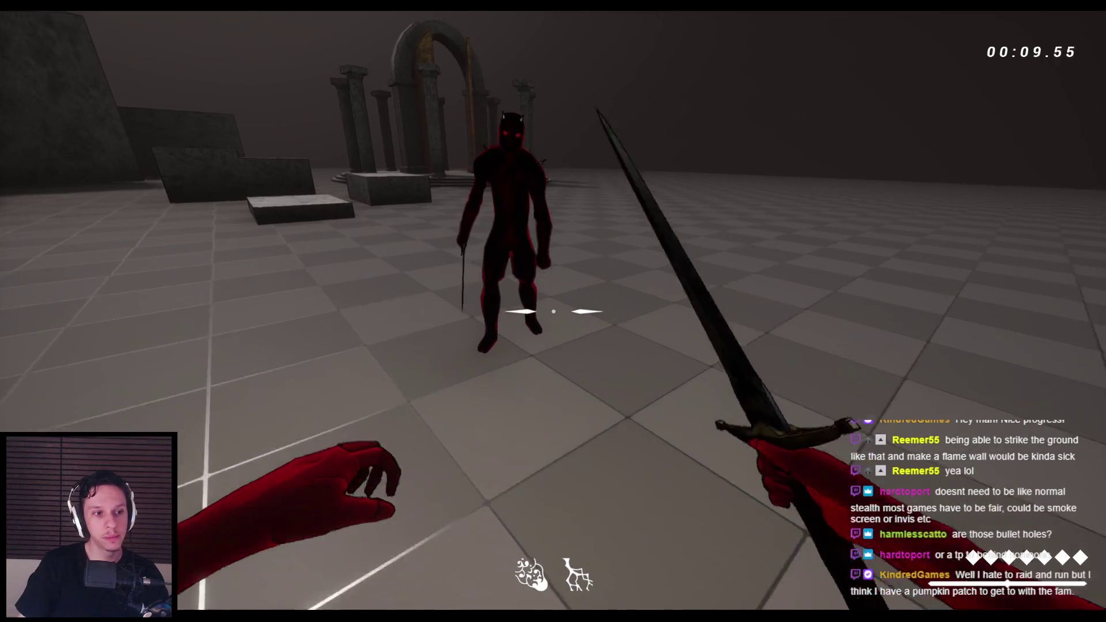
pyautogui.click(553, 312)
pyautogui.click(553, 312)
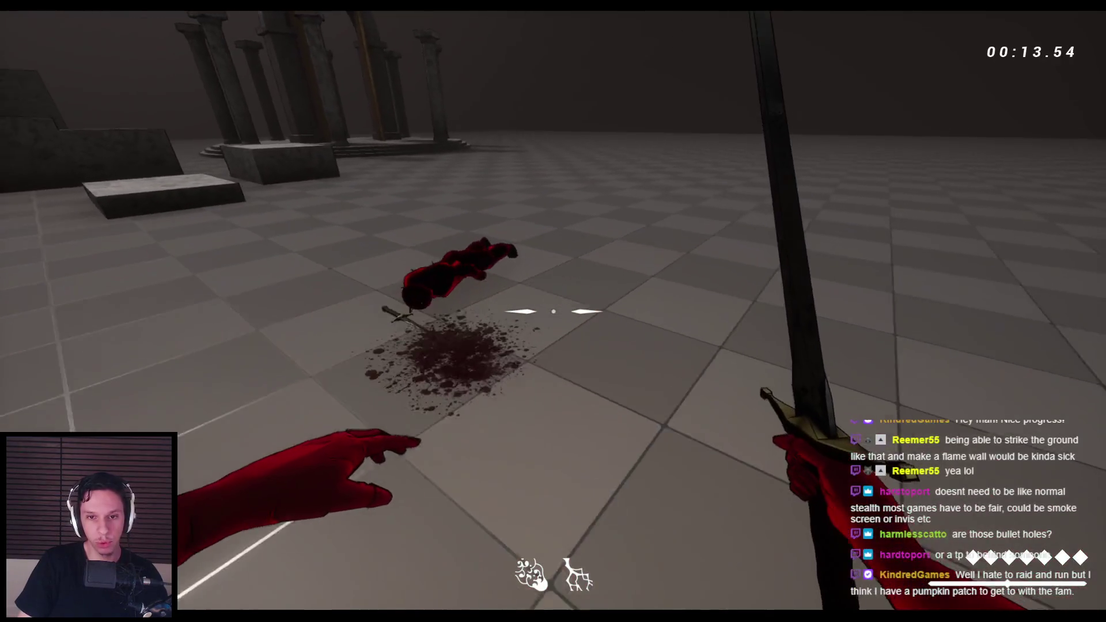
pyautogui.press('Escape')
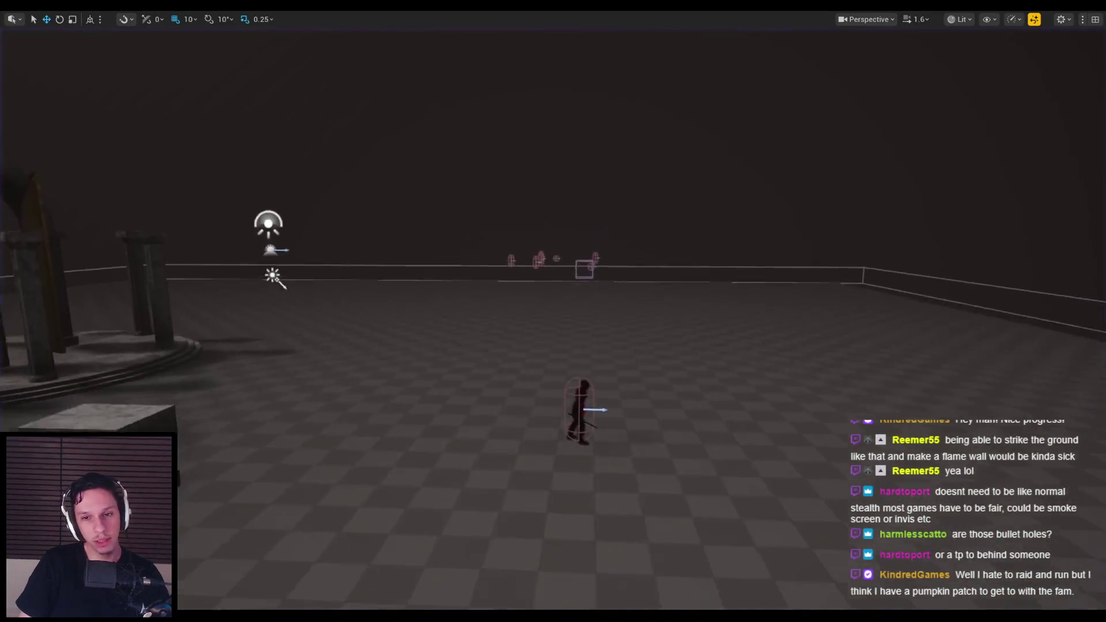
# Step: Start a play session and slash the grunt nine times, launching it airborne and downing it
pyautogui.hotkey('alt', 'p')
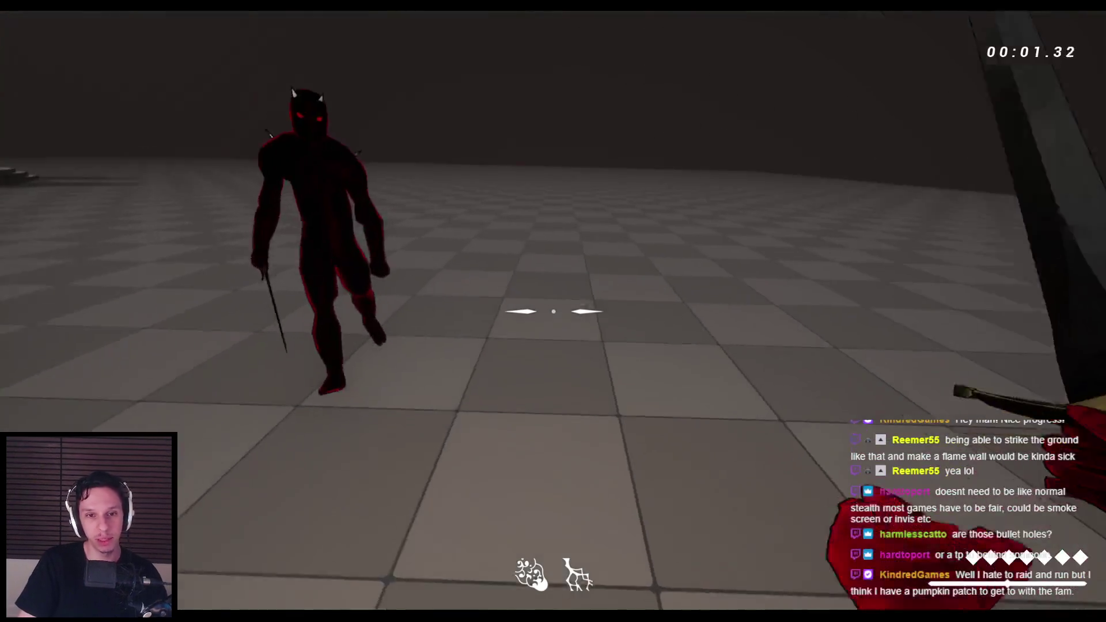
pyautogui.click(554, 312)
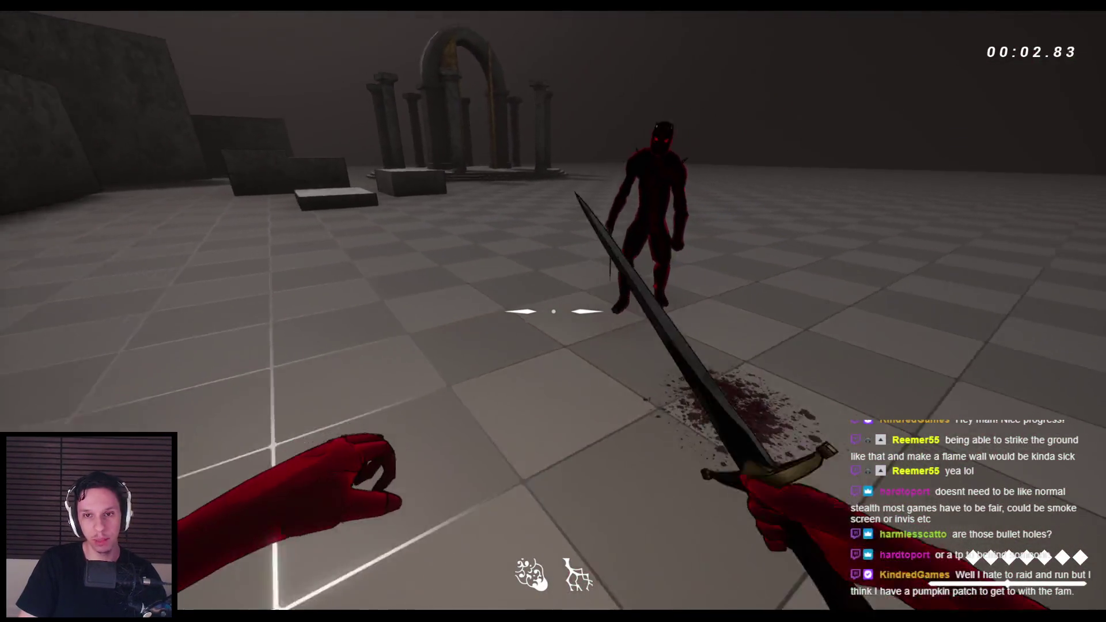
pyautogui.click(553, 311)
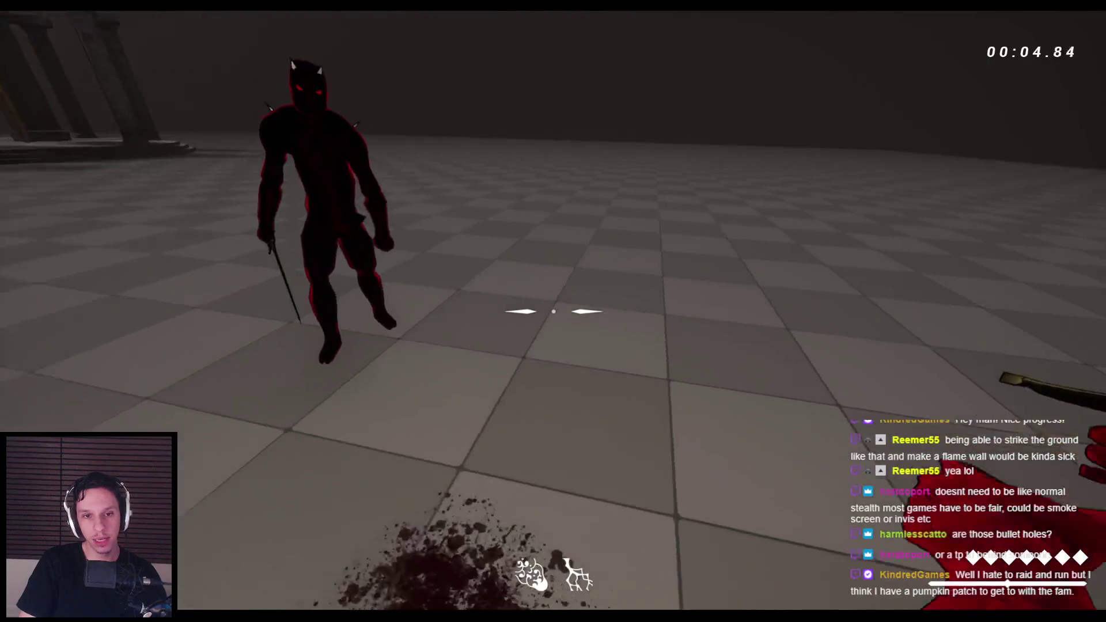
pyautogui.click(553, 311)
pyautogui.click(553, 311)
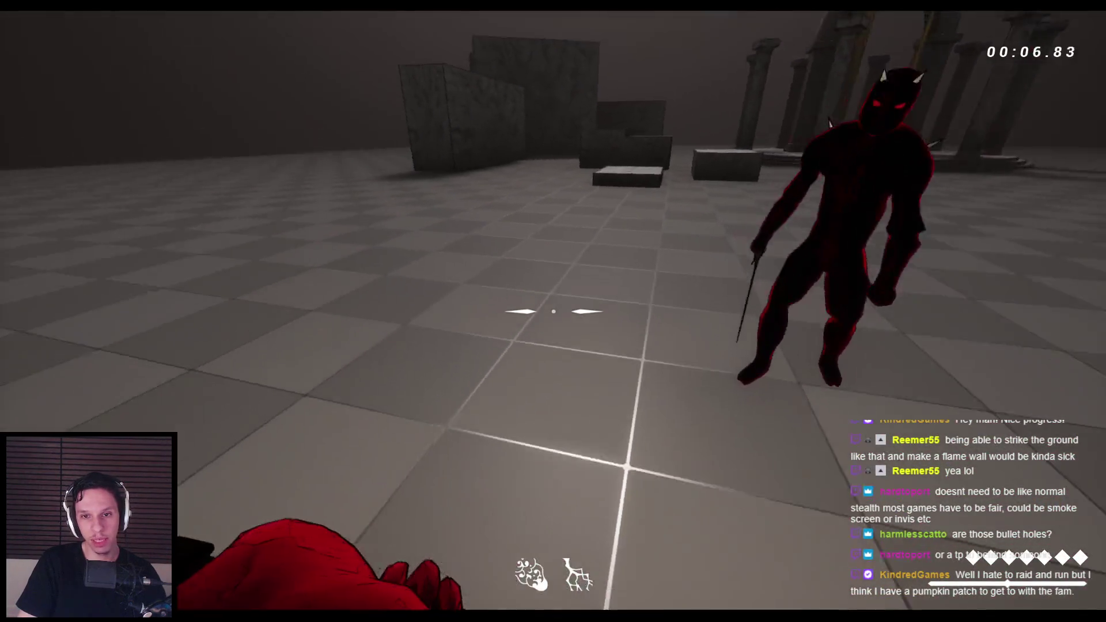
pyautogui.click(553, 311)
pyautogui.click(553, 311)
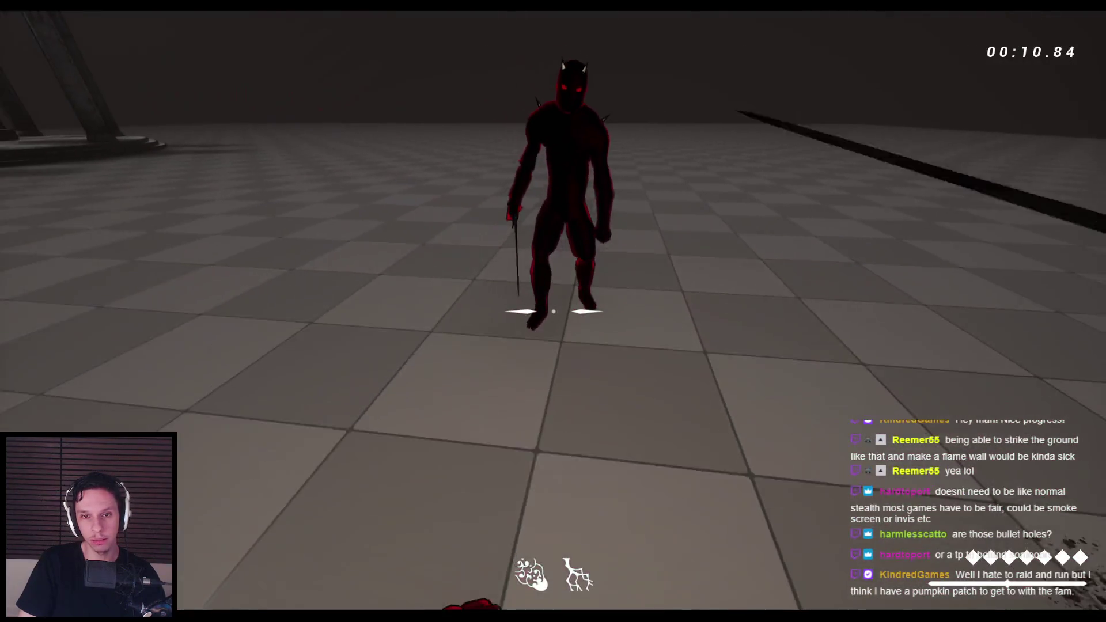
pyautogui.click(553, 311)
pyautogui.click(553, 312)
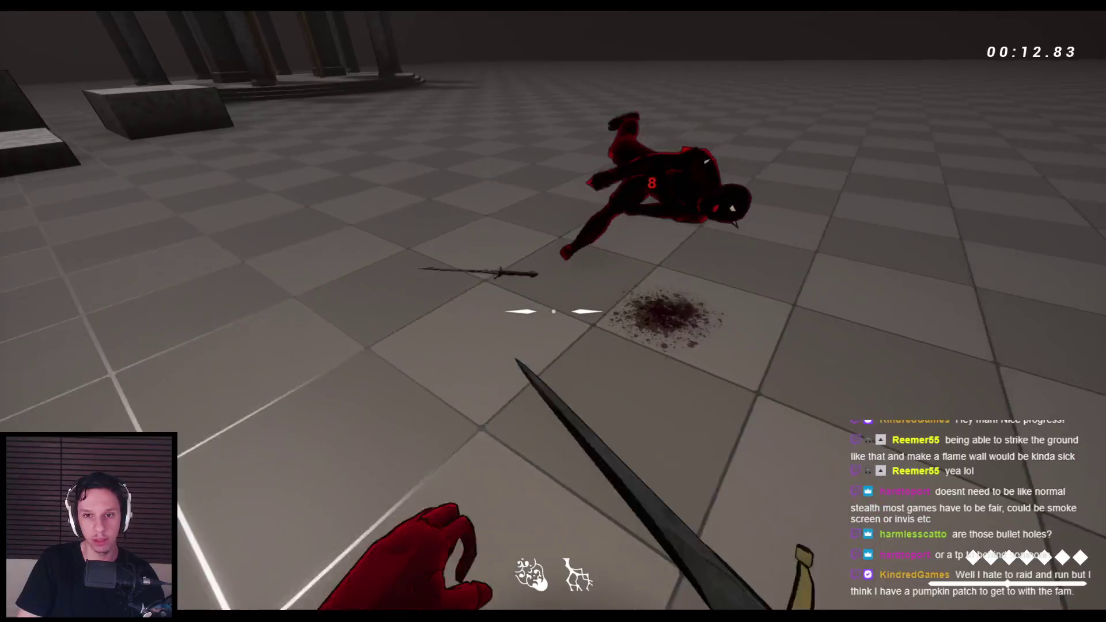
pyautogui.click(553, 312)
pyautogui.press('w')
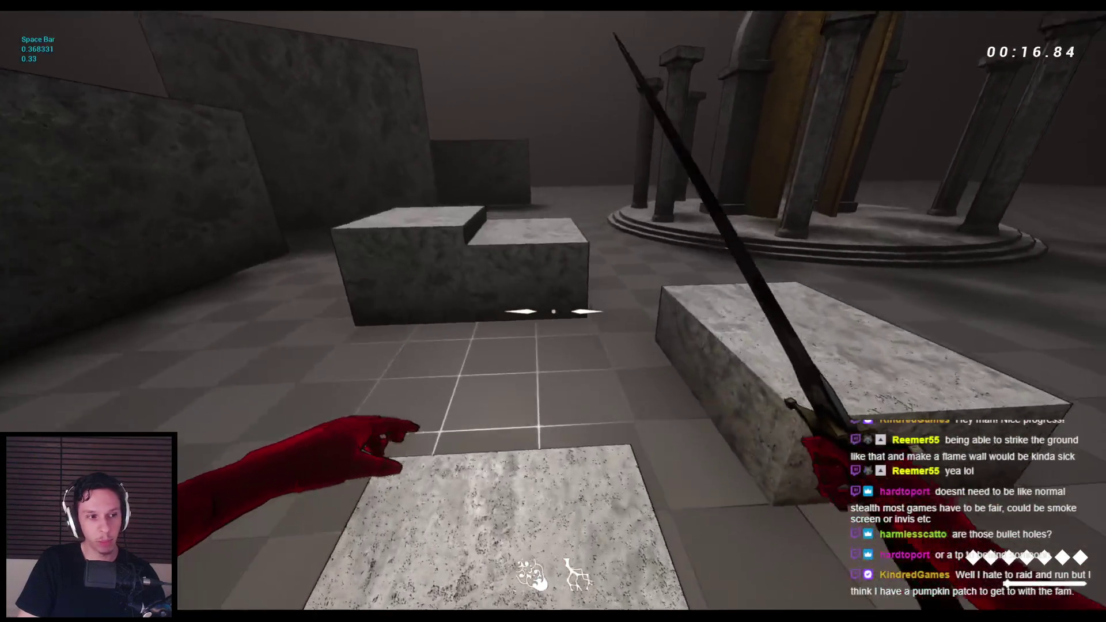
# Step: Jump across the slab, climb the tall wall and blocks, and wall-run along the stone walls
pyautogui.press('space')
pyautogui.press('space')
pyautogui.press('space')
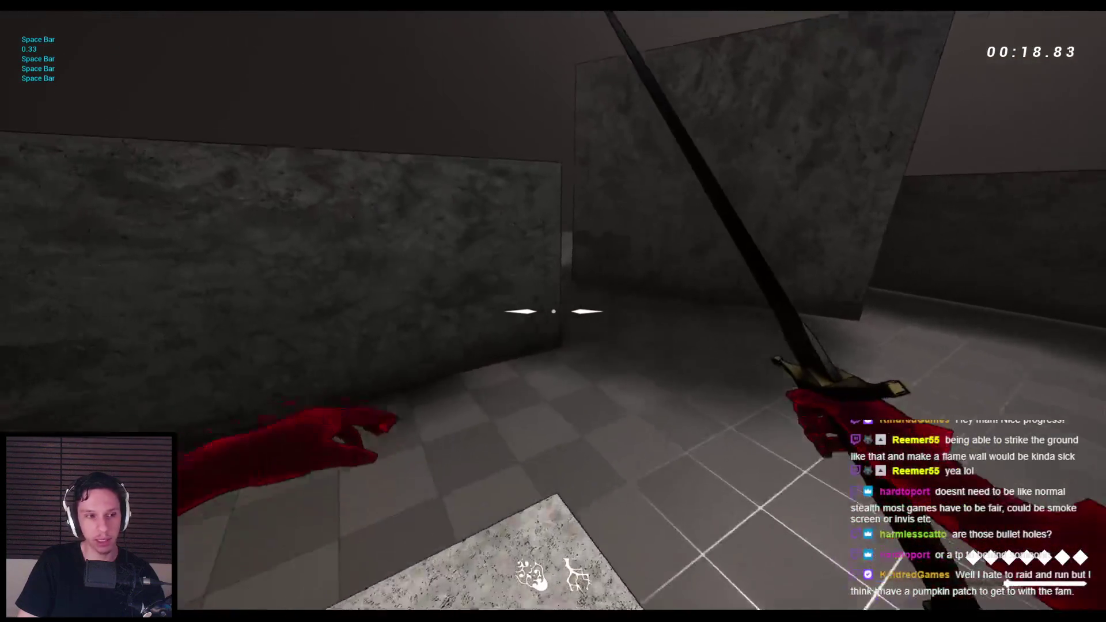
pyautogui.press('space')
pyautogui.press('space')
pyautogui.press('space')
pyautogui.press('space')
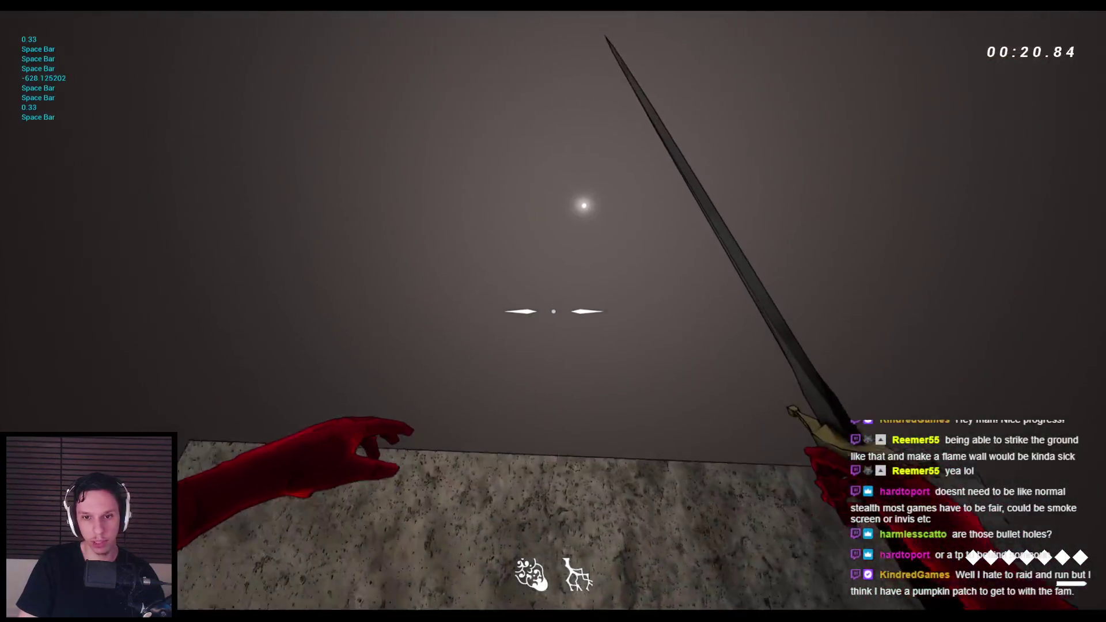
pyautogui.press('space')
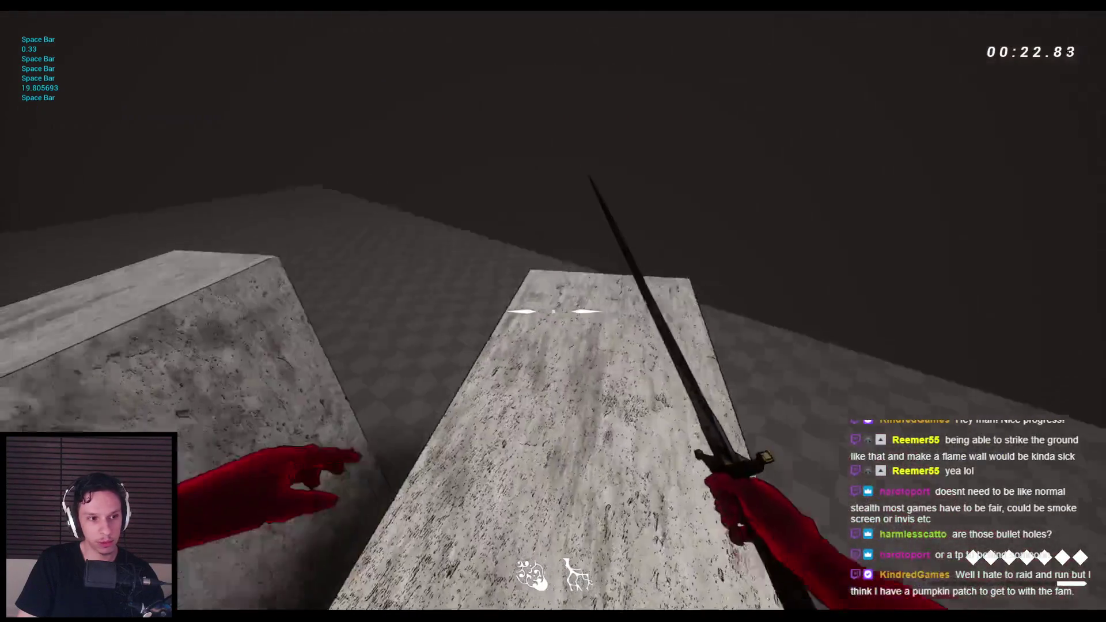
pyautogui.press('space')
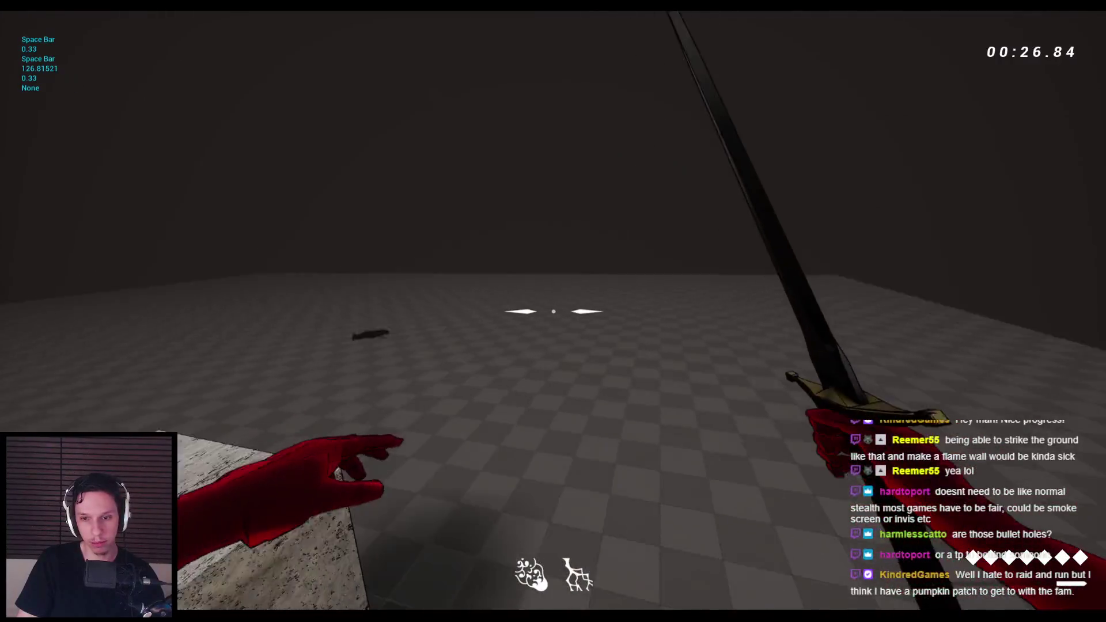
pyautogui.press('space')
pyautogui.press('space')
pyautogui.press('space')
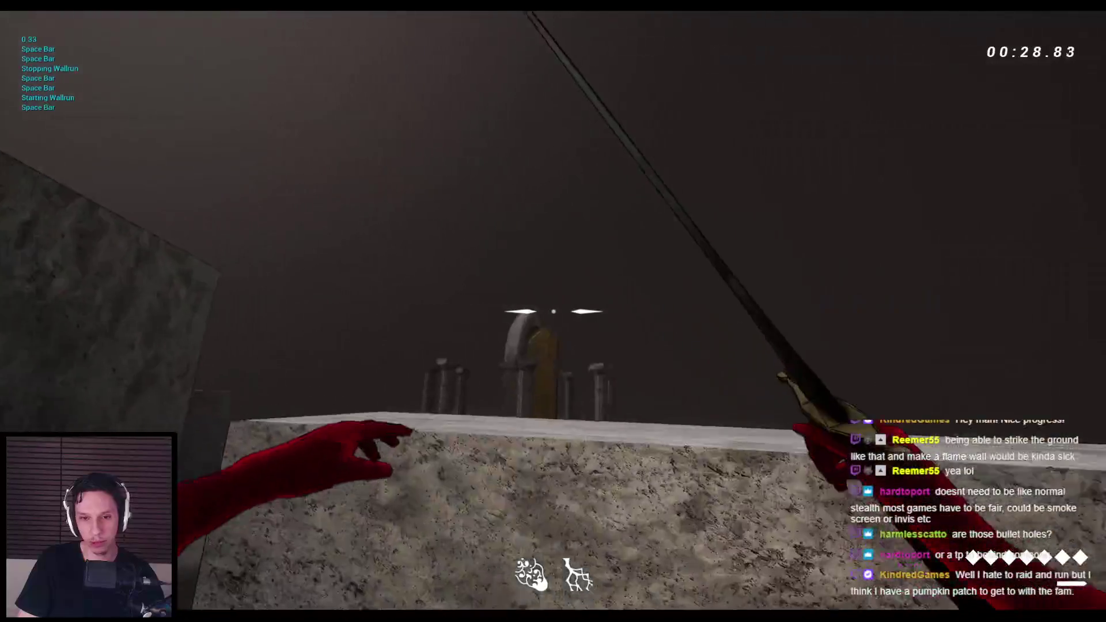
pyautogui.press('space')
pyautogui.press('space')
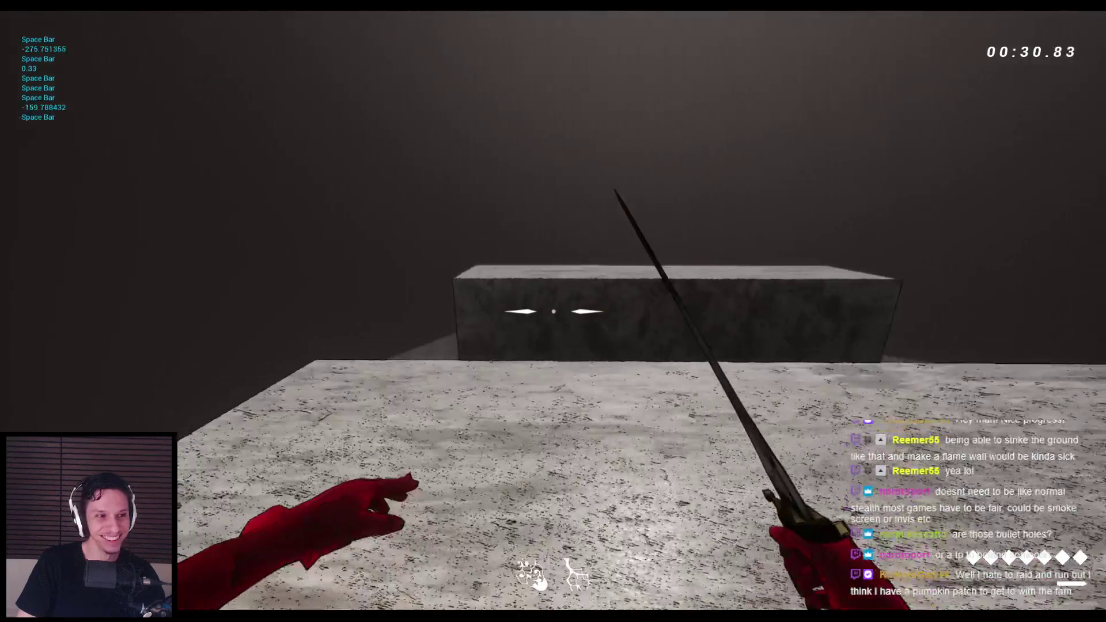
pyautogui.press('space')
pyautogui.press('space')
pyautogui.press('w')
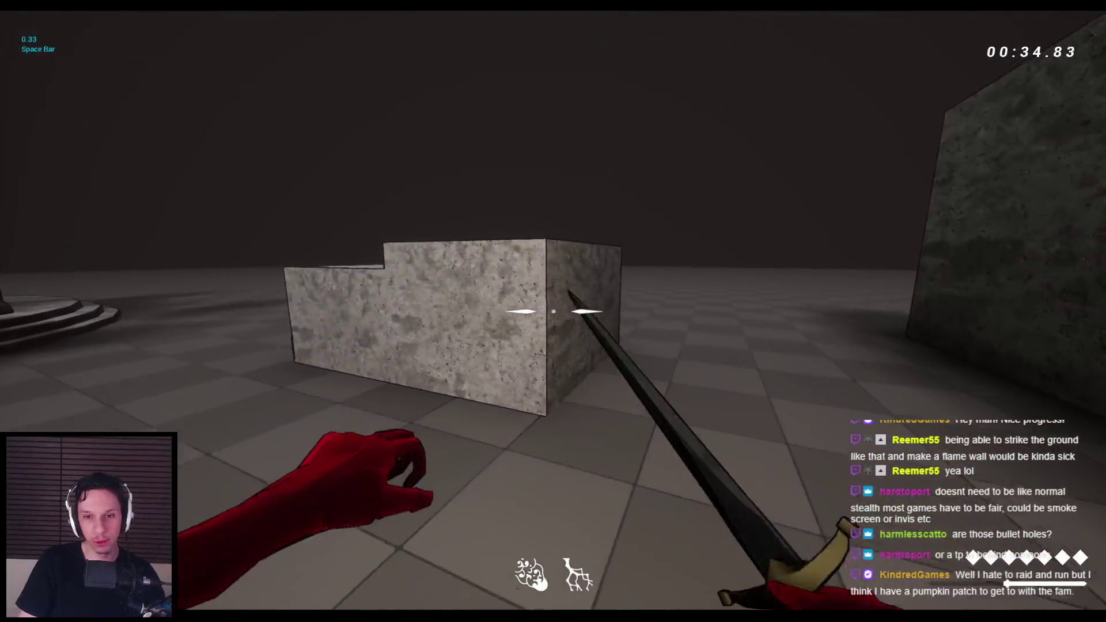
# Step: Restart play, rush and slash the demon twice, then exit play and switch to BP_FirstPersonCharacter
pyautogui.press('Escape')
pyautogui.hotkey('alt', 'p')
pyautogui.press('w')
pyautogui.press('space')
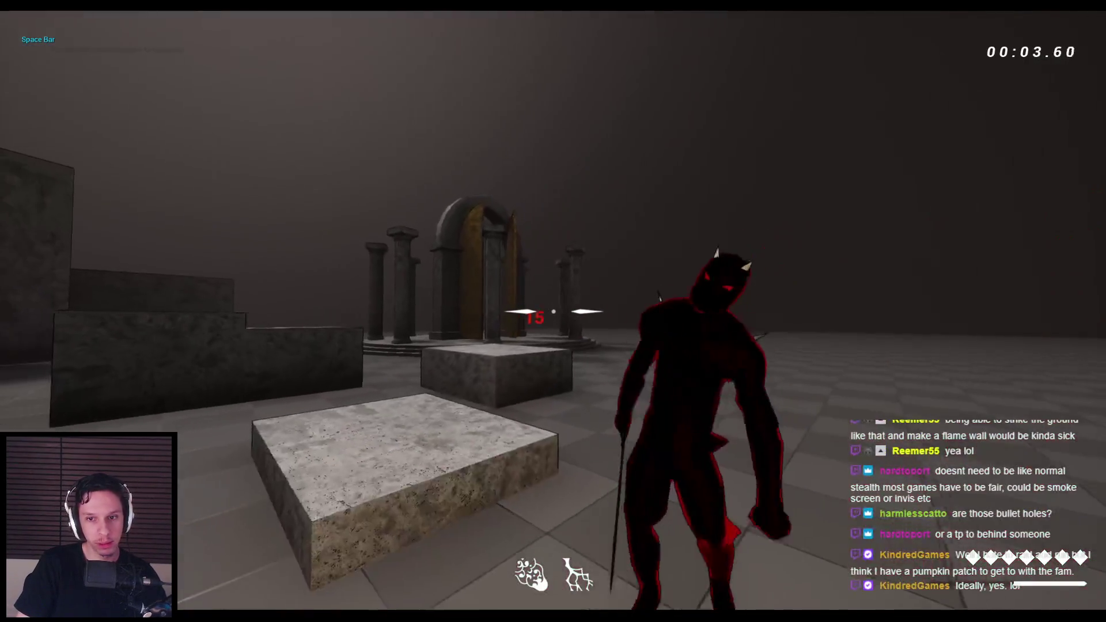
pyautogui.click(553, 311)
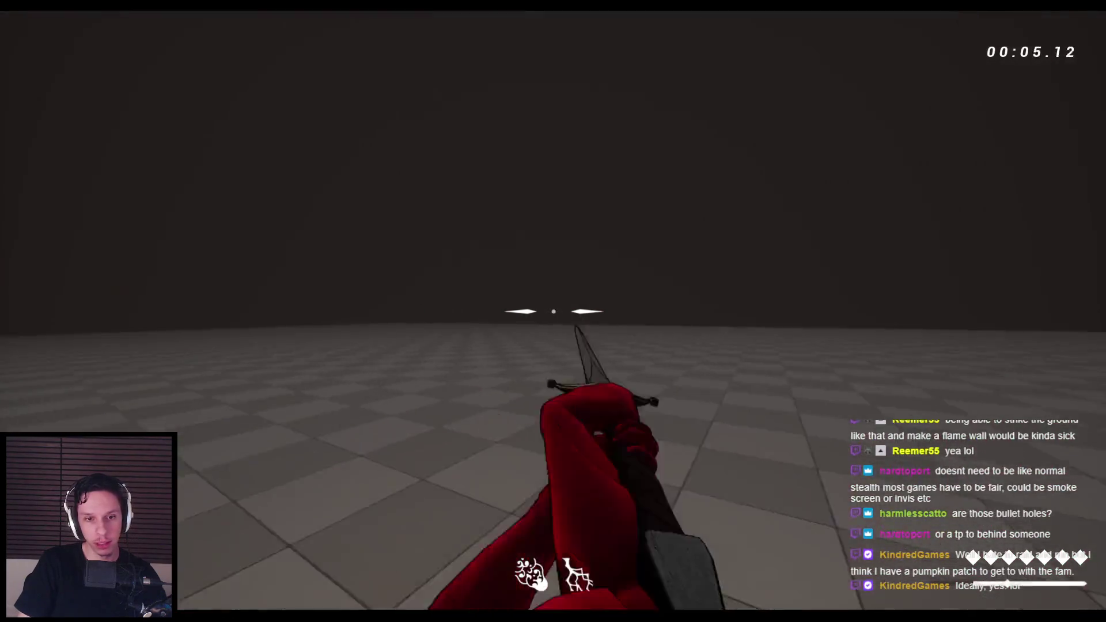
pyautogui.click(553, 312)
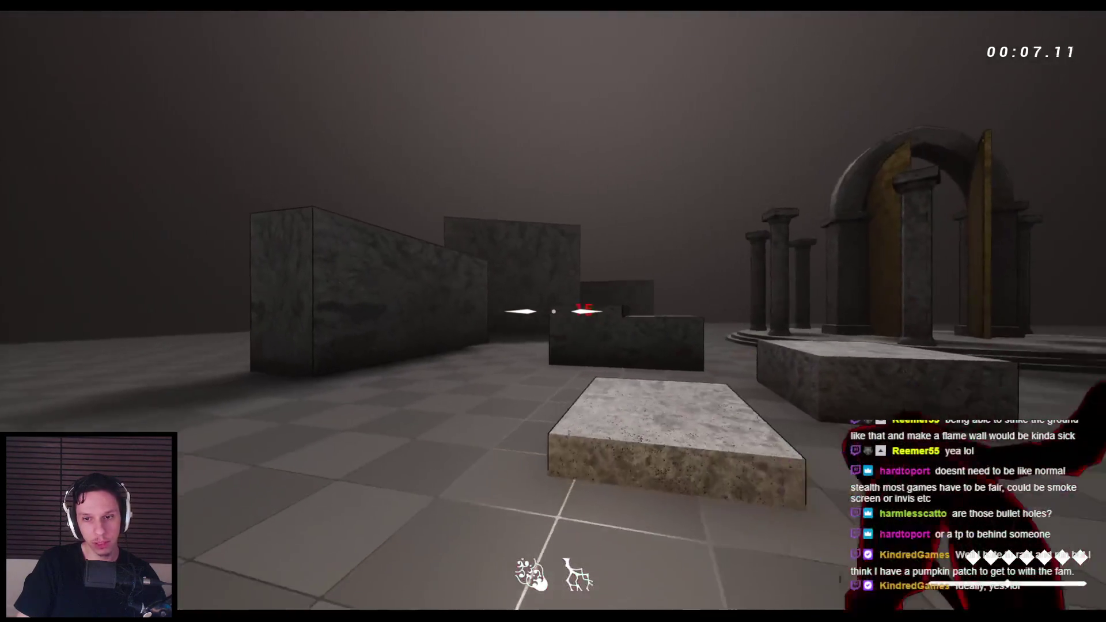
pyautogui.press('Escape')
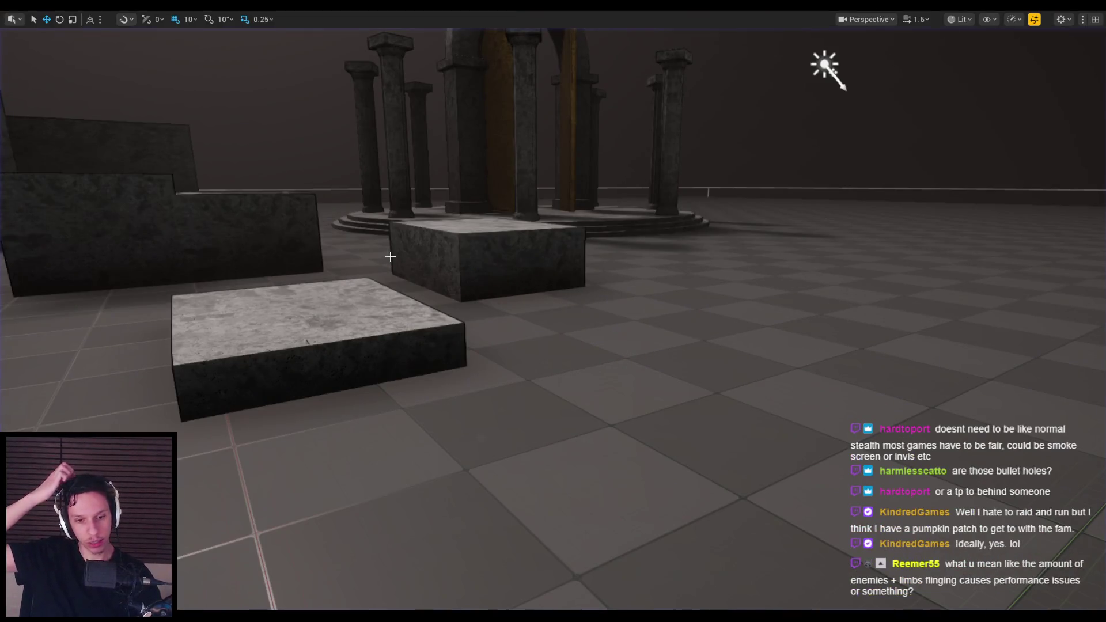
pyautogui.press('F11')
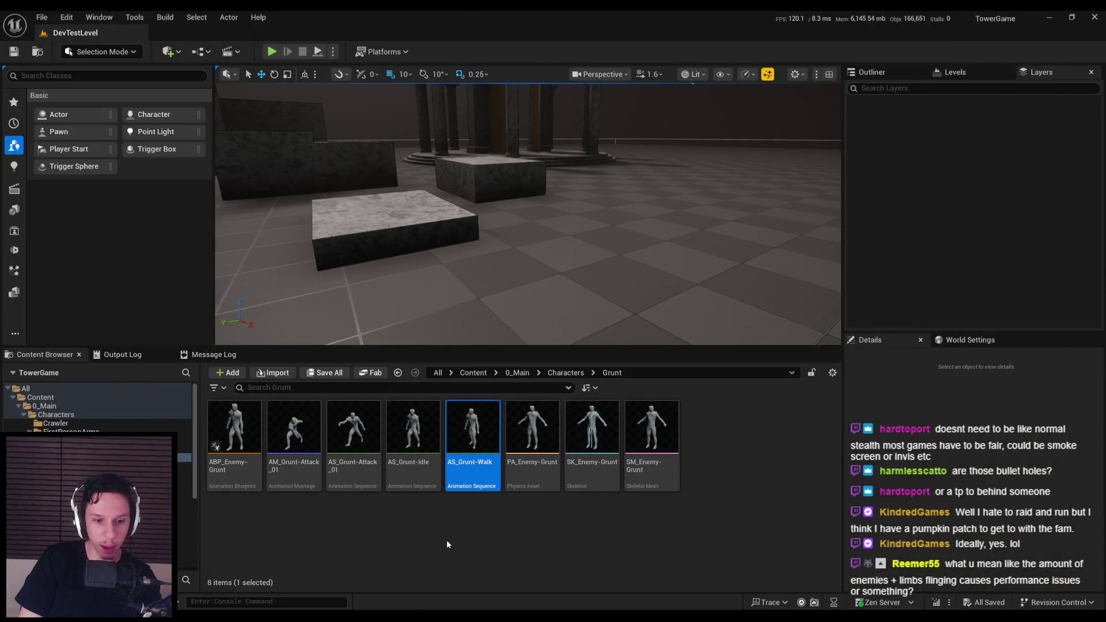
pyautogui.hotkey('alt', 'Tab')
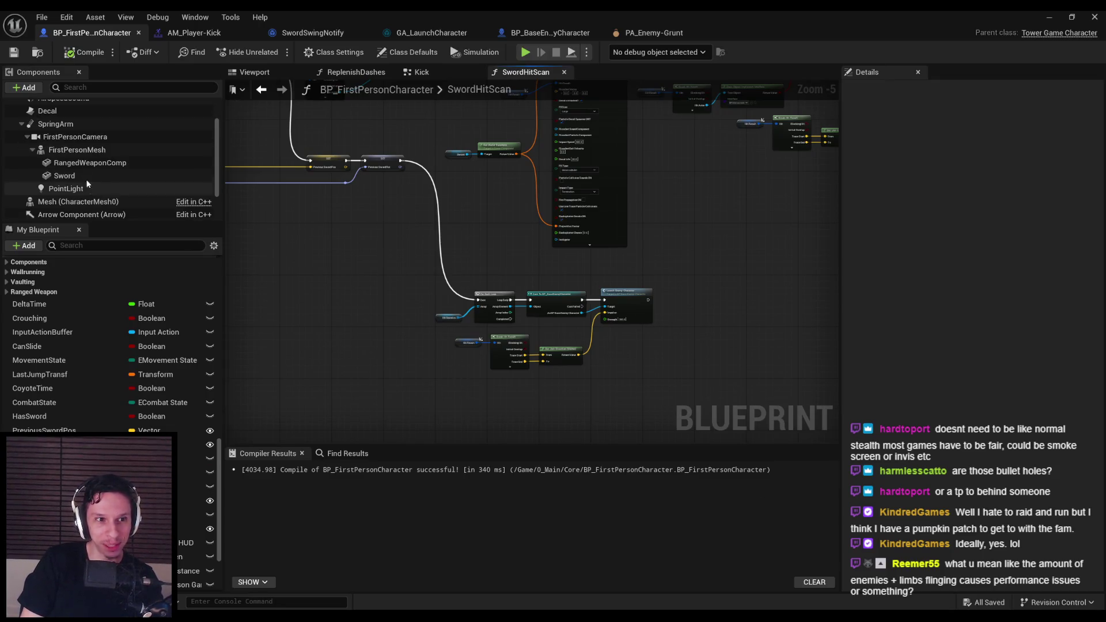
# Step: Select FirstPersonMesh and scroll its Details through physics, NoCollision collision, and Cast Shadow rendering settings
pyautogui.click(80, 150)
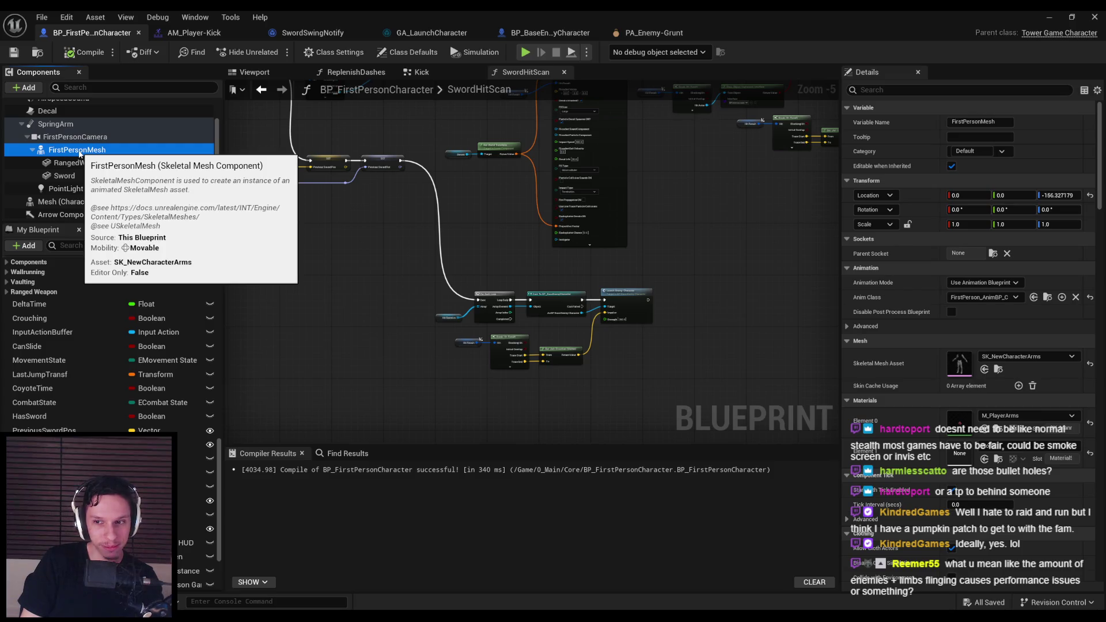
pyautogui.scroll(-5, 853, 383)
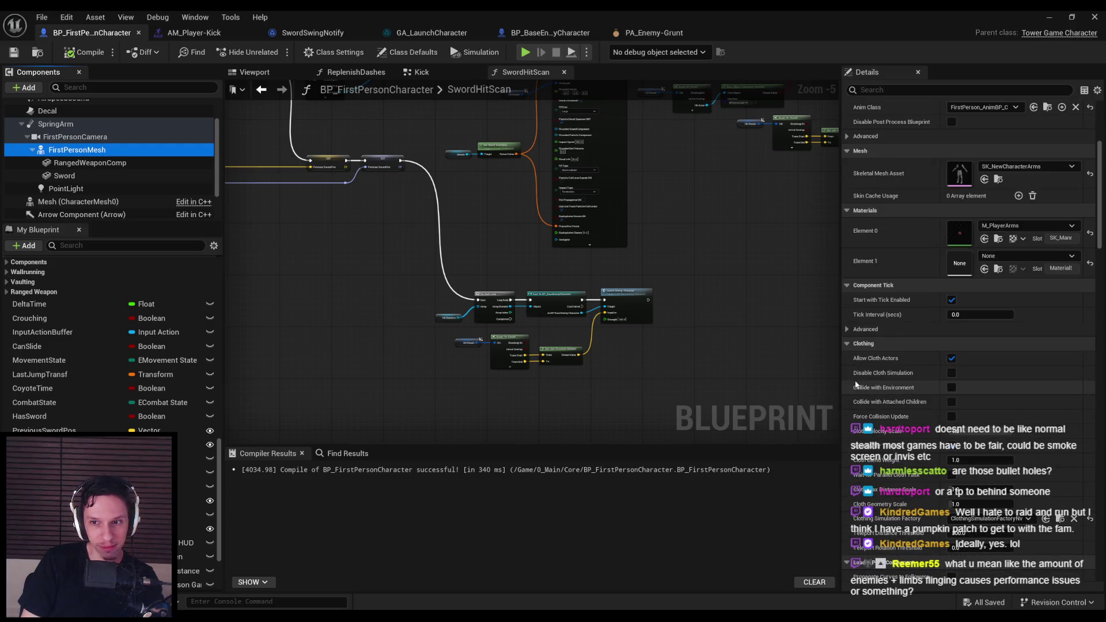
pyautogui.scroll(-3, 856, 385)
pyautogui.scroll(-8, 858, 382)
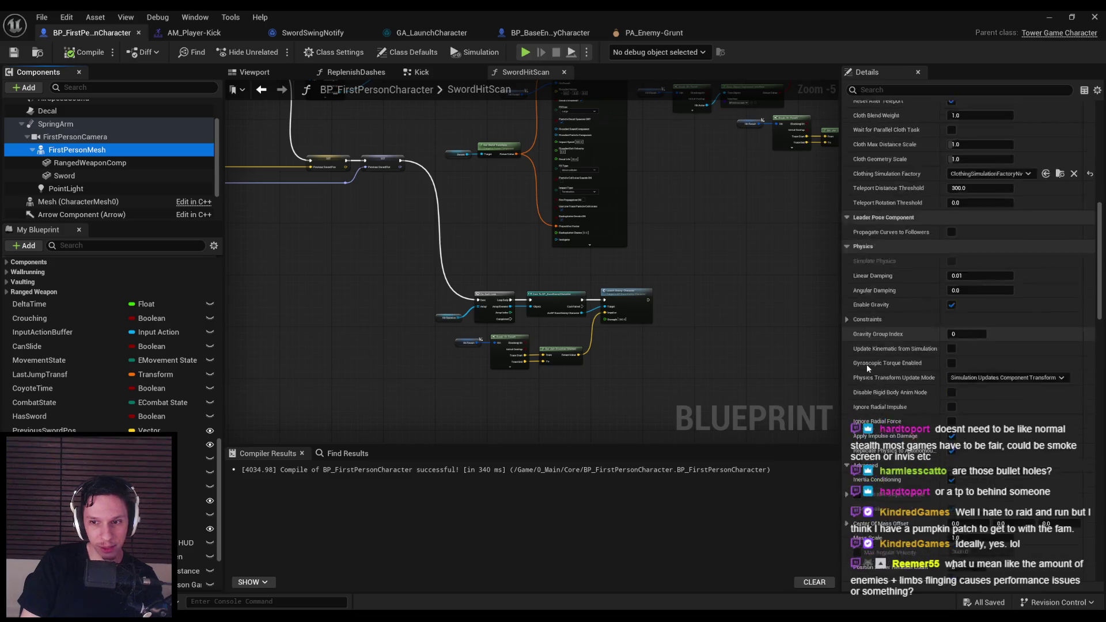
pyautogui.scroll(-6, 868, 367)
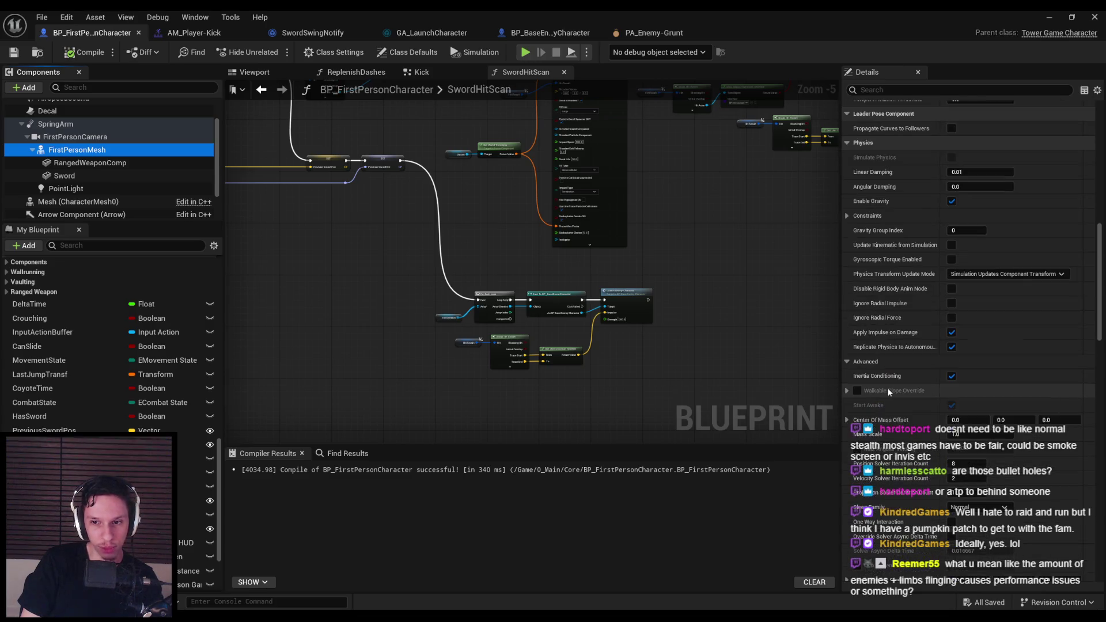
pyautogui.scroll(-4, 888, 392)
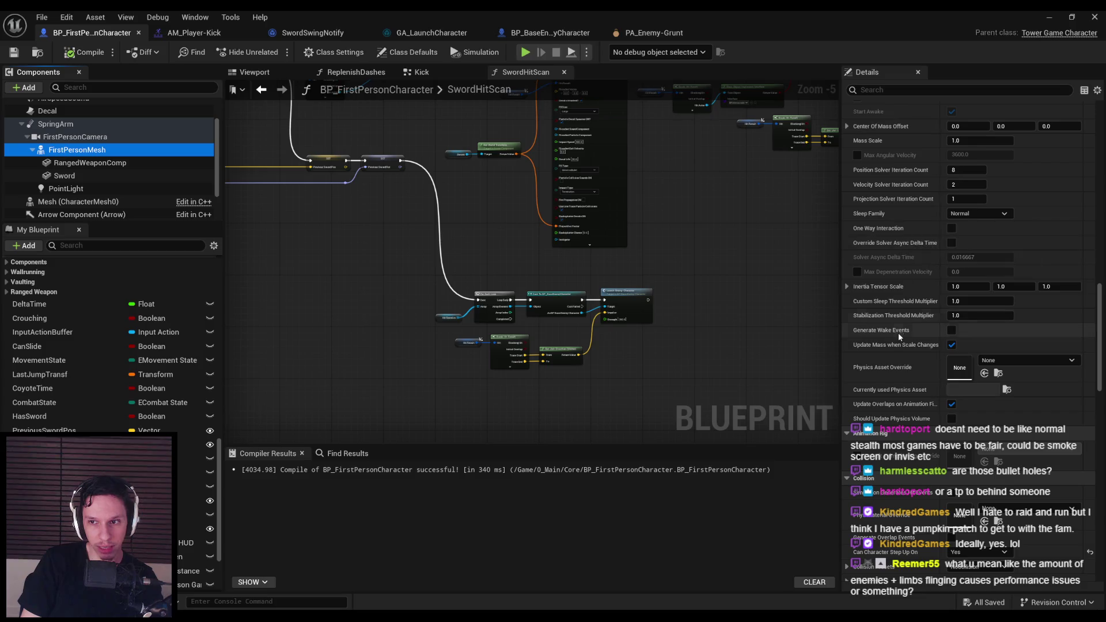
pyautogui.scroll(-6, 896, 347)
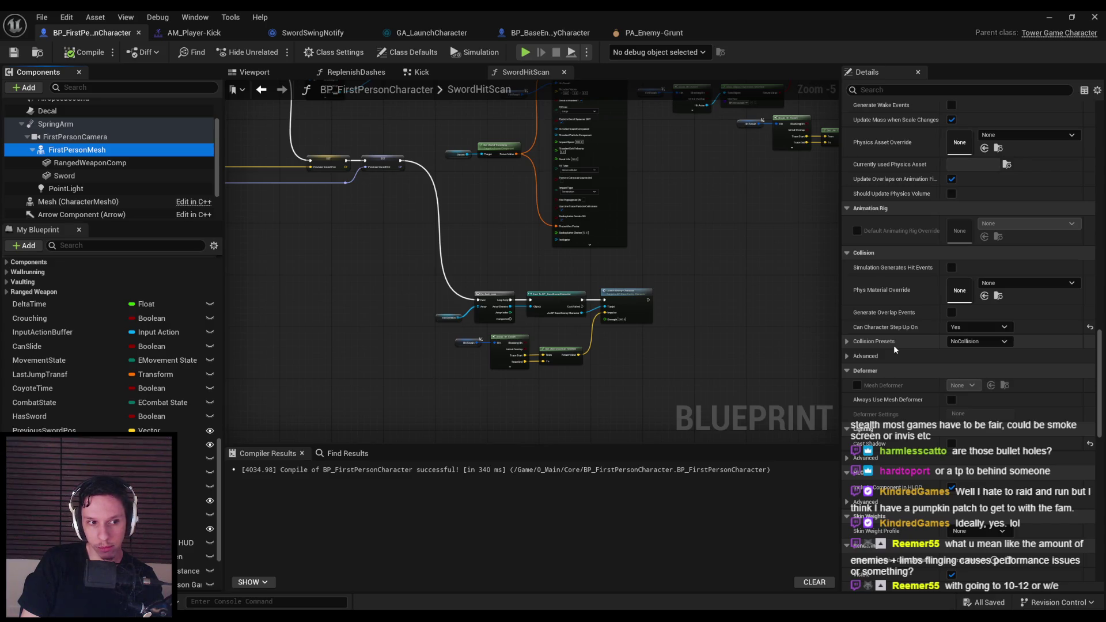
pyautogui.scroll(-5, 897, 368)
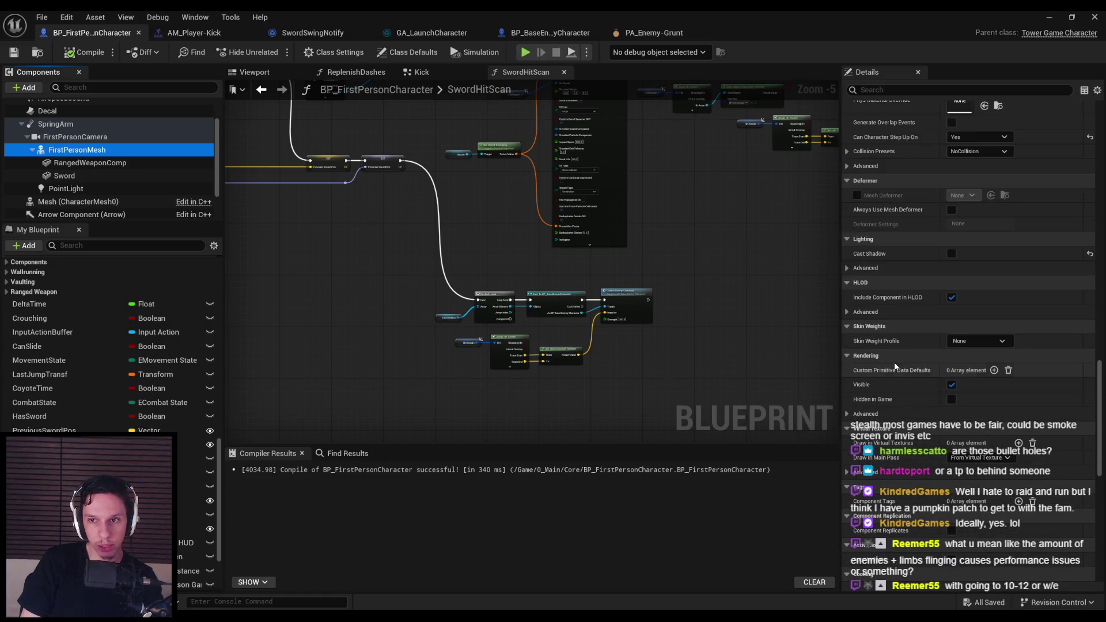
pyautogui.scroll(-3, 895, 366)
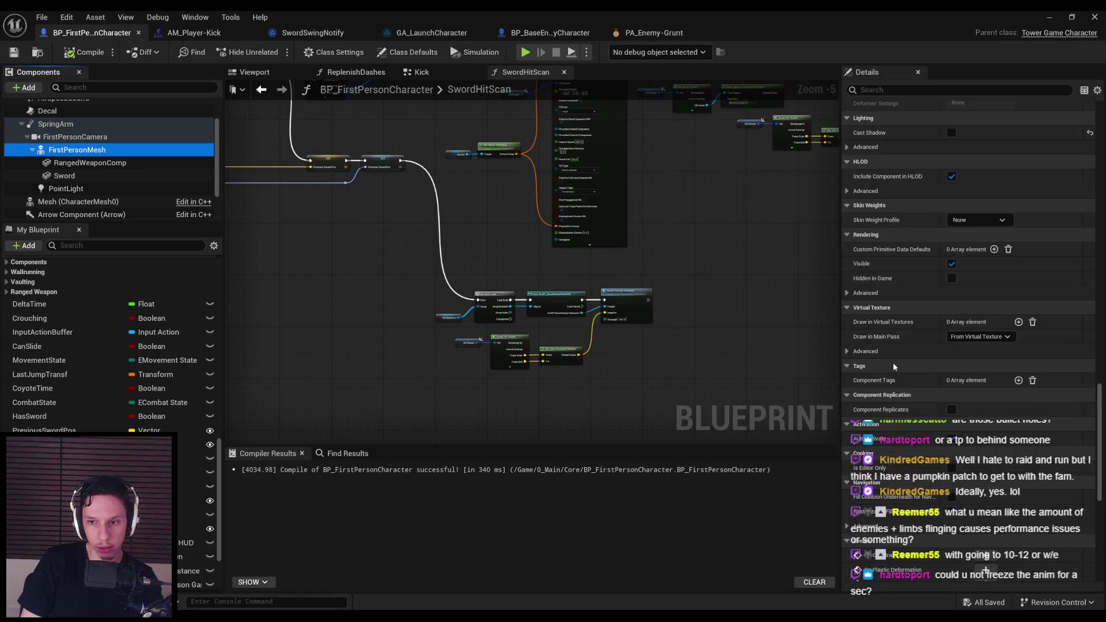
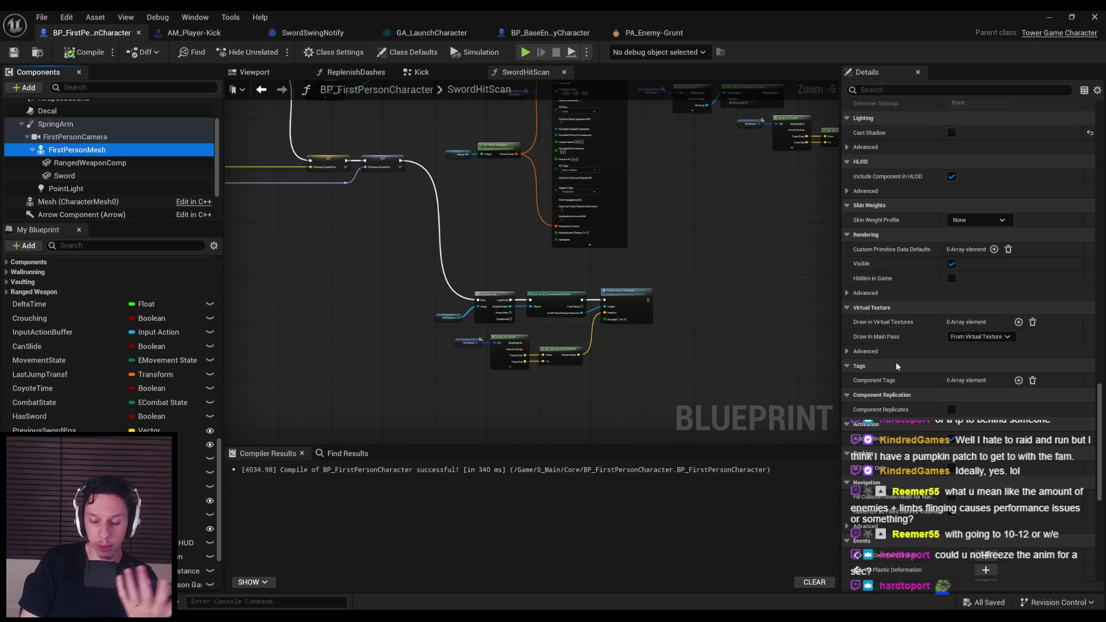
# Step: Minimize the BP_FirstPersonCharacter editor and launch a fullscreen Play-in-Editor session
pyautogui.scroll(-10, 893, 361)
pyautogui.scroll(-15, 889, 364)
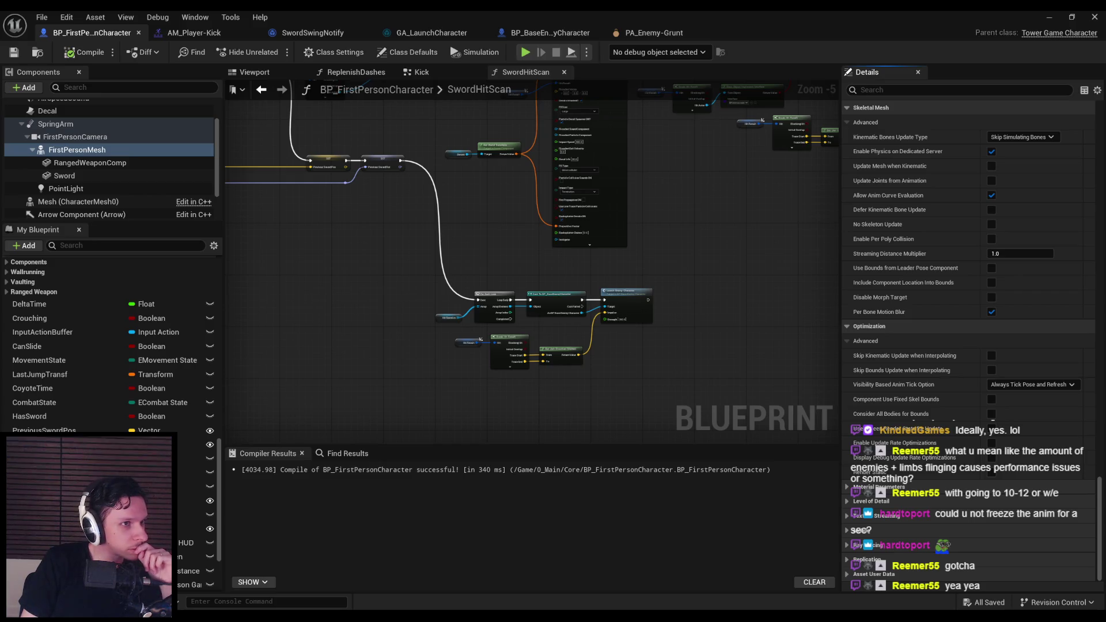
pyautogui.moveTo(352, 380); pyautogui.dragTo(308, 349)
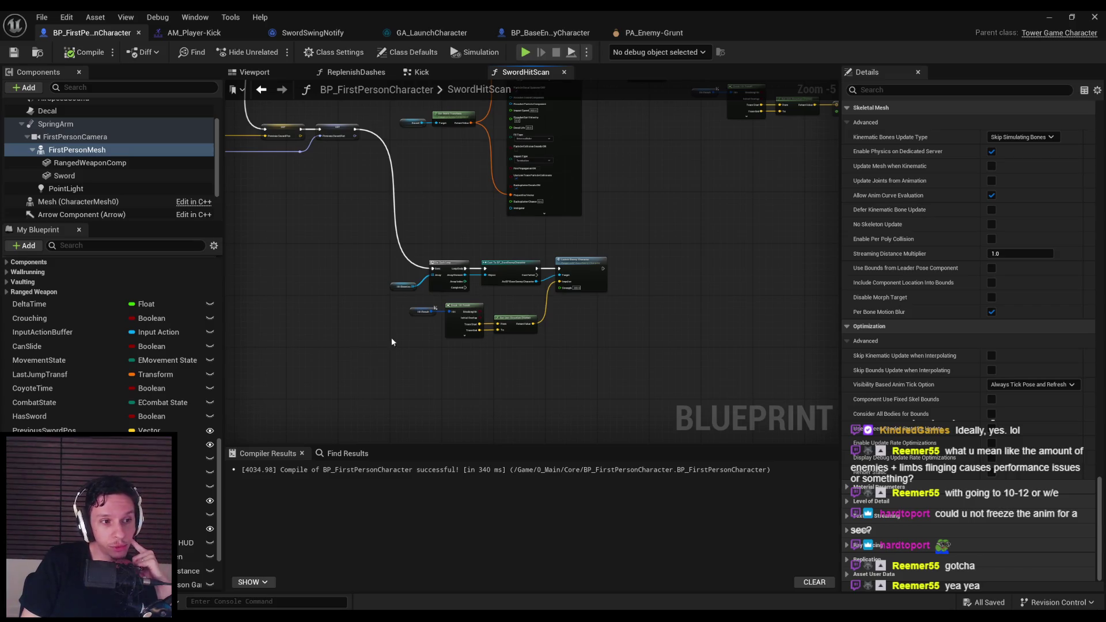
pyautogui.moveTo(630, 358)
pyautogui.mouseDown()
pyautogui.moveTo(428, 361)
pyautogui.moveTo(486, 377)
pyautogui.moveTo(426, 395)
pyautogui.mouseUp()
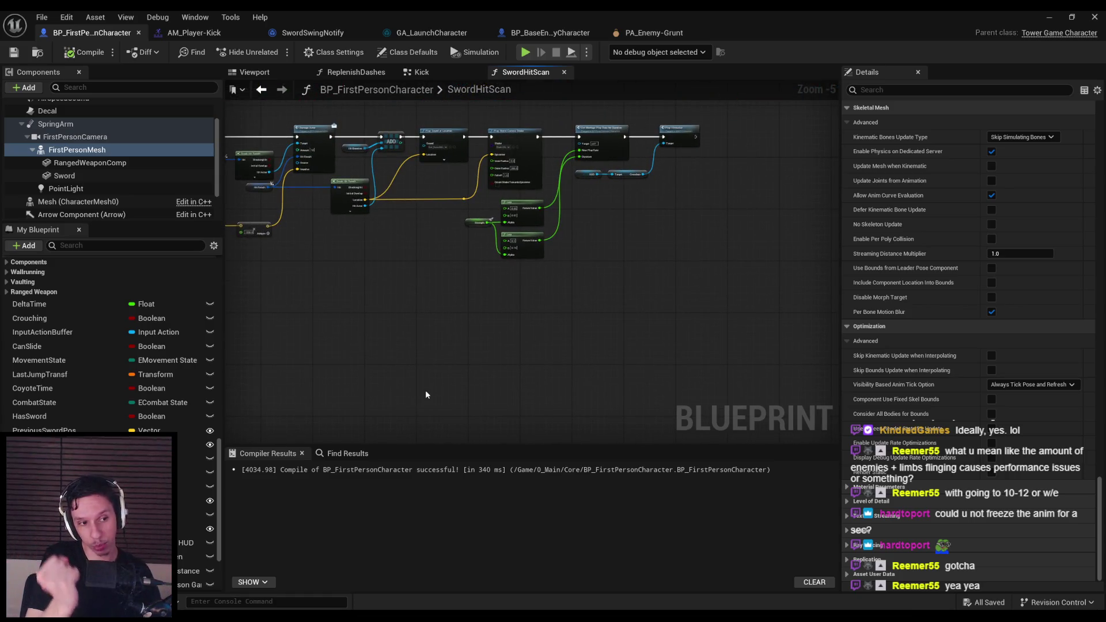
pyautogui.click(1044, 17)
pyautogui.hotkey('alt', 'p')
pyautogui.press('F11')
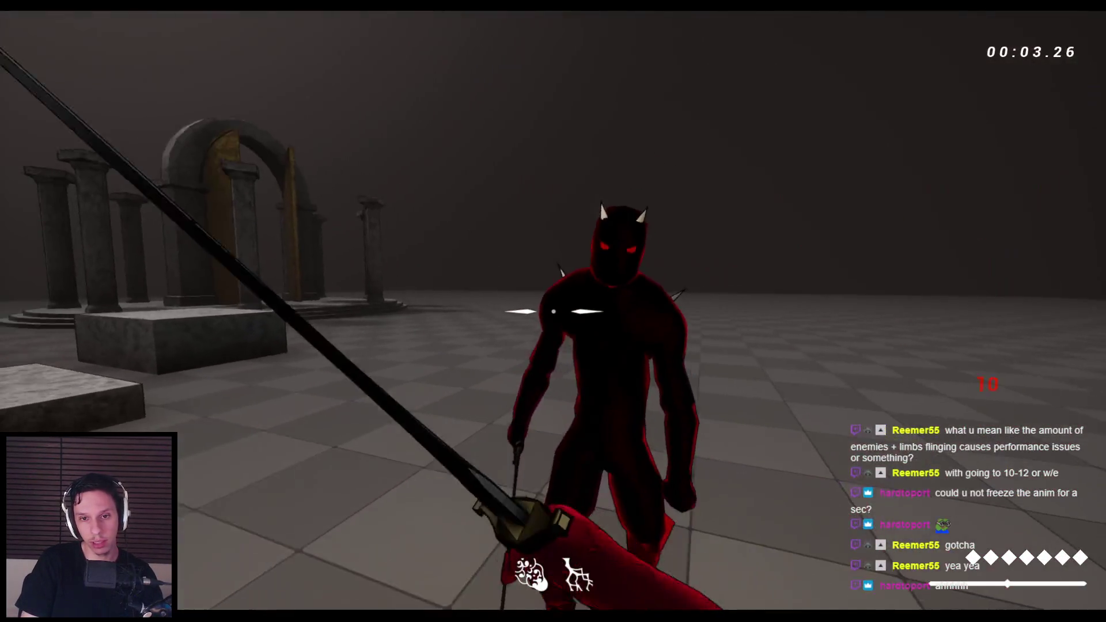
# Step: Slash the red enemy with repeated sword swings until it falls apart
pyautogui.click(554, 311)
pyautogui.click(553, 311)
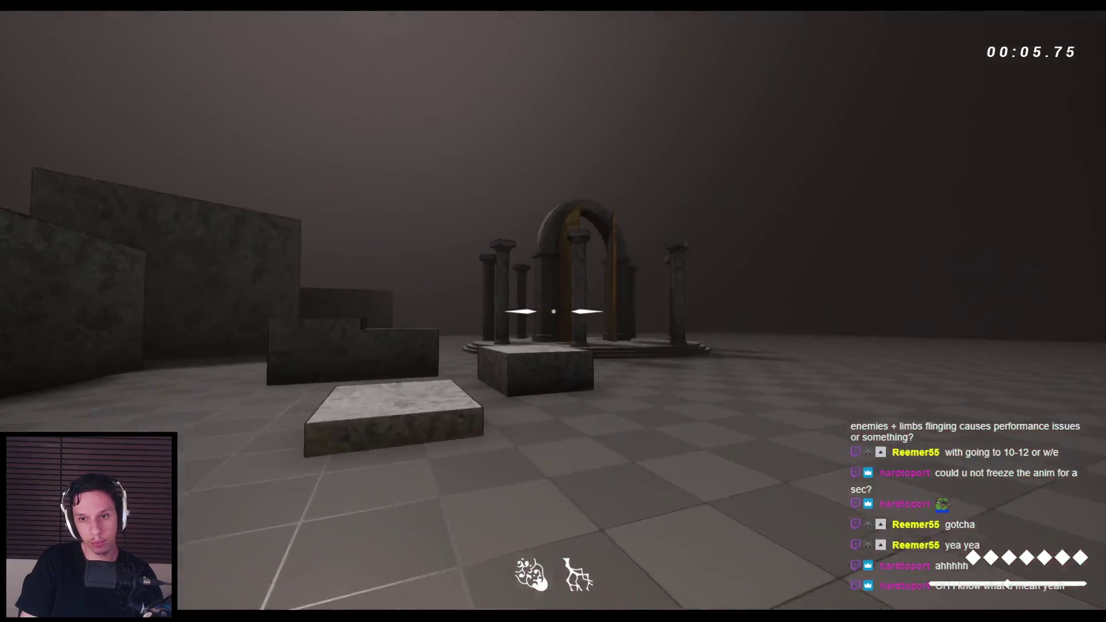
pyautogui.click(553, 311)
pyautogui.click(553, 311)
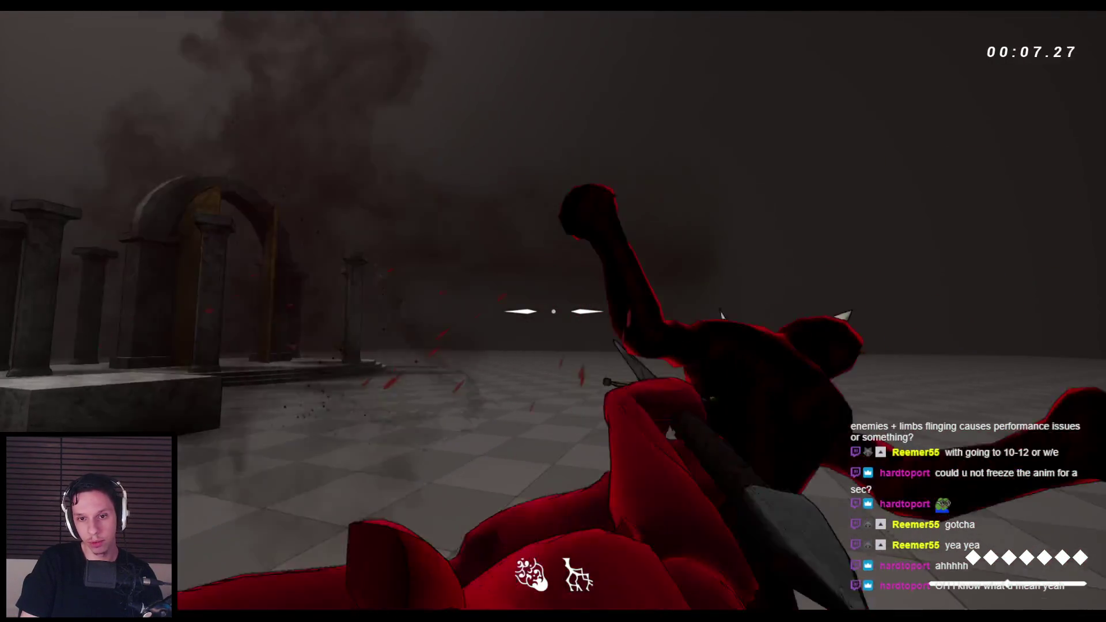
# Step: Restart with a new enemy, strike it three times, then stop and return to the Blueprint
pyautogui.press('r')
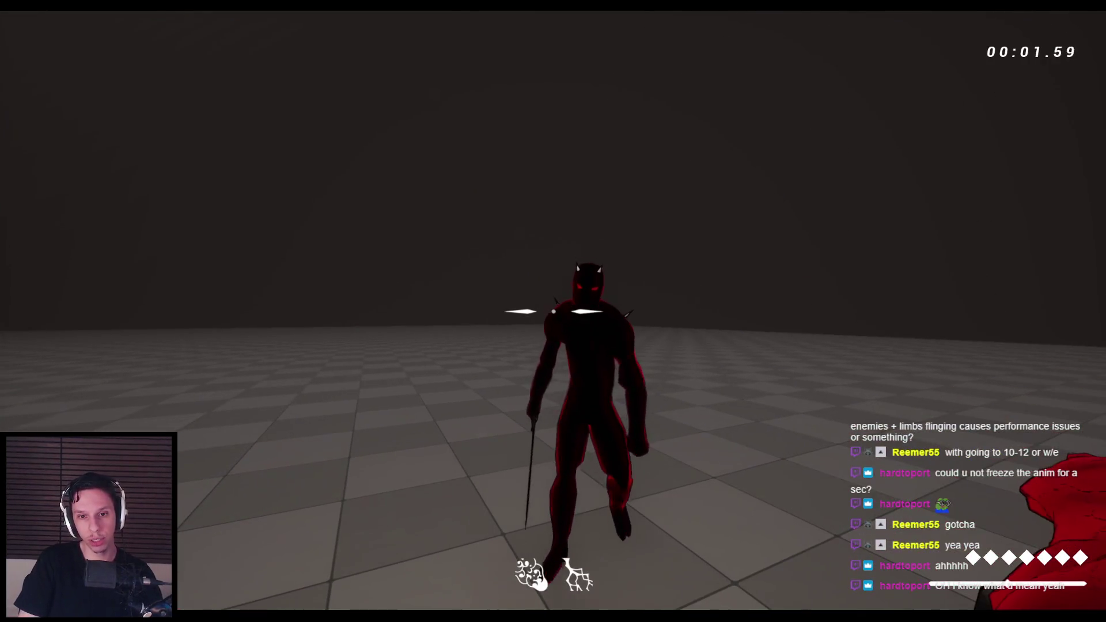
pyautogui.click(553, 311)
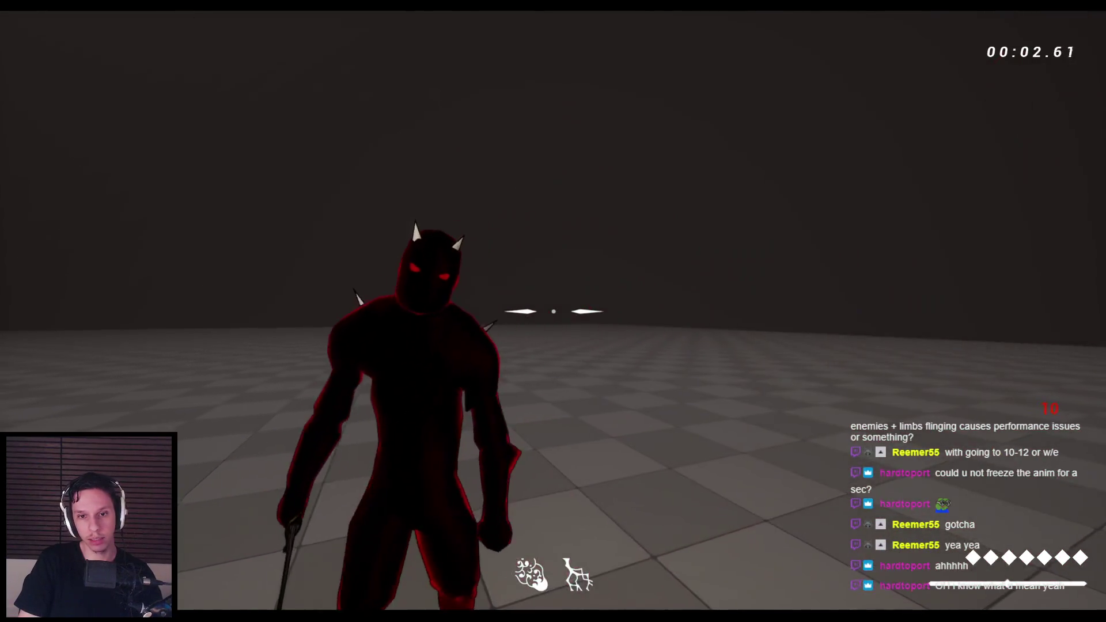
pyautogui.click(553, 311)
pyautogui.click(553, 311)
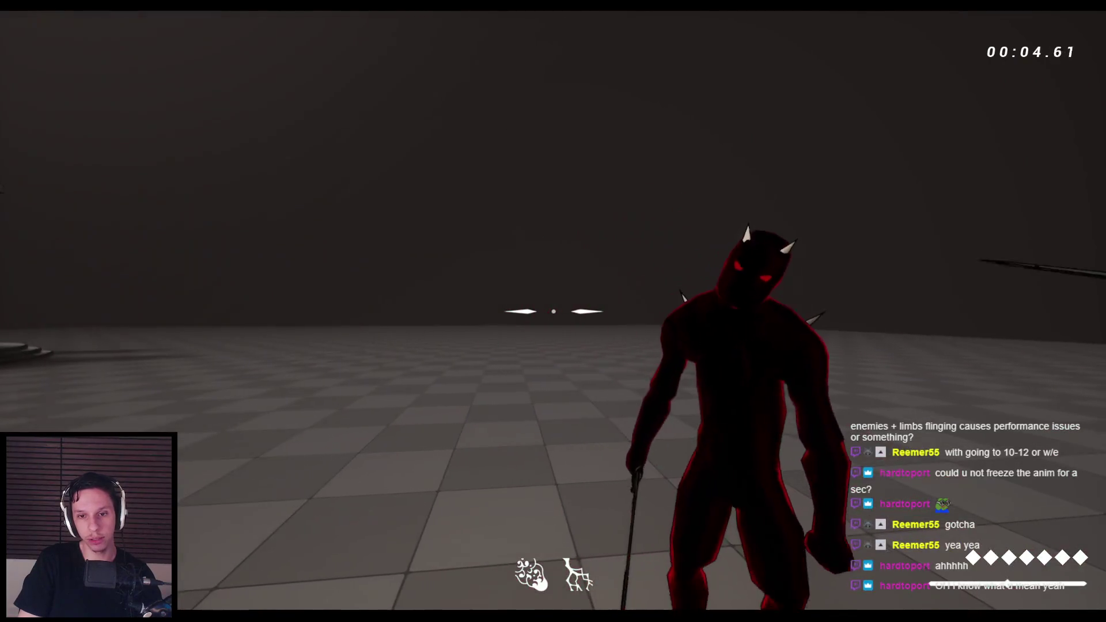
pyautogui.press('Escape')
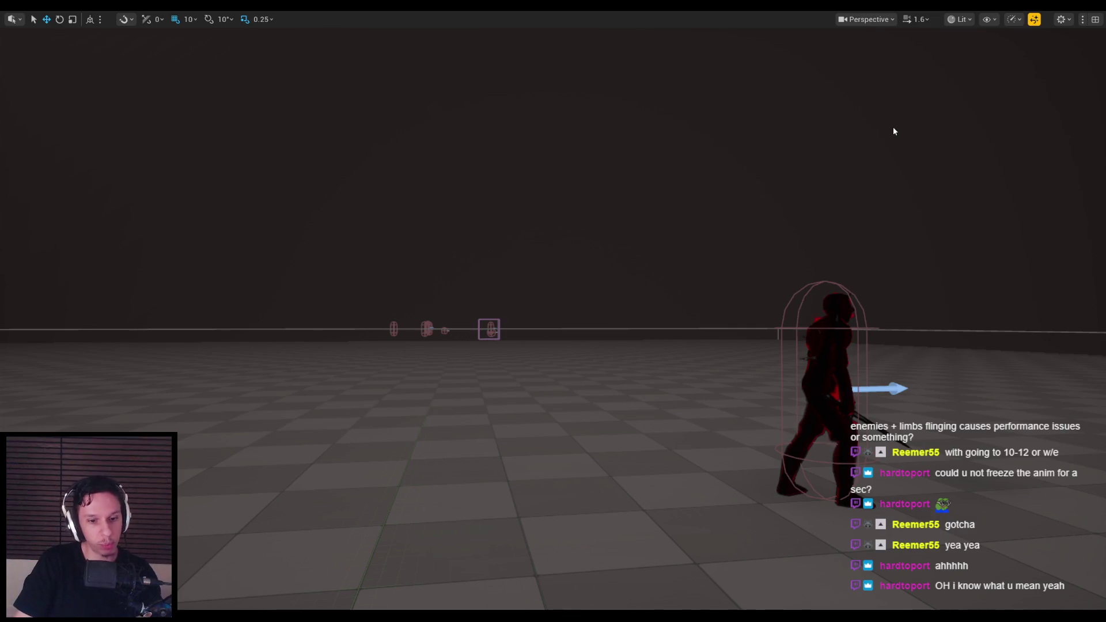
pyautogui.hotkey('alt', 'Tab')
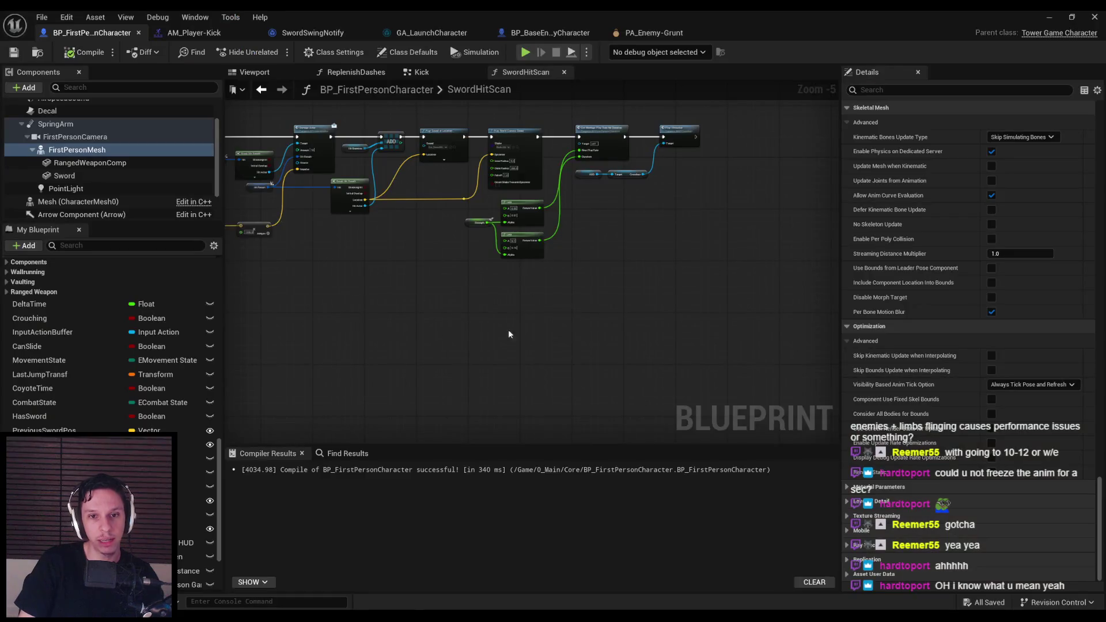
# Step: Select the SpringArm component to inspect its properties
pyautogui.scroll(2, 668, 310)
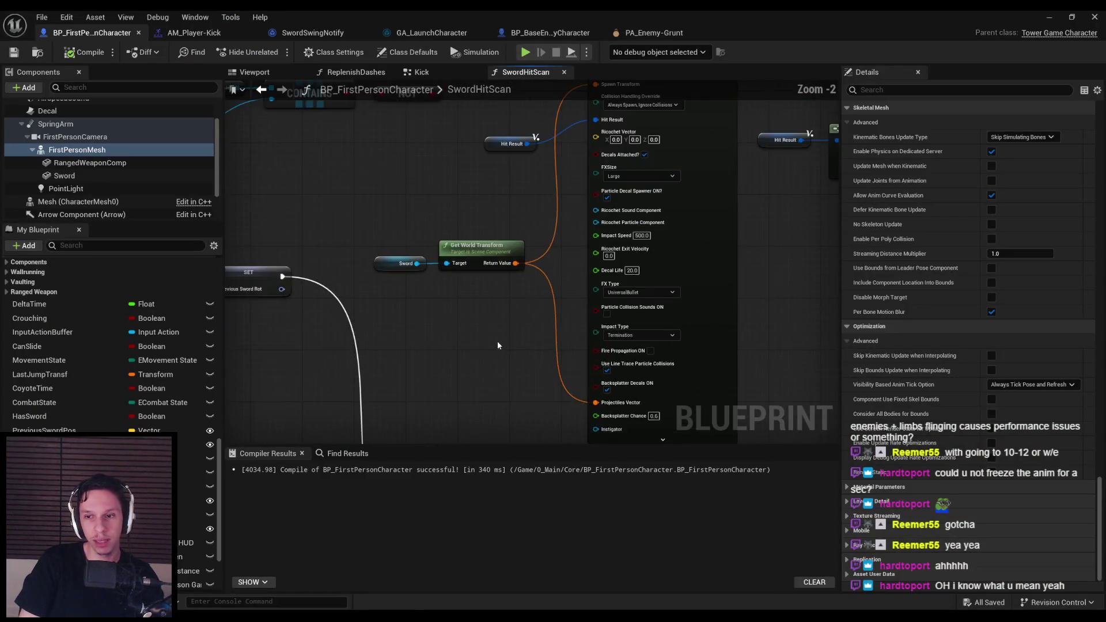
pyautogui.scroll(-10, 900, 508)
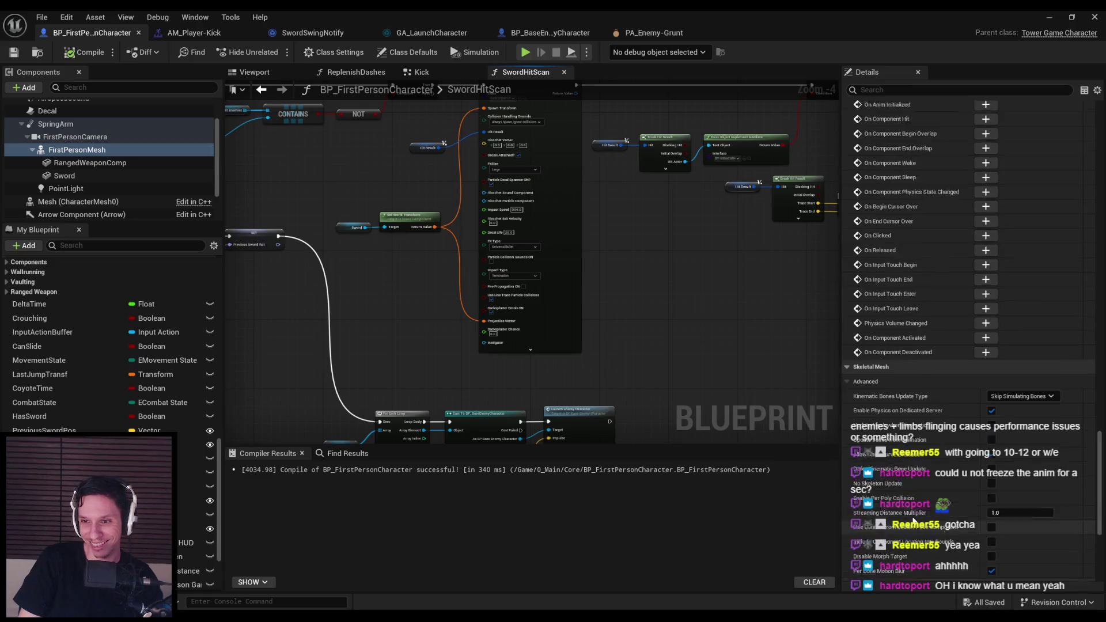
pyautogui.scroll(8, 898, 510)
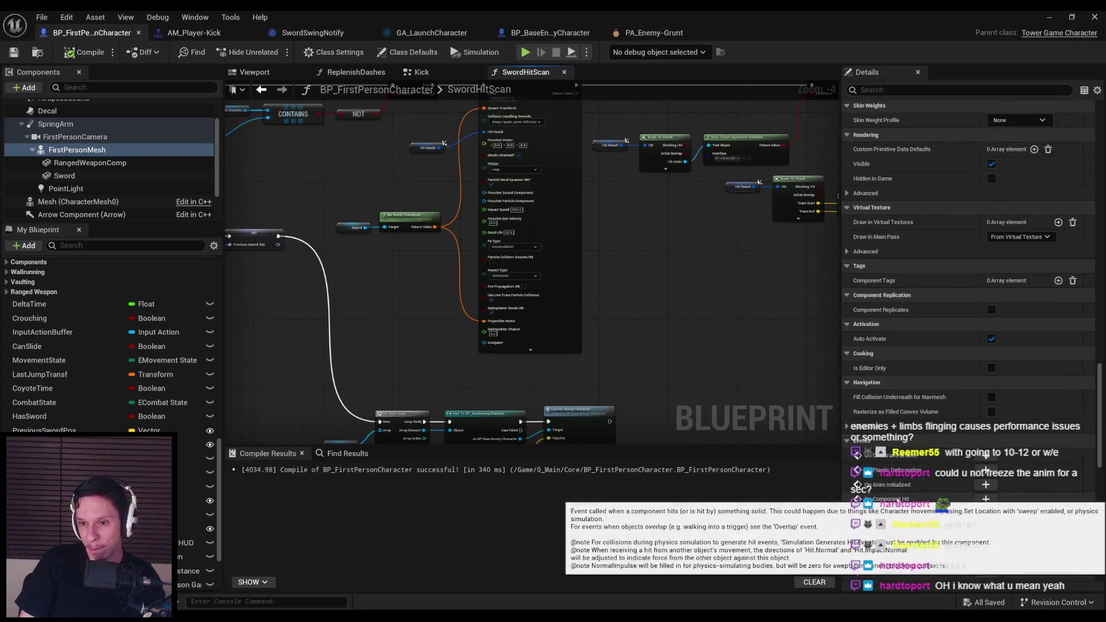
pyautogui.scroll(6, 865, 499)
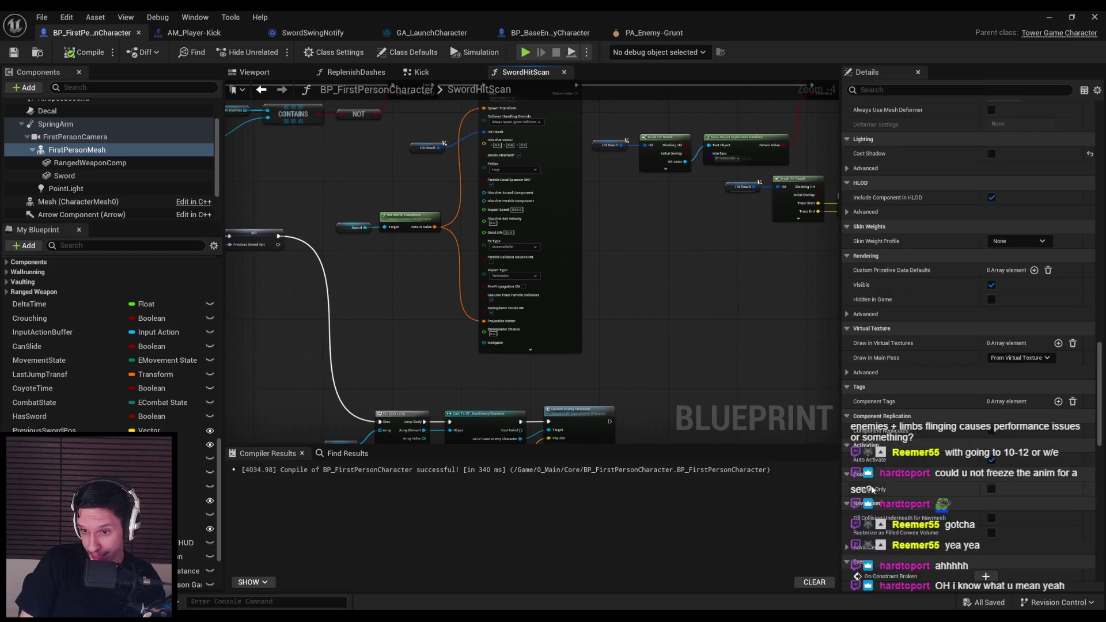
pyautogui.scroll(8, 871, 489)
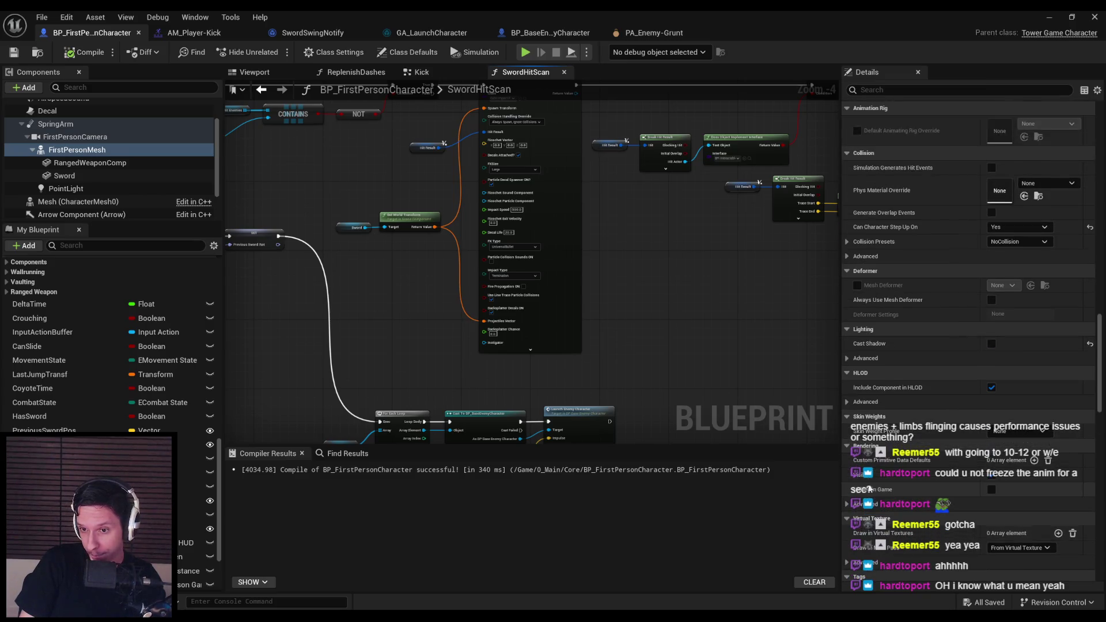
pyautogui.scroll(4, 865, 491)
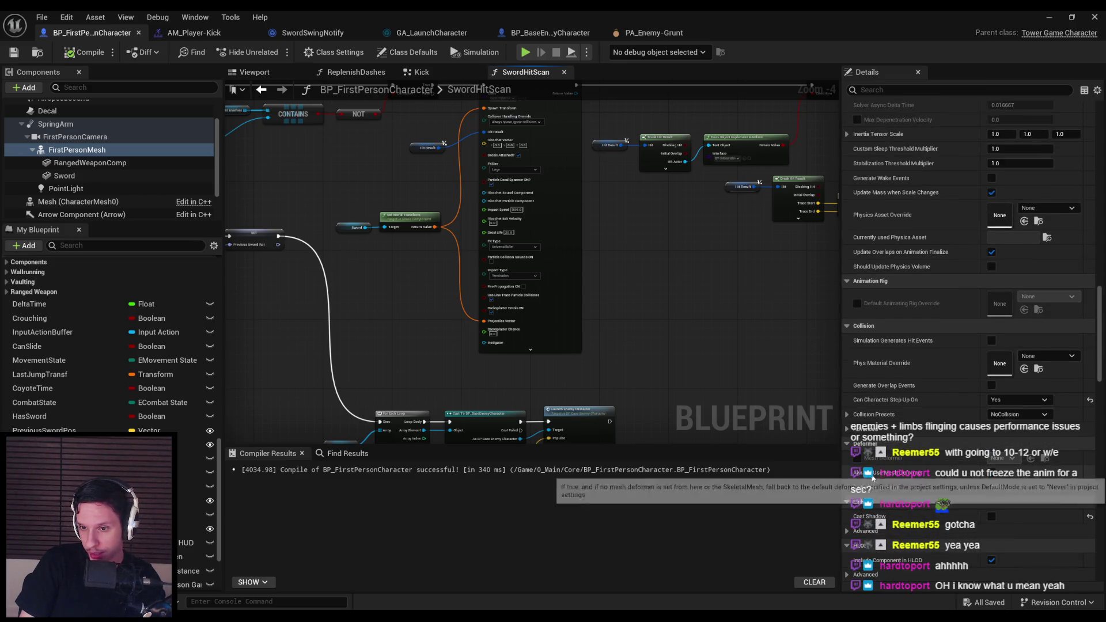
pyautogui.scroll(8, 871, 482)
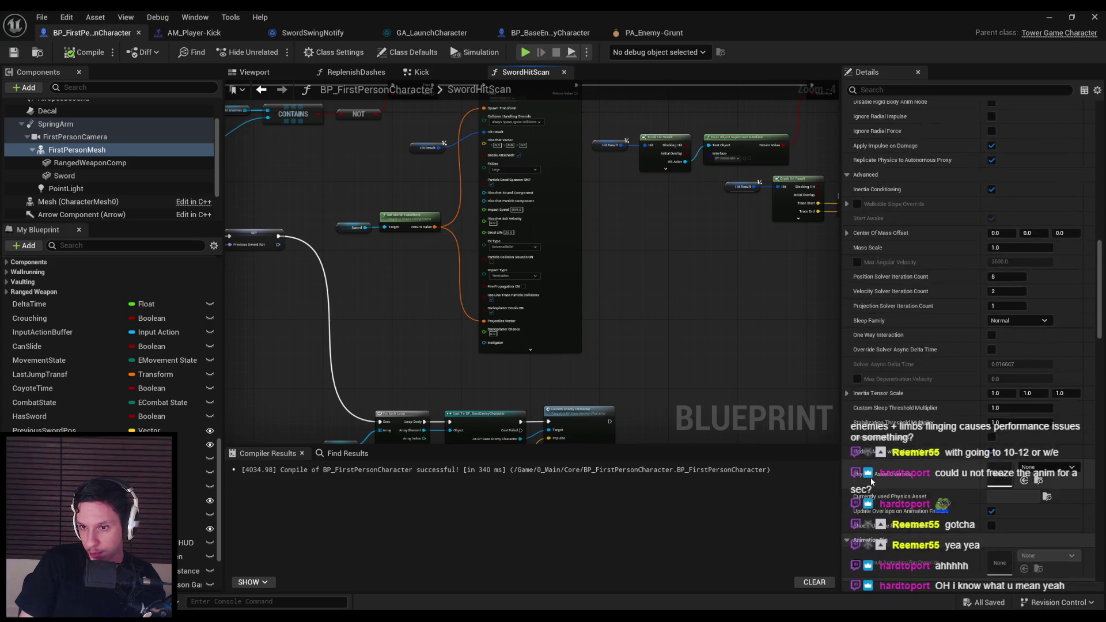
pyautogui.click(56, 124)
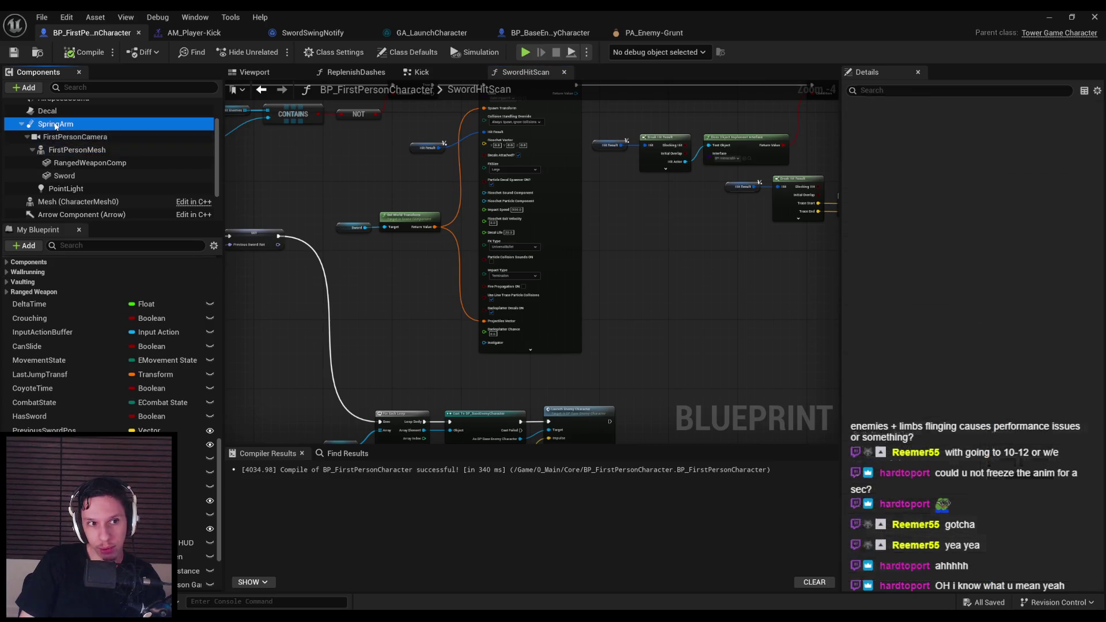
pyautogui.scroll(7, 904, 249)
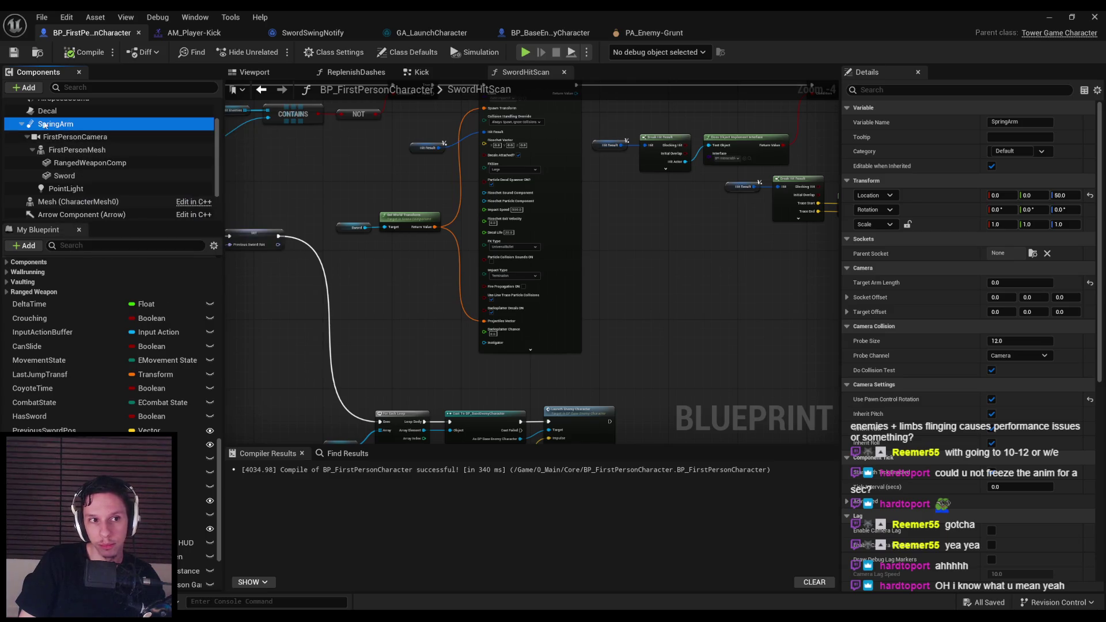
# Step: In the Viewport tab, select FirstPersonMesh and search the add-component list for 'spring arm'
pyautogui.click(256, 73)
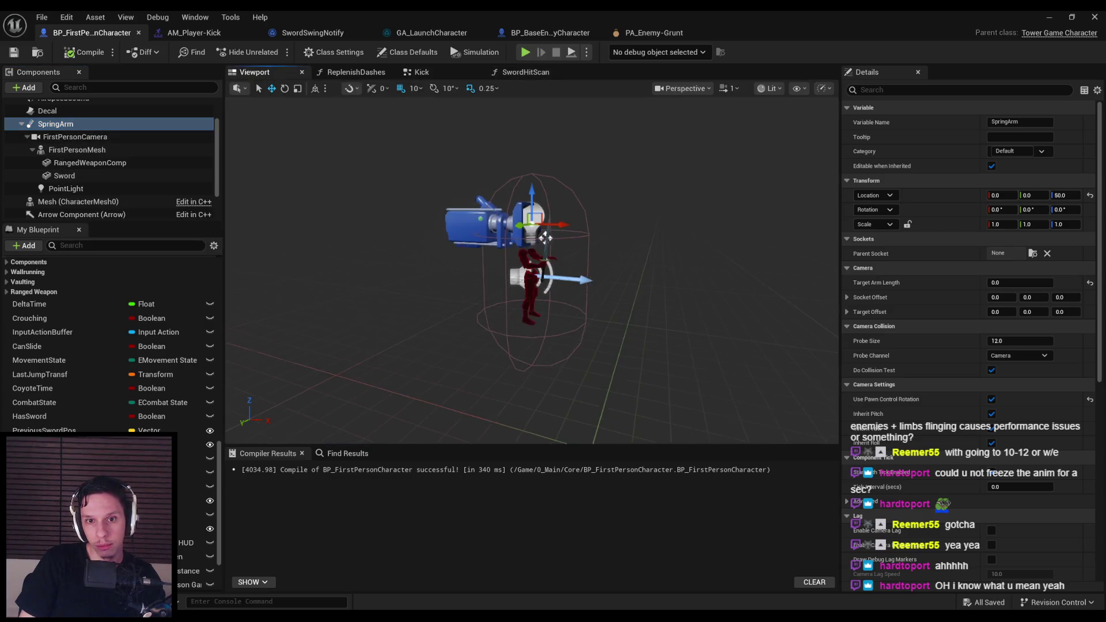
pyautogui.scroll(-1, 340, 181)
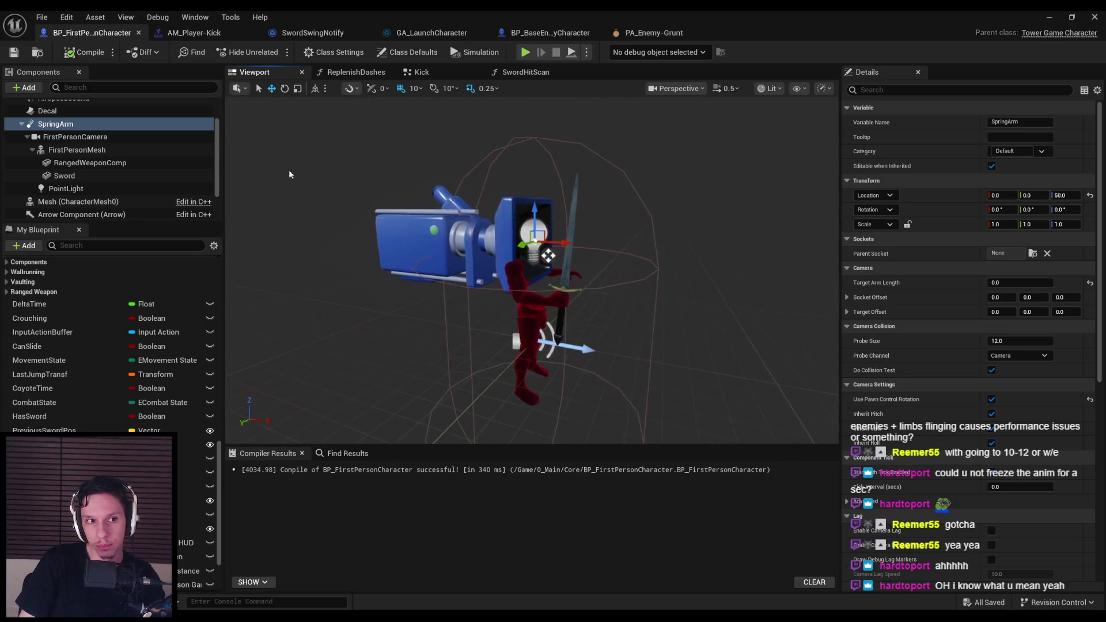
pyautogui.click(77, 150)
pyautogui.click(31, 90)
pyautogui.write('spring arm')
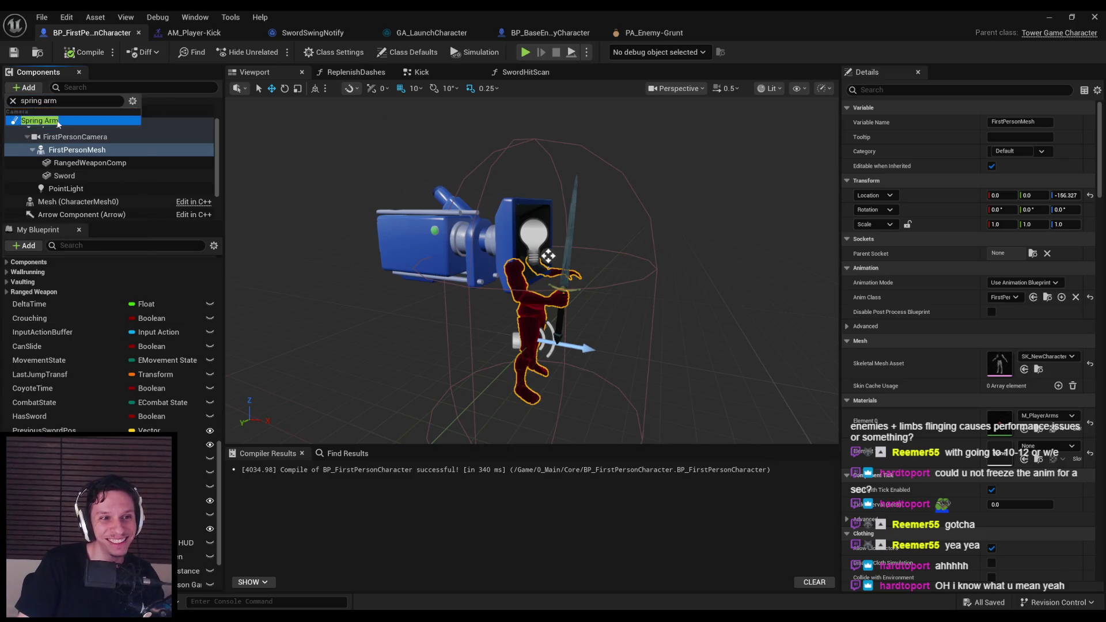
# Step: Add a Spring Arm component and rearrange it with FirstPersonMesh in the hierarchy
pyautogui.click(58, 122)
pyautogui.moveTo(66, 188); pyautogui.dragTo(72, 149)
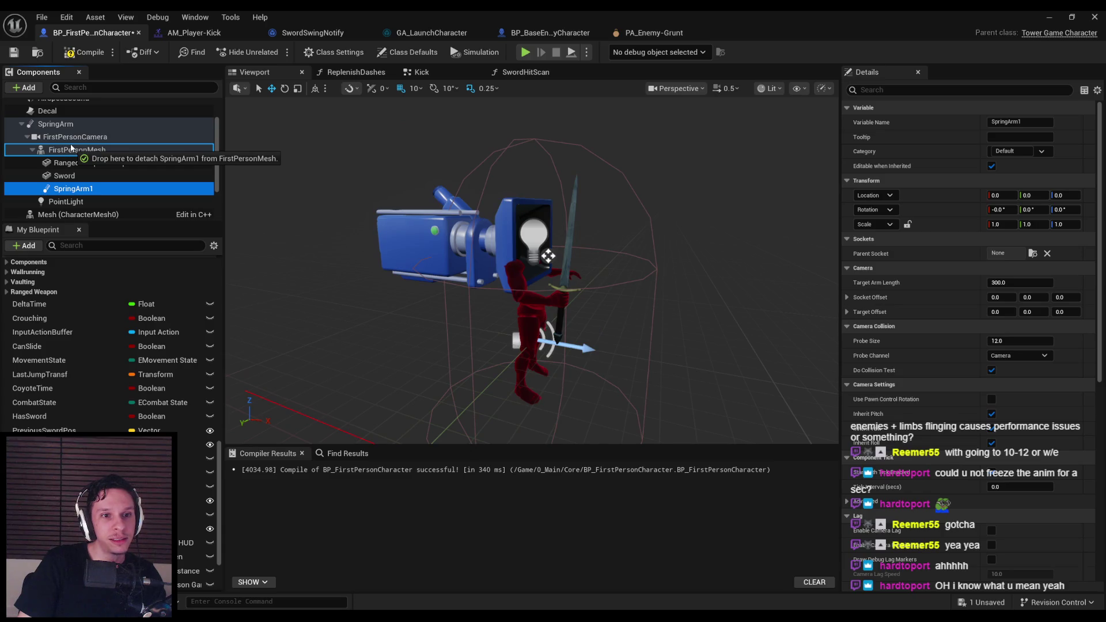
pyautogui.moveTo(71, 149); pyautogui.dragTo(72, 150)
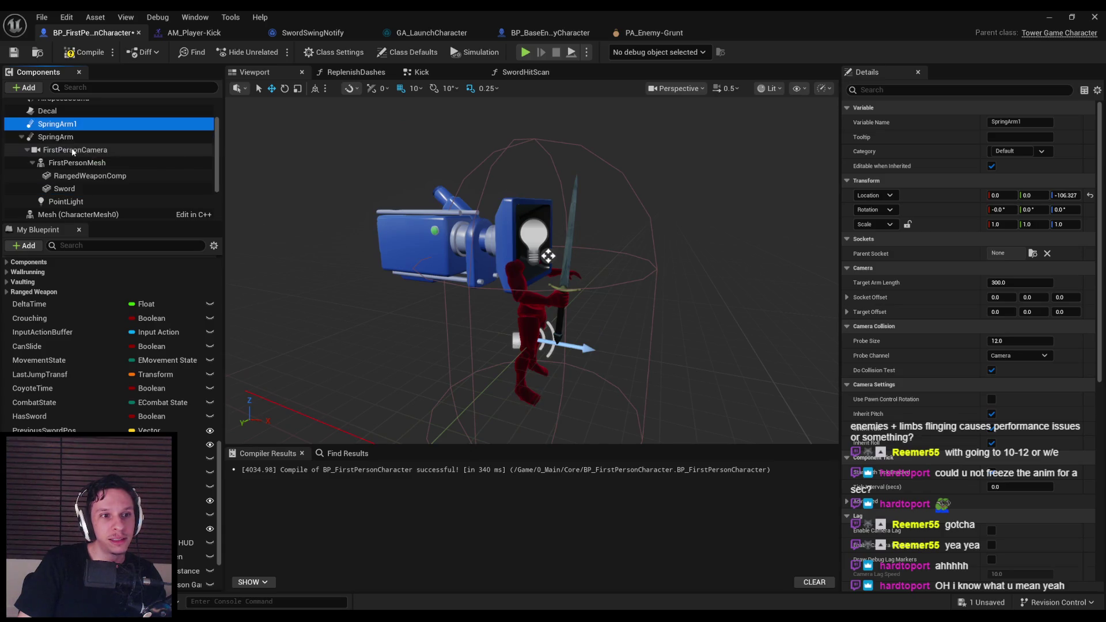
pyautogui.hotkey('ctrl', 'z')
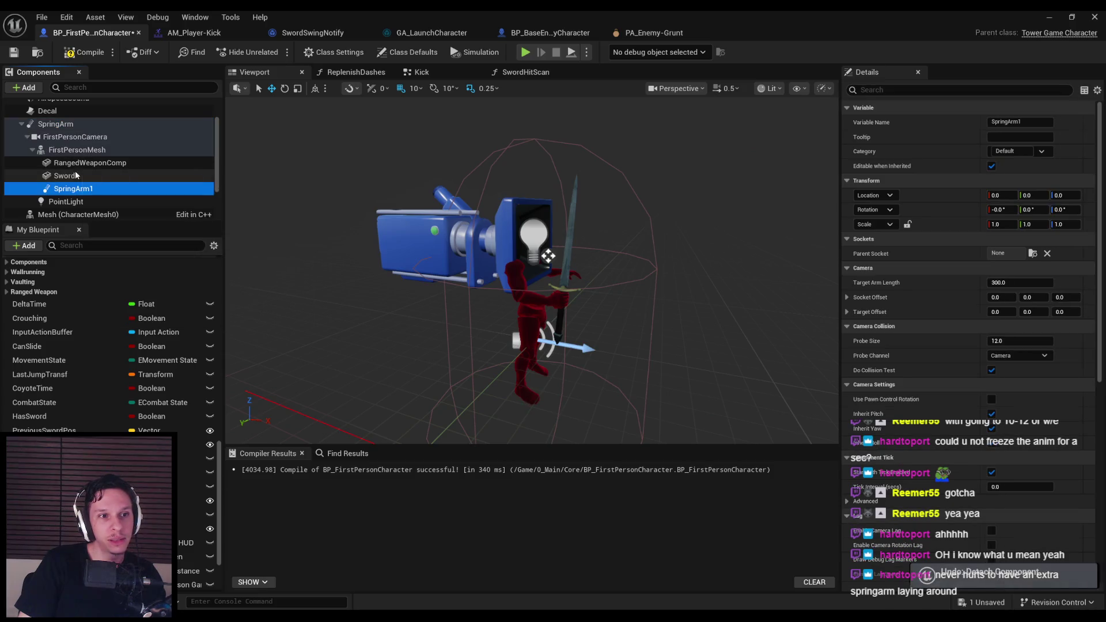
pyautogui.moveTo(62, 151)
pyautogui.mouseDown()
pyautogui.moveTo(63, 137)
pyautogui.moveTo(67, 176)
pyautogui.mouseUp()
pyautogui.click(32, 150)
pyautogui.click(69, 149)
# Step: Set SpringArm1's Location Z to 0 and Target Arm Length to 0
pyautogui.click(58, 163)
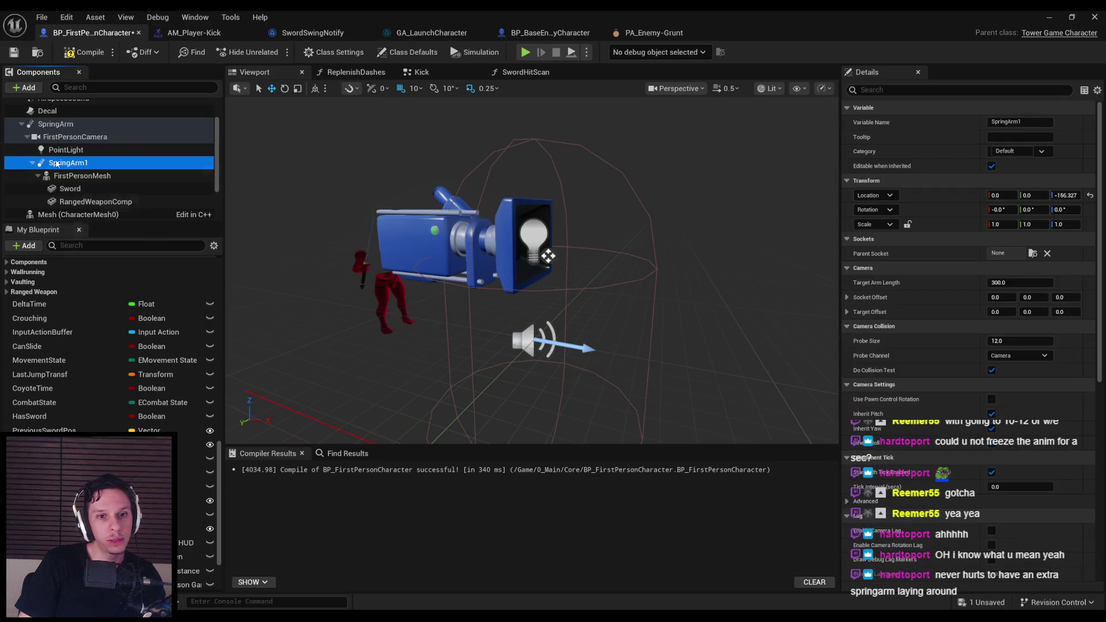
pyautogui.click(1066, 195)
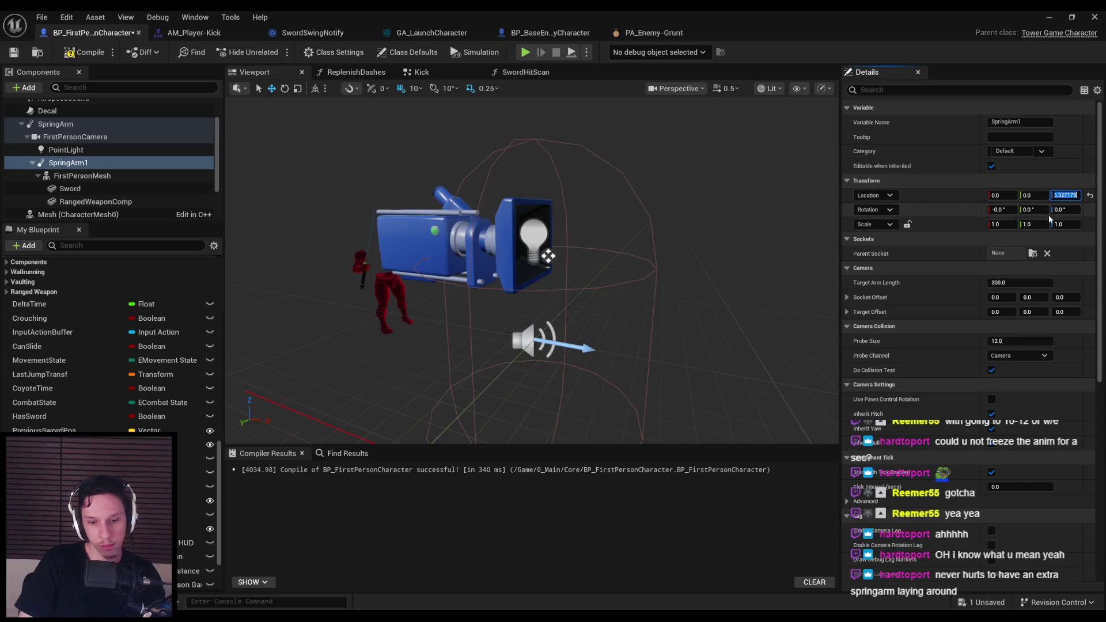
pyautogui.write('0')
pyautogui.press('Return')
pyautogui.click(1028, 283)
pyautogui.write('0')
pyautogui.press('Return')
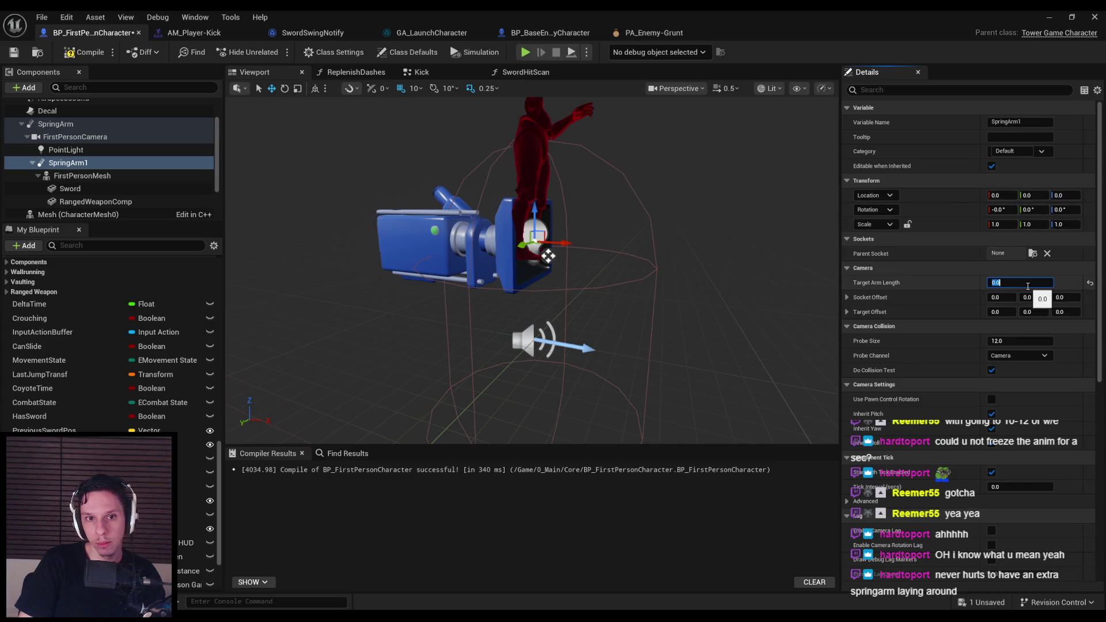
# Step: Undo the camera attach and drag FirstPersonMesh under SpringArm1
pyautogui.click(68, 163)
pyautogui.click(82, 176)
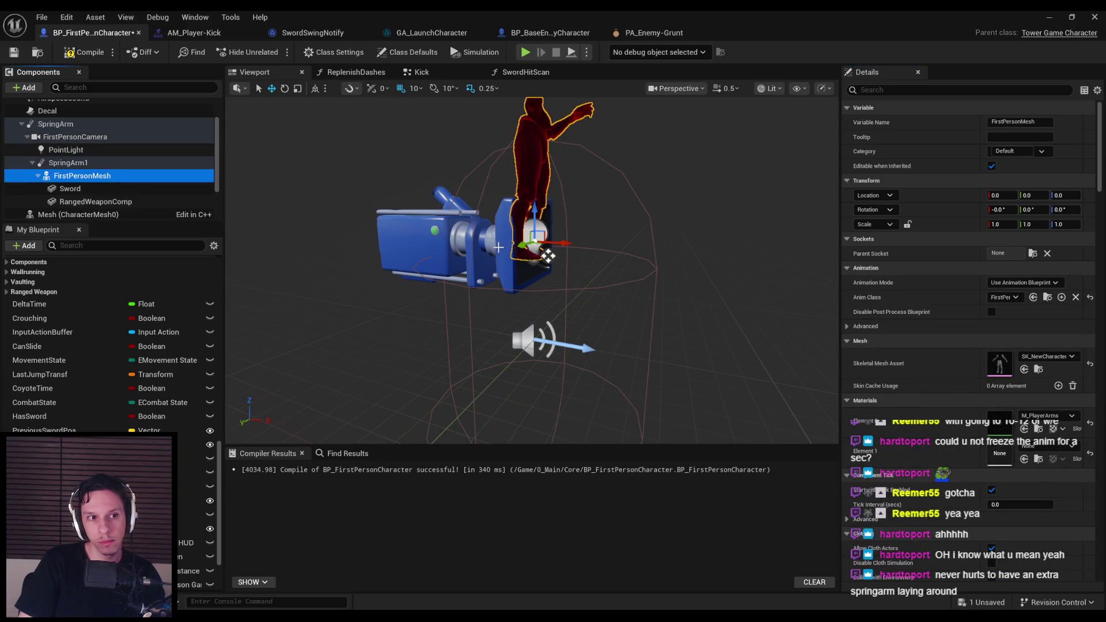
pyautogui.hotkey('ctrl', 'z')
pyautogui.hotkey('ctrl', 'z')
pyautogui.hotkey('ctrl', 'z')
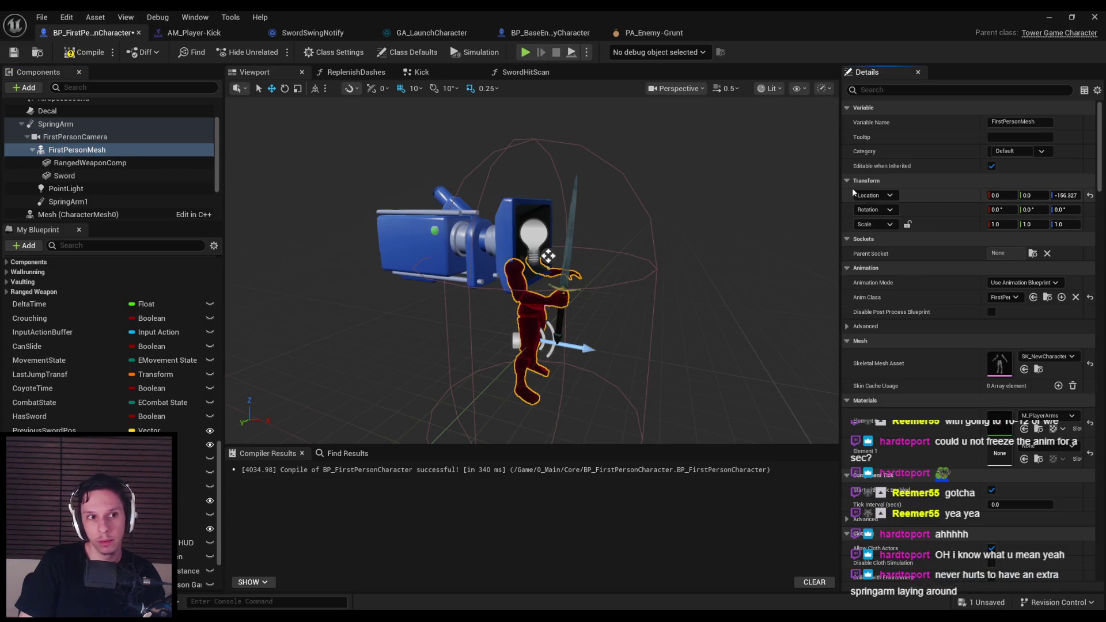
pyautogui.click(59, 201)
pyautogui.moveTo(61, 151)
pyautogui.mouseDown()
pyautogui.moveTo(69, 210)
pyautogui.moveTo(66, 202)
pyautogui.mouseUp()
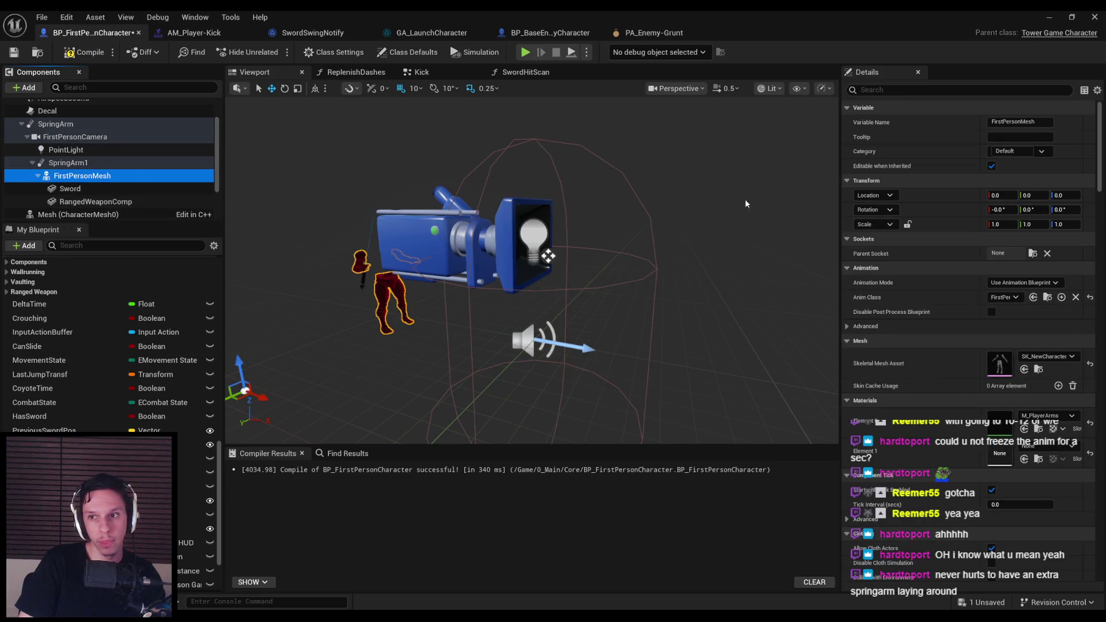
pyautogui.press('Return')
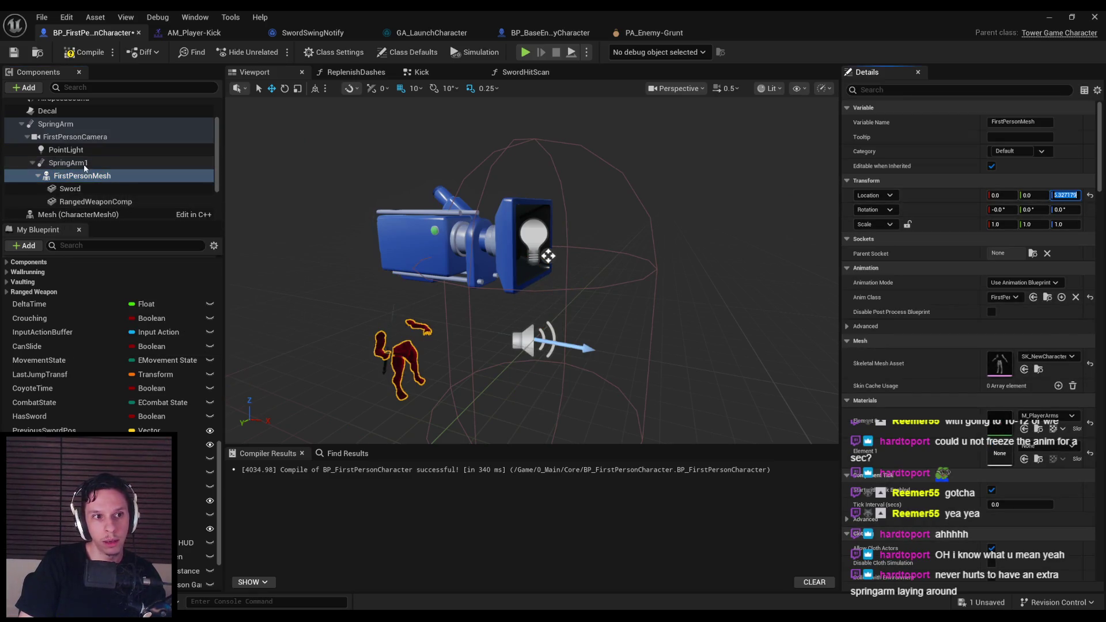
# Step: Set SpringArm1's arm length to 0 again and minimize the Blueprint editor
pyautogui.click(85, 164)
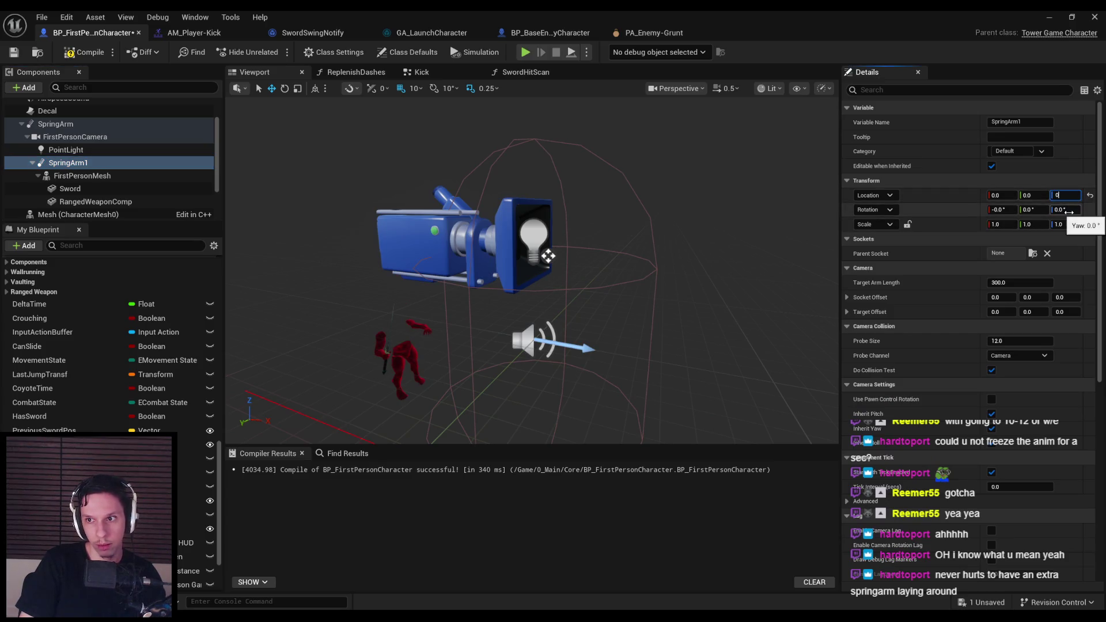
pyautogui.press('Return')
pyautogui.click(997, 282)
pyautogui.write('0')
pyautogui.press('Return')
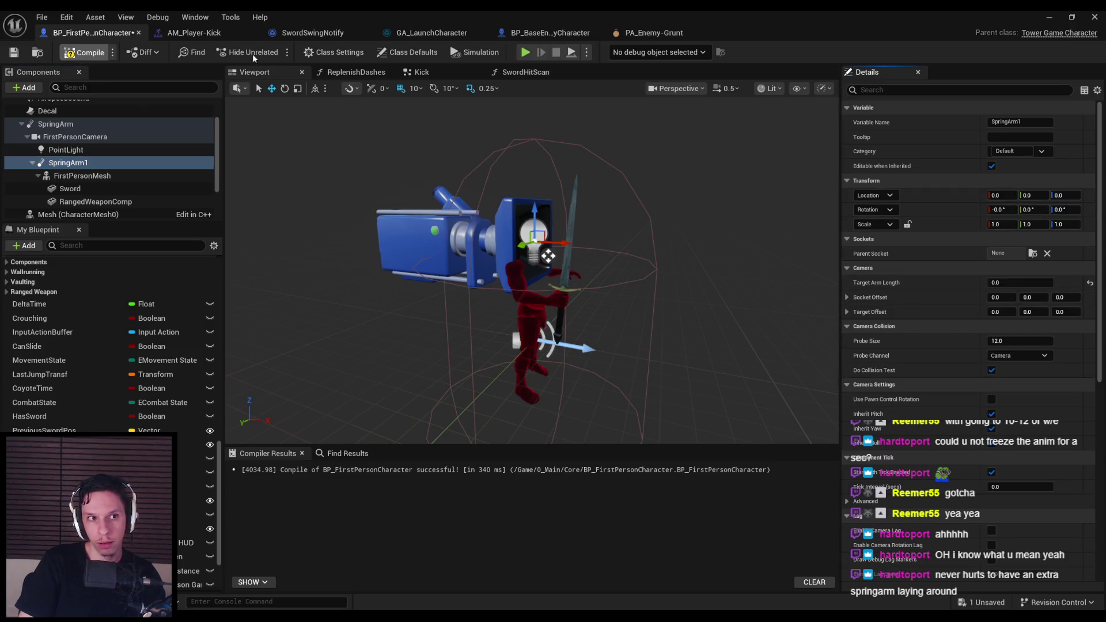
pyautogui.click(1053, 17)
# Step: Run a quick play-test, then return to the Blueprint and scroll Details to the lag settings
pyautogui.hotkey('alt', 'p')
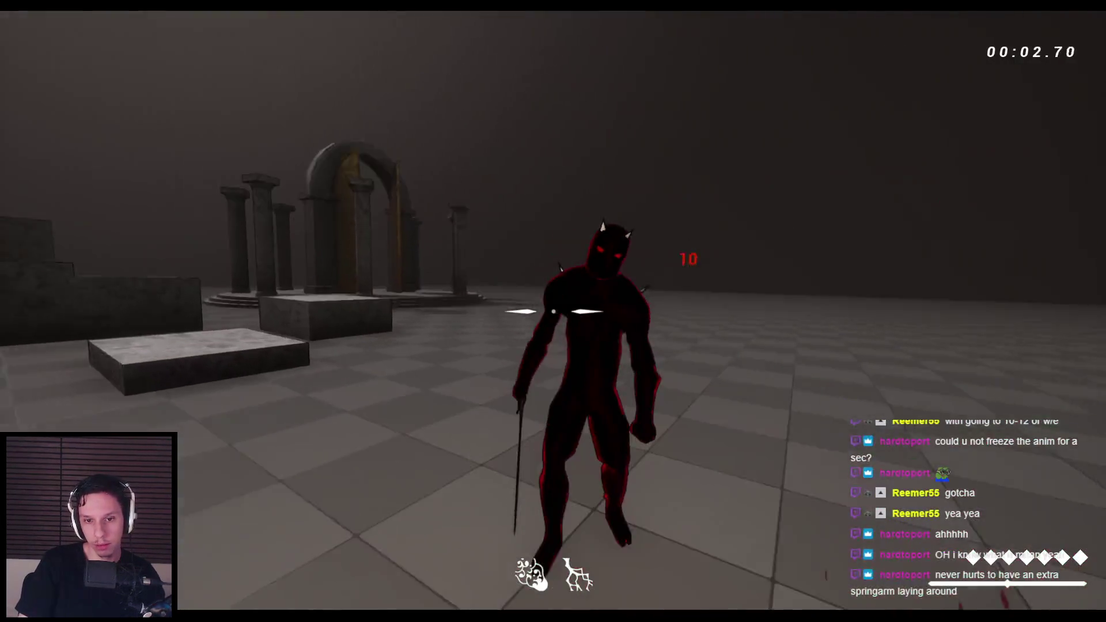
pyautogui.press('Escape')
pyautogui.click(403, 565)
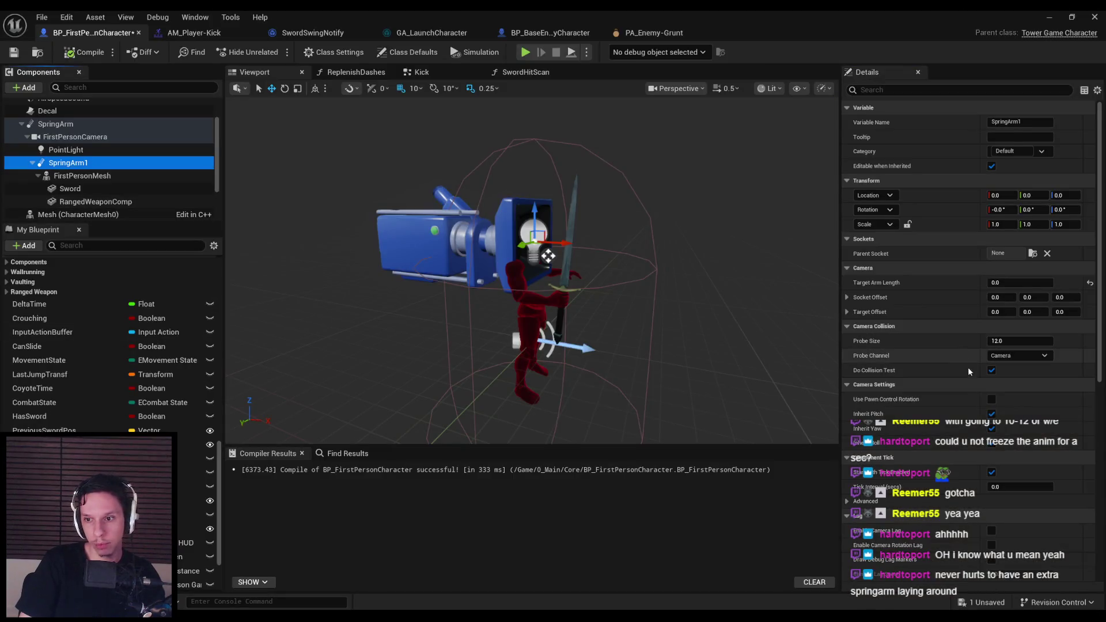
pyautogui.scroll(-4, 969, 368)
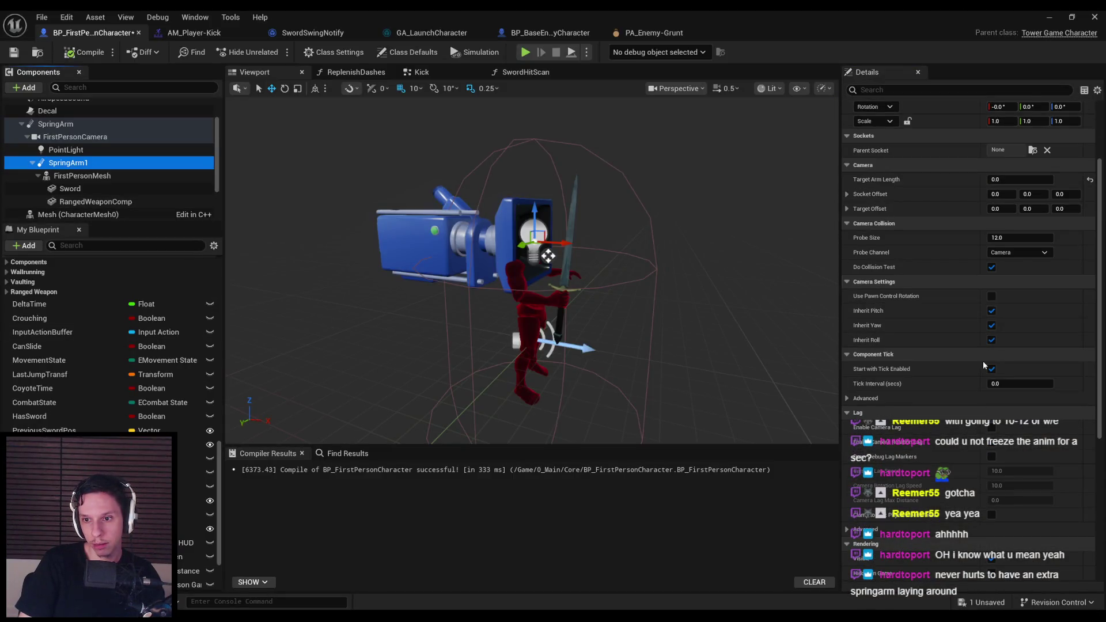
# Step: Play-test again, swinging the sword at the enemy, then stop
pyautogui.click(1049, 17)
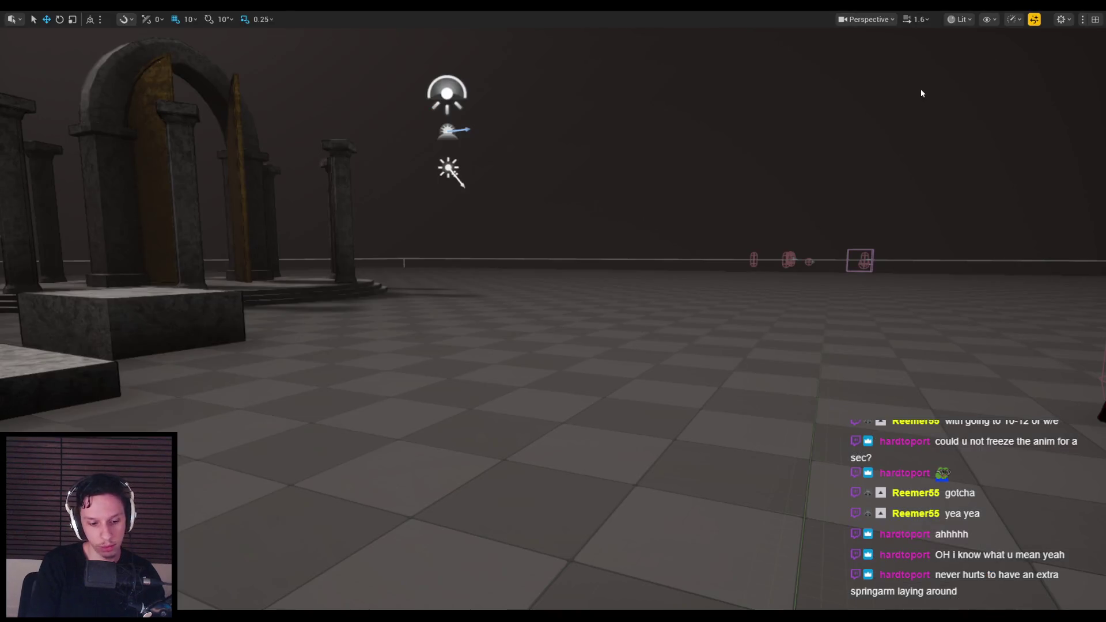
pyautogui.hotkey('alt', 'p')
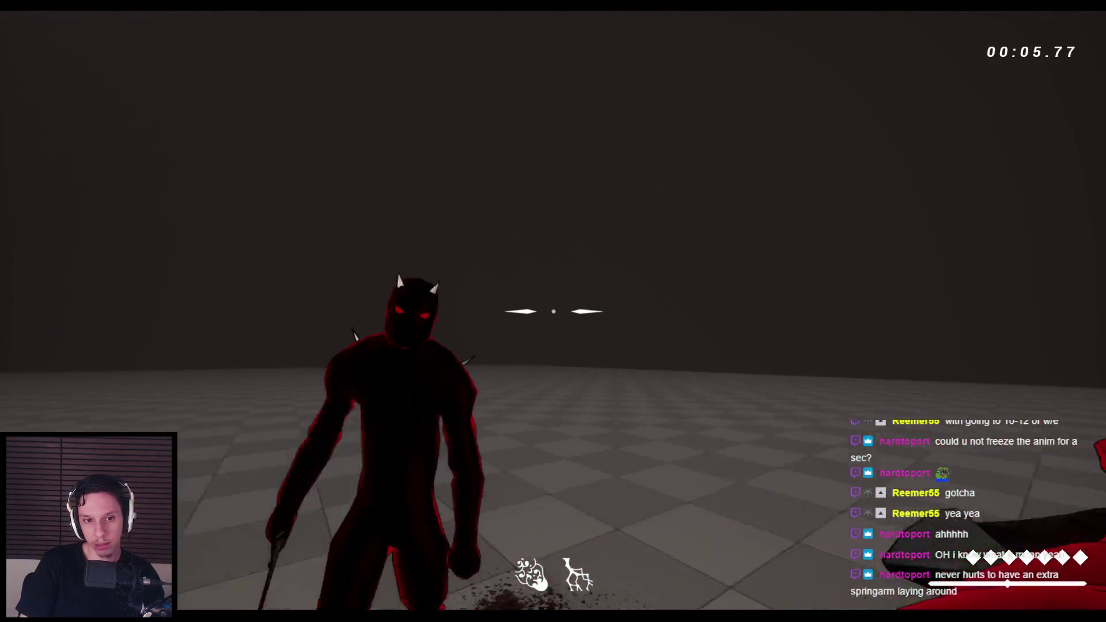
pyautogui.click(553, 311)
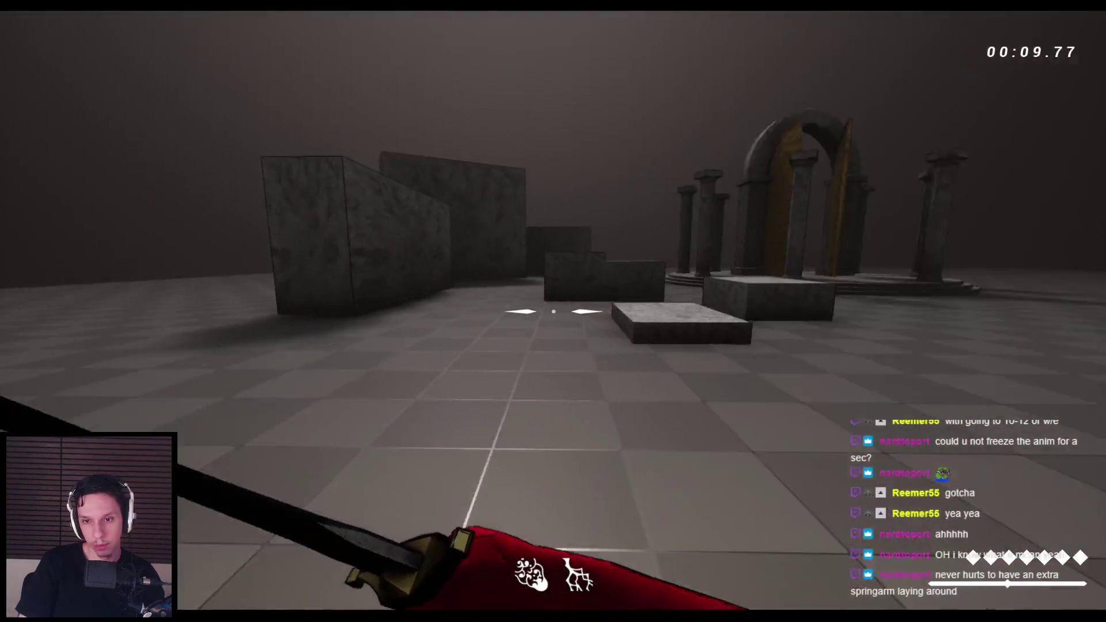
pyautogui.press('Escape')
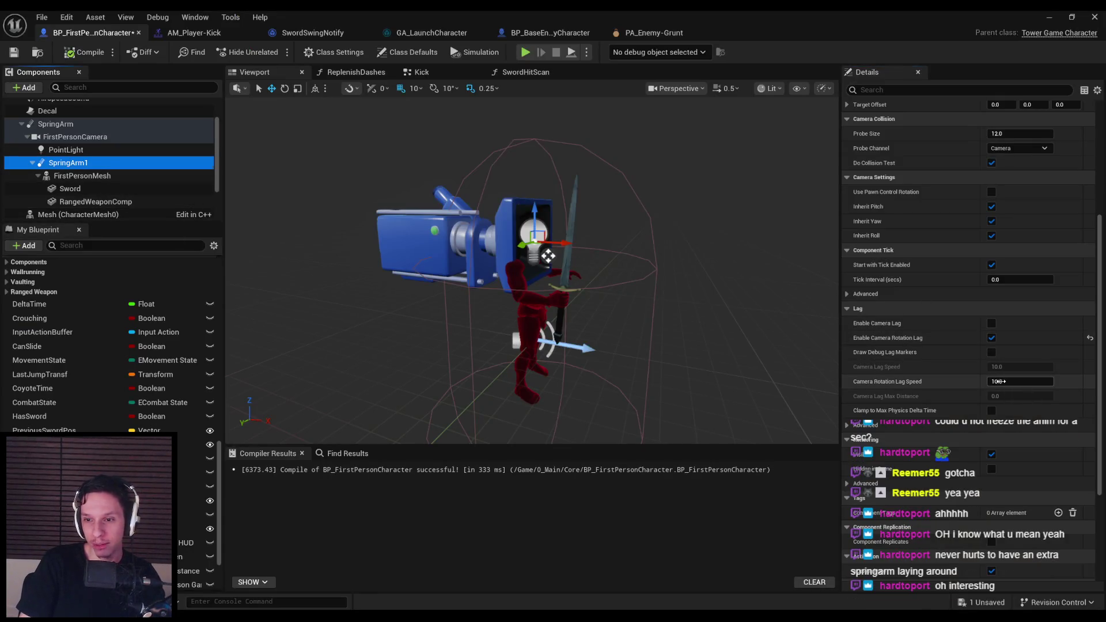
# Step: Play-test with camera rotation lag on, swinging twice at the enemy, then return to the Blueprint
pyautogui.click(1049, 17)
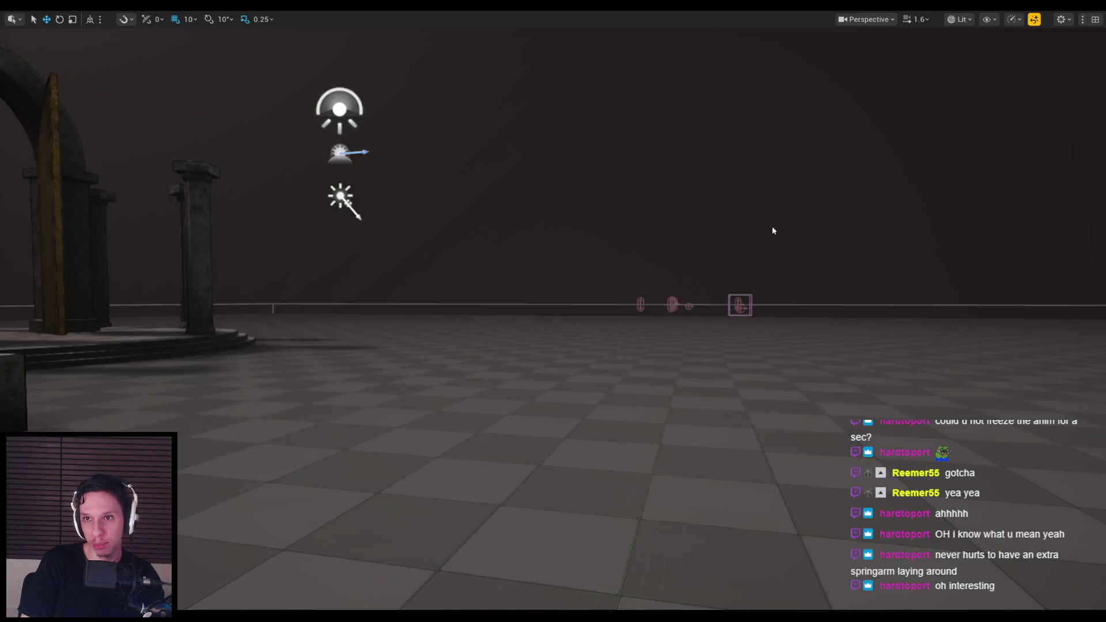
pyautogui.hotkey('alt', 'p')
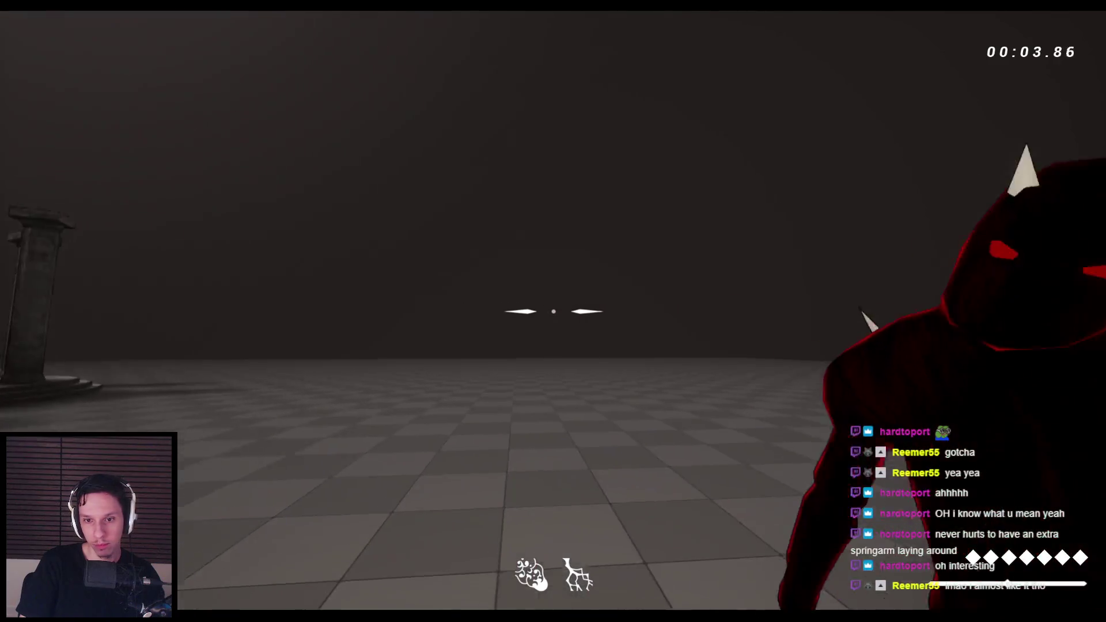
pyautogui.click(553, 312)
pyautogui.click(553, 311)
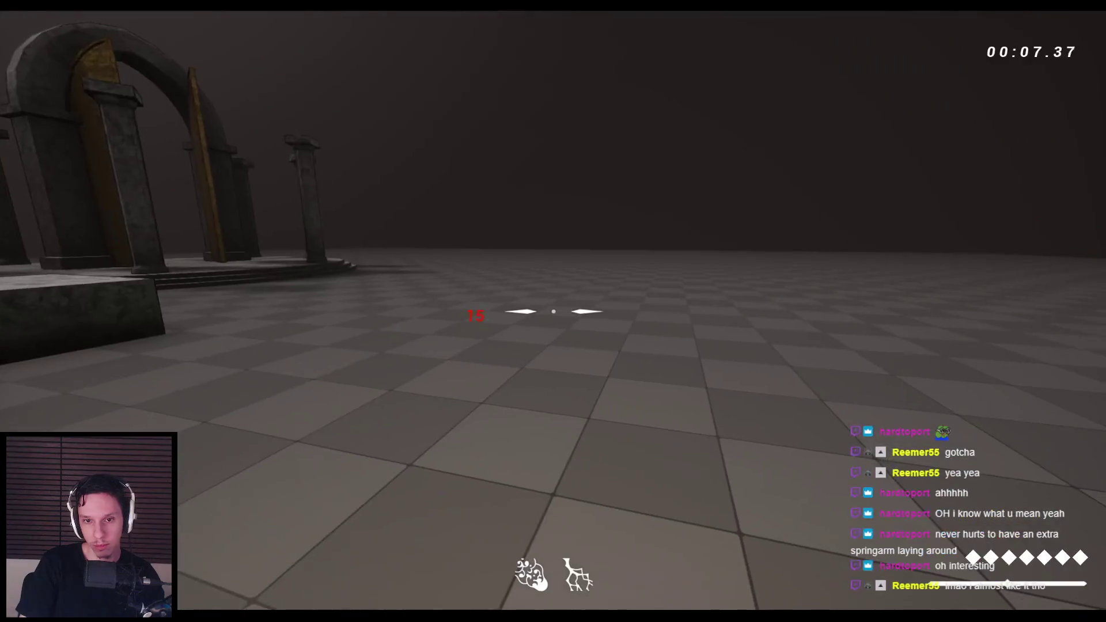
pyautogui.press('Escape')
pyautogui.click(398, 571)
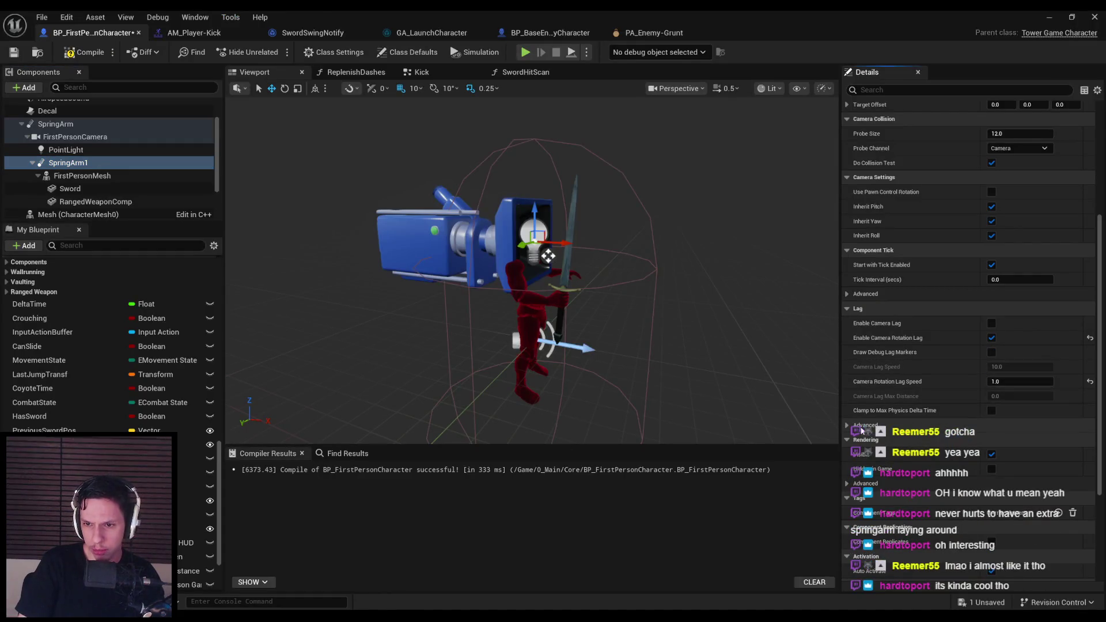
# Step: Compile BP_FirstPersonCharacter and open the SwordHitScan graph
pyautogui.moveTo(878, 412)
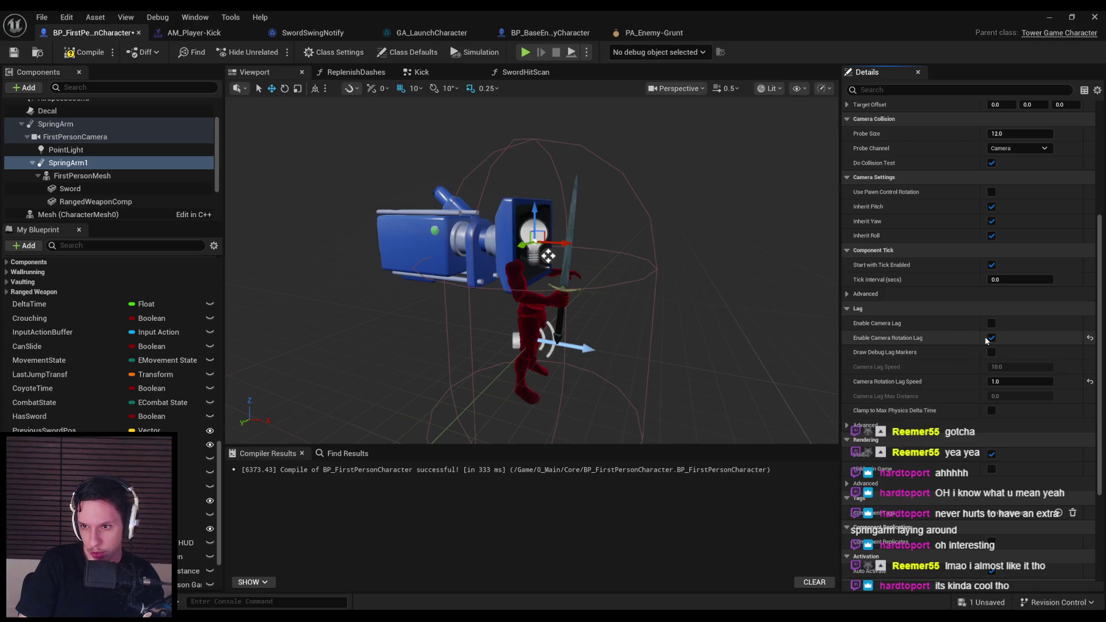
pyautogui.click(66, 55)
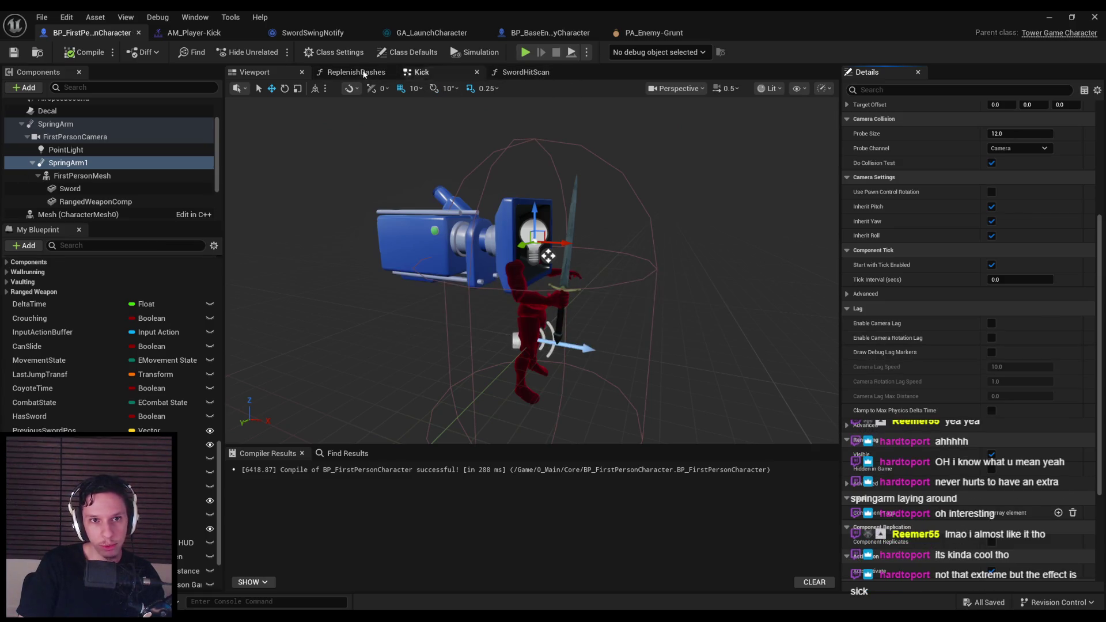
pyautogui.scroll(10, 155, 353)
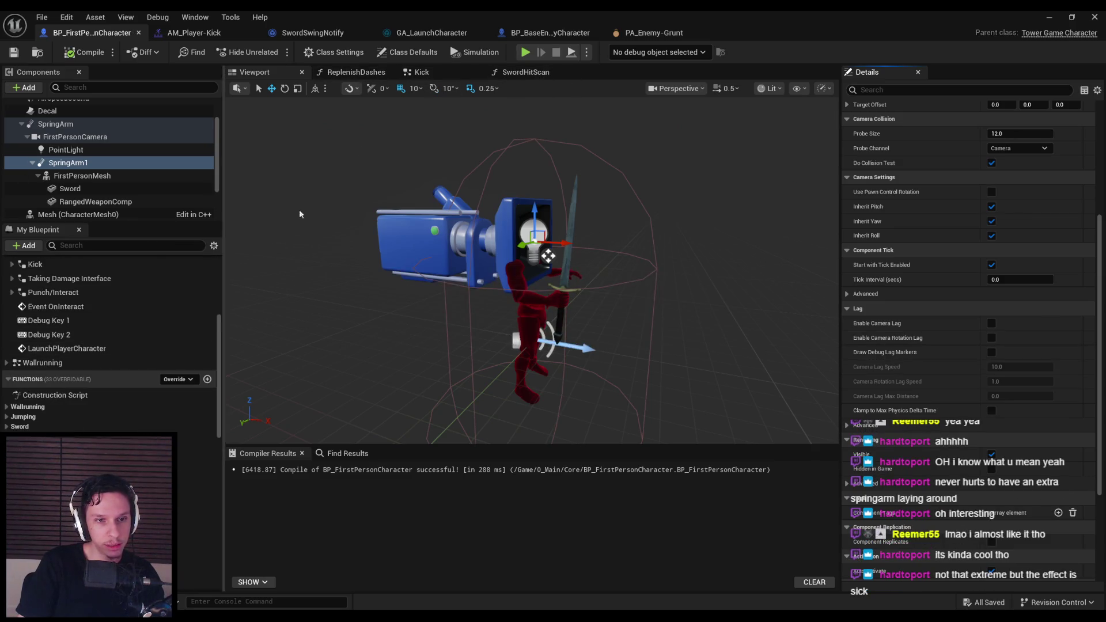
pyautogui.click(525, 72)
pyautogui.scroll(-3, 418, 344)
pyautogui.scroll(4, 476, 256)
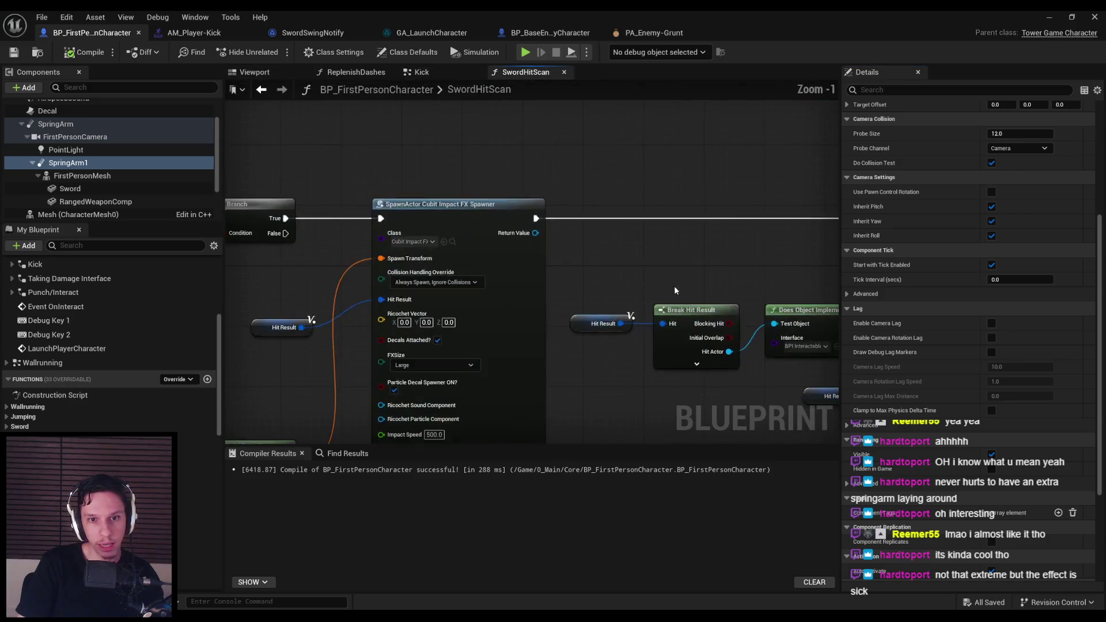
pyautogui.scroll(-3, 475, 256)
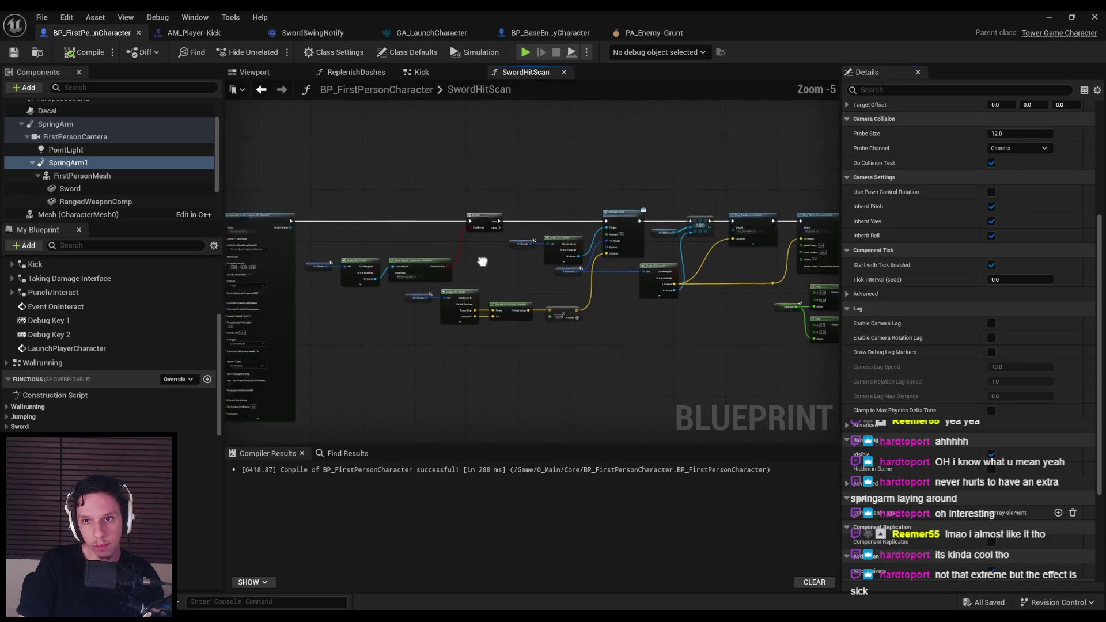
# Step: Shift the Play Hitmarker nodes right and select Set Montage Play Rate for Duration
pyautogui.moveTo(559, 247); pyautogui.dragTo(449, 230)
pyautogui.scroll(1, 427, 254)
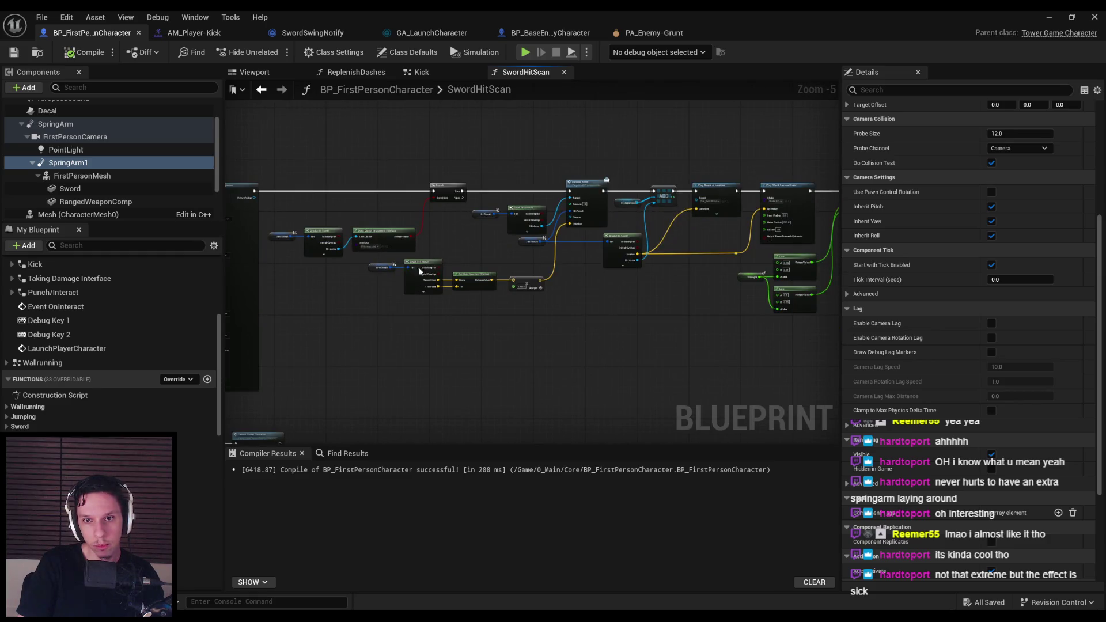
pyautogui.click(395, 265)
pyautogui.scroll(2, 521, 323)
pyautogui.scroll(-2, 521, 324)
pyautogui.scroll(2, 716, 267)
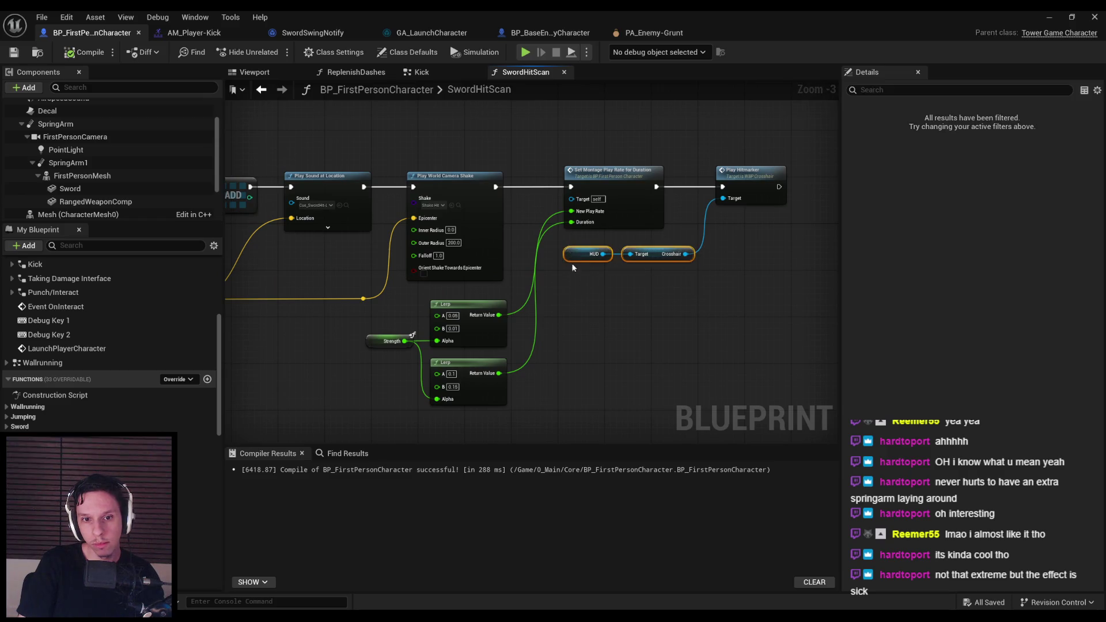
pyautogui.scroll(1, 635, 306)
pyautogui.keyDown('ctrl'); pyautogui.click(489, 250); pyautogui.keyUp('ctrl')
pyautogui.moveTo(489, 250)
pyautogui.mouseDown()
pyautogui.moveTo(703, 250)
pyautogui.moveTo(510, 247)
pyautogui.mouseUp()
pyautogui.click(371, 270)
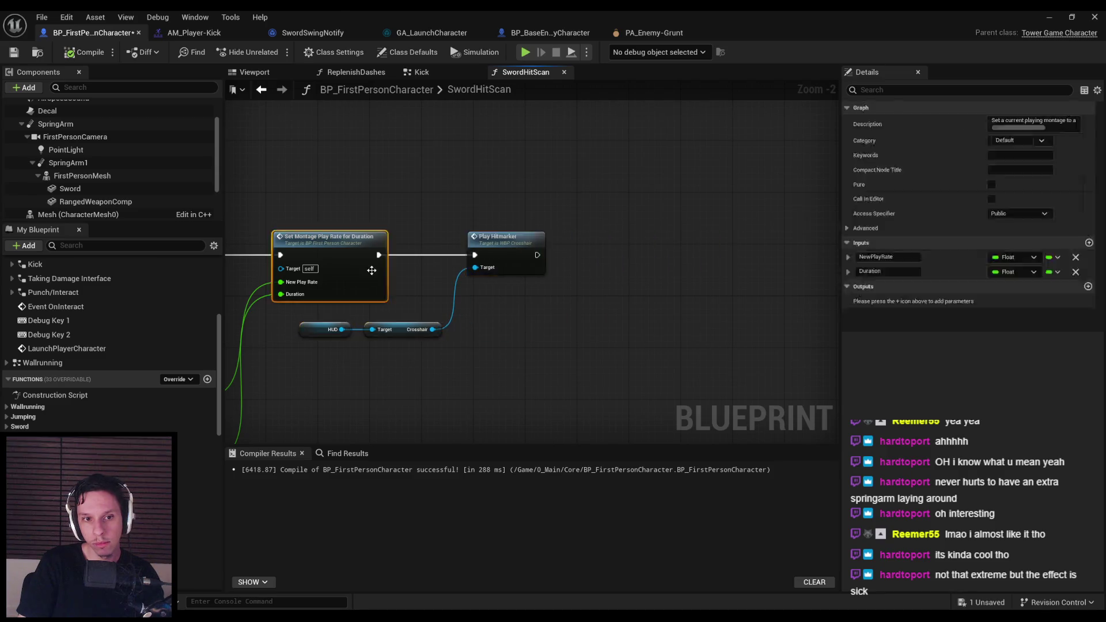
# Step: In SetMontagePlayRateForDuration, add a SpringArm1 reference feeding a Set Enable Camera Rotation Lag node
pyautogui.doubleClick(372, 270)
pyautogui.moveTo(628, 334); pyautogui.dragTo(308, 343)
pyautogui.moveTo(68, 162)
pyautogui.mouseDown()
pyautogui.moveTo(542, 279)
pyautogui.moveTo(613, 262)
pyautogui.mouseUp()
pyautogui.write('rotation lag')
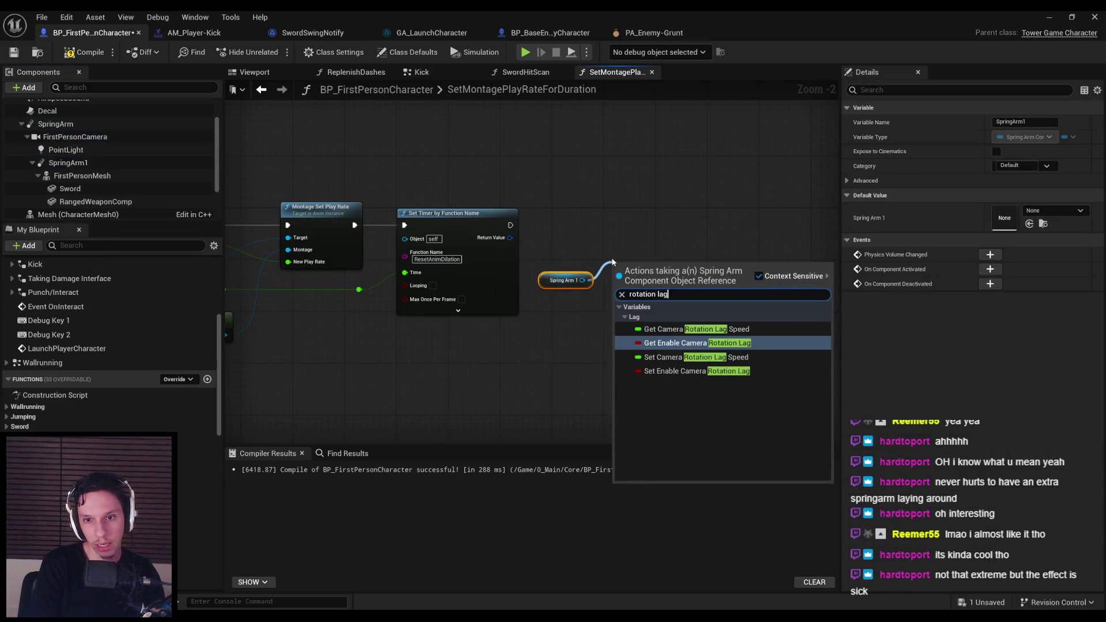
pyautogui.press('Down')
pyautogui.press('Down')
pyautogui.press('Return')
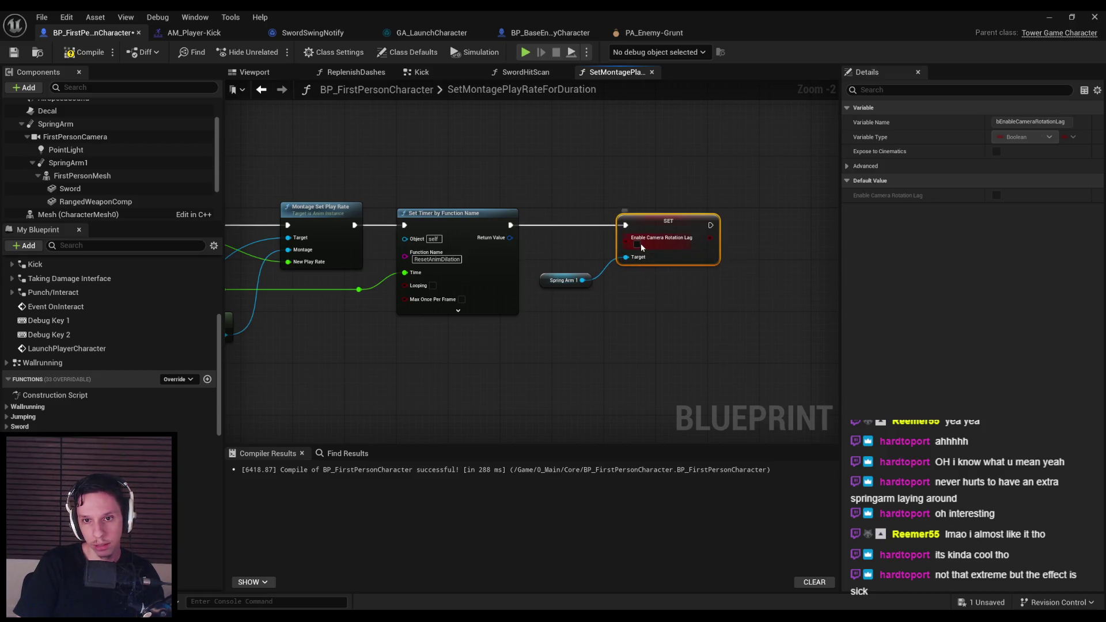
pyautogui.moveTo(550, 277); pyautogui.dragTo(555, 266)
pyautogui.click(678, 311)
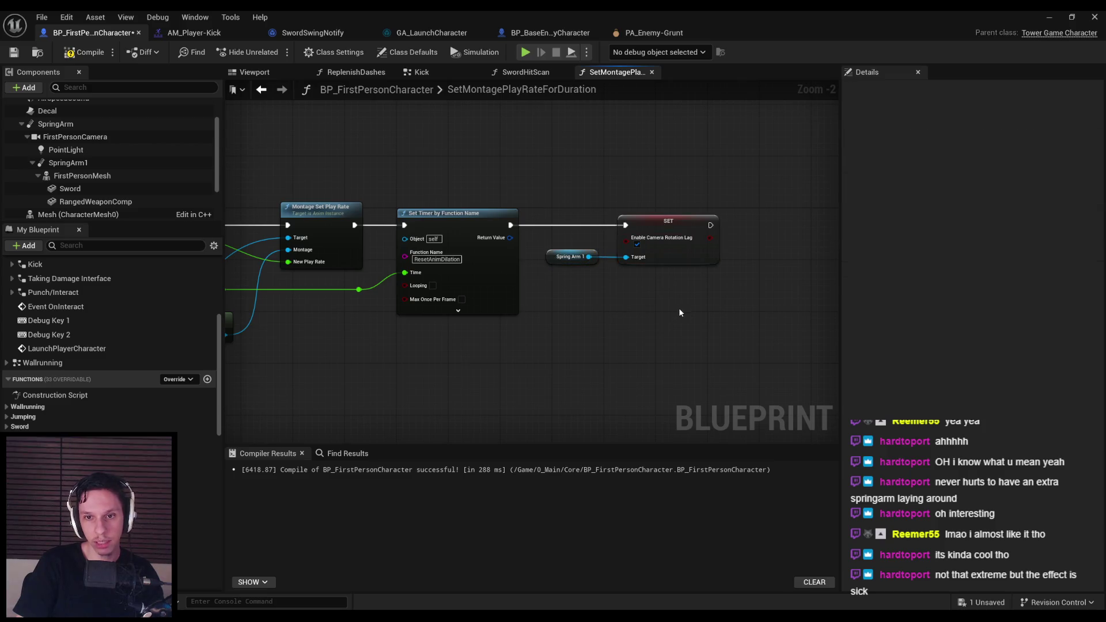
# Step: Open the ResetAnimDilation function, undo the last edit, and minimize the editor for testing
pyautogui.scroll(-2, 526, 195)
pyautogui.scroll(2, 404, 259)
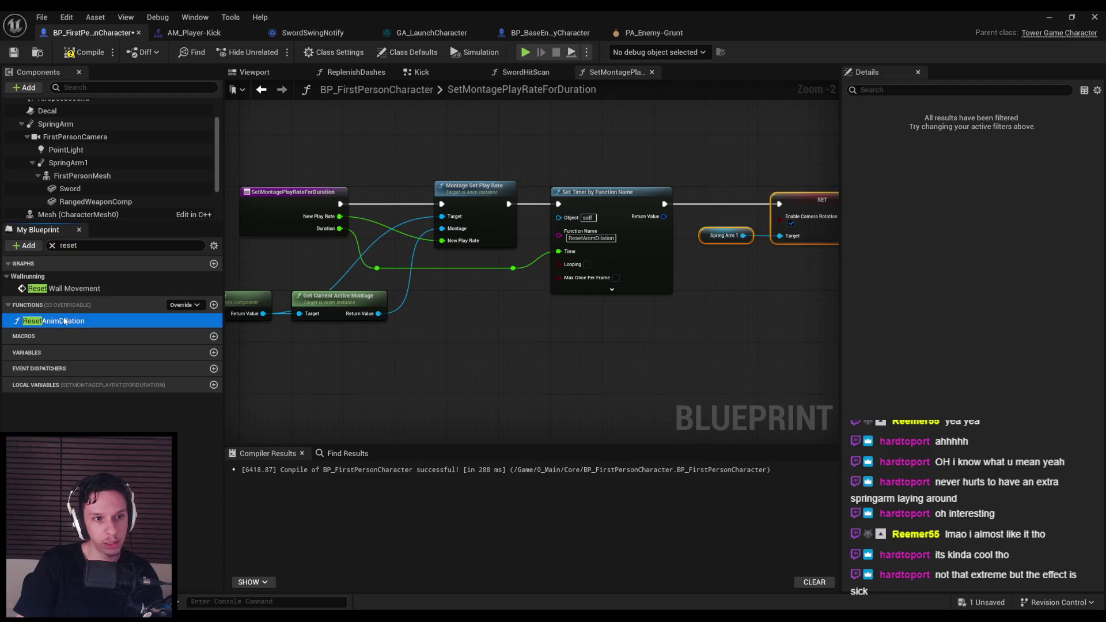
pyautogui.doubleClick(65, 321)
pyautogui.hotkey('ctrl', 'z')
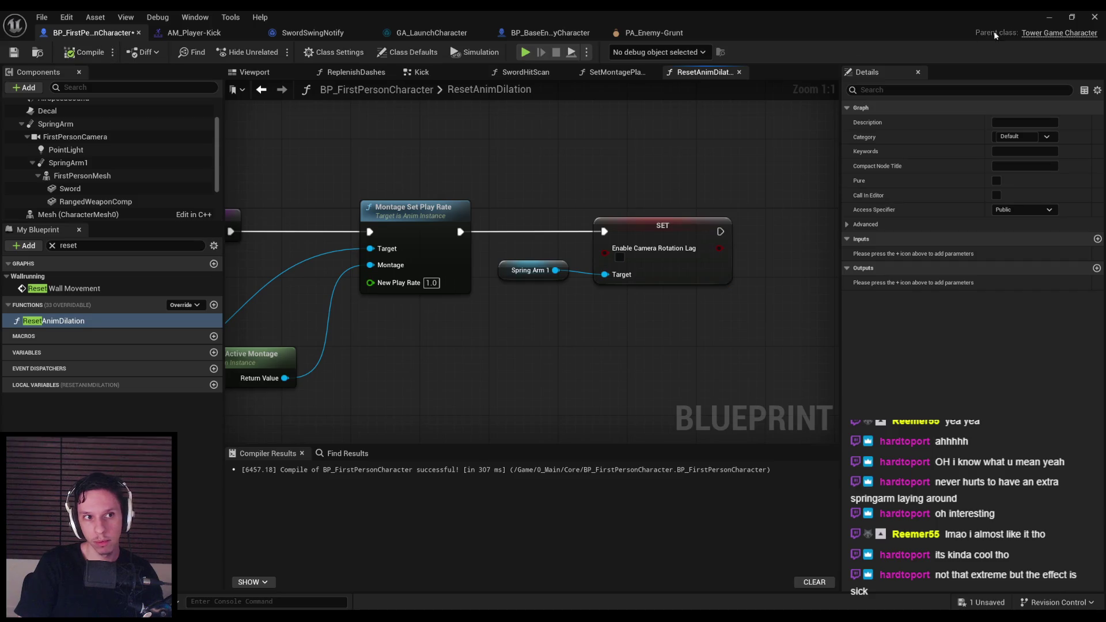
pyautogui.click(1064, 16)
# Step: Start play-testing and hit the red enemy with five sword swings
pyautogui.click(628, 158)
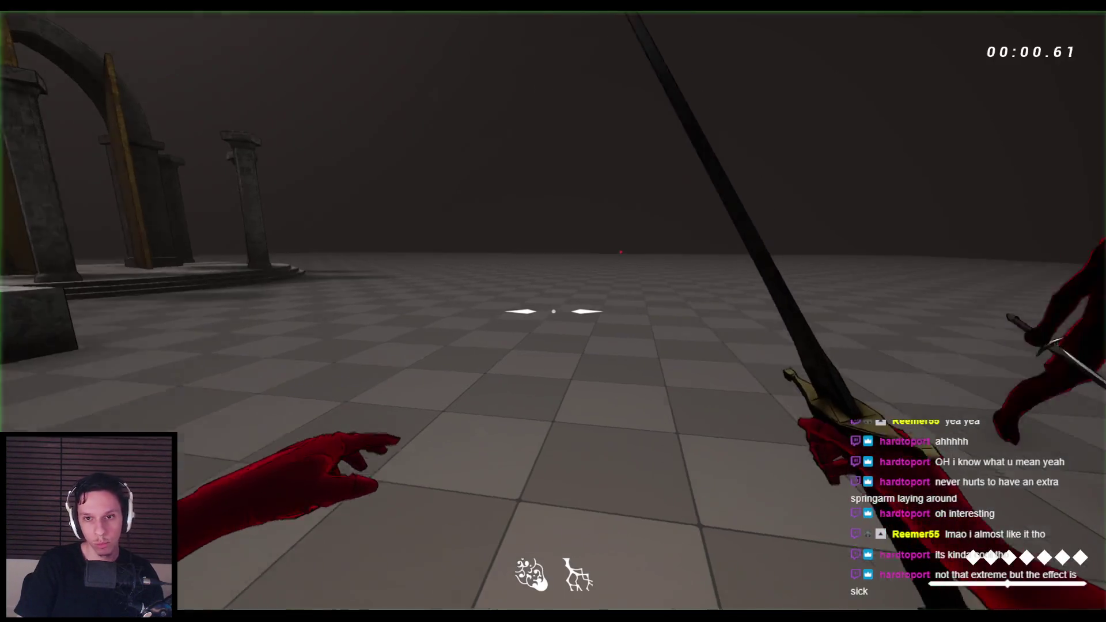
pyautogui.click(553, 311)
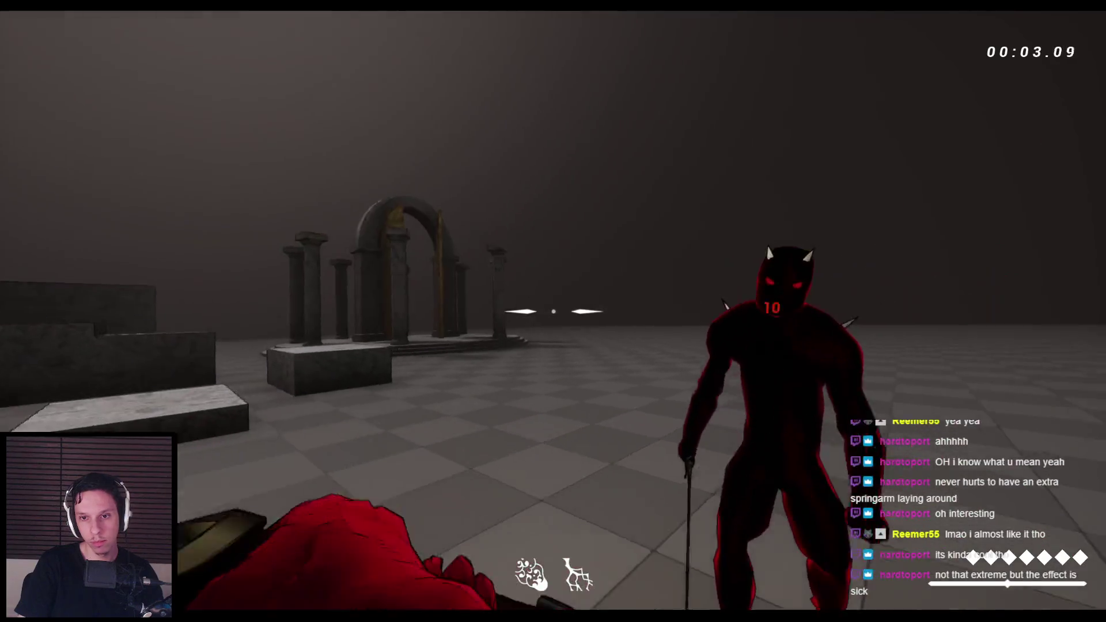
pyautogui.click(553, 311)
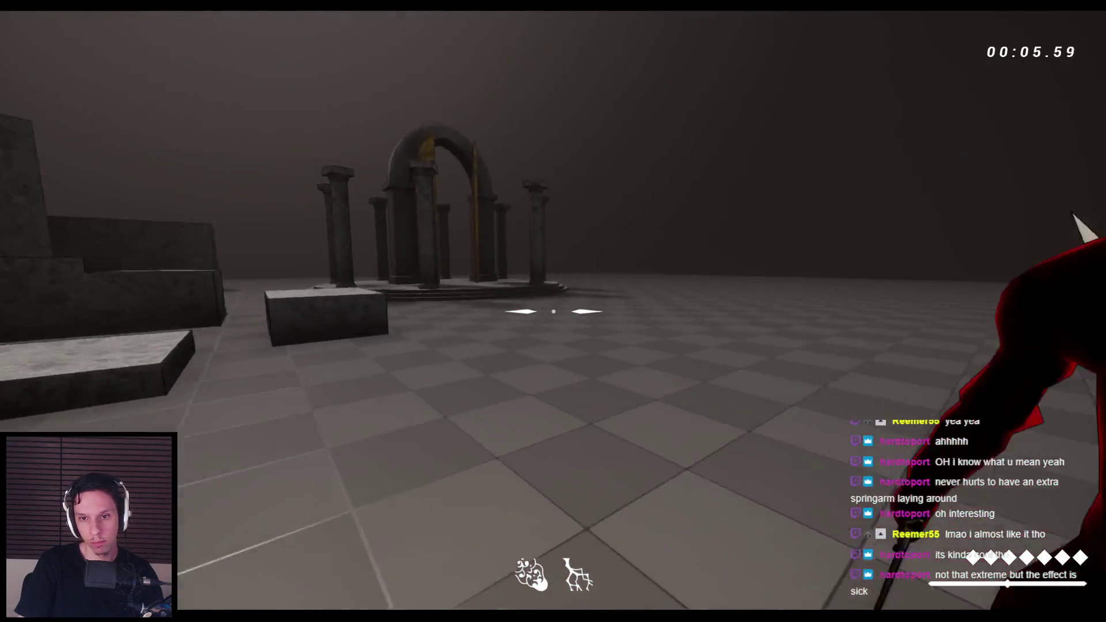
pyautogui.click(553, 311)
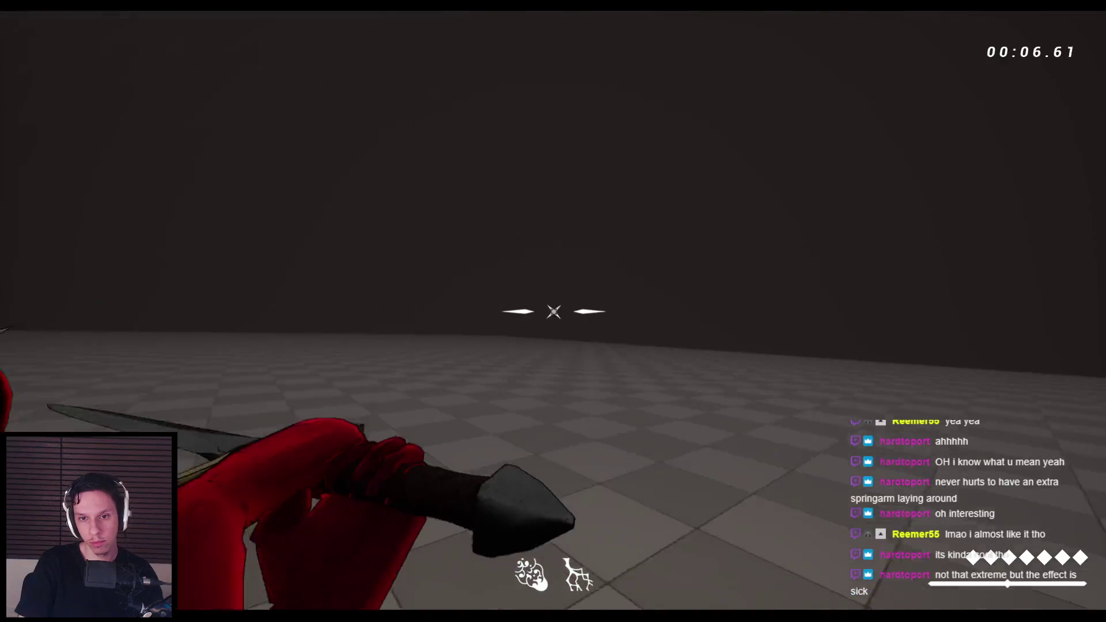
pyautogui.click(553, 311)
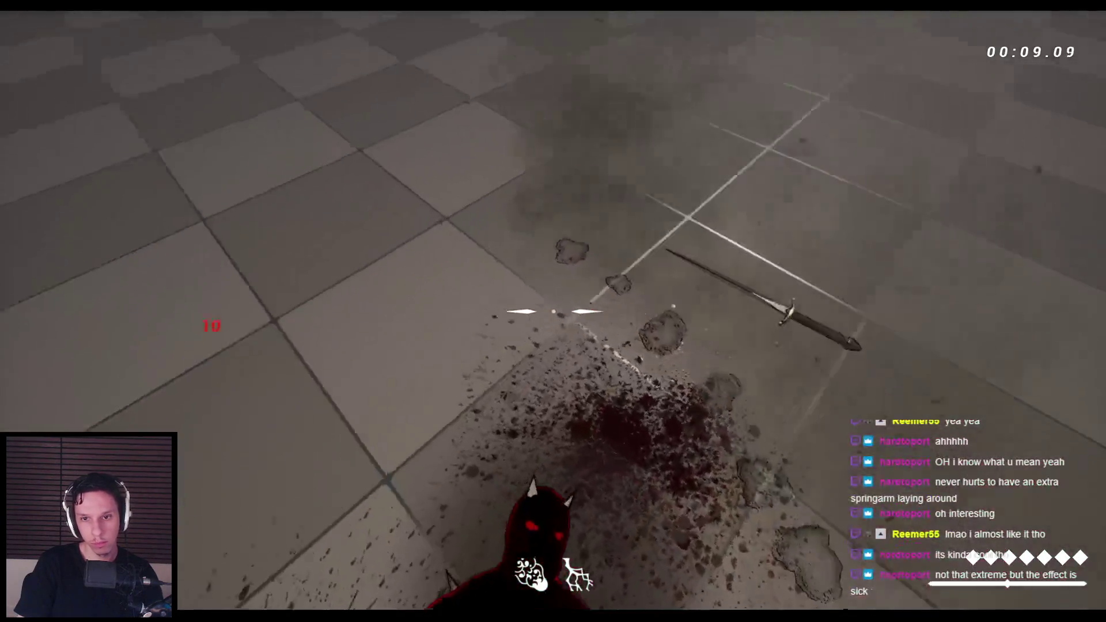
pyautogui.click(553, 311)
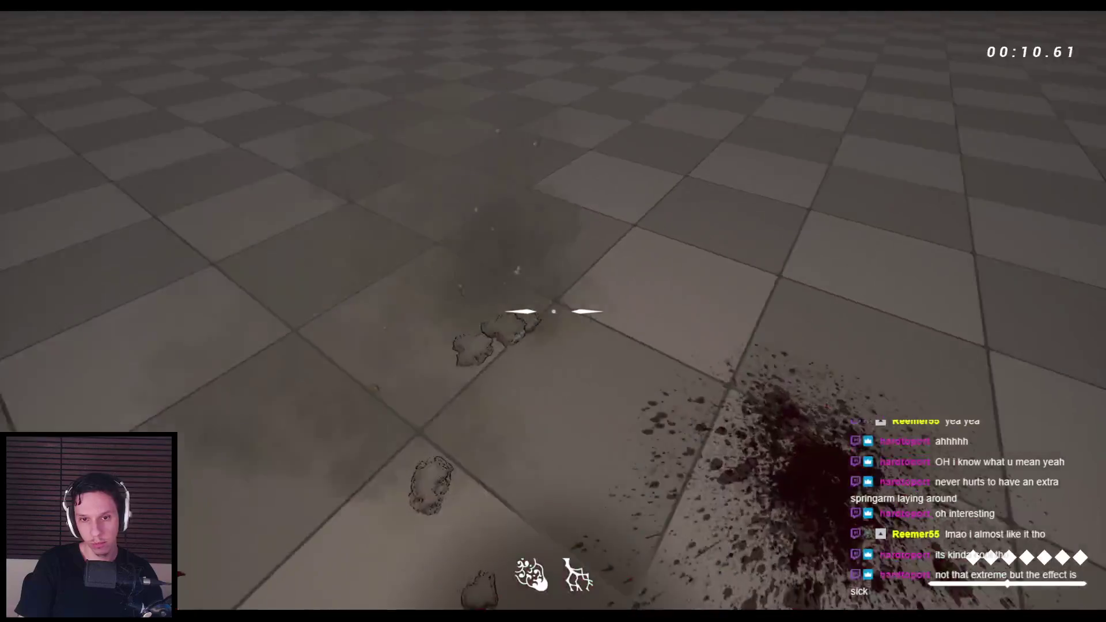
# Step: Restart the run, cut enemies down with a dagger strike and sword swings, restarting twice
pyautogui.press('Escape')
pyautogui.hotkey('alt', 'p')
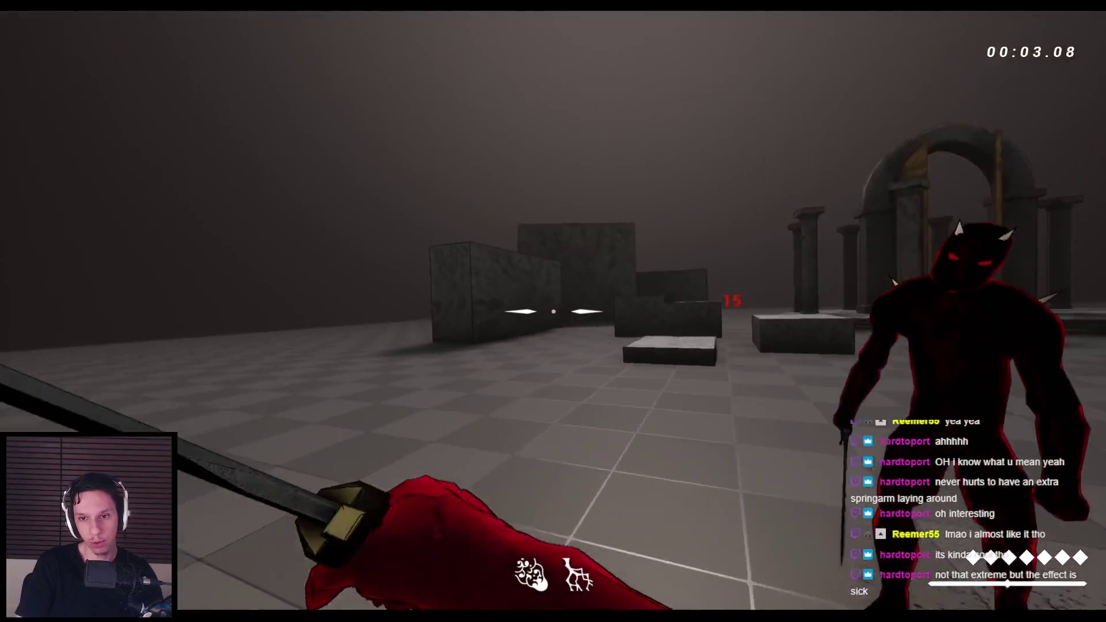
pyautogui.rightClick(554, 311)
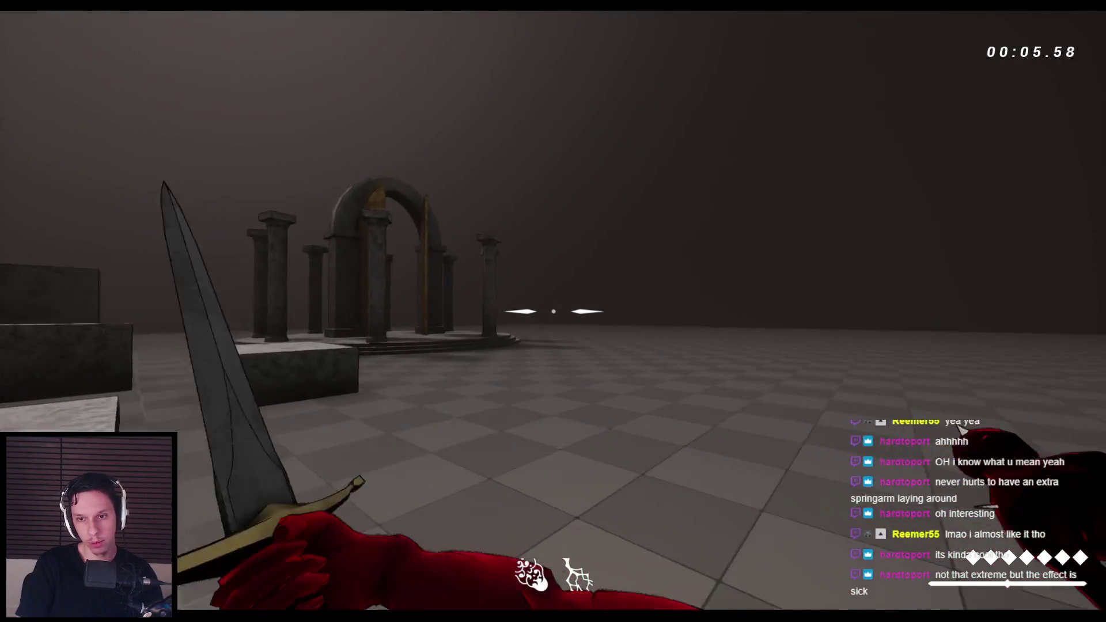
pyautogui.click(553, 311)
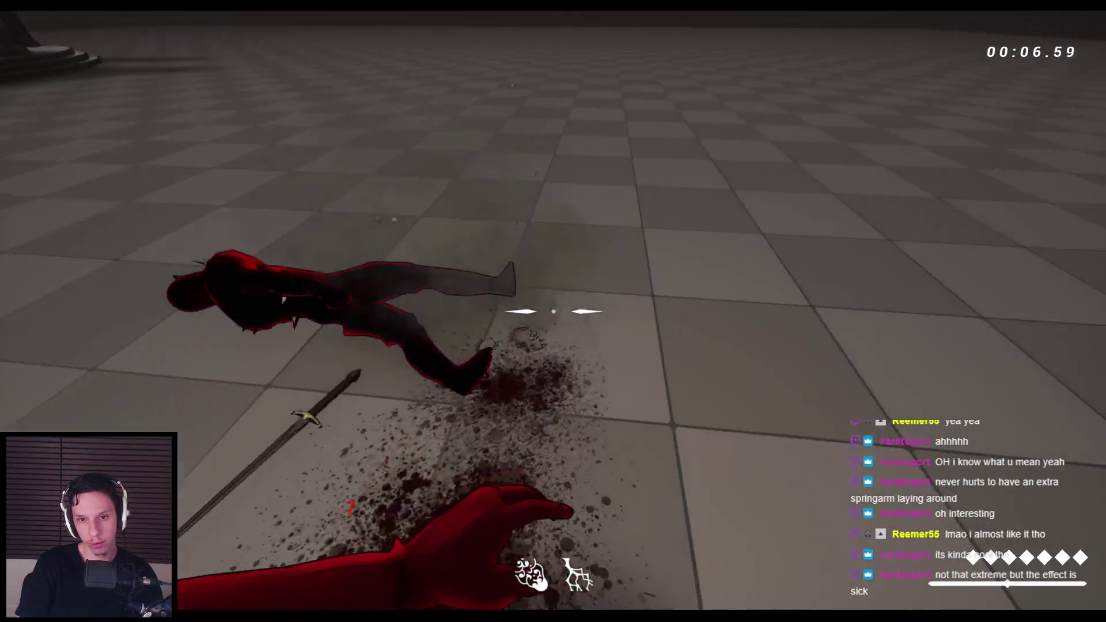
pyautogui.press('r')
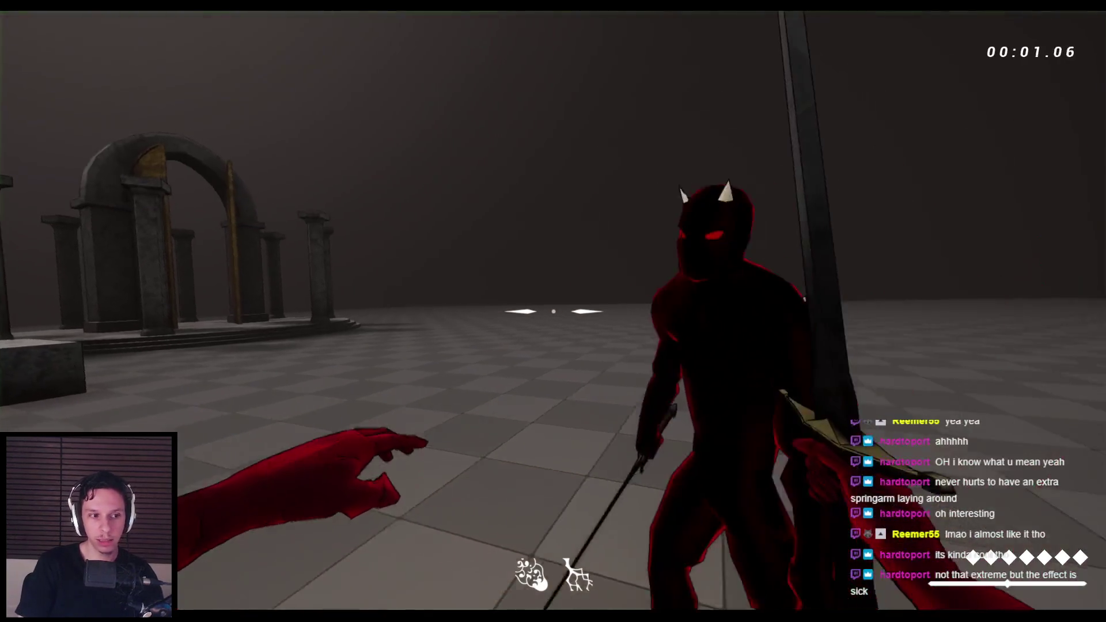
pyautogui.click(553, 311)
pyautogui.click(553, 311)
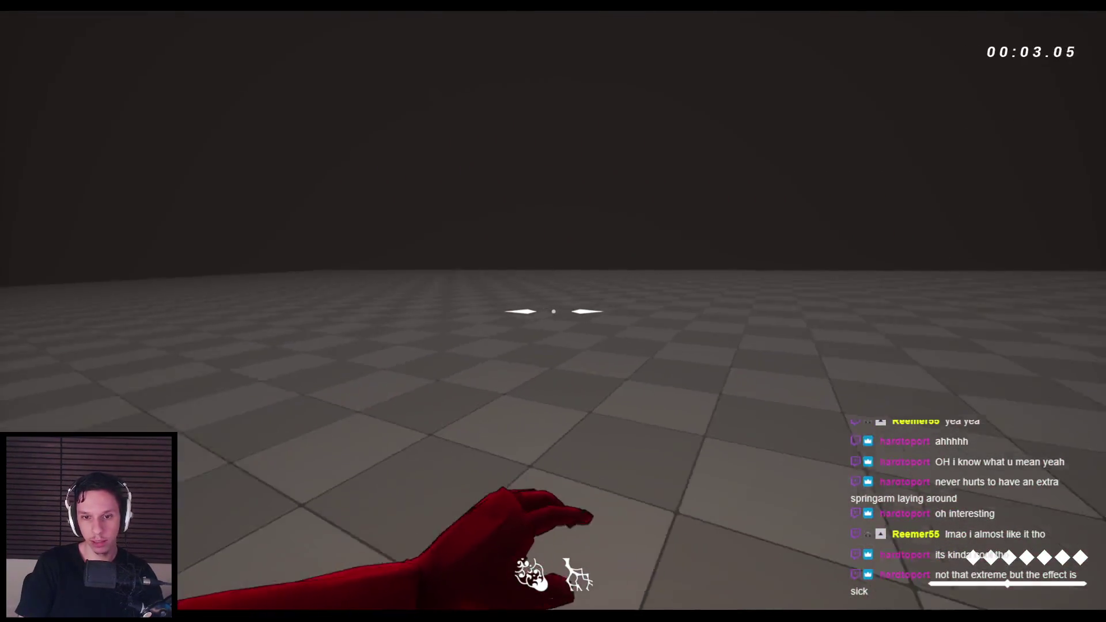
pyautogui.click(553, 311)
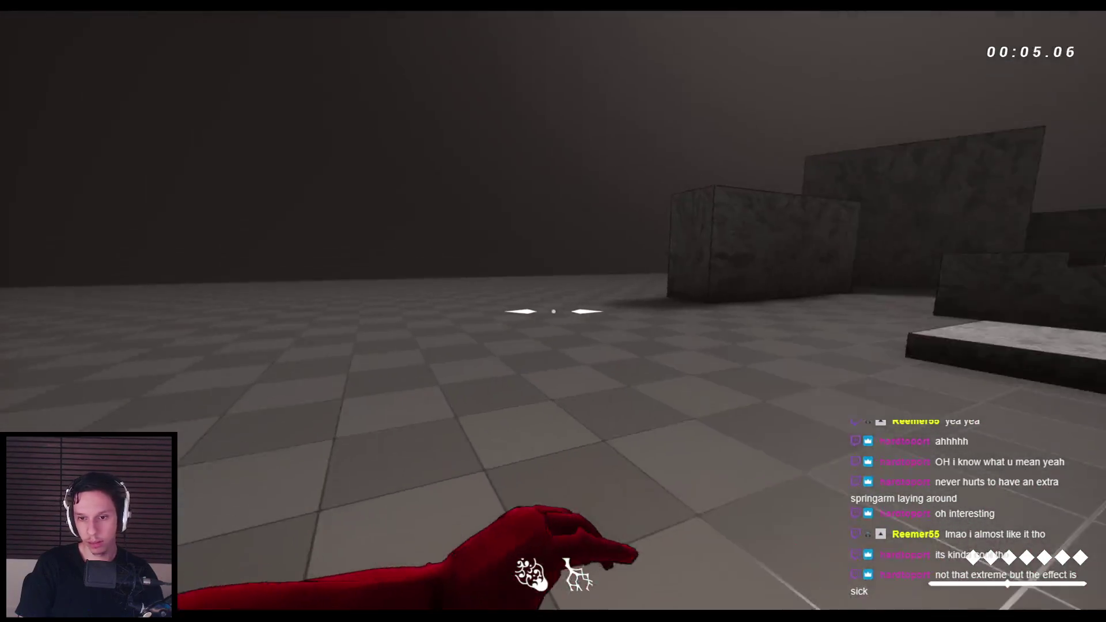
pyautogui.press('r')
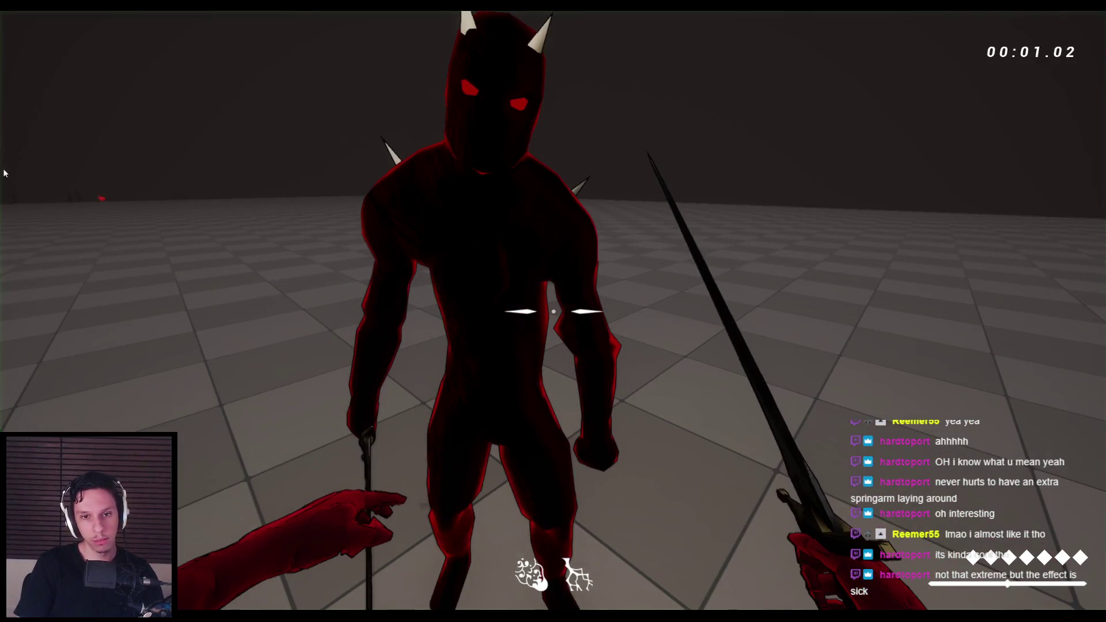
# Step: Swing at the enemy until it's knocked down, then stop the play session
pyautogui.click(553, 312)
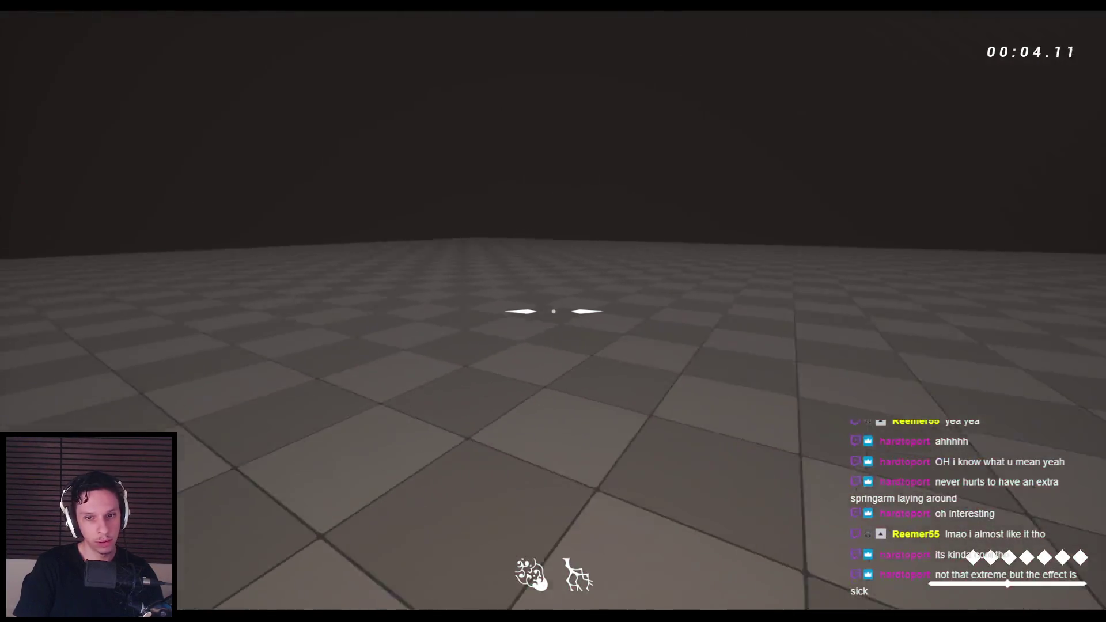
pyautogui.click(553, 311)
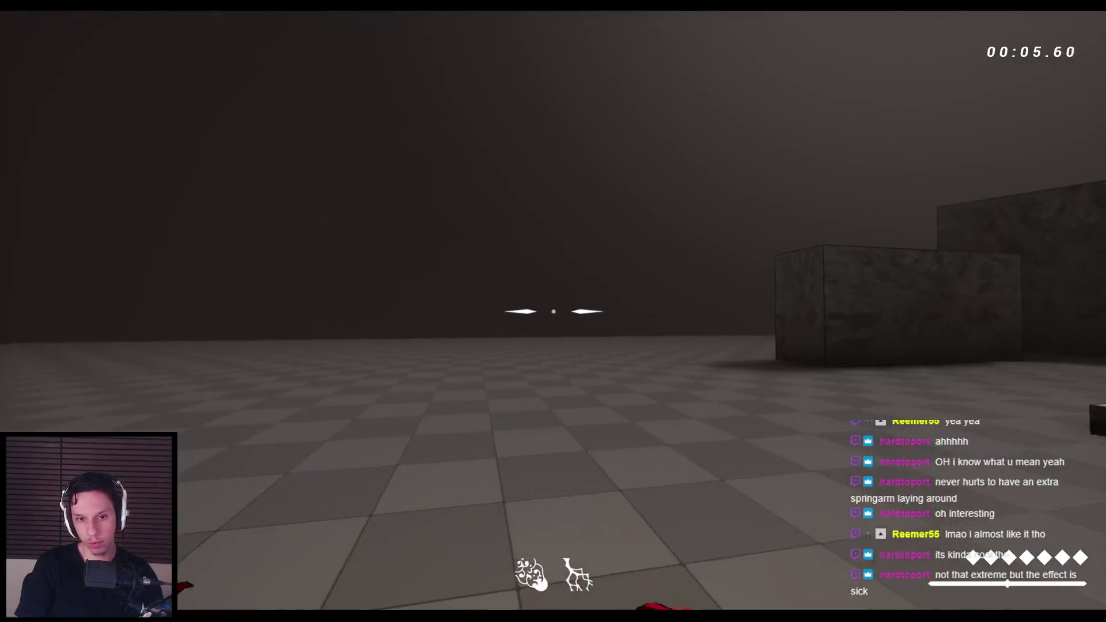
pyautogui.click(553, 312)
pyautogui.click(553, 311)
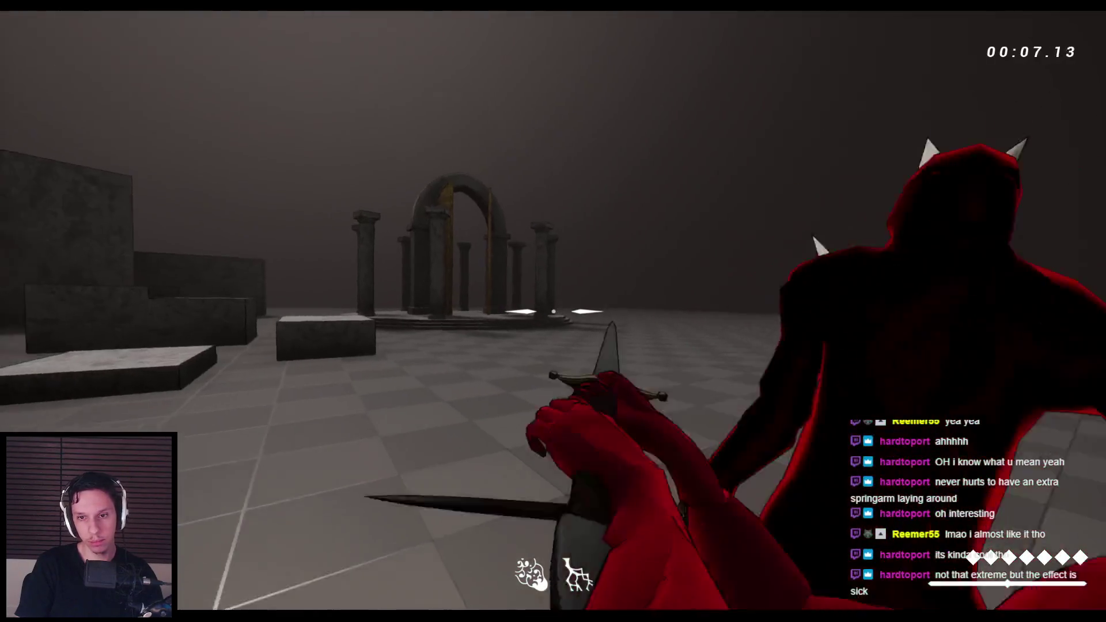
pyautogui.click(553, 312)
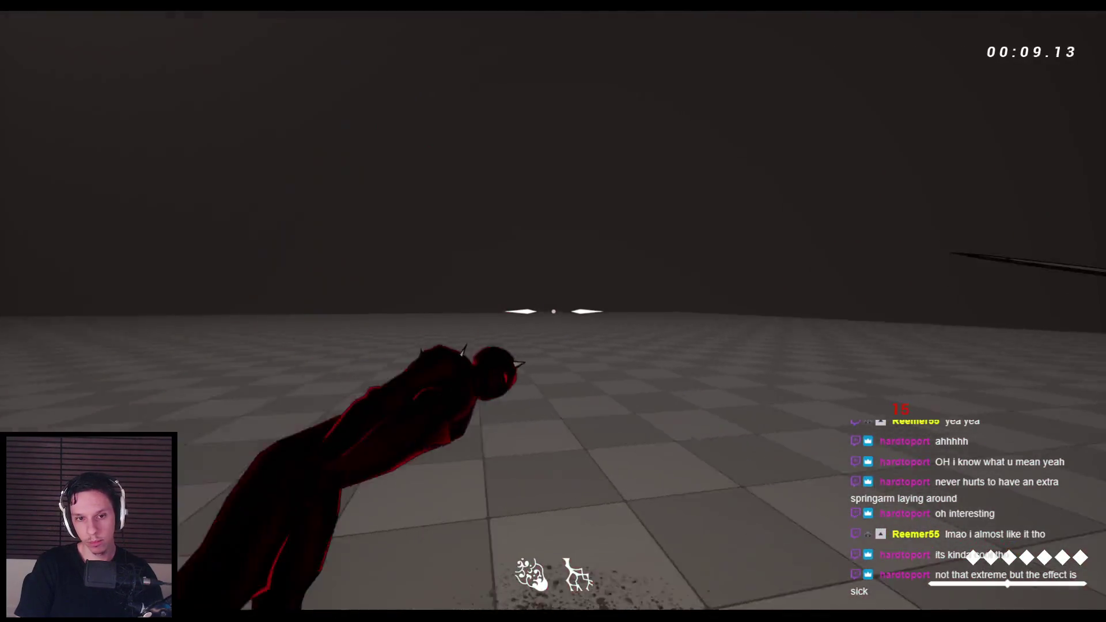
pyautogui.press('Escape')
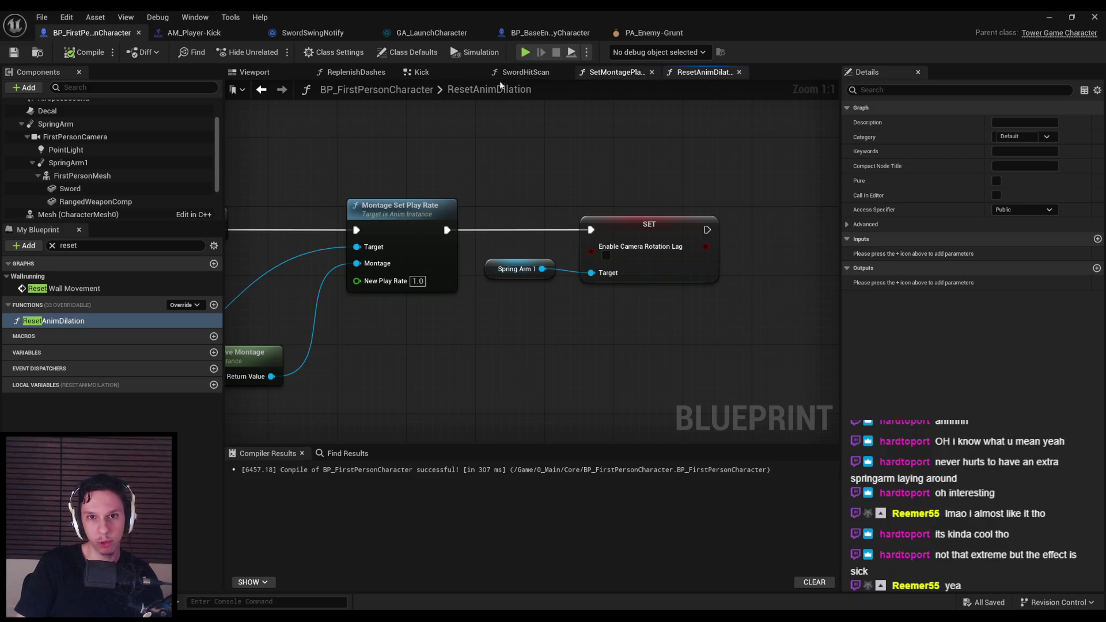
# Step: Untick SpringArm1's Do Collision Test, set lag speed 0.2, compile, and play-test again
pyautogui.click(70, 163)
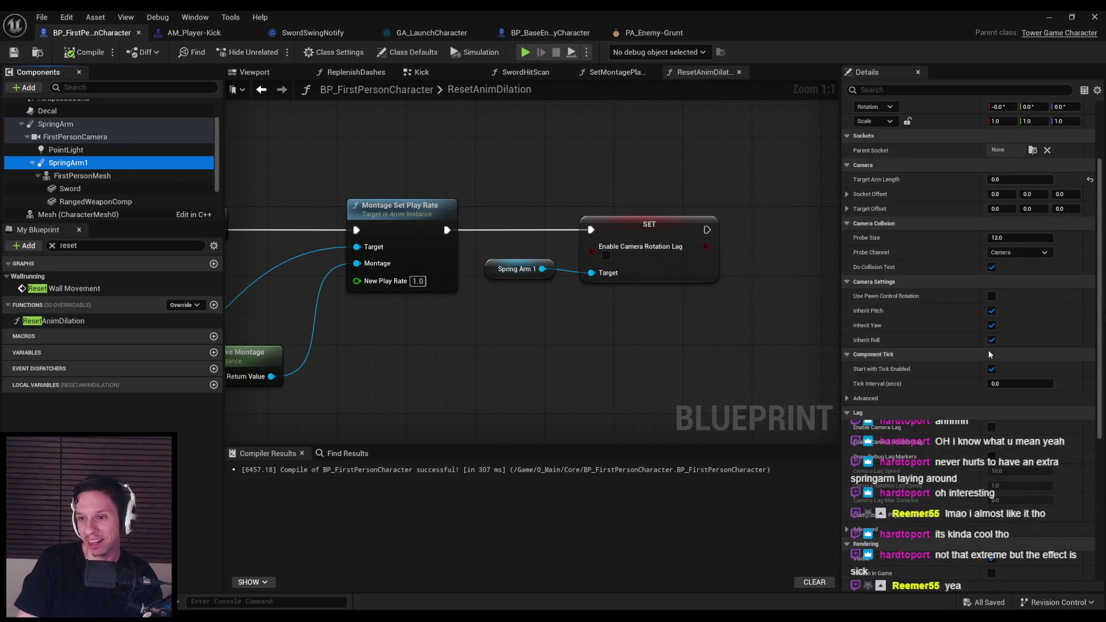
pyautogui.click(987, 269)
pyautogui.scroll(-5, 950, 330)
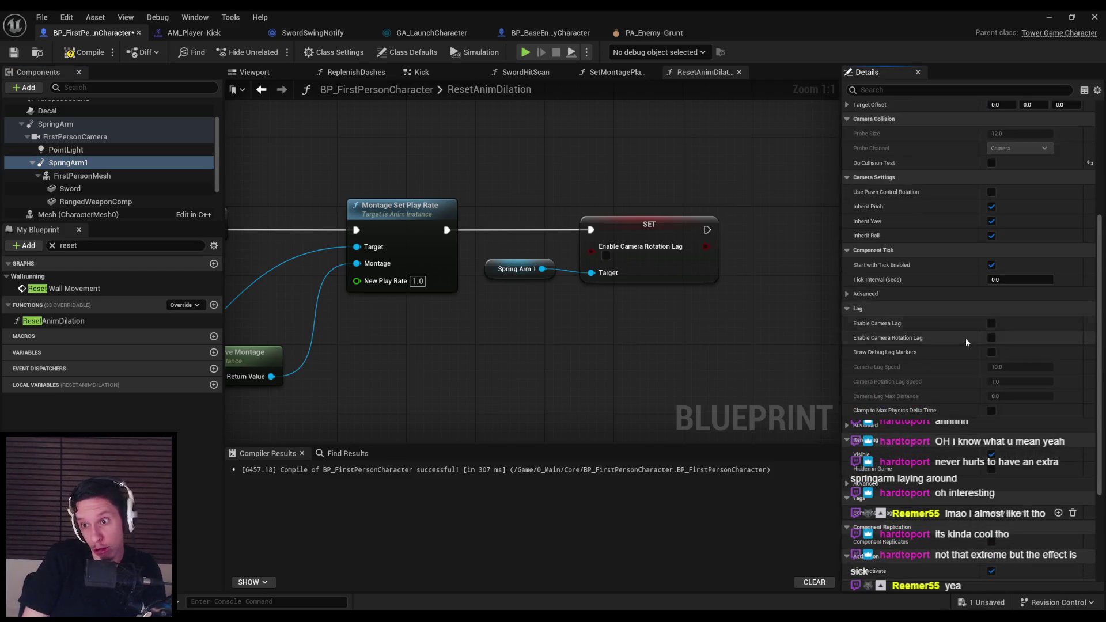
pyautogui.scroll(2, 974, 329)
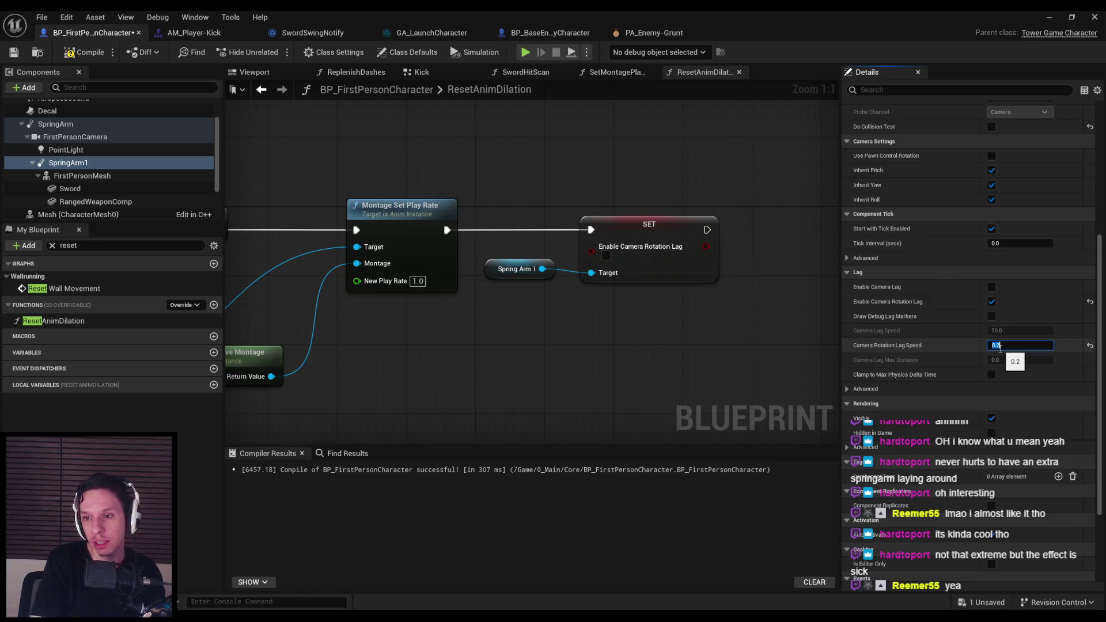
pyautogui.click(68, 53)
pyautogui.click(1049, 17)
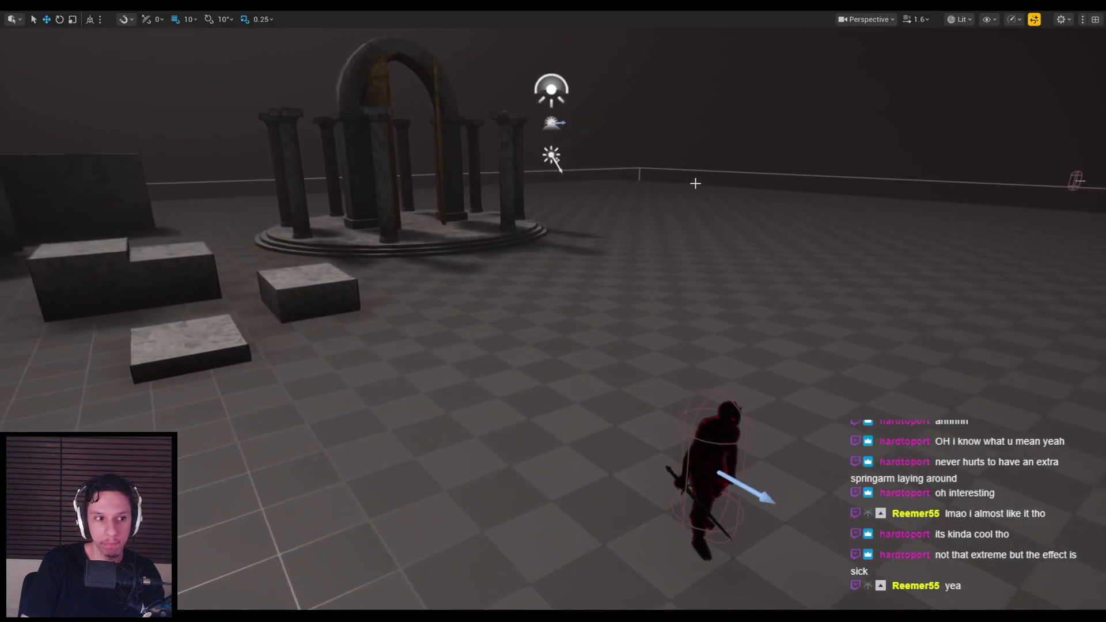
pyautogui.hotkey('alt', 'p')
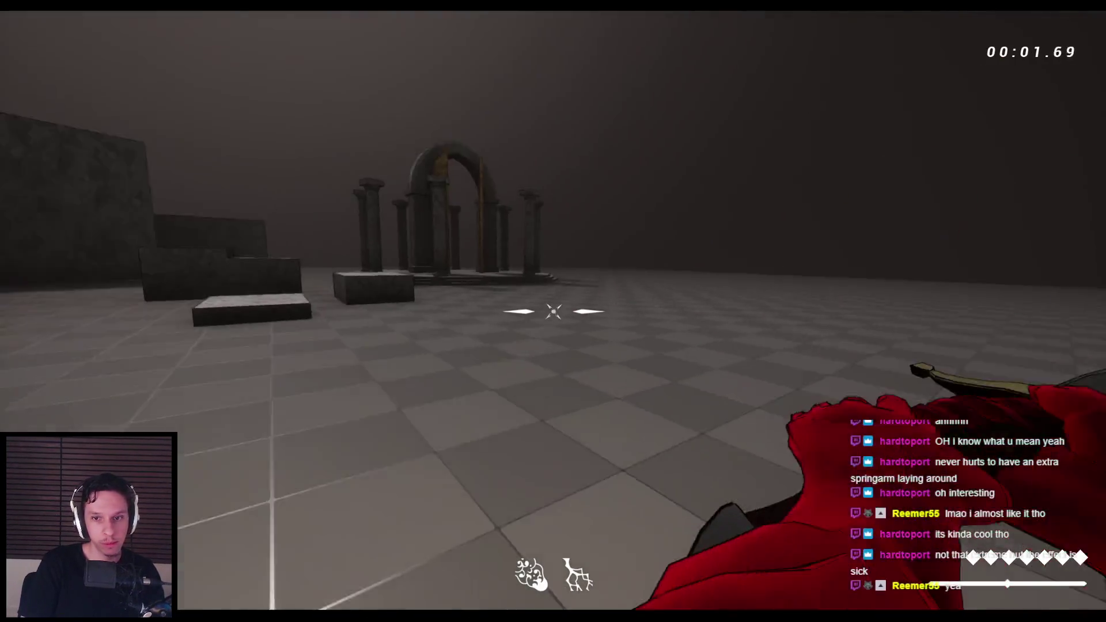
# Step: Strike the red enemy with the sword, then restart play twice to retest the camera lag
pyautogui.click(553, 311)
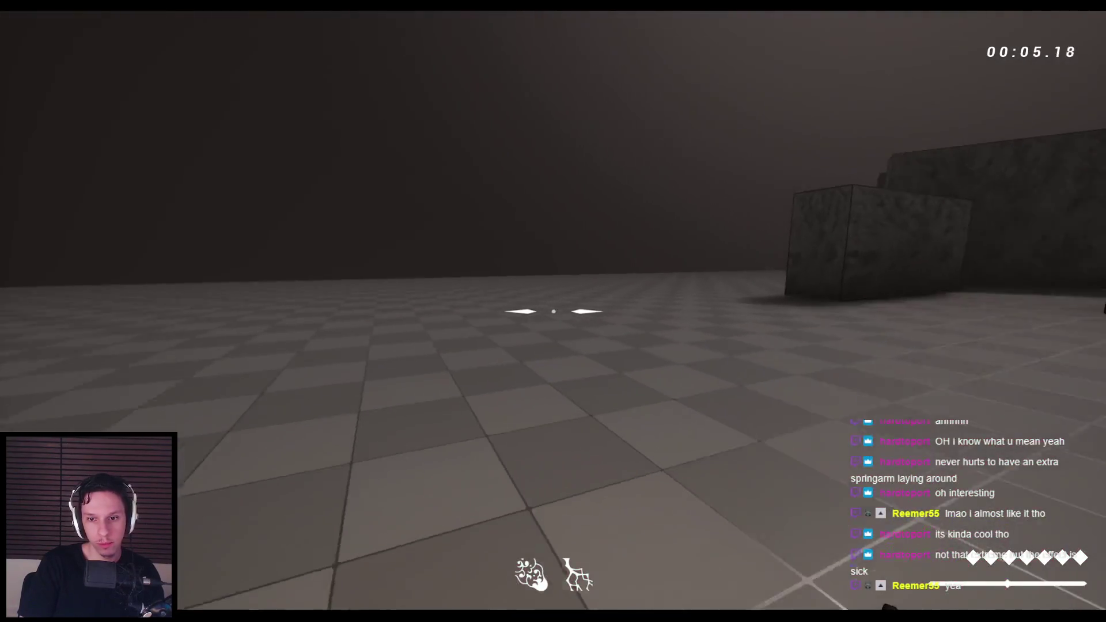
pyautogui.click(553, 311)
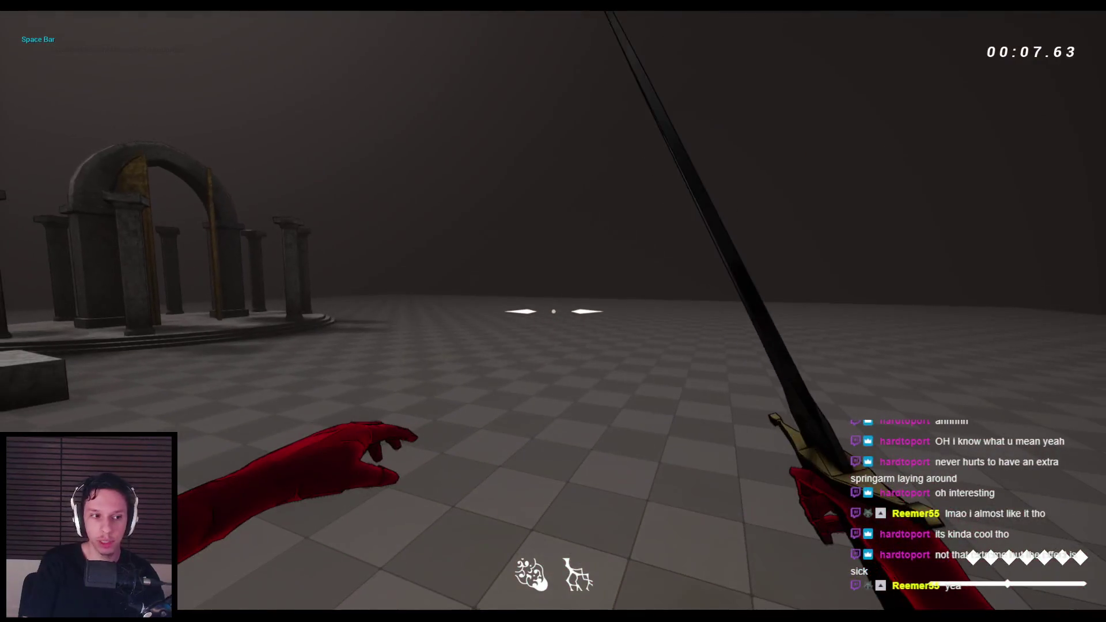
pyautogui.press('Escape')
pyautogui.hotkey('alt', 'p')
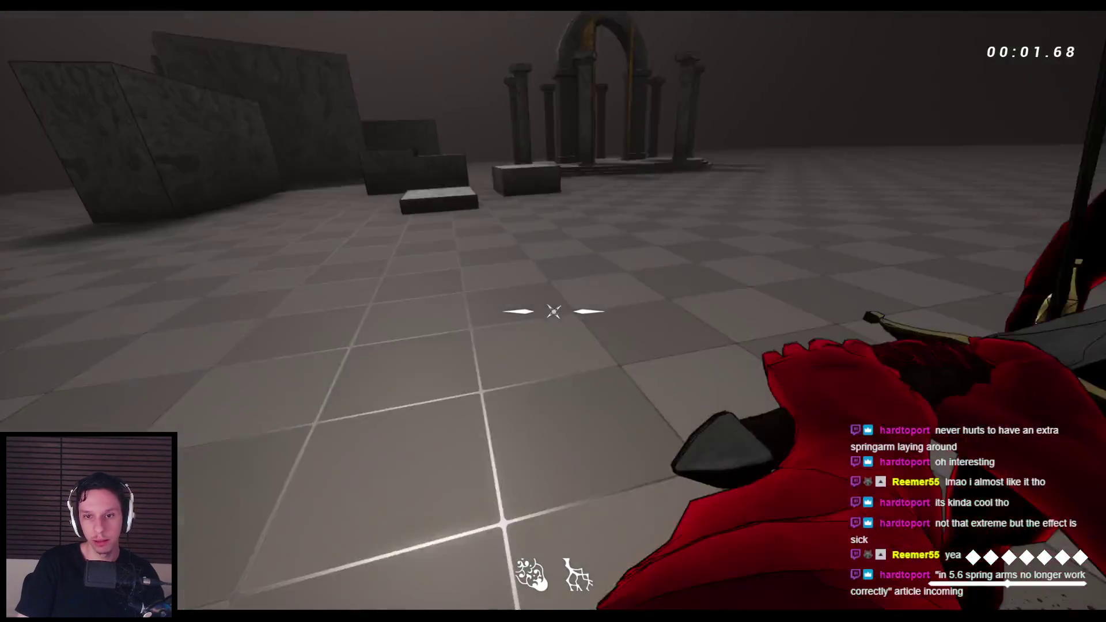
pyautogui.click(553, 311)
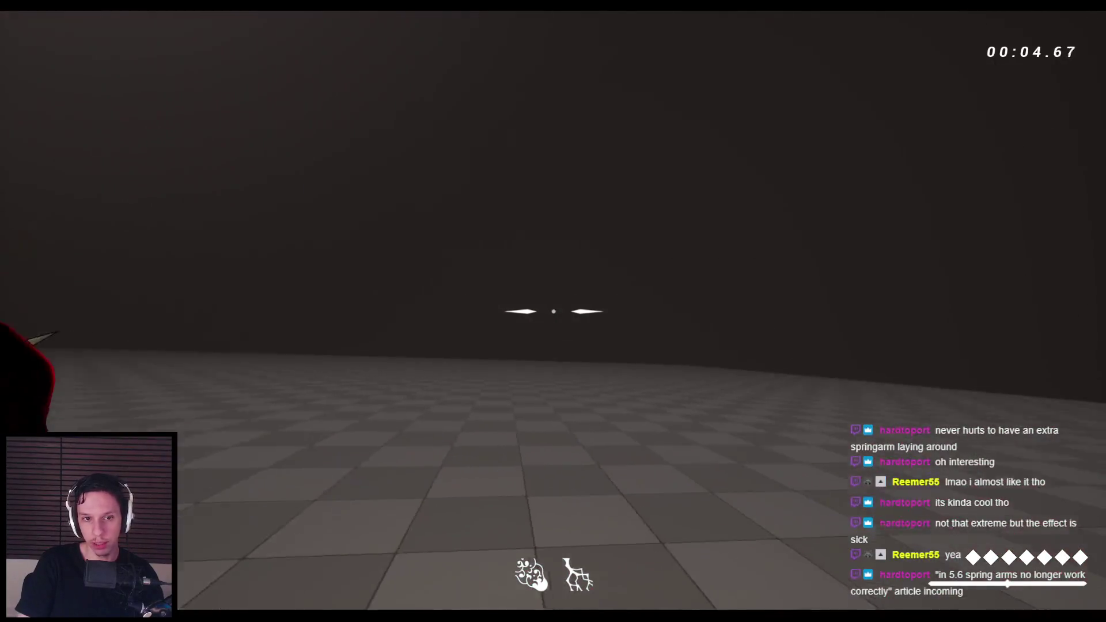
pyautogui.click(553, 311)
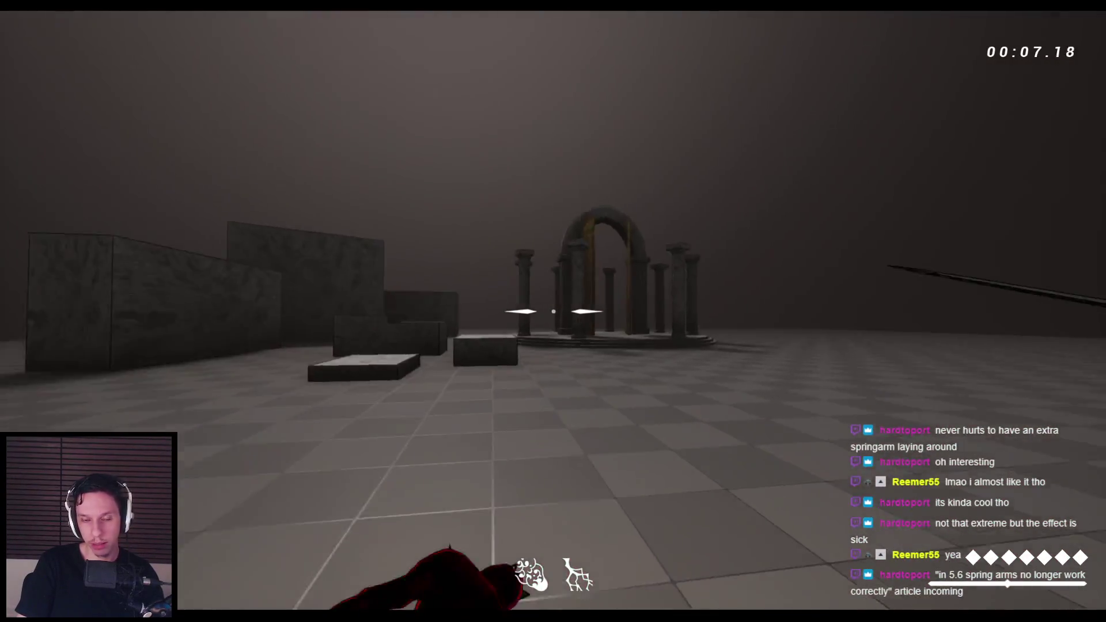
pyautogui.click(553, 311)
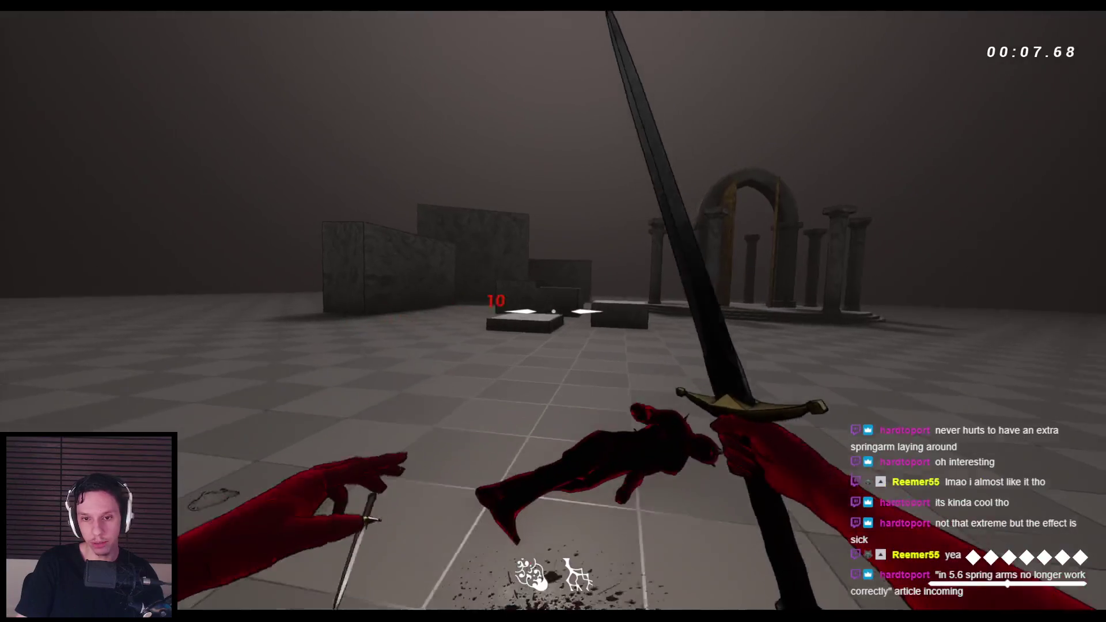
pyautogui.press('r')
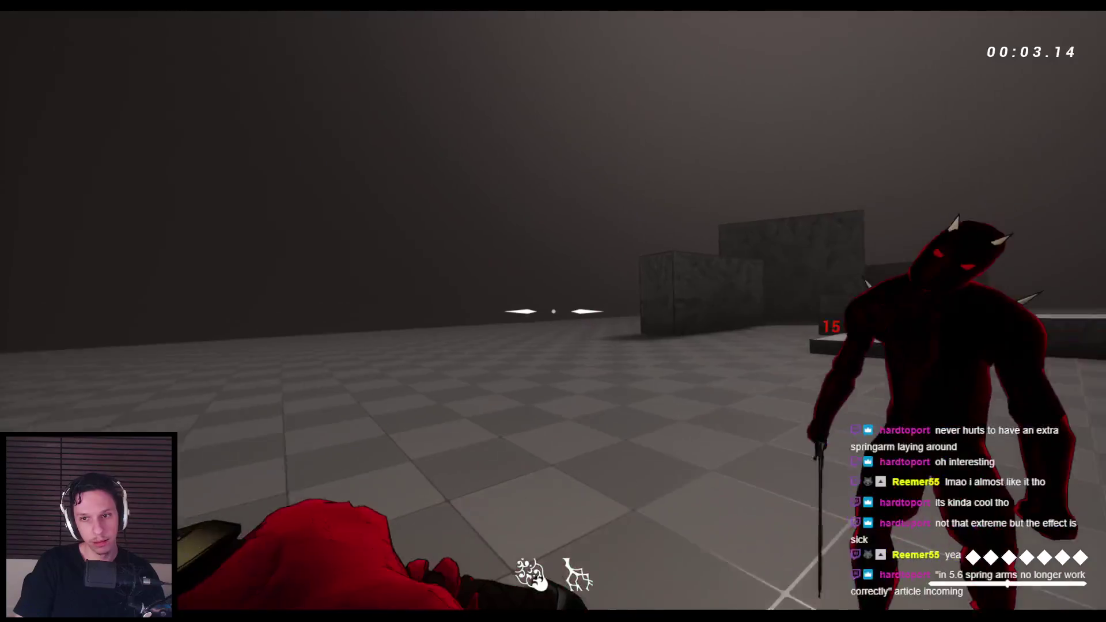
# Step: Slash at the enemy three times to feel the hit lag, then switch to wireframe view with F1
pyautogui.click(553, 311)
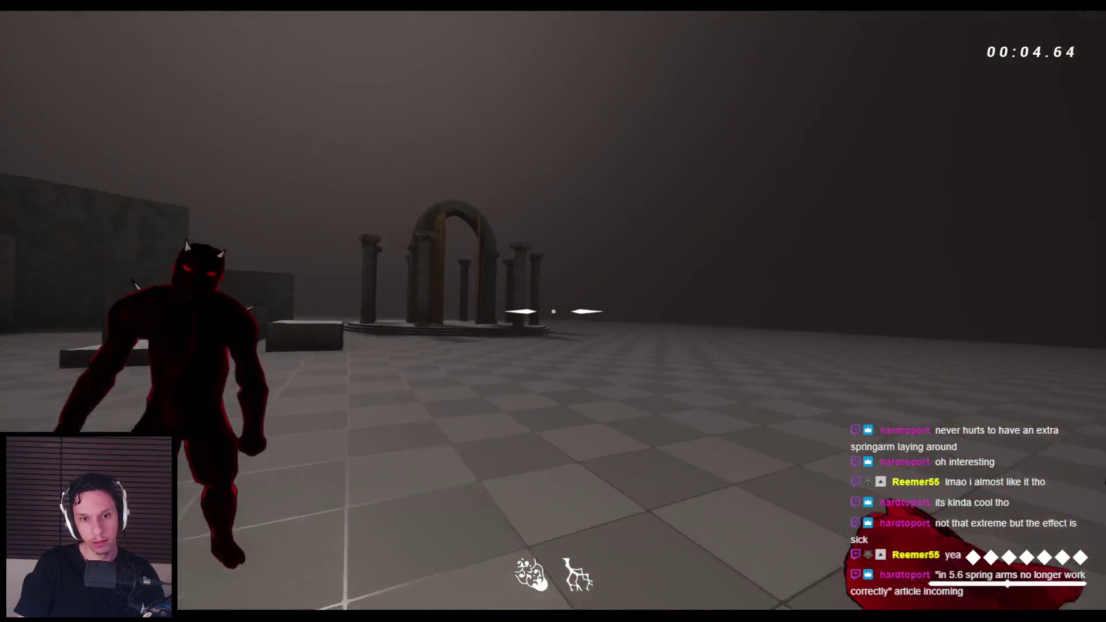
pyautogui.click(553, 311)
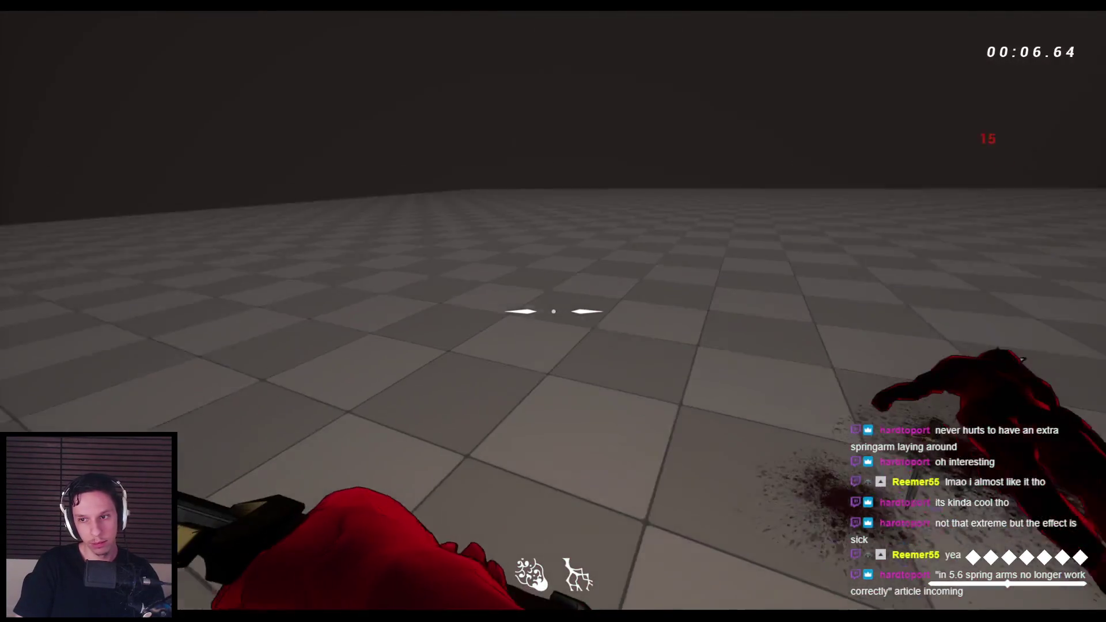
pyautogui.click(554, 311)
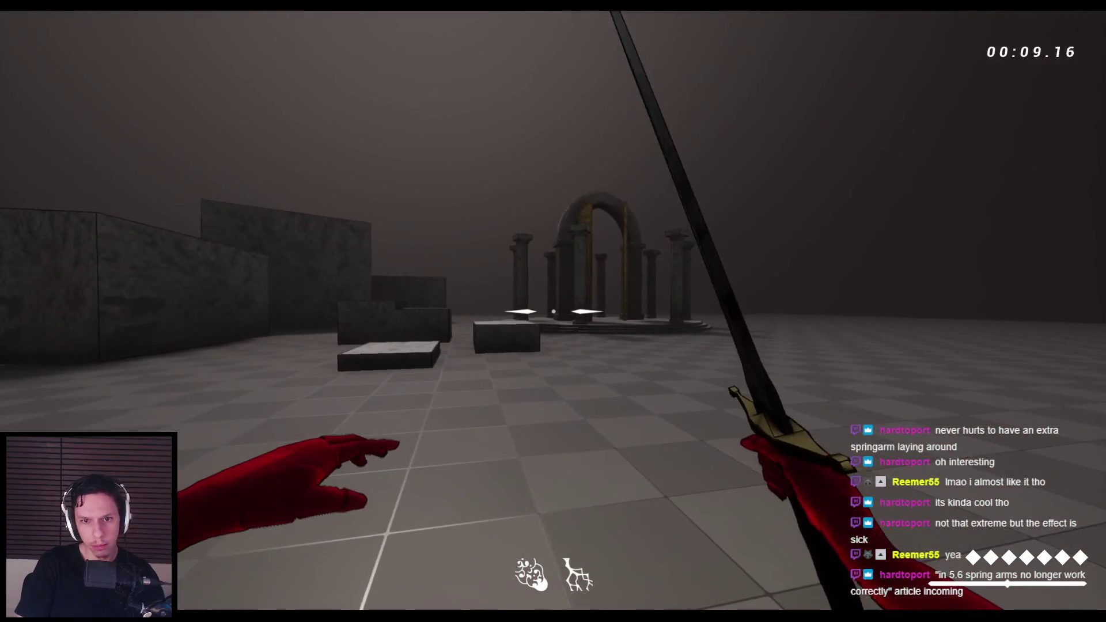
pyautogui.press('F1')
pyautogui.press('F1')
pyautogui.press('F1')
pyautogui.press('F1')
# Step: Restart the play session and swing, throw and slash the sword
pyautogui.press('Escape')
pyautogui.hotkey('alt', 'p')
pyautogui.click(553, 311)
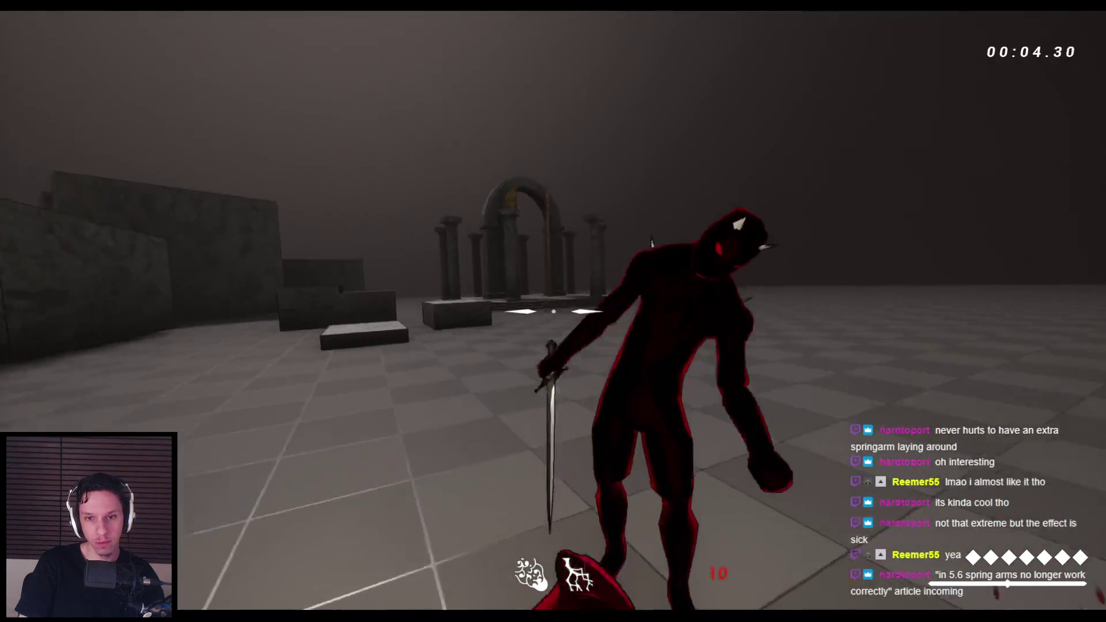
pyautogui.click(553, 311)
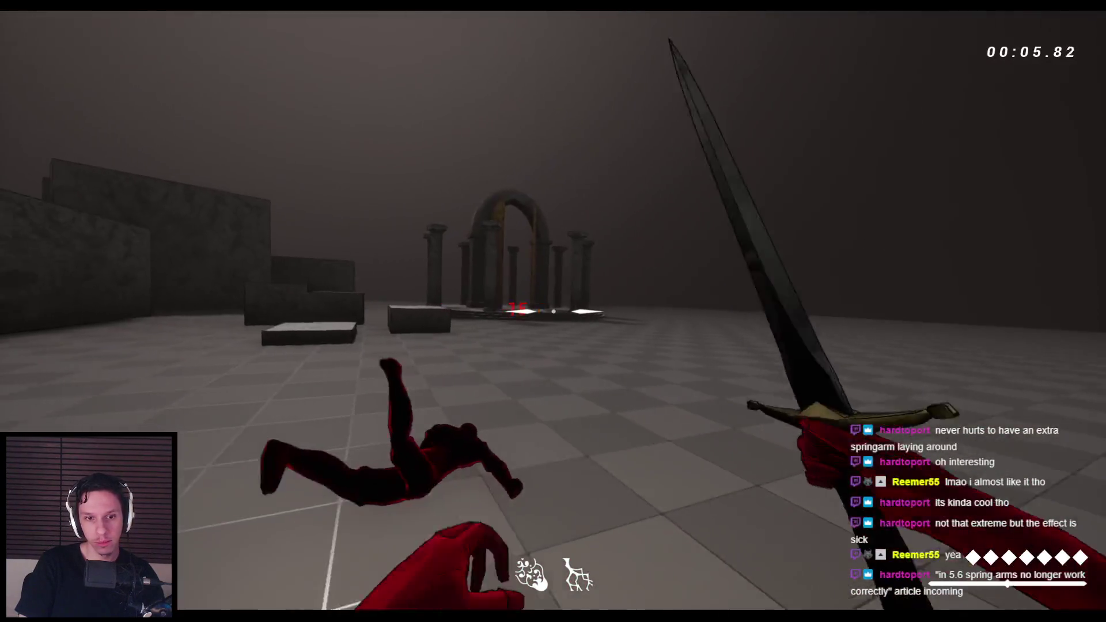
pyautogui.click(554, 311)
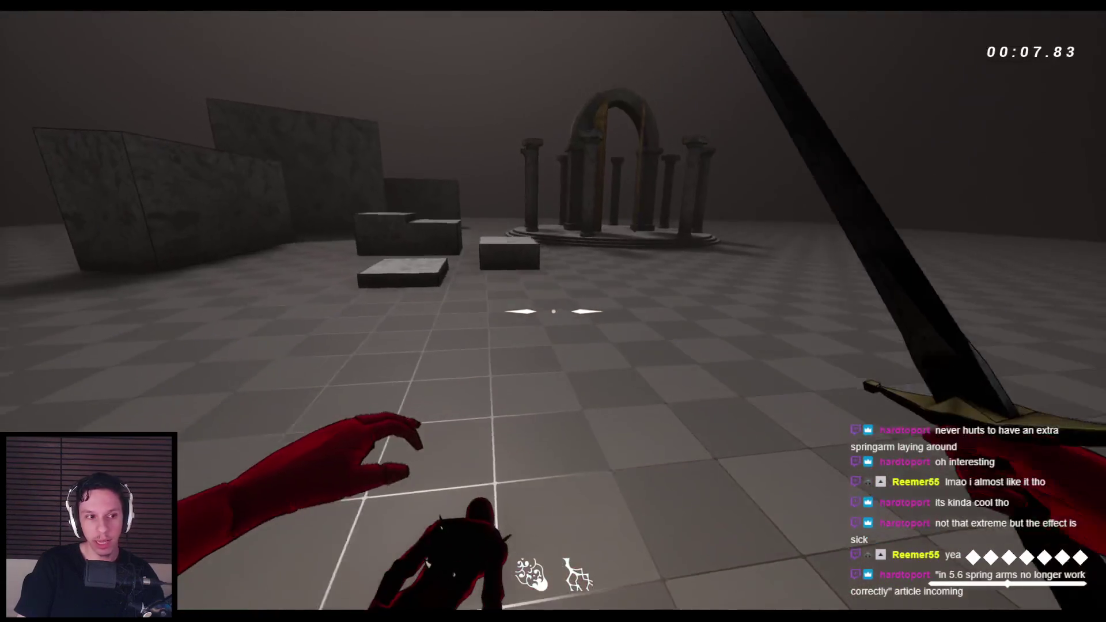
# Step: Restart play, slash the red enemy until it dies, then throw the sword
pyautogui.press('Escape')
pyautogui.hotkey('alt', 'p')
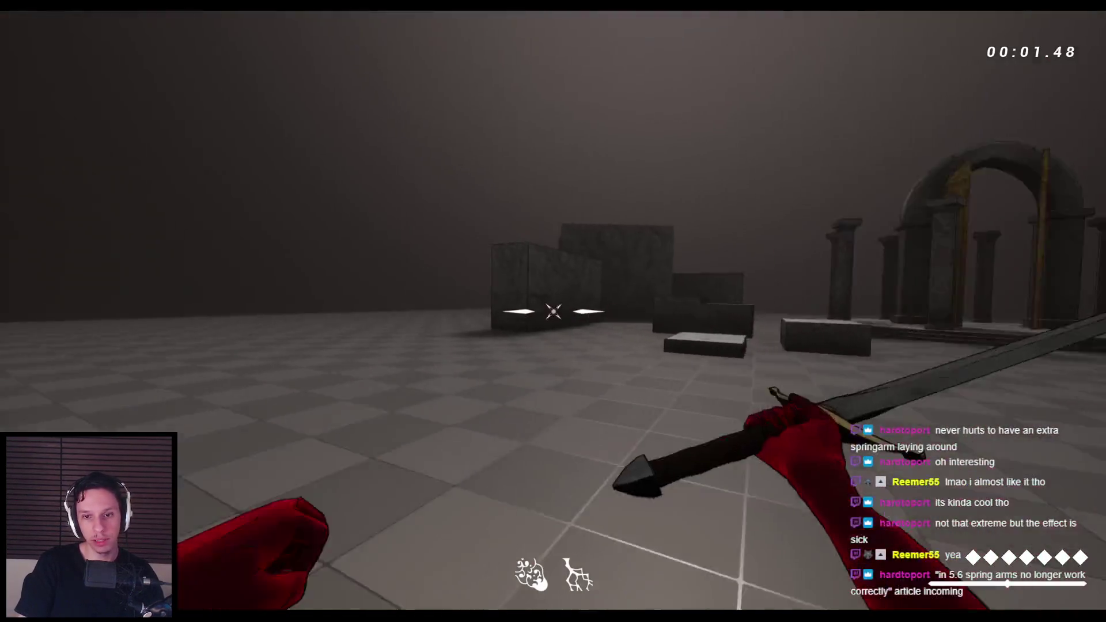
pyautogui.click(553, 311)
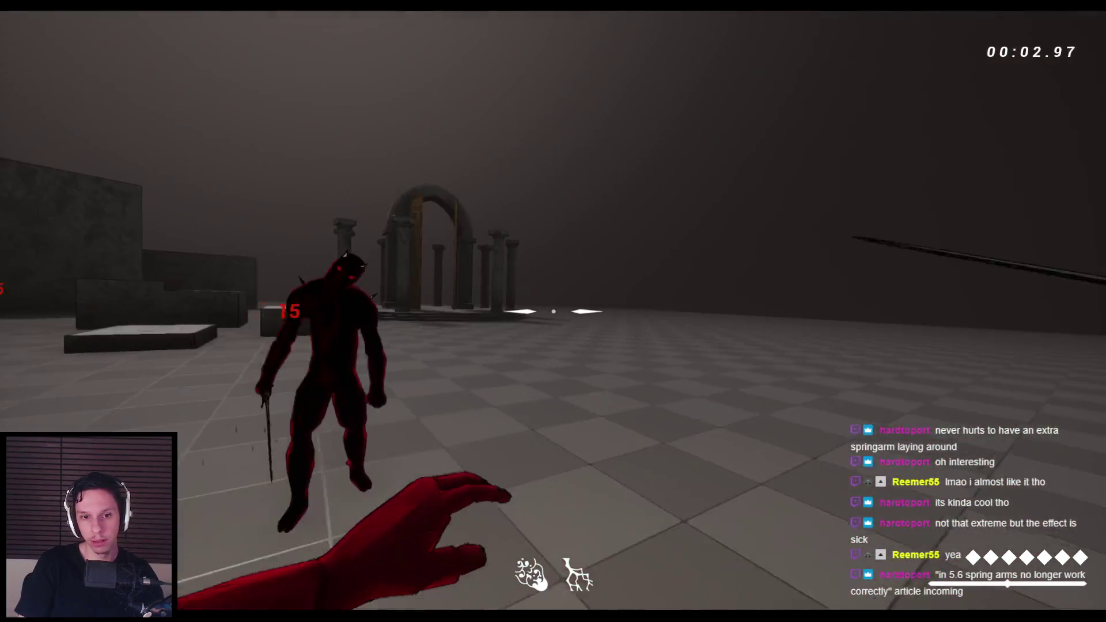
pyautogui.click(553, 311)
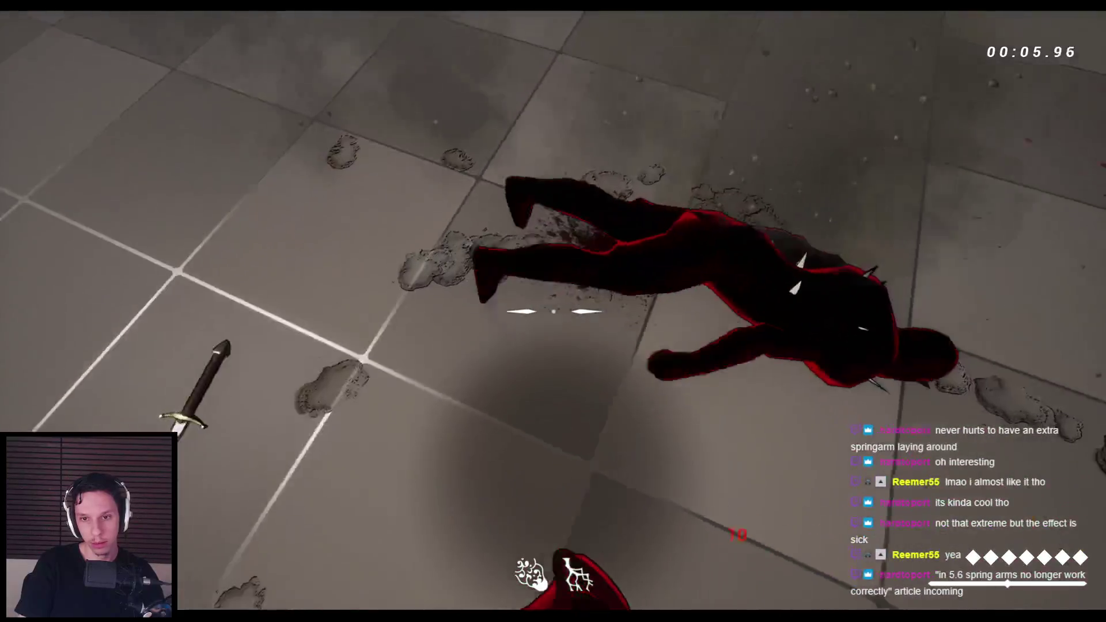
pyautogui.click(553, 311)
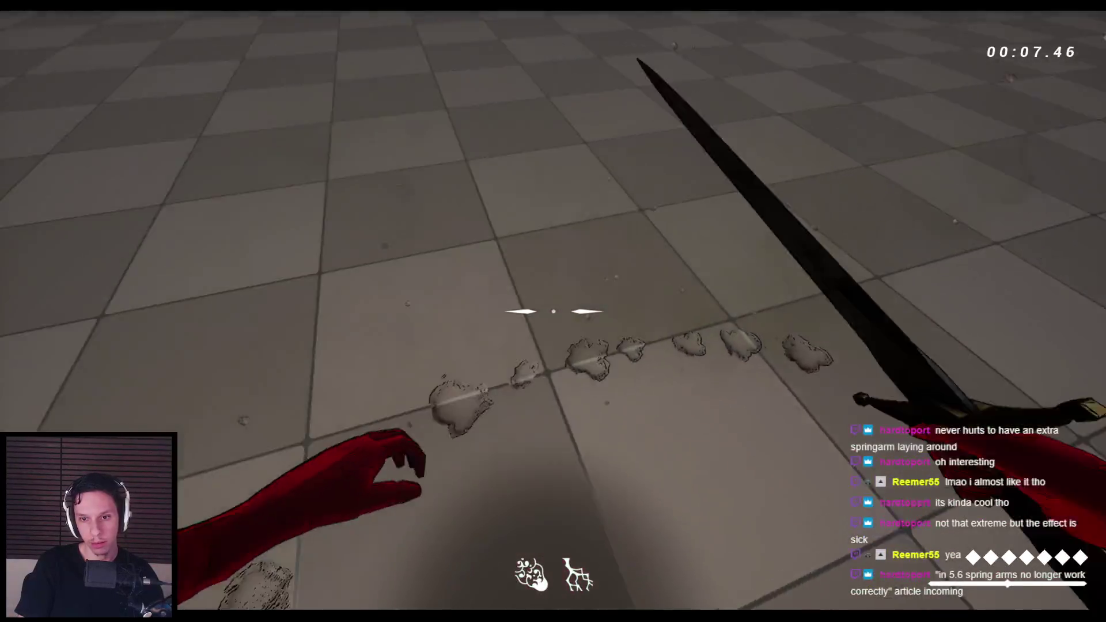
pyautogui.click(553, 311)
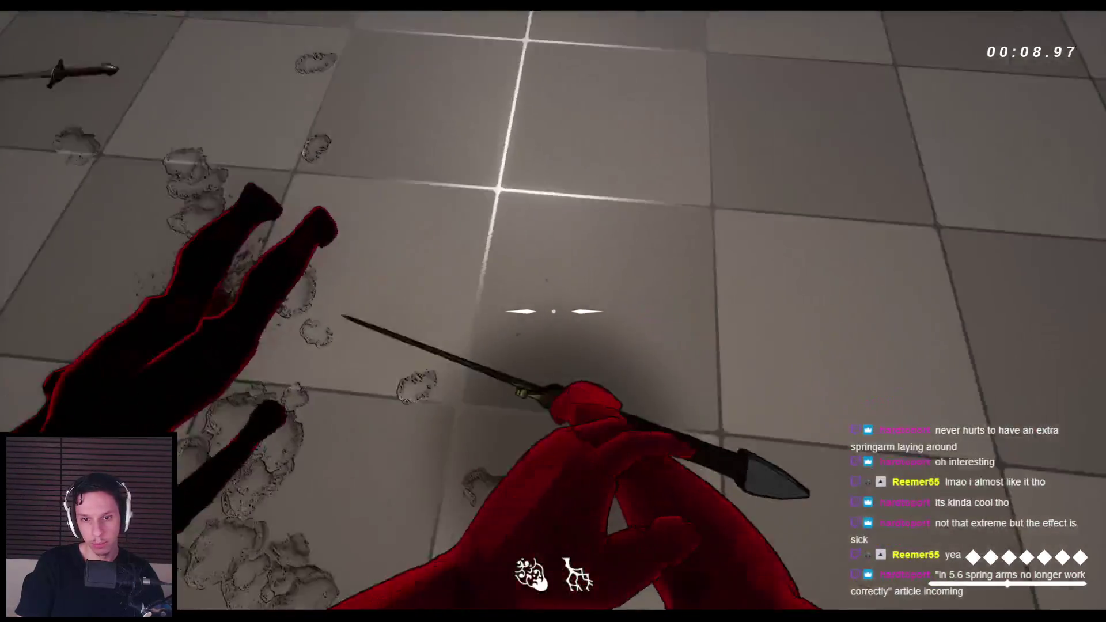
pyautogui.rightClick(553, 311)
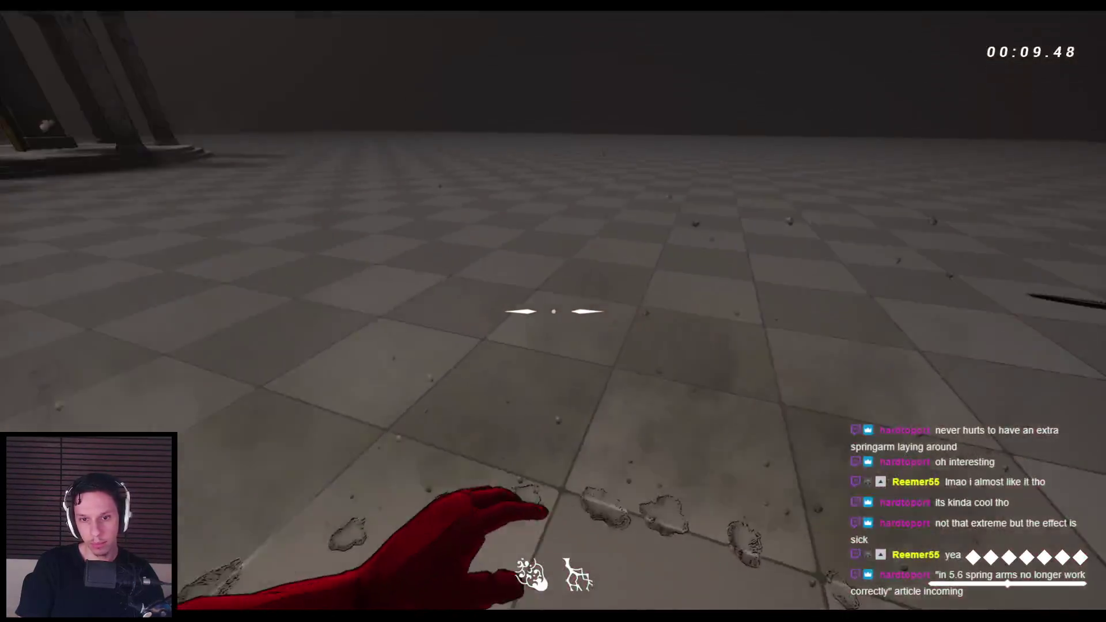
# Step: Restart the level twice with fresh enemies and keep striking each one down
pyautogui.press('r')
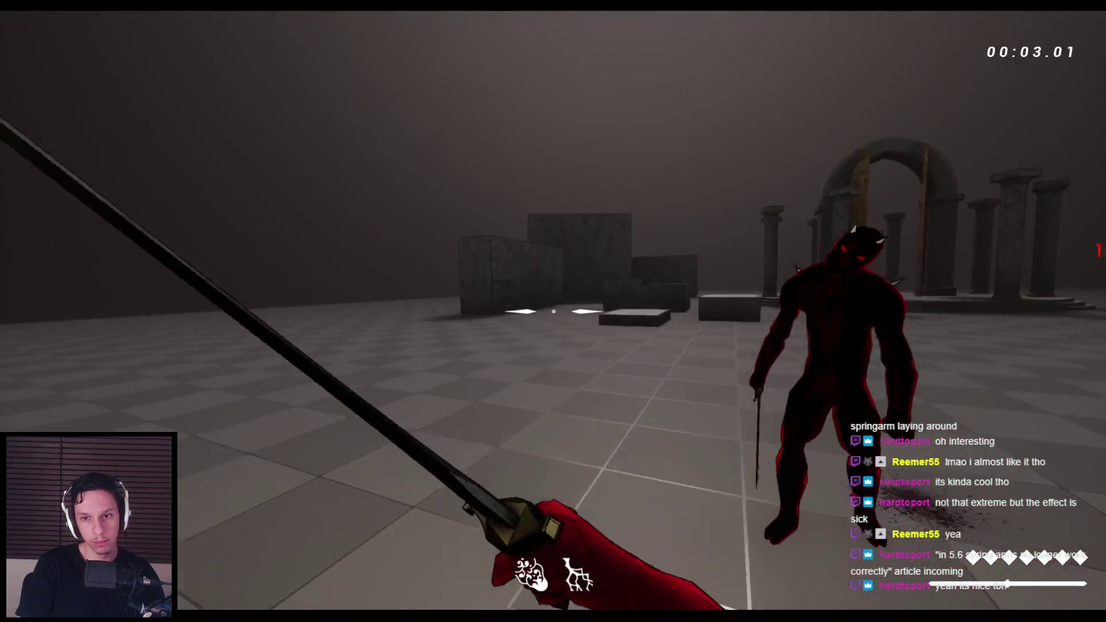
pyautogui.click(553, 311)
pyautogui.click(553, 311)
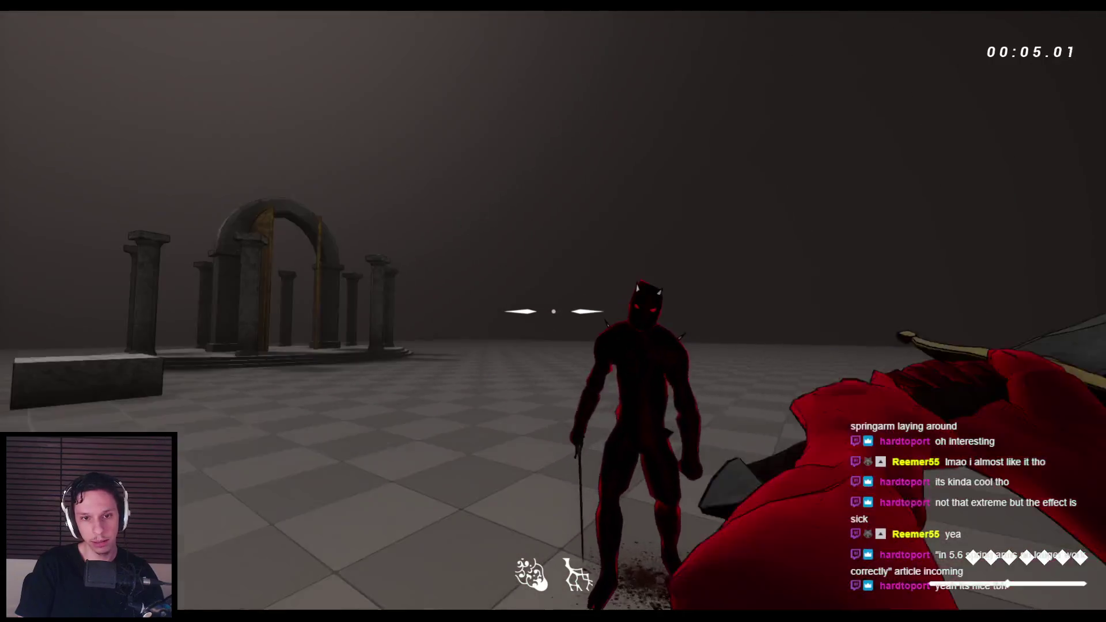
pyautogui.press('r')
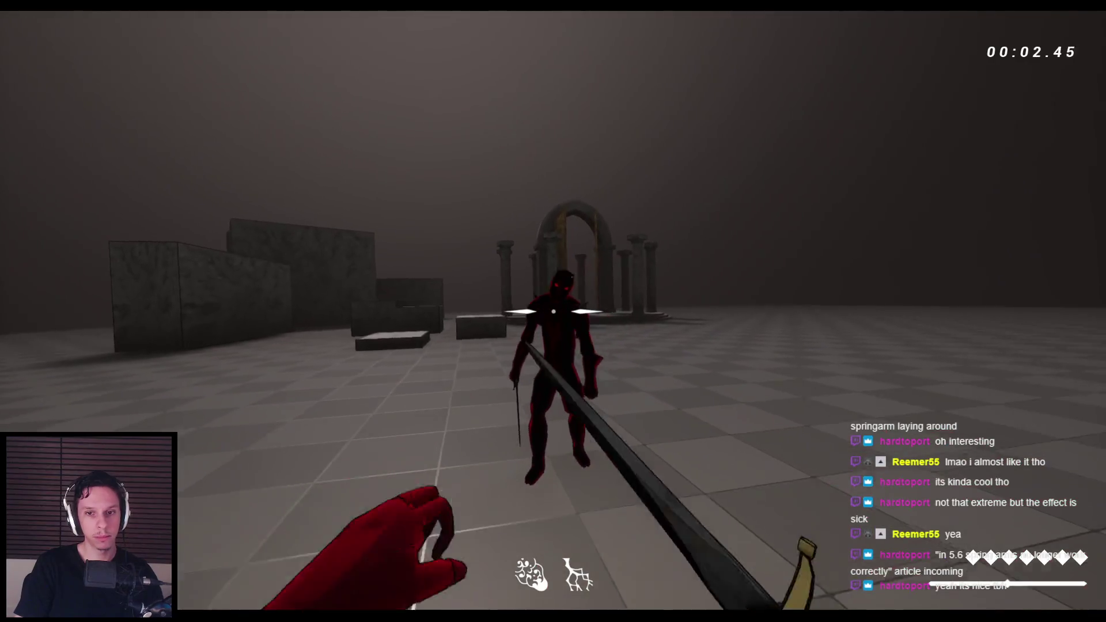
pyautogui.click(553, 311)
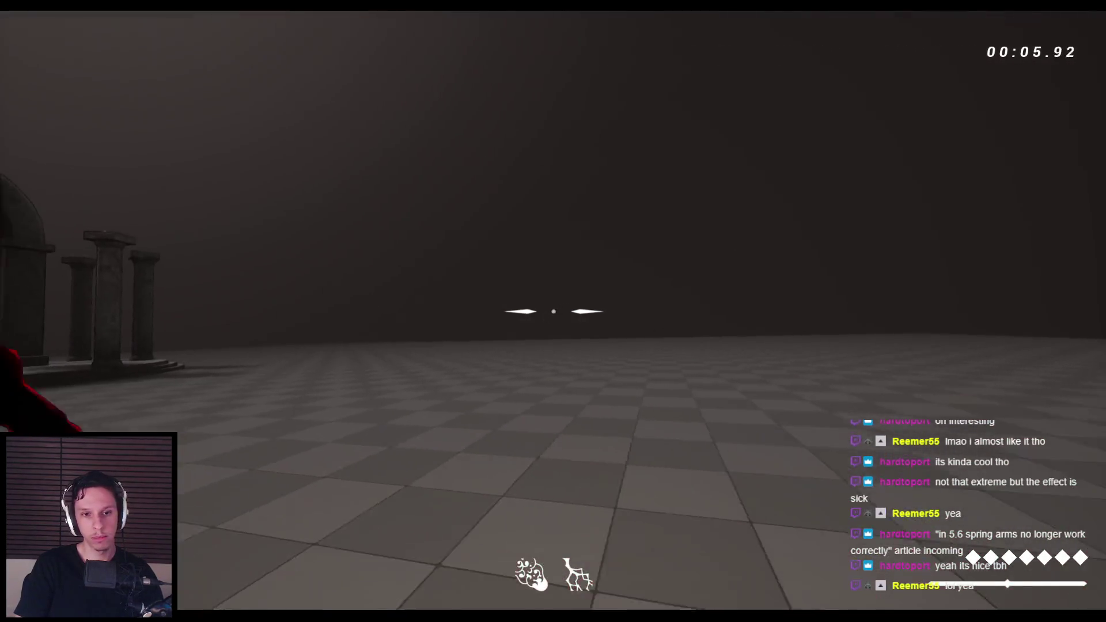
pyautogui.click(553, 311)
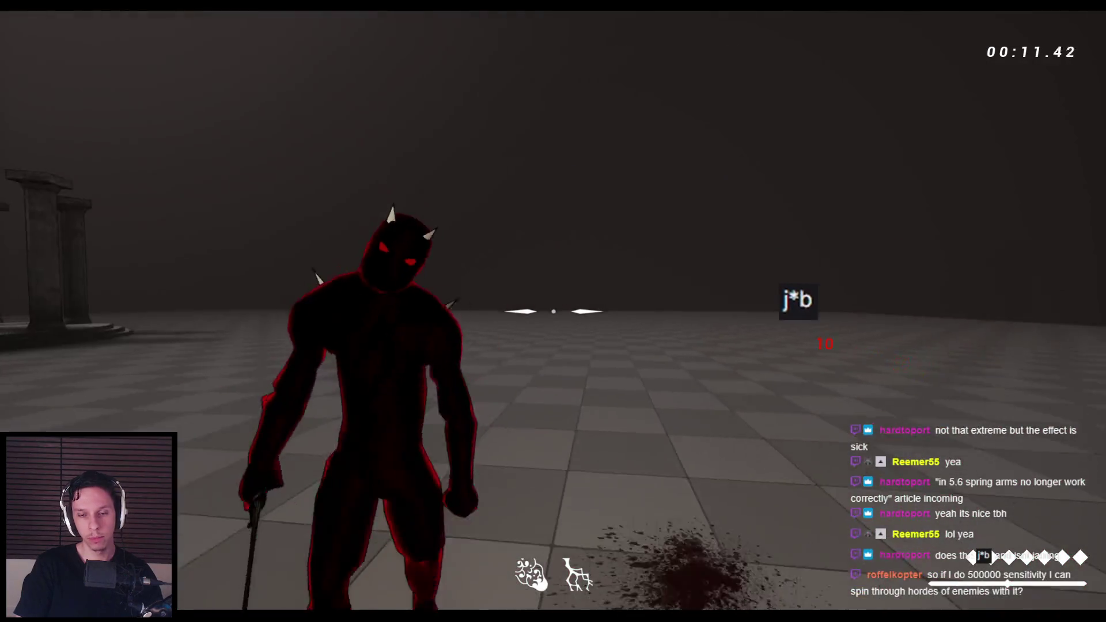
pyautogui.click(553, 311)
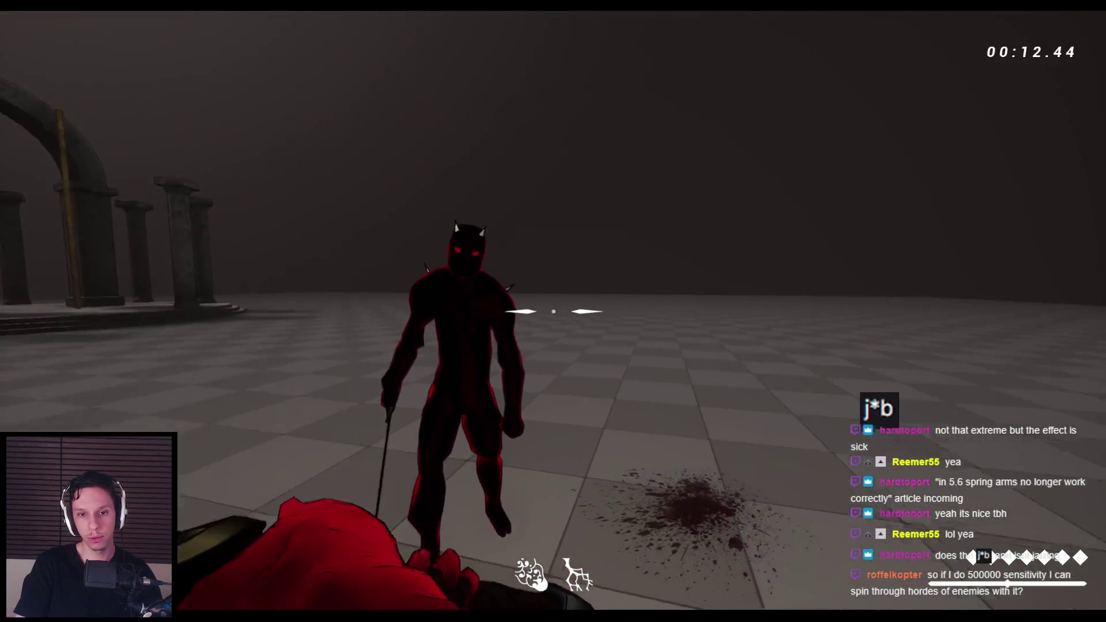
pyautogui.click(553, 311)
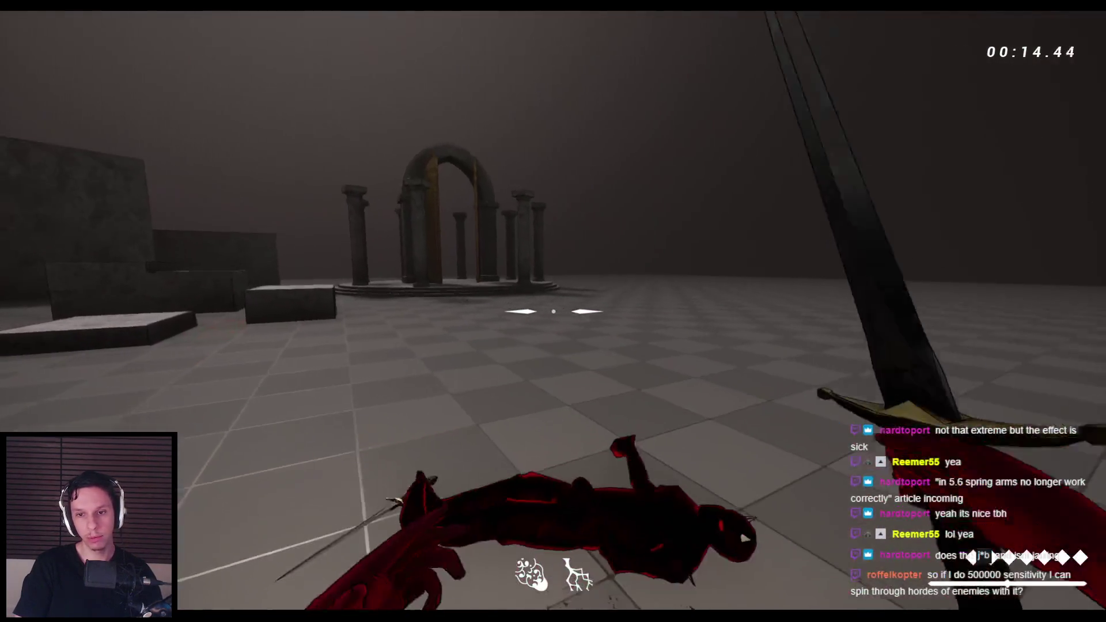
pyautogui.click(553, 311)
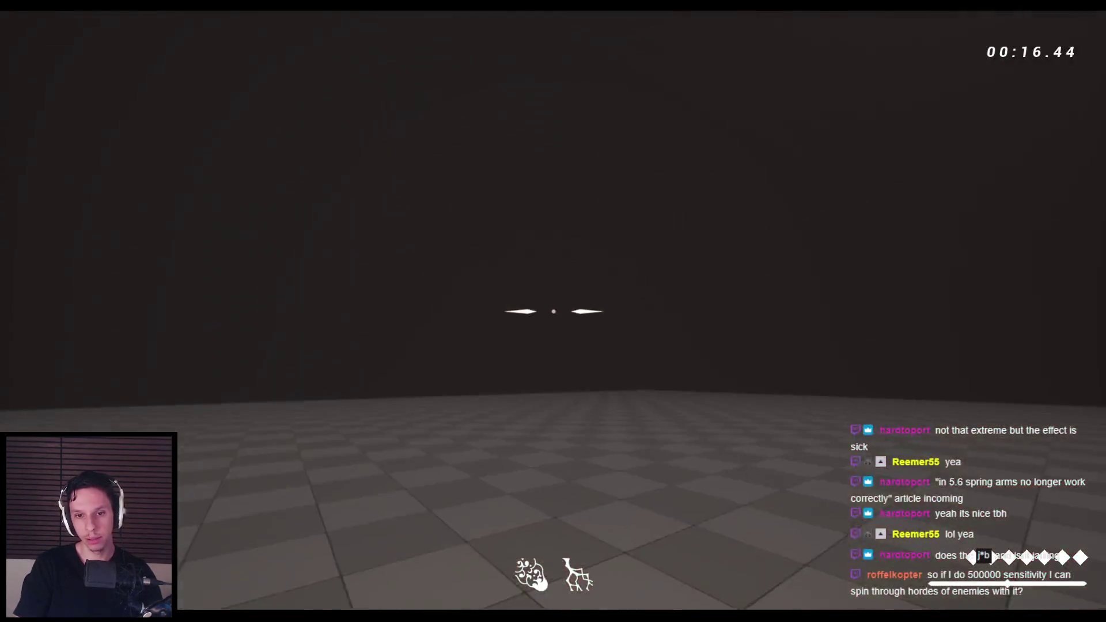
# Step: Restart play with a new enemy, knock it back and finish it off
pyautogui.press('Escape')
pyautogui.hotkey('alt', 'p')
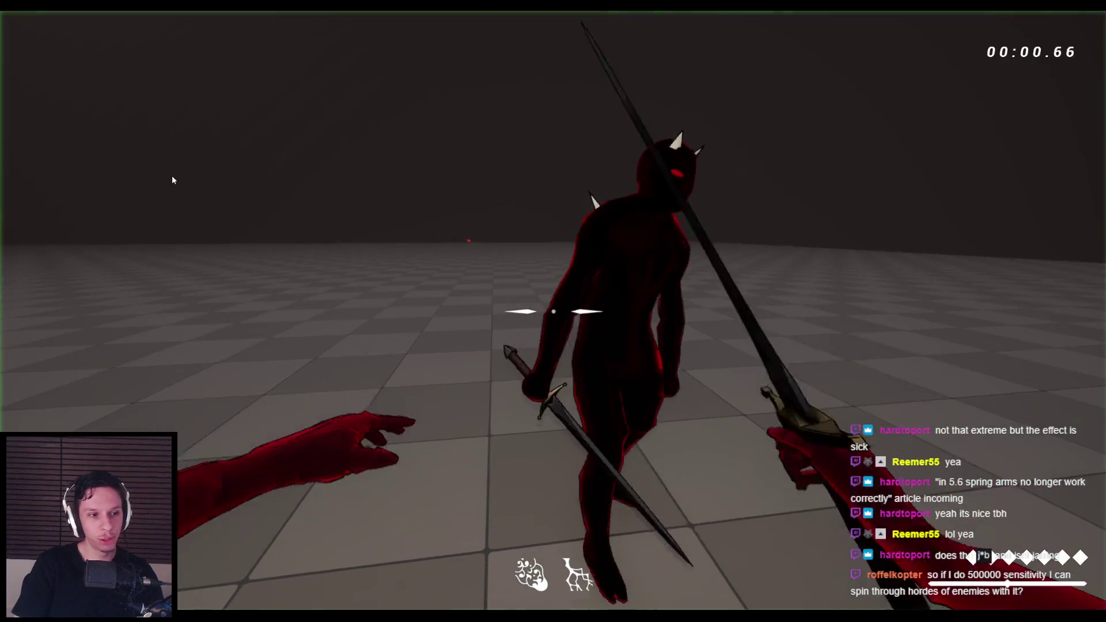
pyautogui.click(553, 311)
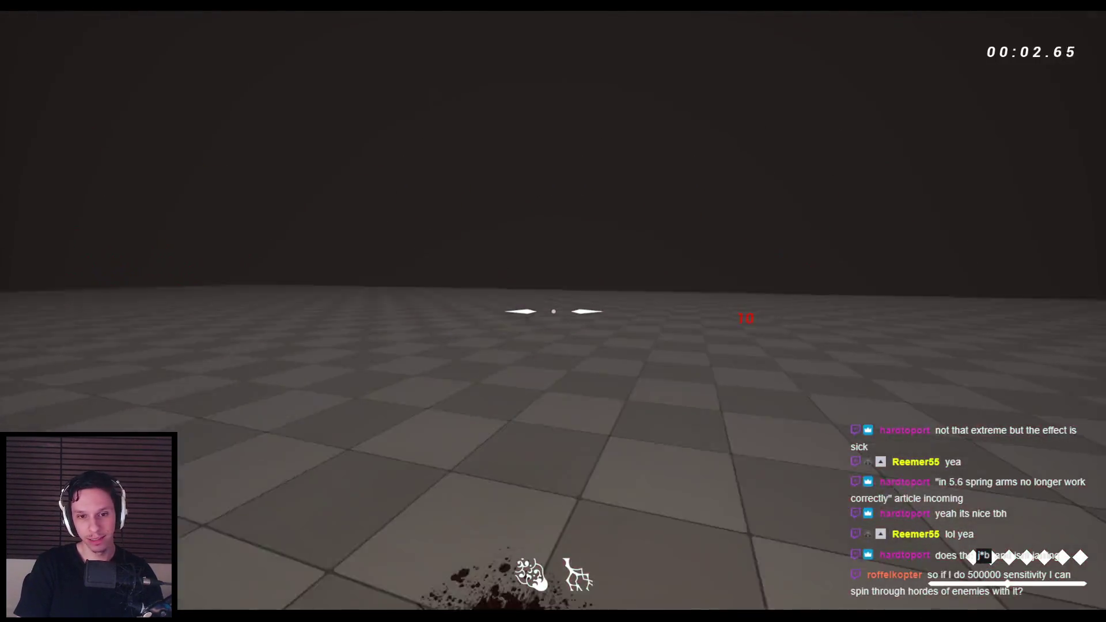
pyautogui.click(554, 311)
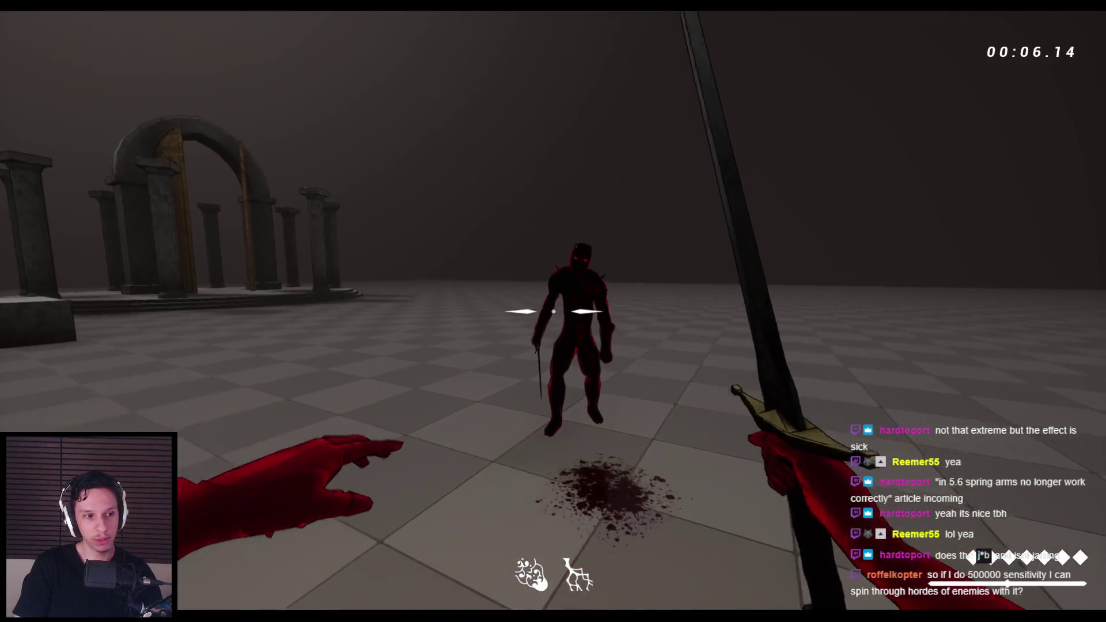
pyautogui.click(553, 311)
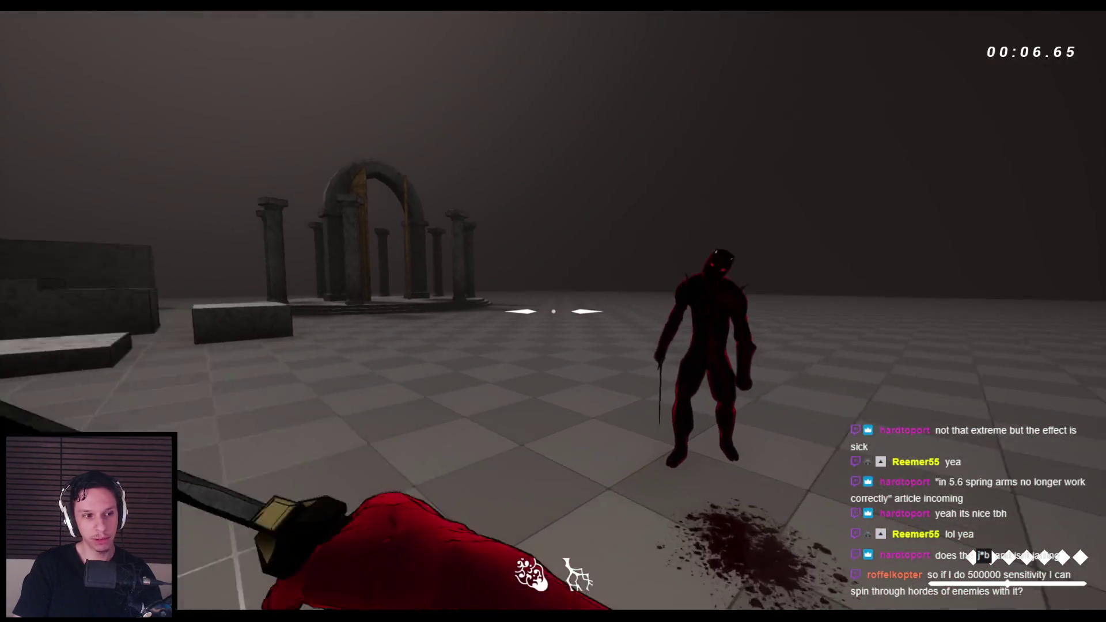
pyautogui.click(553, 311)
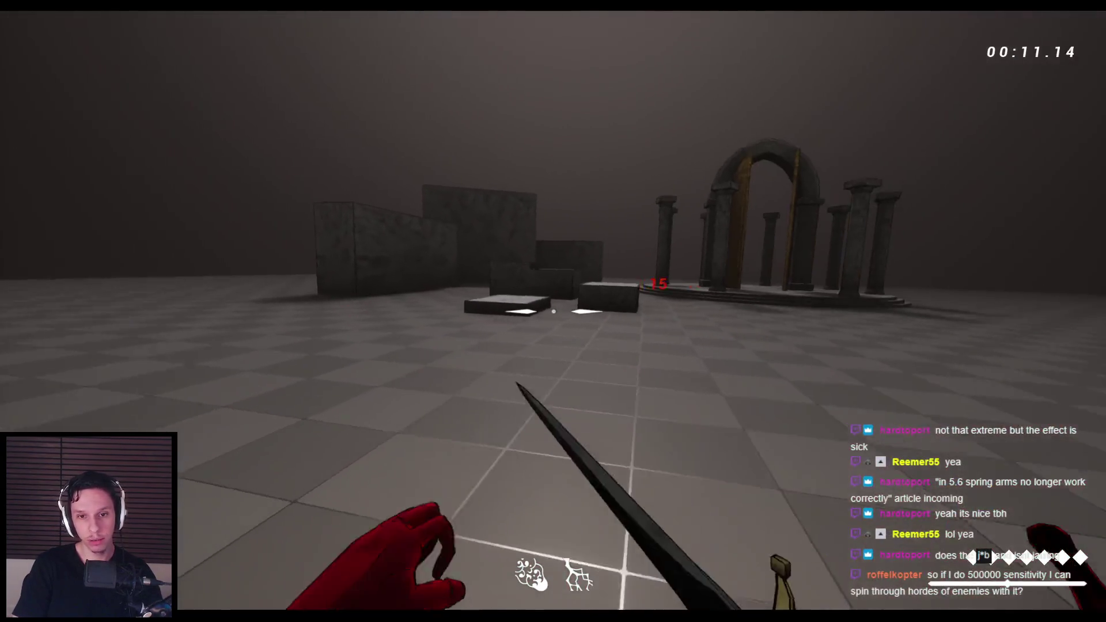
pyautogui.click(553, 312)
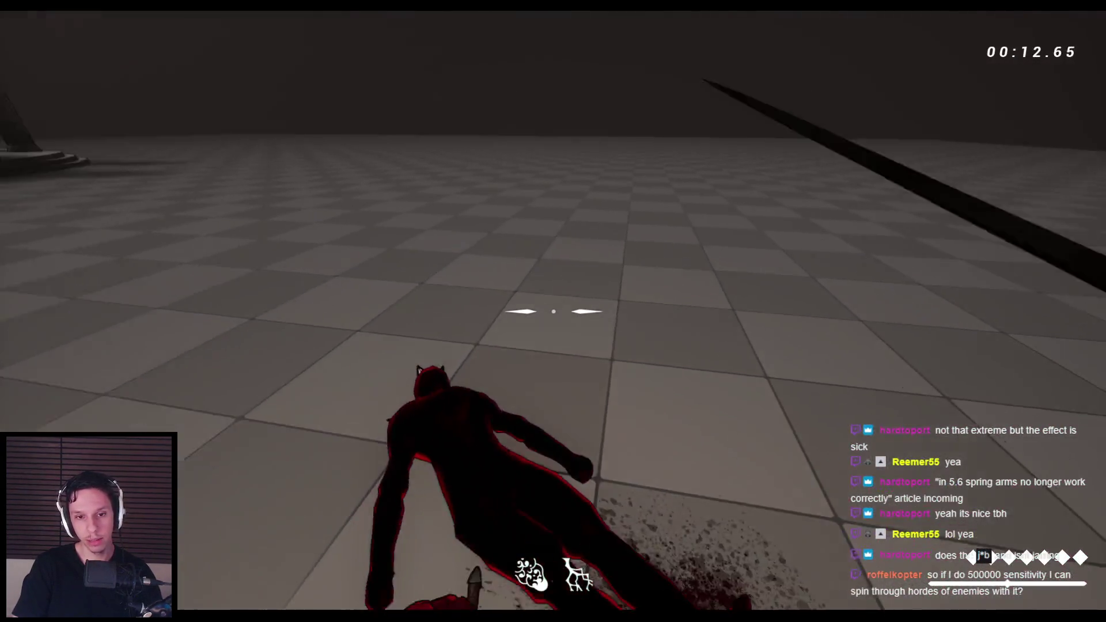
# Step: Restart the level, kill the charging enemy, then stop play and frame the player character
pyautogui.press('r')
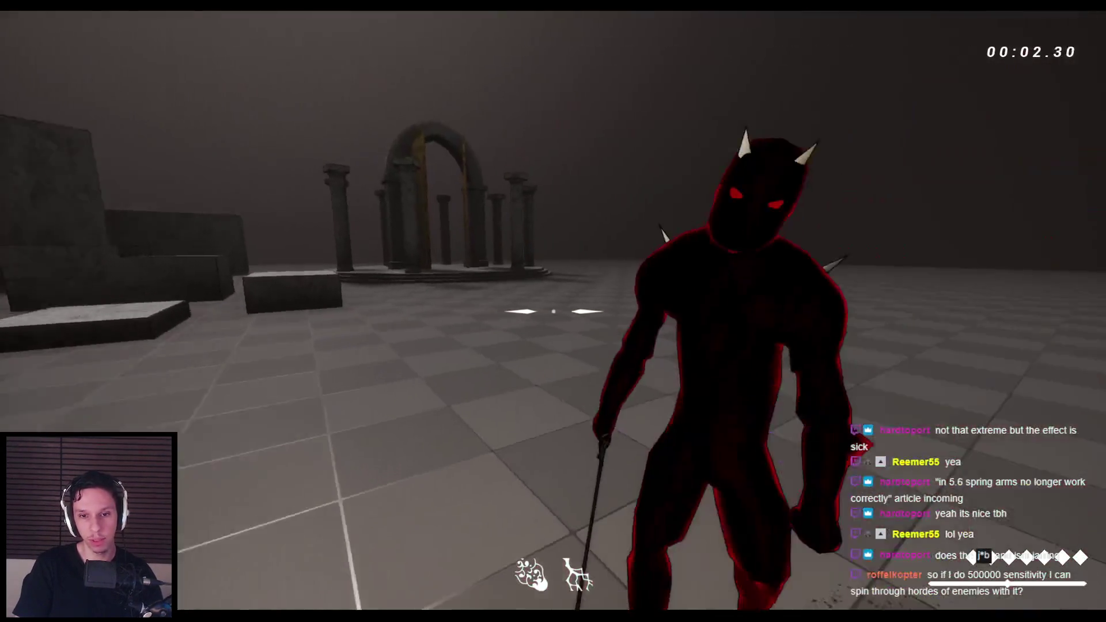
pyautogui.click(553, 311)
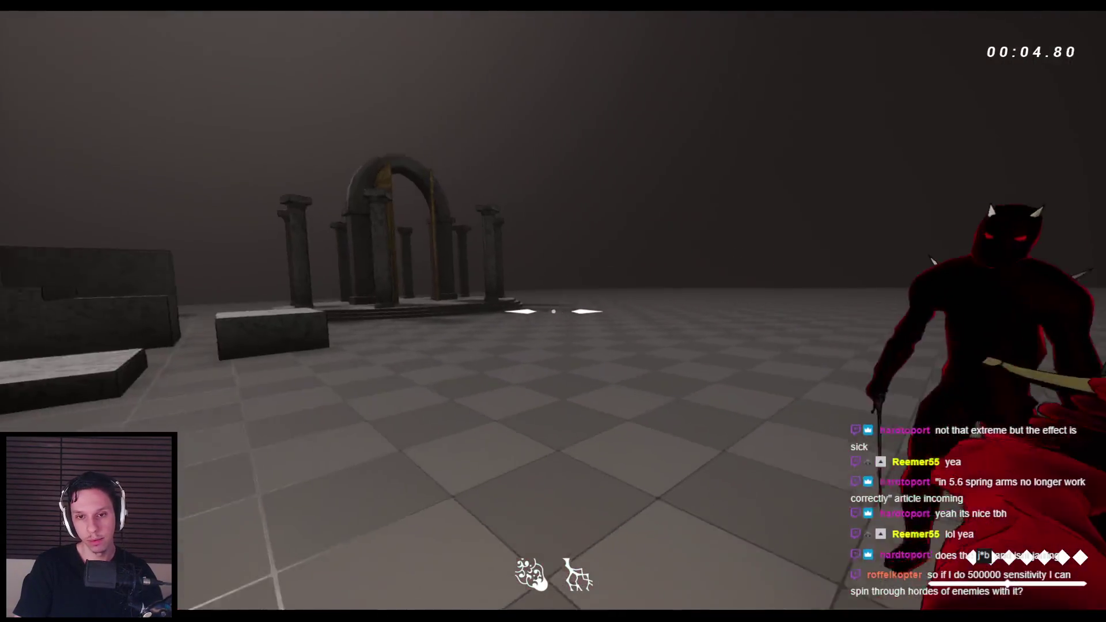
pyautogui.click(553, 311)
pyautogui.click(553, 311)
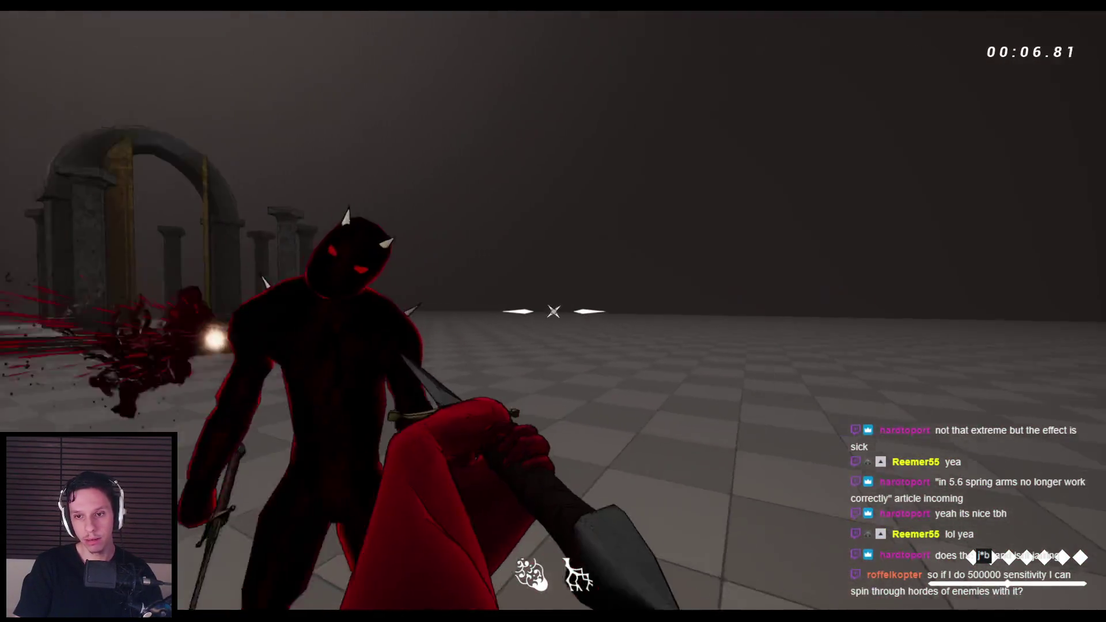
pyautogui.press('Escape')
pyautogui.press('f')
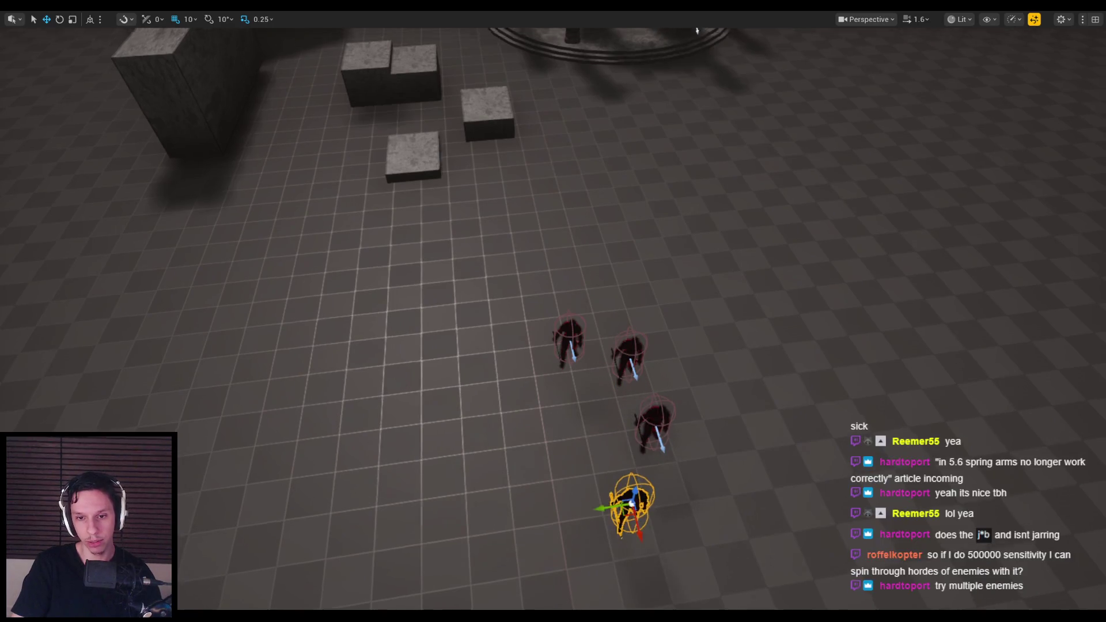
# Step: Start playing the level and slash through the group of enemies
pyautogui.moveTo(599, 383); pyautogui.dragTo(600, 383)
pyautogui.hotkey('alt', 'p')
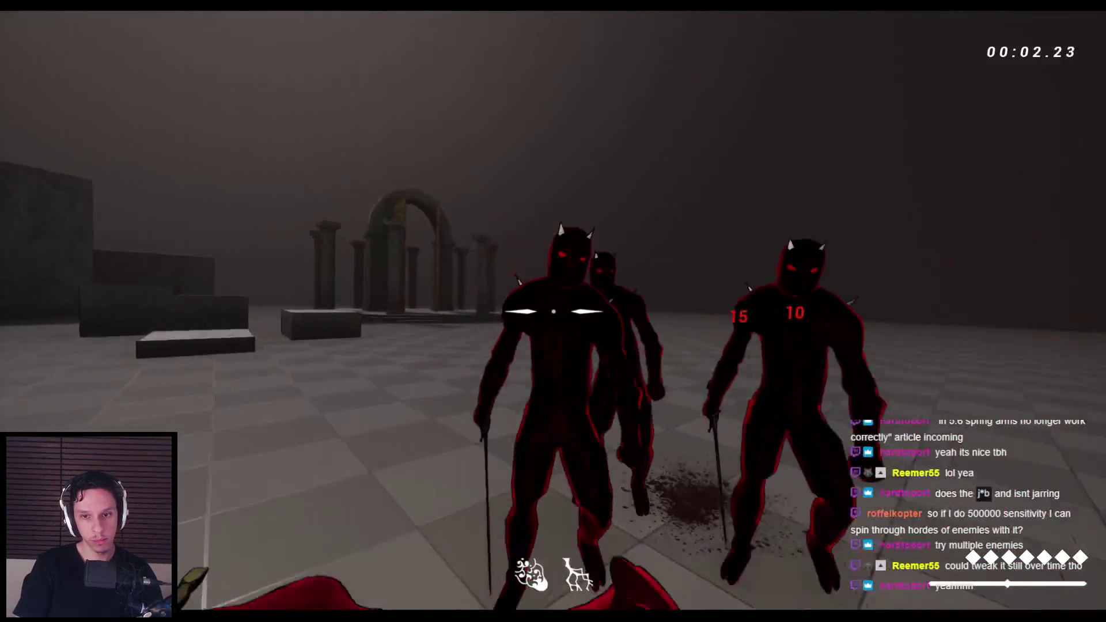
pyautogui.click(553, 311)
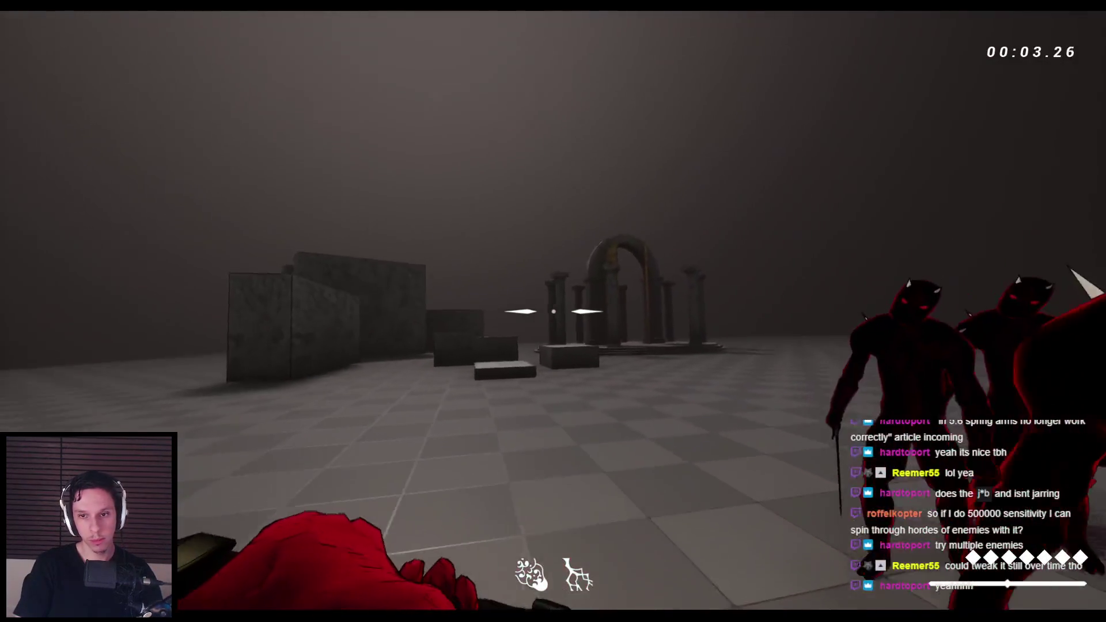
pyautogui.click(553, 311)
pyautogui.click(553, 311)
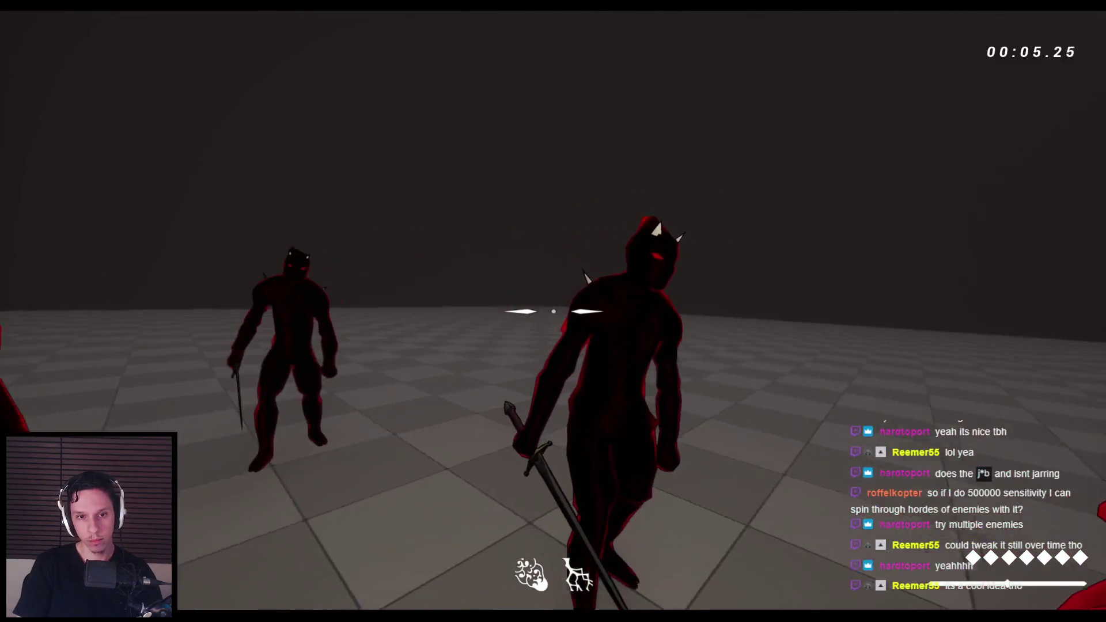
pyautogui.click(554, 311)
pyautogui.click(553, 311)
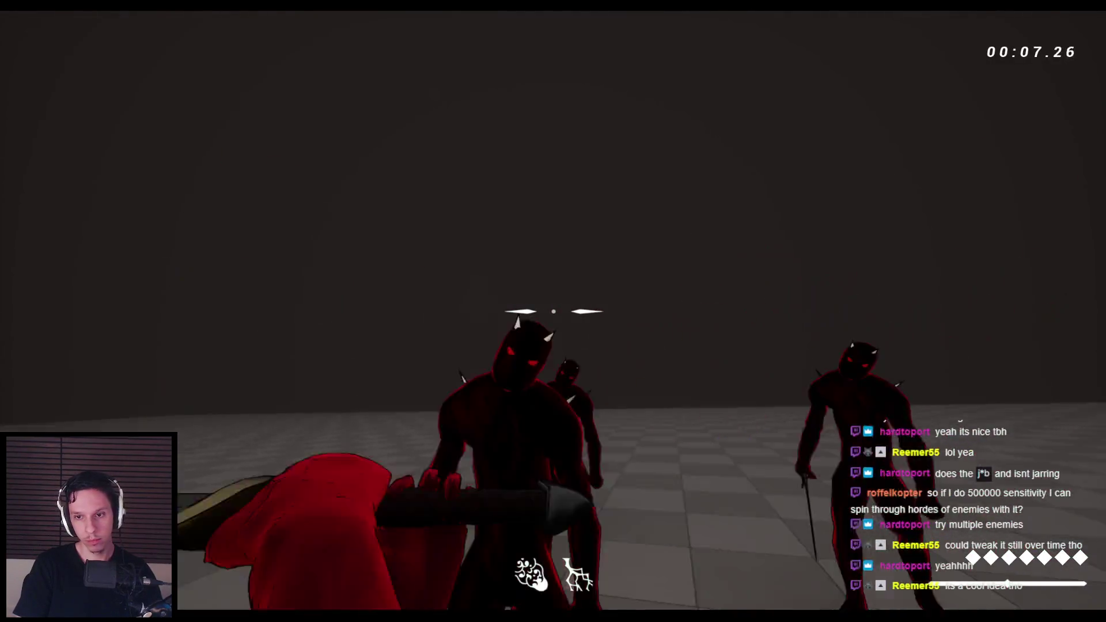
# Step: Keep swinging across the demons until the last one is finished off
pyautogui.click(553, 311)
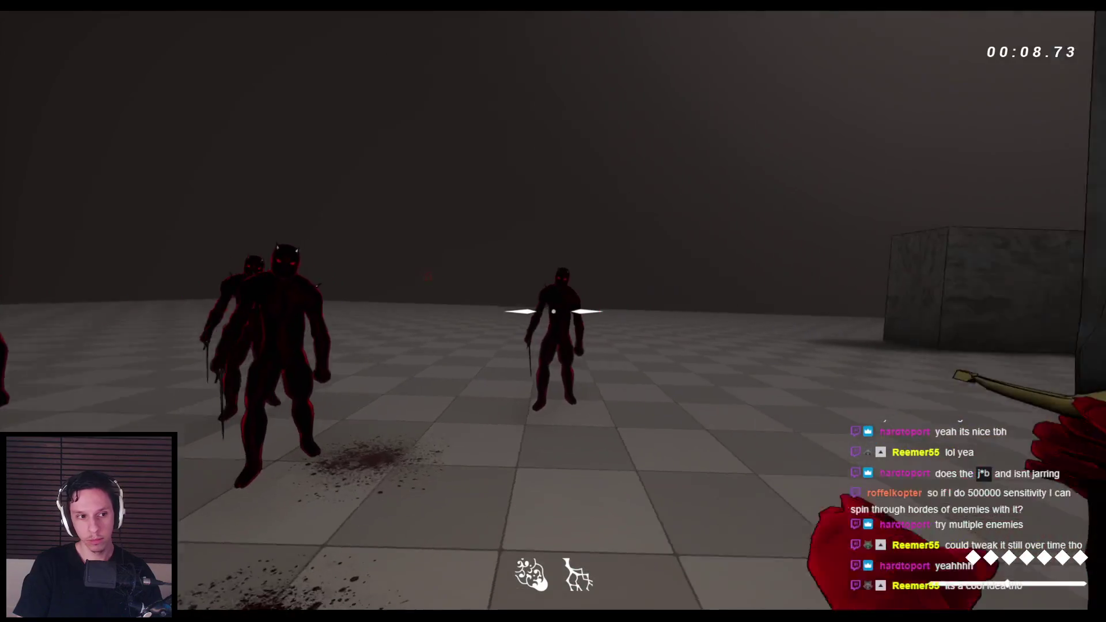
pyautogui.click(553, 312)
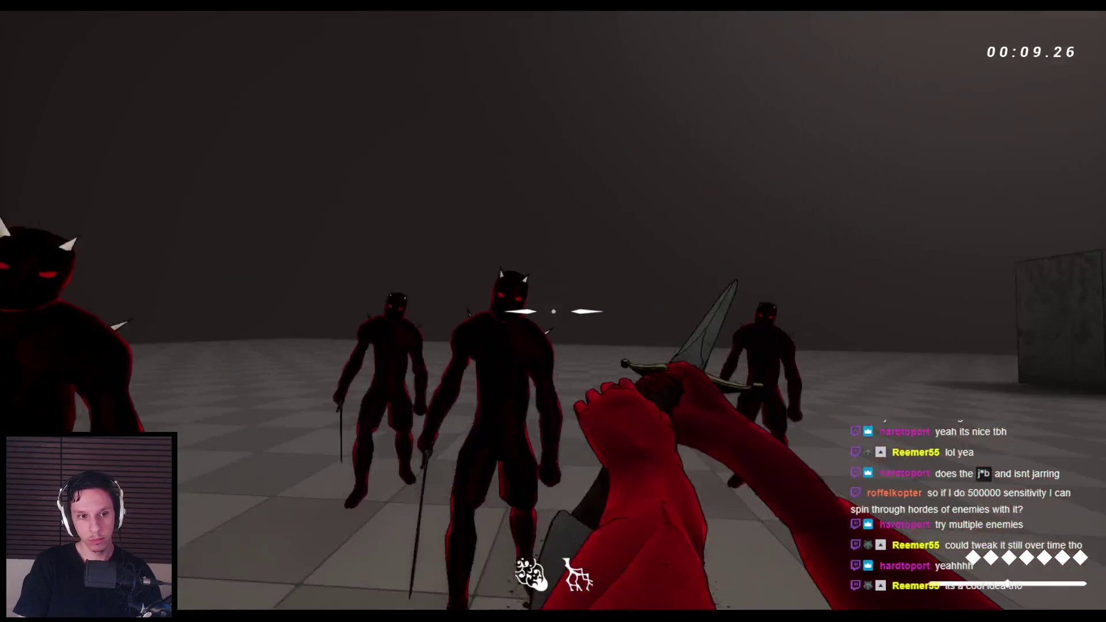
pyautogui.click(553, 311)
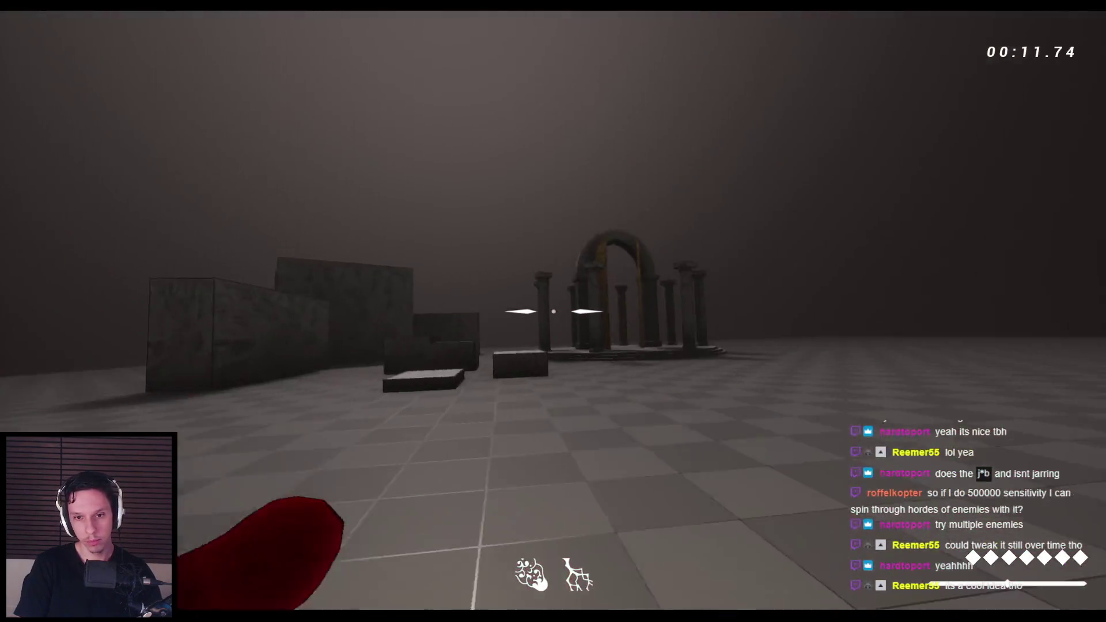
pyautogui.click(553, 312)
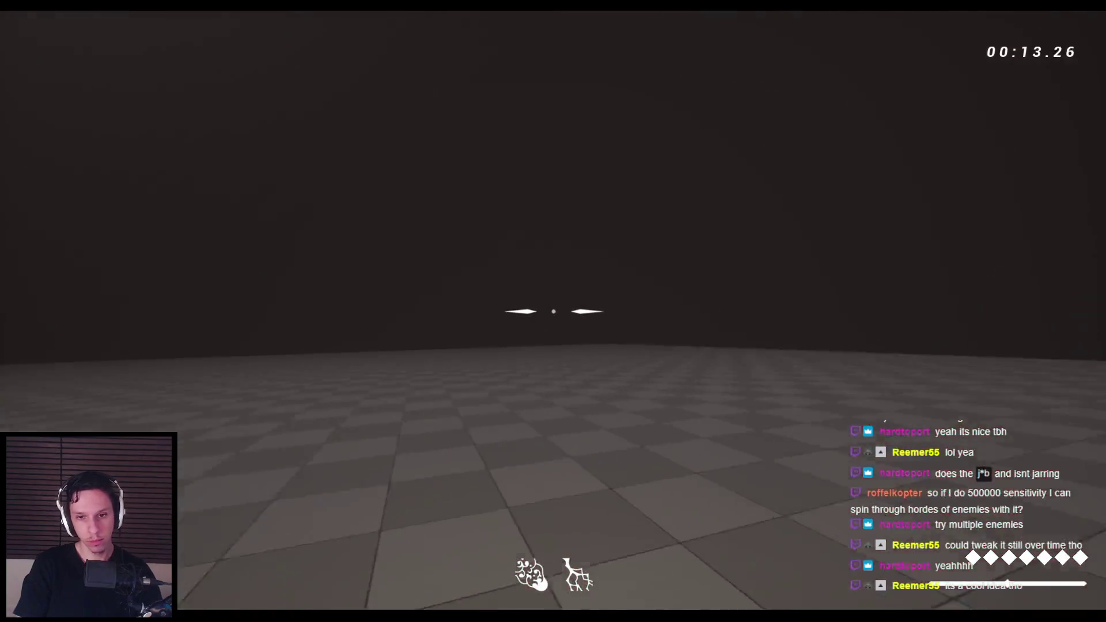
pyautogui.click(553, 312)
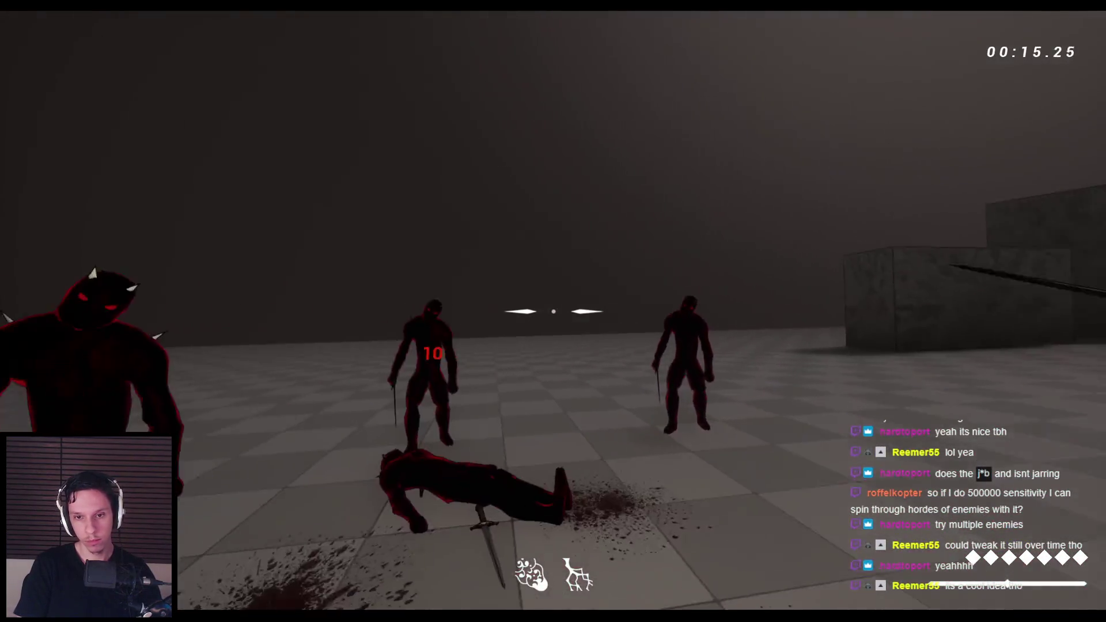
pyautogui.click(553, 312)
pyautogui.click(553, 311)
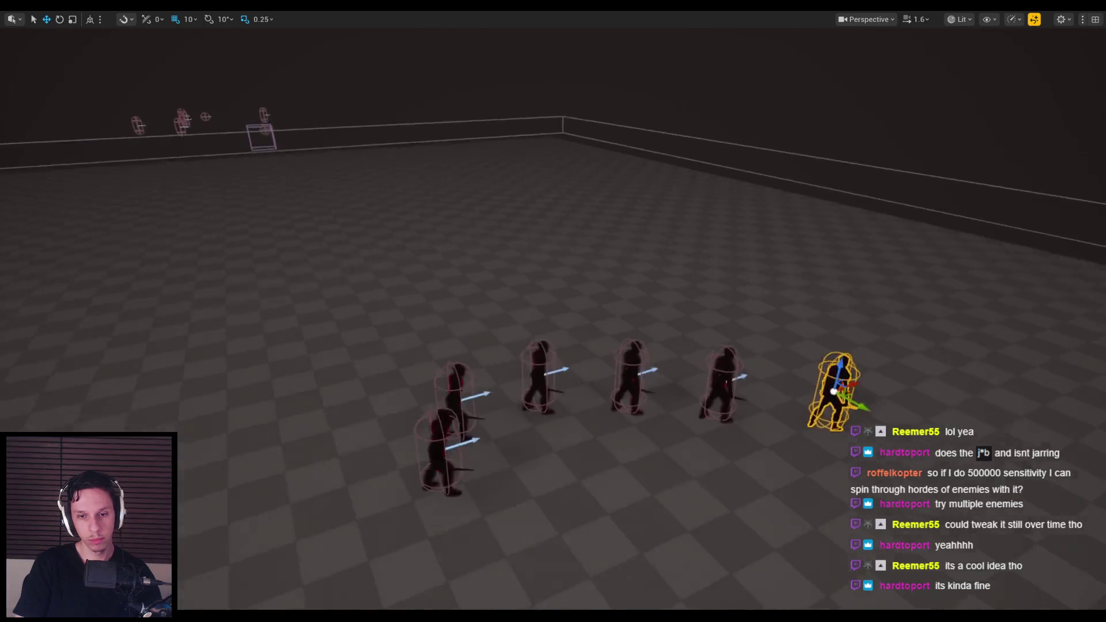
# Step: Start a play session and slash through the line of demons to test camera lag
pyautogui.hotkey('alt', 'p')
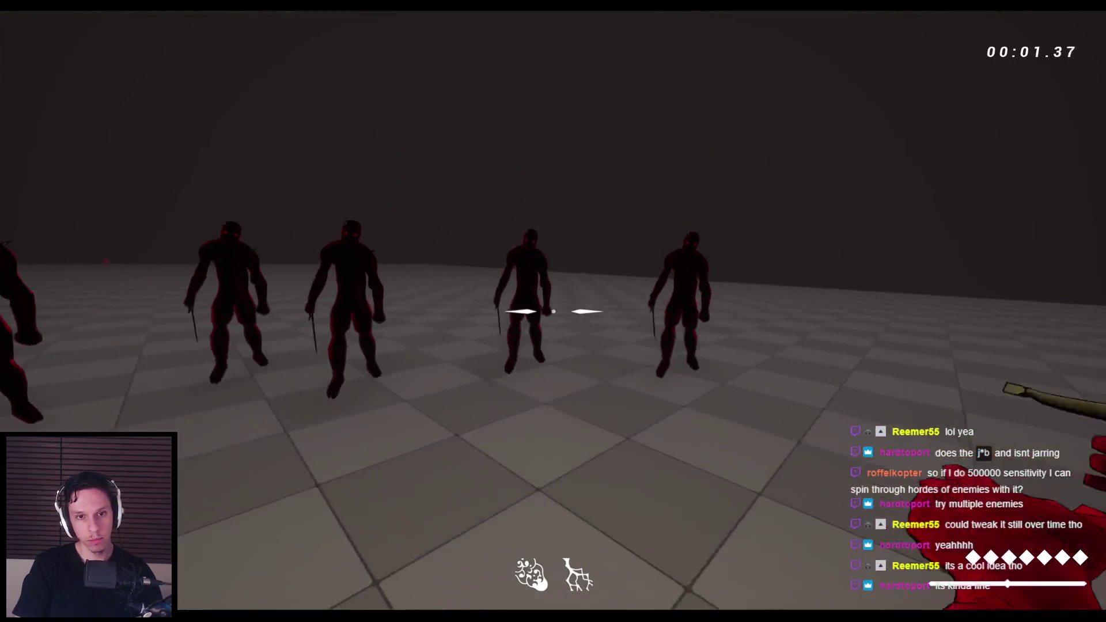
pyautogui.click(553, 311)
pyautogui.click(553, 311)
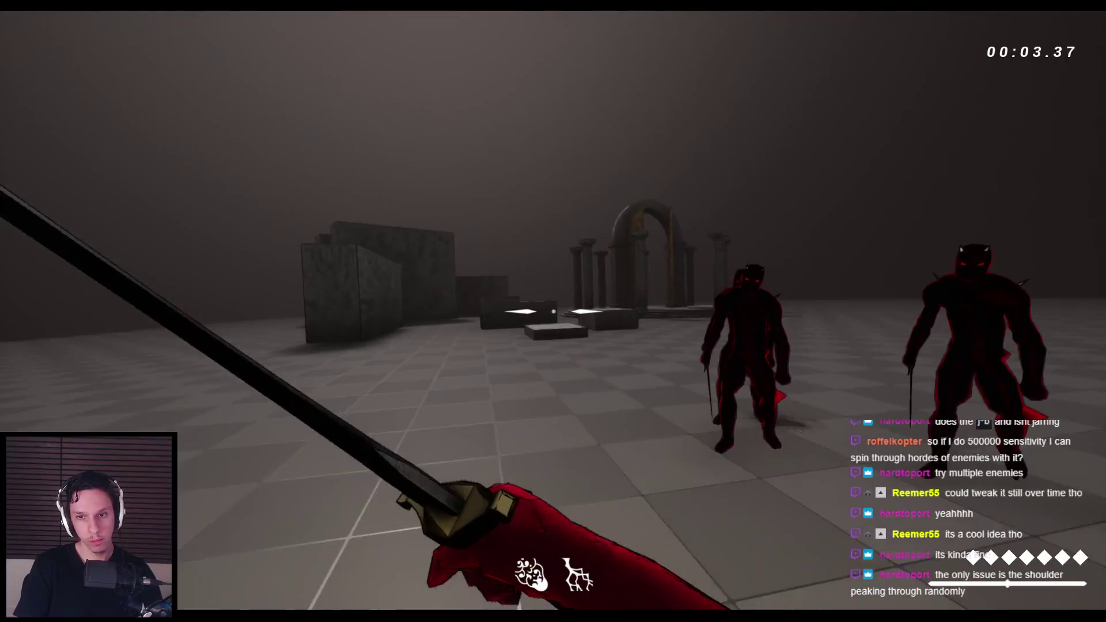
pyautogui.click(553, 311)
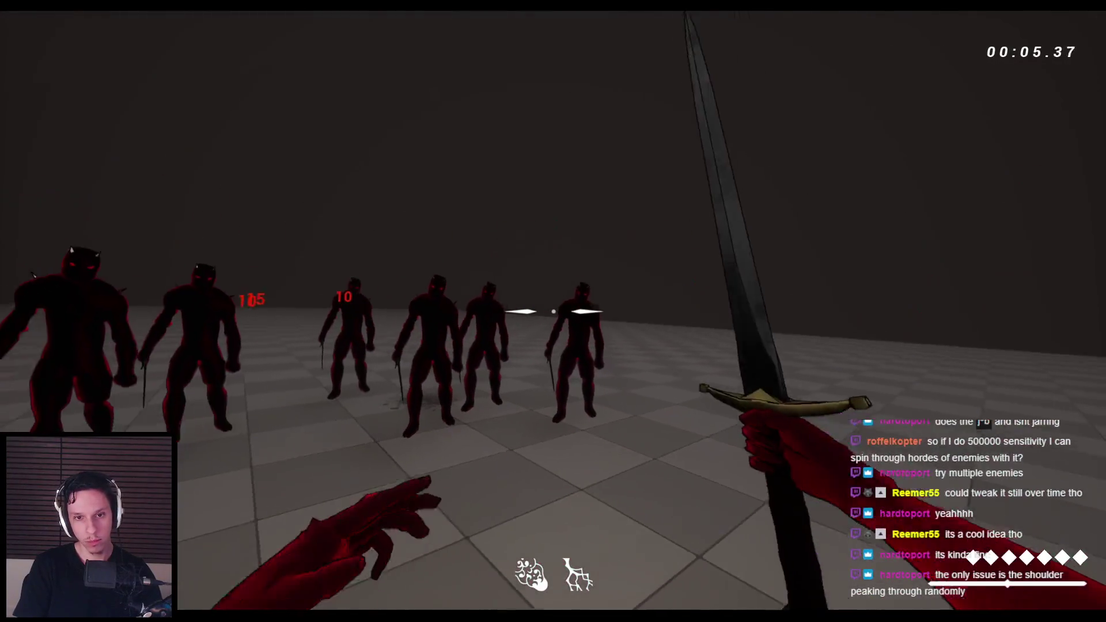
pyautogui.click(553, 311)
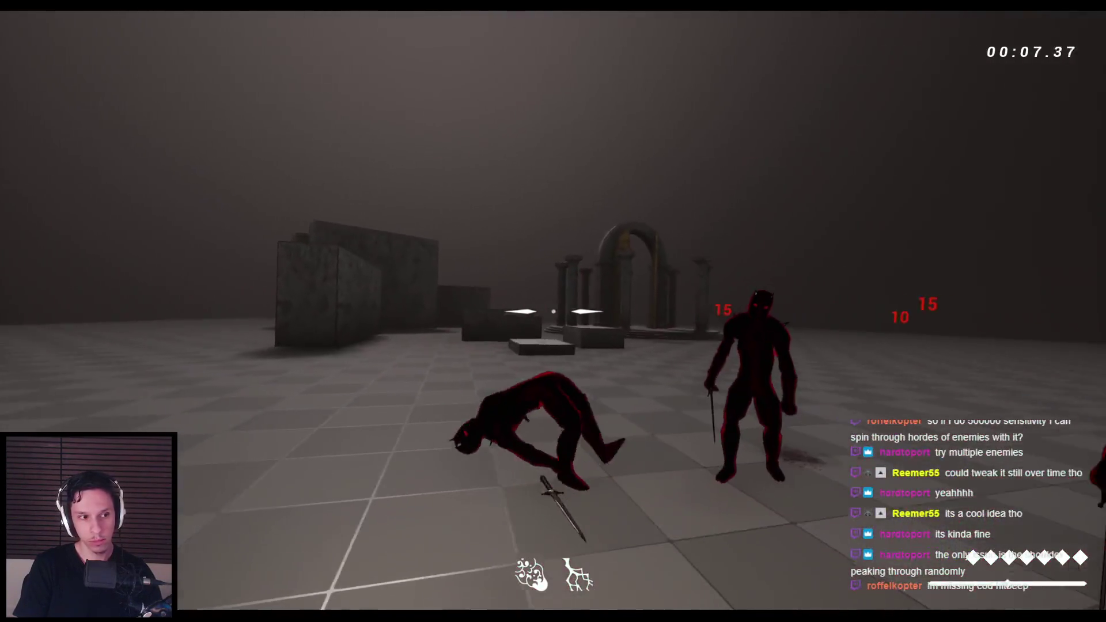
pyautogui.click(553, 311)
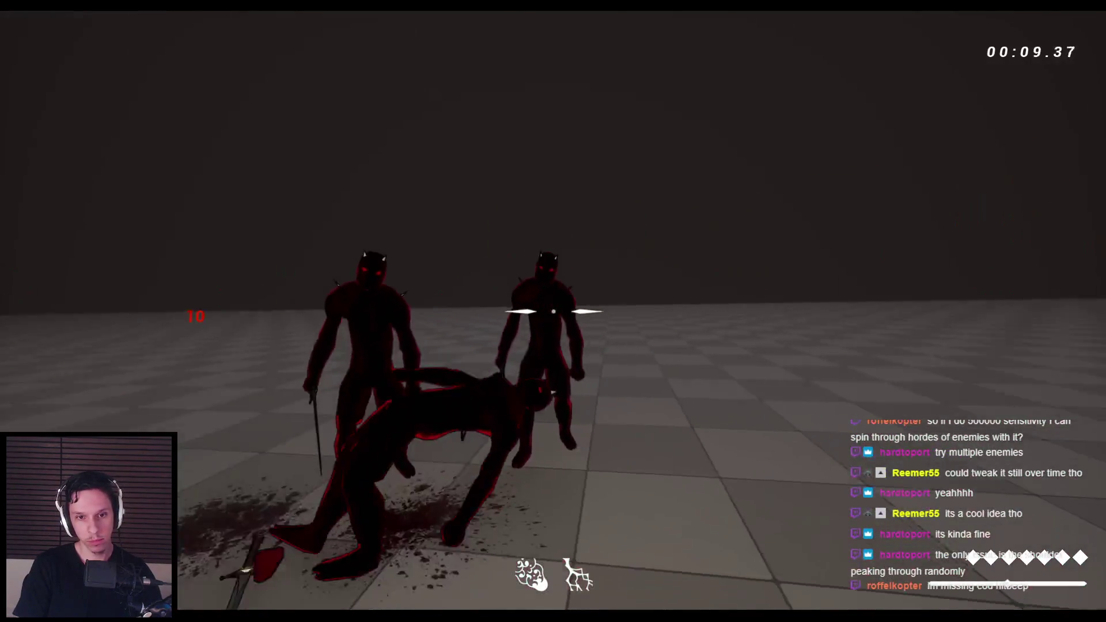
pyautogui.click(553, 311)
pyautogui.click(553, 311)
# Step: Kill the two demons and the standing demon, then swing at the remaining ones
pyautogui.click(553, 312)
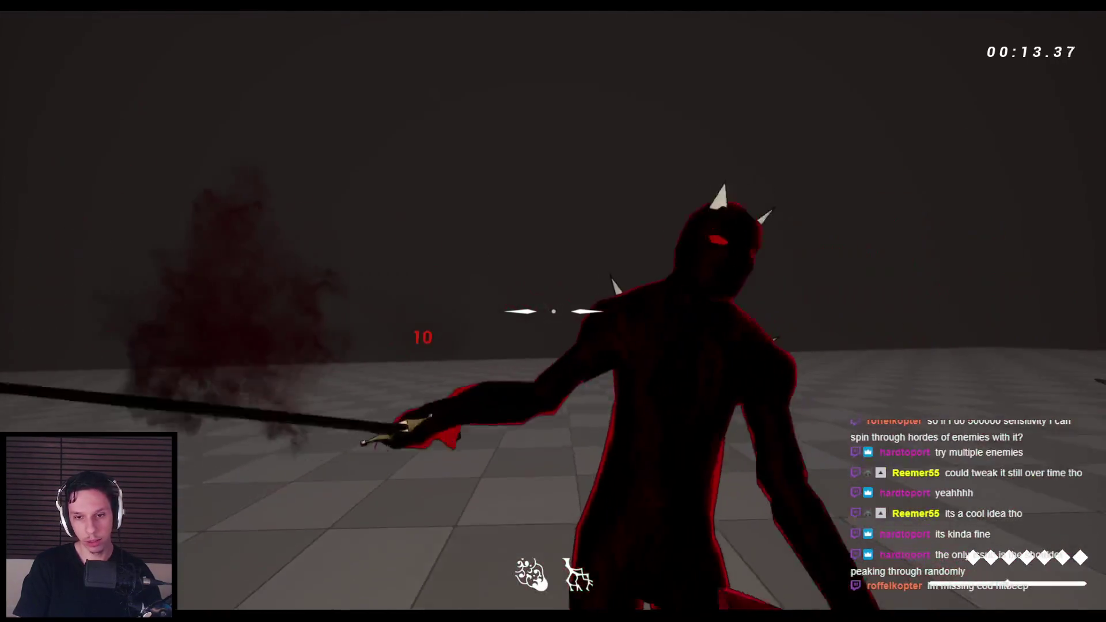
pyautogui.click(553, 311)
pyautogui.click(553, 311)
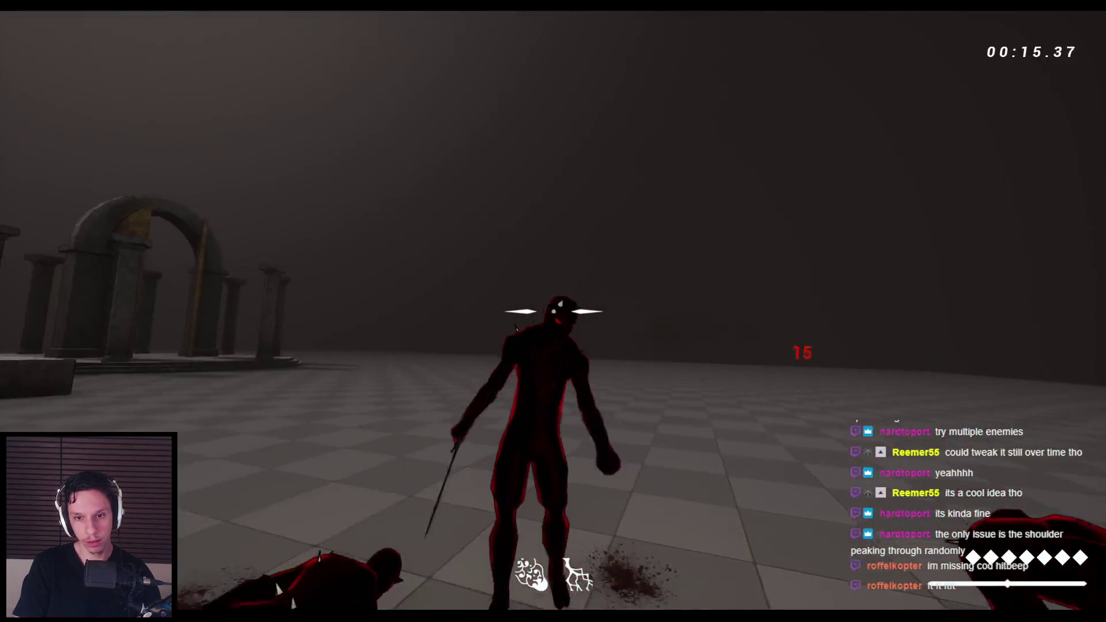
pyautogui.click(553, 311)
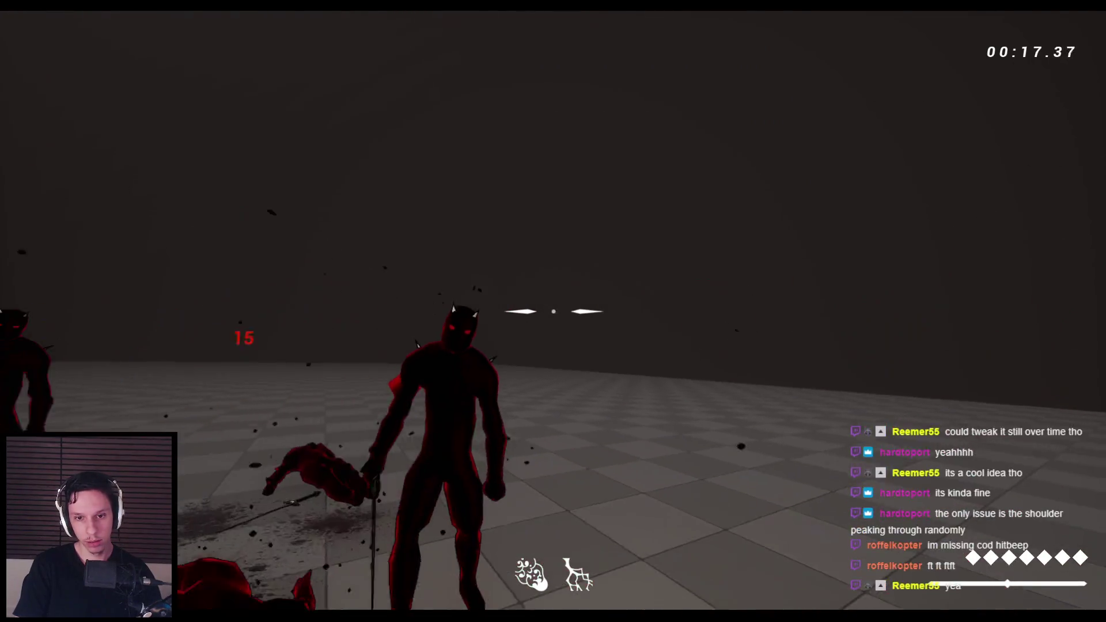
pyautogui.click(553, 311)
pyautogui.click(553, 311)
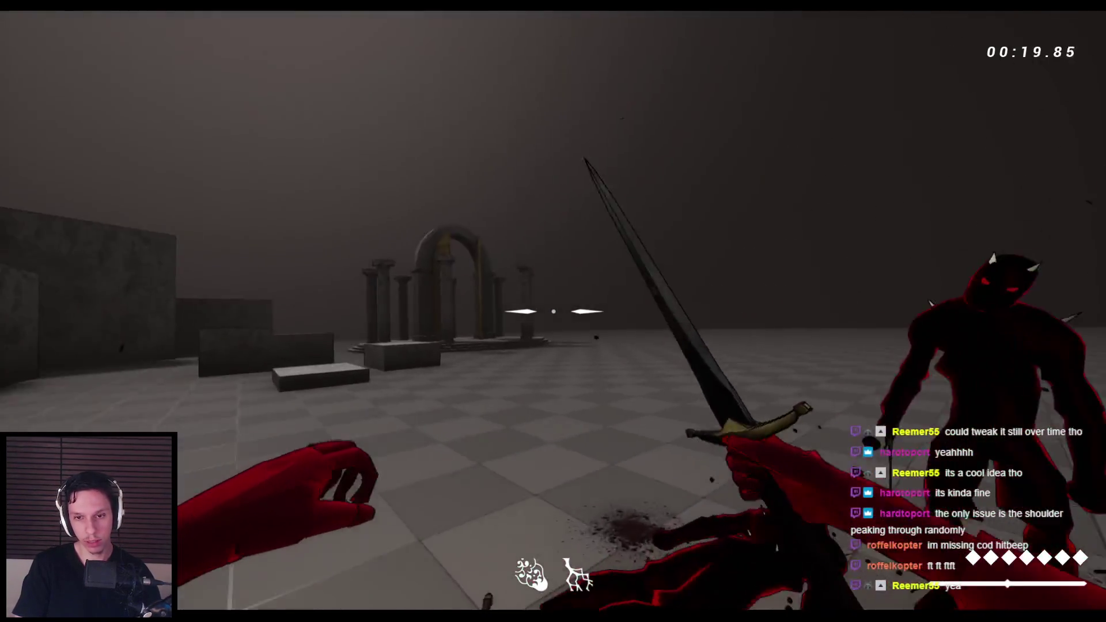
pyautogui.click(553, 311)
pyautogui.click(553, 311)
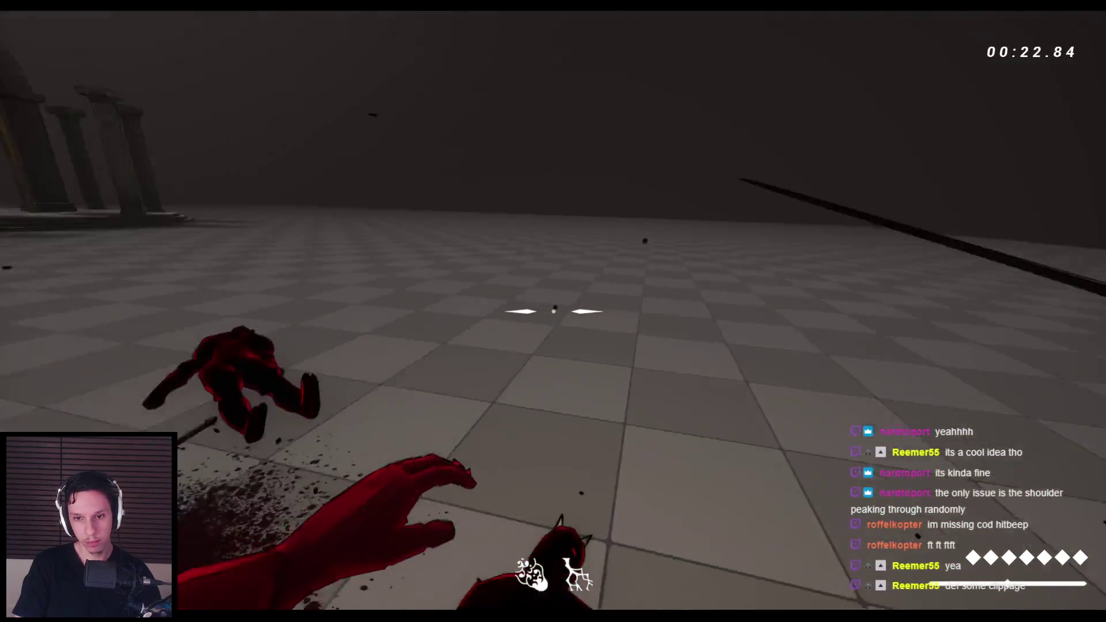
pyautogui.click(553, 311)
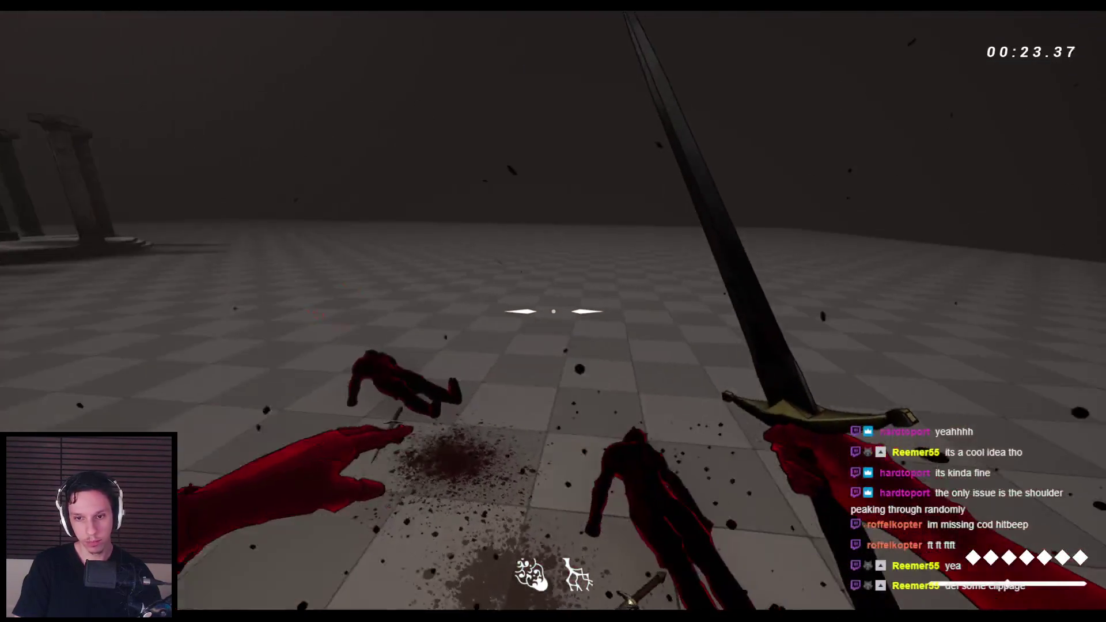
# Step: Restart with a fresh play session and sweep the sword across the crowding demons
pyautogui.press('Escape')
pyautogui.hotkey('alt', 'p')
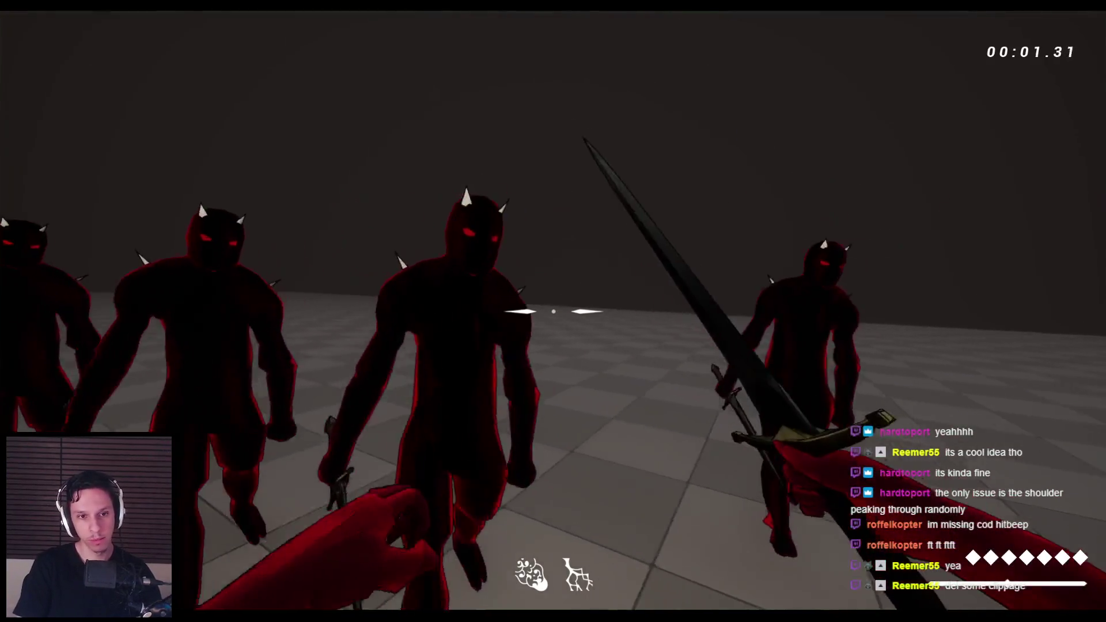
pyautogui.click(553, 311)
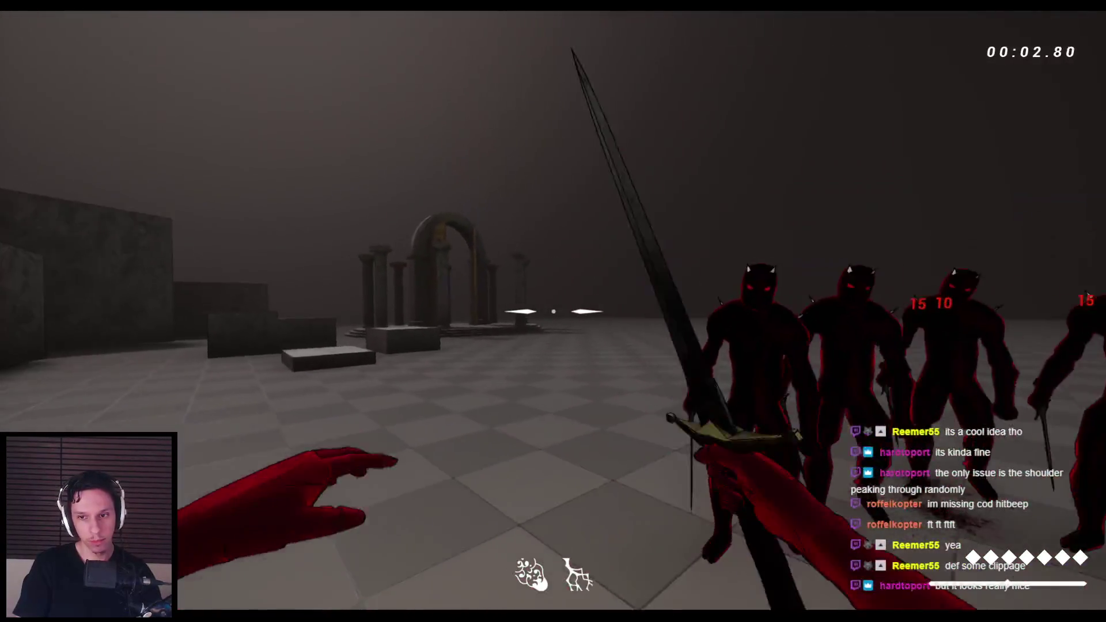
pyautogui.click(553, 311)
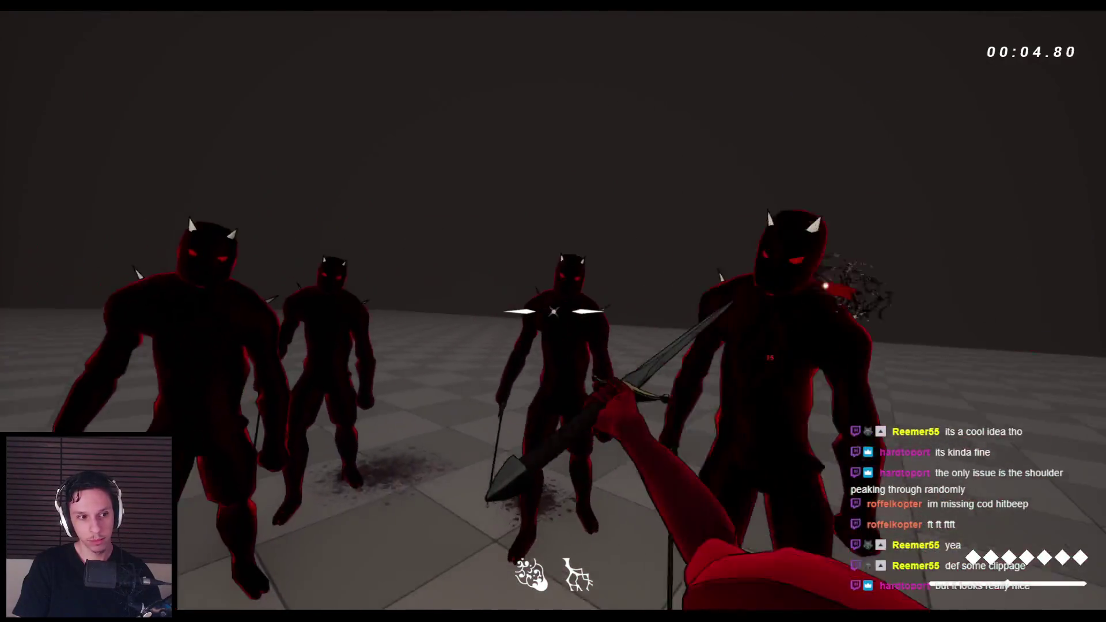
pyautogui.click(553, 311)
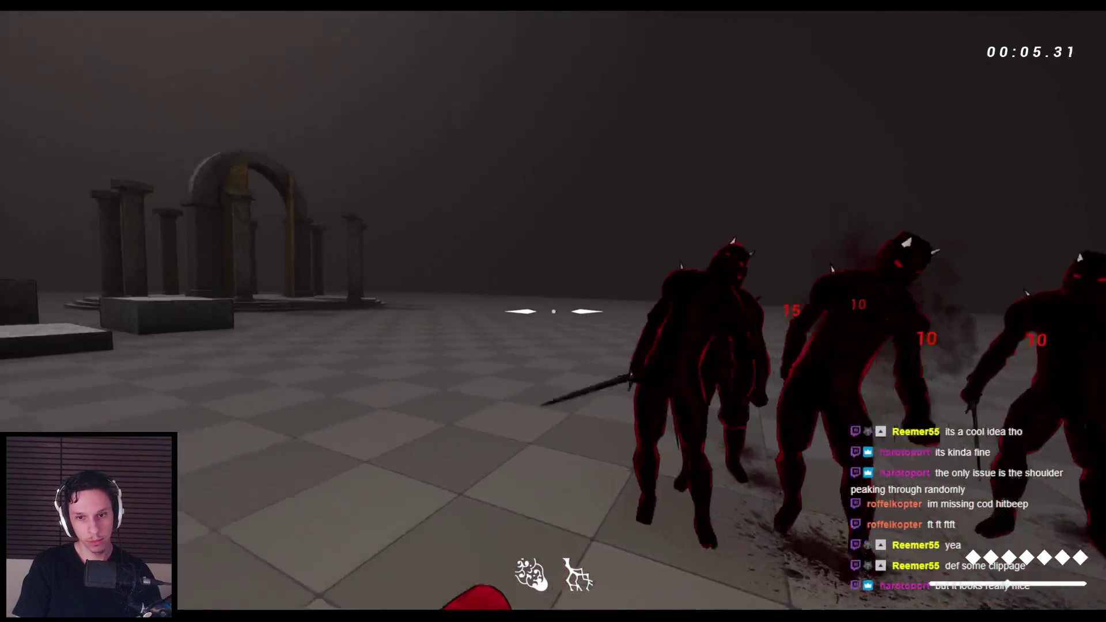
pyautogui.click(553, 311)
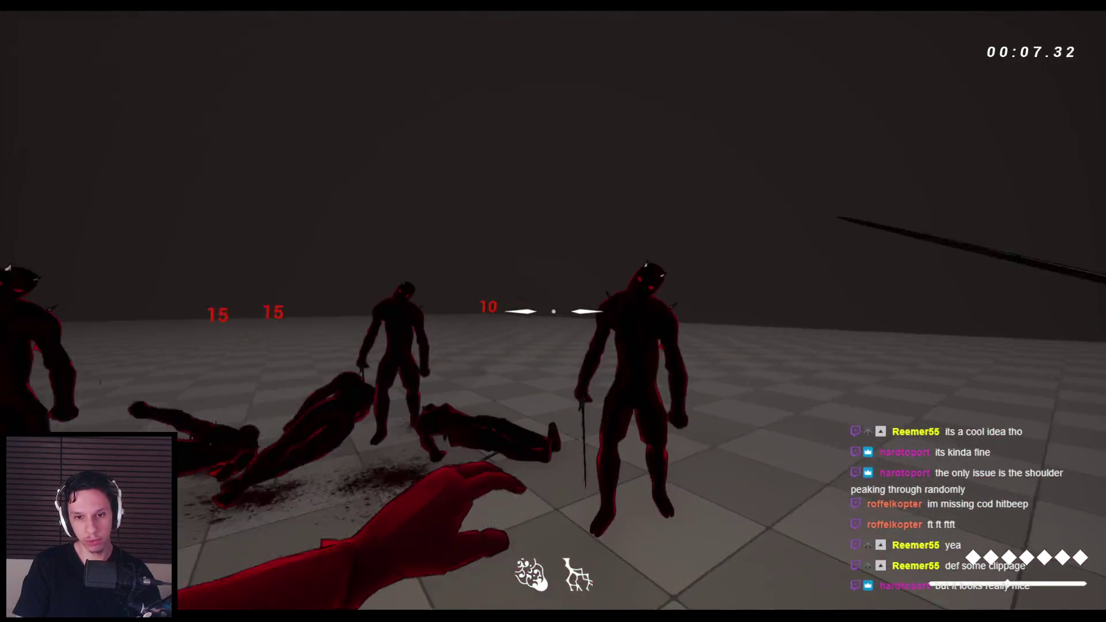
# Step: Strike the remaining demons until the last one falls, then end the session
pyautogui.click(553, 311)
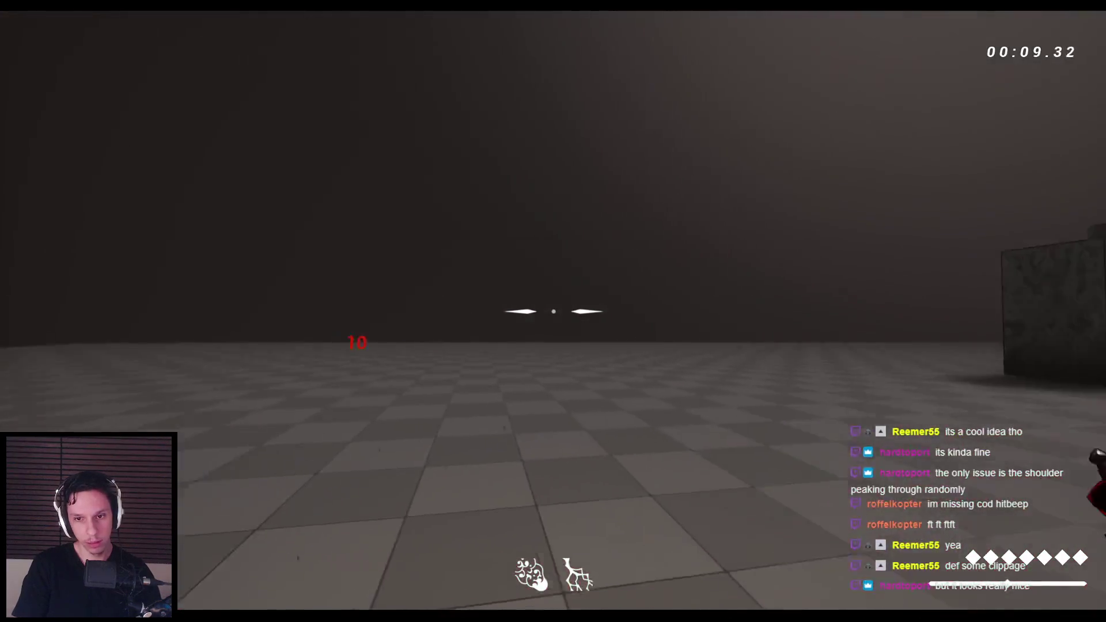
pyautogui.click(553, 311)
pyautogui.click(553, 311)
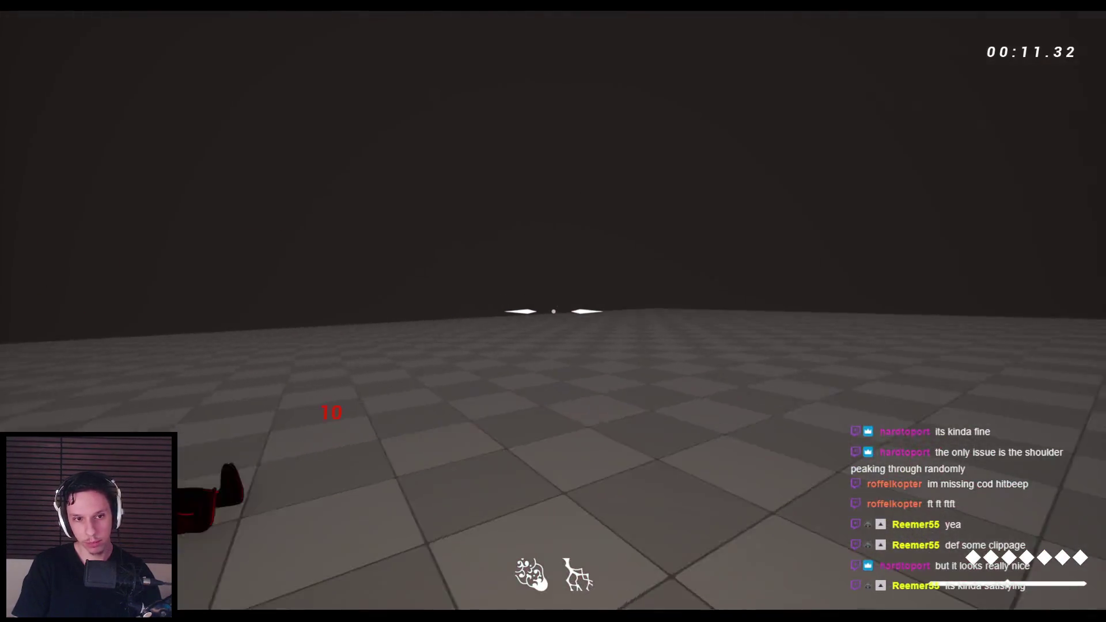
pyautogui.click(553, 311)
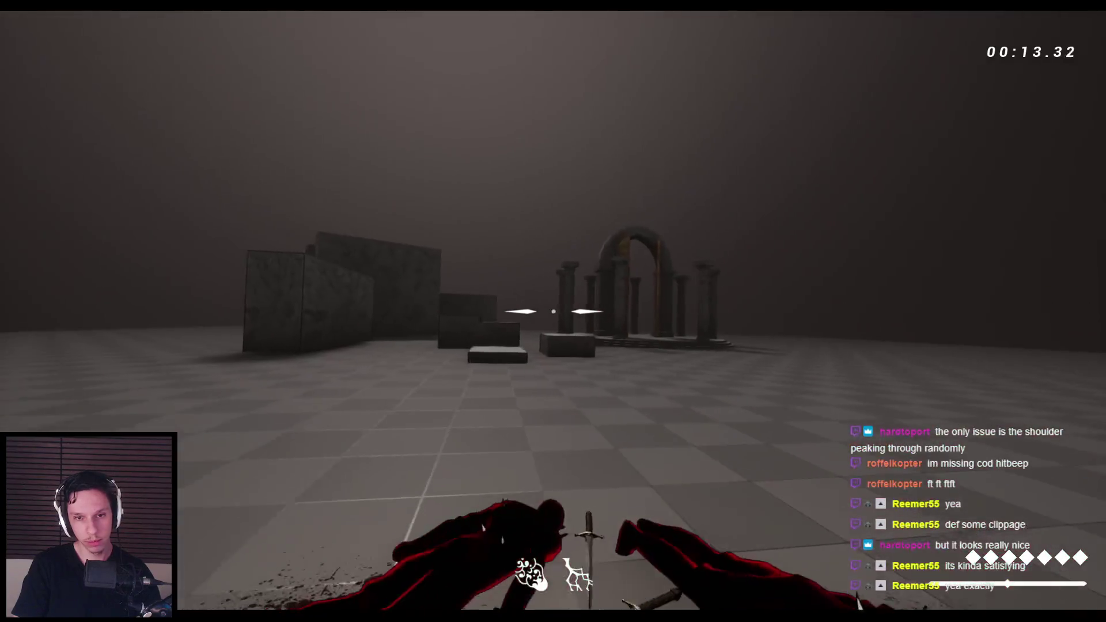
pyautogui.press('Escape')
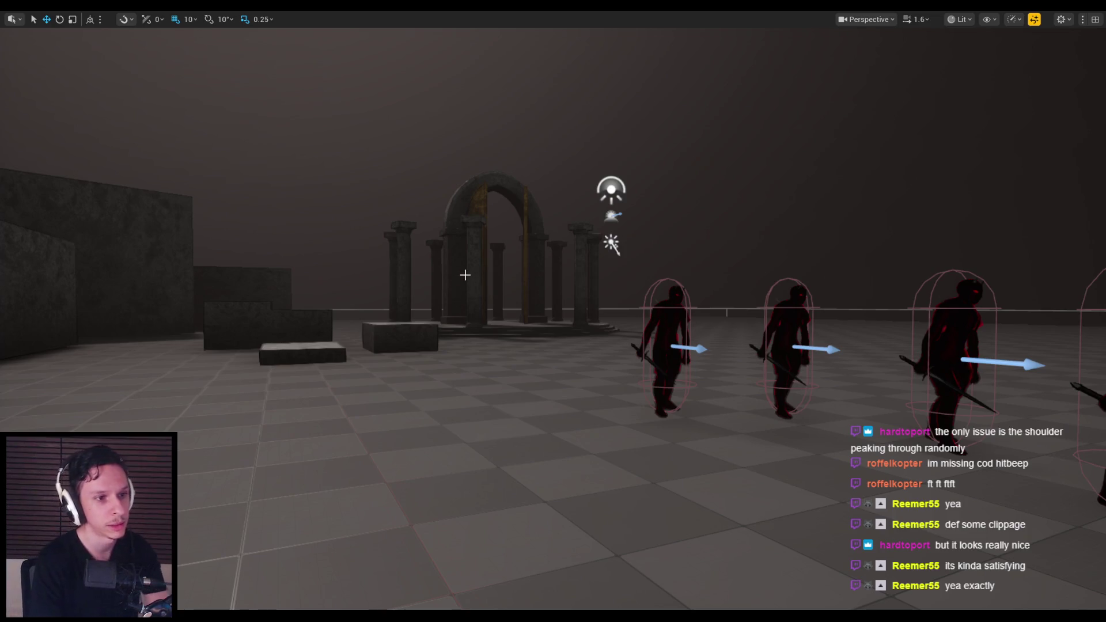
# Step: Launch Play-In-Editor, slash repeatedly through the approaching demons, then return to the blueprint
pyautogui.hotkey('alt', 'p')
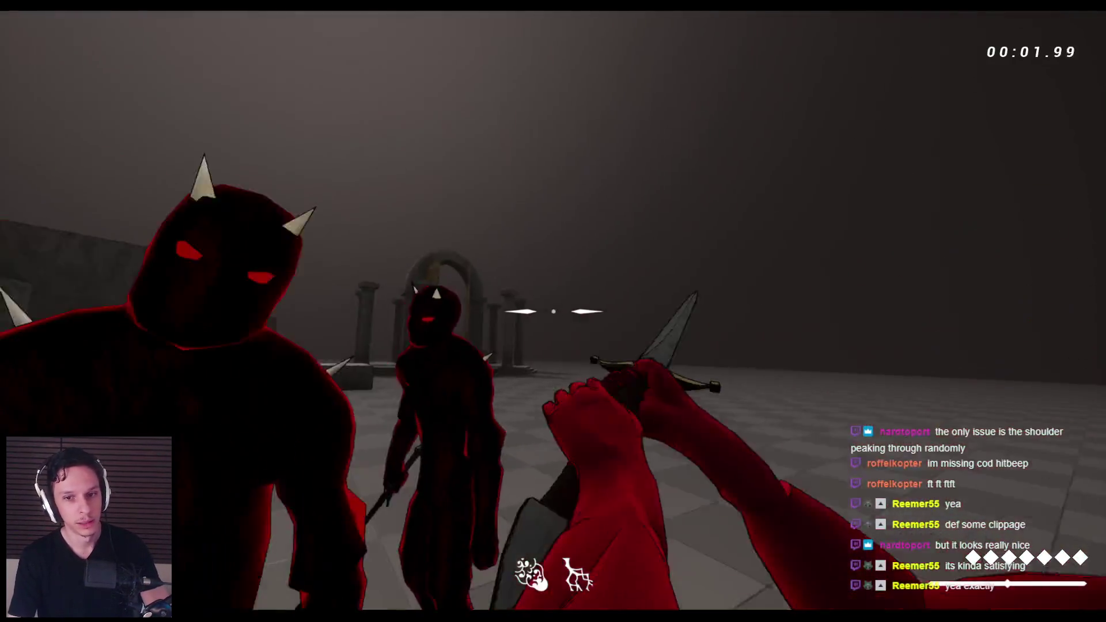
pyautogui.click(553, 311)
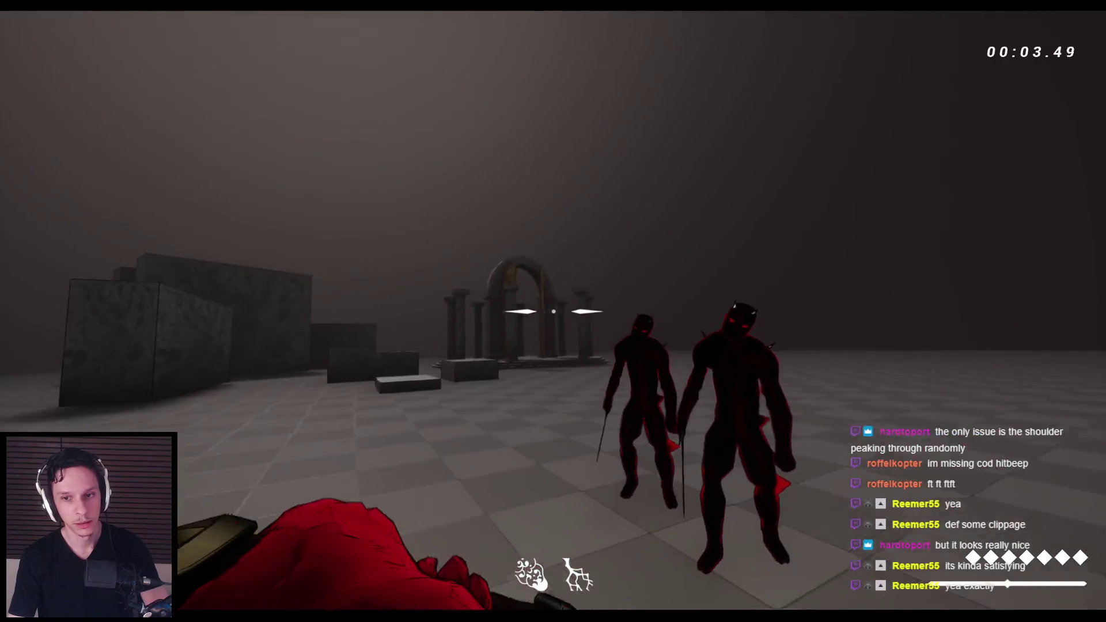
pyautogui.click(553, 311)
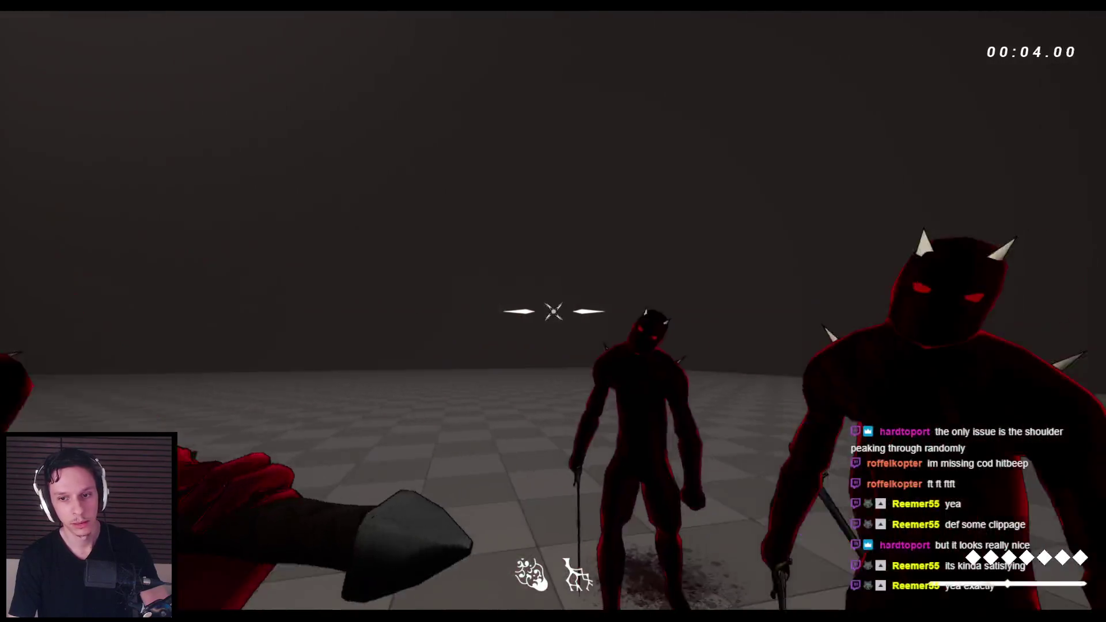
pyautogui.click(553, 312)
pyautogui.click(553, 311)
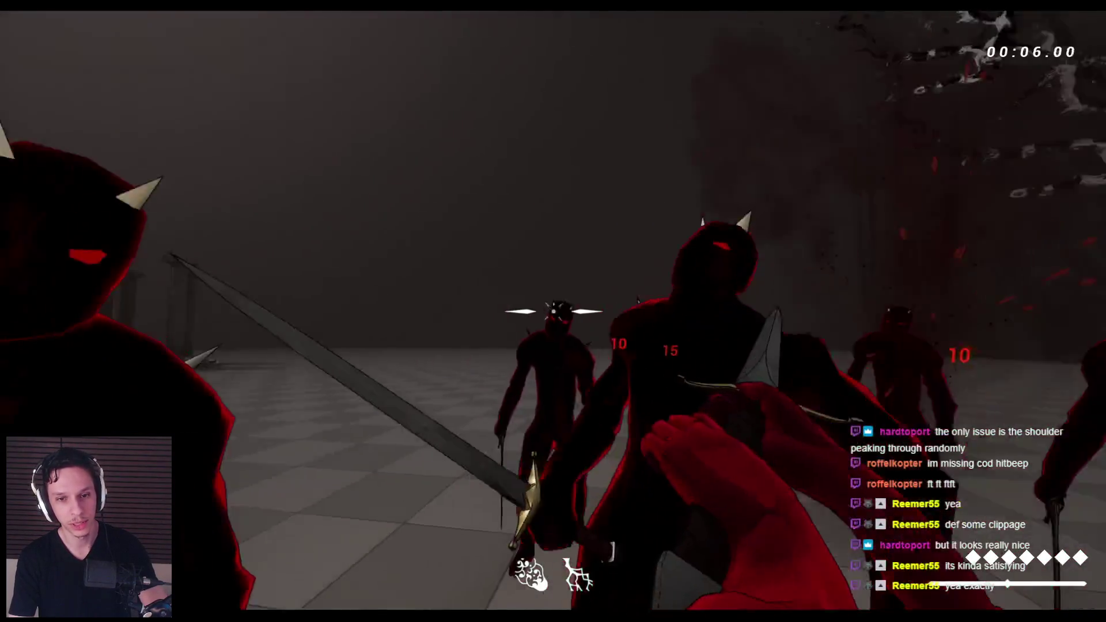
pyautogui.press('Escape')
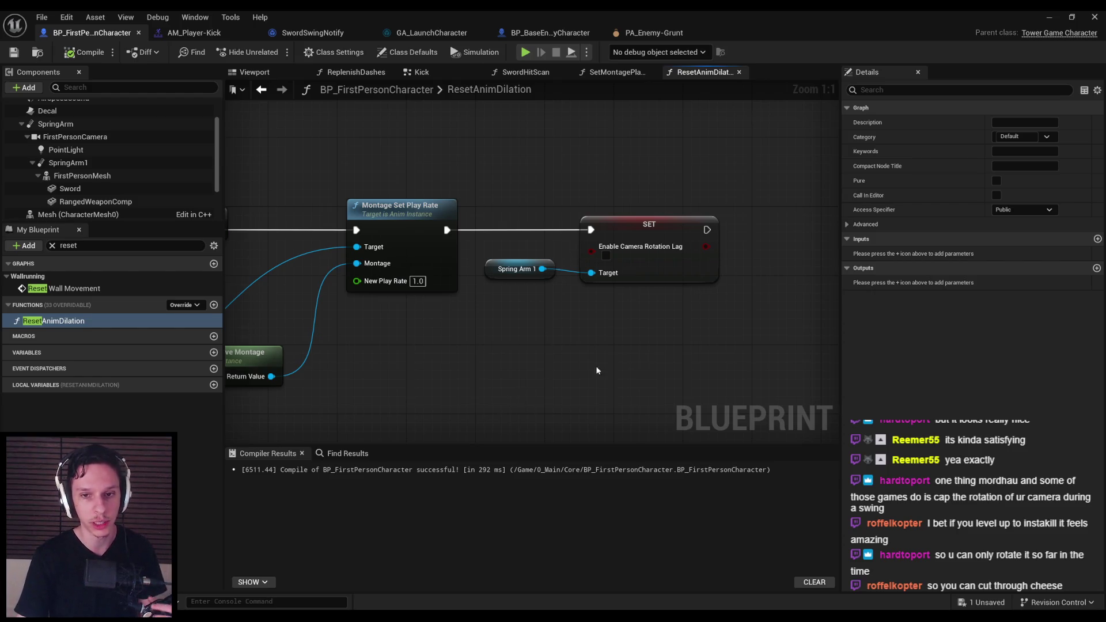
# Step: Zoom out of the ResetAnimDilation graph, clear the selection, and launch another play-test
pyautogui.scroll(-2, 584, 369)
pyautogui.click(620, 299)
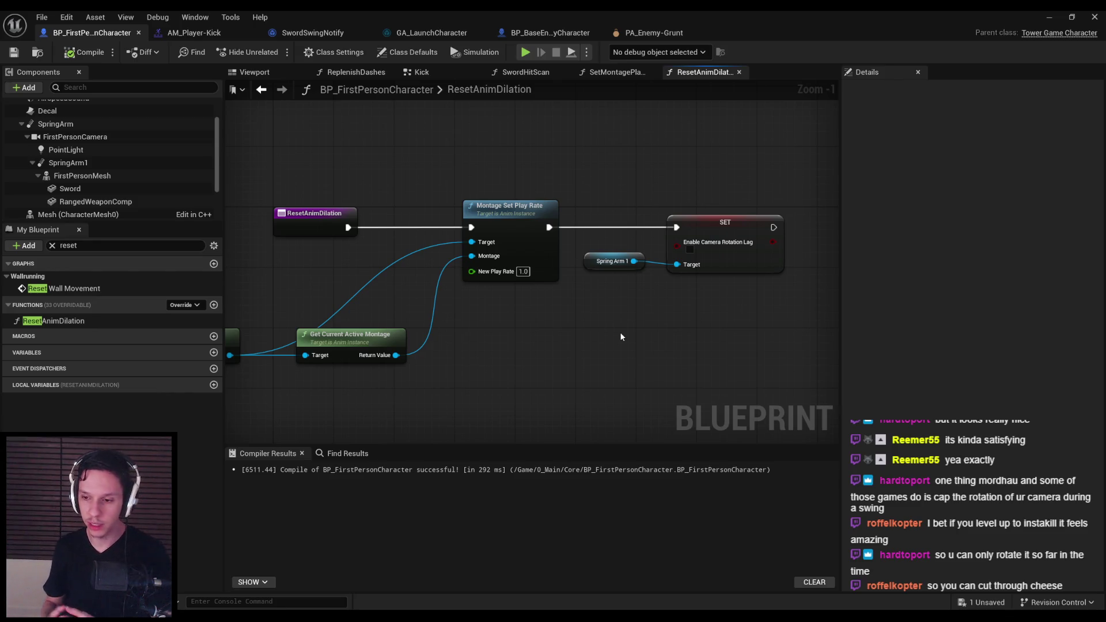
pyautogui.hotkey('alt', 'p')
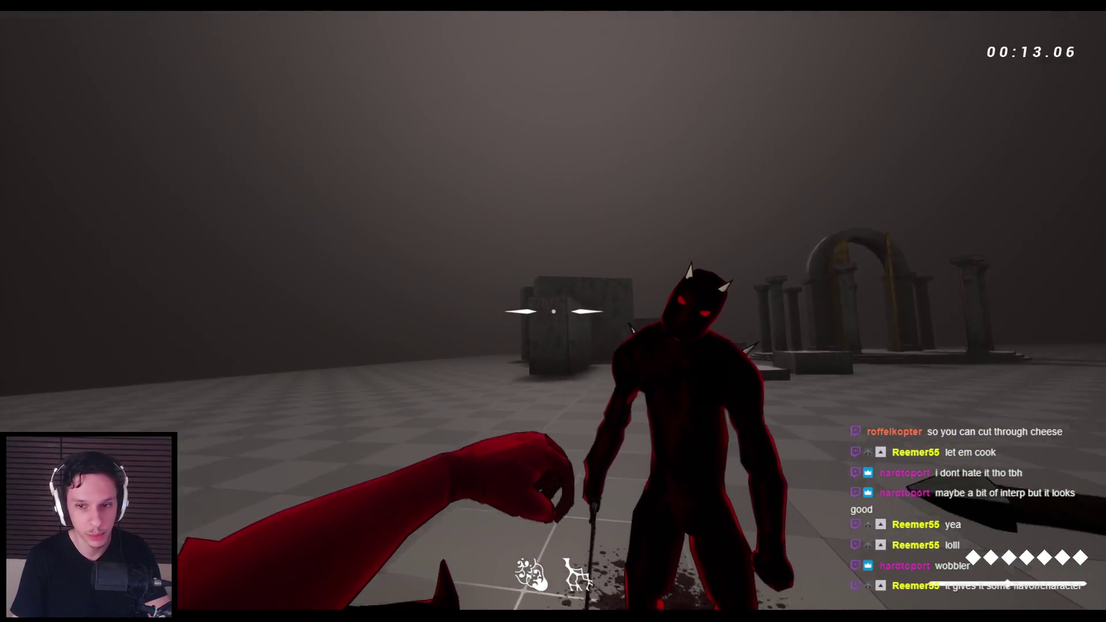
# Step: Stop the Play-In-Editor session with Esc after the latest demon fight
pyautogui.press('Escape')
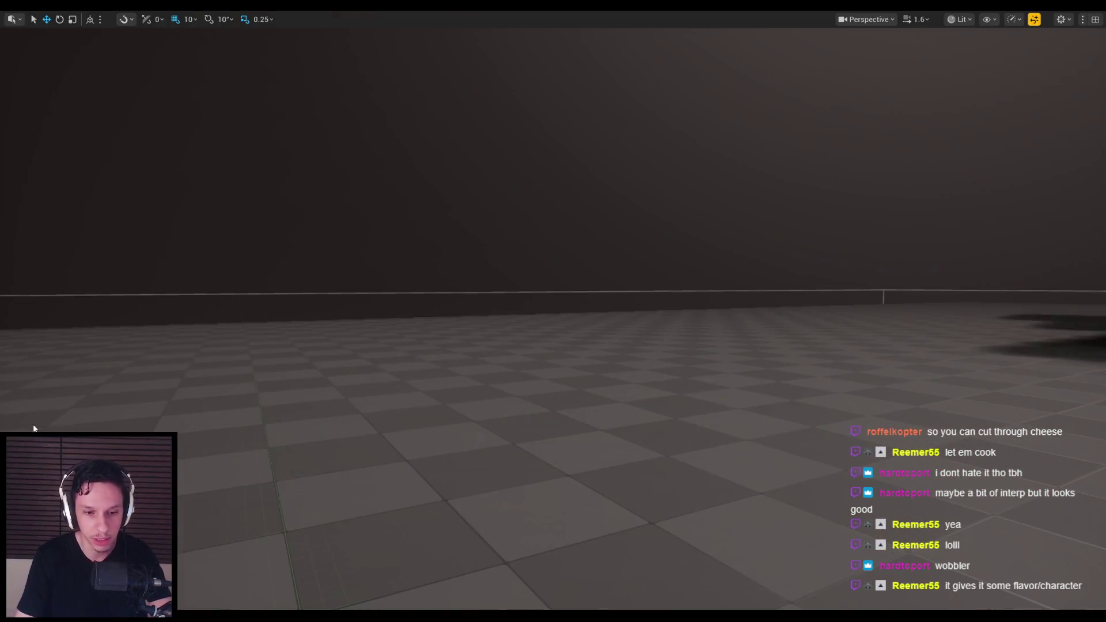
# Step: Bring up the ResetAnimDilation graph and select the SpringArm1 component to view its lag properties
pyautogui.click(381, 586)
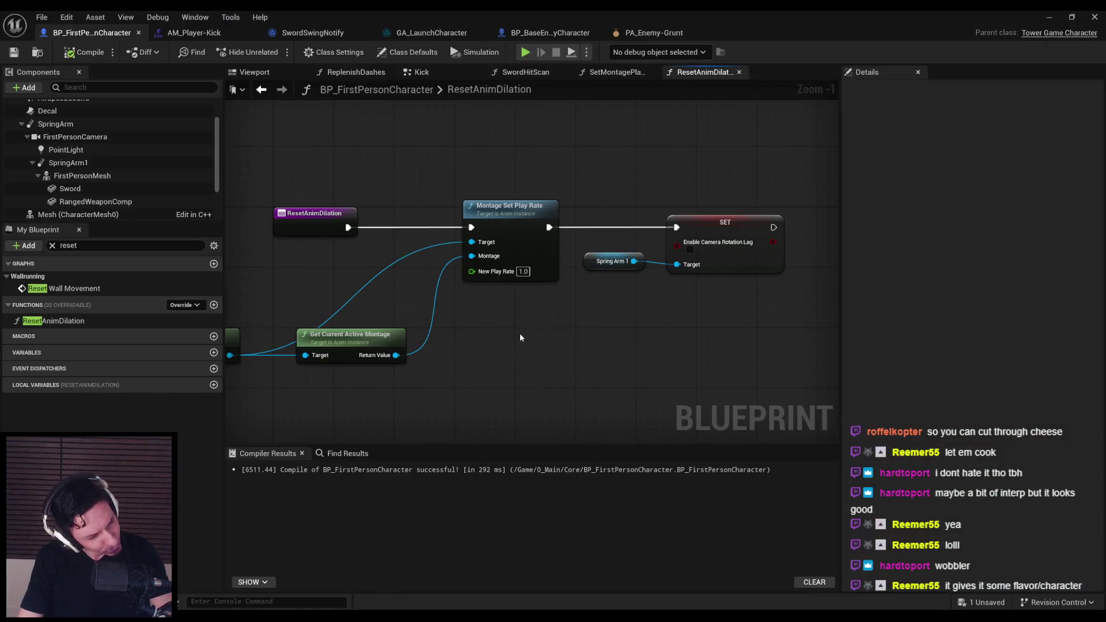
pyautogui.moveTo(690, 300)
pyautogui.mouseDown()
pyautogui.moveTo(666, 330)
pyautogui.moveTo(671, 339)
pyautogui.moveTo(668, 329)
pyautogui.mouseUp()
pyautogui.moveTo(579, 246); pyautogui.dragTo(580, 247)
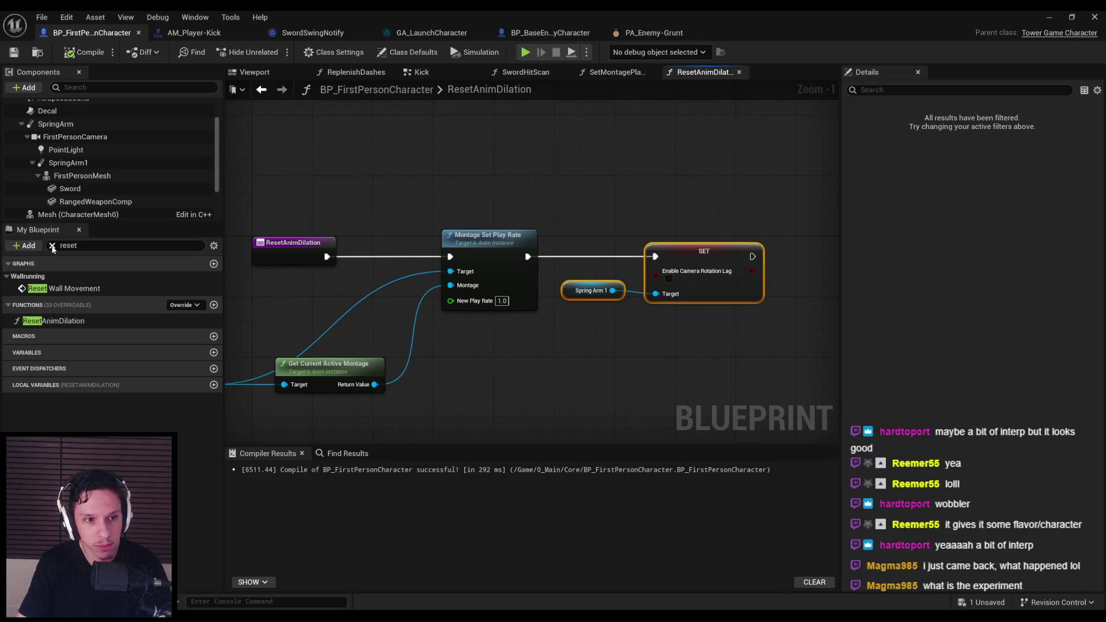
pyautogui.click(51, 246)
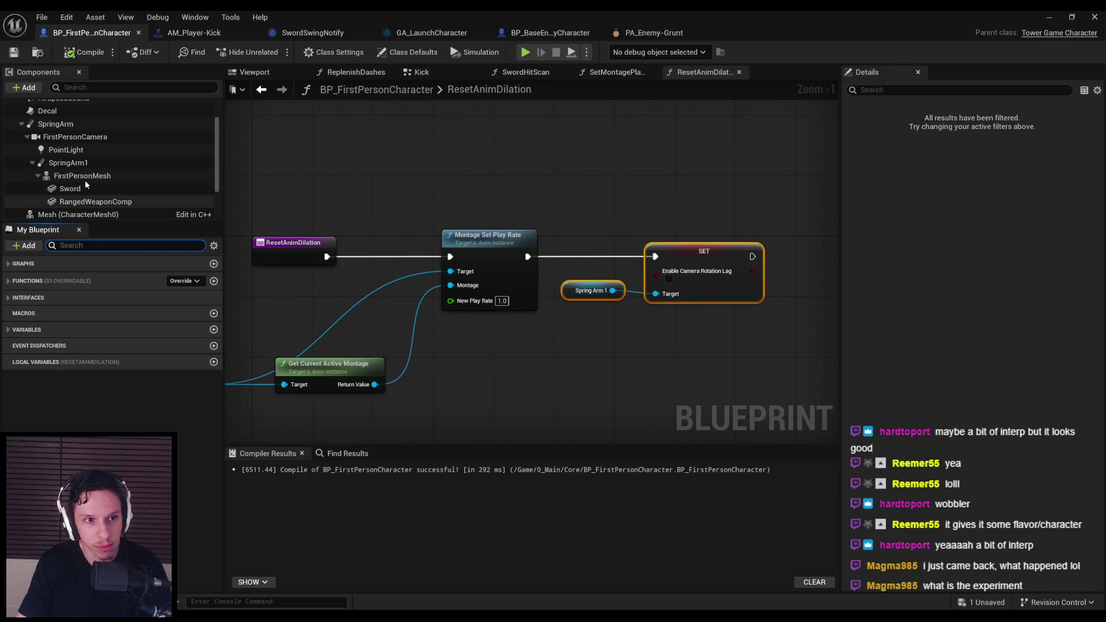
pyautogui.click(81, 165)
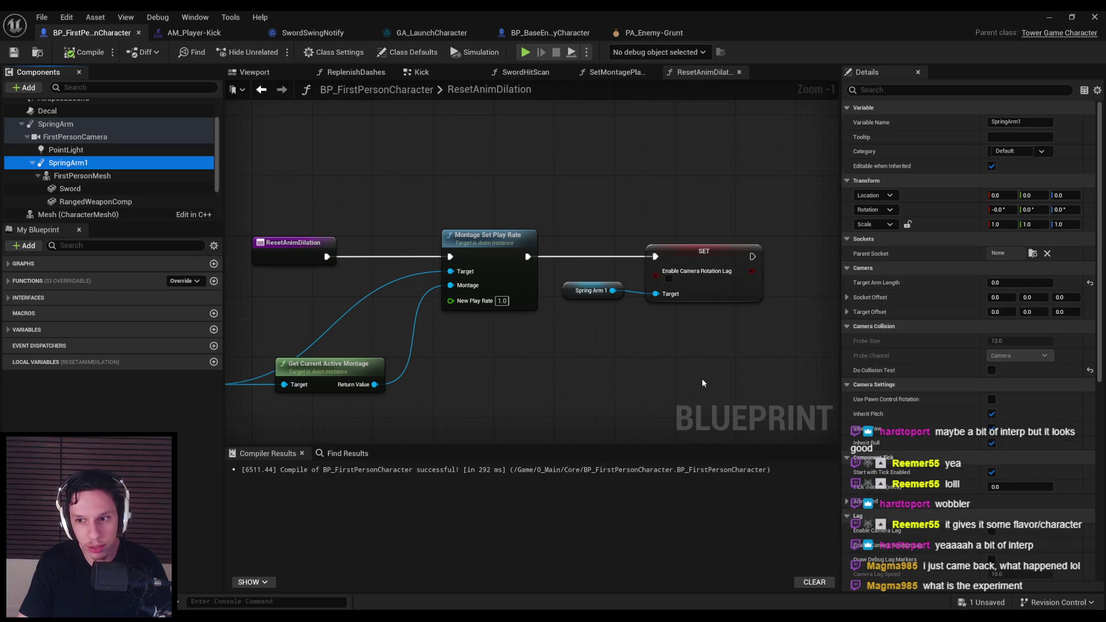
pyautogui.rightClick(566, 330)
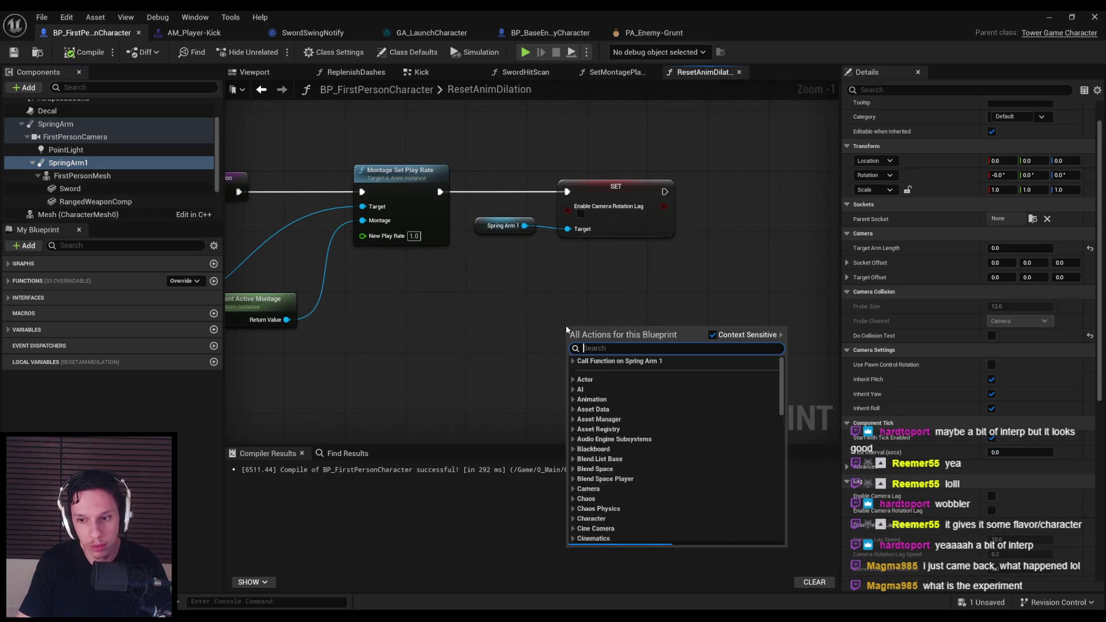
pyautogui.write('set rotation lag spee')
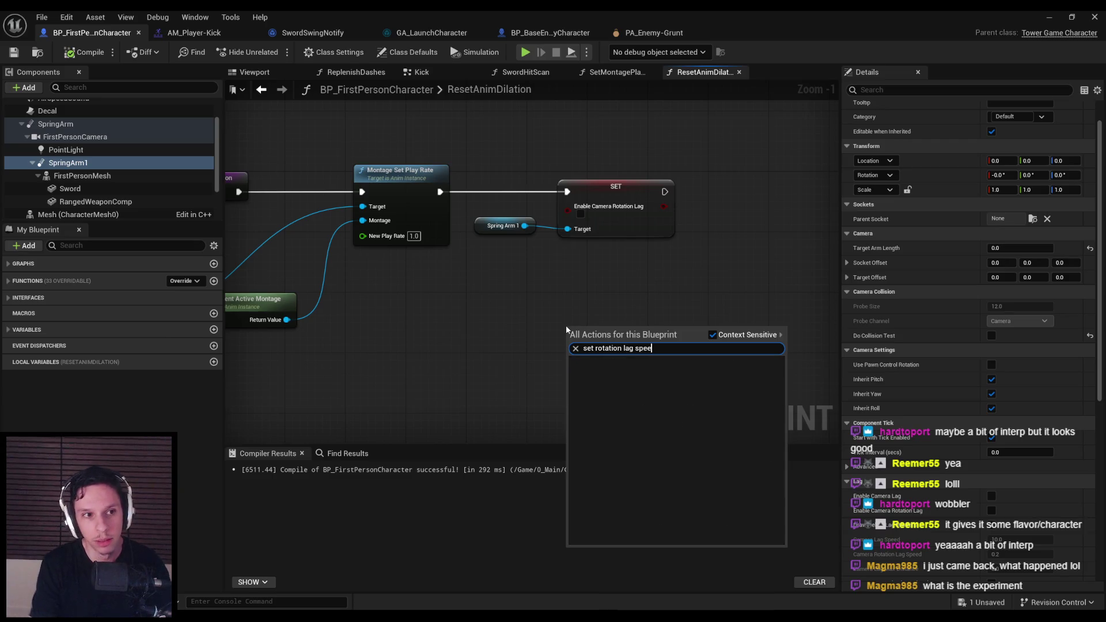
pyautogui.press('Escape')
# Step: Replace the Enable Camera Rotation Lag node with Set Camera Rotation Lag Speed, wired after Montage Set Play Rate
pyautogui.moveTo(568, 263); pyautogui.dragTo(568, 264)
pyautogui.write('set r')
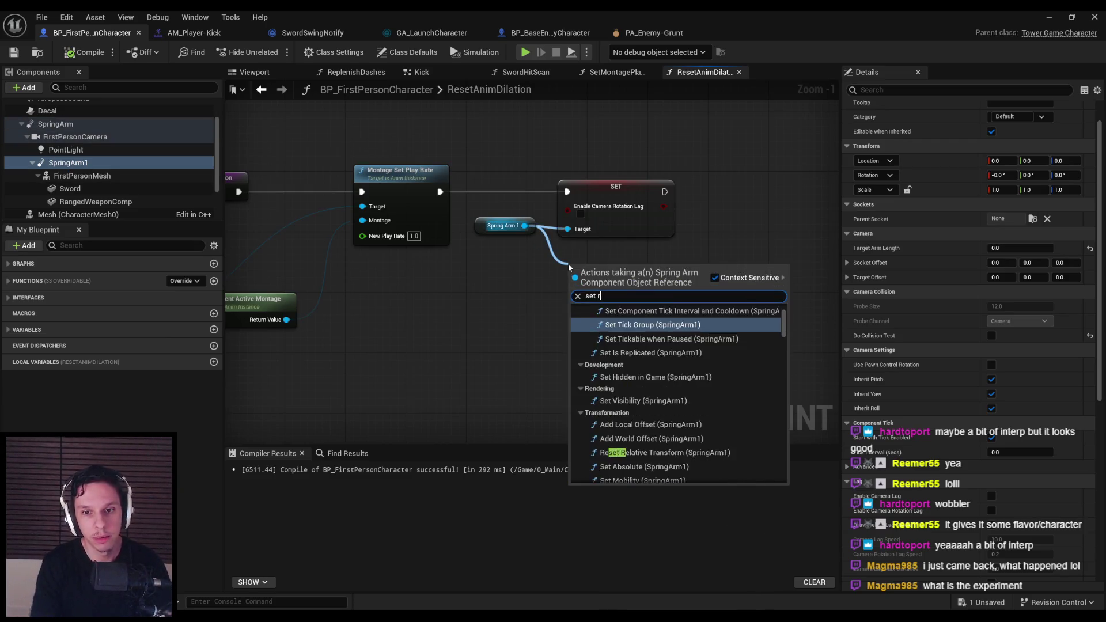
pyautogui.write('otation lag se')
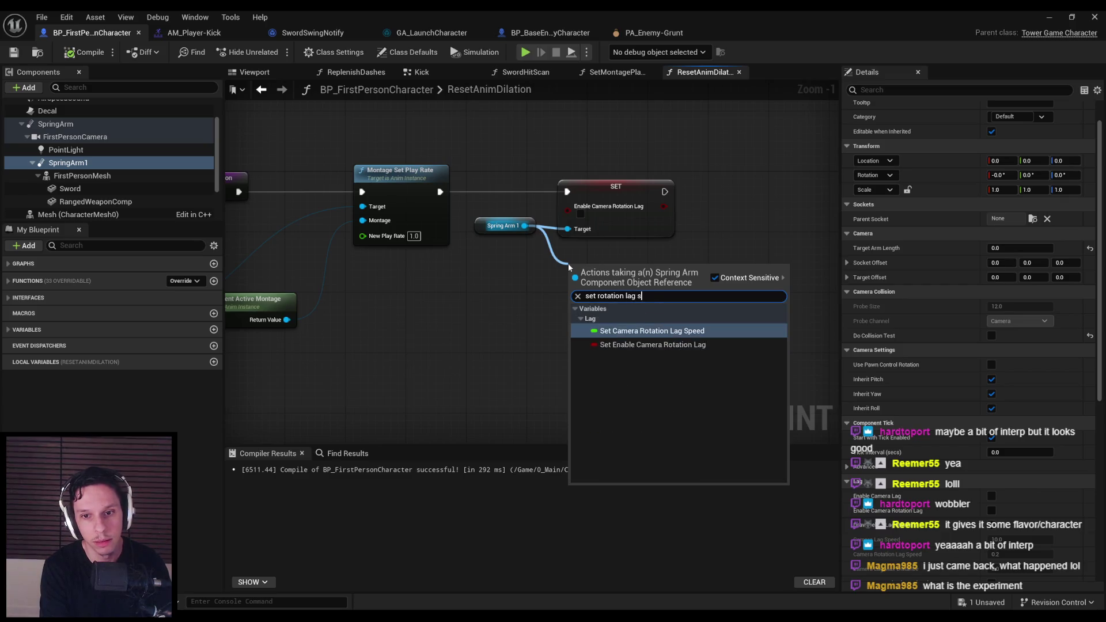
pyautogui.press('Return')
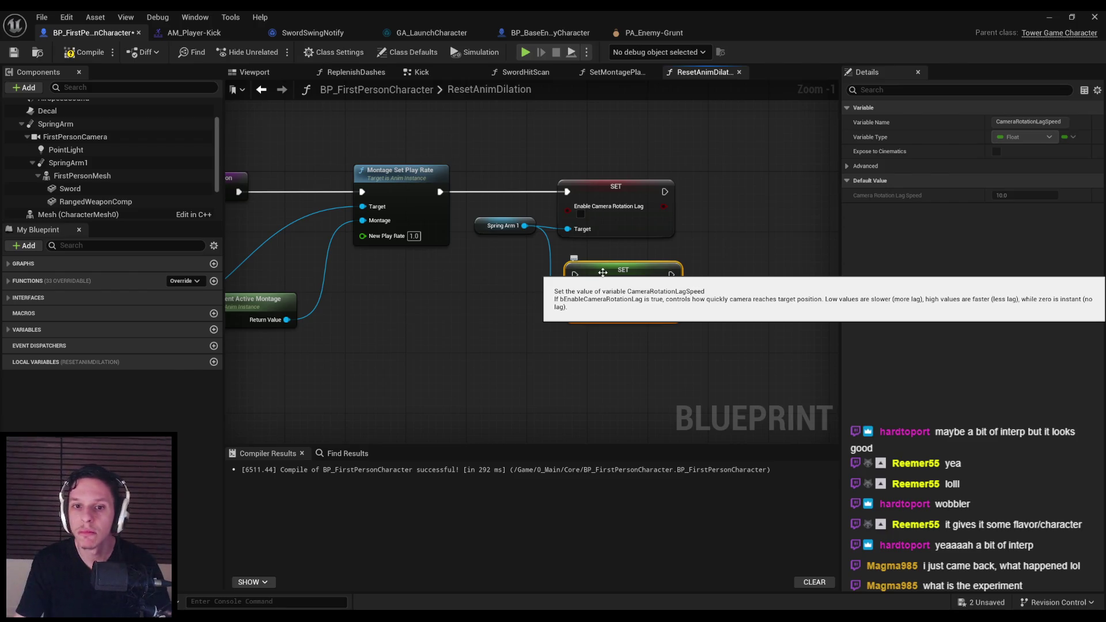
pyautogui.click(612, 185)
pyautogui.press('Delete')
pyautogui.moveTo(605, 273); pyautogui.dragTo(597, 190)
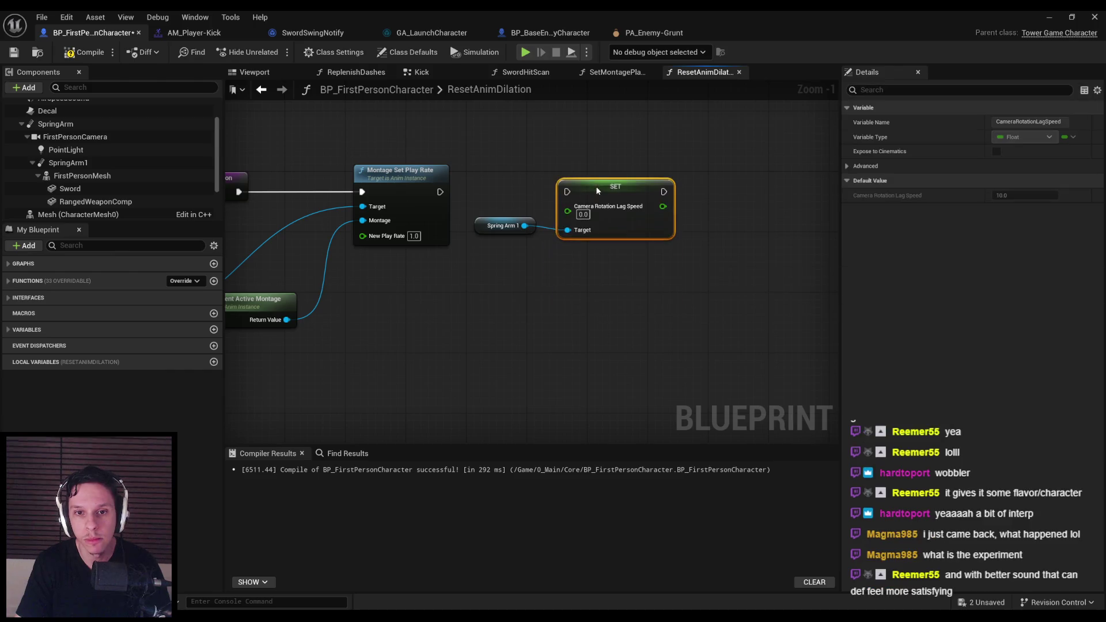
pyautogui.moveTo(484, 194); pyautogui.dragTo(567, 192)
pyautogui.moveTo(481, 228); pyautogui.dragTo(479, 243)
pyautogui.click(485, 291)
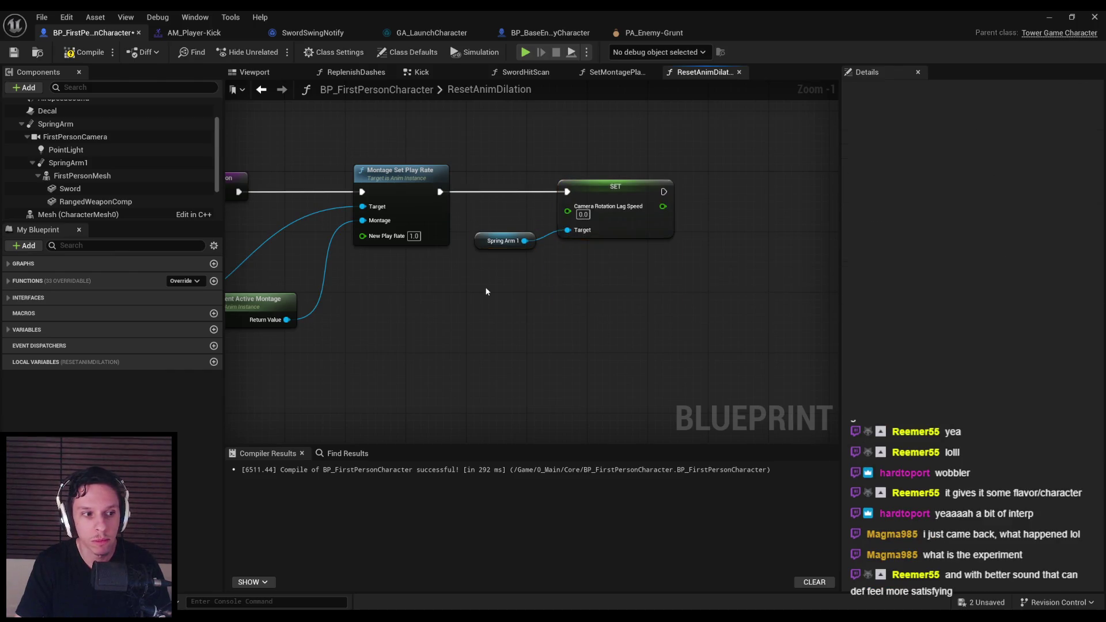
pyautogui.scroll(-1, 548, 264)
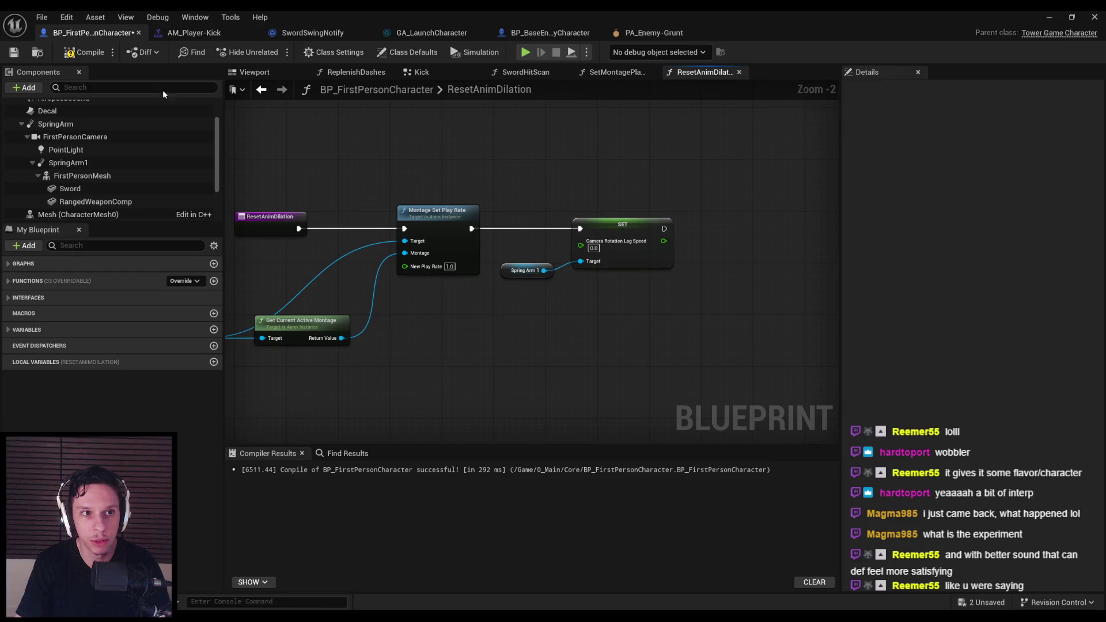
# Step: Save, then paste the lag speed SET nodes into SetMontagePlayRateForDuration via SpringArm1's references
pyautogui.click(15, 53)
pyautogui.moveTo(515, 173); pyautogui.dragTo(647, 277)
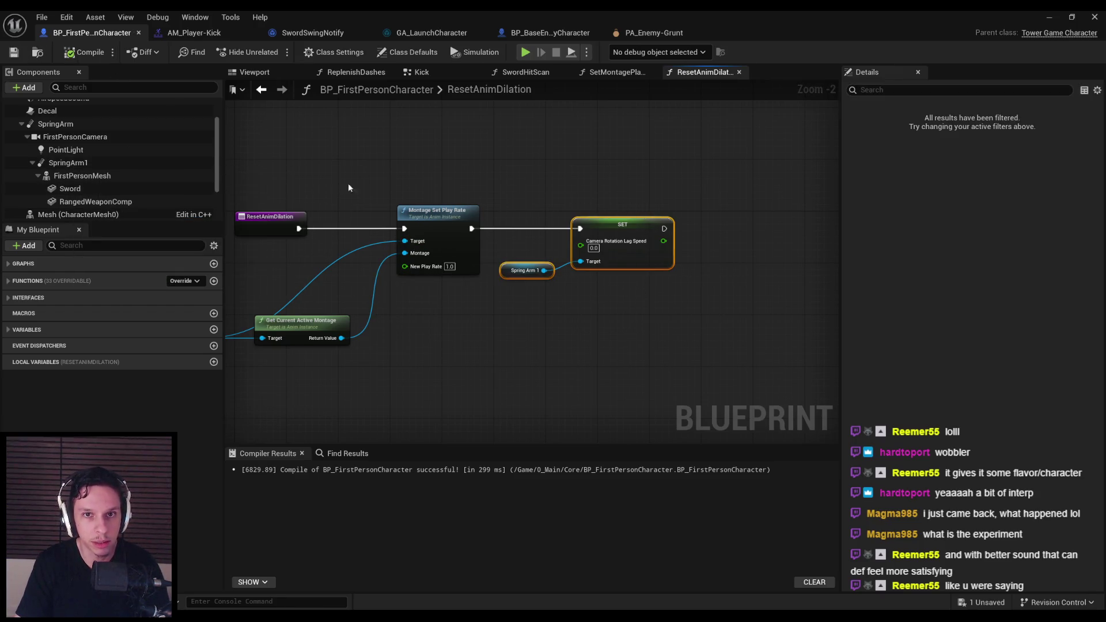
pyautogui.rightClick(509, 271)
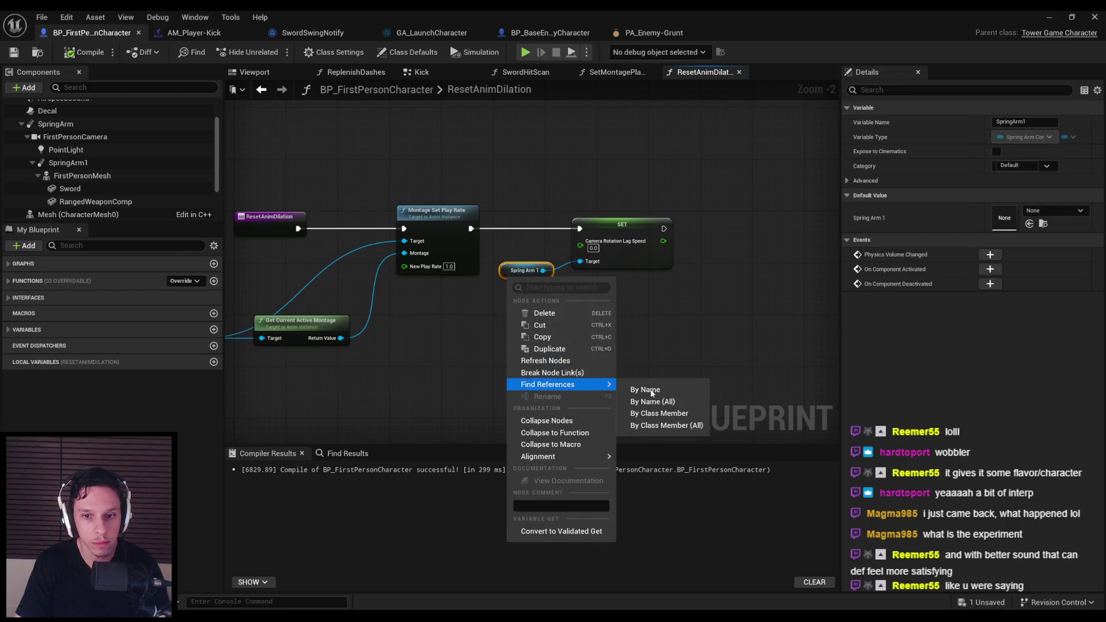
pyautogui.click(252, 538)
pyautogui.click(282, 500)
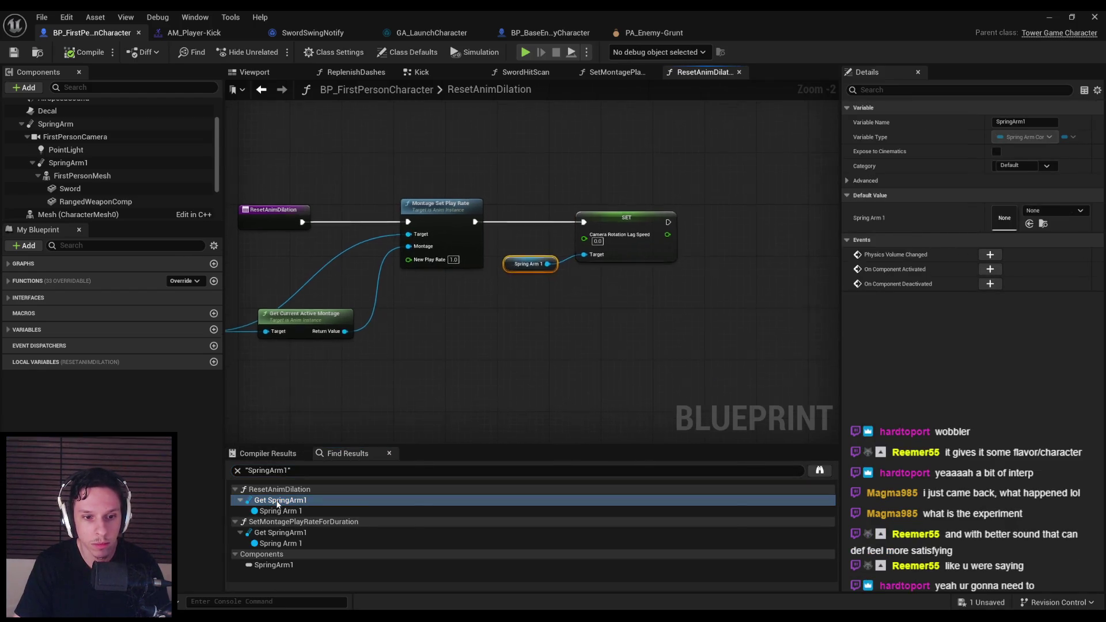
pyautogui.click(282, 532)
pyautogui.hotkey('ctrl', 'v')
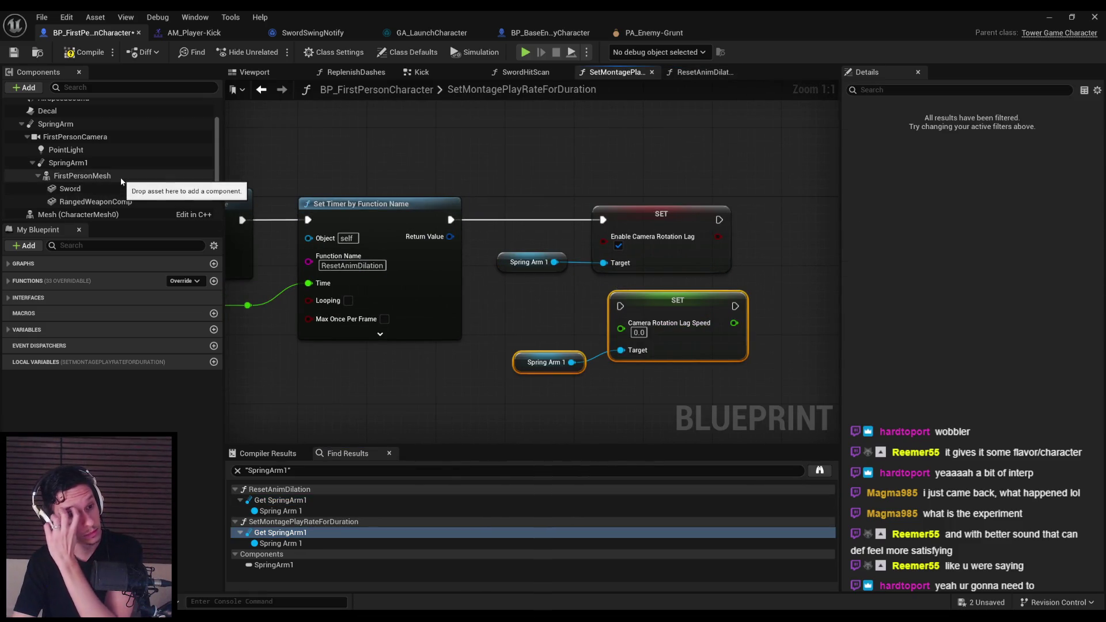
# Step: Set the pasted lag speed to 0.2 and swap it in for the Enable Camera Rotation Lag nodes
pyautogui.click(106, 164)
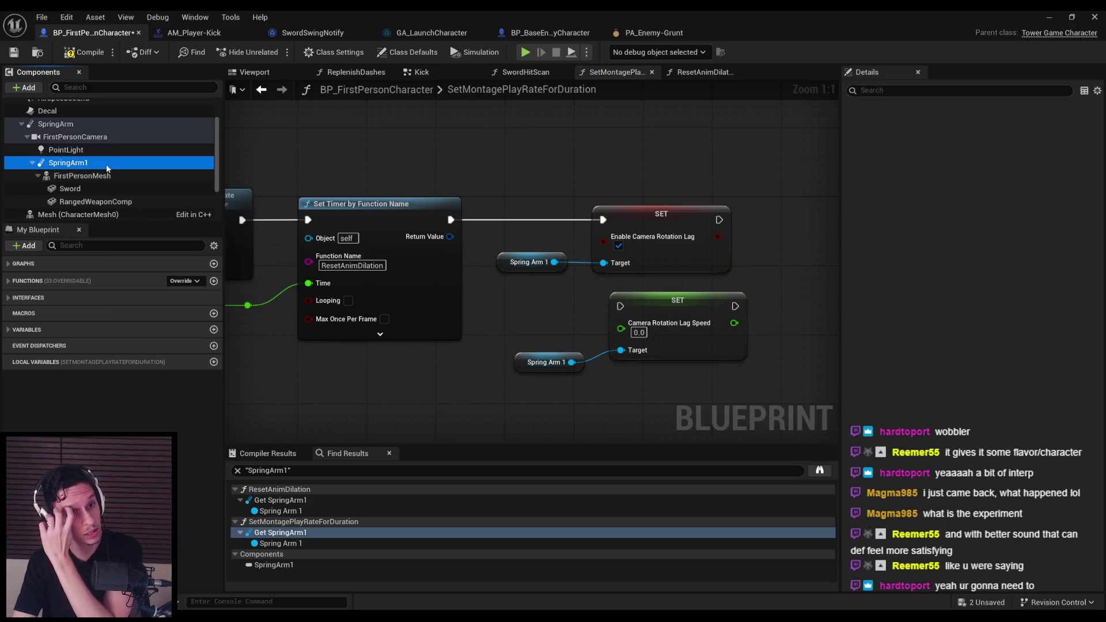
pyautogui.scroll(-6, 1031, 391)
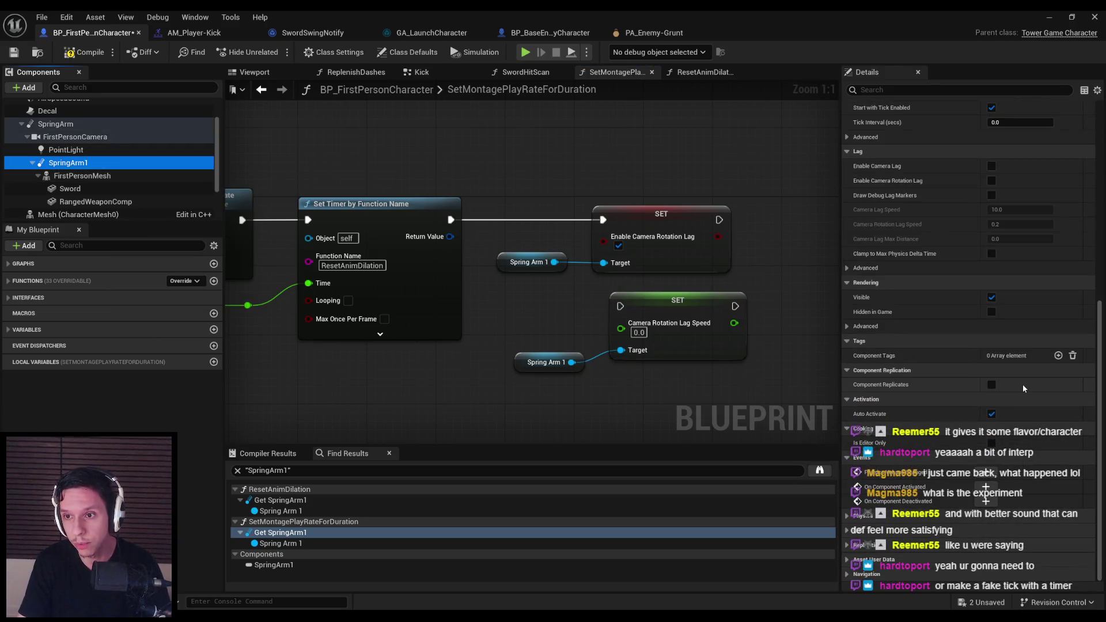
pyautogui.click(645, 333)
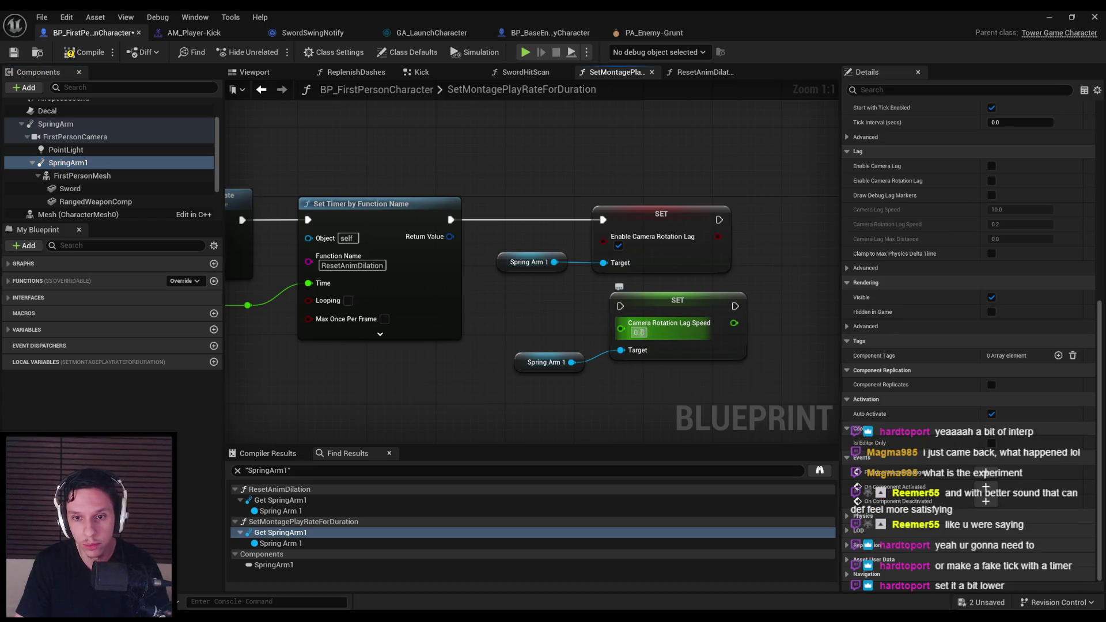
pyautogui.write('0.2')
pyautogui.moveTo(743, 282); pyautogui.dragTo(542, 219)
pyautogui.press('Delete')
pyautogui.moveTo(514, 296); pyautogui.dragTo(700, 379)
pyautogui.moveTo(641, 305)
pyautogui.mouseDown()
pyautogui.moveTo(642, 236)
pyautogui.moveTo(629, 224)
pyautogui.mouseUp()
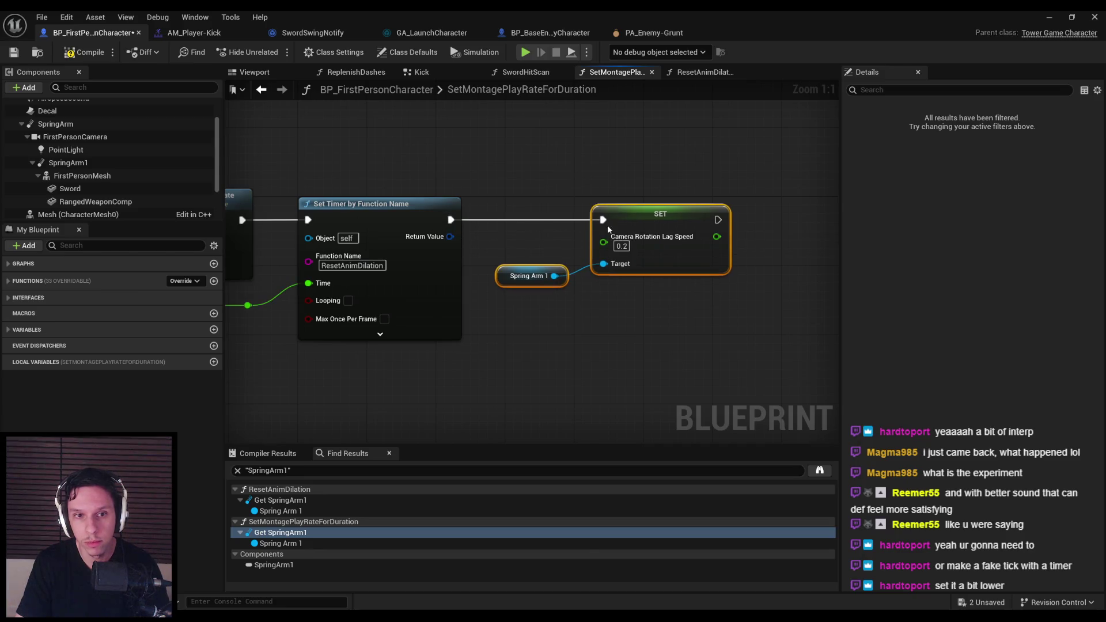
# Step: Default SpringArm1 to camera rotation lag enabled with speed 0.0, then compile and save
pyautogui.click(68, 163)
pyautogui.scroll(-10, 995, 303)
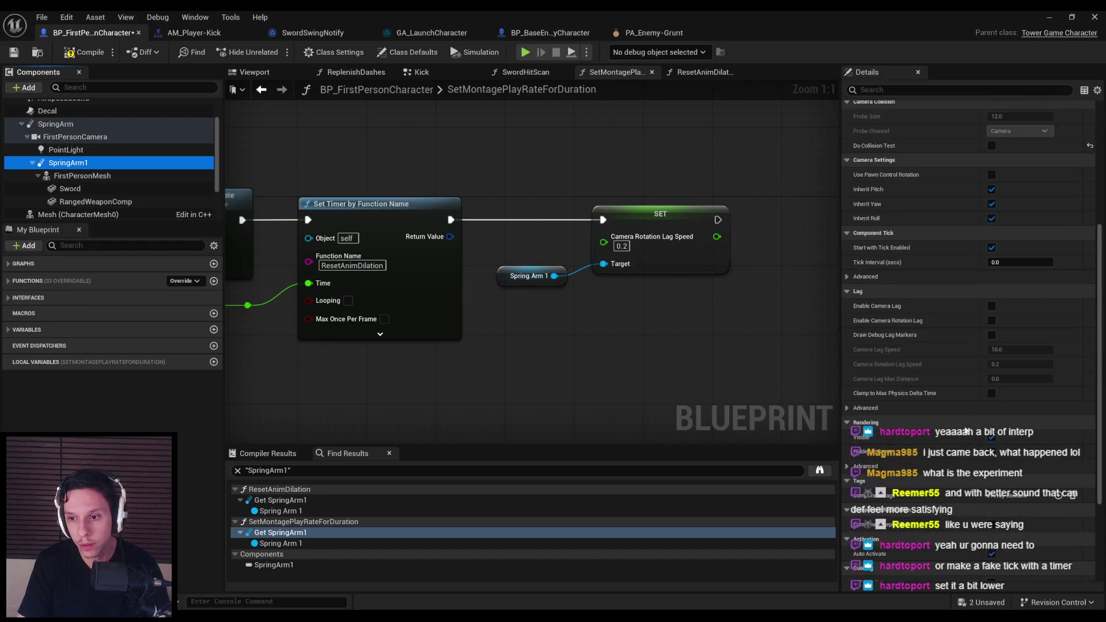
pyautogui.click(992, 286)
pyautogui.click(1011, 330)
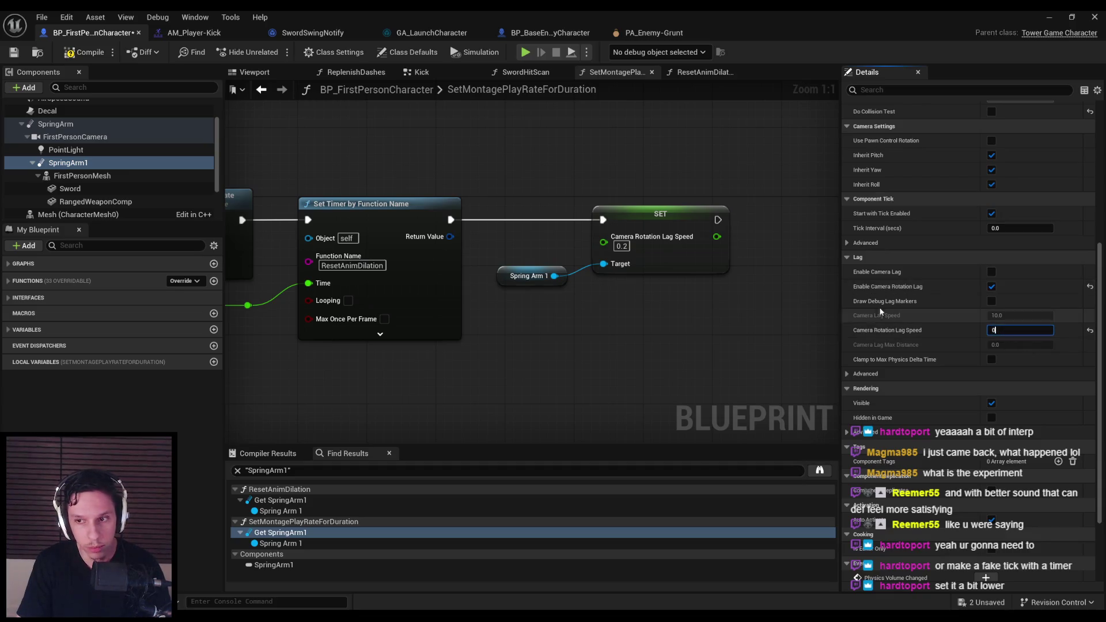
pyautogui.click(19, 55)
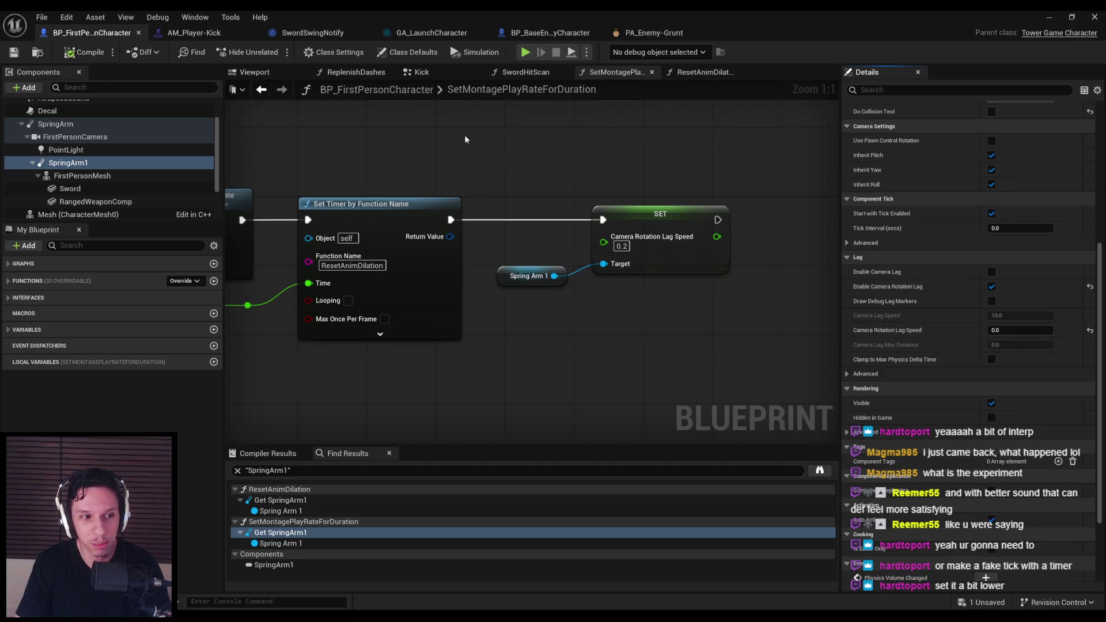
pyautogui.click(1047, 17)
# Step: Play-test by slashing the demon group eight times while watching the camera lag, then stop and return to the editor
pyautogui.hotkey('alt', 'p')
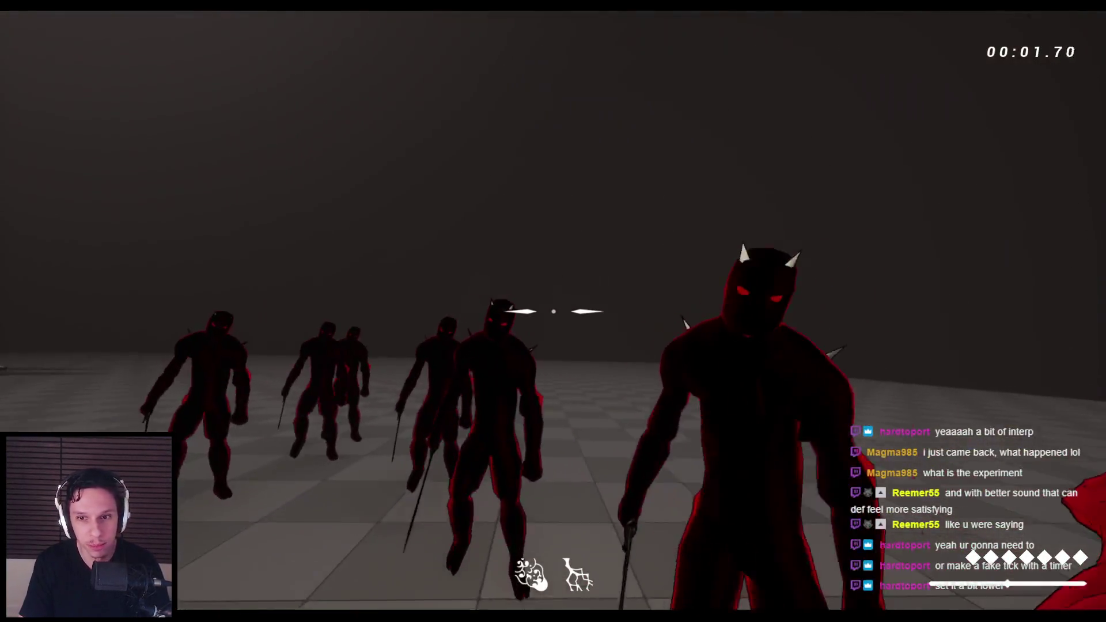
pyautogui.click(553, 311)
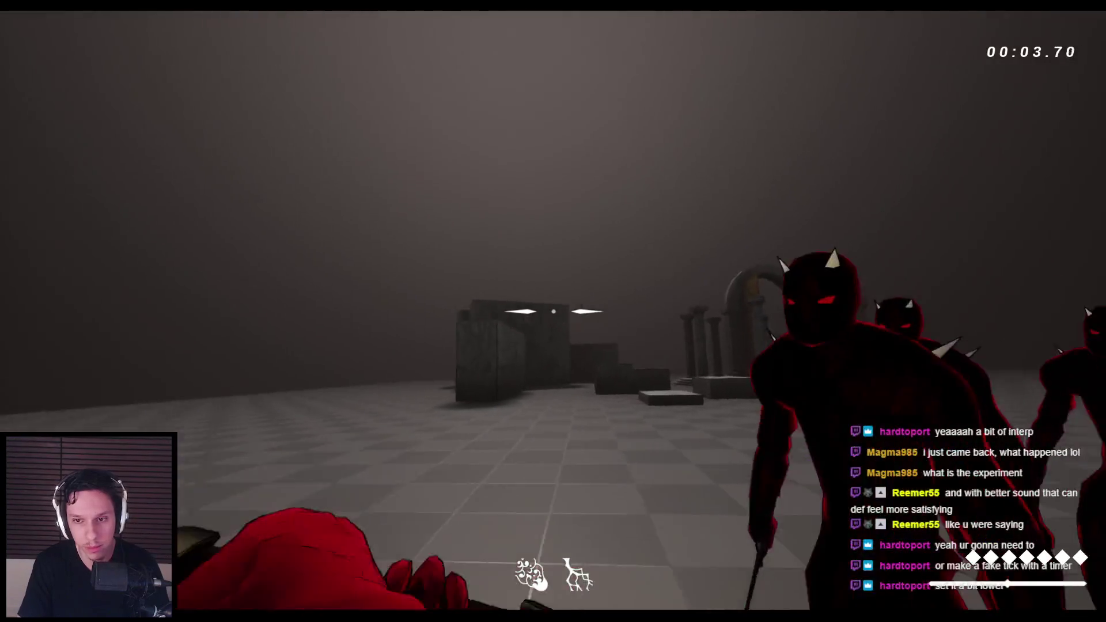
pyautogui.click(553, 311)
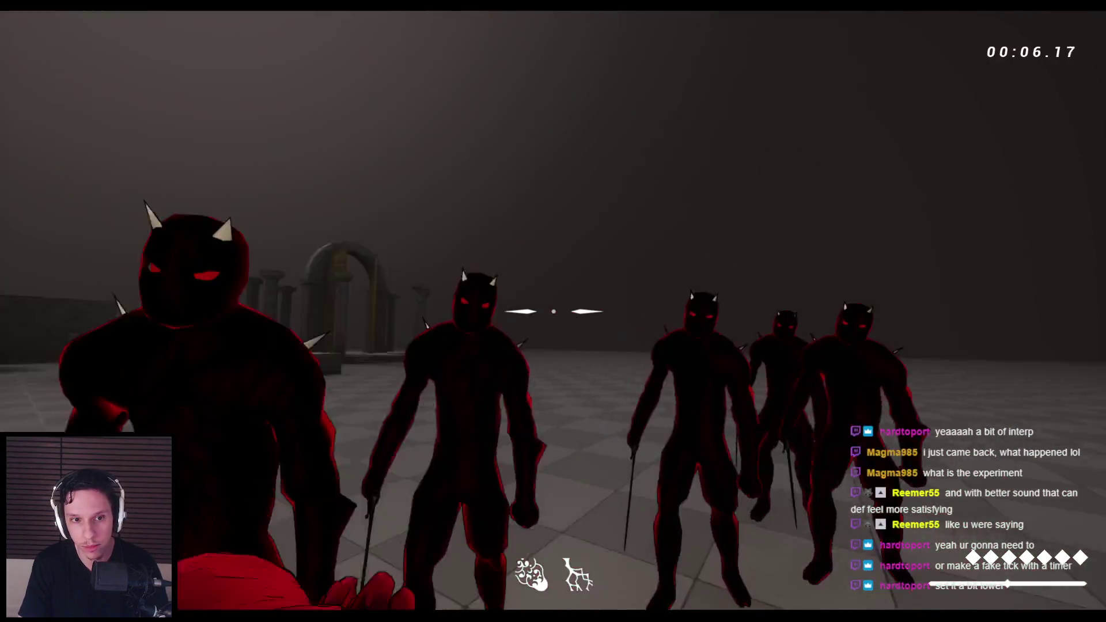
pyautogui.click(553, 311)
pyautogui.click(553, 312)
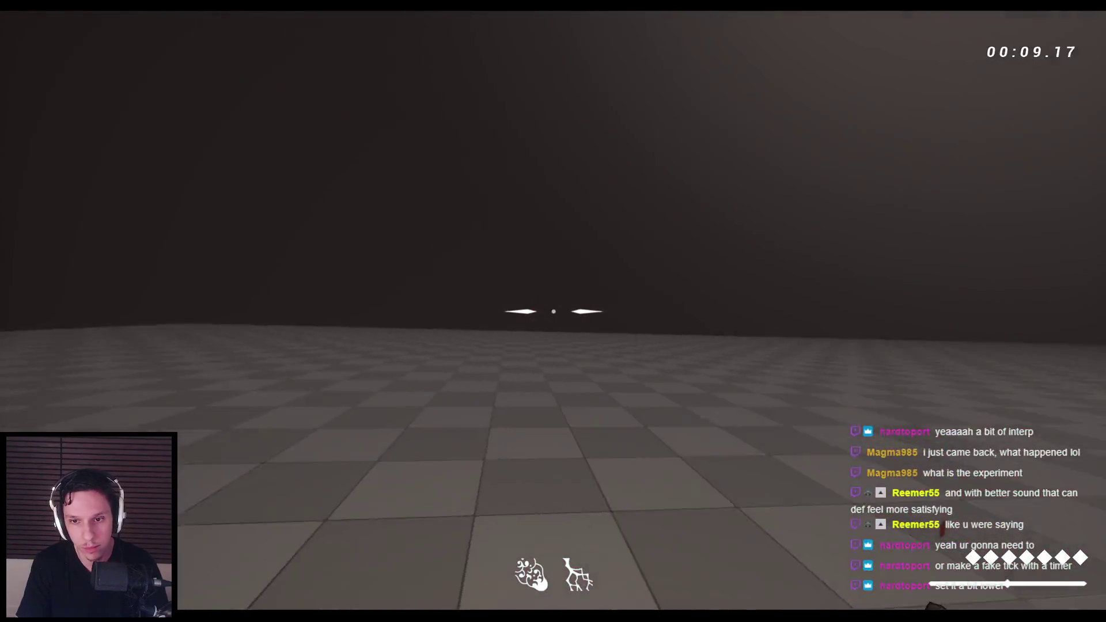
pyautogui.click(553, 311)
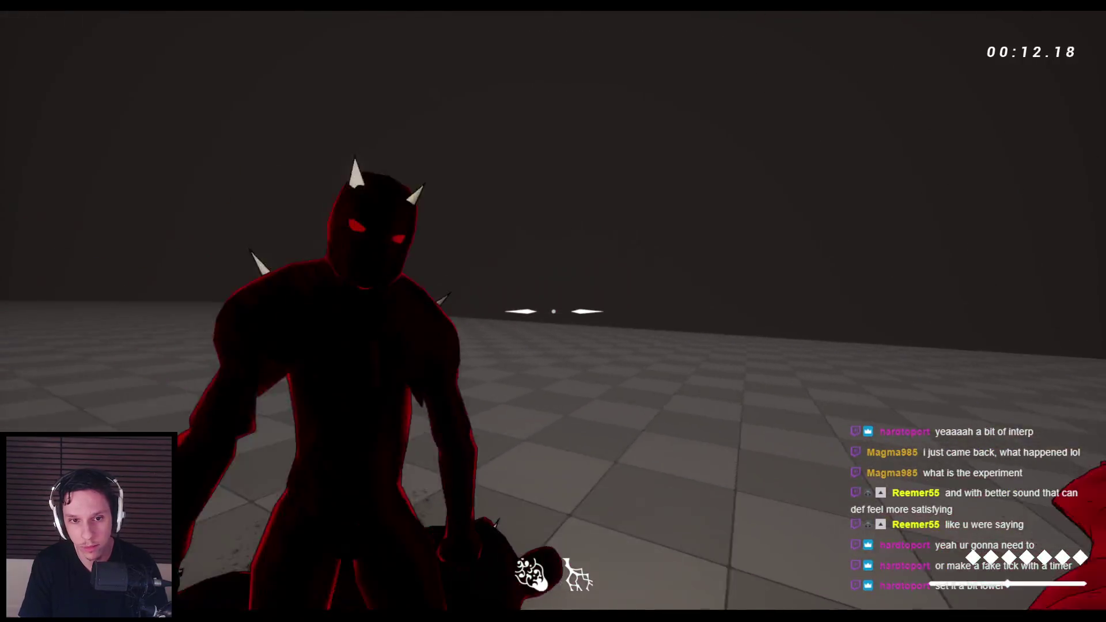
pyautogui.click(553, 311)
pyautogui.click(553, 311)
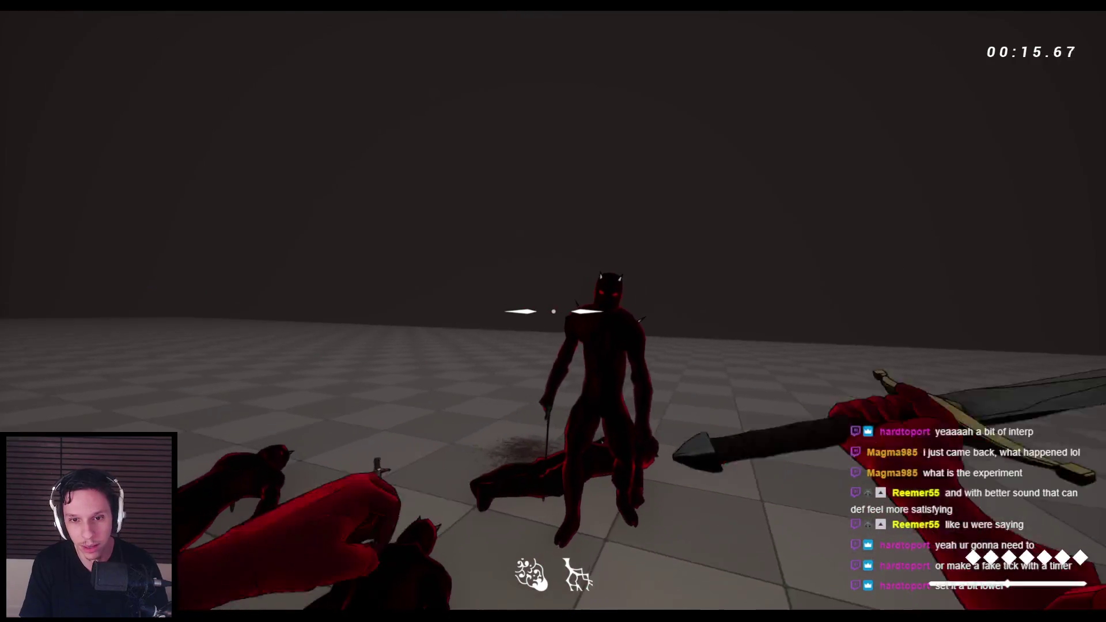
pyautogui.click(553, 311)
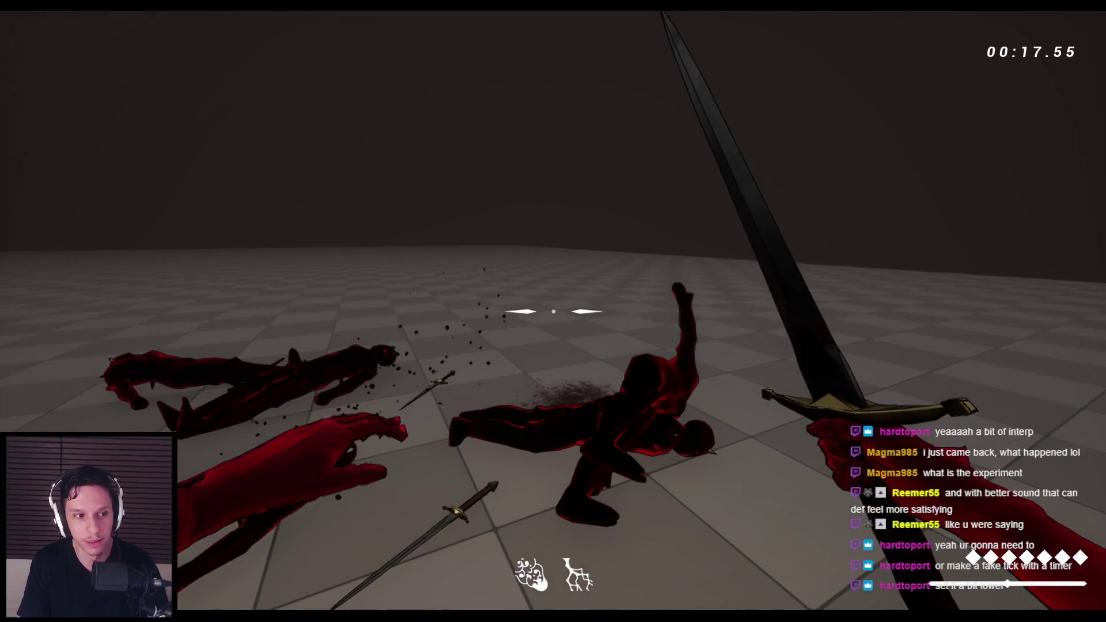
pyautogui.press('Escape')
pyautogui.click(375, 590)
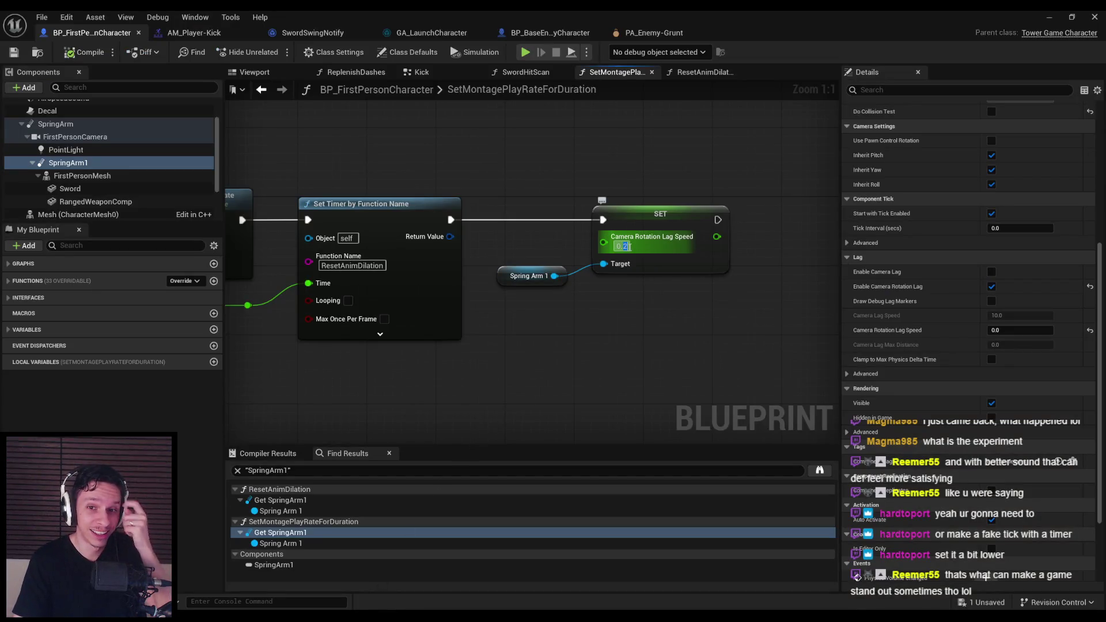
# Step: Commit the 0.2 Camera Rotation Lag Speed value and compile the blueprint
pyautogui.click(622, 299)
pyautogui.scroll(-2, 557, 335)
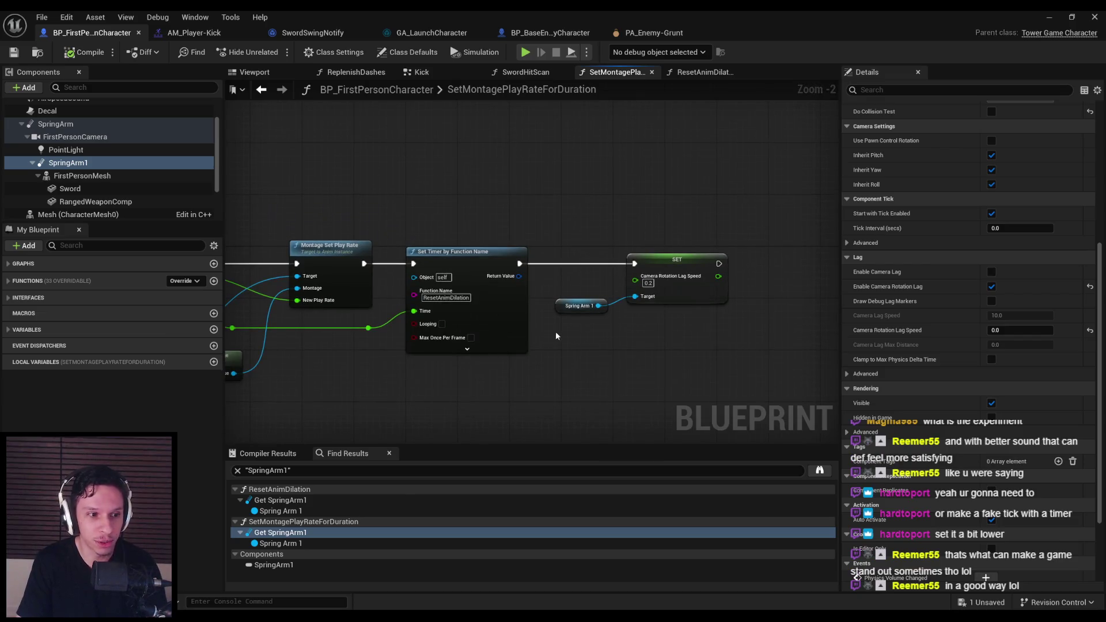
pyautogui.moveTo(554, 335); pyautogui.dragTo(807, 299)
pyautogui.moveTo(667, 340); pyautogui.dragTo(641, 272)
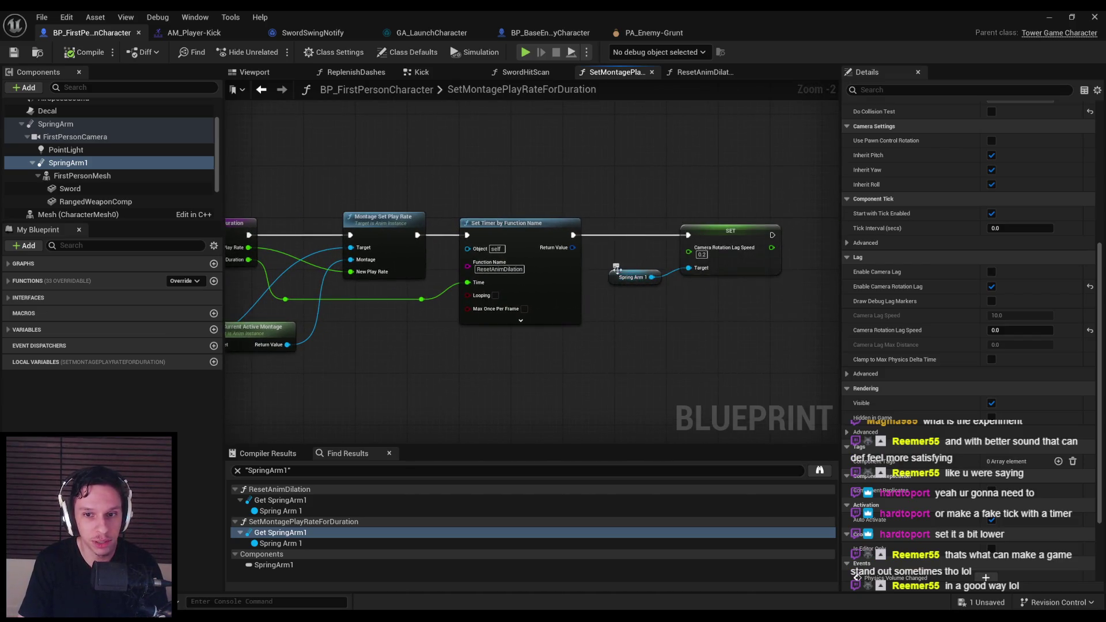
pyautogui.click(13, 54)
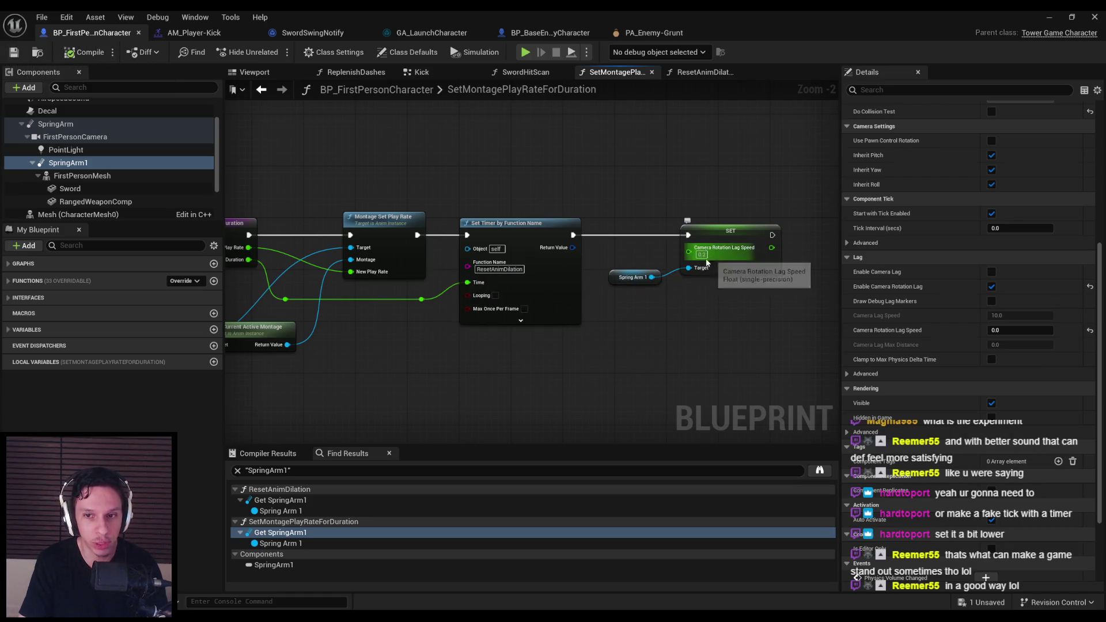
# Step: Minimize the editor to view the level, restore it, and add a new blueprint variable
pyautogui.click(1047, 18)
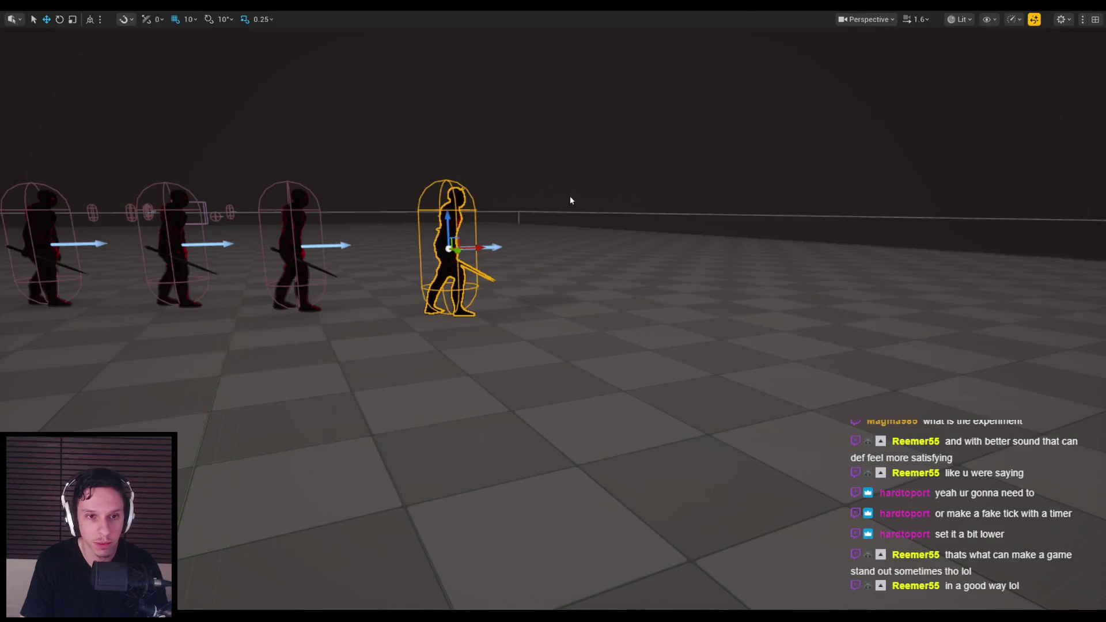
pyautogui.hotkey('alt', 'Tab')
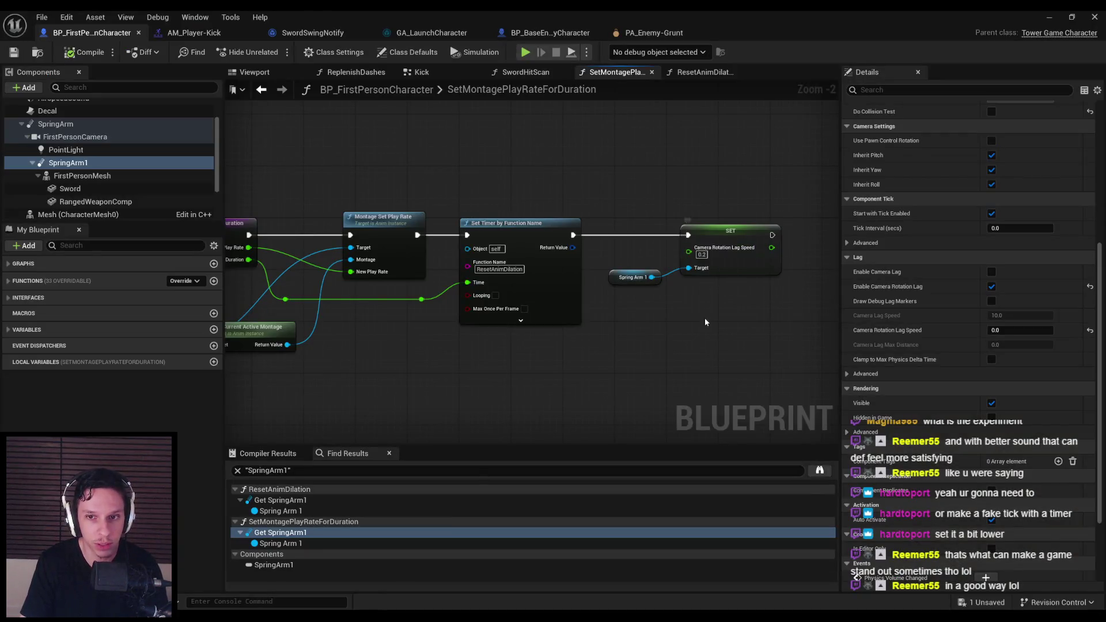
pyautogui.moveTo(704, 316); pyautogui.dragTo(621, 324)
pyautogui.scroll(1, 613, 321)
pyautogui.scroll(-1, 613, 322)
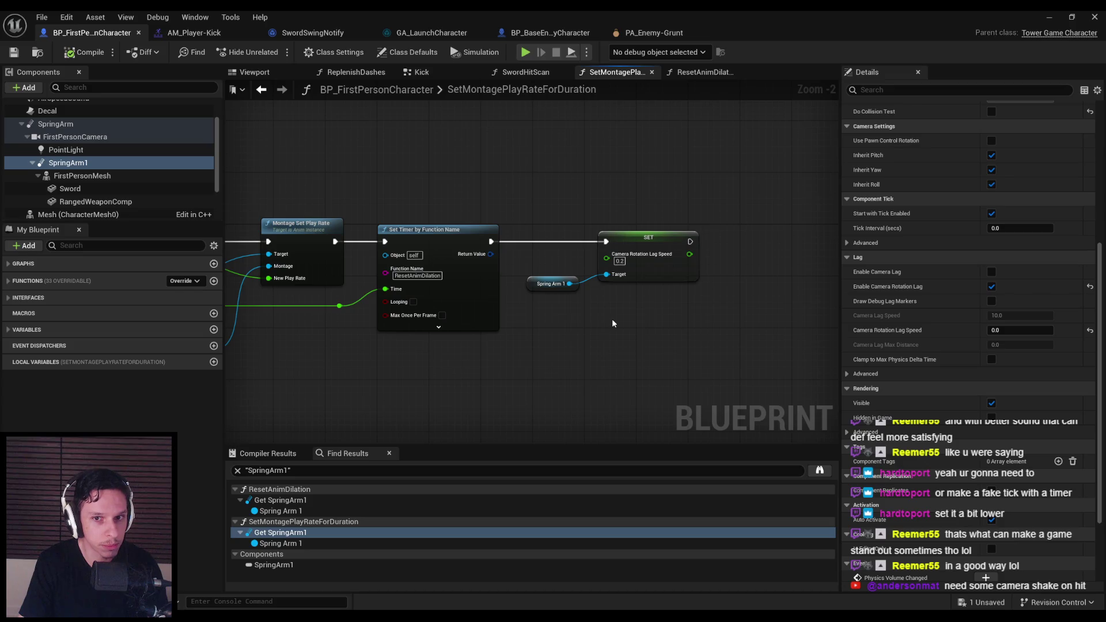
pyautogui.click(214, 330)
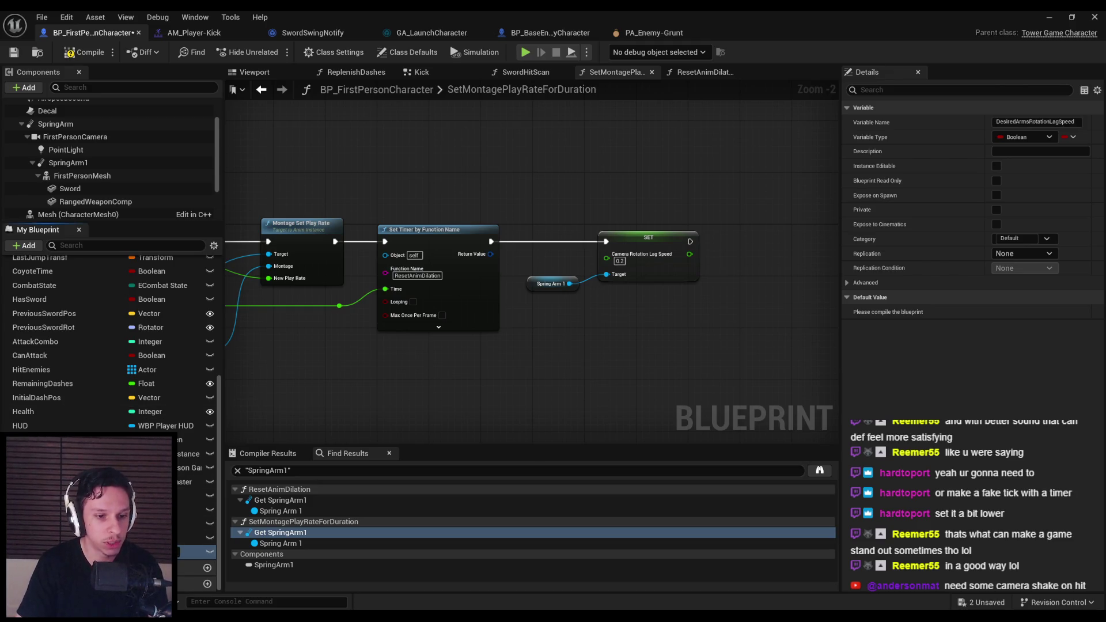
# Step: Make the new variable a Float, then compile and save the blueprint
pyautogui.click(144, 551)
pyautogui.click(163, 387)
pyautogui.press('F7')
pyautogui.hotkey('ctrl', 's')
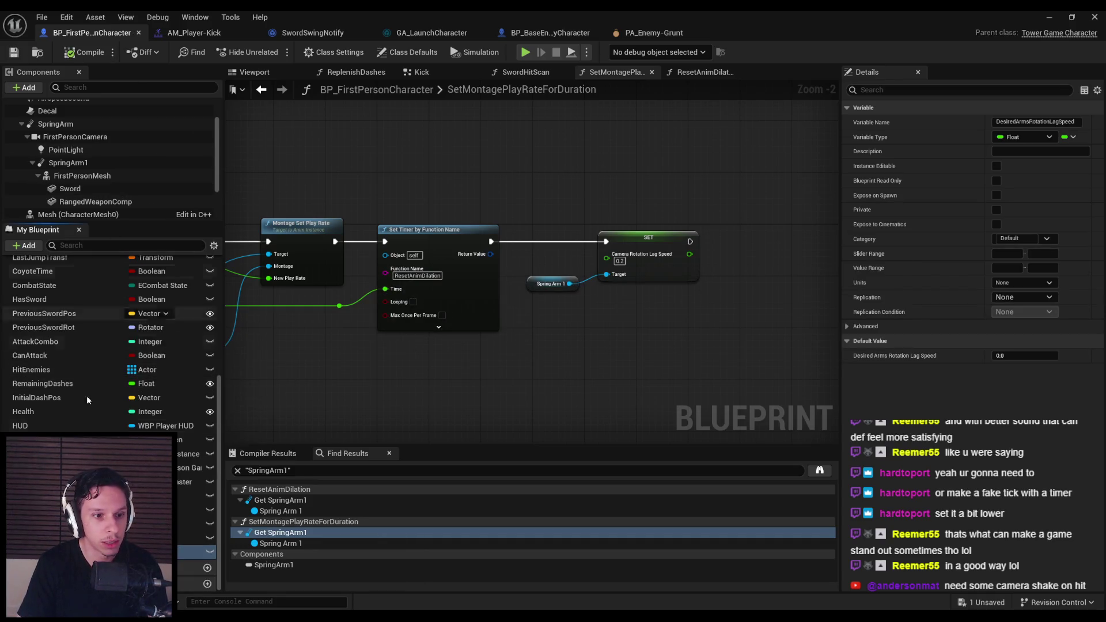
# Step: Place a Desired Arms Rotation Lag Speed setter with 0.2 and cut the old Spring Arm lag setter
pyautogui.moveTo(612, 302); pyautogui.dragTo(553, 278)
pyautogui.click(691, 323)
pyautogui.scroll(2, 614, 307)
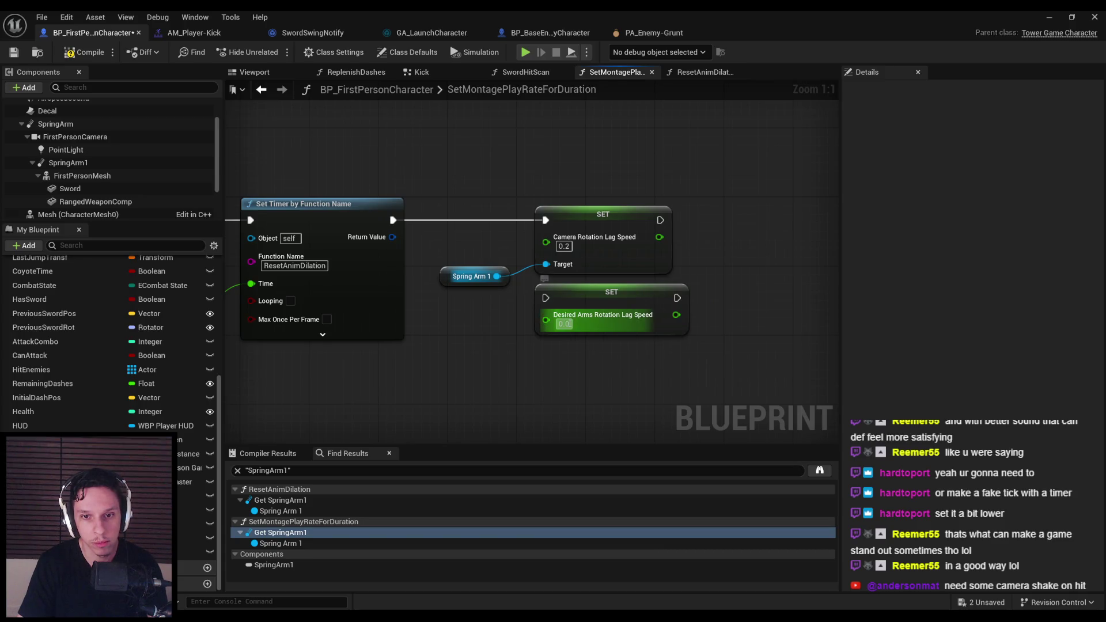
pyautogui.write('0.2')
pyautogui.press('Return')
pyautogui.moveTo(544, 247); pyautogui.dragTo(461, 281)
pyautogui.press('Delete')
pyautogui.scroll(-3, 576, 296)
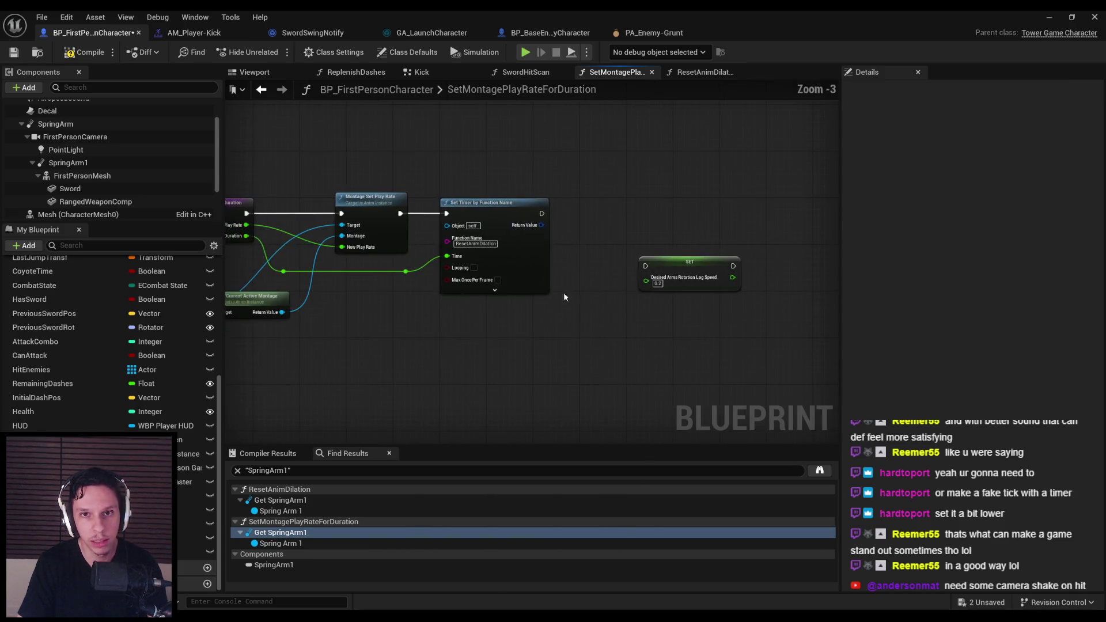
# Step: Open the Event Tick section of the EventGraph
pyautogui.scroll(10, 107, 265)
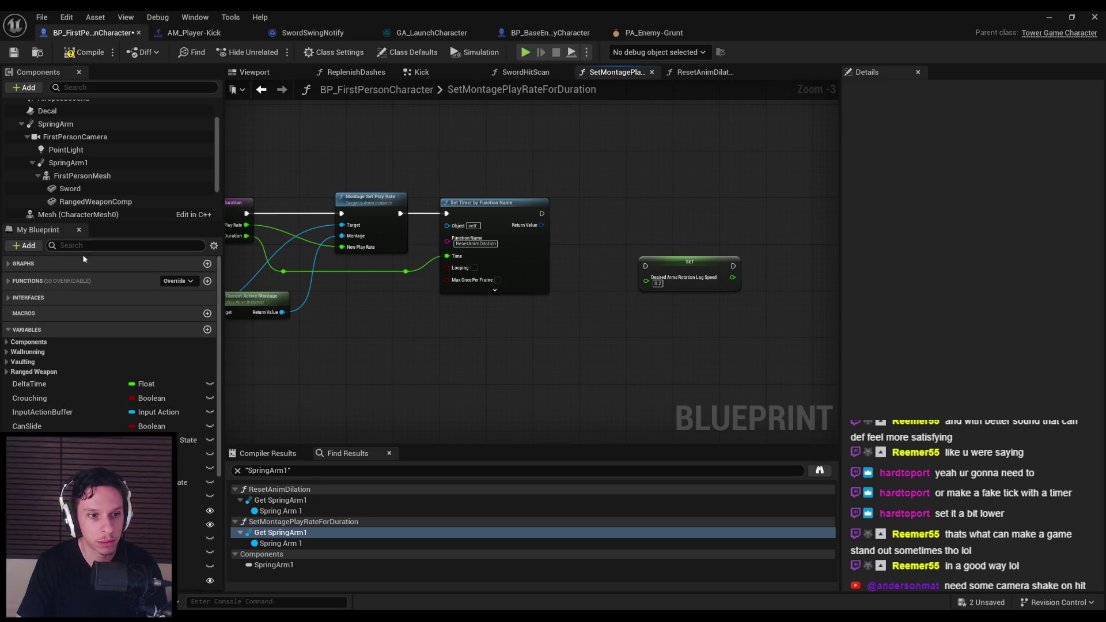
pyautogui.click(12, 263)
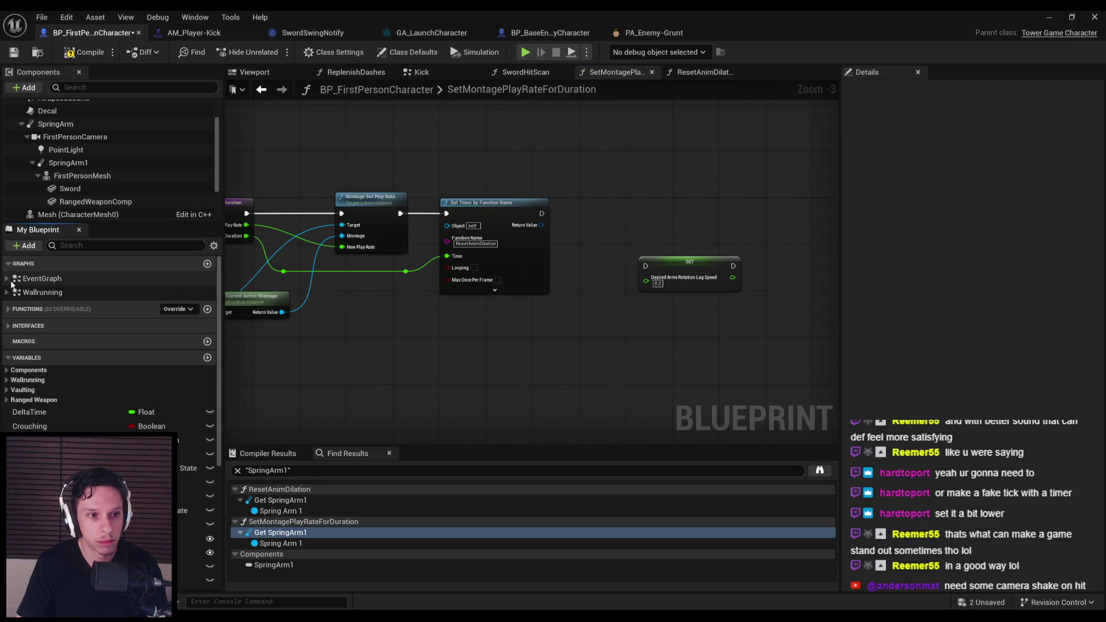
pyautogui.click(8, 279)
pyautogui.doubleClick(39, 293)
pyautogui.scroll(2, 389, 253)
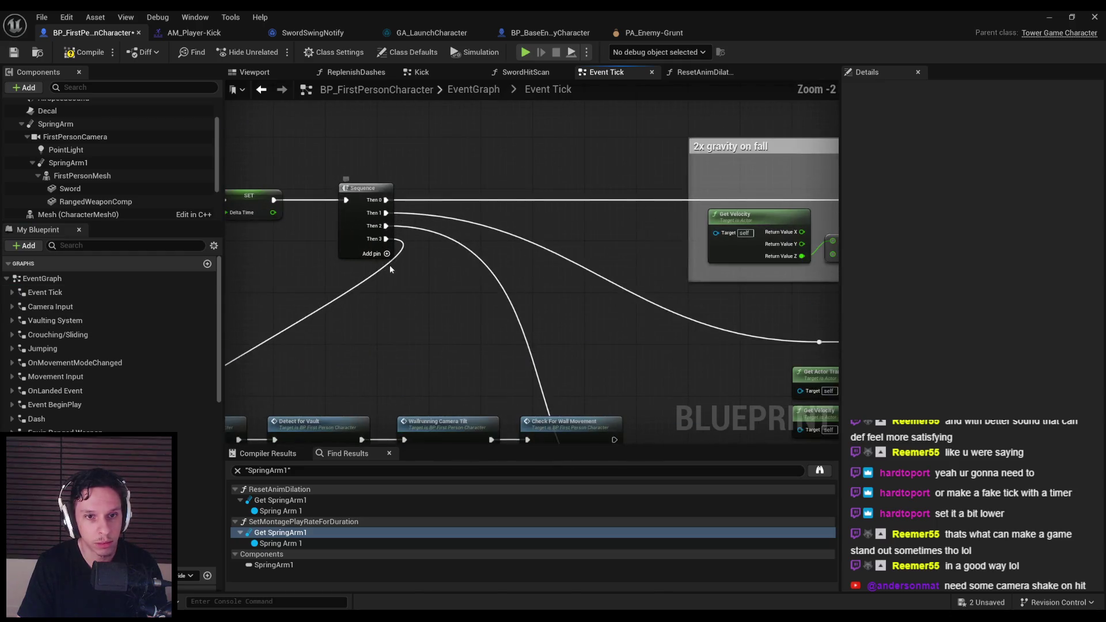
pyautogui.scroll(-2, 389, 266)
pyautogui.scroll(3, 435, 268)
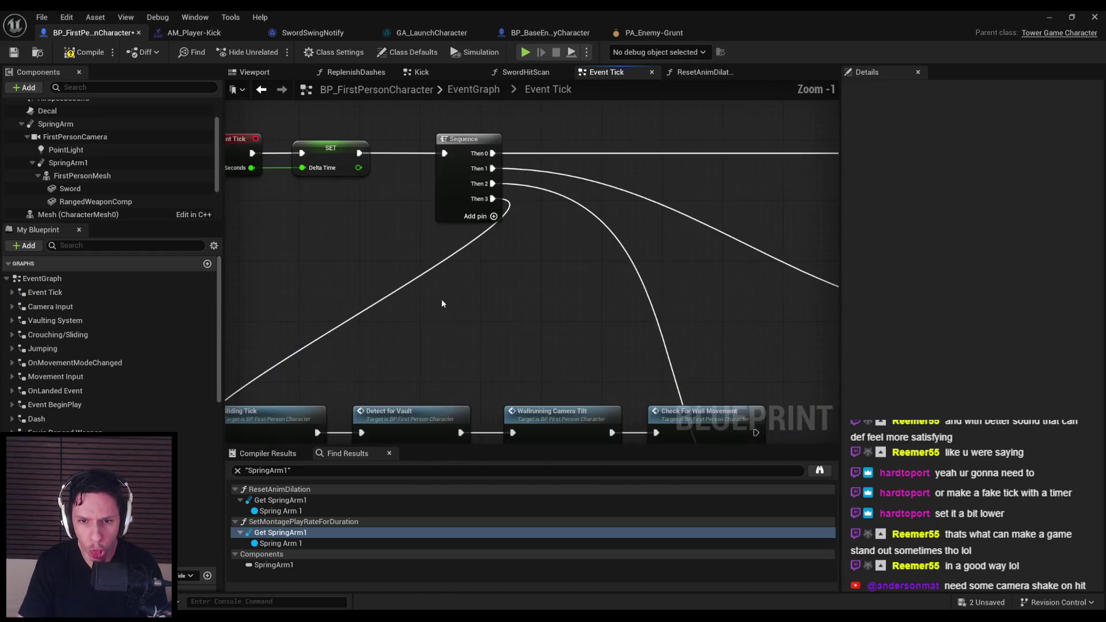
pyautogui.scroll(-1, 441, 297)
# Step: Shift the Event Tick, SET and Sequence chain left and look over the tick logic through RInterp To
pyautogui.moveTo(395, 261); pyautogui.dragTo(418, 216)
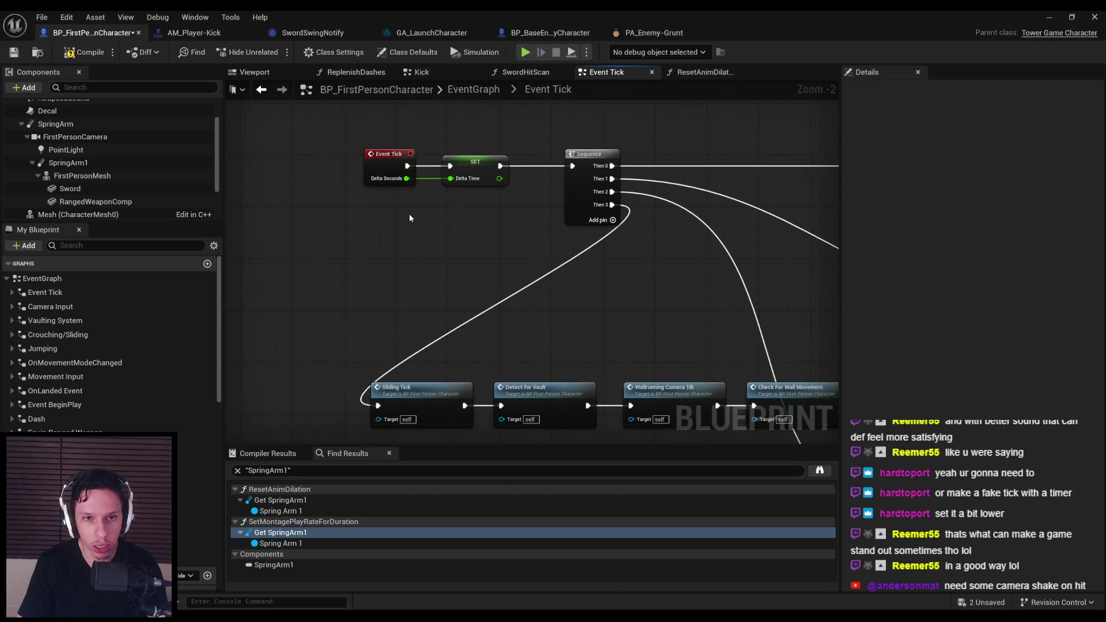
pyautogui.moveTo(327, 151); pyautogui.dragTo(634, 253)
pyautogui.moveTo(576, 219)
pyautogui.mouseDown()
pyautogui.moveTo(617, 230)
pyautogui.moveTo(368, 230)
pyautogui.moveTo(260, 246)
pyautogui.moveTo(517, 213)
pyautogui.moveTo(361, 249)
pyautogui.mouseUp()
pyautogui.scroll(-2, 368, 230)
pyautogui.scroll(1, 438, 247)
pyautogui.click(518, 210)
pyautogui.scroll(-2, 516, 213)
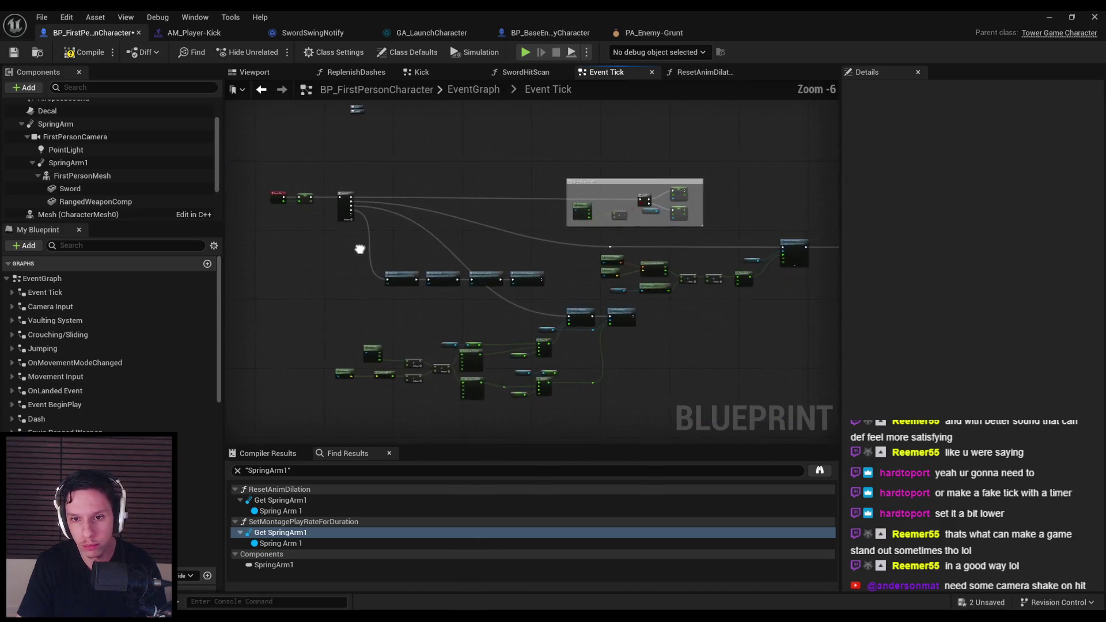
pyautogui.scroll(1, 369, 257)
pyautogui.scroll(1, 632, 342)
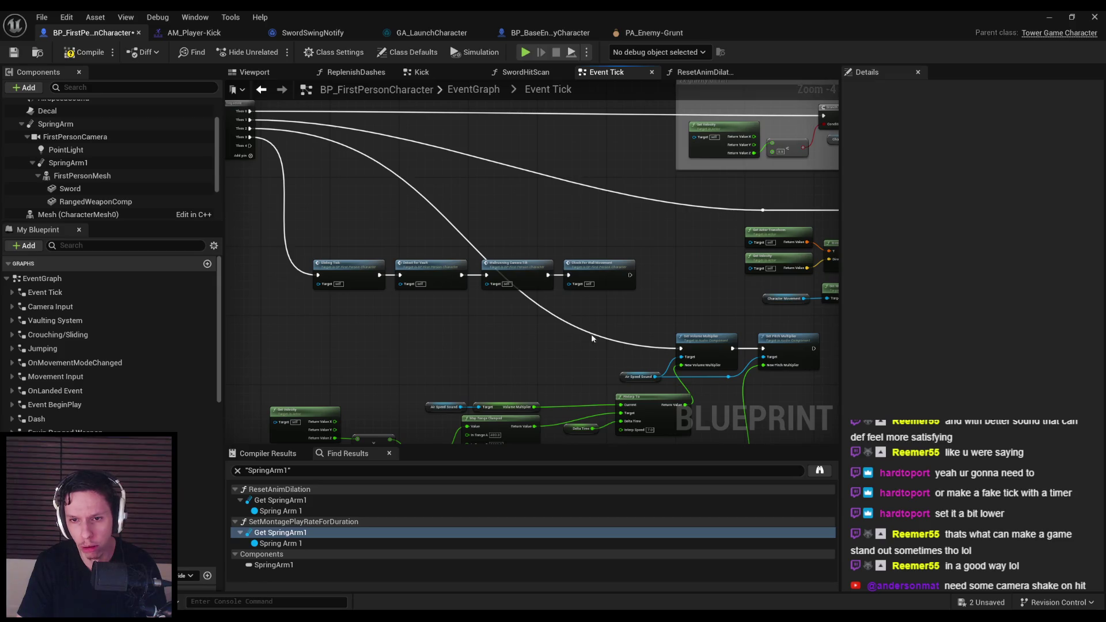
pyautogui.moveTo(579, 333); pyautogui.dragTo(235, 316)
pyautogui.moveTo(579, 323); pyautogui.dragTo(294, 315)
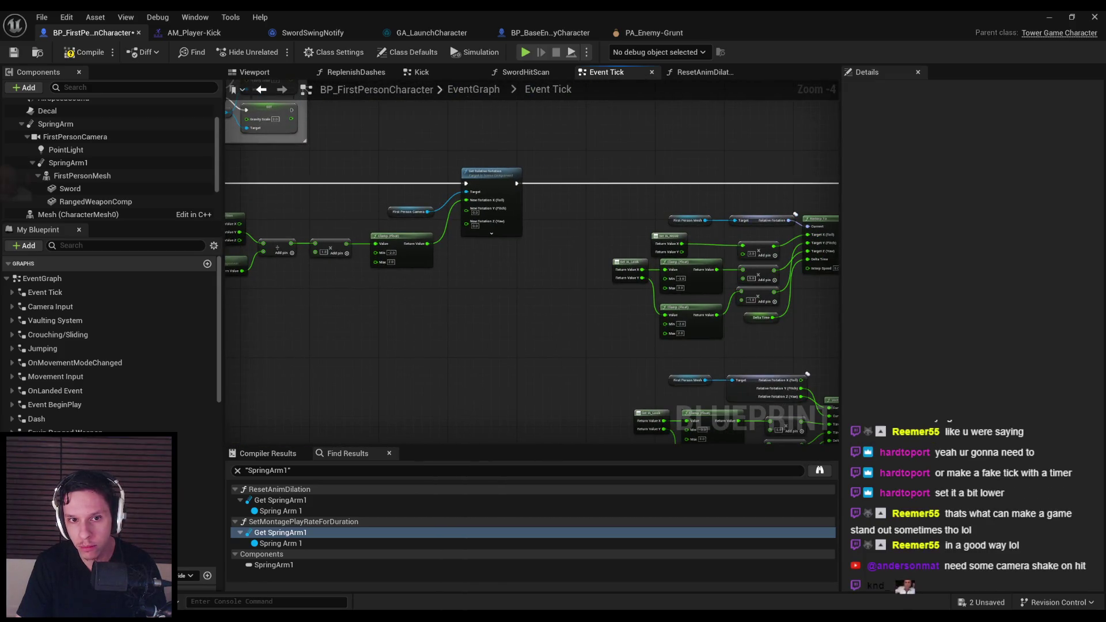
pyautogui.moveTo(579, 323)
pyautogui.mouseDown()
pyautogui.moveTo(274, 322)
pyautogui.moveTo(535, 306)
pyautogui.moveTo(437, 300)
pyautogui.moveTo(693, 295)
pyautogui.moveTo(659, 271)
pyautogui.mouseUp()
# Step: Paste the Spring Arm lag-speed setter below the Sequence node
pyautogui.moveTo(372, 203)
pyautogui.mouseDown()
pyautogui.moveTo(548, 212)
pyautogui.moveTo(415, 147)
pyautogui.mouseUp()
pyautogui.moveTo(588, 254); pyautogui.dragTo(483, 254)
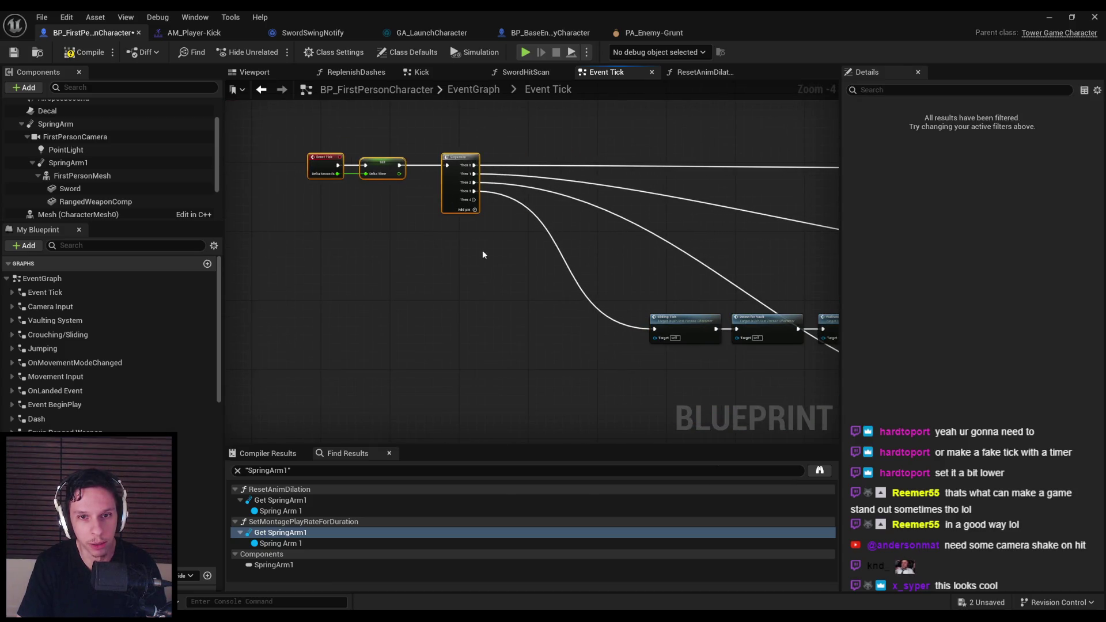
pyautogui.hotkey('ctrl', 'v')
pyautogui.scroll(1, 487, 398)
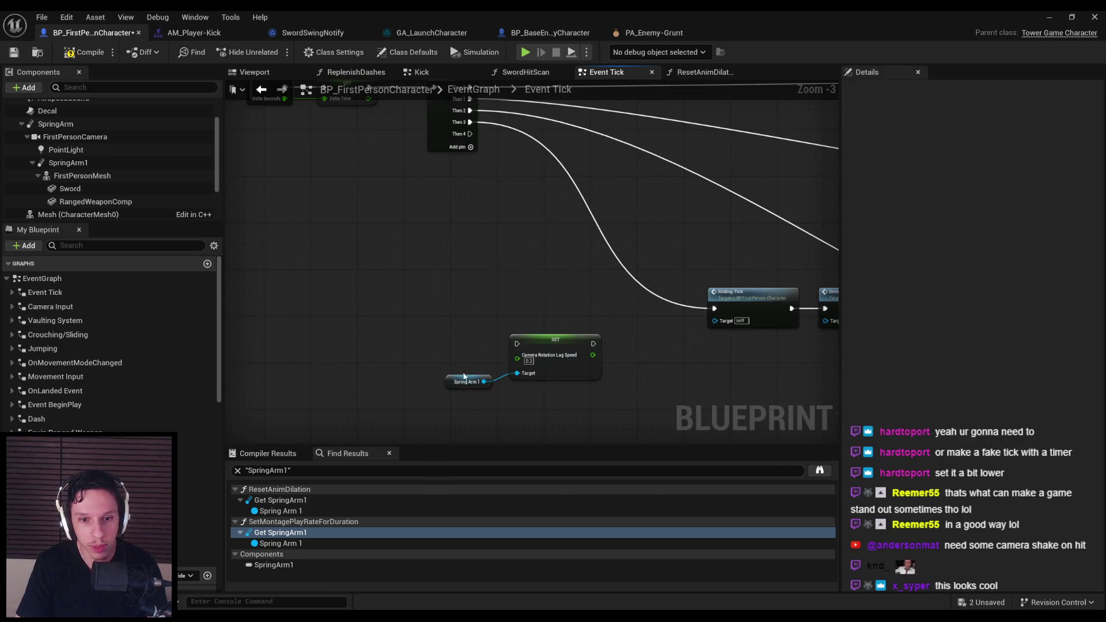
# Step: Reposition the Spring Arm 1 getter in the Event Tick graph
pyautogui.click(467, 376)
pyautogui.moveTo(467, 375); pyautogui.dragTo(597, 340)
pyautogui.scroll(-5, 110, 346)
pyautogui.scroll(-5, 109, 345)
# Step: Add a Desired Arms Rotation Lag Speed getter wired into a new FInterp To node's Target
pyautogui.moveTo(86, 568); pyautogui.dragTo(470, 311)
pyautogui.click(501, 316)
pyautogui.moveTo(542, 303)
pyautogui.mouseDown()
pyautogui.moveTo(456, 299)
pyautogui.moveTo(467, 300)
pyautogui.mouseUp()
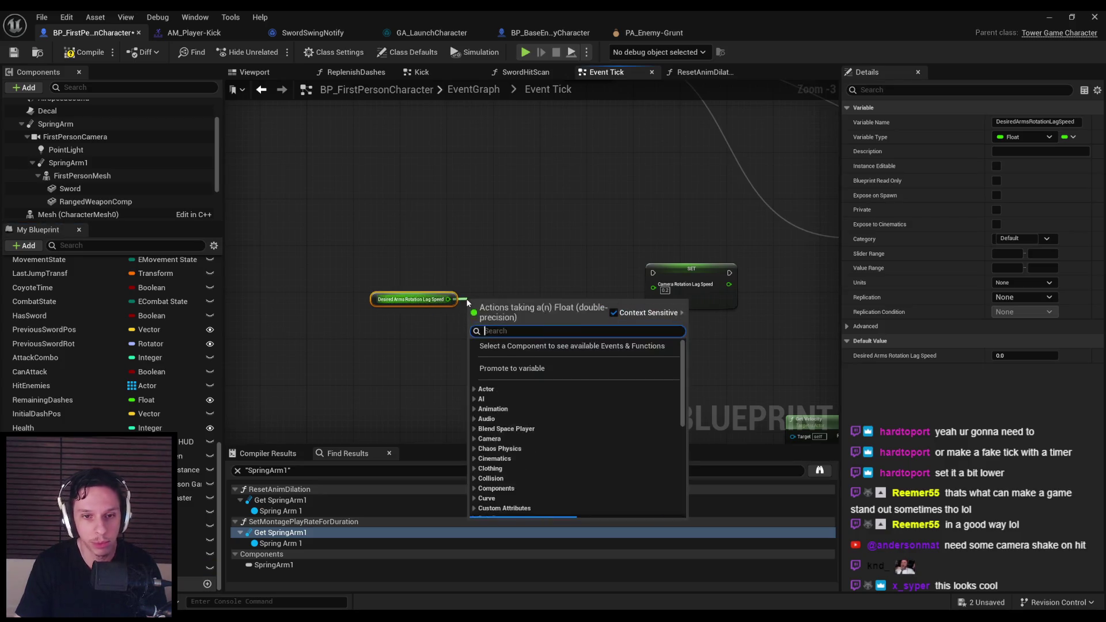
pyautogui.write('Interp to')
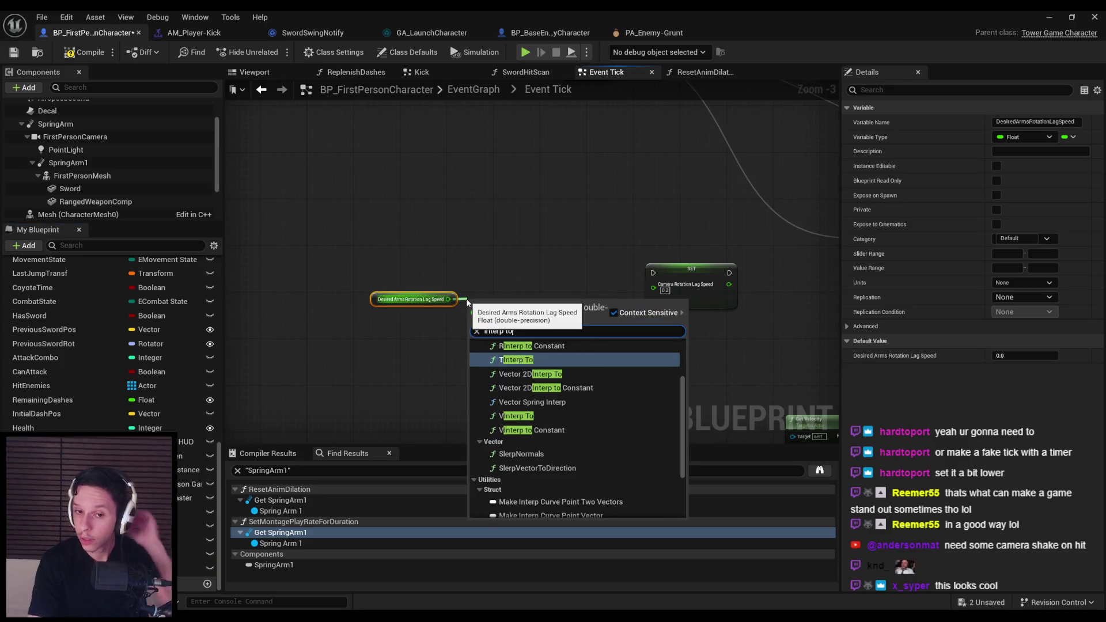
pyautogui.scroll(3, 507, 398)
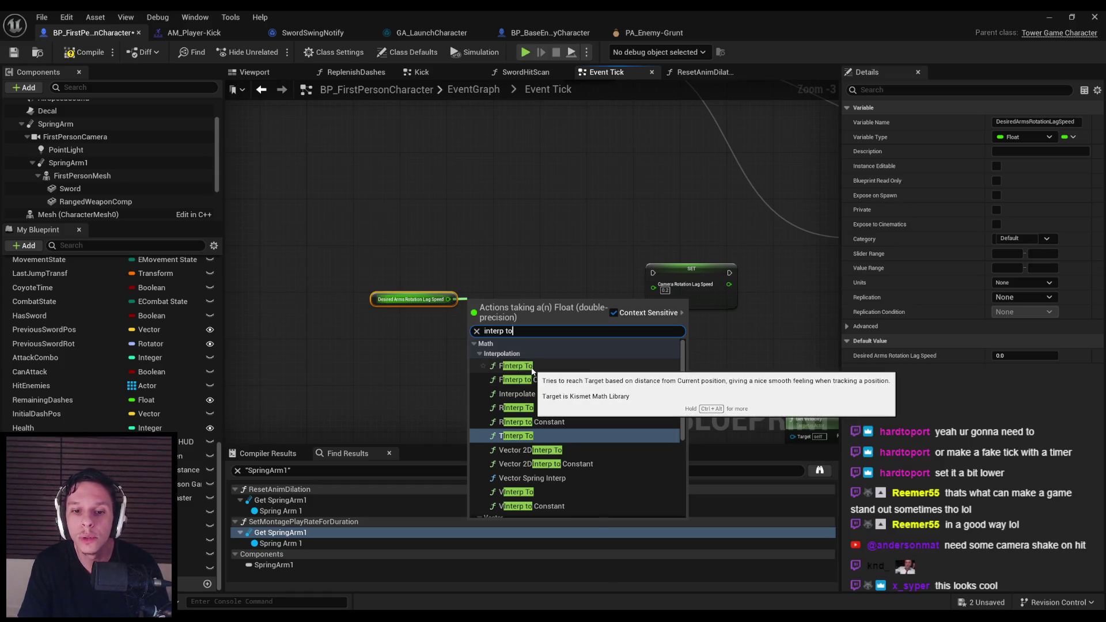
pyautogui.click(532, 370)
pyautogui.scroll(3, 513, 260)
pyautogui.moveTo(487, 306); pyautogui.dragTo(486, 327)
pyautogui.moveTo(373, 322); pyautogui.dragTo(365, 340)
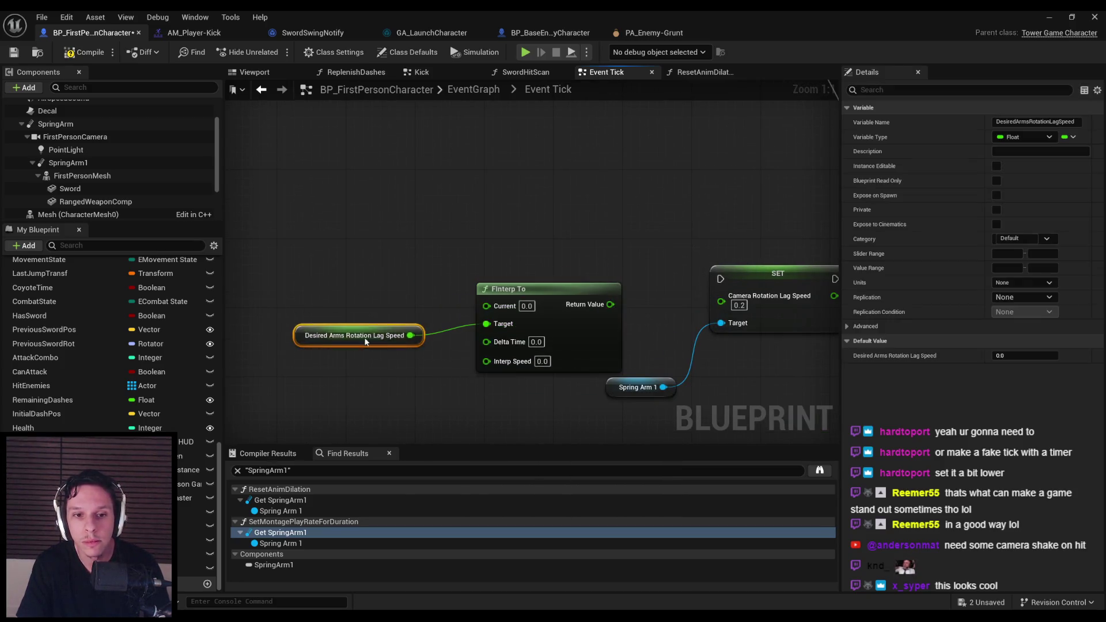
# Step: Duplicate the Spring Arm 1 getter and pull a Get Camera Rotation Lag Speed from it
pyautogui.click(641, 387)
pyautogui.hotkey('ctrl', 'c')
pyautogui.hotkey('ctrl', 'v')
pyautogui.moveTo(317, 284); pyautogui.dragTo(343, 284)
pyautogui.write('rotation lag spe')
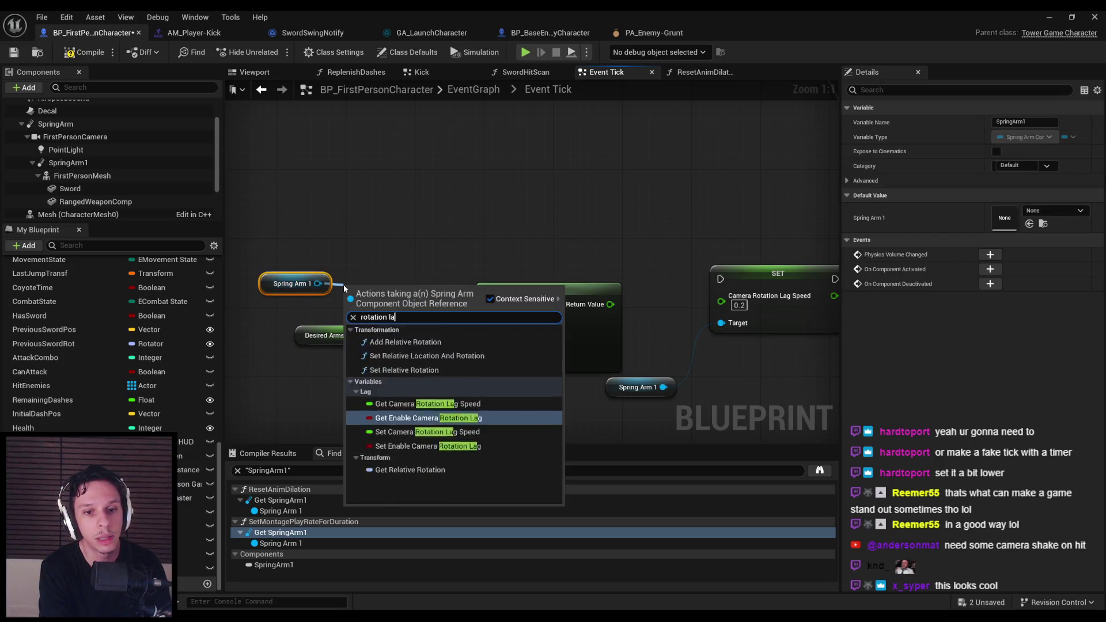
pyautogui.press('Return')
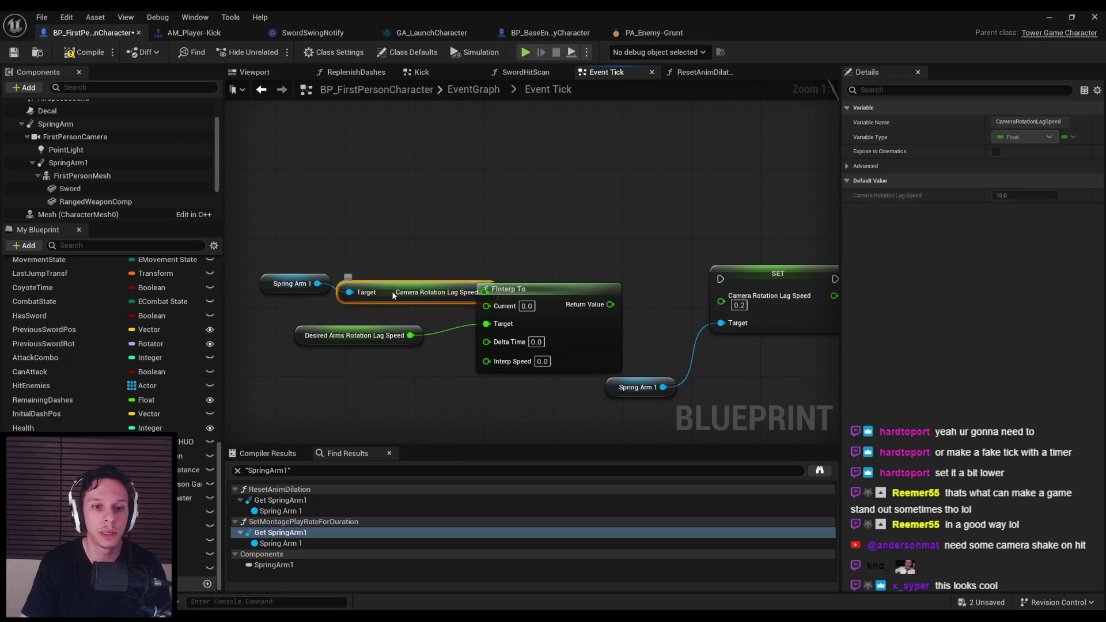
# Step: Wire the current Camera Rotation Lag Speed into FInterp To's Current input
pyautogui.moveTo(270, 260); pyautogui.dragTo(402, 303)
pyautogui.moveTo(401, 297)
pyautogui.mouseDown()
pyautogui.moveTo(313, 297)
pyautogui.moveTo(326, 314)
pyautogui.mouseUp()
pyautogui.moveTo(410, 301); pyautogui.dragTo(487, 304)
pyautogui.click(420, 354)
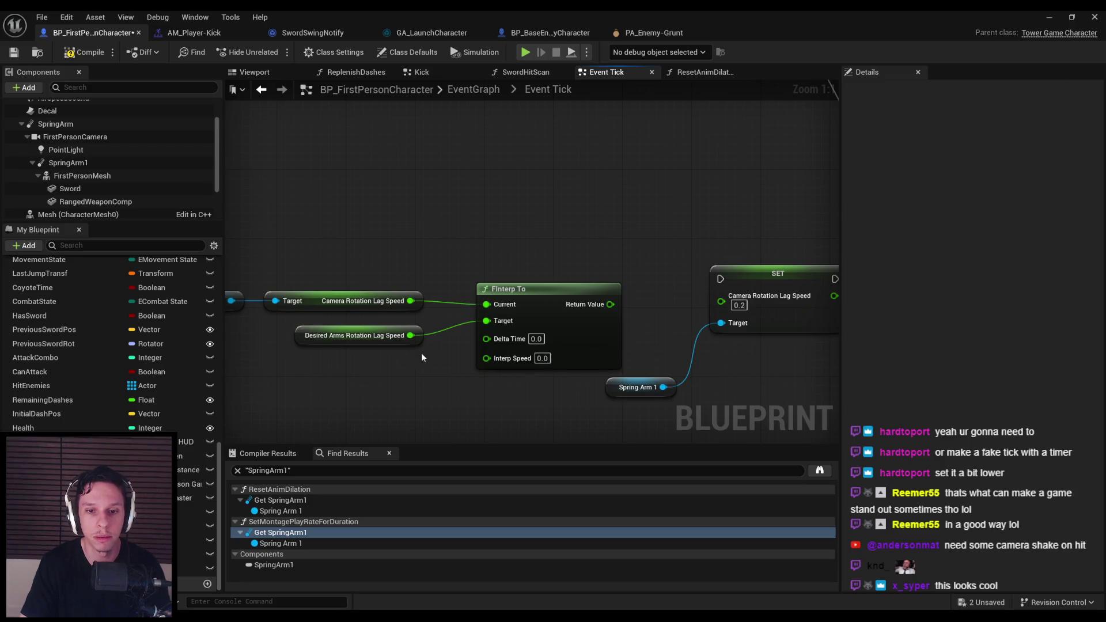
pyautogui.scroll(-1, 419, 357)
pyautogui.moveTo(222, 428)
pyautogui.mouseDown()
pyautogui.moveTo(471, 429)
pyautogui.moveTo(501, 52)
pyautogui.moveTo(550, 363)
pyautogui.moveTo(502, 51)
pyautogui.mouseUp()
pyautogui.scroll(5, 50, 392)
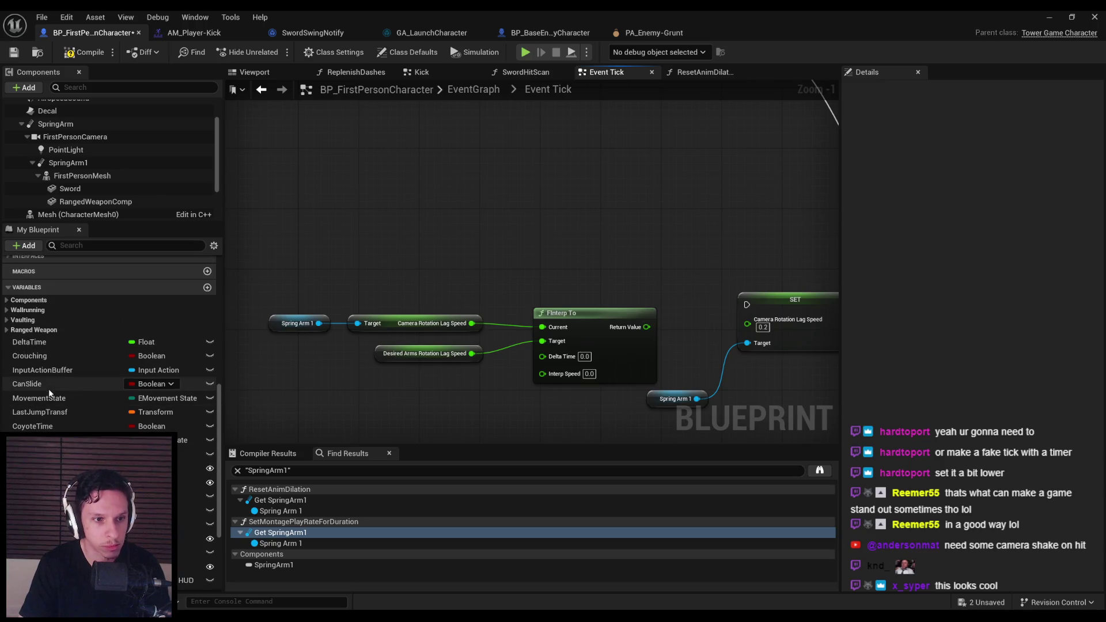
# Step: Add a DeltaTime getter and wire it into FInterp To's Delta Time
pyautogui.moveTo(29, 342)
pyautogui.mouseDown()
pyautogui.moveTo(433, 385)
pyautogui.moveTo(443, 395)
pyautogui.mouseUp()
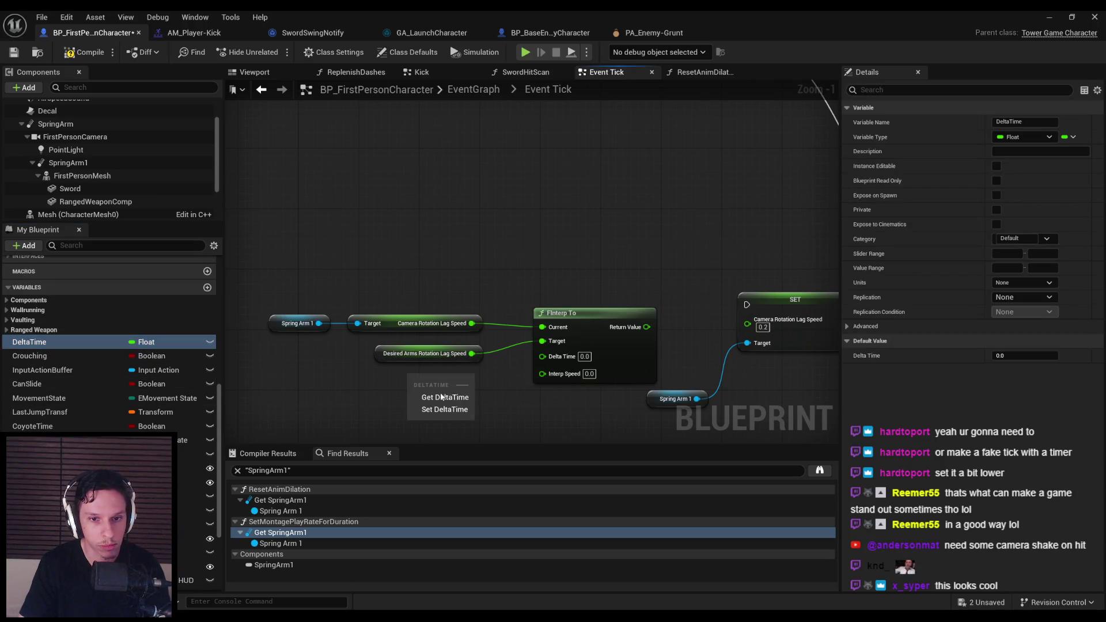
pyautogui.click(443, 395)
pyautogui.click(484, 408)
pyautogui.moveTo(397, 330); pyautogui.dragTo(397, 337)
pyautogui.moveTo(472, 376); pyautogui.dragTo(542, 356)
pyautogui.moveTo(507, 398); pyautogui.dragTo(251, 295)
pyautogui.moveTo(426, 354); pyautogui.dragTo(426, 346)
# Step: Set Interp Speed to 500 and feed FInterp To into the tick-sequenced Camera Rotation Lag Speed SET
pyautogui.click(584, 409)
pyautogui.write('500')
pyautogui.press('Return')
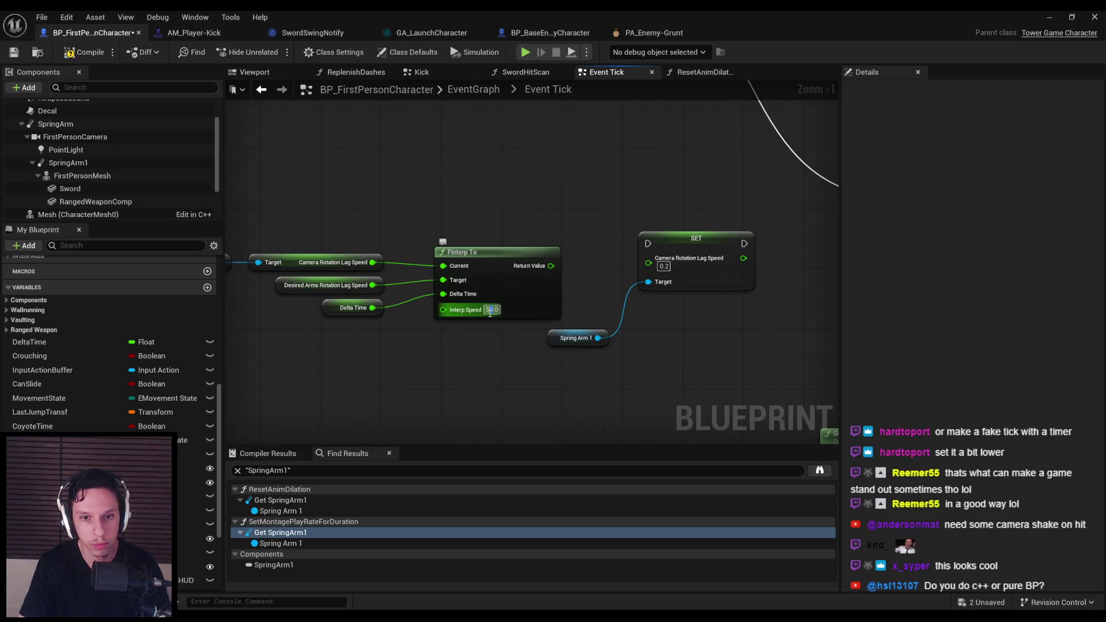
pyautogui.moveTo(548, 266); pyautogui.dragTo(645, 263)
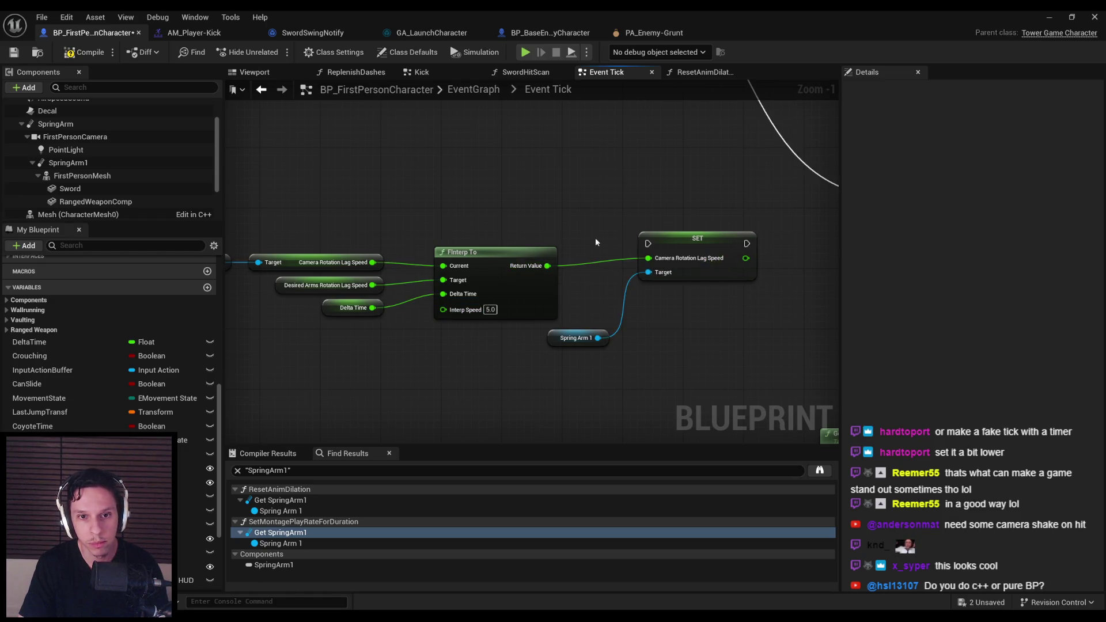
pyautogui.scroll(-2, 599, 240)
pyautogui.moveTo(553, 325); pyautogui.dragTo(506, 116)
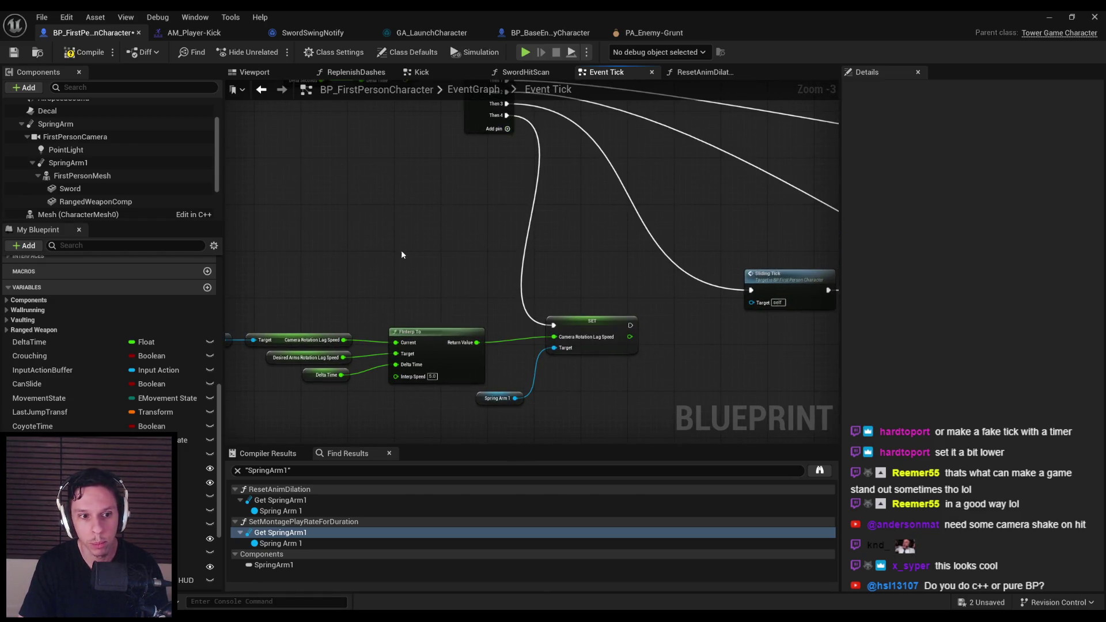
# Step: Wire the Desired Arms Rotation Lag Speed setter after Set Timer in SetMontagePlayRateForDuration
pyautogui.hotkey('alt', 'Left')
pyautogui.moveTo(663, 252); pyautogui.dragTo(663, 254)
pyautogui.moveTo(663, 263)
pyautogui.mouseDown()
pyautogui.moveTo(615, 207)
pyautogui.moveTo(542, 213)
pyautogui.mouseUp()
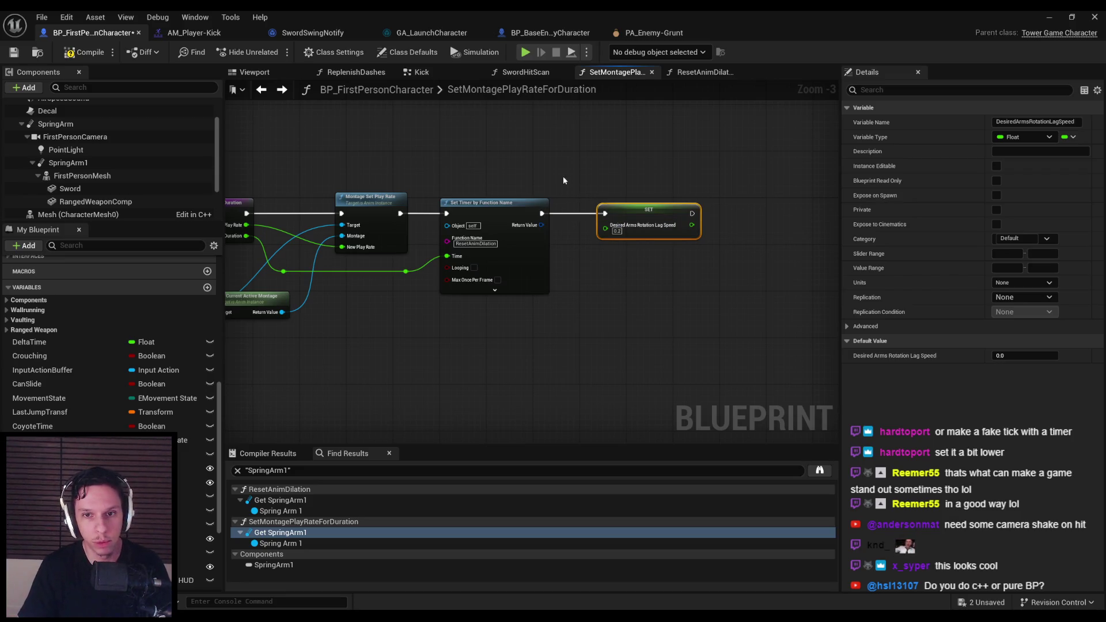
# Step: Review the TowerGameCharacter header and source files in the C++ code editor
pyautogui.hotkey('alt', 'Tab')
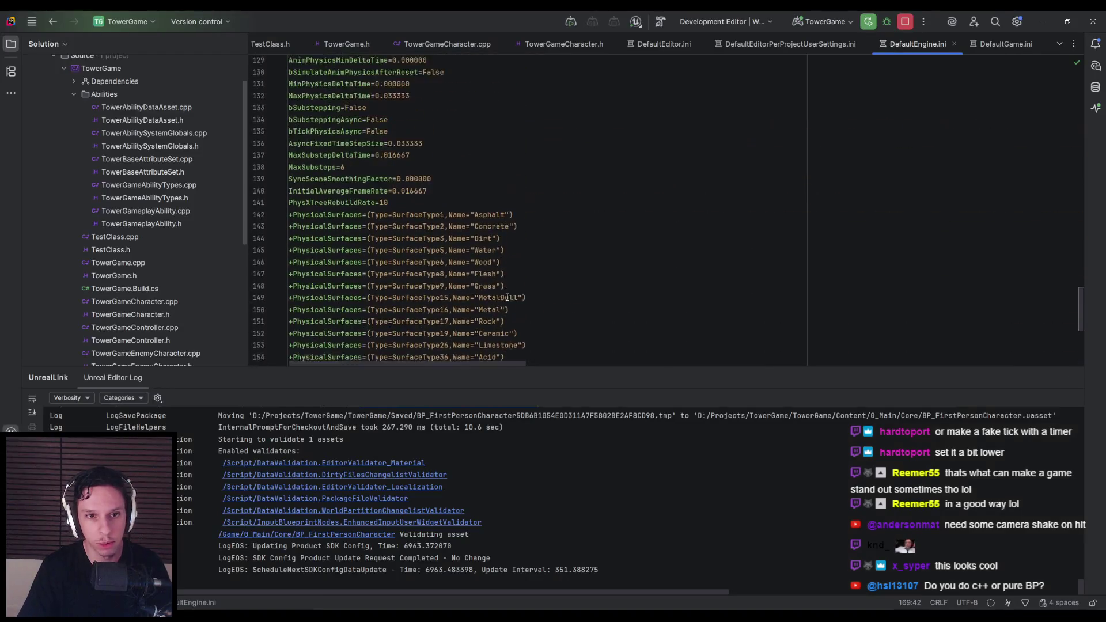
pyautogui.click(575, 45)
pyautogui.scroll(-3, 475, 242)
pyautogui.scroll(3, 475, 242)
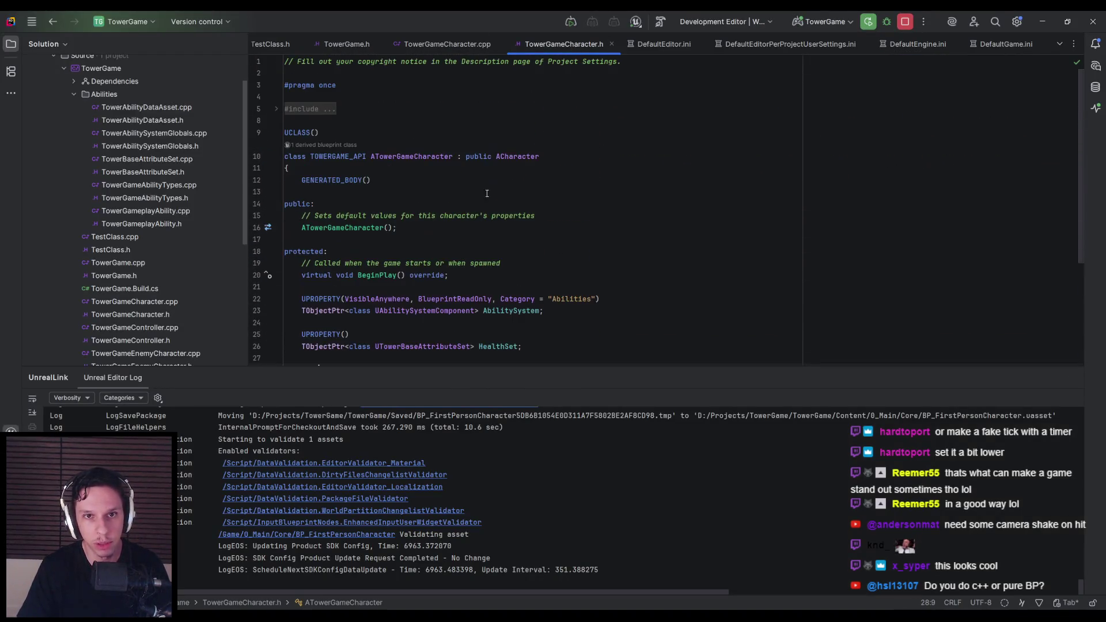
pyautogui.click(448, 44)
pyautogui.scroll(-5, 475, 242)
pyautogui.scroll(5, 475, 242)
pyautogui.hotkey('alt', 'Tab')
# Step: Select the Desired Arms Rotation Lag Speed setter and save the blueprint
pyautogui.moveTo(642, 213); pyautogui.dragTo(629, 212)
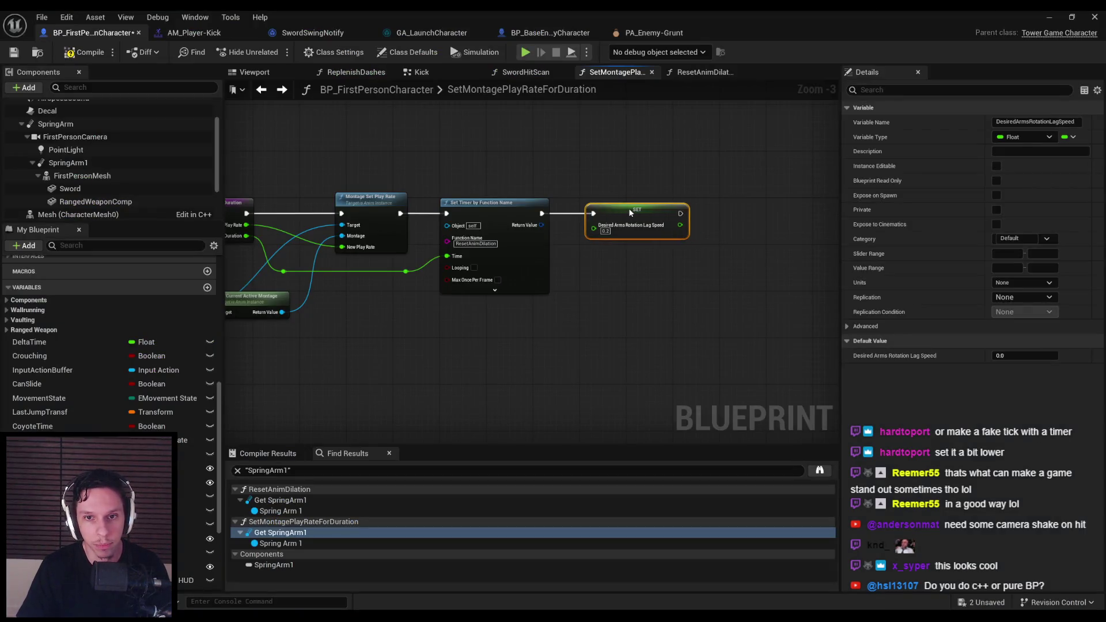
pyautogui.moveTo(676, 270); pyautogui.dragTo(577, 161)
pyautogui.click(14, 53)
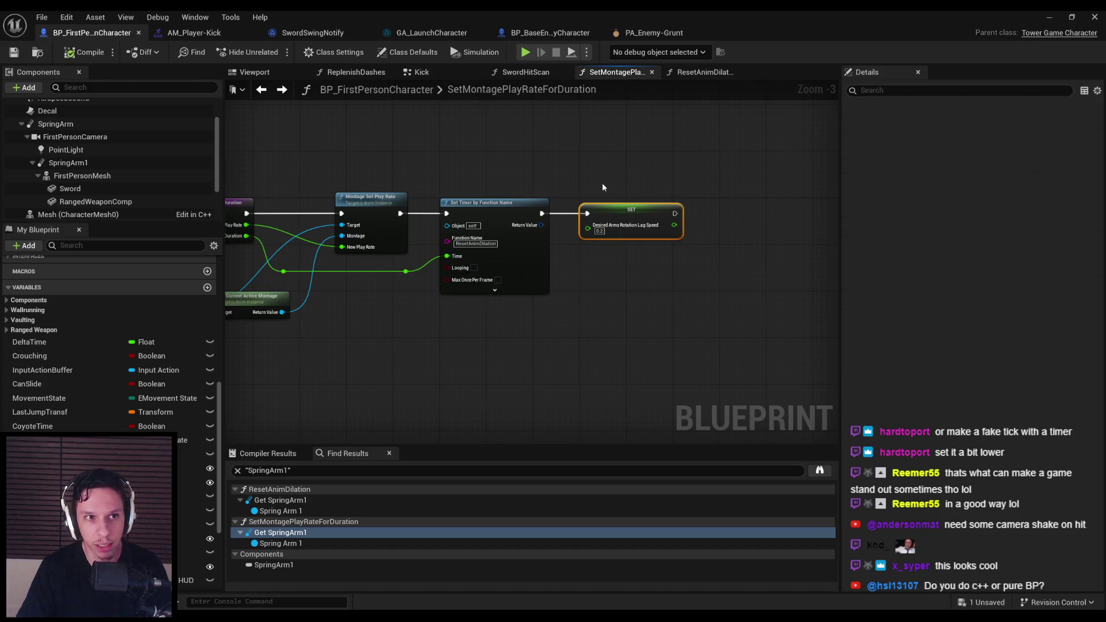
pyautogui.moveTo(390, 303); pyautogui.dragTo(432, 361)
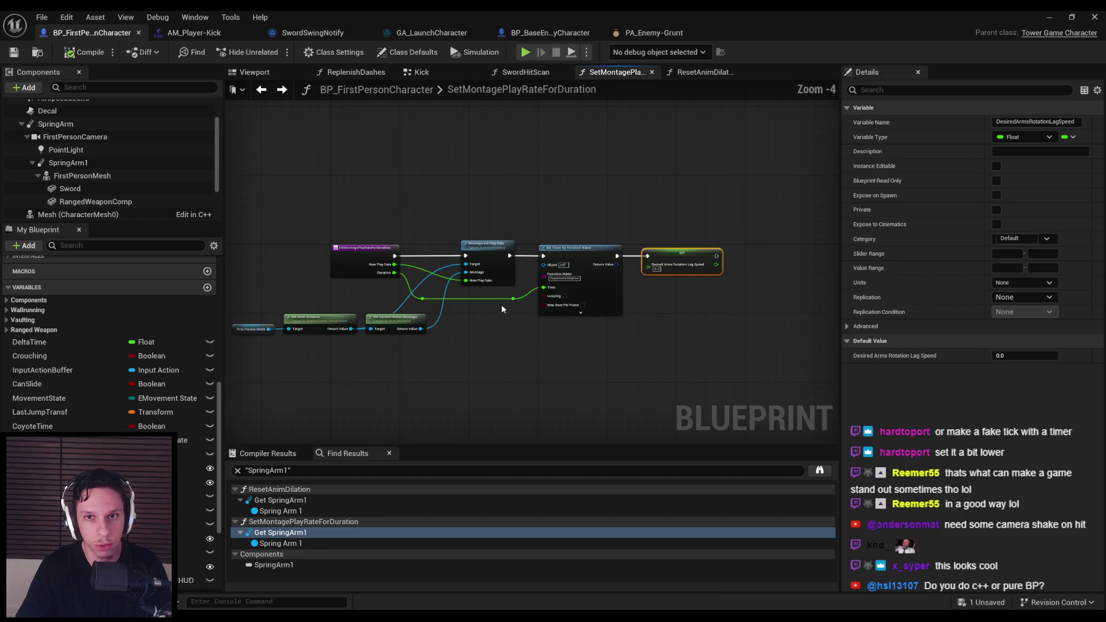
# Step: In ResetAnimDilation, swap the old camera lag setter for a Desired Arms setter at 0.0, then compile
pyautogui.click(693, 73)
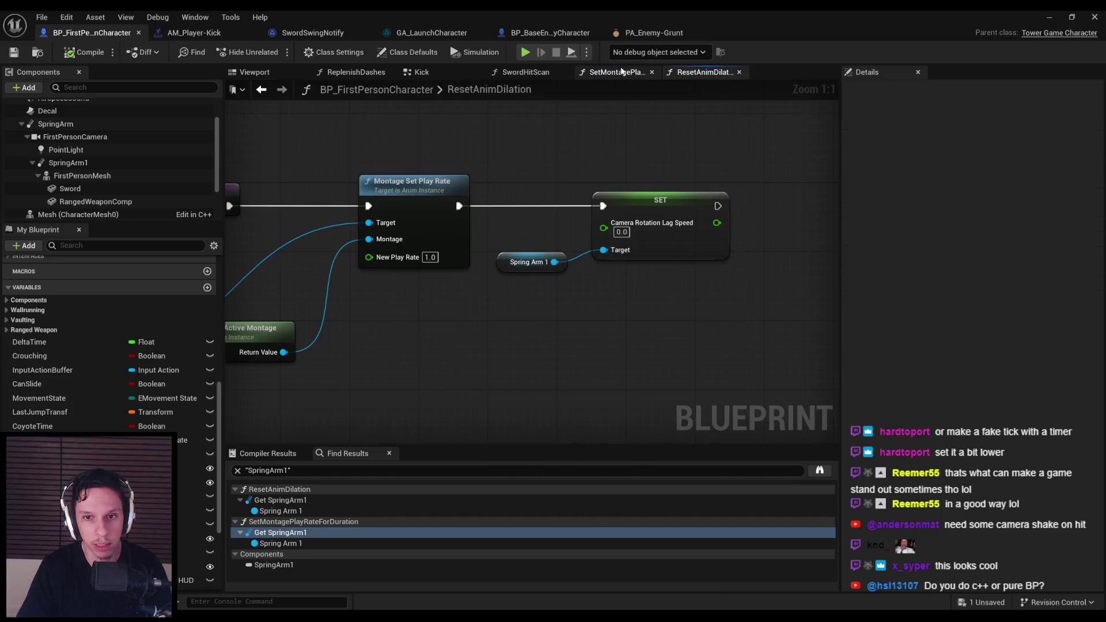
pyautogui.hotkey('ctrl', 'v')
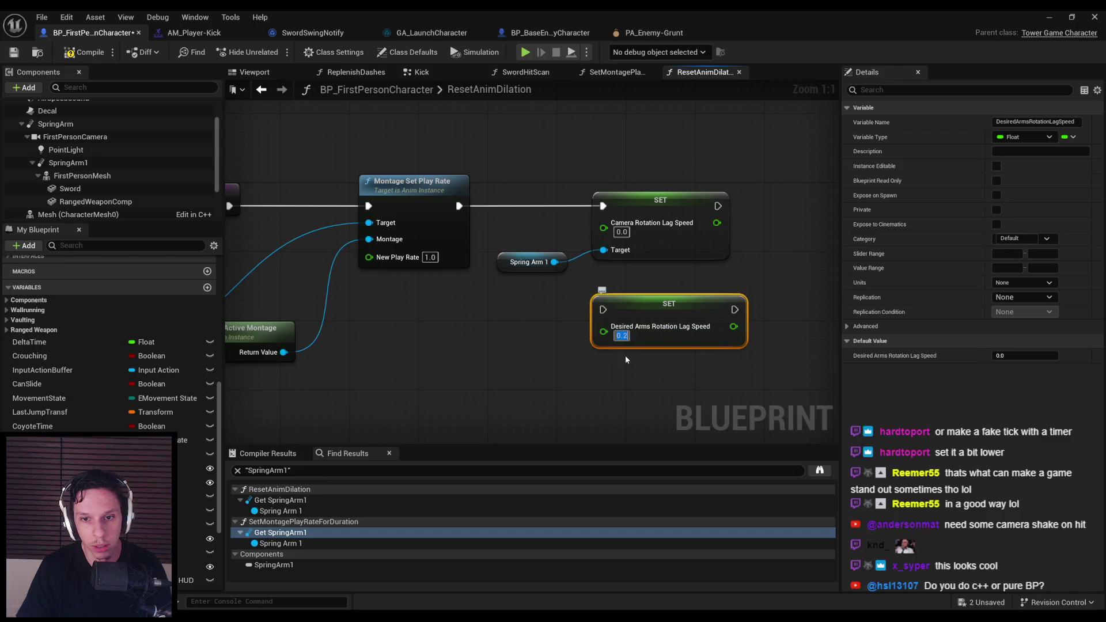
pyautogui.click(624, 362)
pyautogui.moveTo(603, 309); pyautogui.dragTo(459, 206)
pyautogui.moveTo(513, 184); pyautogui.dragTo(732, 276)
pyautogui.press('Delete')
pyautogui.moveTo(641, 300)
pyautogui.mouseDown()
pyautogui.moveTo(617, 199)
pyautogui.moveTo(589, 196)
pyautogui.mouseUp()
pyautogui.click(13, 56)
# Step: Return to the Event Tick section of the EventGraph
pyautogui.scroll(10, 50, 275)
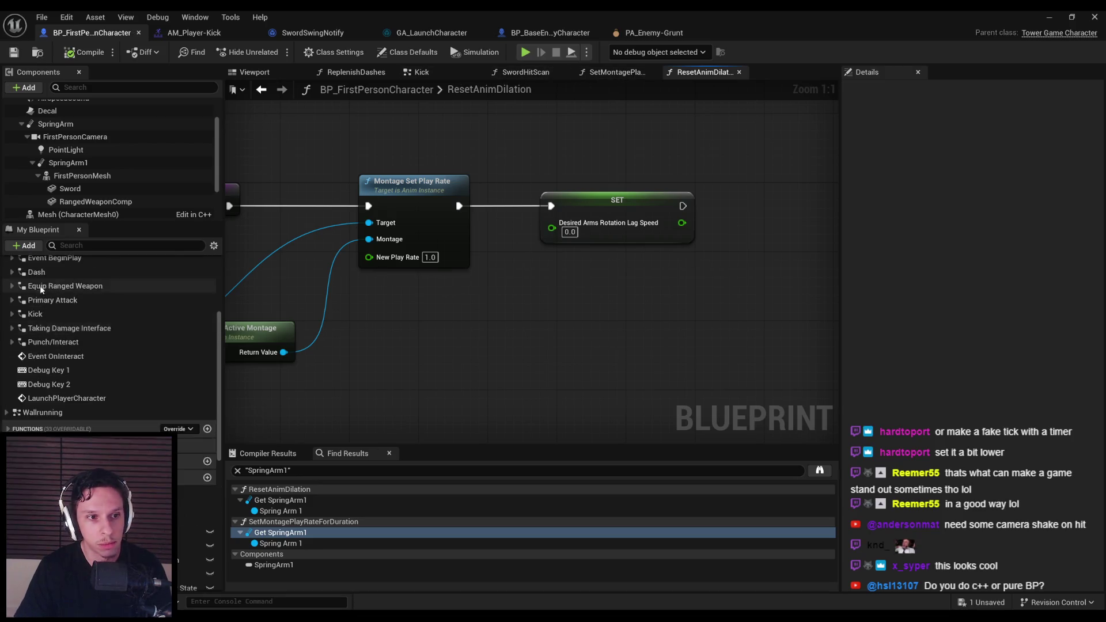
pyautogui.doubleClick(41, 279)
pyautogui.doubleClick(45, 292)
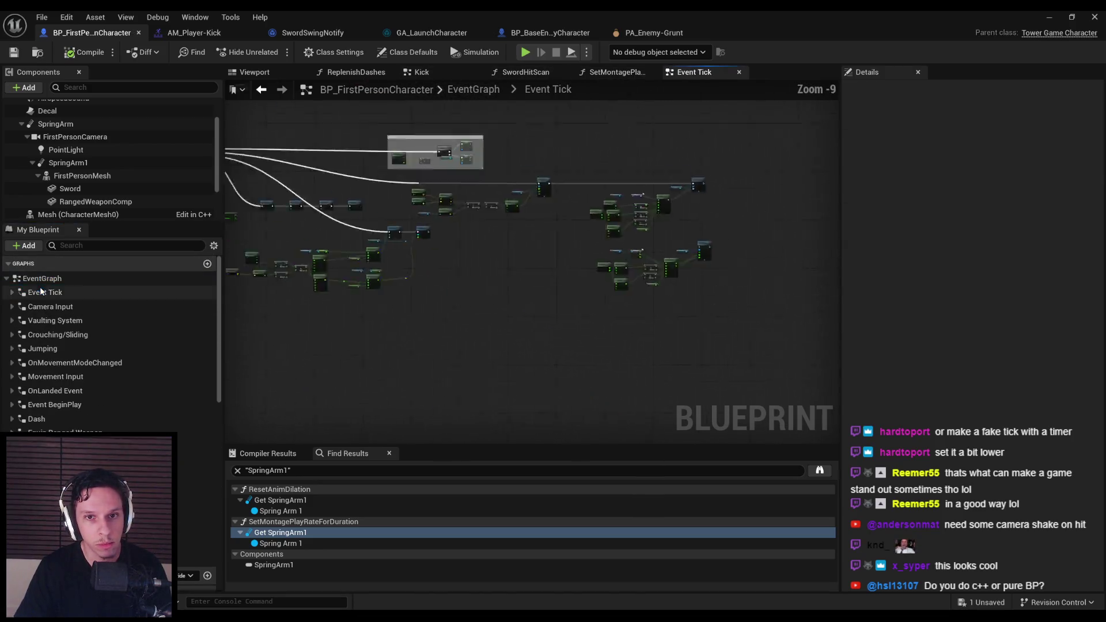
# Step: Add a Print String node after the Camera Rotation Lag Speed SET
pyautogui.moveTo(409, 262)
pyautogui.mouseDown()
pyautogui.moveTo(521, 257)
pyautogui.moveTo(424, 278)
pyautogui.moveTo(469, 277)
pyautogui.moveTo(467, 335)
pyautogui.mouseUp()
pyautogui.write('print string')
pyautogui.press('Return')
# Step: Play-test by slashing the demon enemies and backing away, then stop the session
pyautogui.hotkey('alt', 'p')
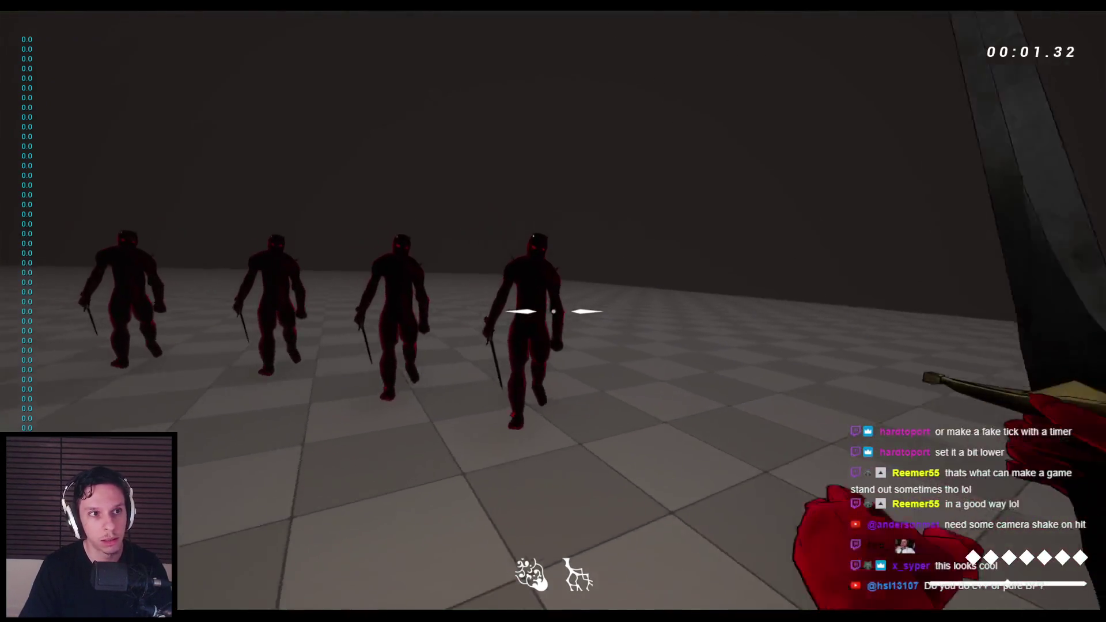
pyautogui.click(553, 311)
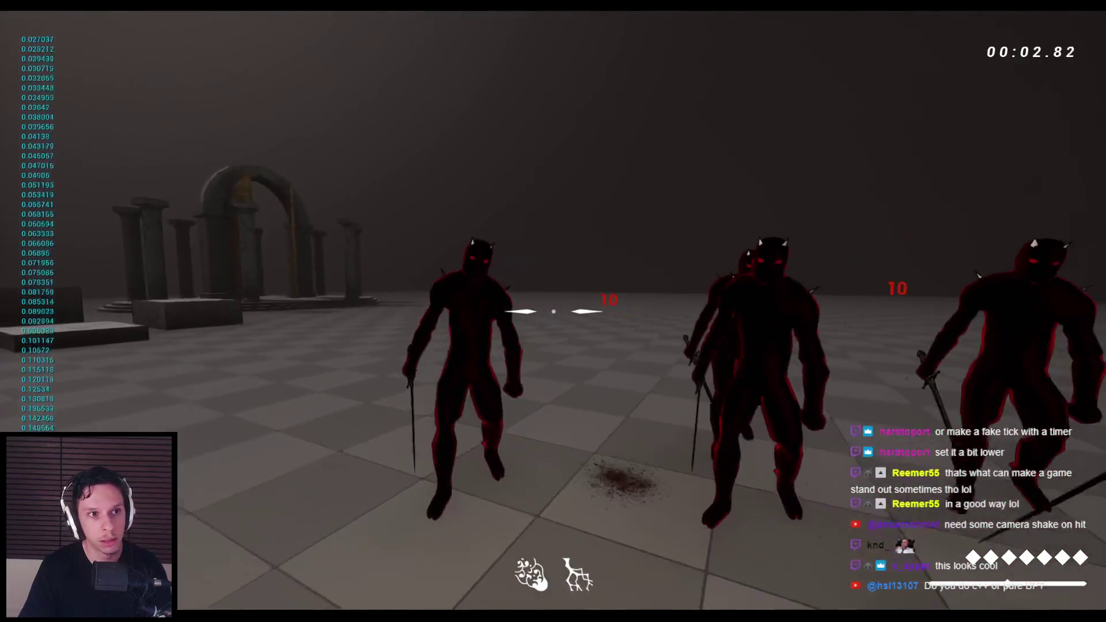
pyautogui.click(553, 311)
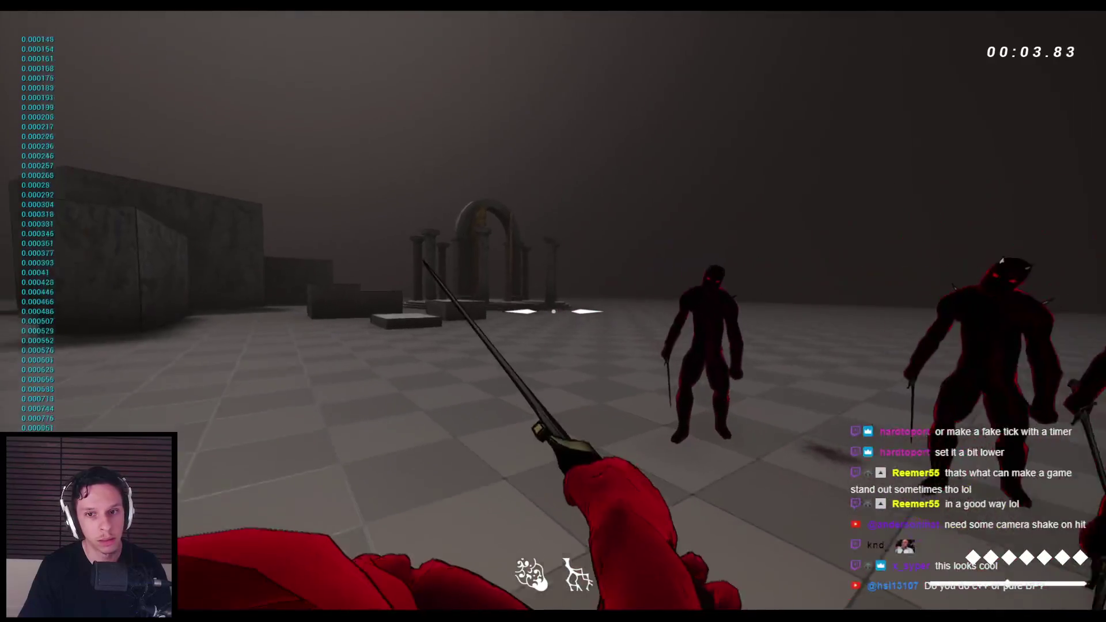
pyautogui.click(553, 311)
pyautogui.press('s')
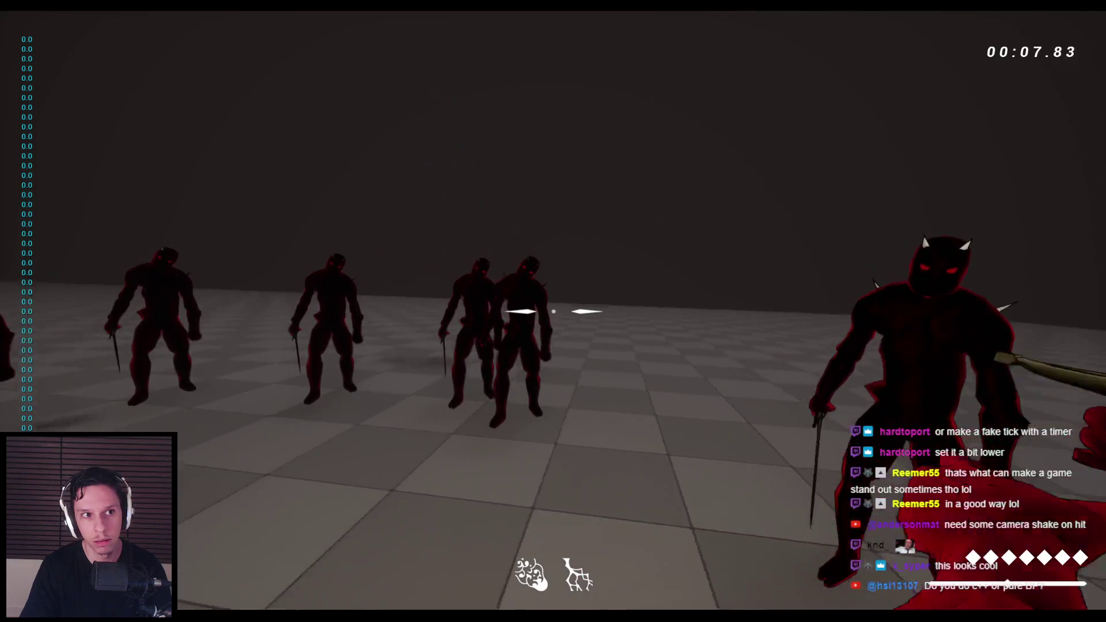
pyautogui.click(553, 311)
pyautogui.click(553, 311)
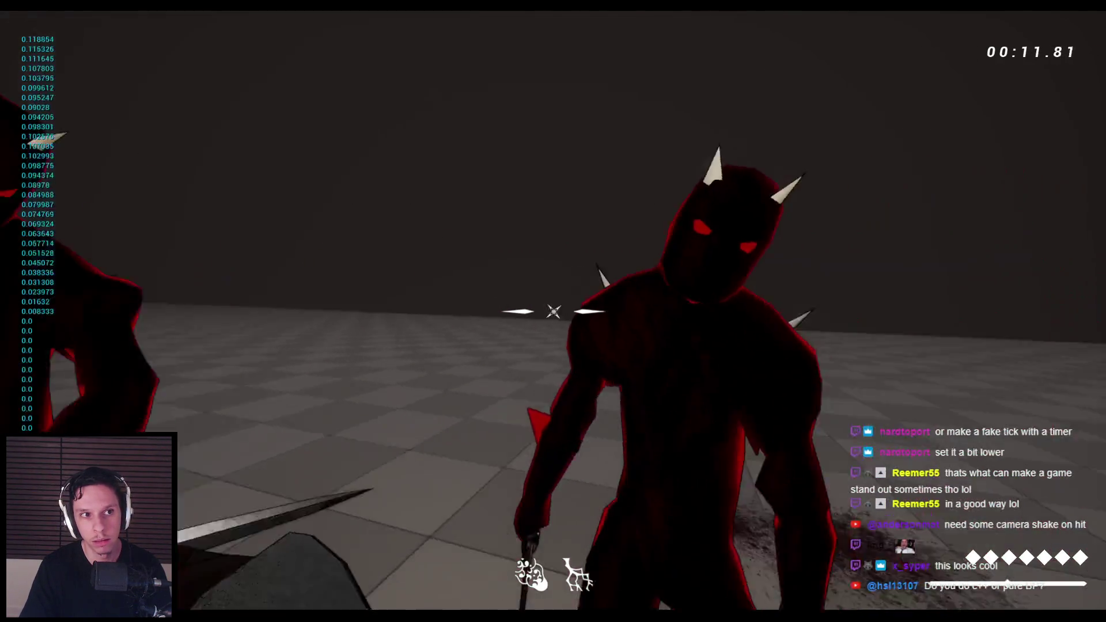
pyautogui.click(553, 311)
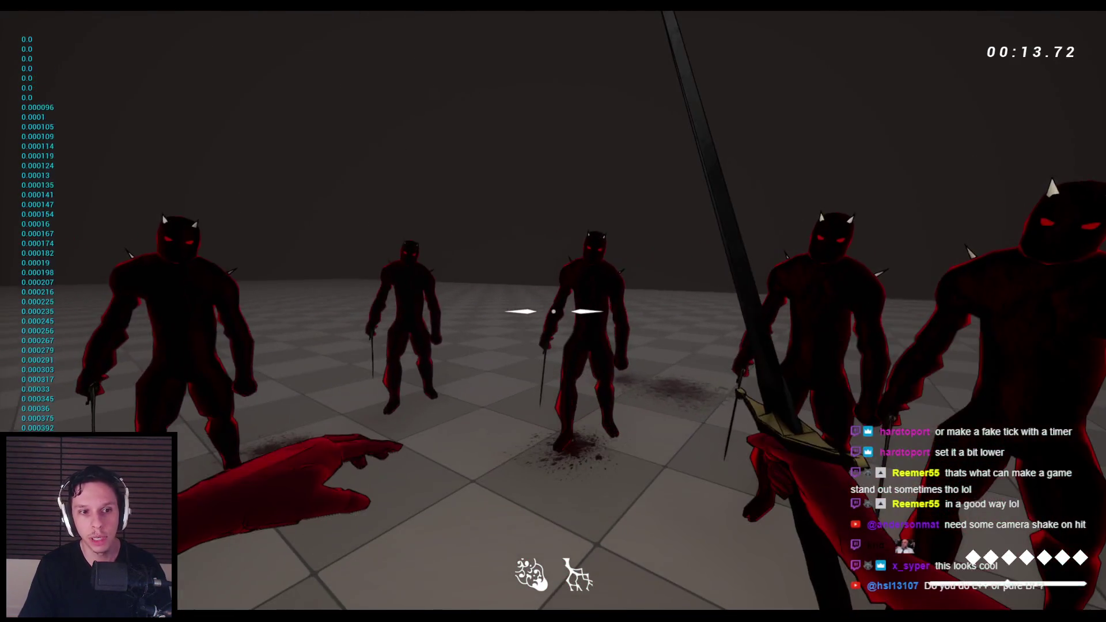
pyautogui.press('Escape')
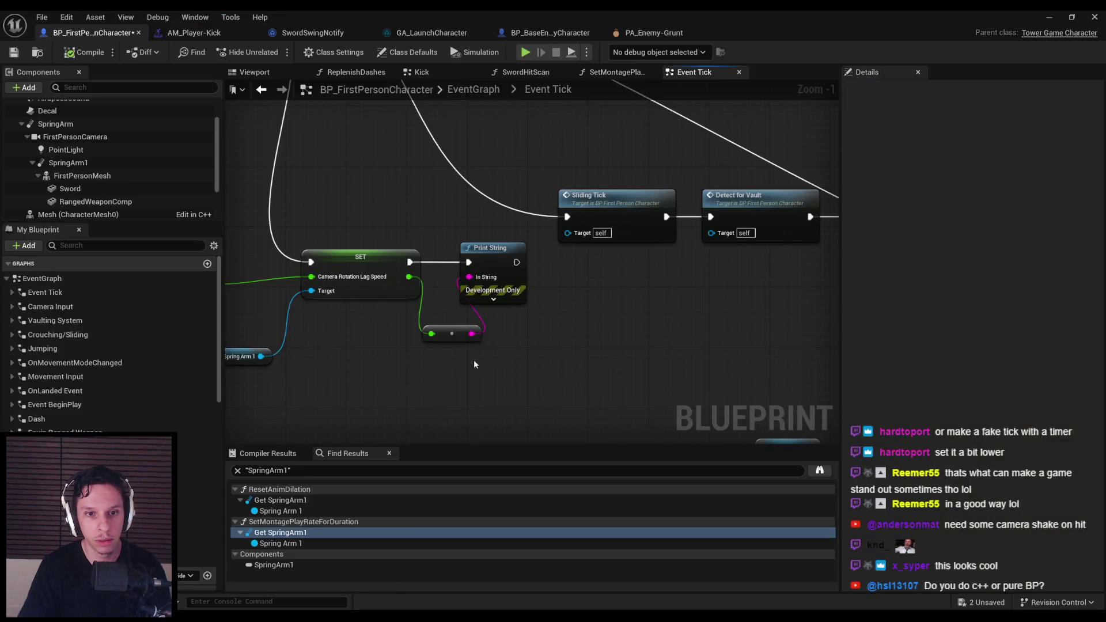
# Step: In the Event Tick graph, set the FInterp To node's Interp Speed to 25.0
pyautogui.moveTo(475, 361); pyautogui.dragTo(674, 340)
pyautogui.scroll(2, 562, 340)
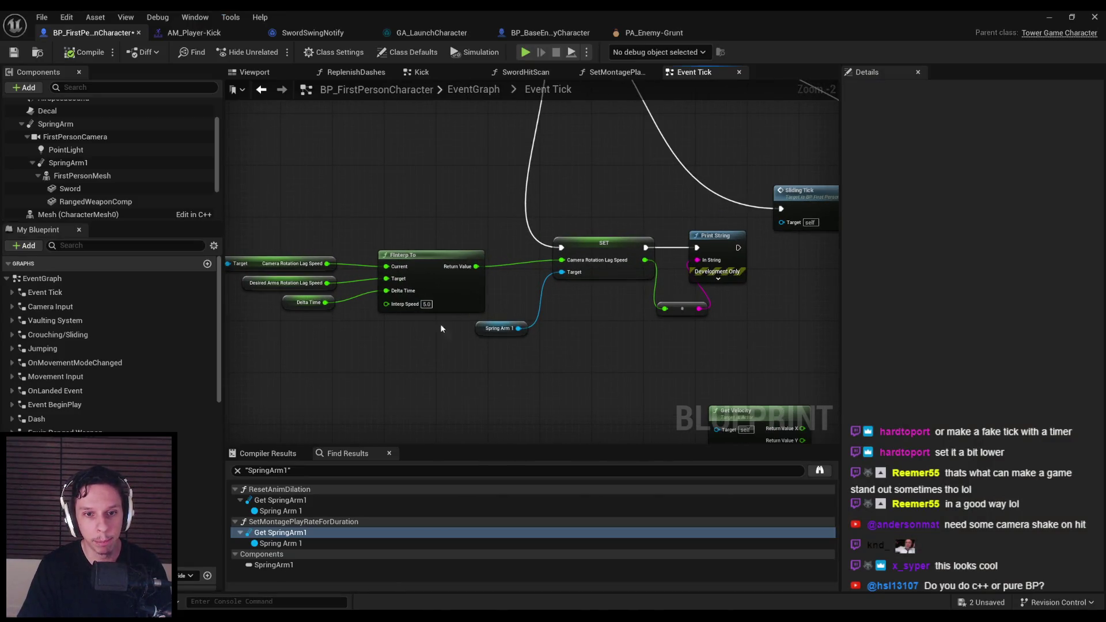
pyautogui.scroll(1, 438, 311)
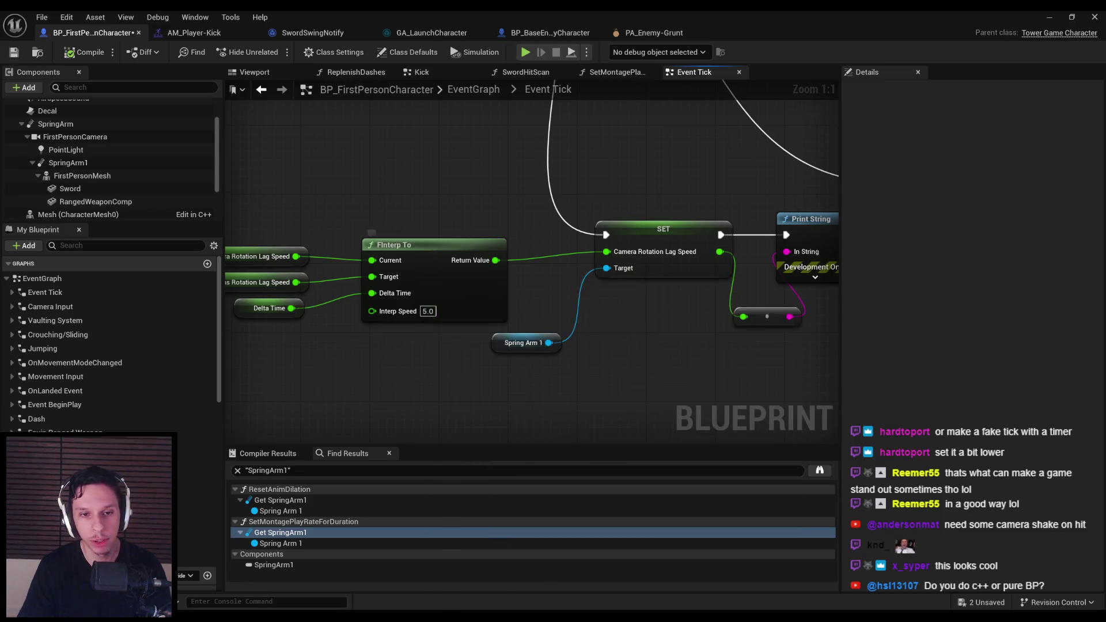
pyautogui.scroll(-1, 483, 338)
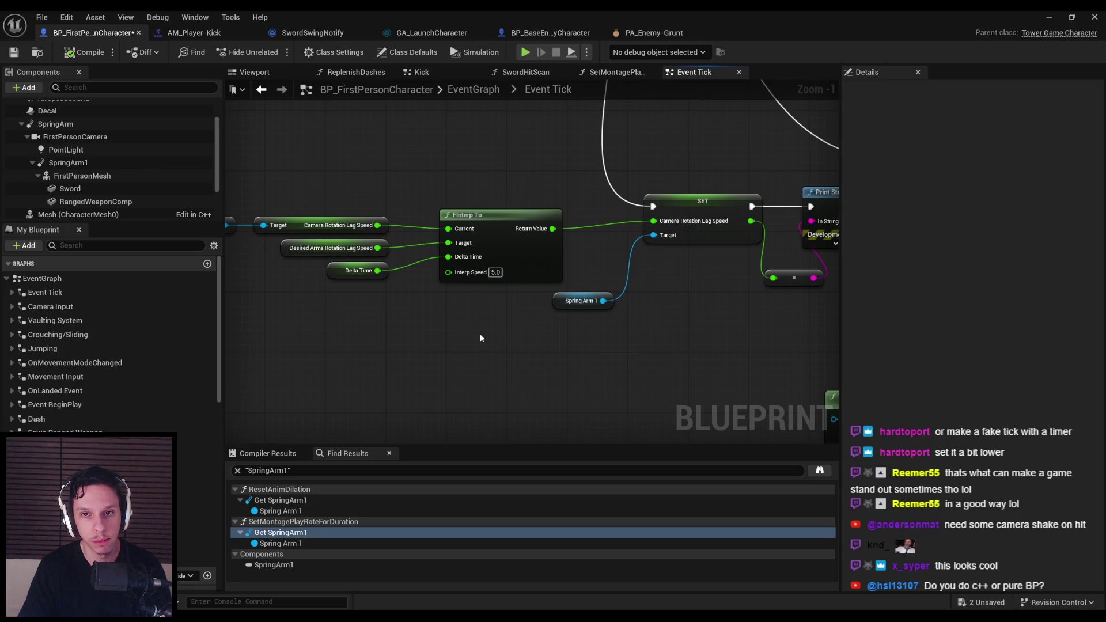
pyautogui.scroll(-2, 478, 339)
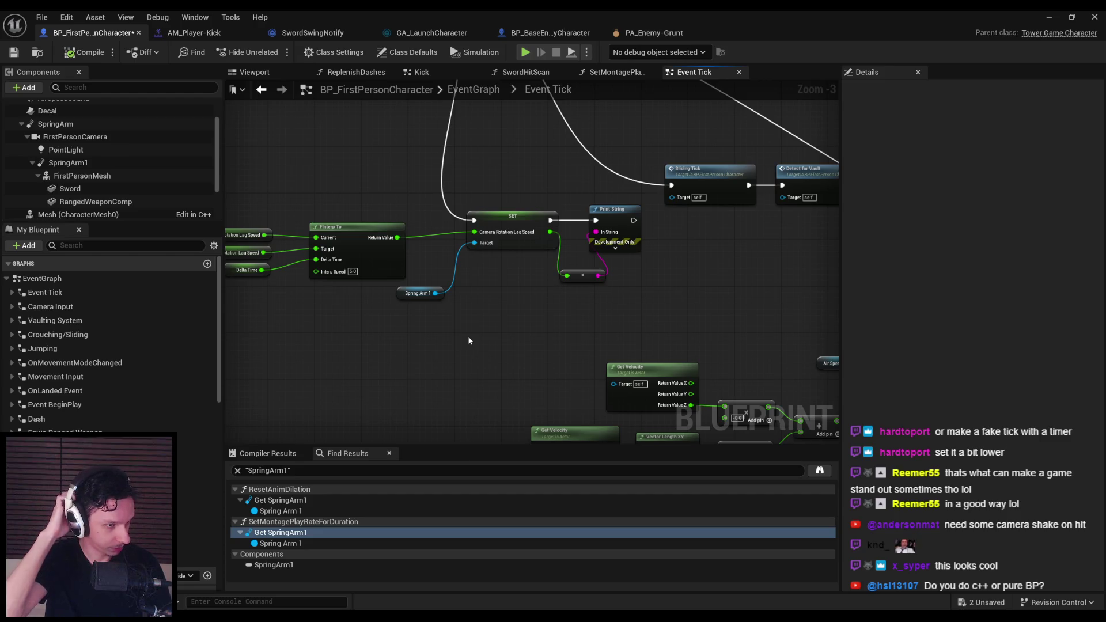
pyautogui.scroll(3, 382, 282)
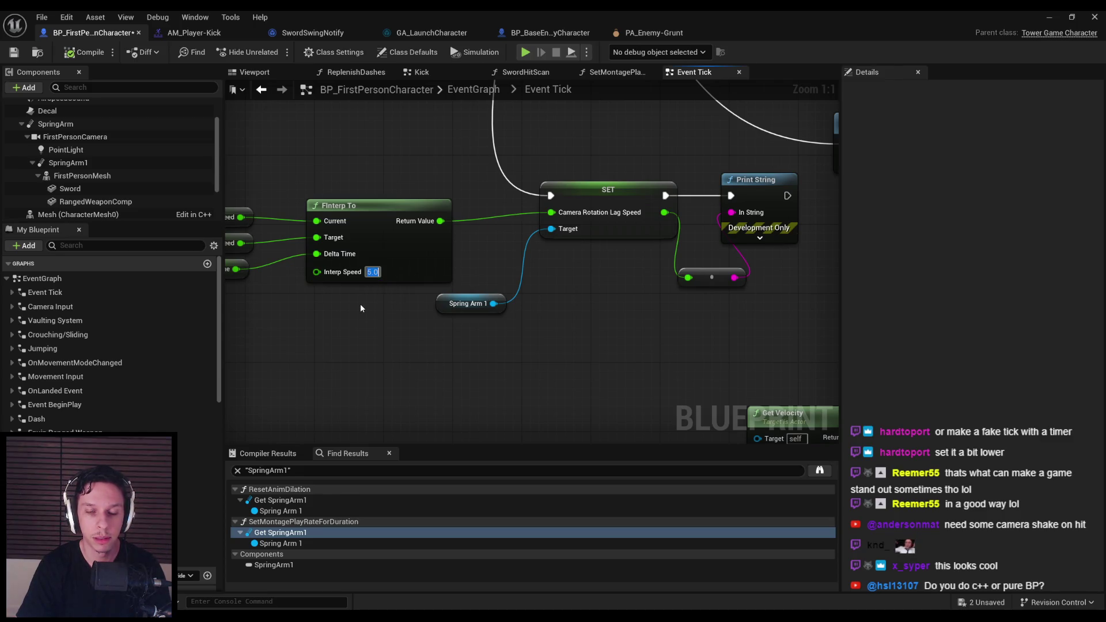
pyautogui.write('5')
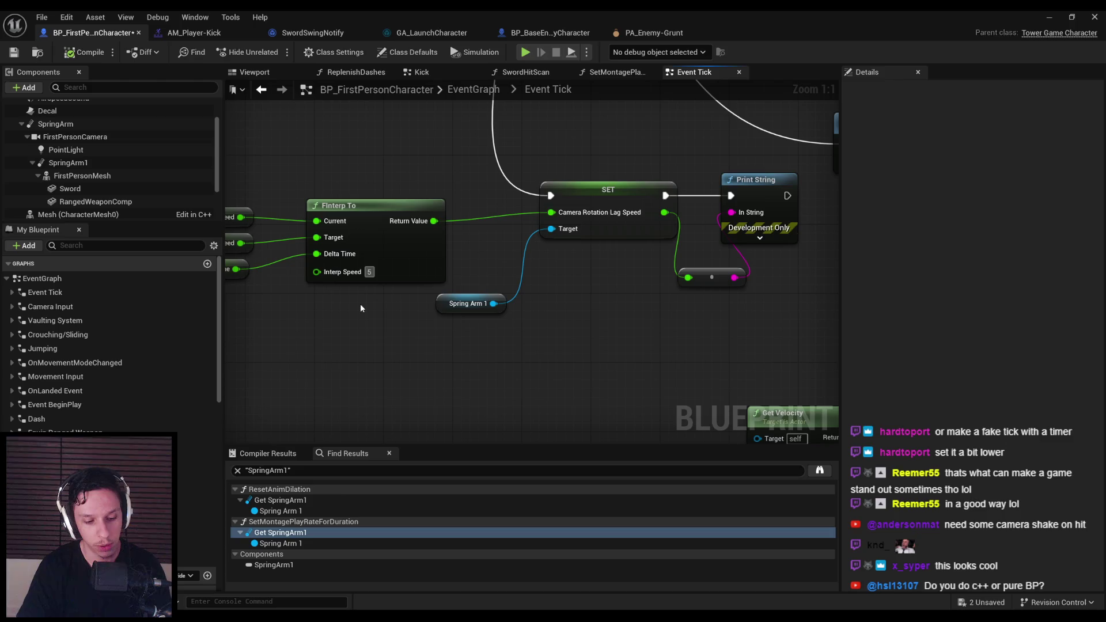
pyautogui.write('2')
pyautogui.press('Return')
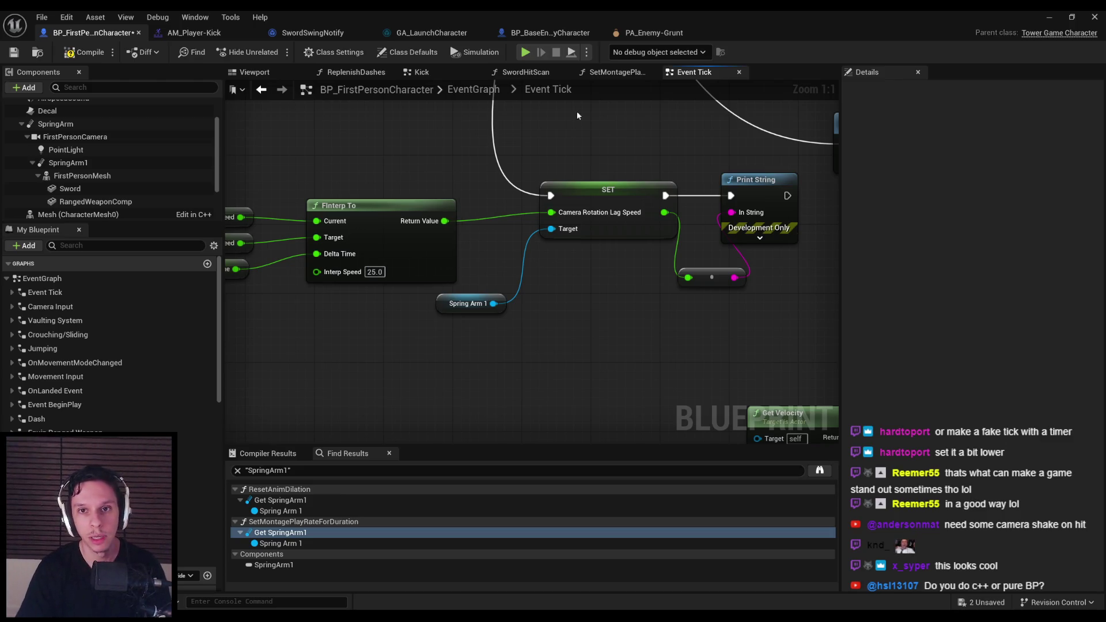
# Step: In ResetAnimDilation, change the Desired Arms Rotation Lag Speed SET value from 0.0 to 500.0
pyautogui.click(607, 73)
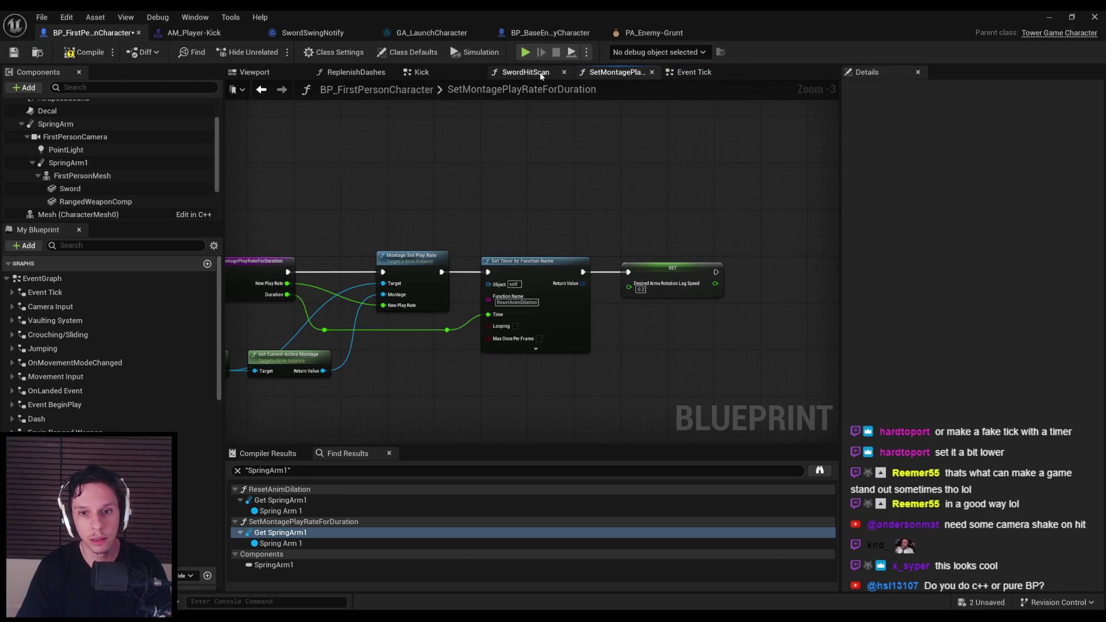
pyautogui.scroll(3, 645, 291)
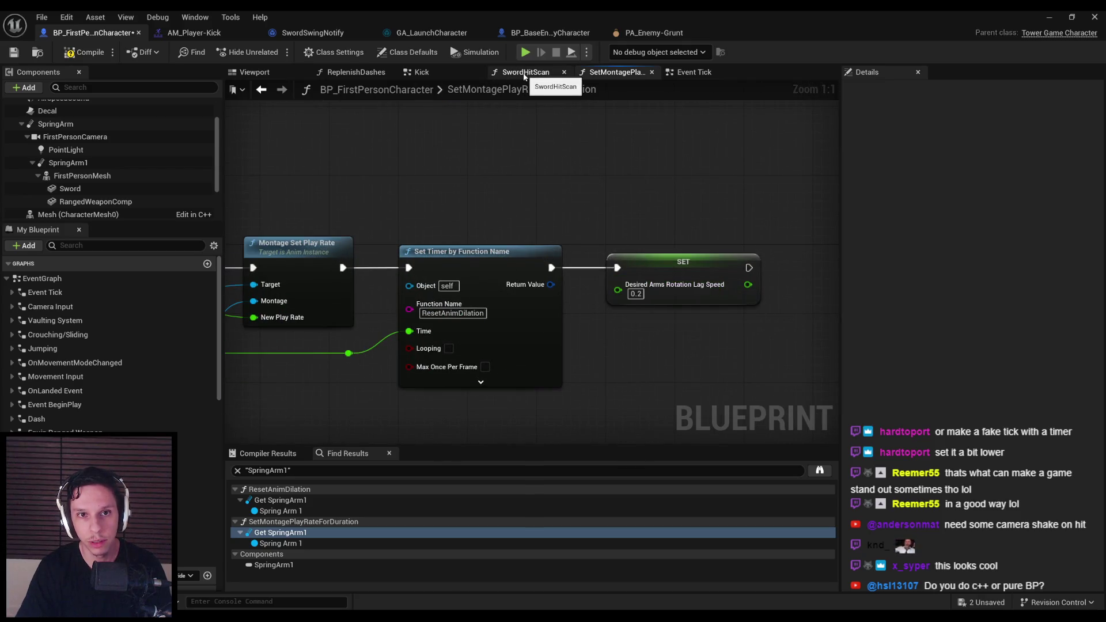
pyautogui.scroll(-2, 462, 164)
pyautogui.click(126, 246)
pyautogui.write('reset')
pyautogui.doubleClick(74, 323)
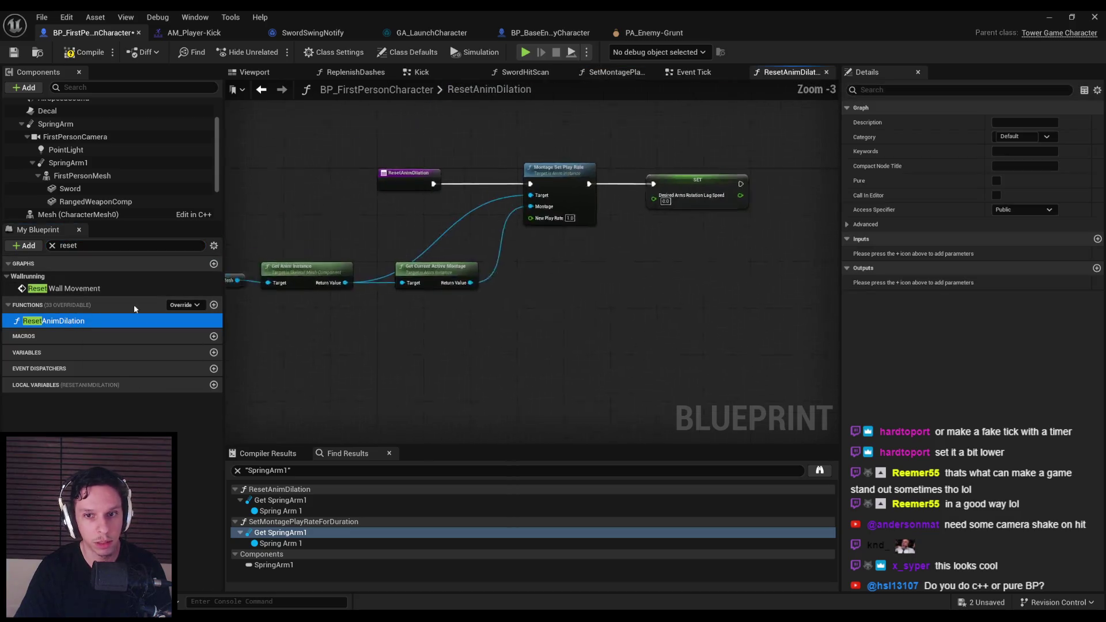
pyautogui.write('500.0')
pyautogui.click(1053, 17)
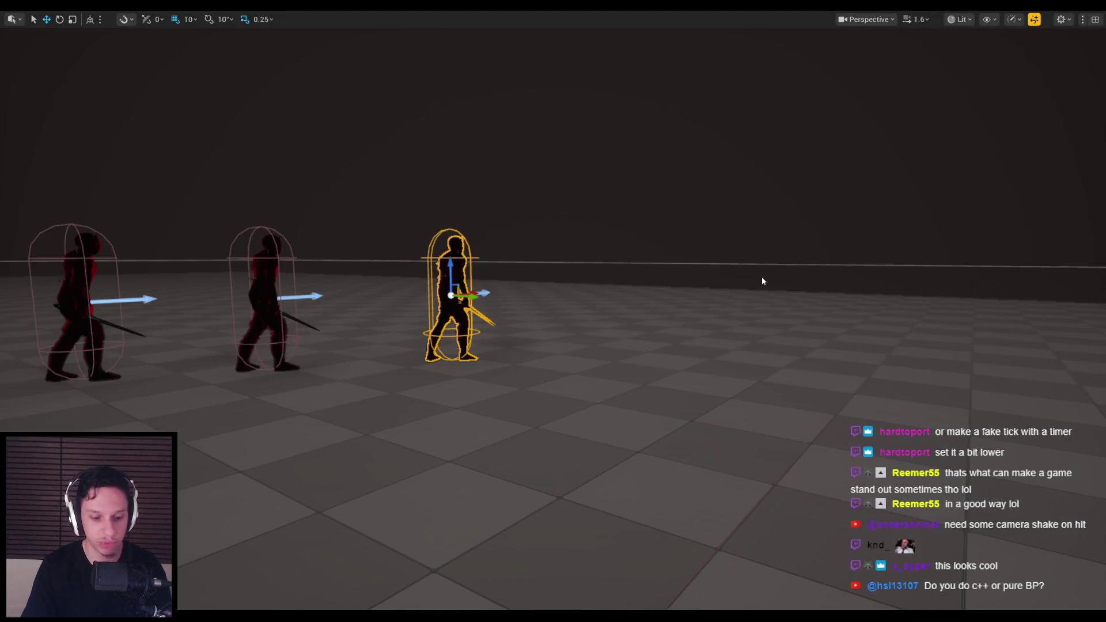
# Step: Play-test the level and slash repeatedly at the red demon enemies while watching the camera lag
pyautogui.hotkey('alt', 'p')
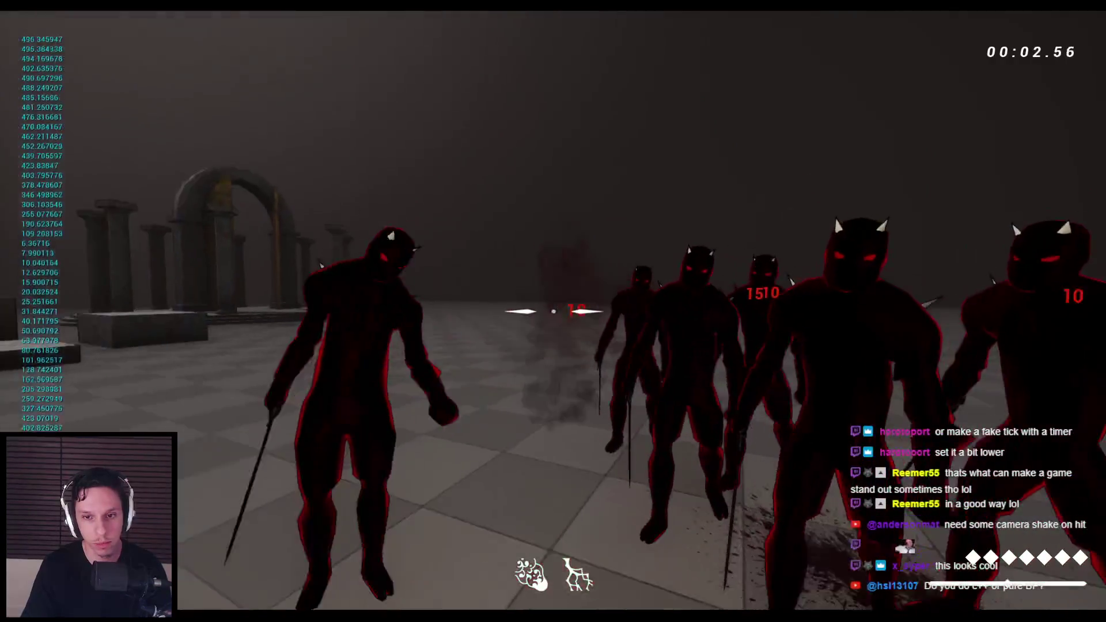
pyautogui.click(553, 311)
pyautogui.click(553, 311)
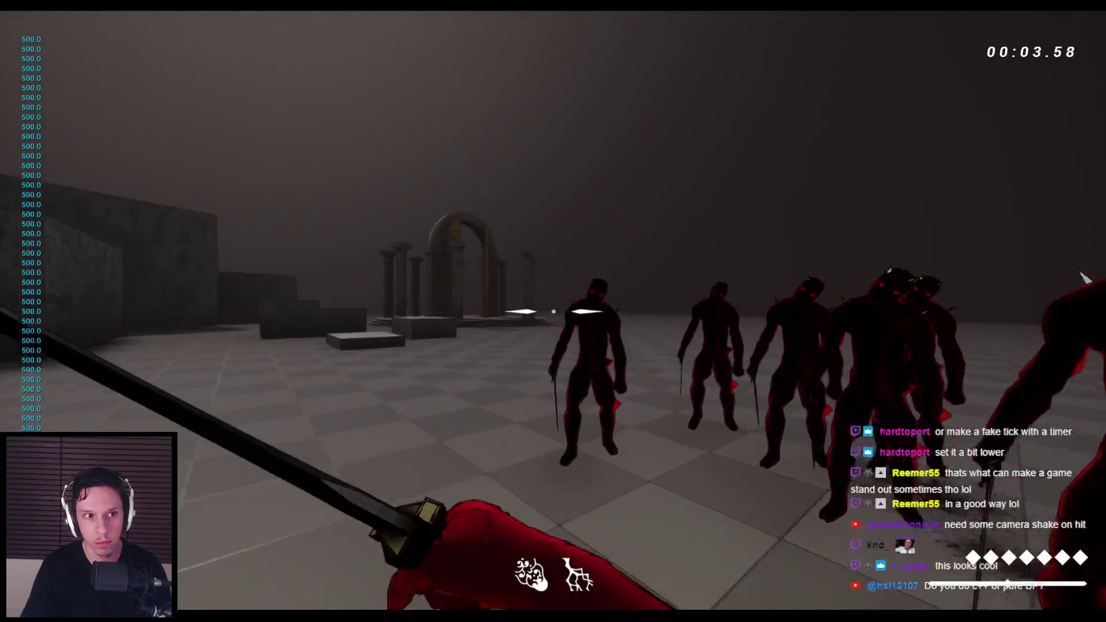
pyautogui.click(553, 311)
pyautogui.click(553, 311)
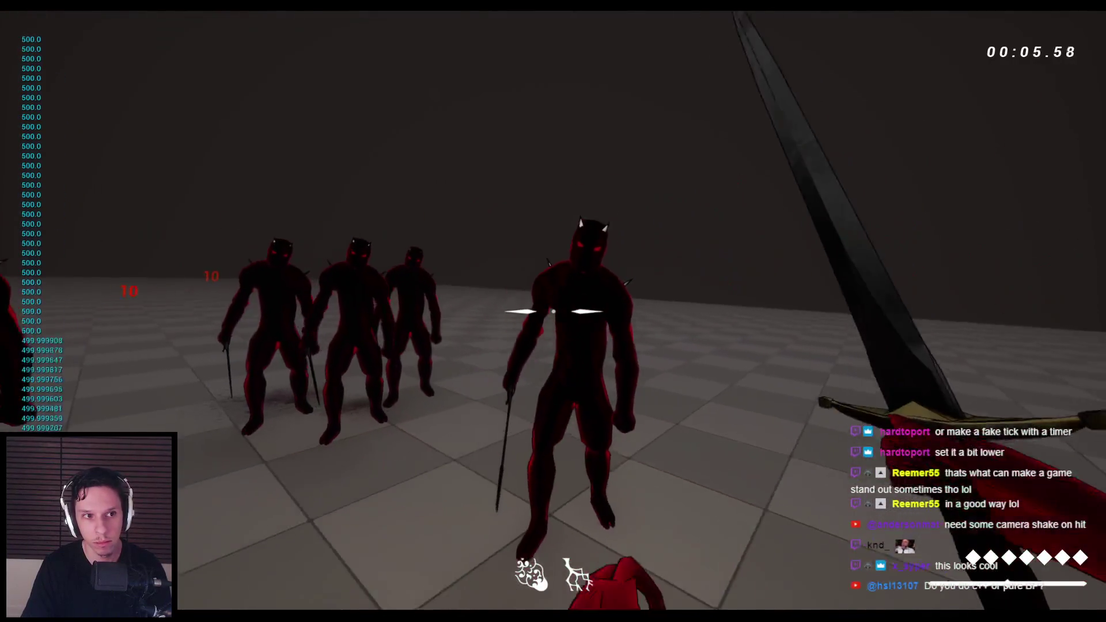
pyautogui.click(553, 311)
pyautogui.click(553, 311)
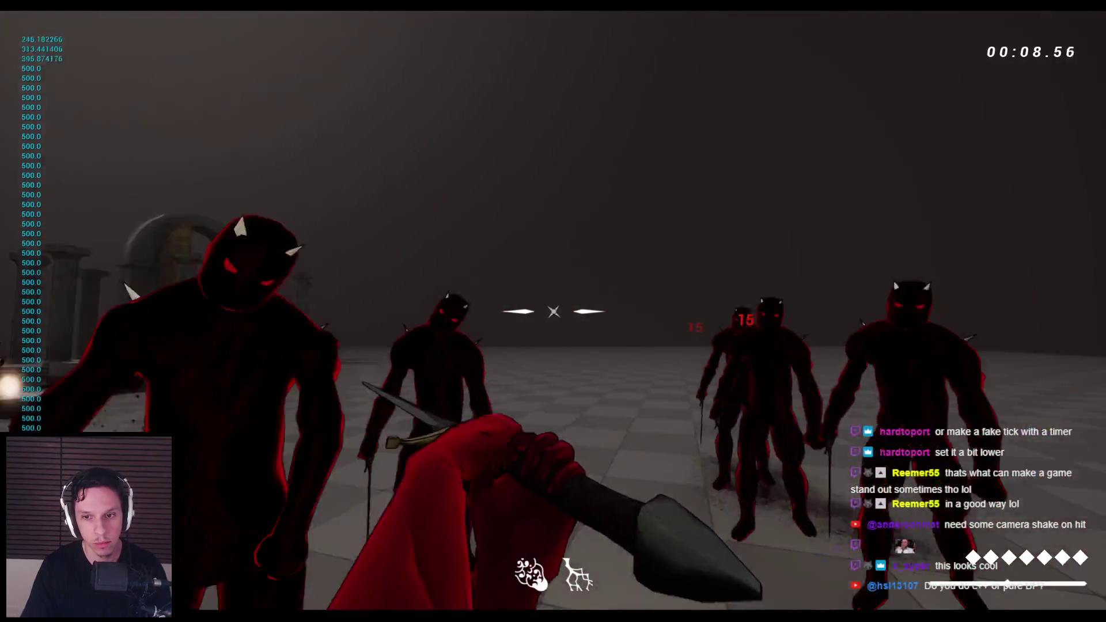
pyautogui.click(553, 311)
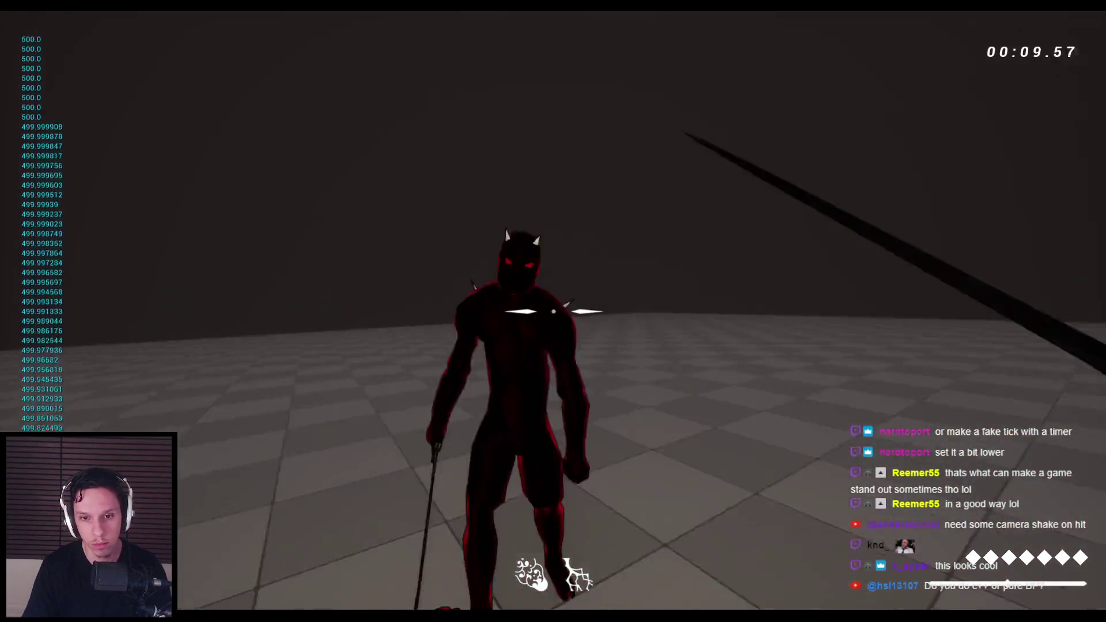
pyautogui.click(554, 311)
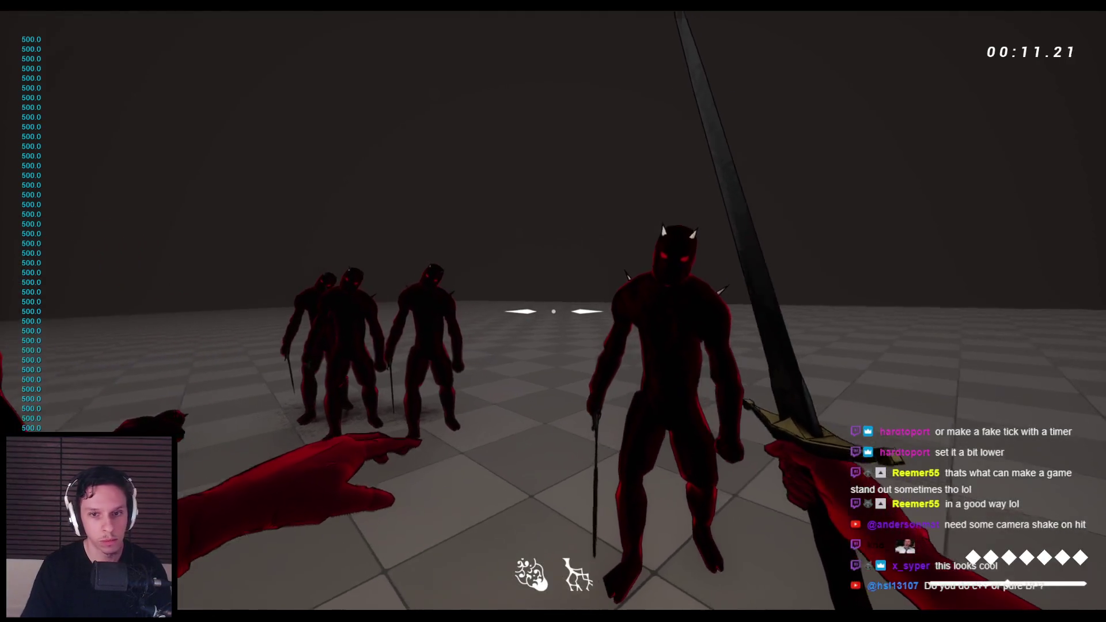
pyautogui.click(553, 312)
pyautogui.click(553, 312)
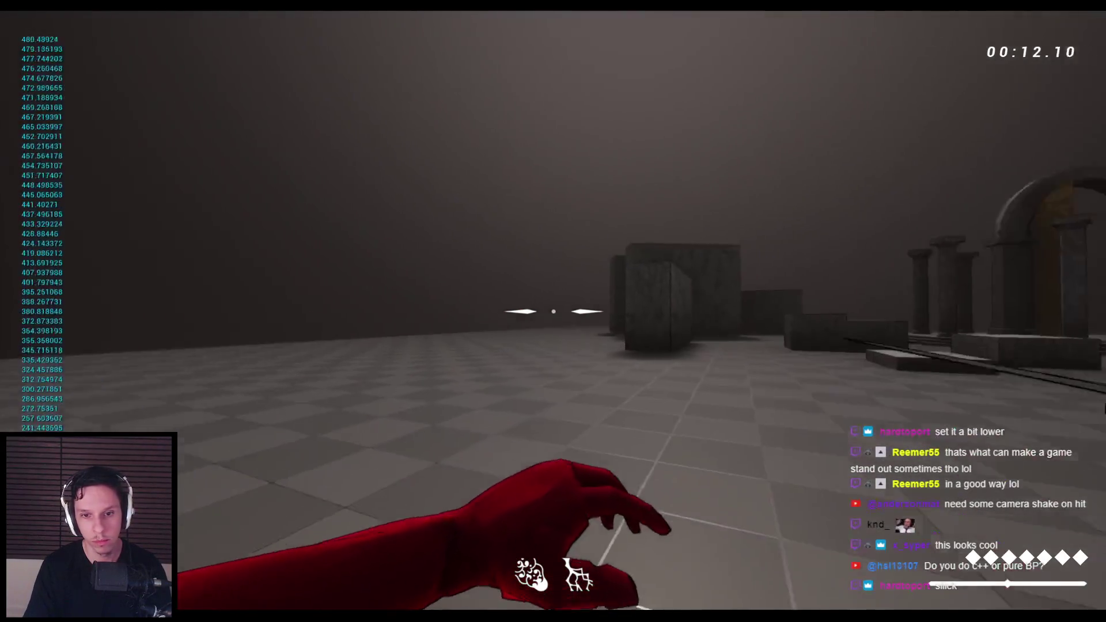
pyautogui.click(553, 311)
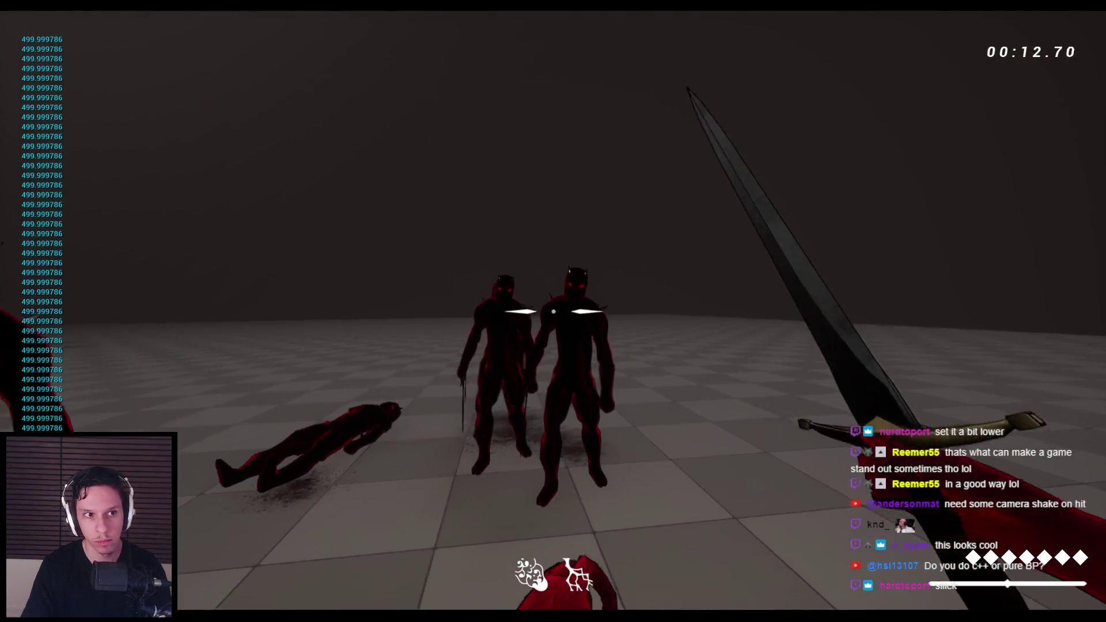
pyautogui.click(553, 311)
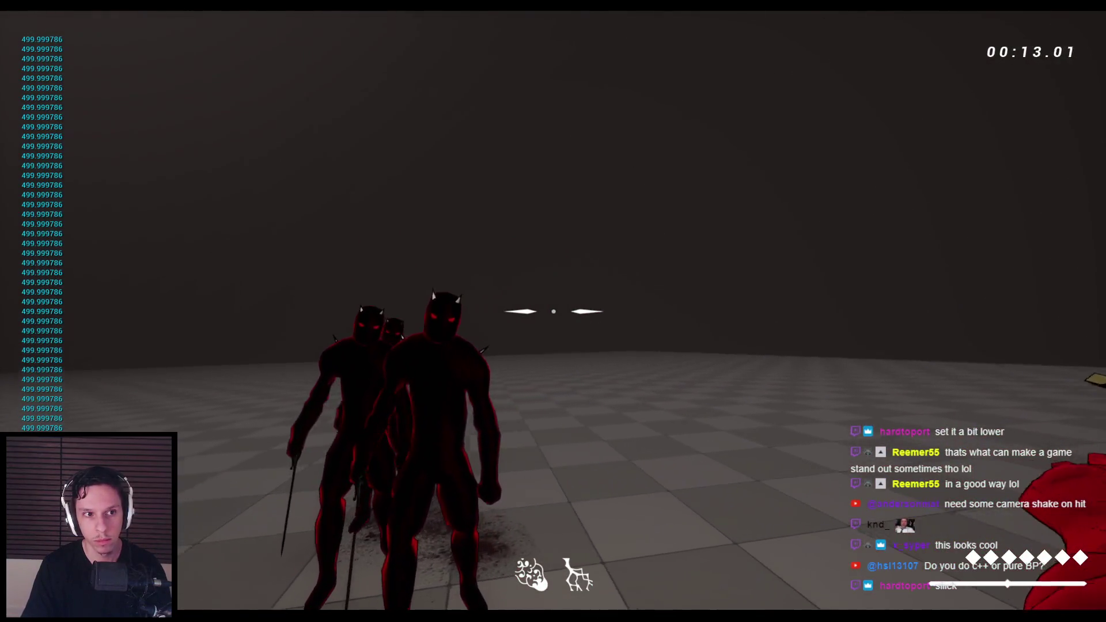
pyautogui.click(553, 312)
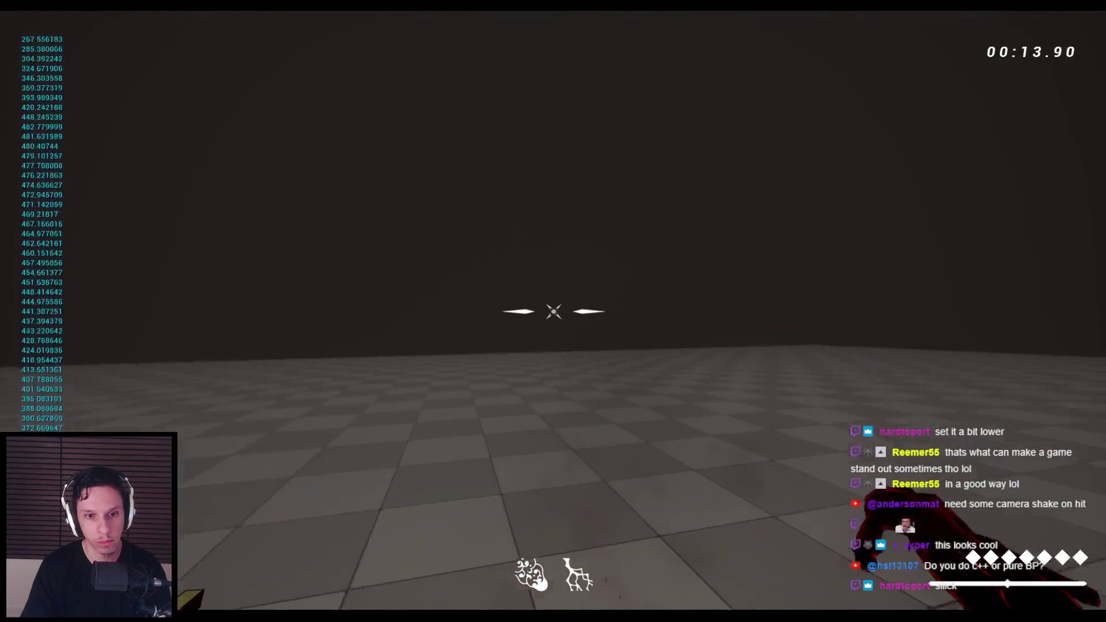
pyautogui.click(553, 311)
# Step: Stop the current play-test and start a fresh one with the lag speed at 100.0
pyautogui.press('Escape')
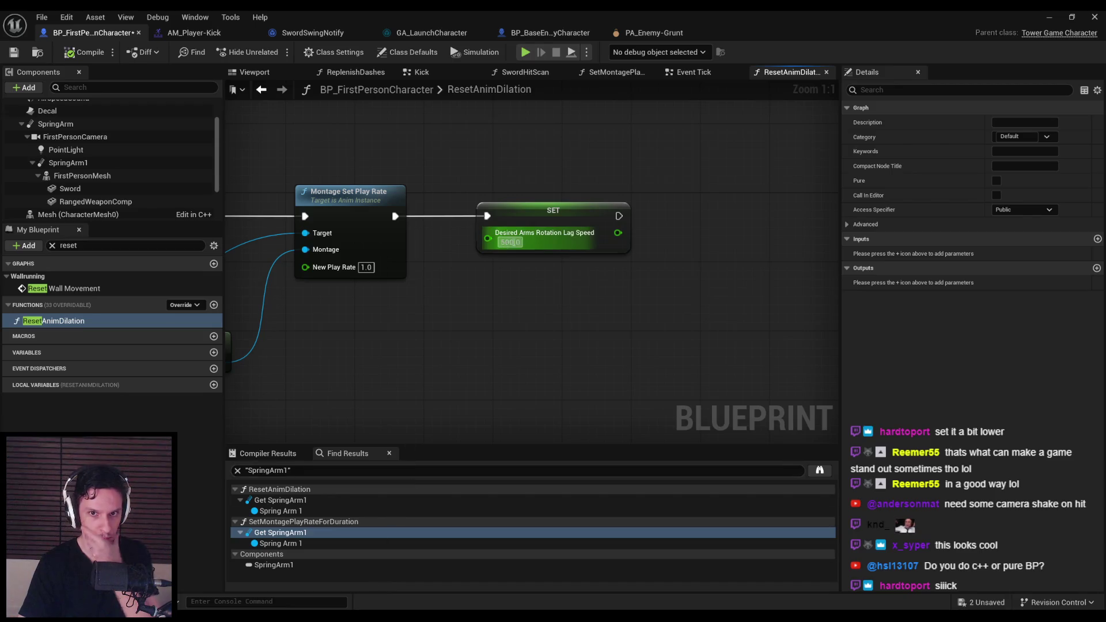
pyautogui.click(1051, 17)
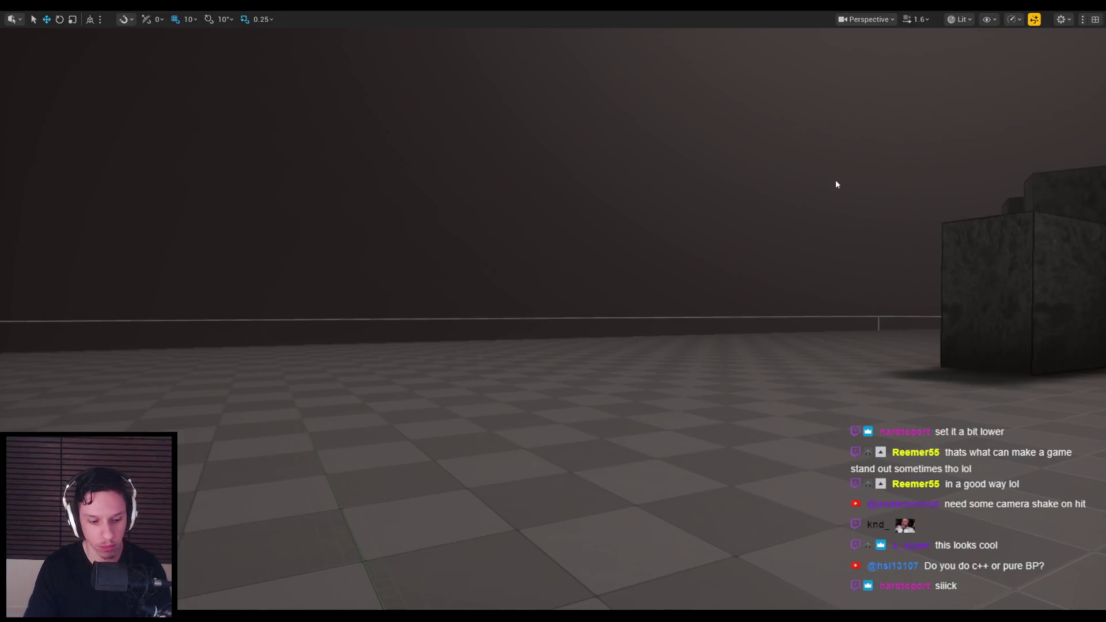
pyautogui.hotkey('alt', 'p')
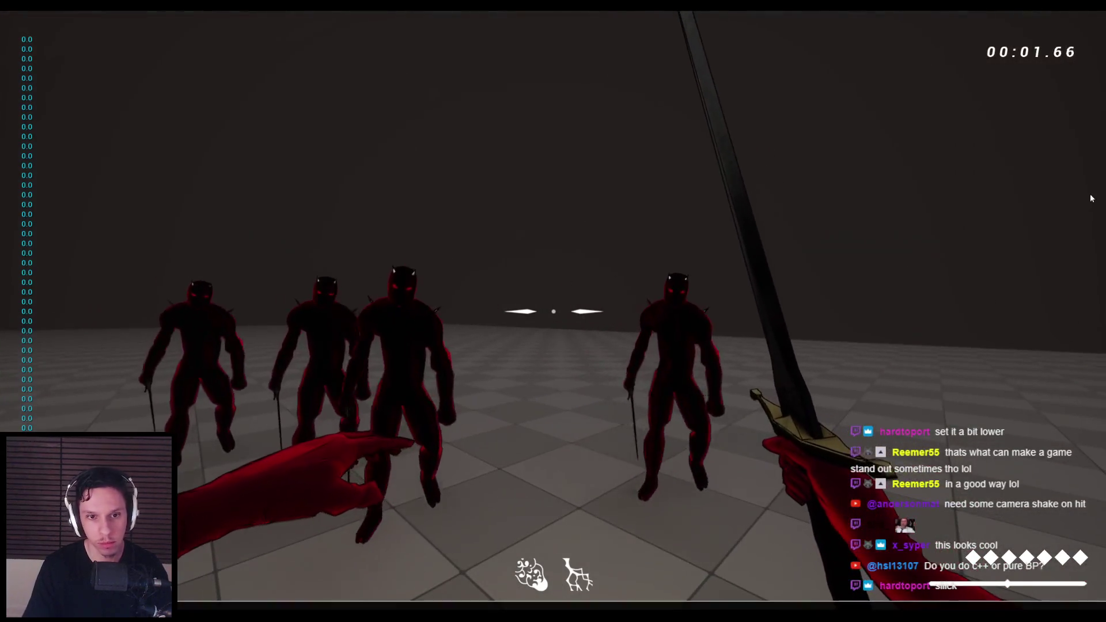
# Step: Fight the demon group with repeated sword swings, checking the printed lag speed, then stop
pyautogui.click(553, 311)
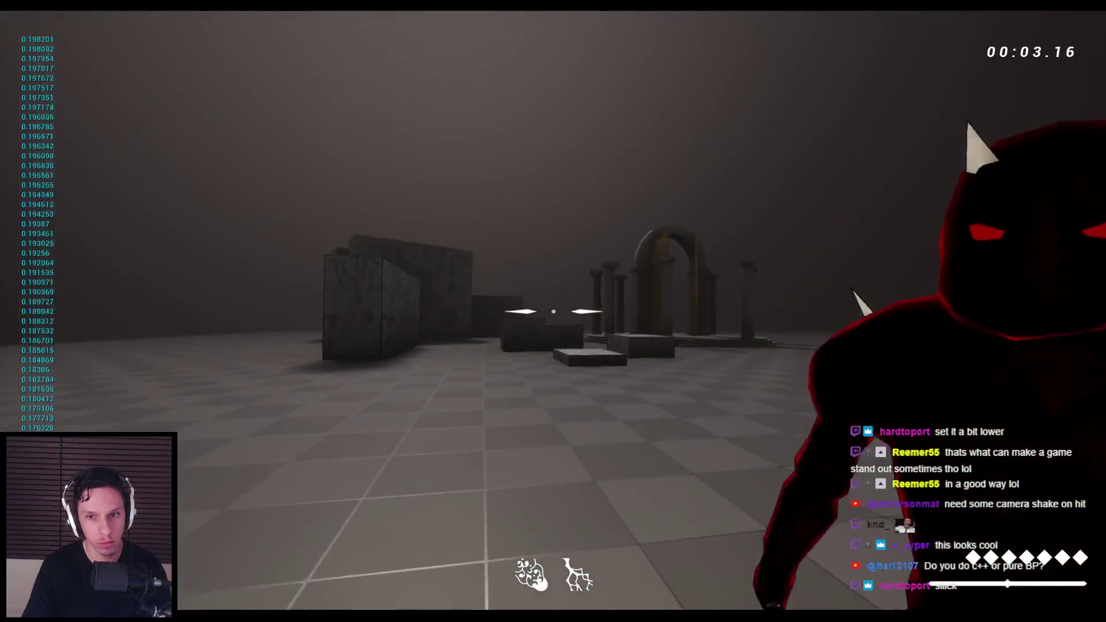
pyautogui.click(553, 311)
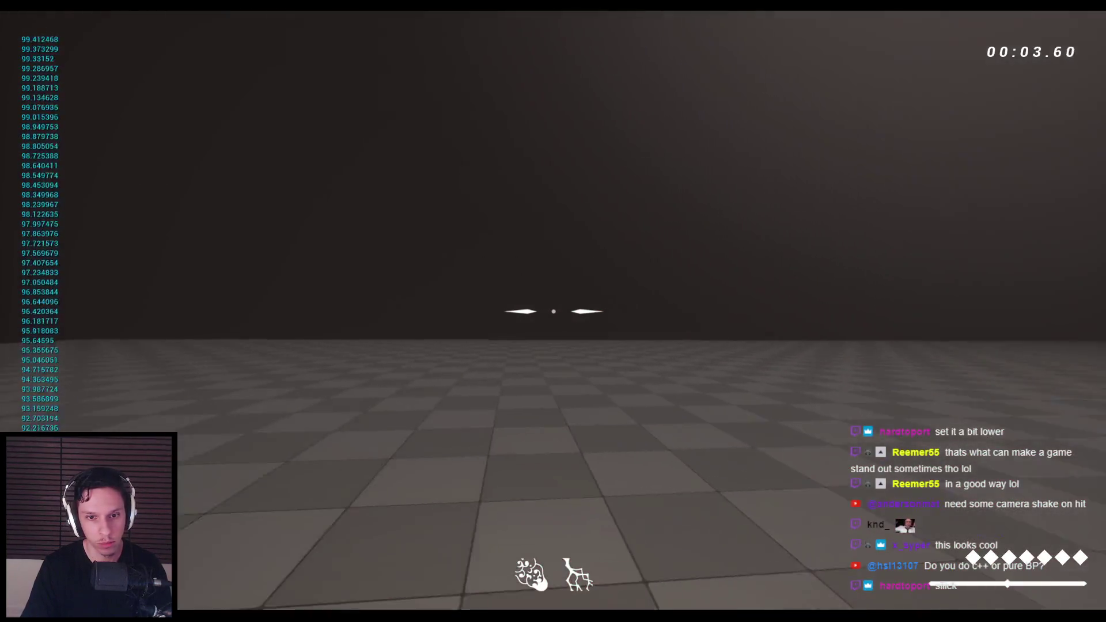
pyautogui.click(553, 312)
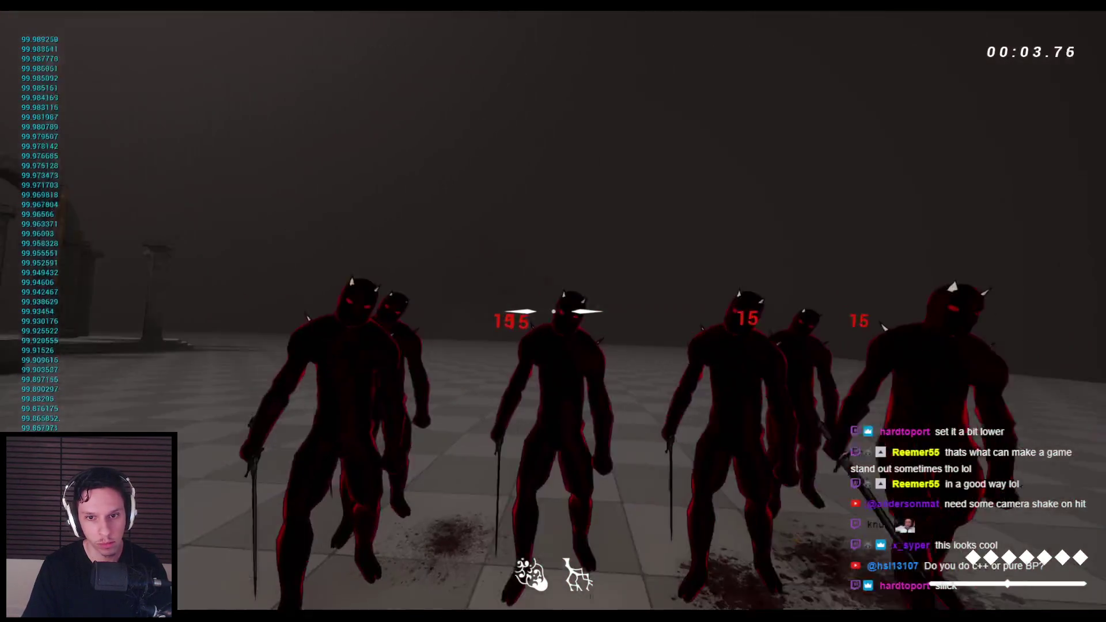
pyautogui.click(553, 311)
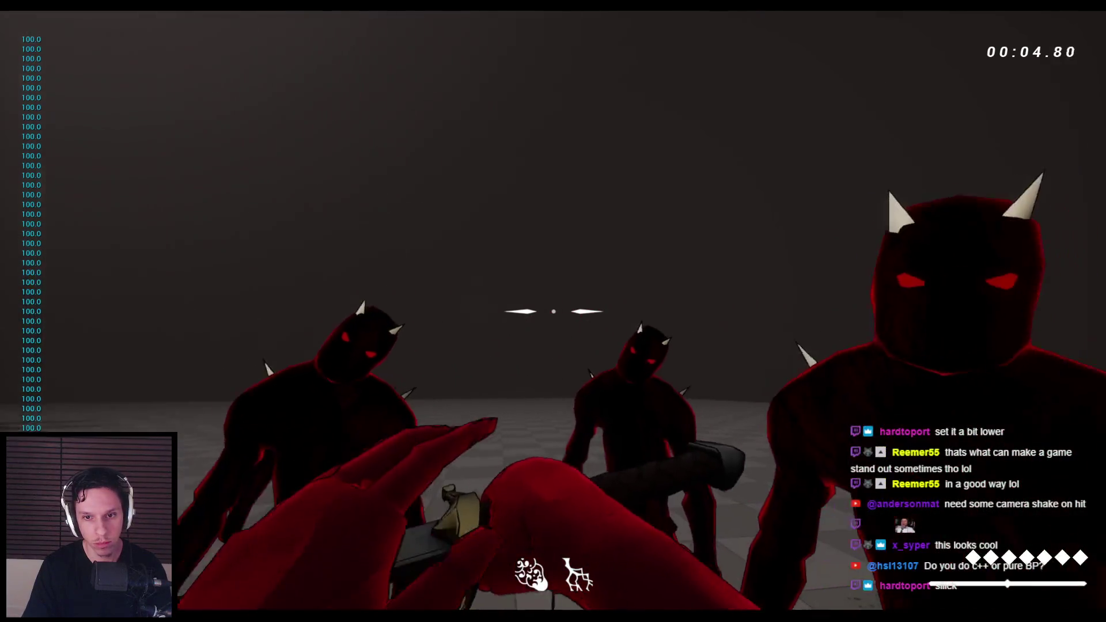
pyautogui.click(553, 312)
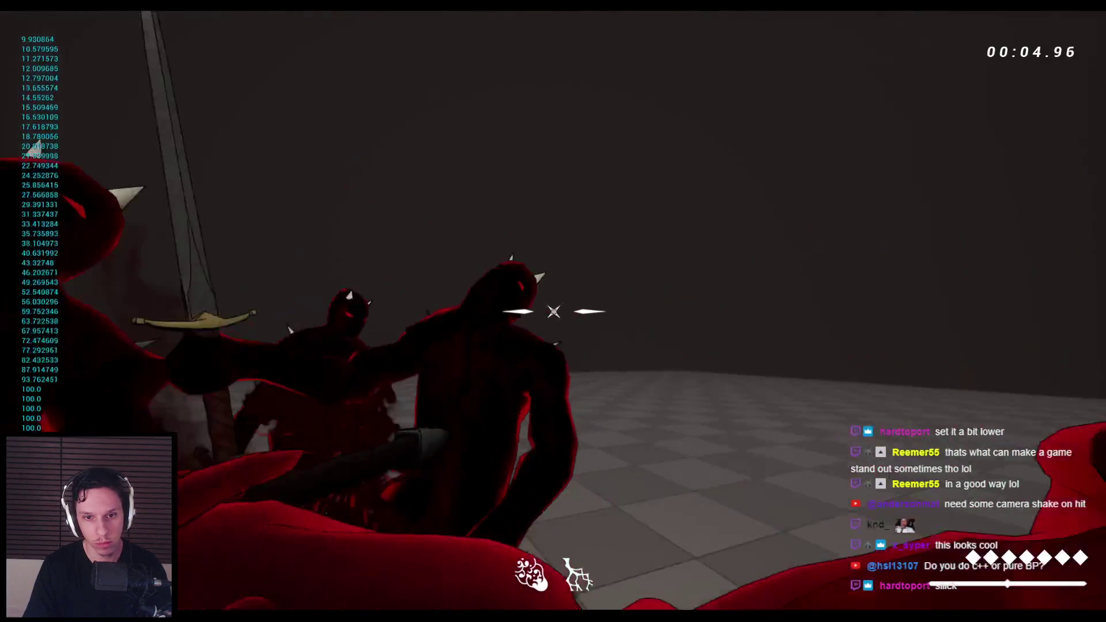
pyautogui.click(553, 311)
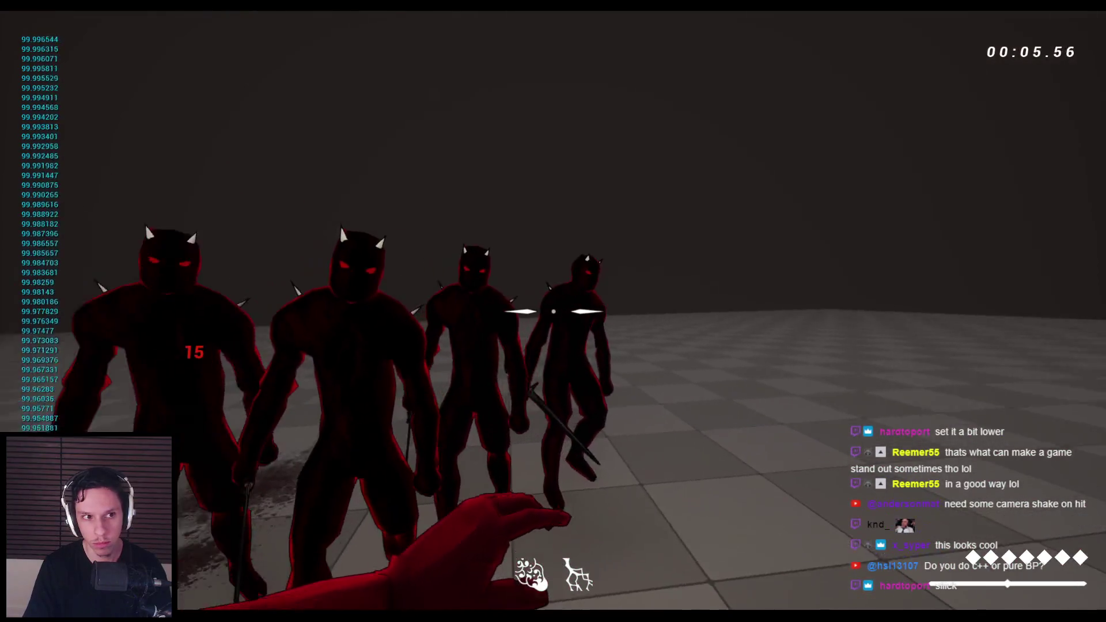
pyautogui.click(553, 311)
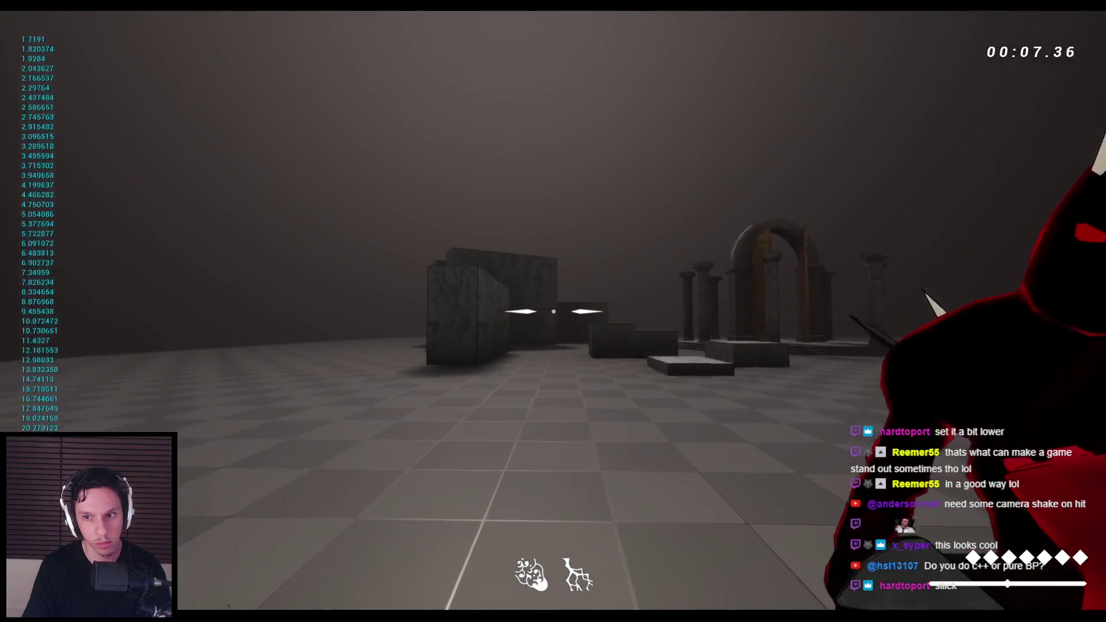
pyautogui.click(553, 312)
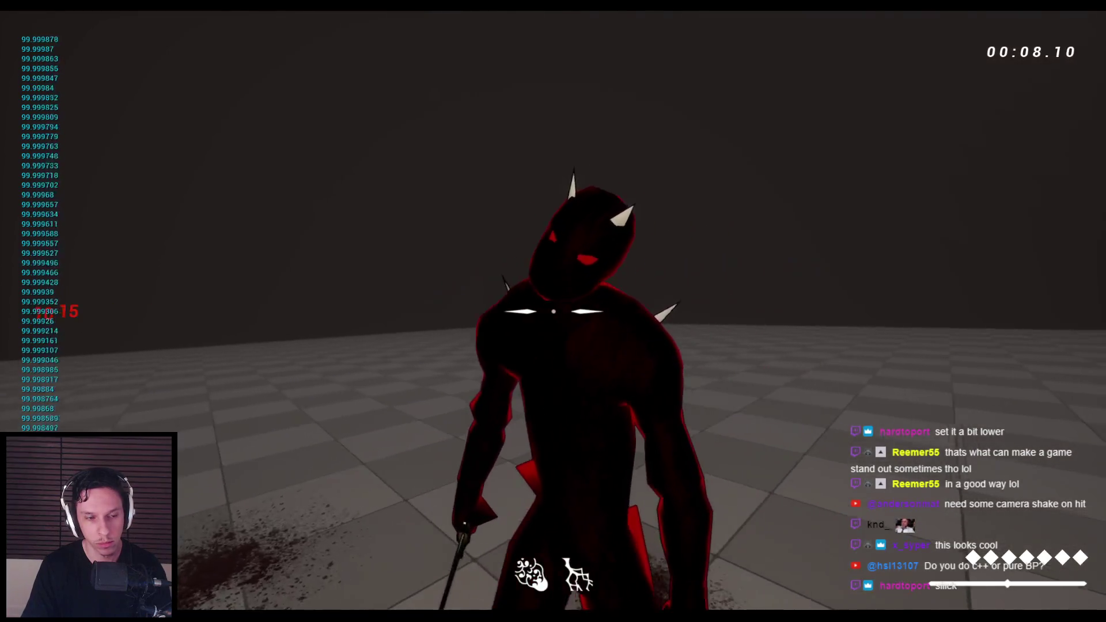
pyautogui.click(553, 311)
pyautogui.click(553, 311)
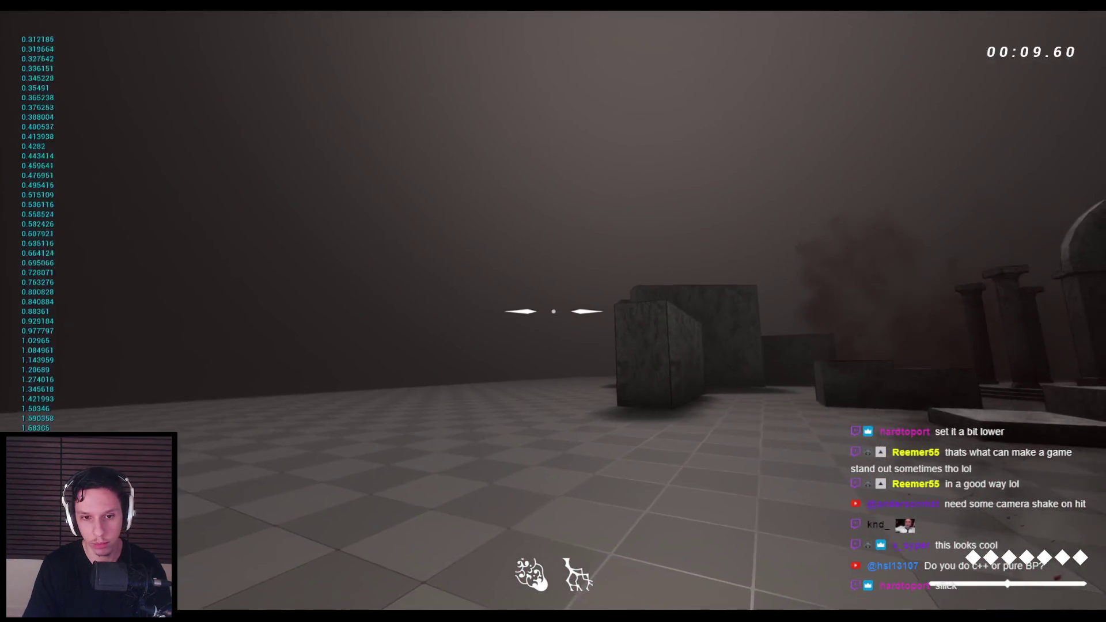
pyautogui.click(553, 311)
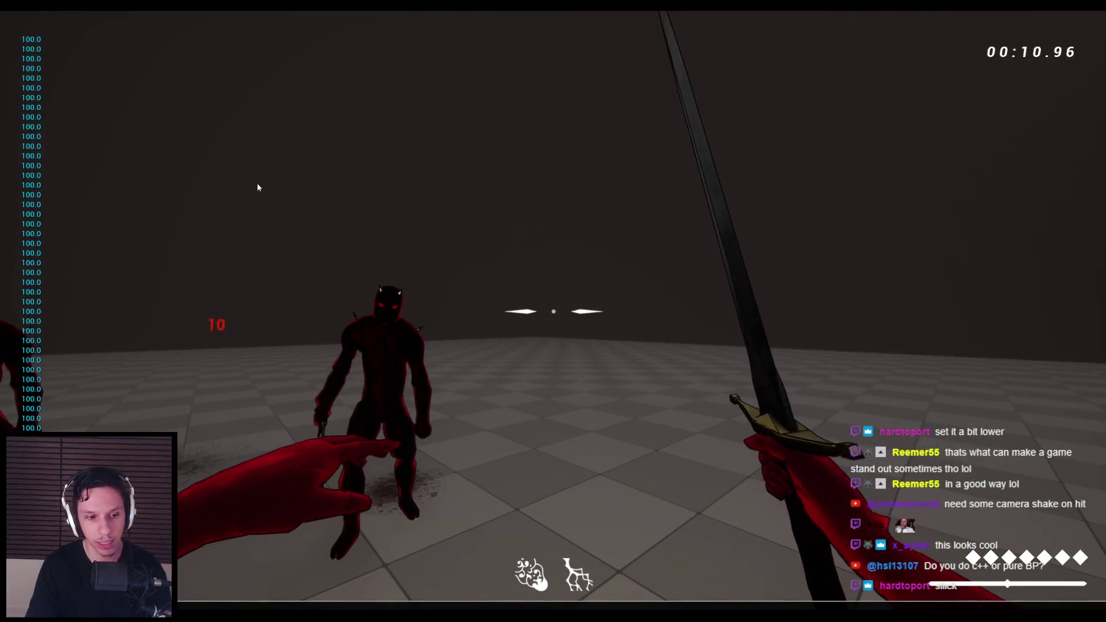
pyautogui.click(257, 188)
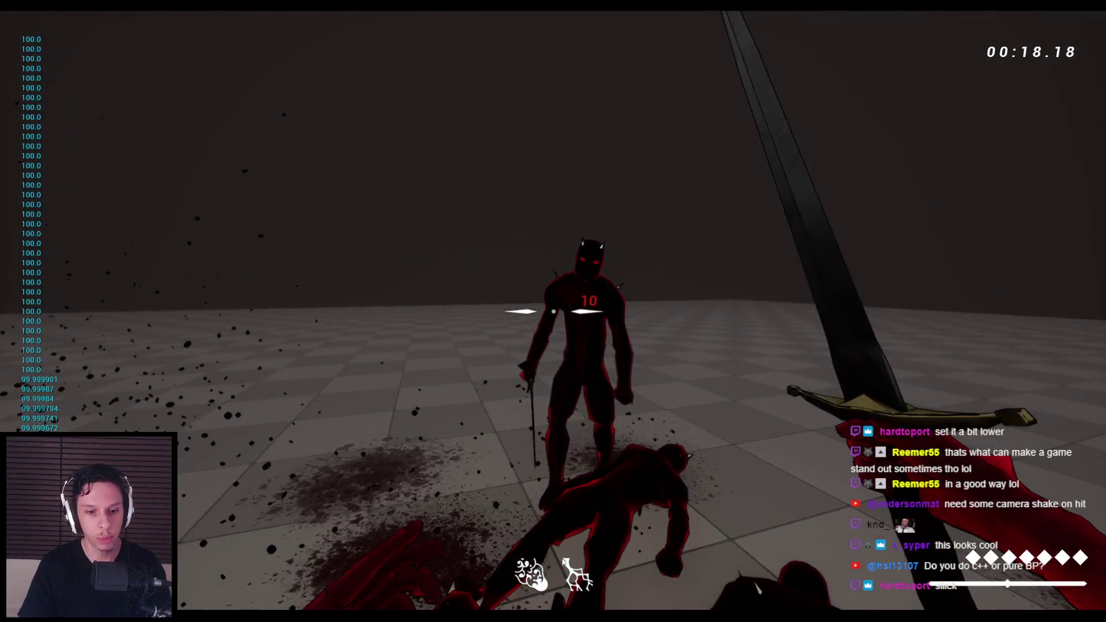
pyautogui.press('Escape')
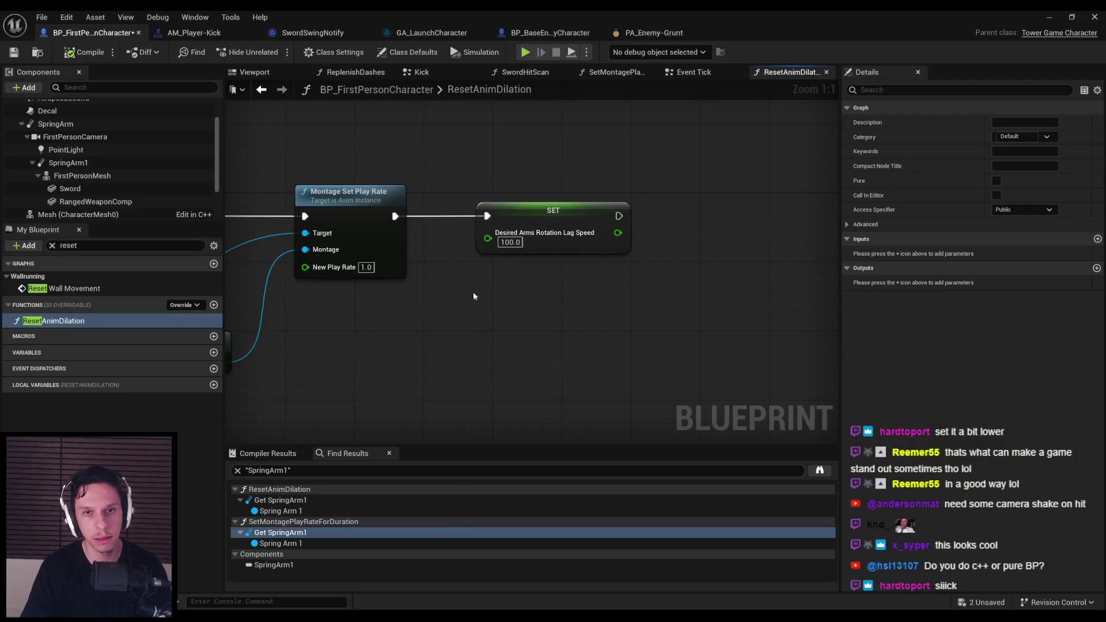
# Step: Switch to BP_FirstPersonCharacter's Event Tick graph and frame the FInterp To lag-speed nodes
pyautogui.click(706, 74)
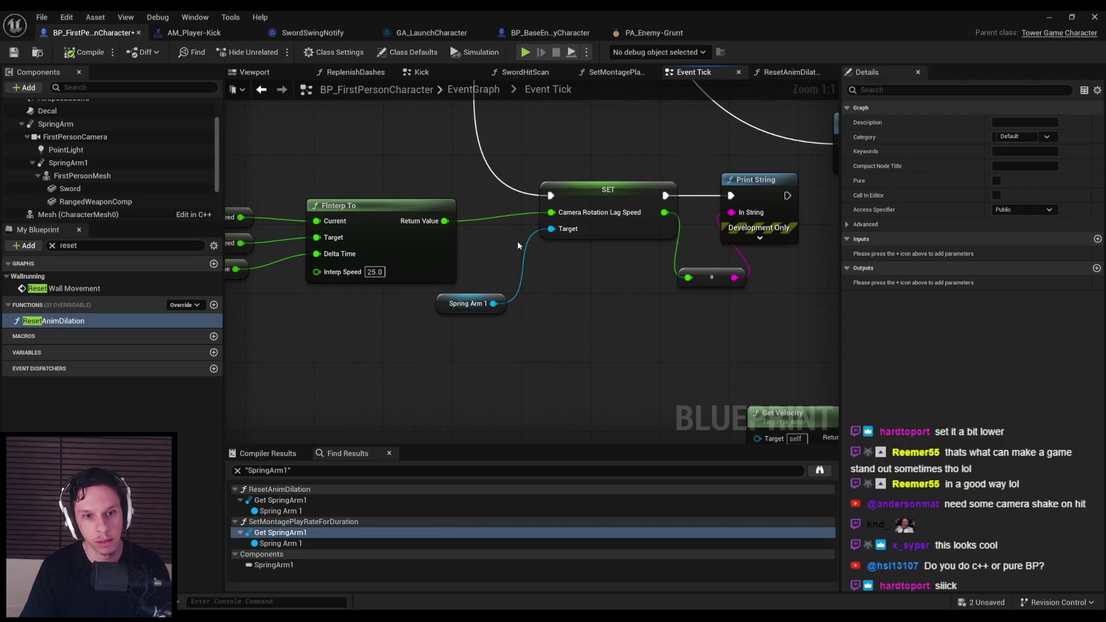
pyautogui.scroll(-1, 517, 242)
pyautogui.moveTo(407, 317)
pyautogui.mouseDown()
pyautogui.moveTo(505, 333)
pyautogui.moveTo(495, 350)
pyautogui.mouseUp()
pyautogui.scroll(-1, 494, 349)
pyautogui.scroll(1, 491, 346)
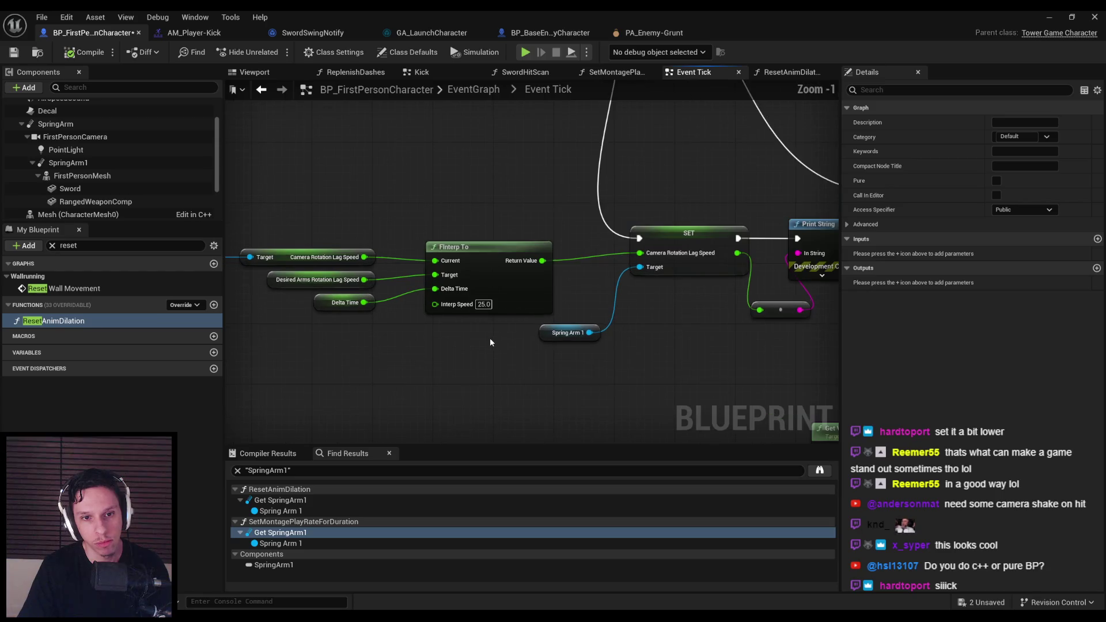
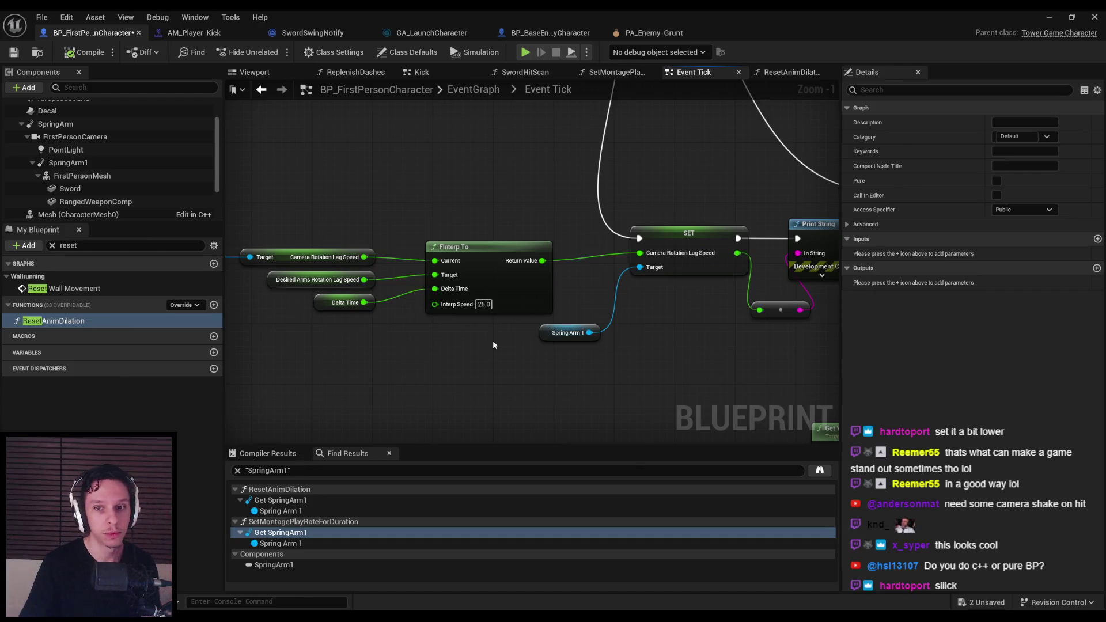
# Step: Set the FInterp To Interp Speed to 10 and copy the camera lag setter with Spring Arm 1
pyautogui.write('0')
pyautogui.press('Return')
pyautogui.moveTo(678, 342); pyautogui.dragTo(682, 352)
pyautogui.hotkey('ctrl', 'Tab')
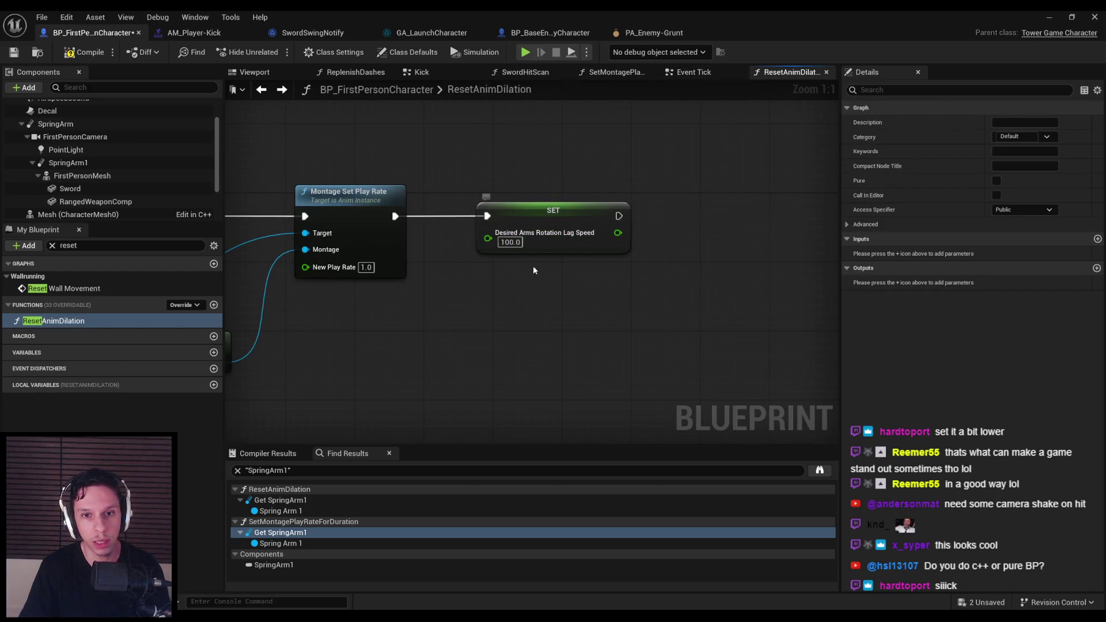
# Step: Paste the camera lag nodes into SetMontagePlayRateForDuration beside the arms lag setter
pyautogui.hotkey('ctrl', 'Tab')
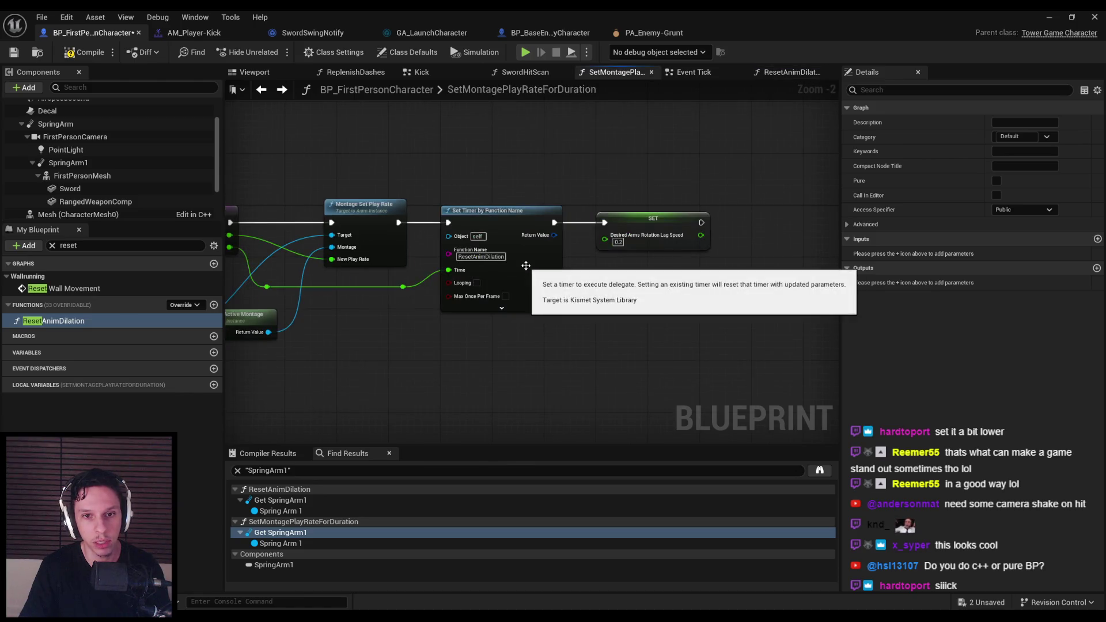
pyautogui.scroll(-1, 439, 269)
pyautogui.hotkey('ctrl', 'v')
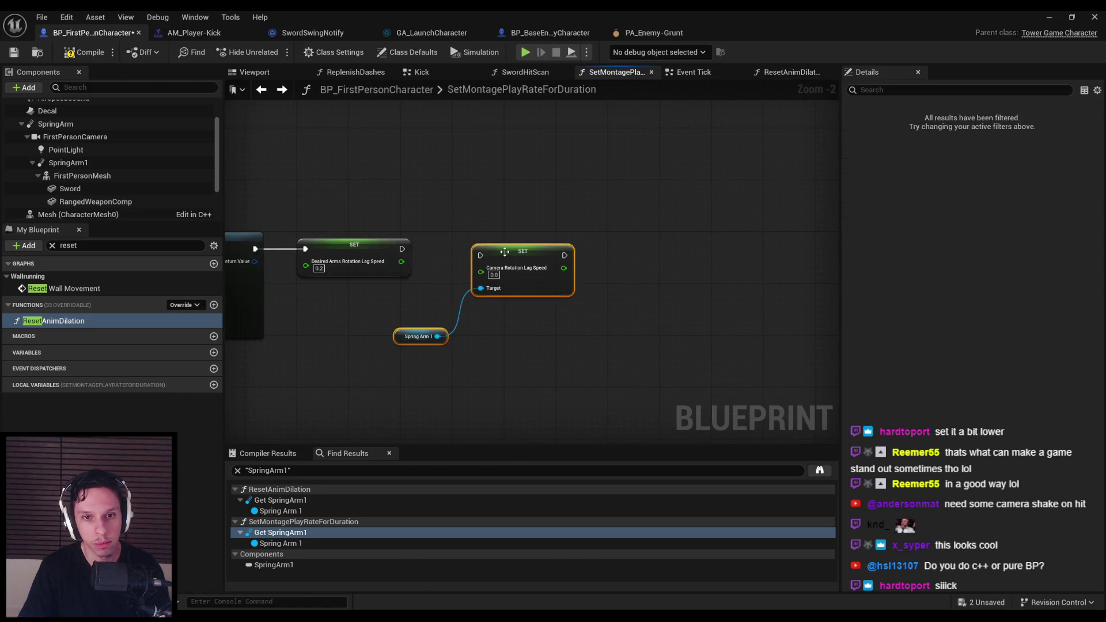
pyautogui.scroll(2, 510, 251)
pyautogui.moveTo(476, 258); pyautogui.dragTo(467, 249)
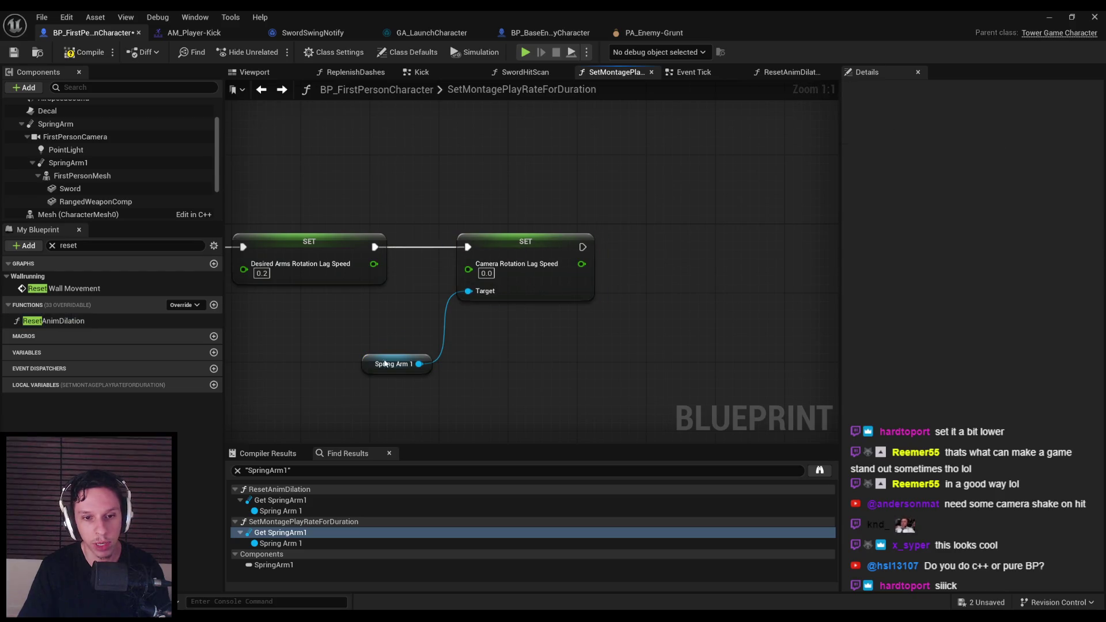
pyautogui.moveTo(382, 366); pyautogui.dragTo(364, 322)
# Step: Set Camera Rotation Lag Speed to 0.2, compile the character blueprint, and start a play test
pyautogui.click(488, 274)
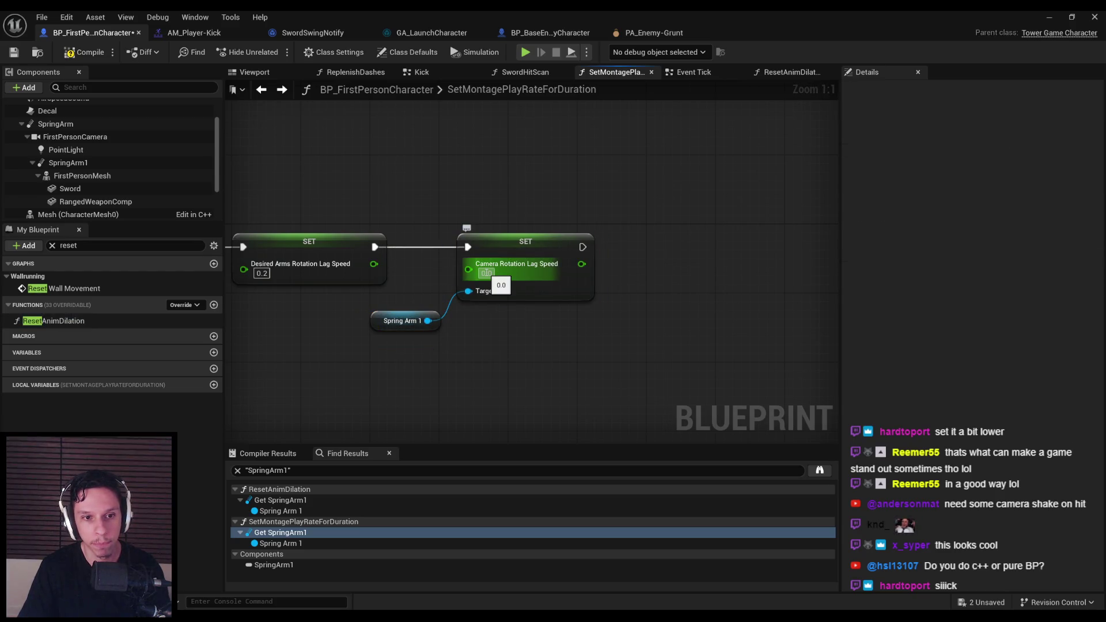
pyautogui.scroll(-1, 558, 270)
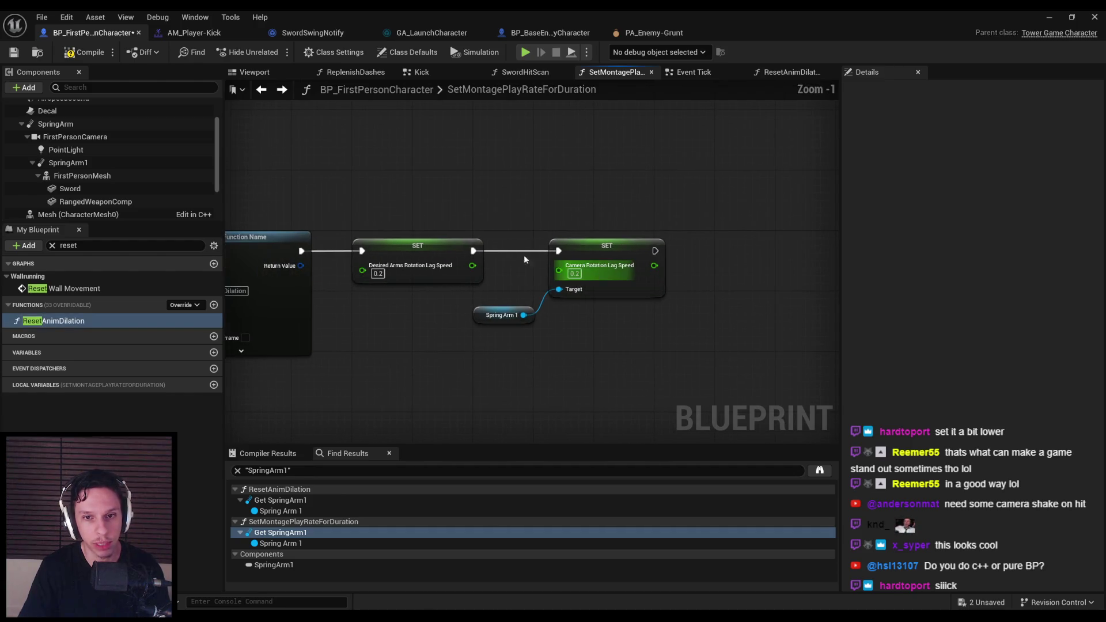
pyautogui.click(87, 56)
pyautogui.hotkey('alt', 'p')
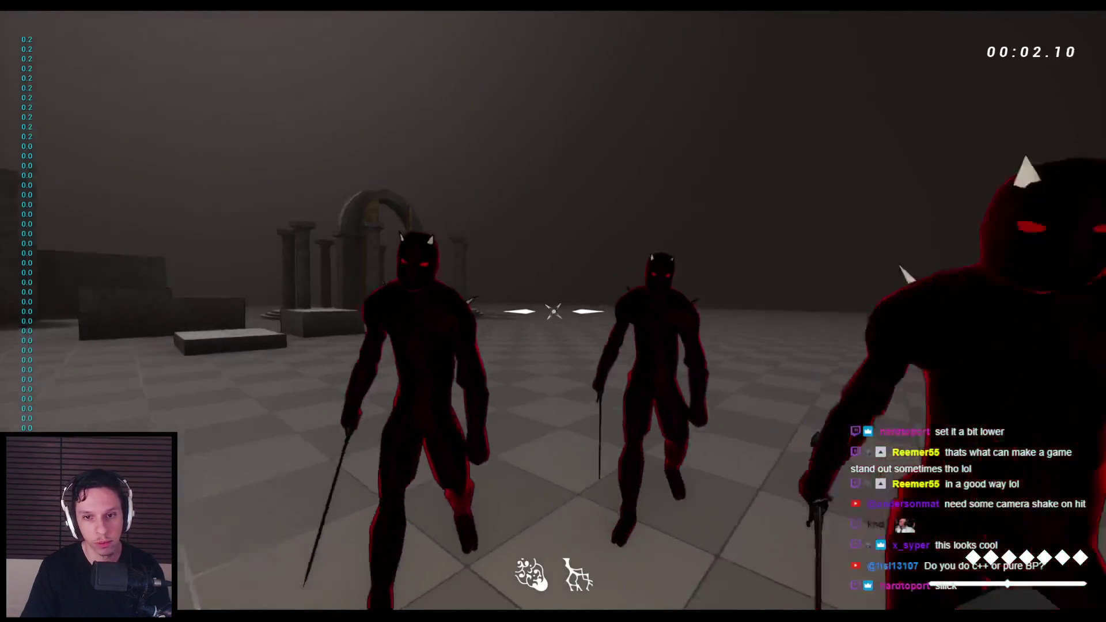
# Step: Slash and thrust the sword repeatedly at the enemies until the front one falls
pyautogui.click(553, 311)
pyautogui.click(553, 311)
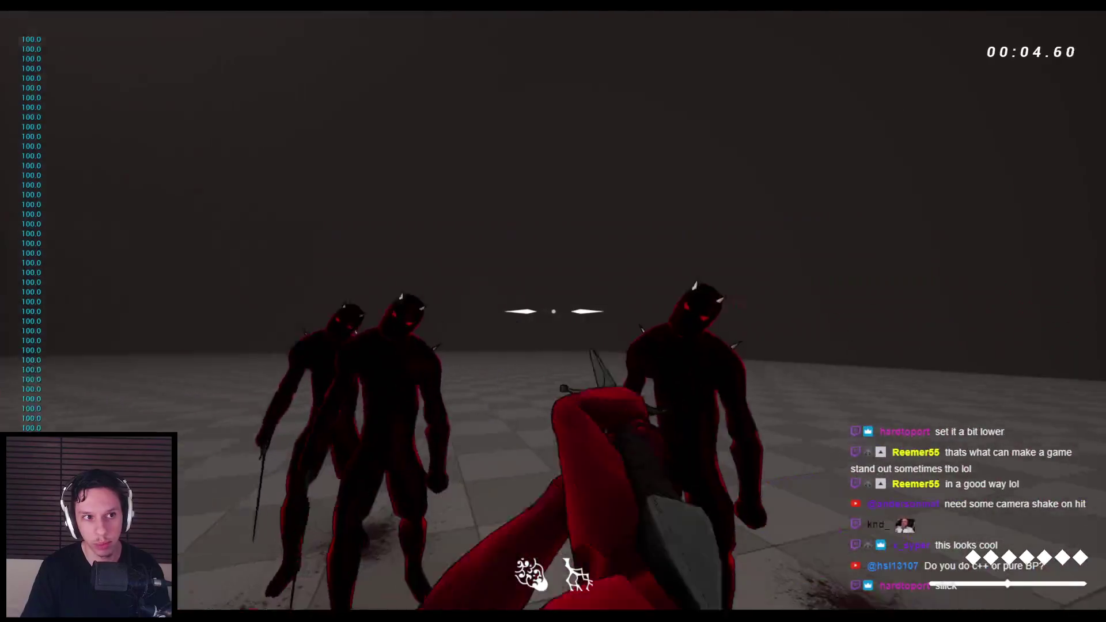
pyautogui.click(553, 311)
pyautogui.click(553, 311)
pyautogui.click(553, 311)
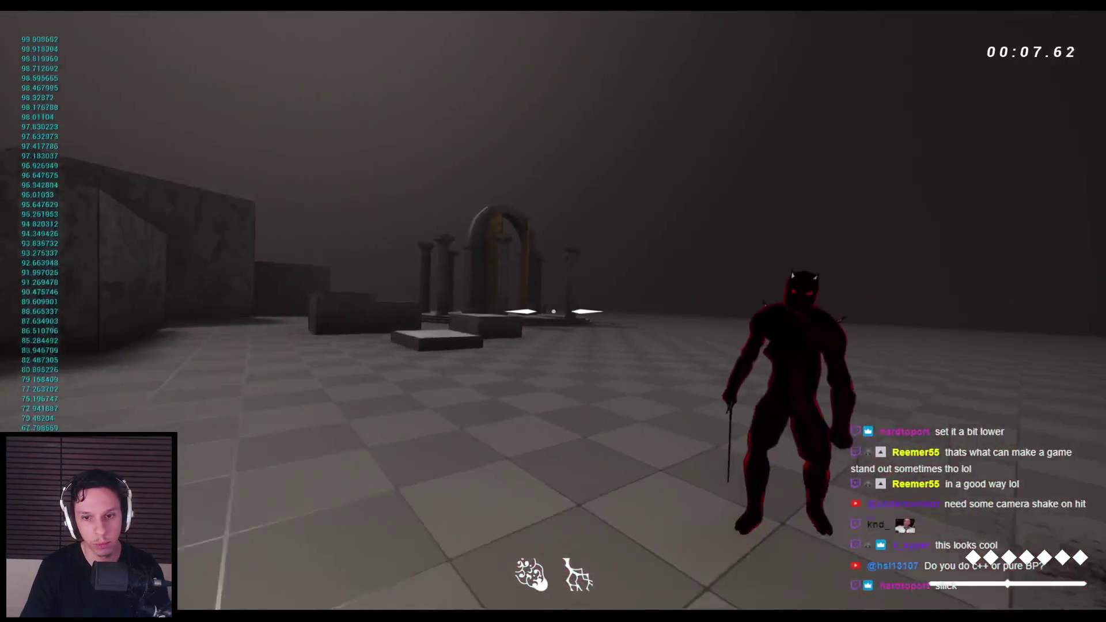
pyautogui.click(553, 311)
pyautogui.click(553, 311)
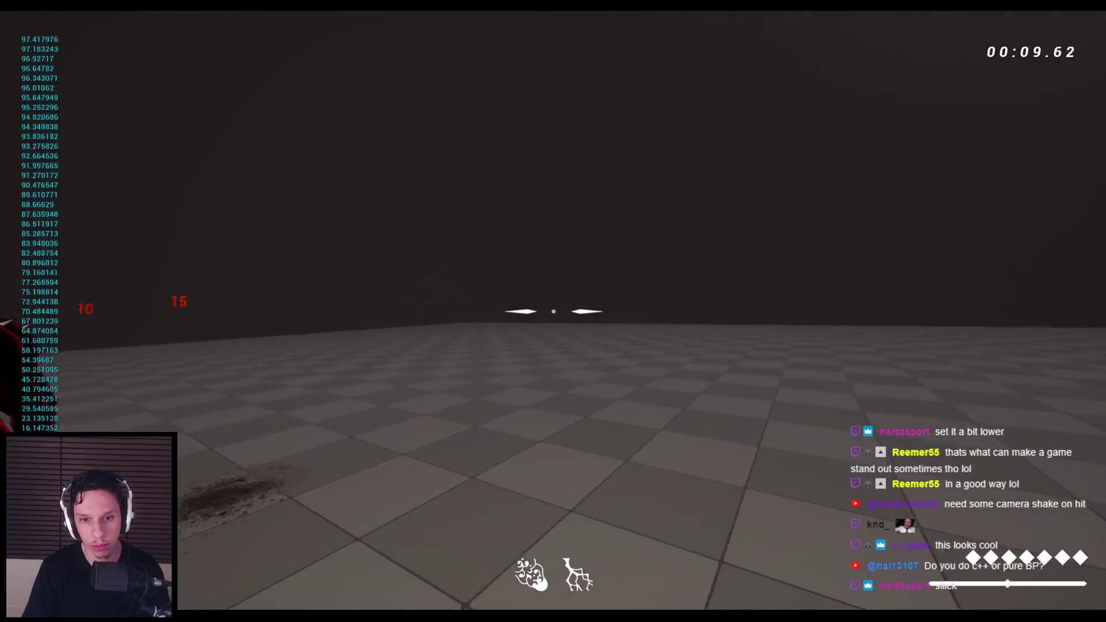
pyautogui.click(553, 311)
pyautogui.click(554, 311)
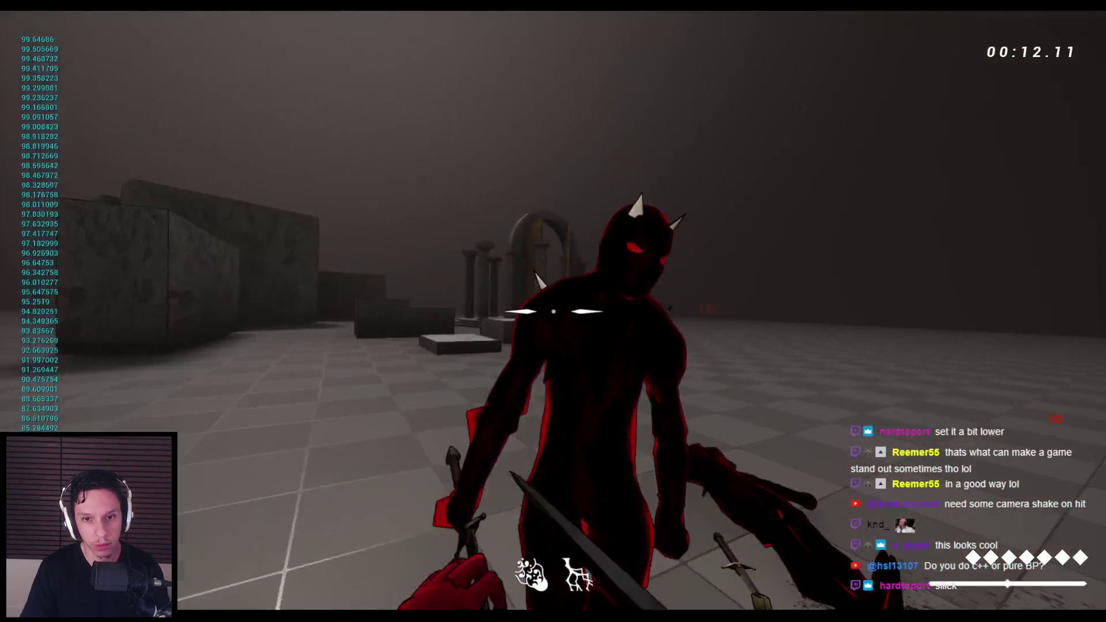
pyautogui.click(553, 311)
pyautogui.click(553, 311)
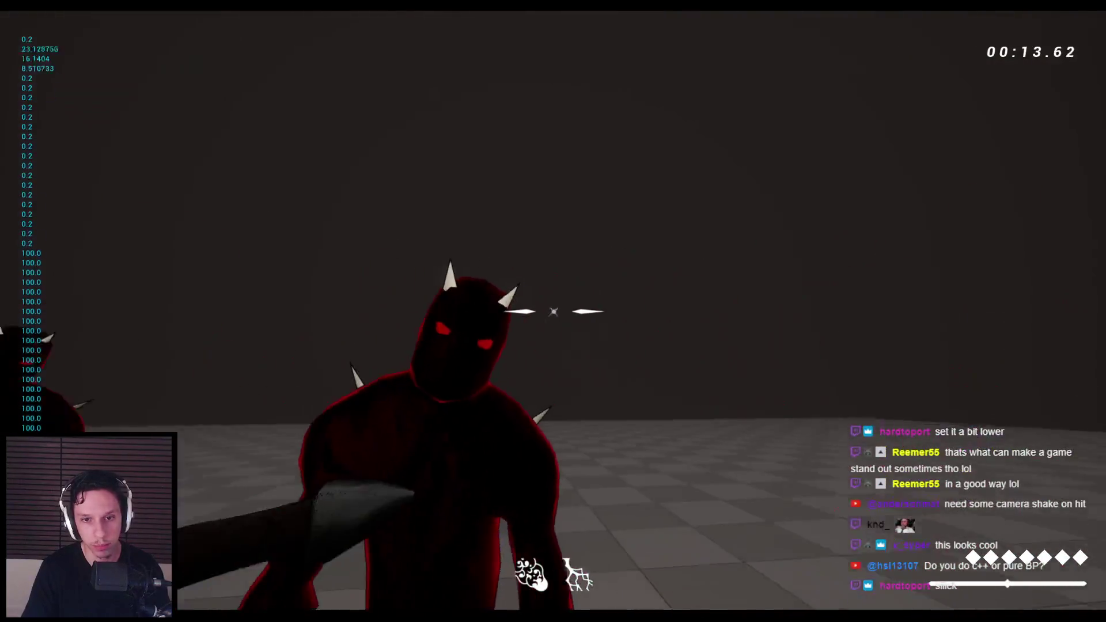
pyautogui.click(553, 311)
# Step: Regain game mouse control, advance on the enemies, attack once more, and stop play
pyautogui.hotkey('shift', 'F1')
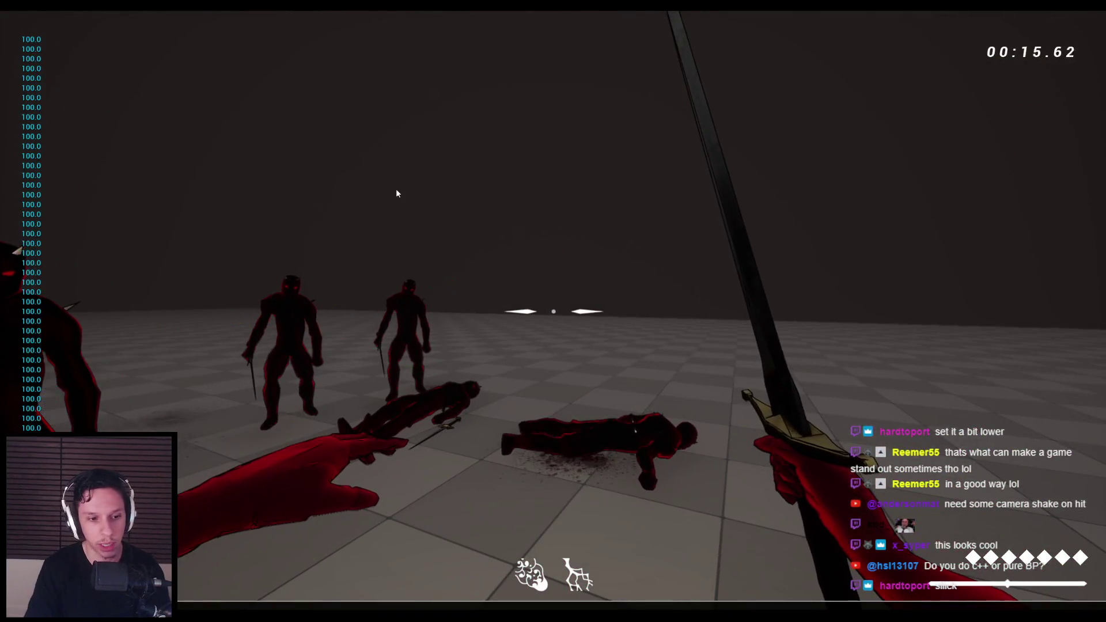
pyautogui.click(396, 193)
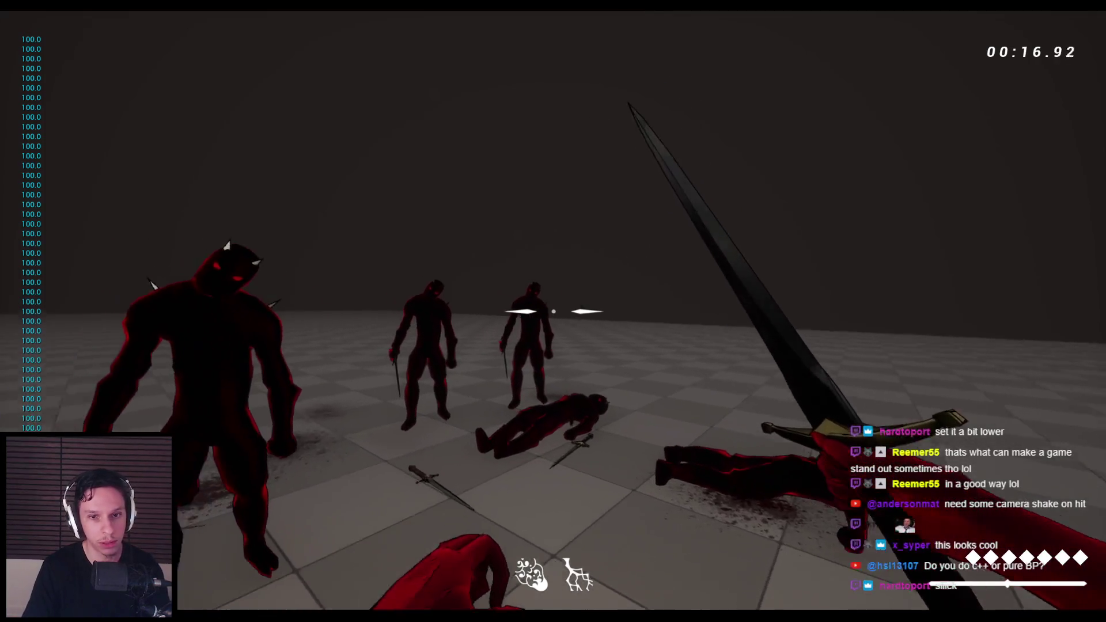
pyautogui.press('w')
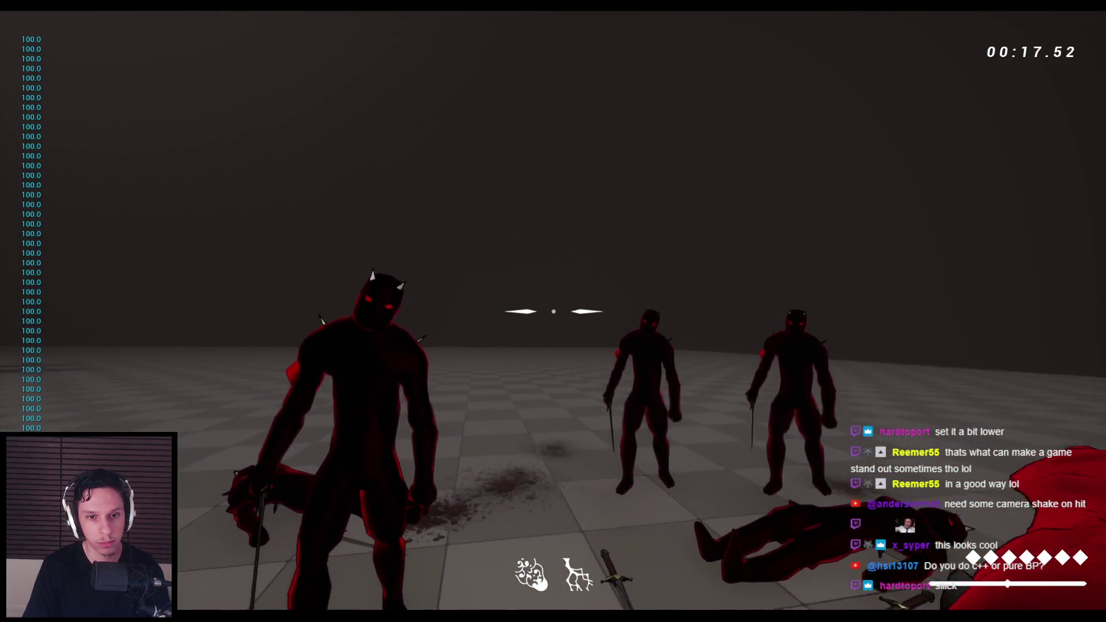
pyautogui.click(553, 312)
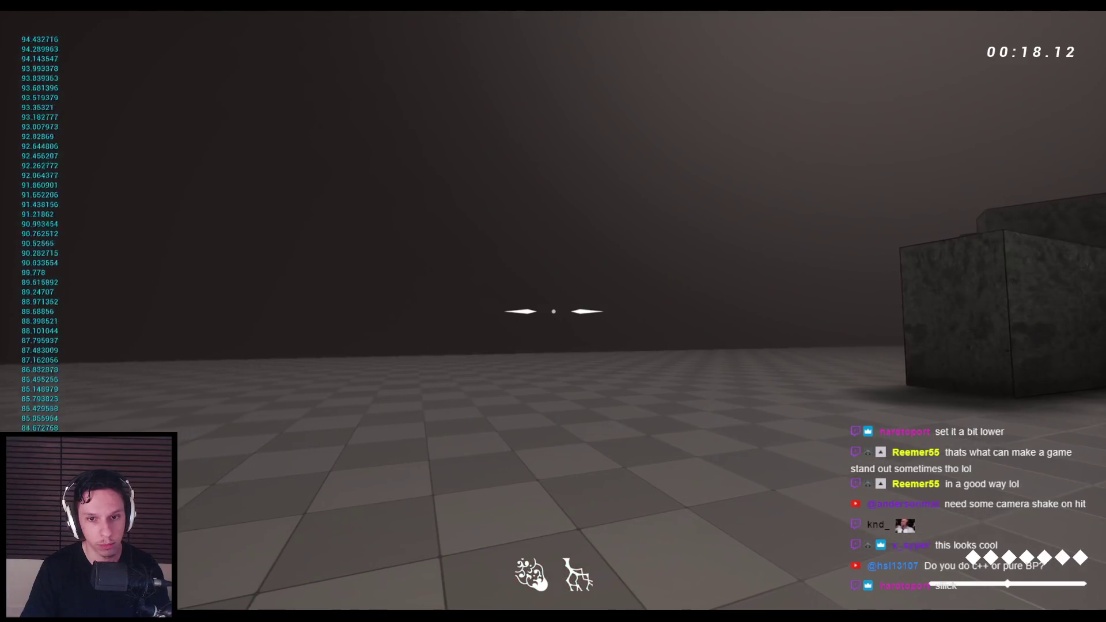
pyautogui.press('Escape')
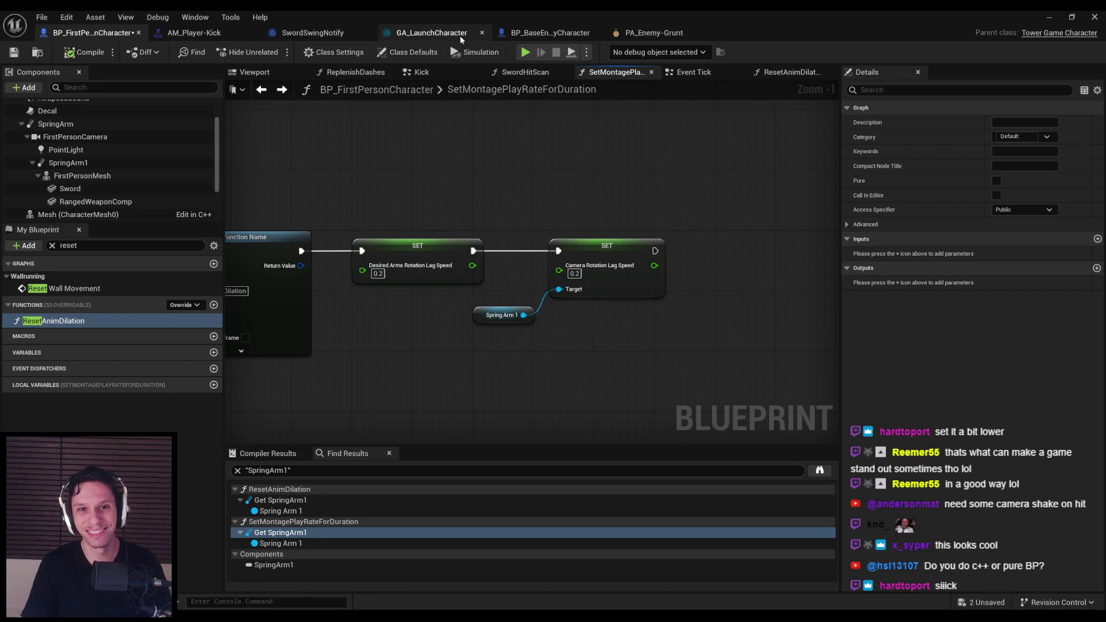
# Step: Make ResetAnimDilation restore arms rotation lag speed to 20, then launch a new play session
pyautogui.click(688, 72)
pyautogui.scroll(-5, 455, 190)
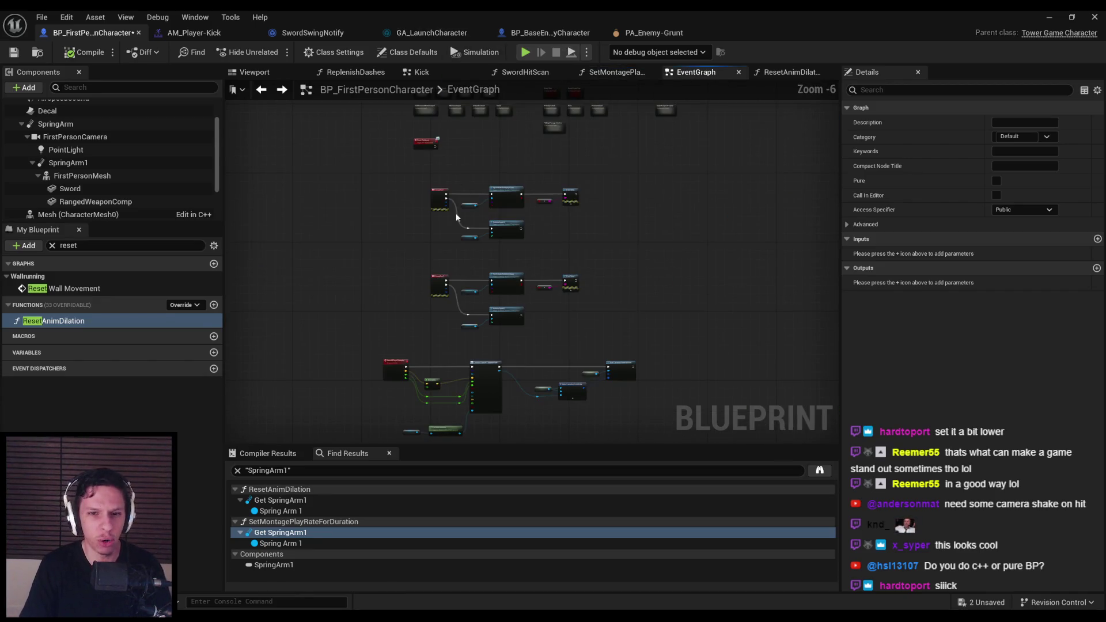
pyautogui.doubleClick(449, 201)
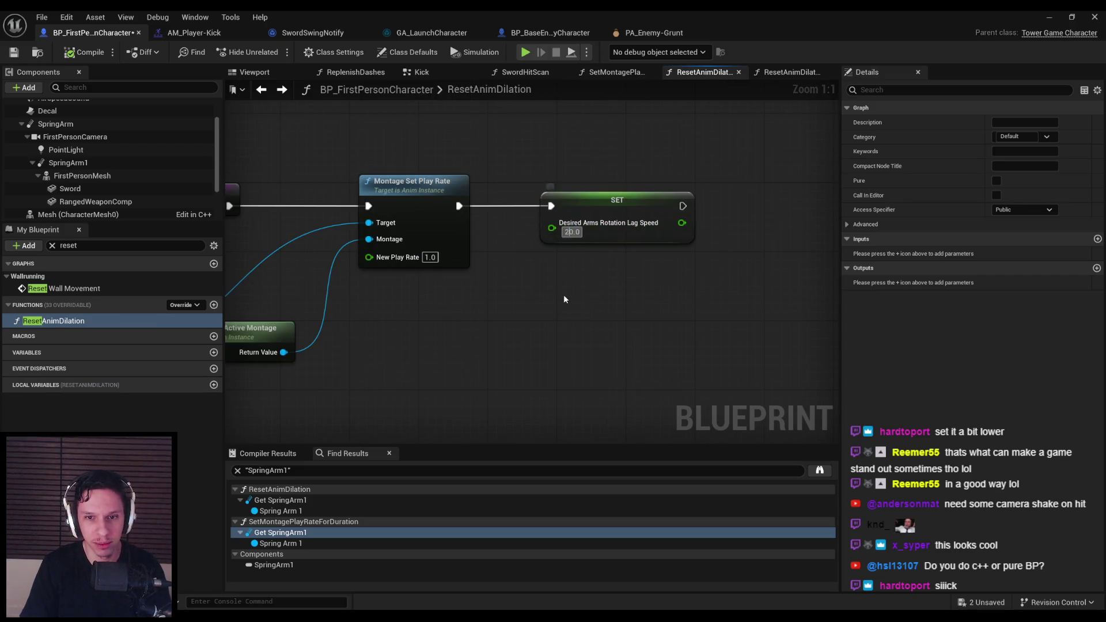
pyautogui.click(1064, 15)
pyautogui.hotkey('alt', 'p')
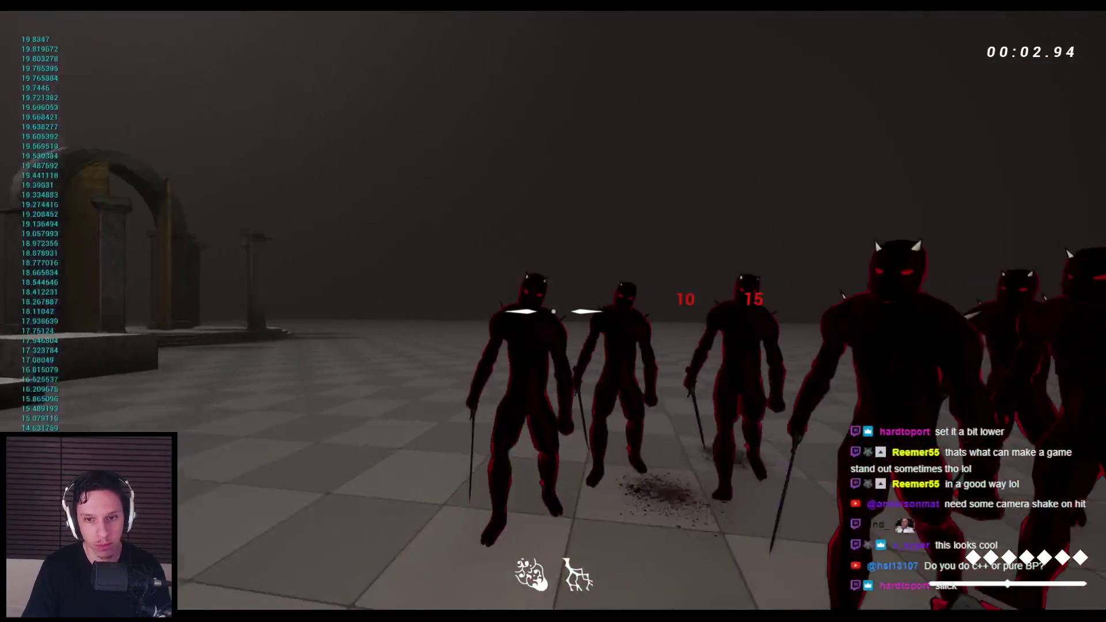
# Step: Attack the enemies while switching between katana and dagger, then stop the session
pyautogui.click(553, 311)
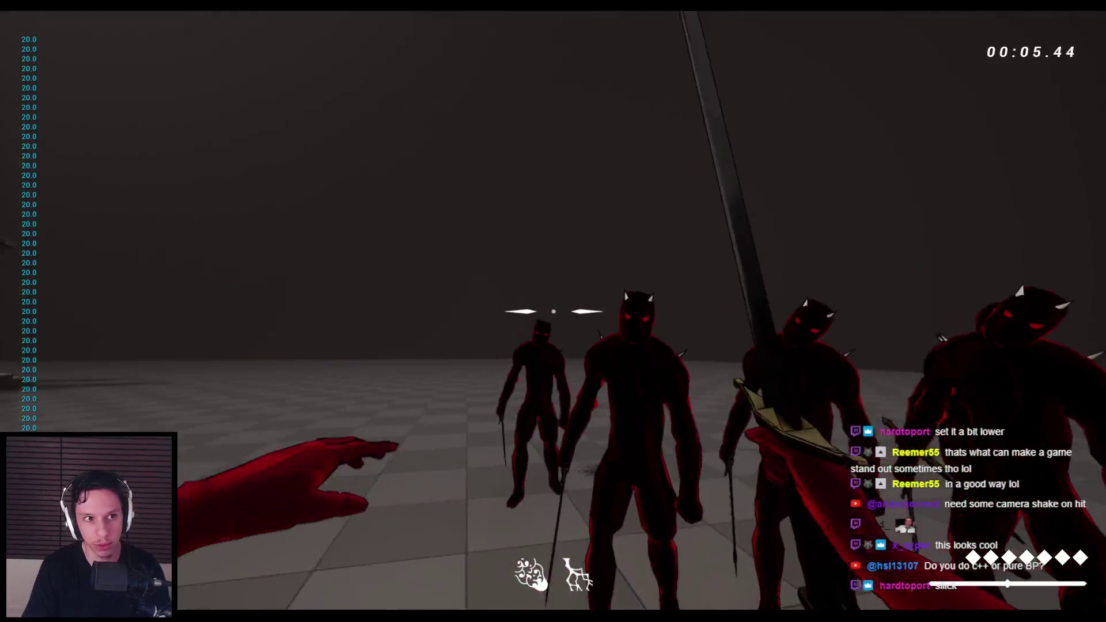
pyautogui.click(553, 311)
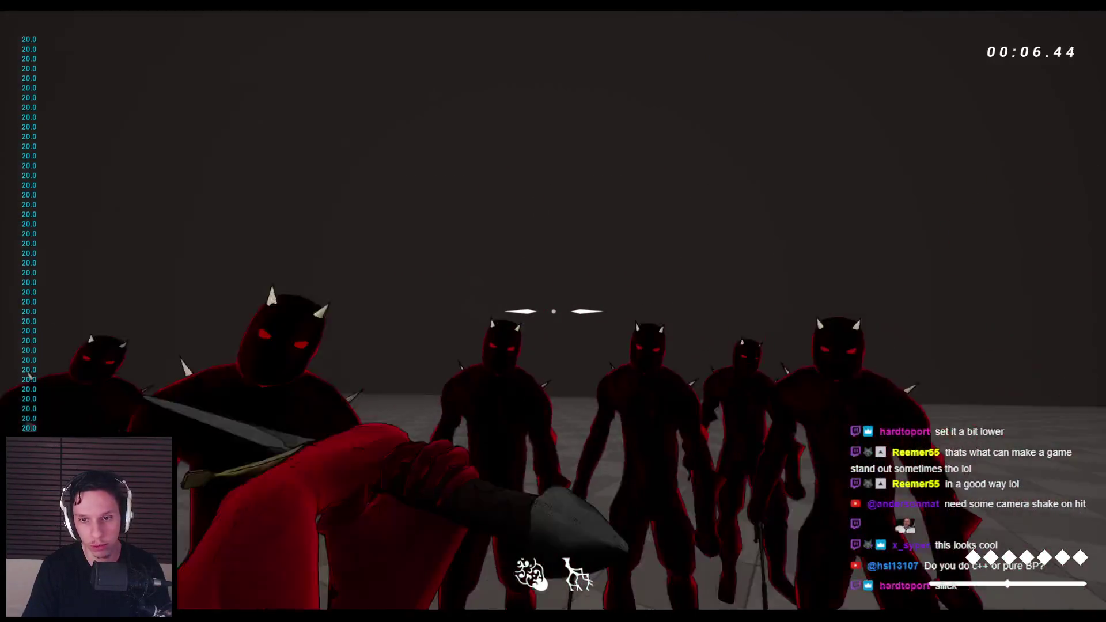
pyautogui.press('2')
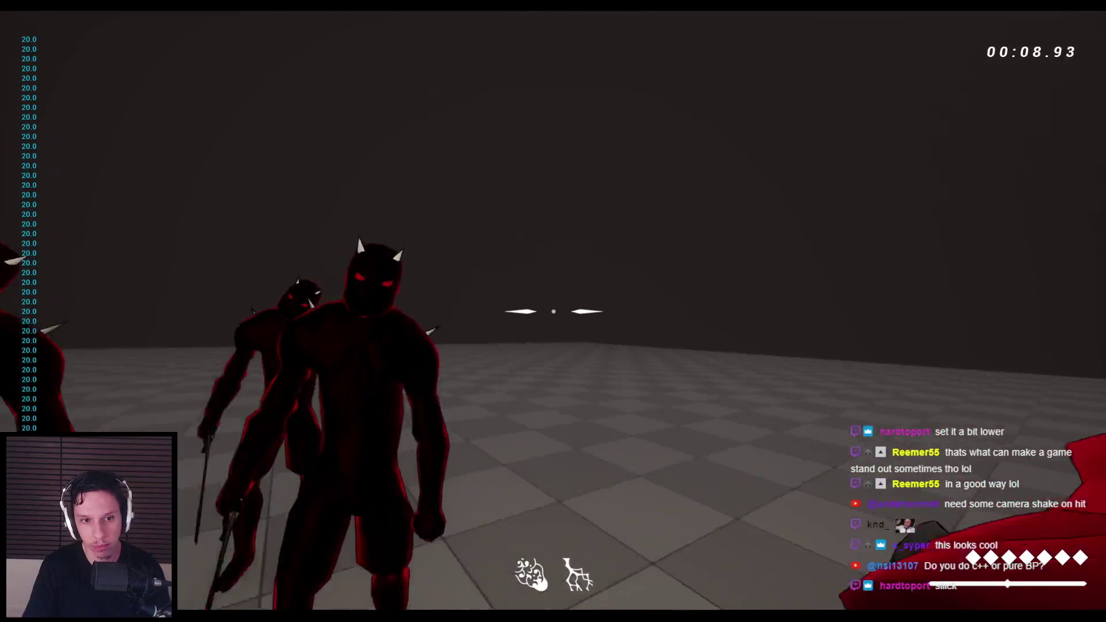
pyautogui.click(553, 311)
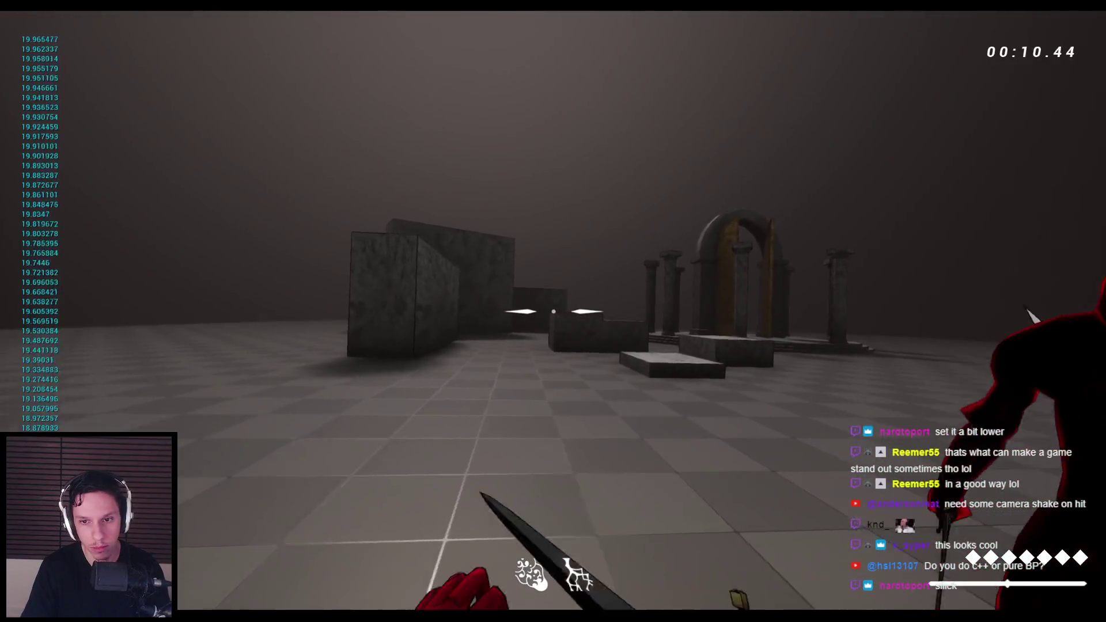
pyautogui.press('1')
pyautogui.click(554, 311)
pyautogui.press('2')
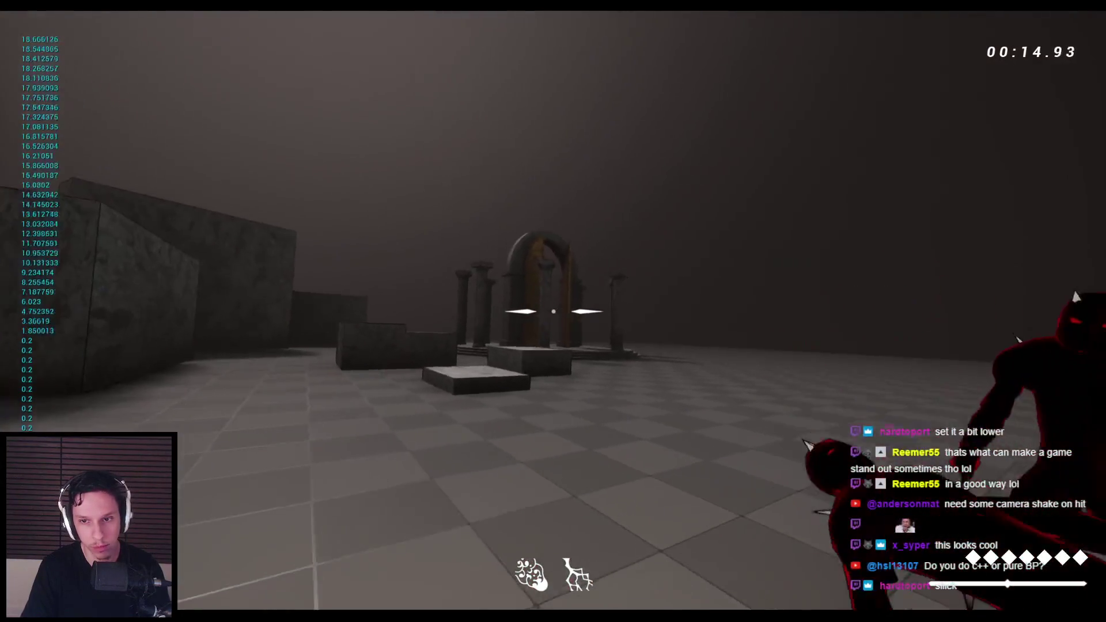
pyautogui.click(554, 311)
pyautogui.click(553, 311)
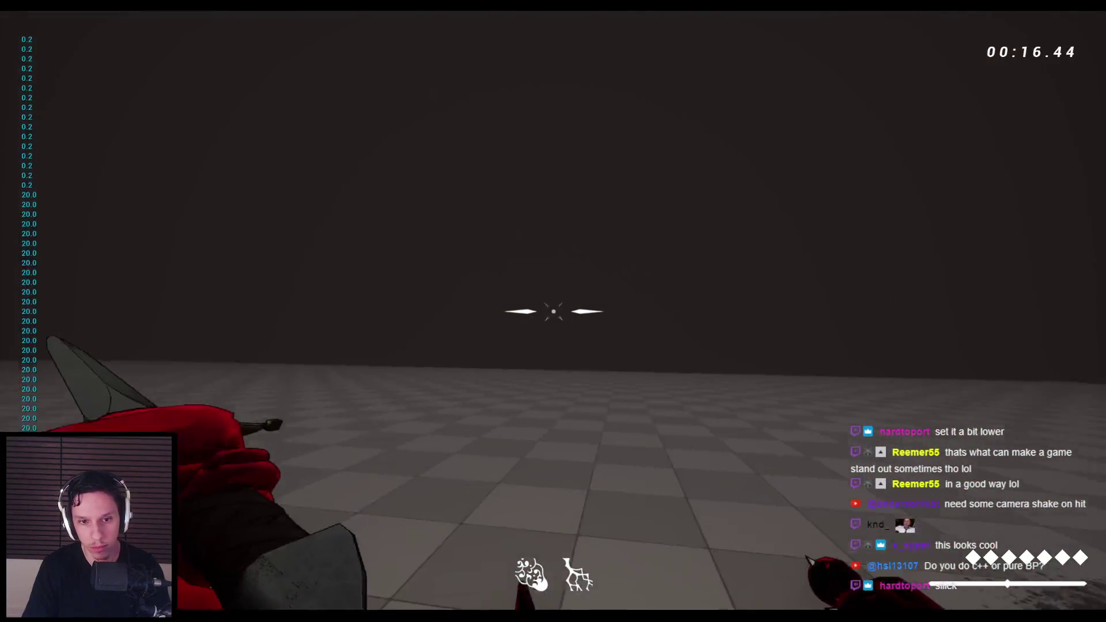
pyautogui.click(553, 311)
pyautogui.click(553, 312)
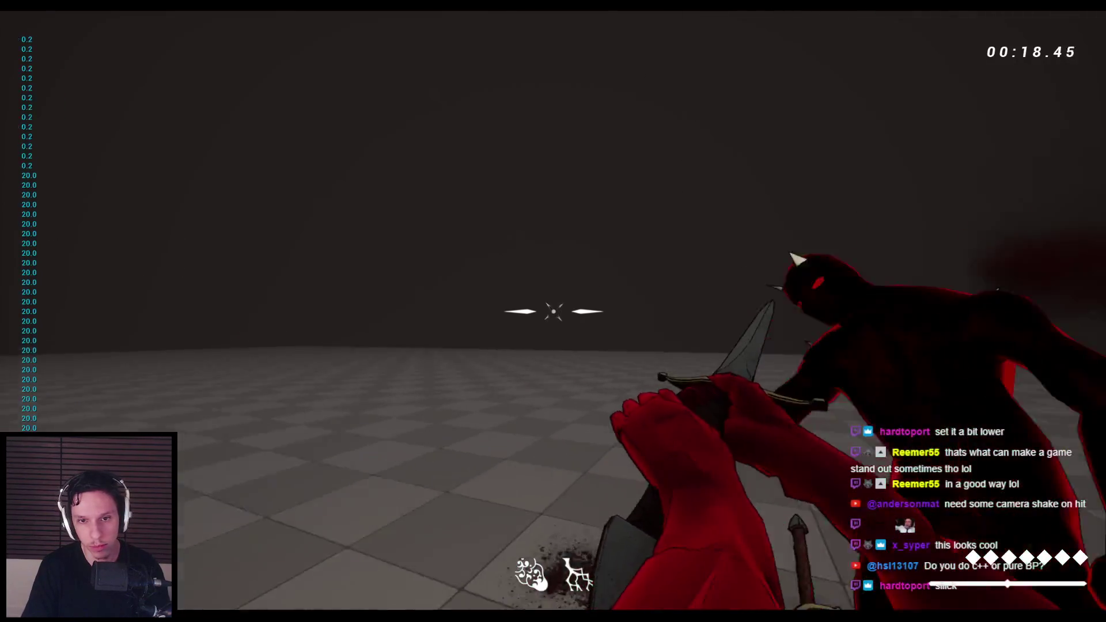
pyautogui.press('Escape')
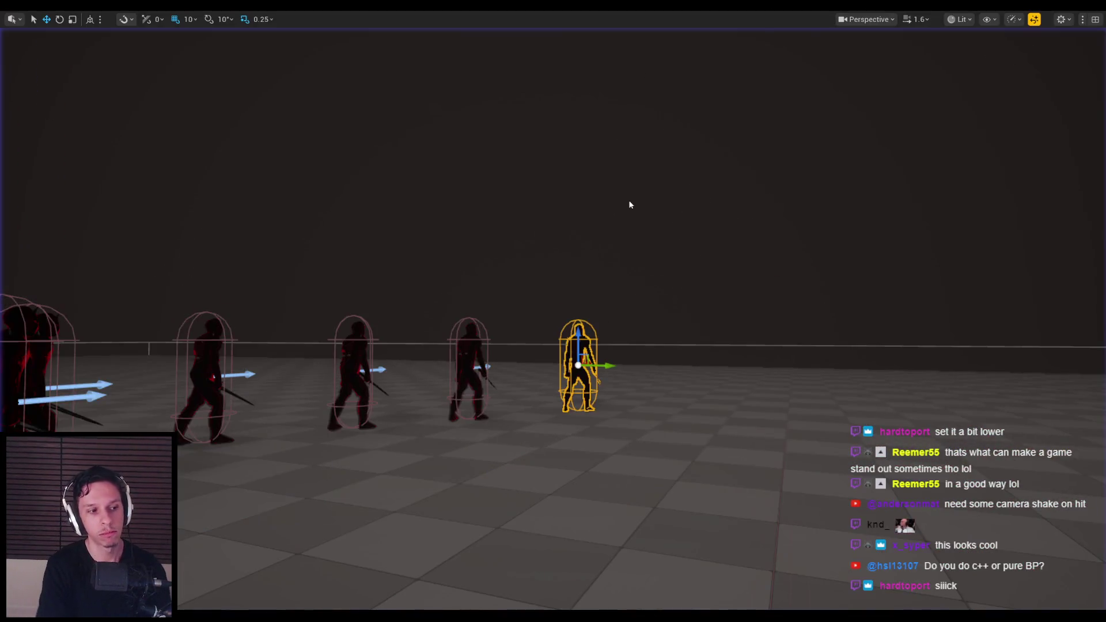
# Step: Restart play and repeatedly slash the enemy group, including the red enemy
pyautogui.hotkey('alt', 'p')
pyautogui.click(553, 311)
pyautogui.click(553, 311)
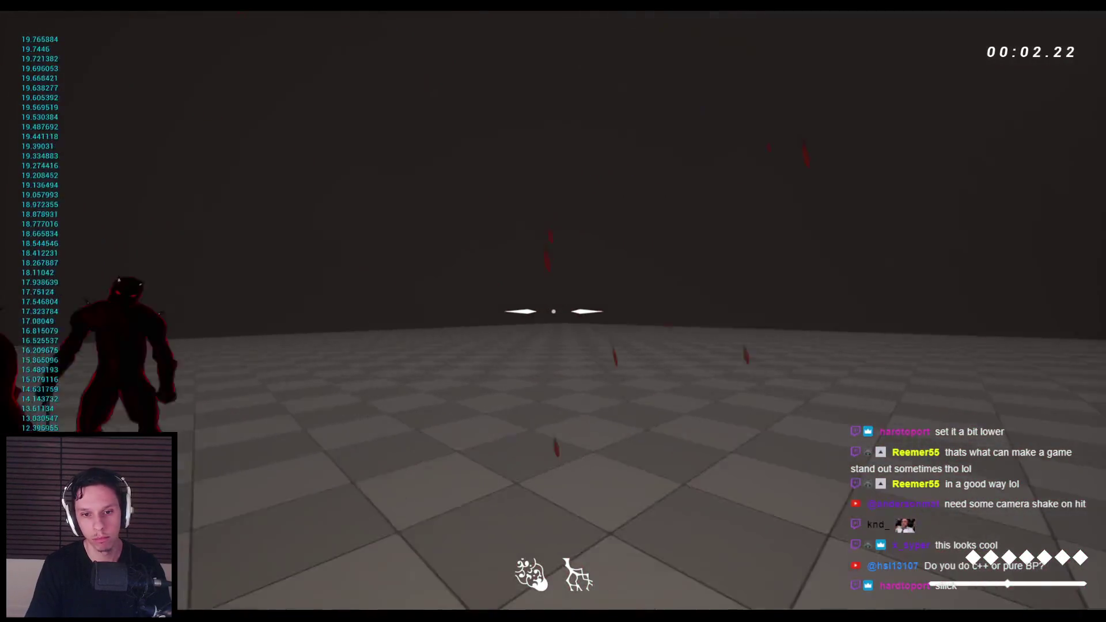
pyautogui.click(553, 311)
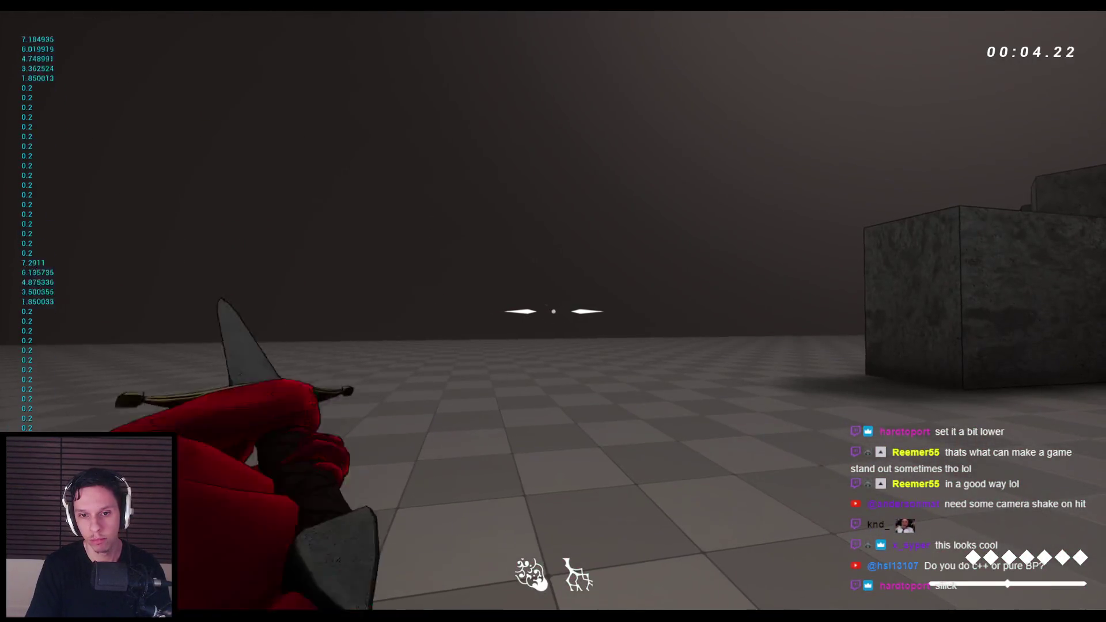
pyautogui.click(553, 311)
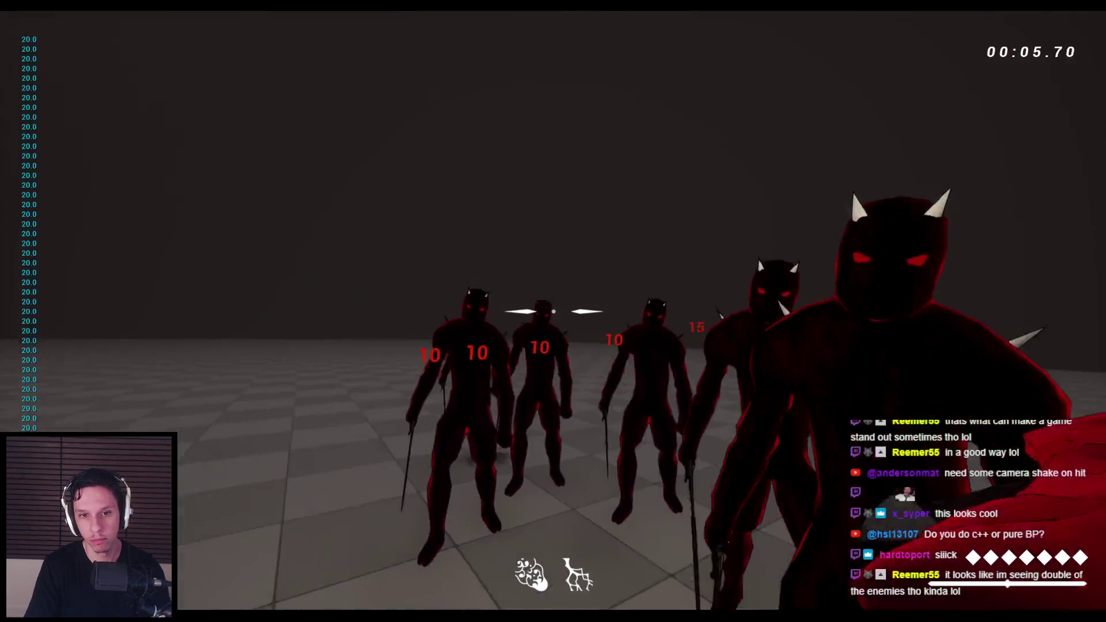
pyautogui.click(553, 311)
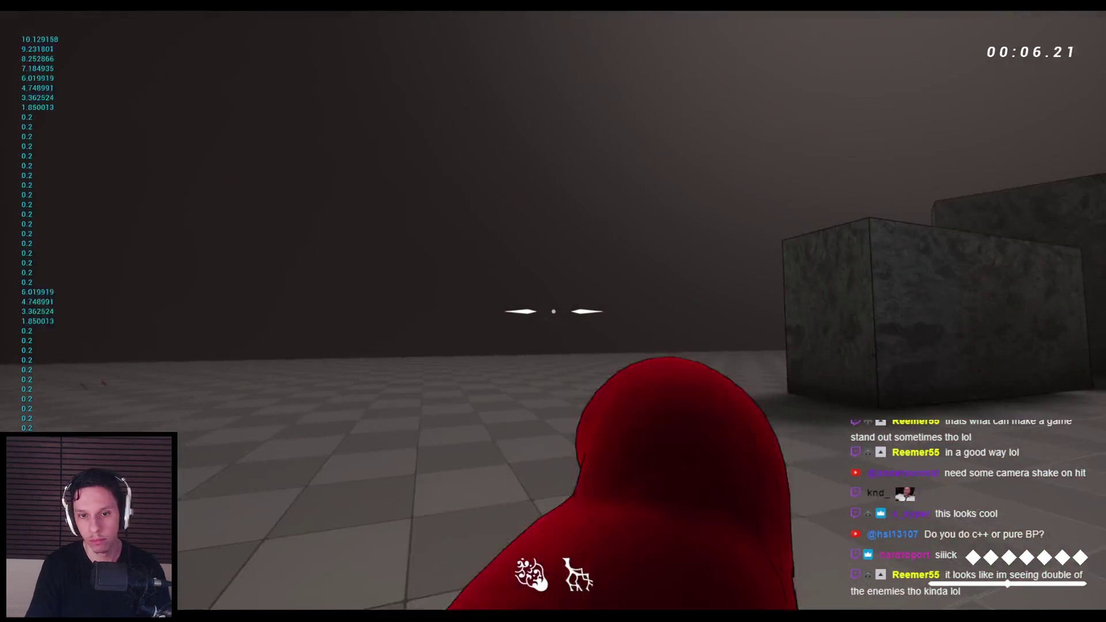
pyautogui.click(553, 311)
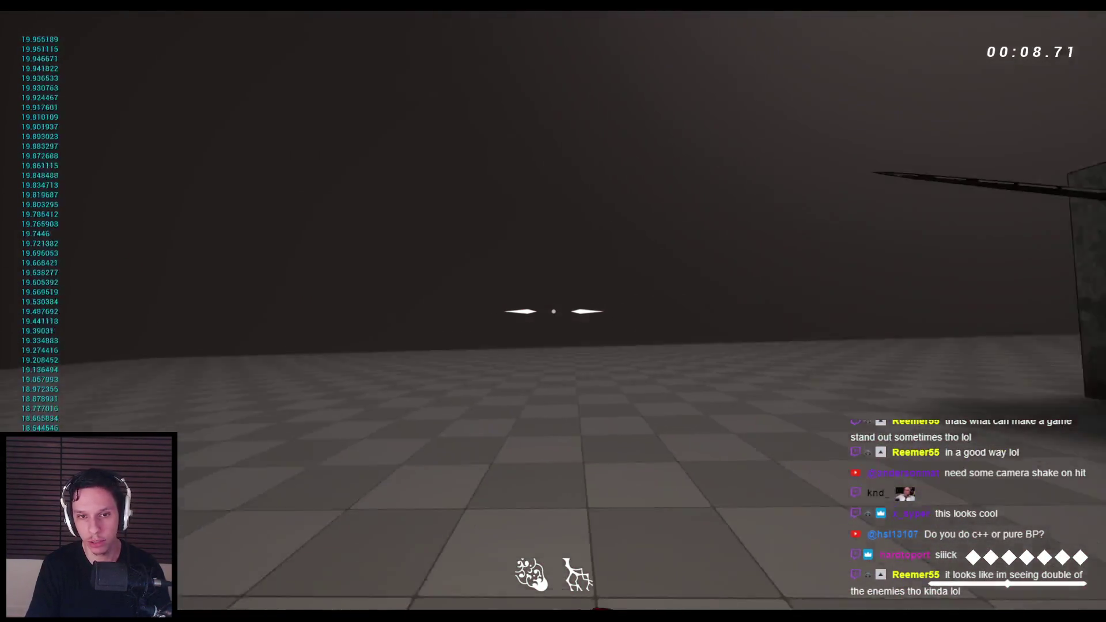
pyautogui.click(553, 311)
pyautogui.click(553, 311)
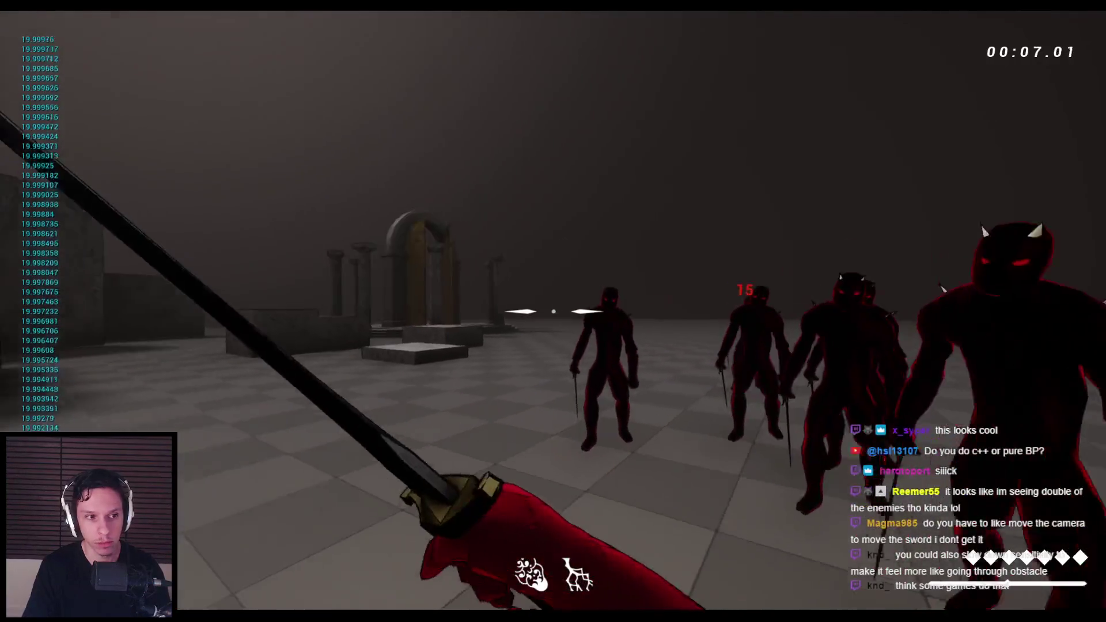
pyautogui.click(554, 311)
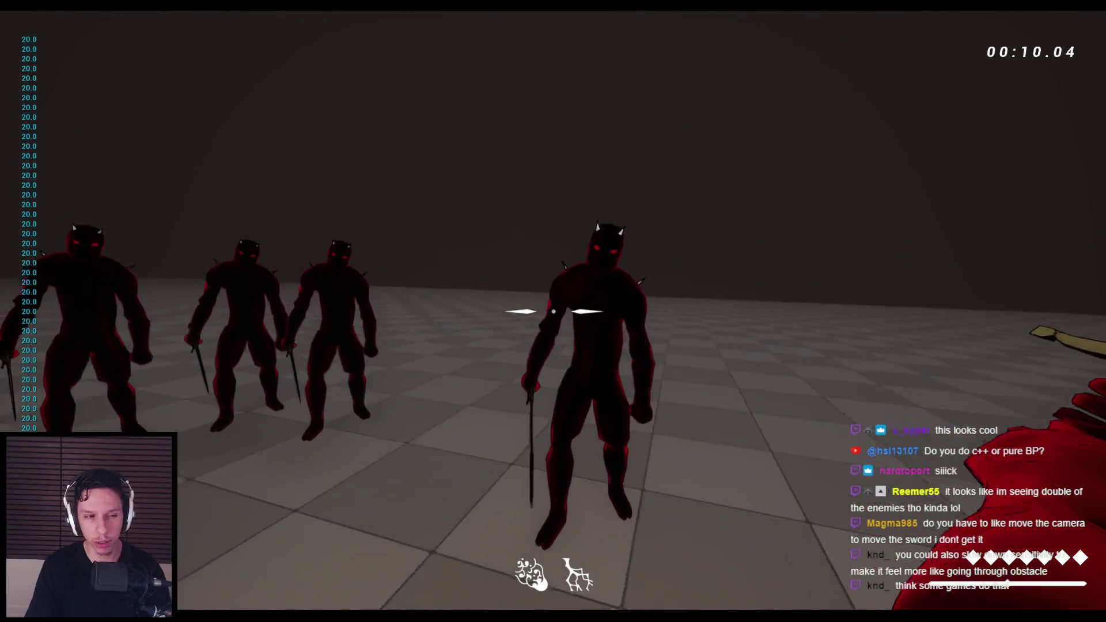
pyautogui.click(553, 311)
# Step: Move around the arena cutting down more enemies, then stop the play session
pyautogui.press('w')
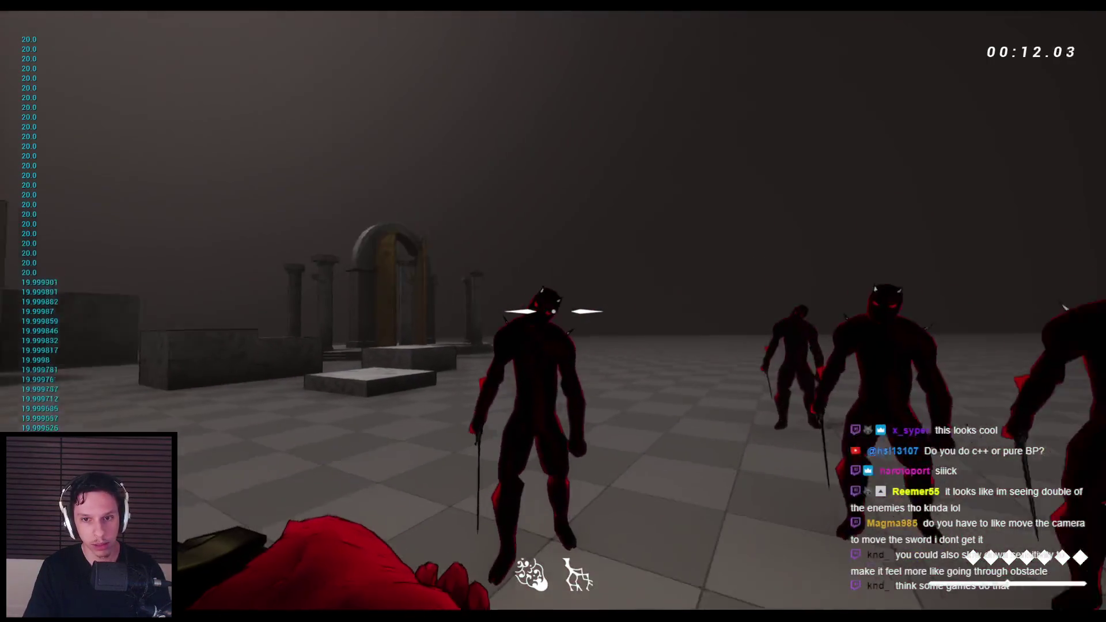
pyautogui.press('w')
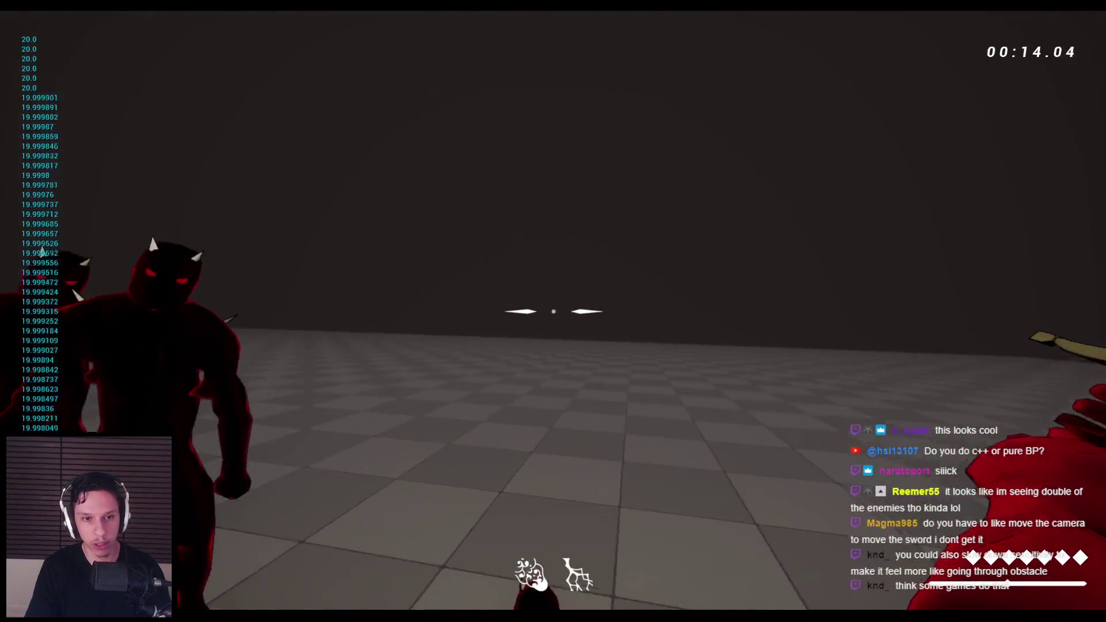
pyautogui.press('w')
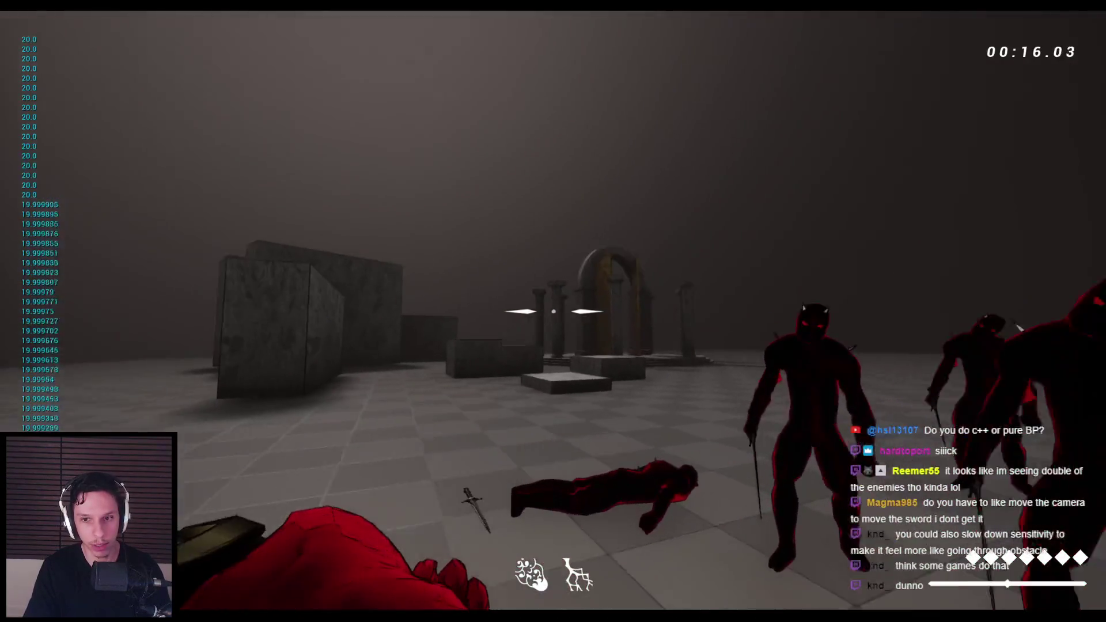
pyautogui.press('w')
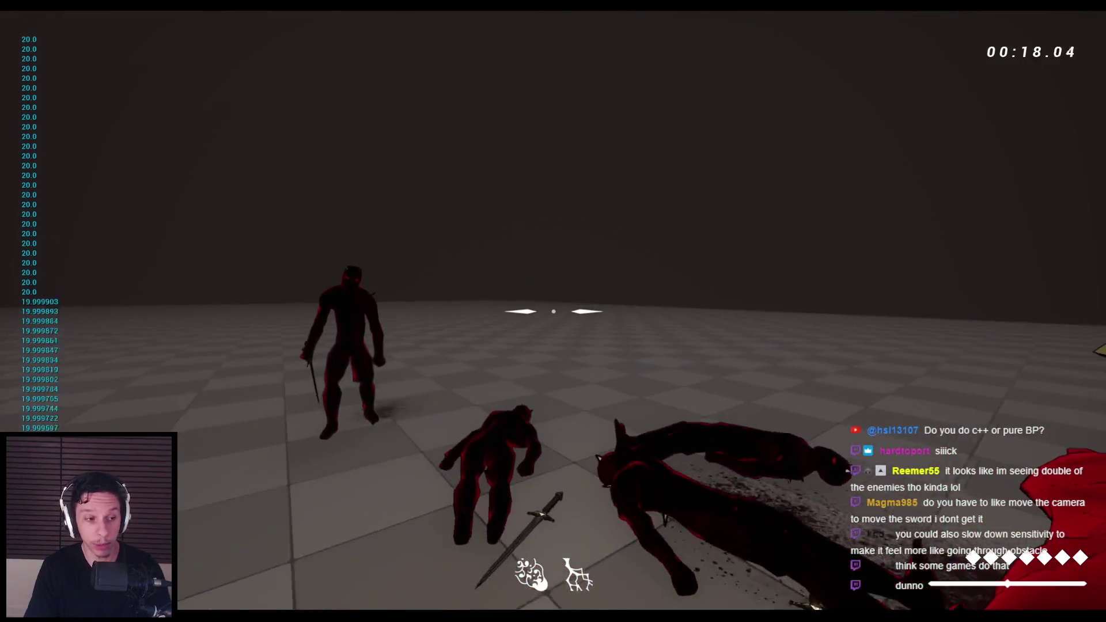
pyautogui.press('w')
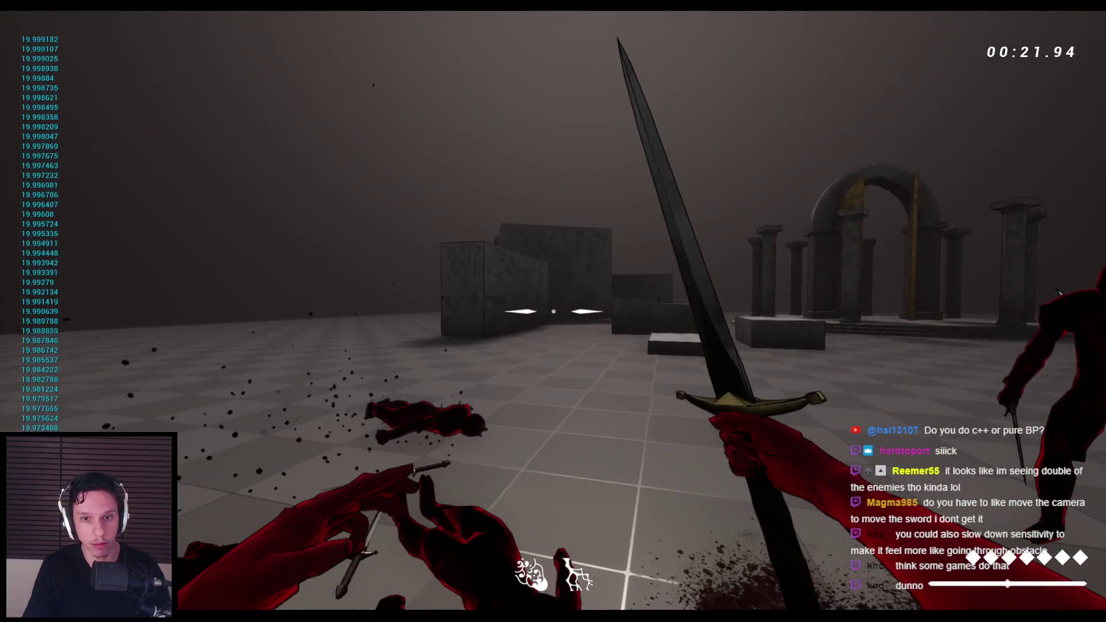
pyautogui.press('Escape')
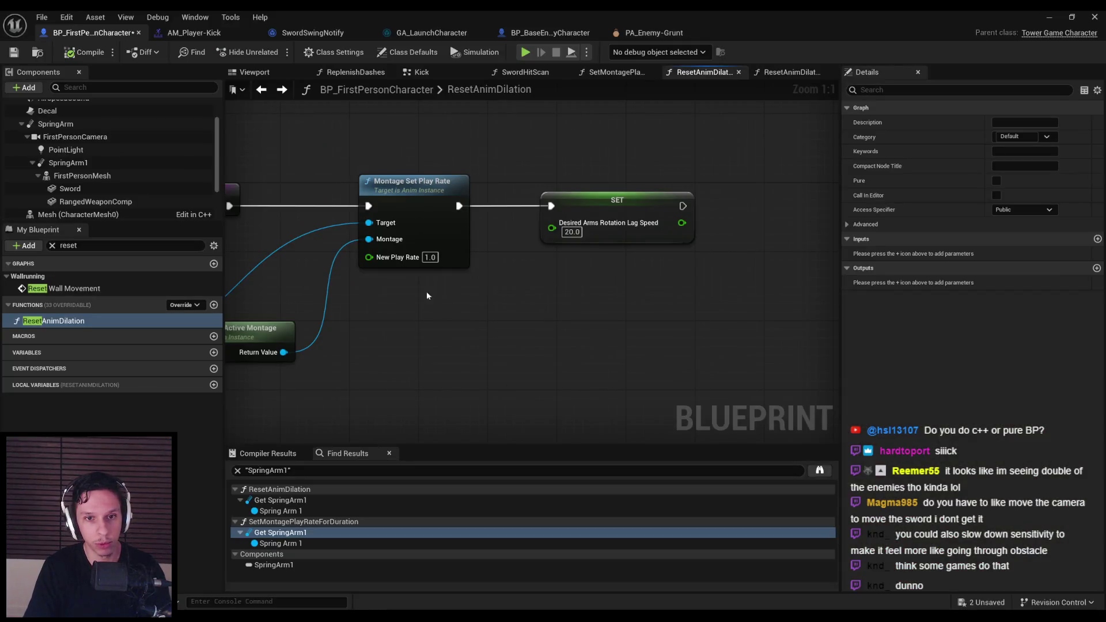
# Step: Step back through graph history to the EventGraph, open the collapsed Event Tick graph, then show the level viewport
pyautogui.hotkey('alt', 'Left')
pyautogui.hotkey('alt', 'Right')
pyautogui.hotkey('alt', 'Left')
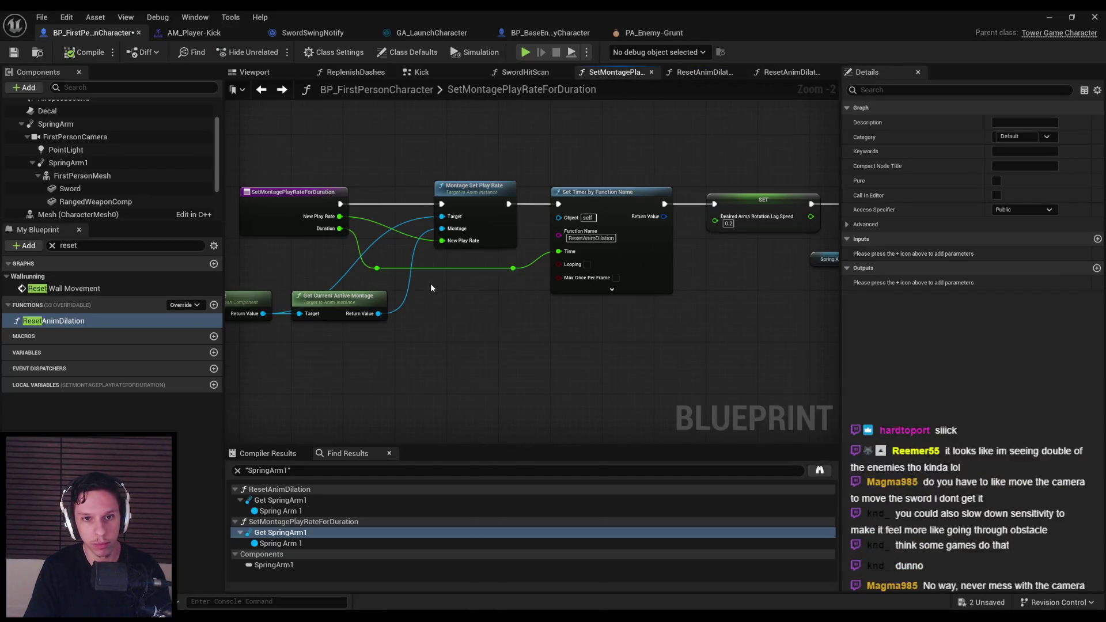
pyautogui.hotkey('alt', 'Left')
pyautogui.hotkey('alt', 'Left')
pyautogui.hotkey('alt', 'Left')
pyautogui.hotkey('alt', 'Left')
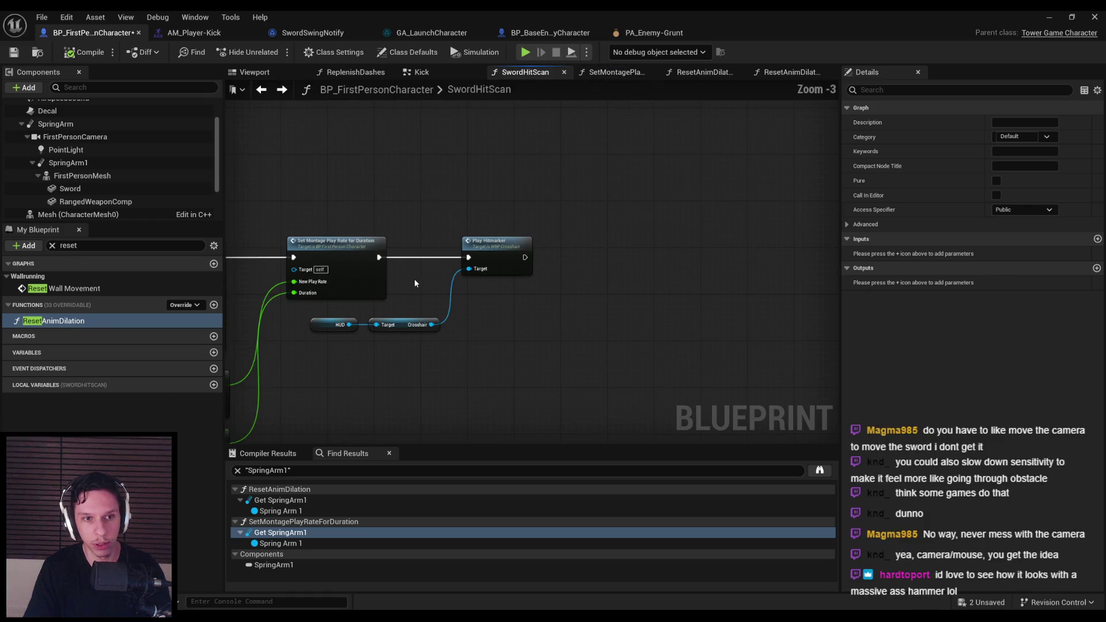
pyautogui.hotkey('alt', 'Left')
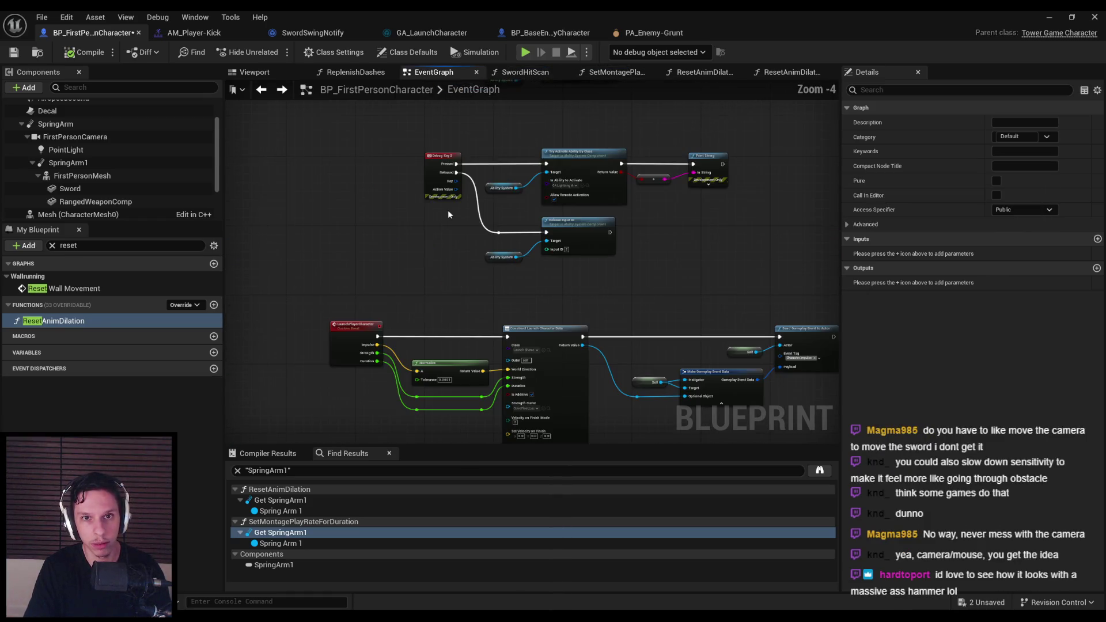
pyautogui.scroll(4, 367, 246)
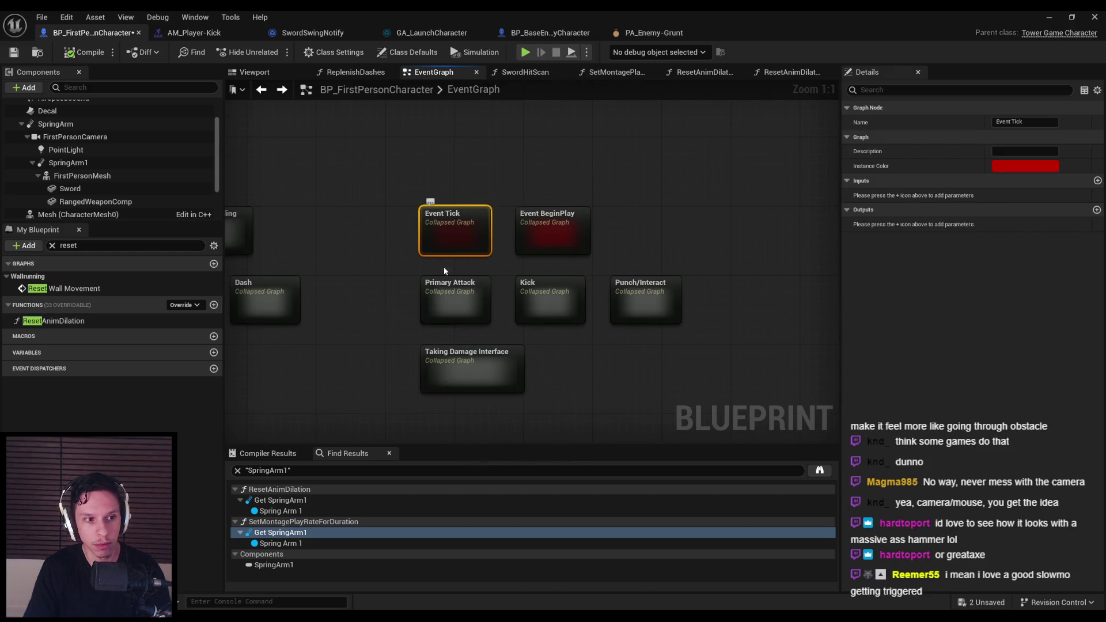
pyautogui.doubleClick(454, 240)
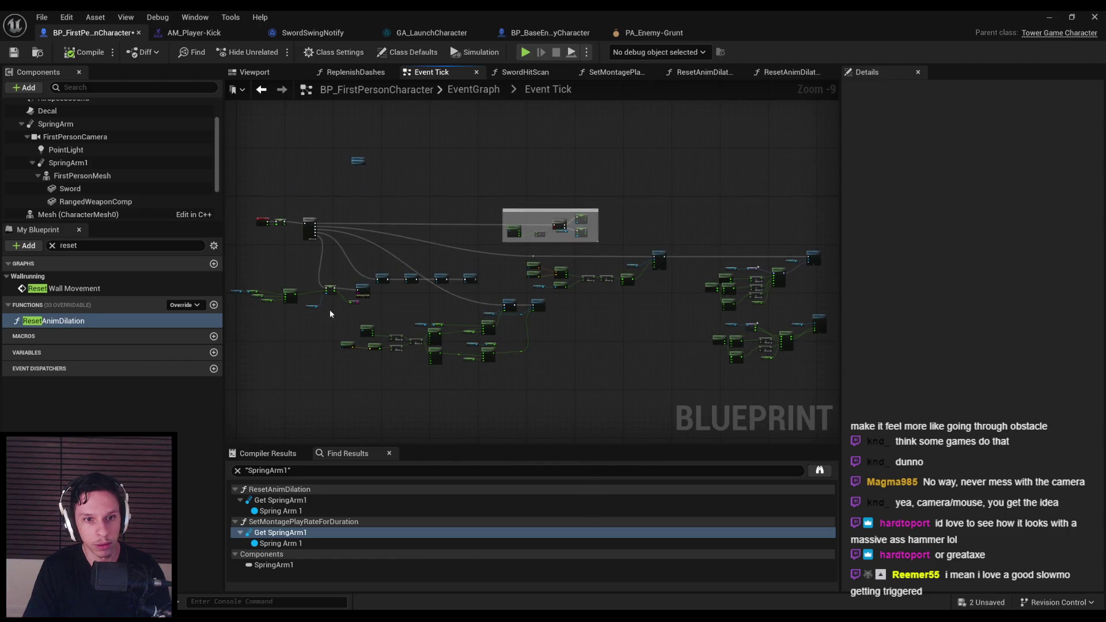
pyautogui.scroll(9, 345, 299)
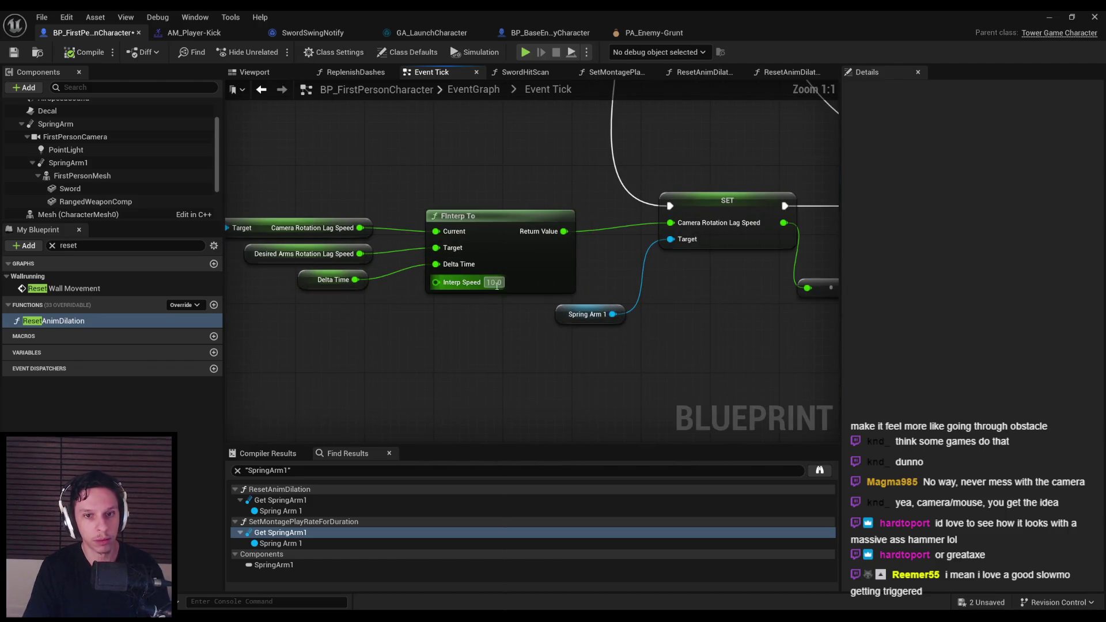
pyautogui.click(492, 335)
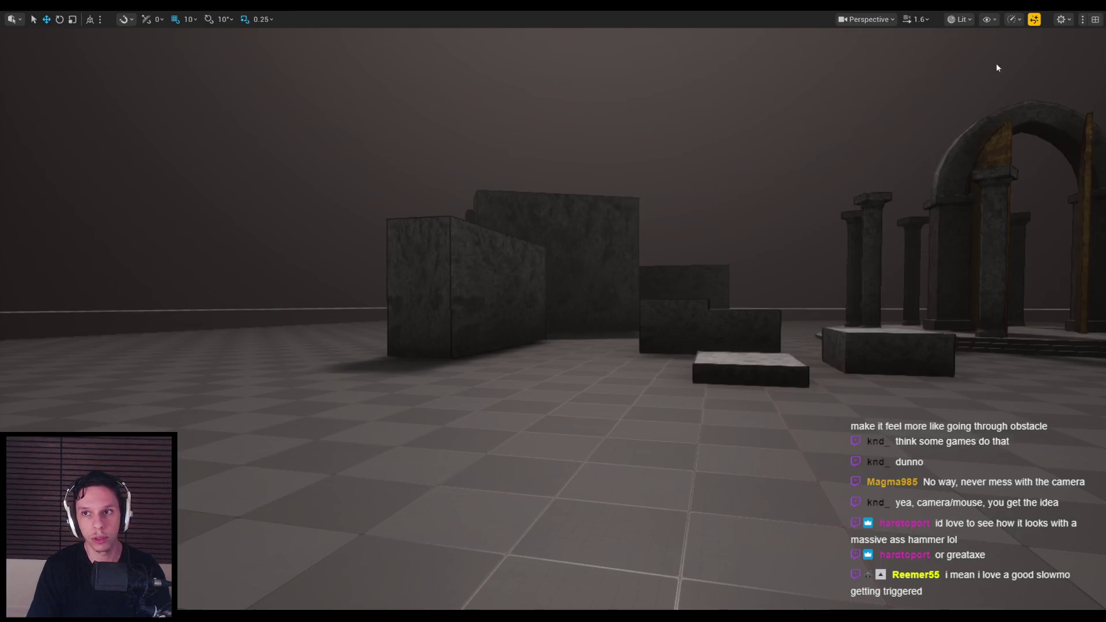
# Step: Launch Play In Editor and slash at the enemy group several times
pyautogui.hotkey('alt', 'p')
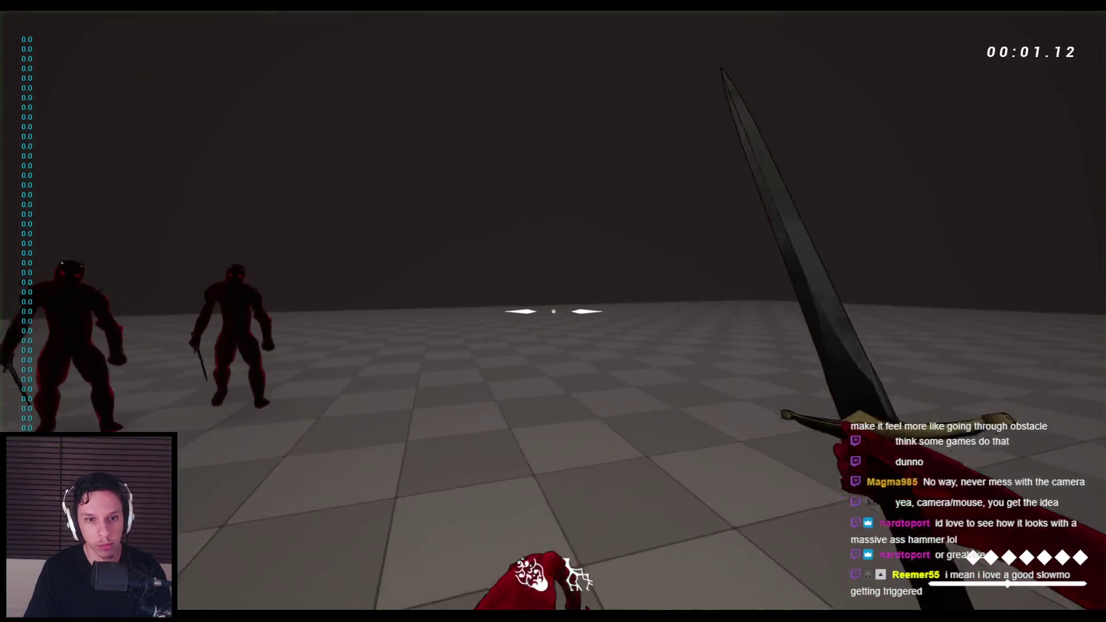
pyautogui.click(553, 311)
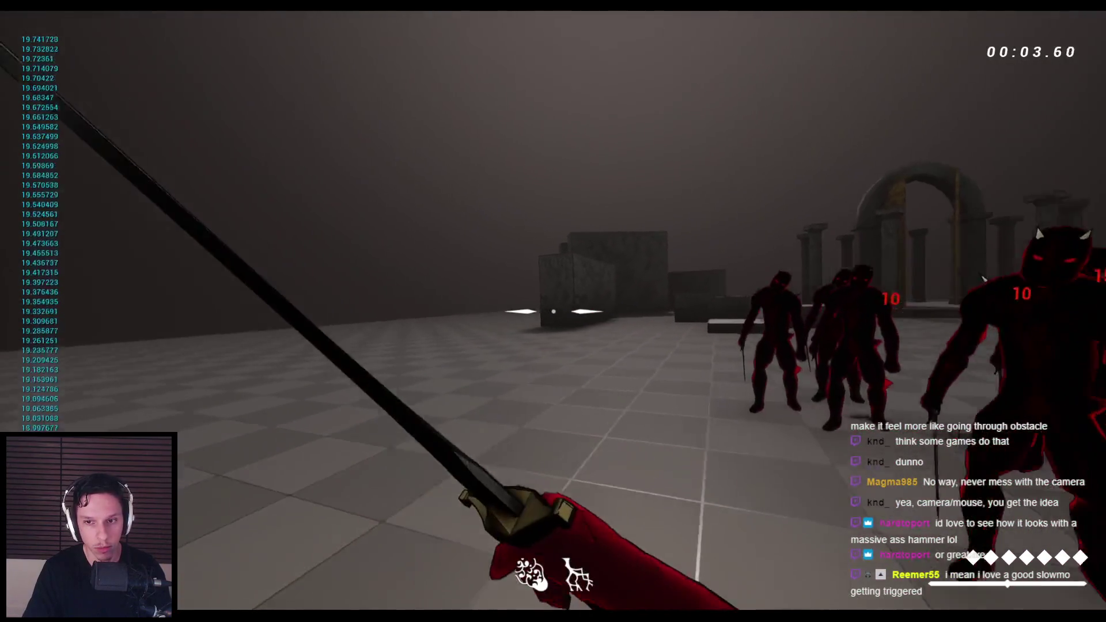
pyautogui.click(553, 311)
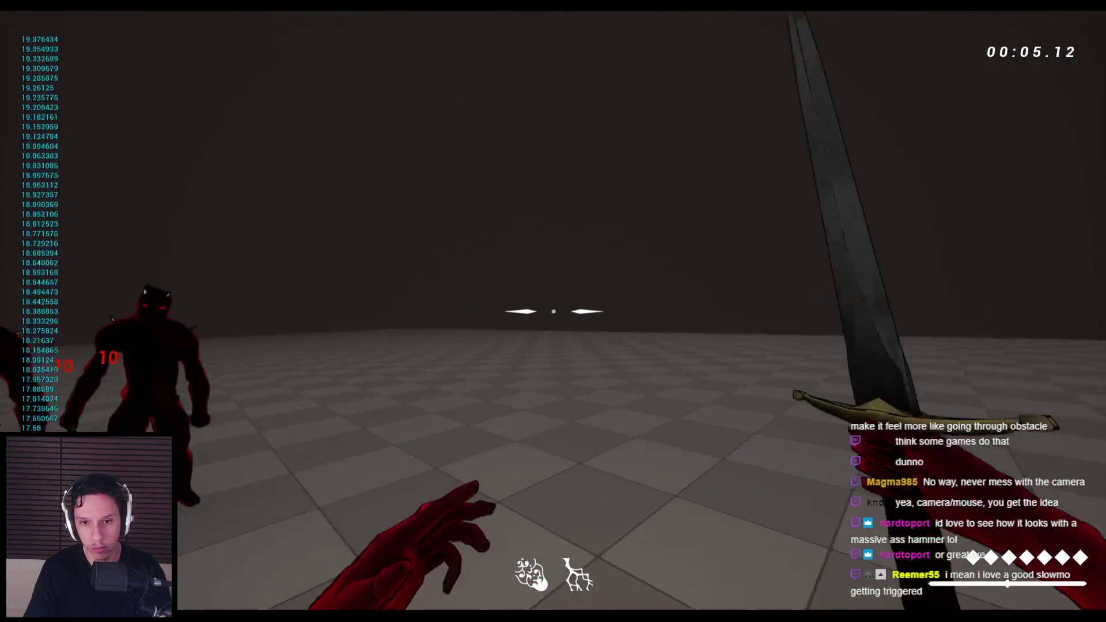
pyautogui.click(553, 311)
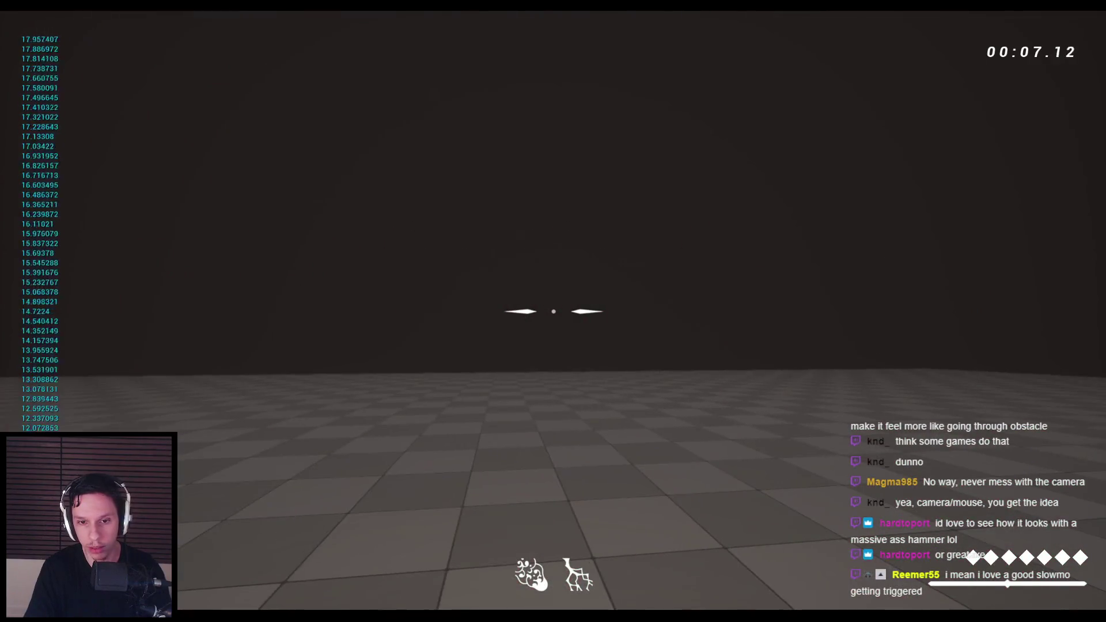
pyautogui.click(553, 311)
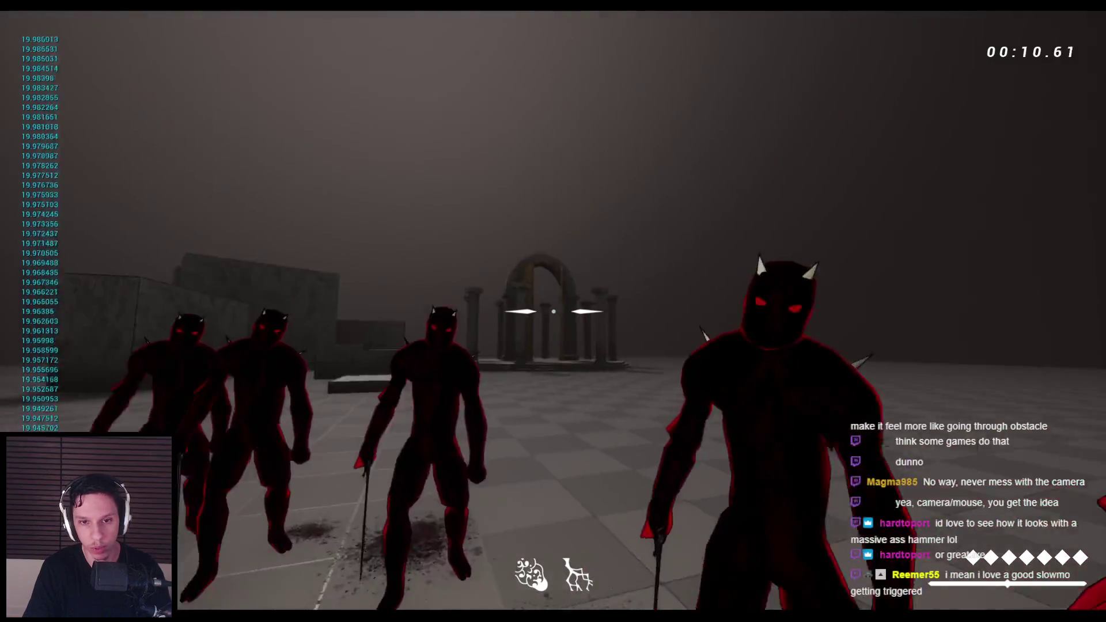
pyautogui.click(553, 311)
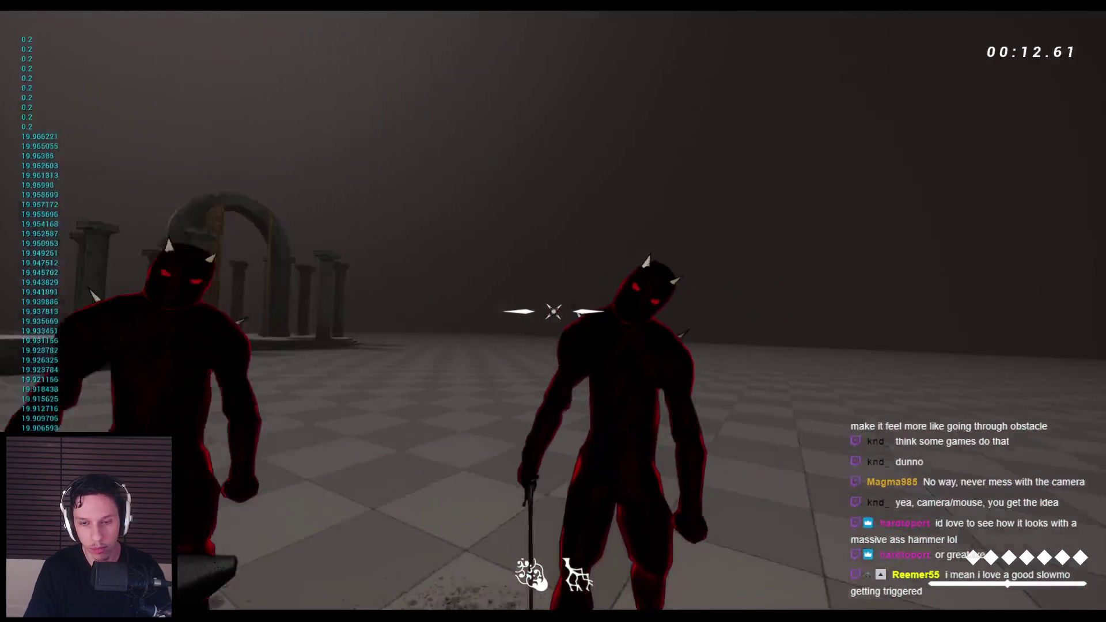
# Step: Keep slashing and thrusting at the enemies, then stop and relaunch the play session
pyautogui.click(553, 312)
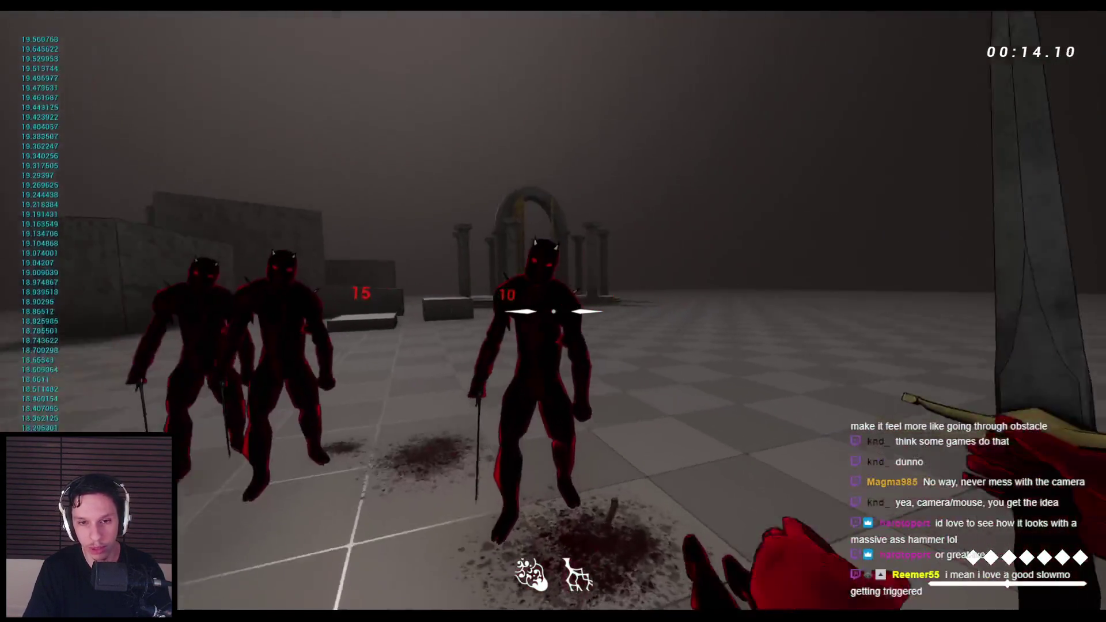
pyautogui.click(553, 311)
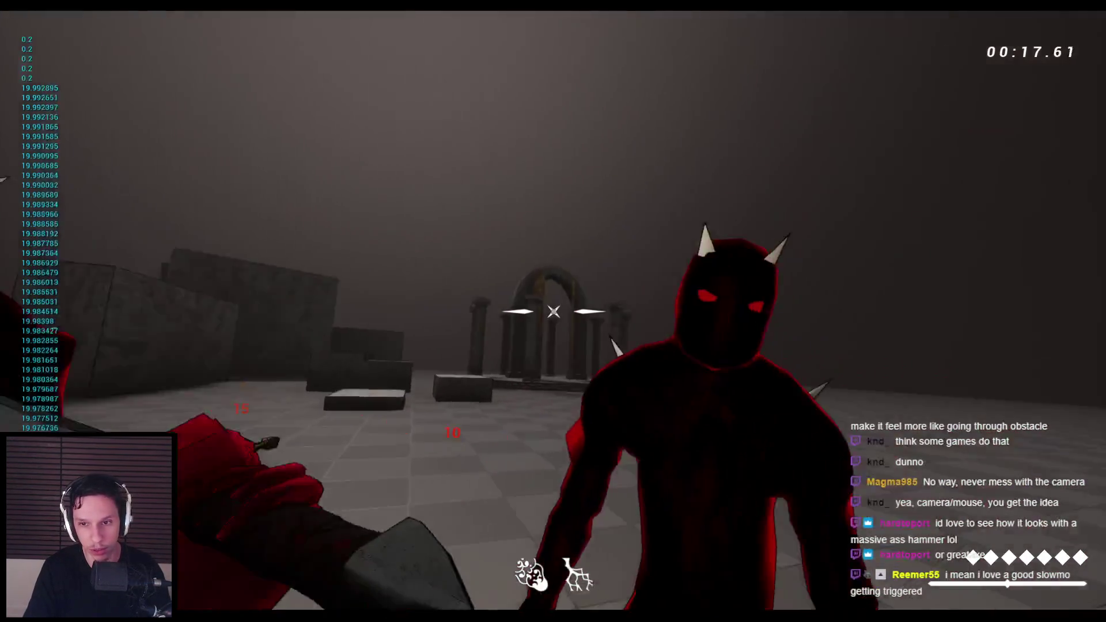
pyautogui.click(553, 311)
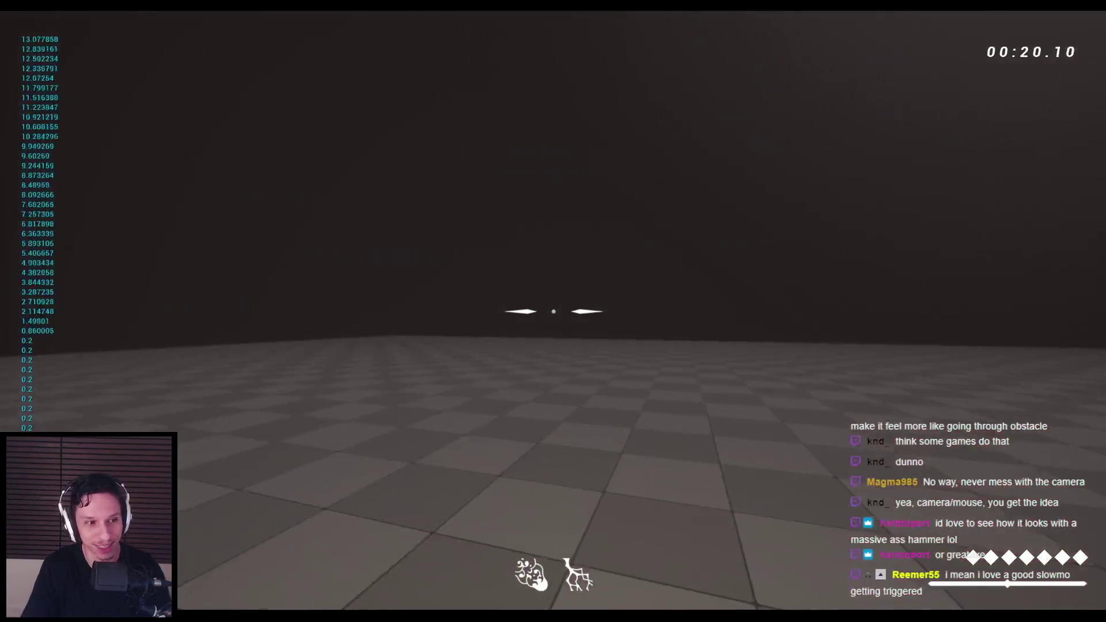
pyautogui.click(553, 311)
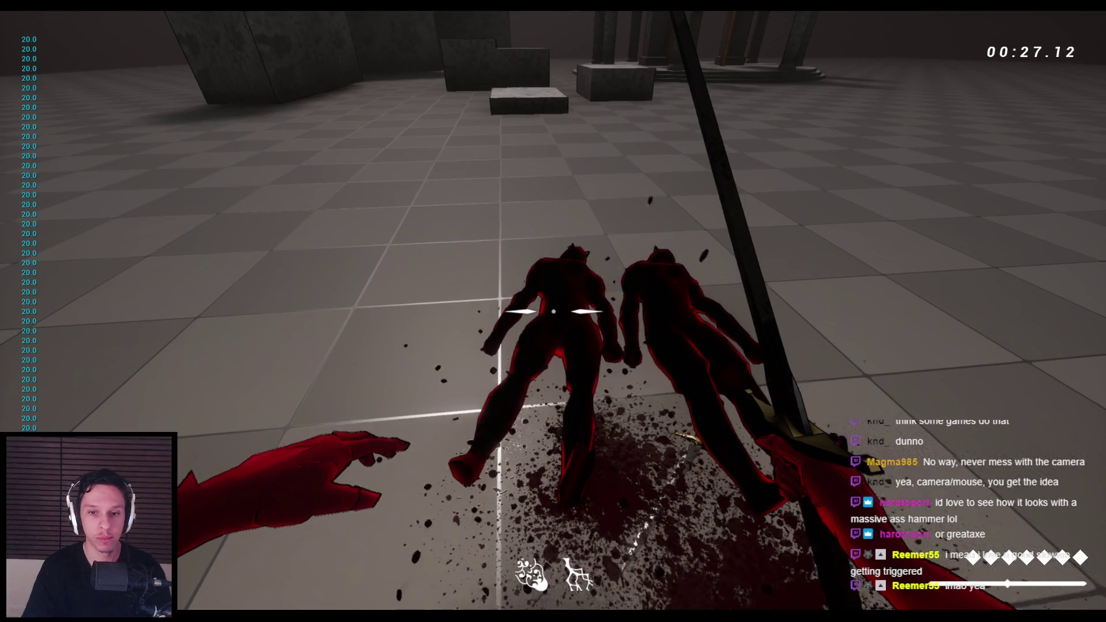
pyautogui.click(553, 311)
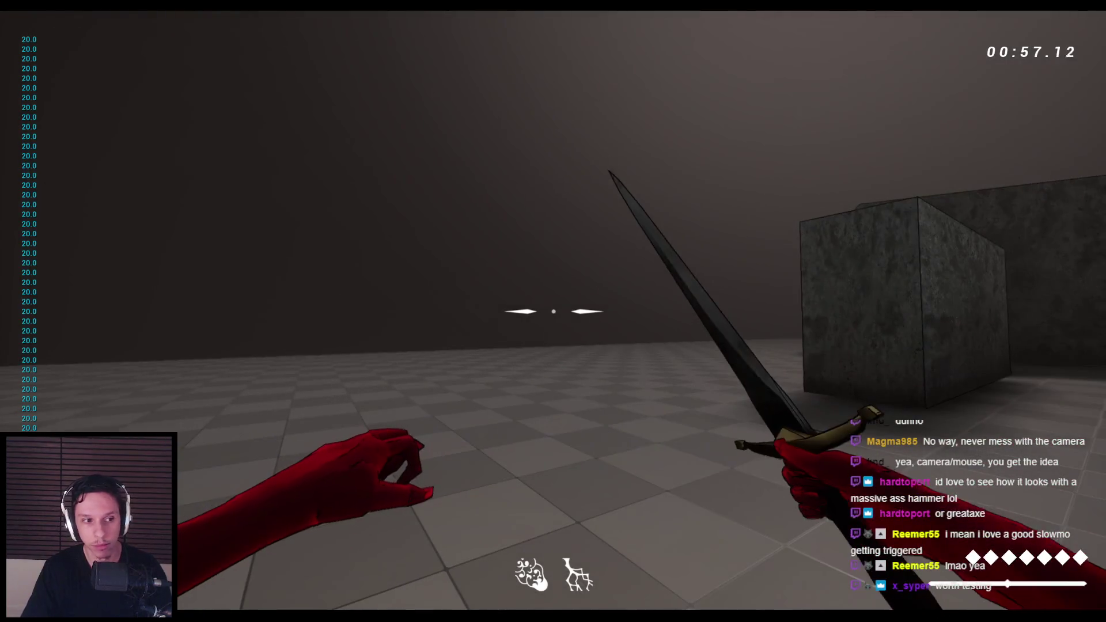
pyautogui.press('Escape')
pyautogui.hotkey('alt', 'p')
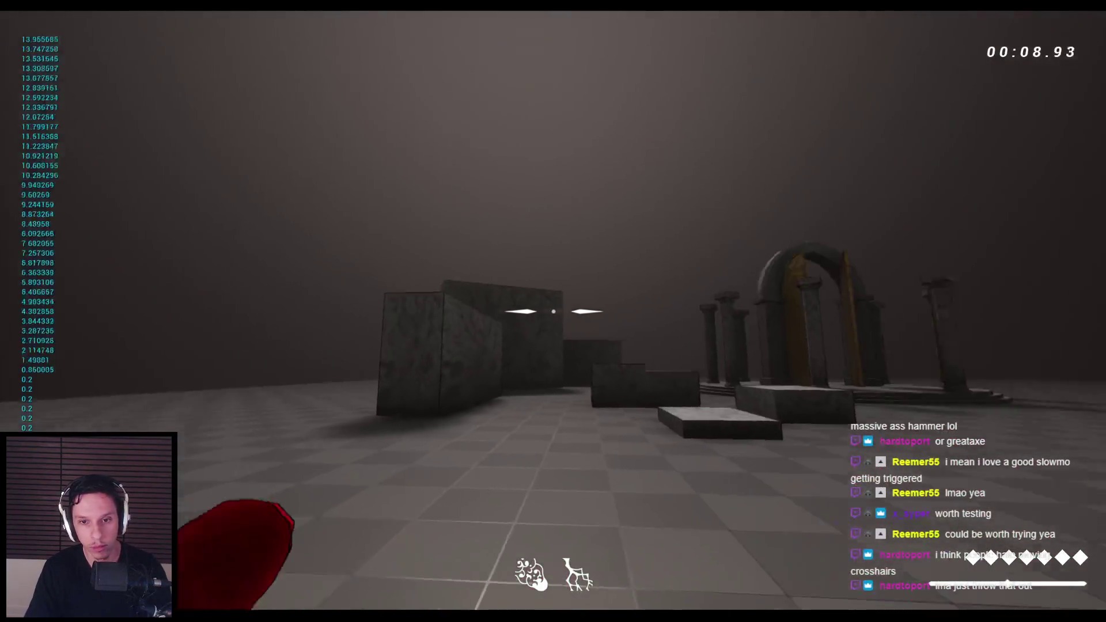
# Step: Swing the sword repeatedly at the enemy group, then stop the session
pyautogui.click(553, 311)
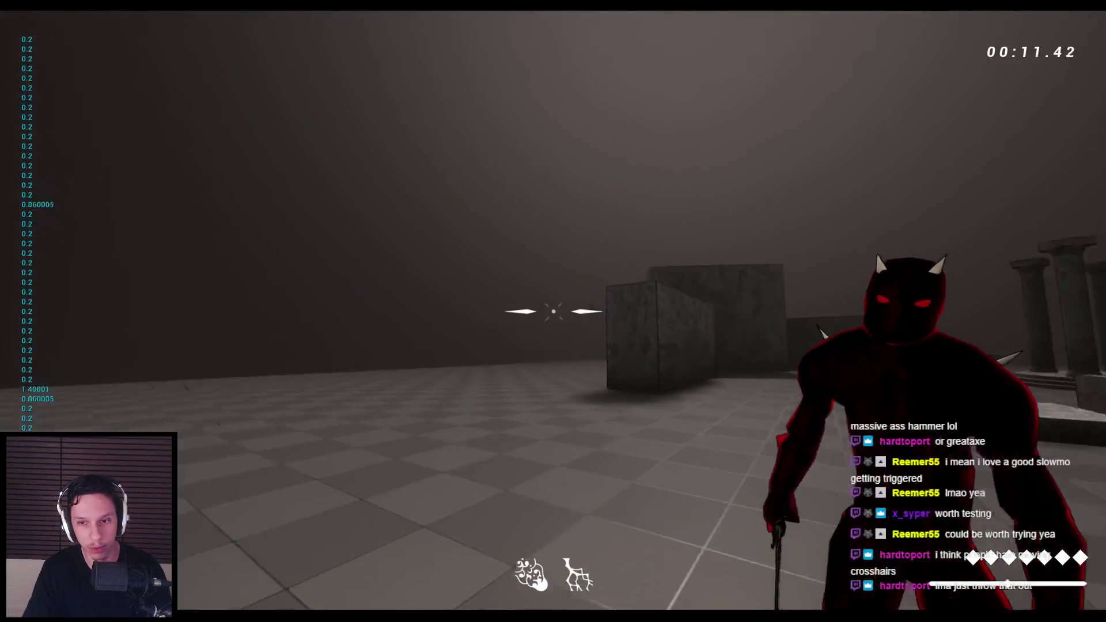
pyautogui.click(553, 312)
pyautogui.click(553, 311)
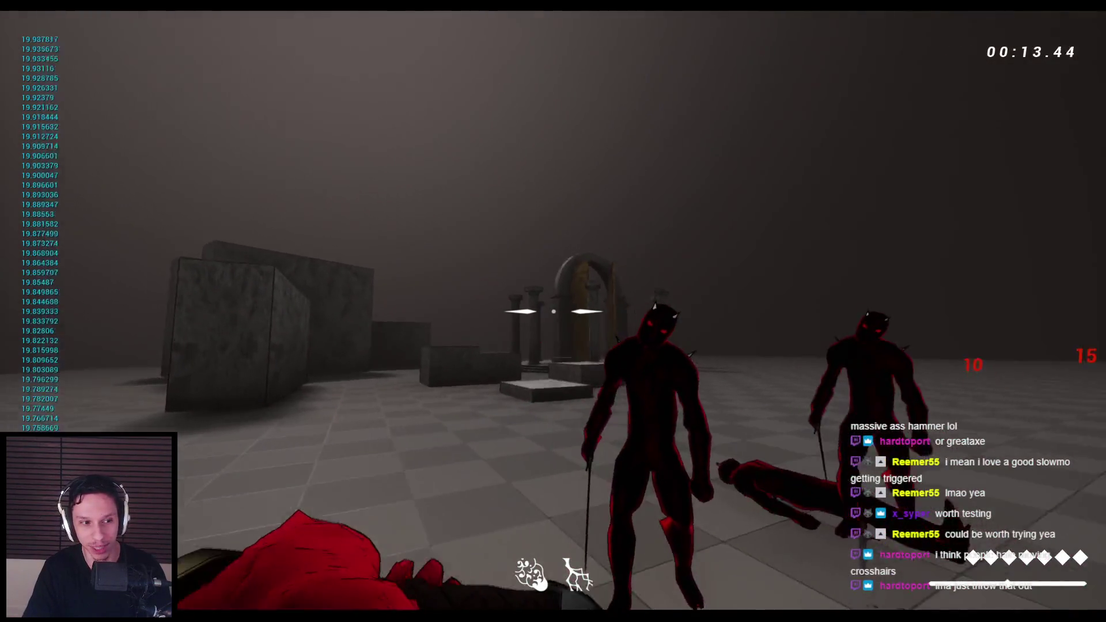
pyautogui.click(554, 311)
pyautogui.click(553, 311)
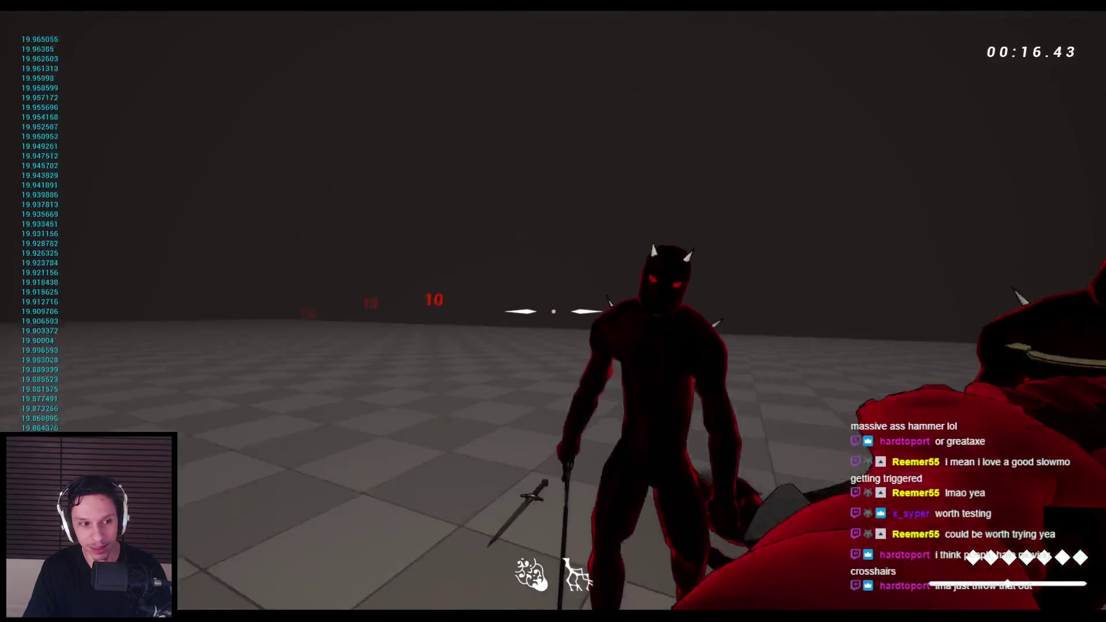
pyautogui.click(553, 311)
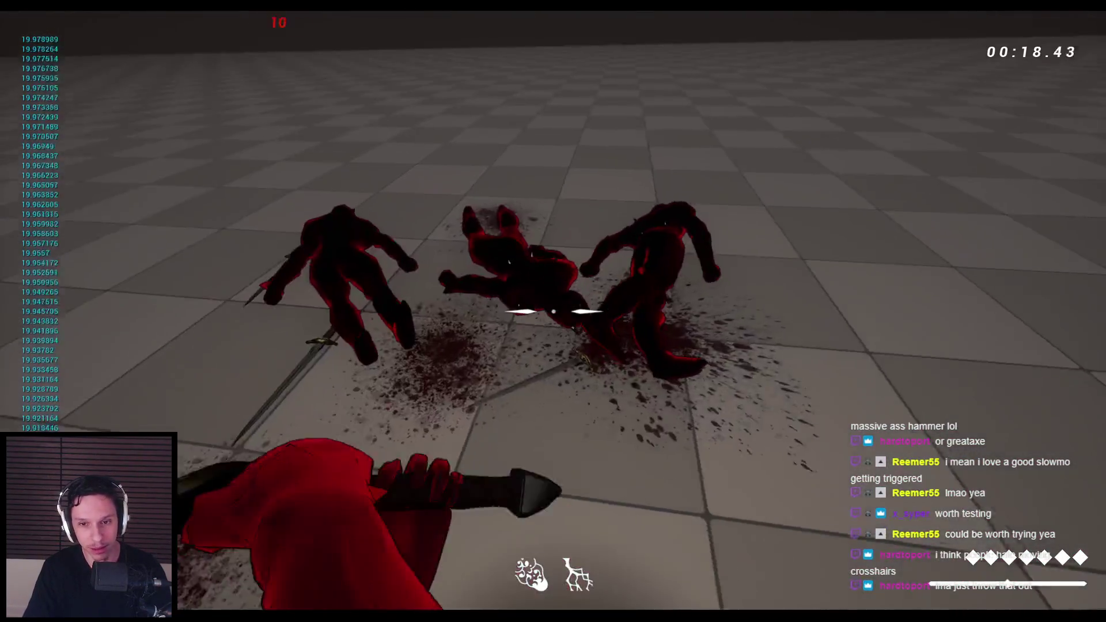
pyautogui.click(553, 311)
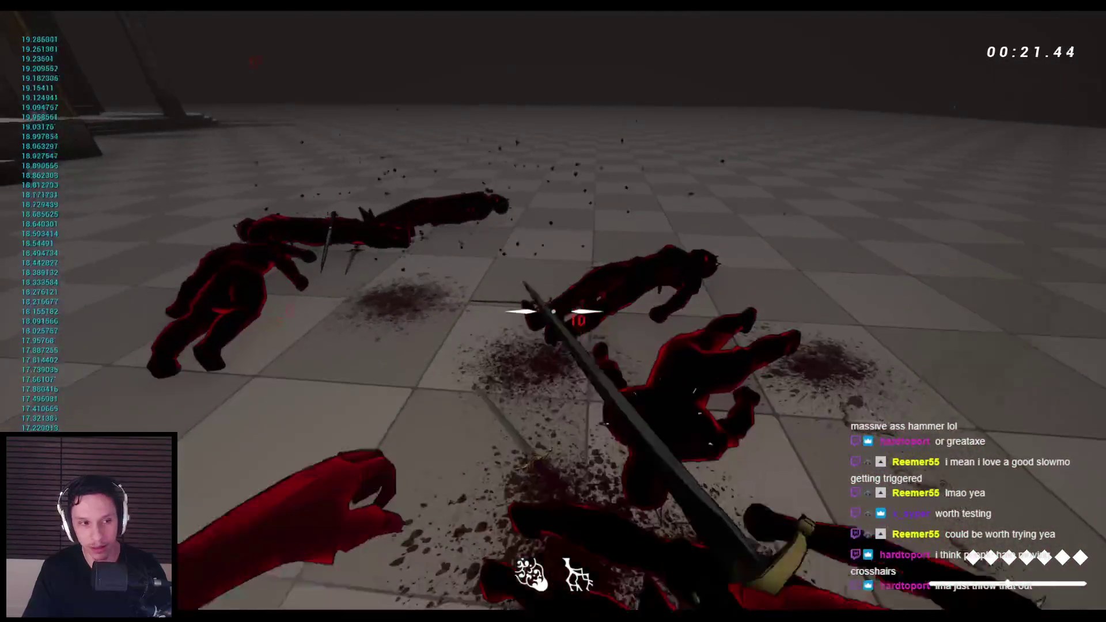
pyautogui.press('Escape')
# Step: Restart play and keep slashing the approaching enemies until the nearest one falls
pyautogui.hotkey('alt', 'p')
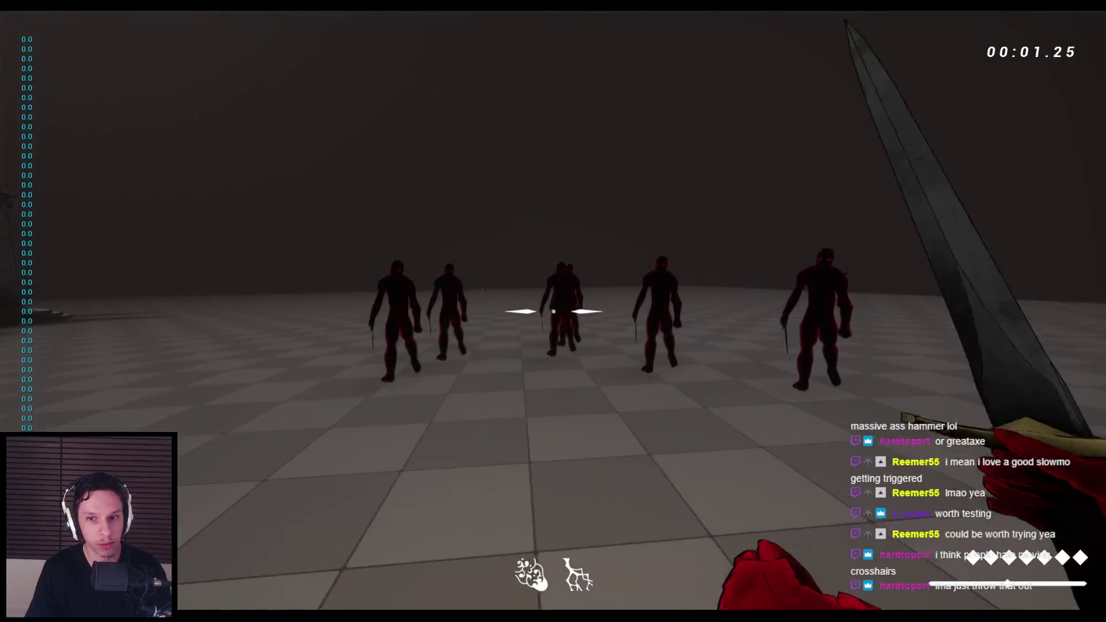
pyautogui.click(553, 311)
pyautogui.click(553, 311)
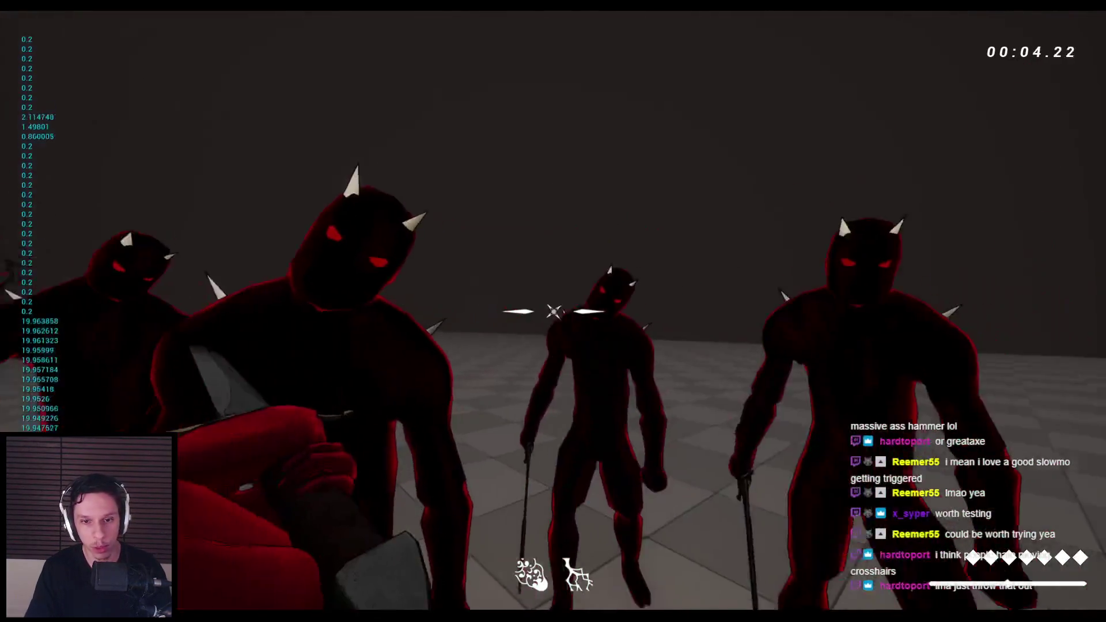
pyautogui.click(553, 311)
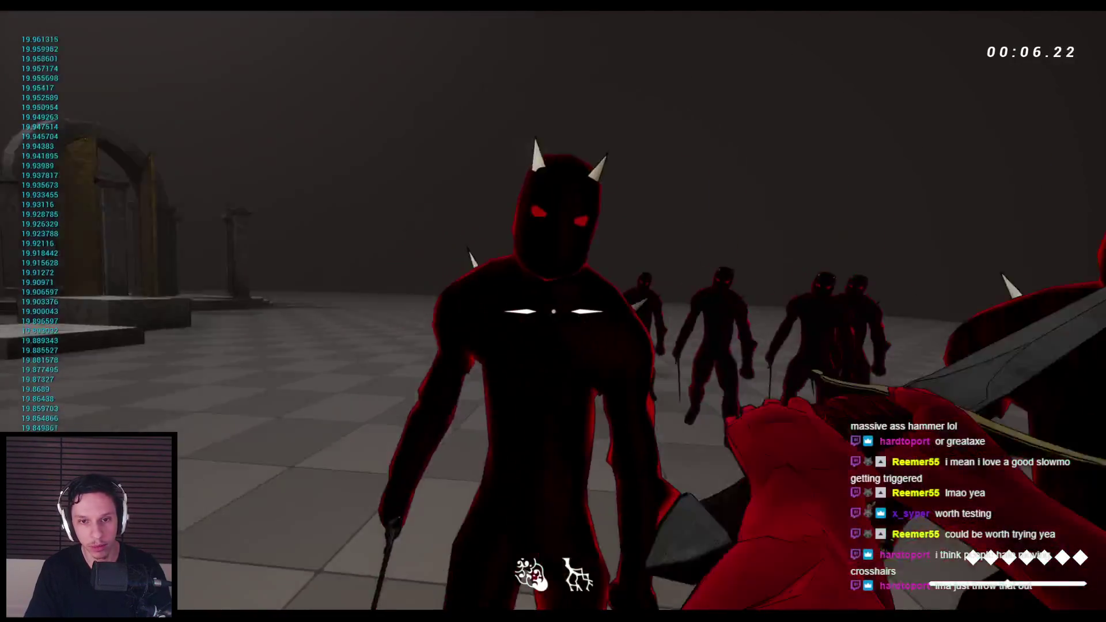
pyautogui.click(554, 311)
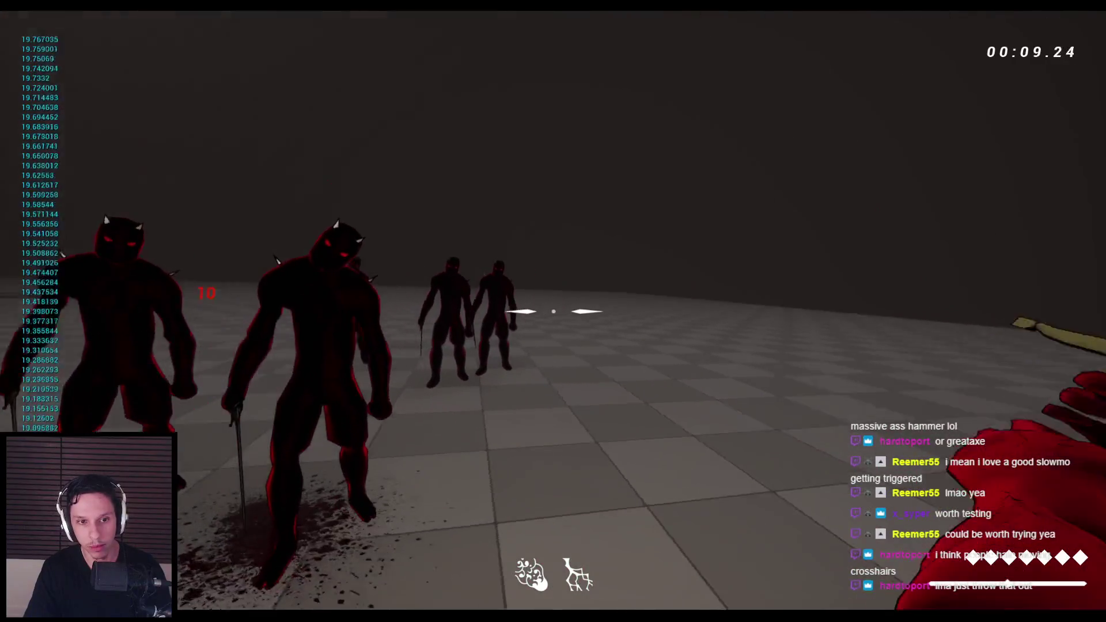
pyautogui.click(553, 311)
pyautogui.click(553, 311)
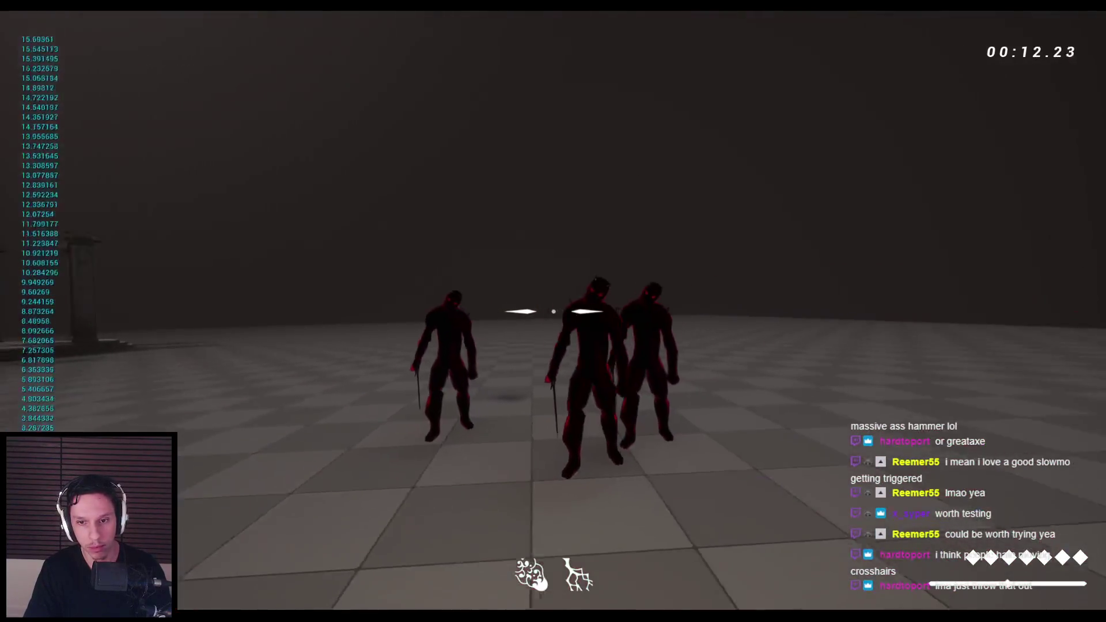
pyautogui.click(553, 311)
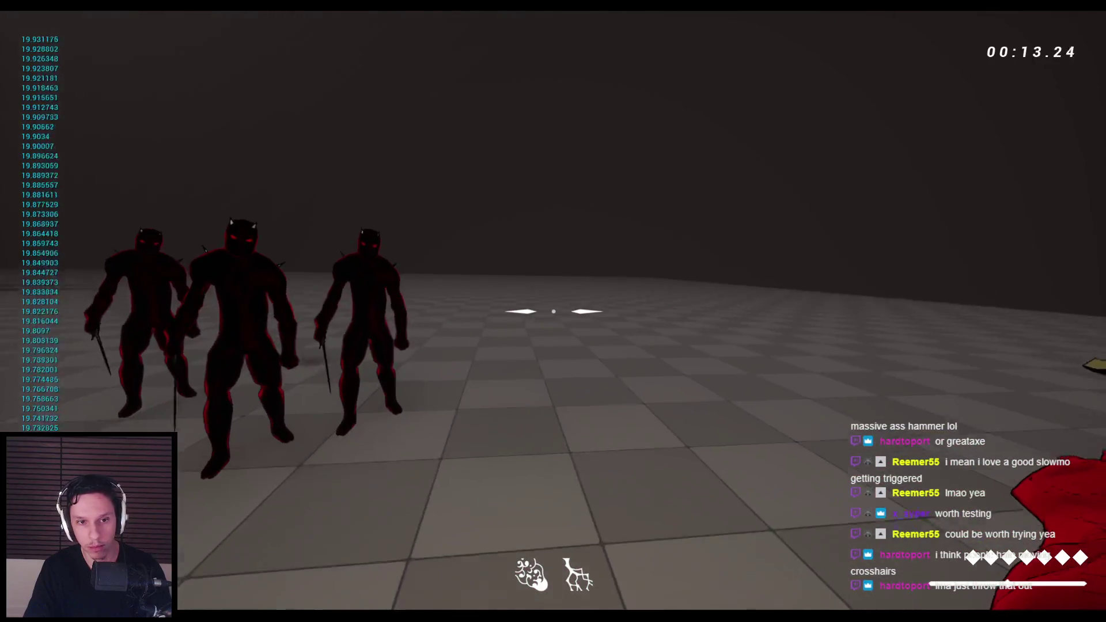
pyautogui.click(553, 311)
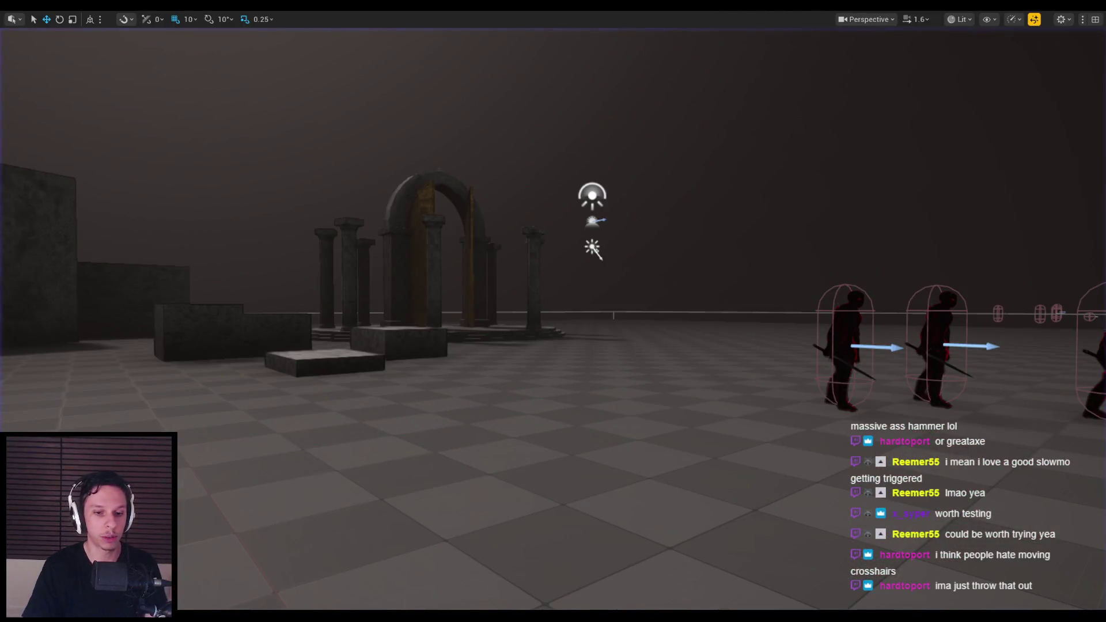
pyautogui.press('Escape')
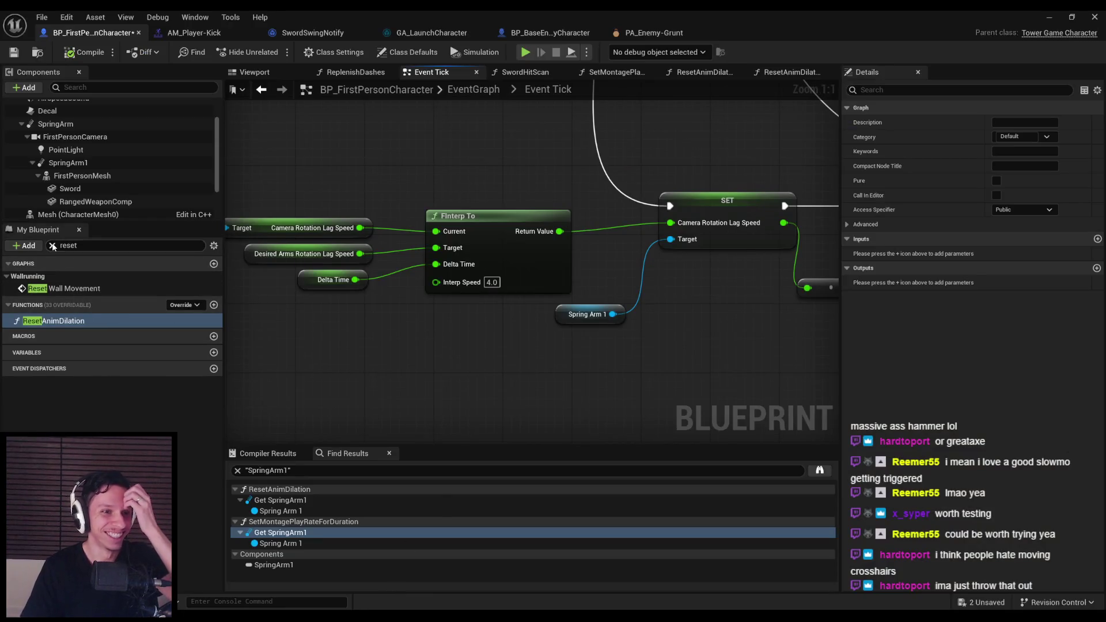
pyautogui.click(62, 164)
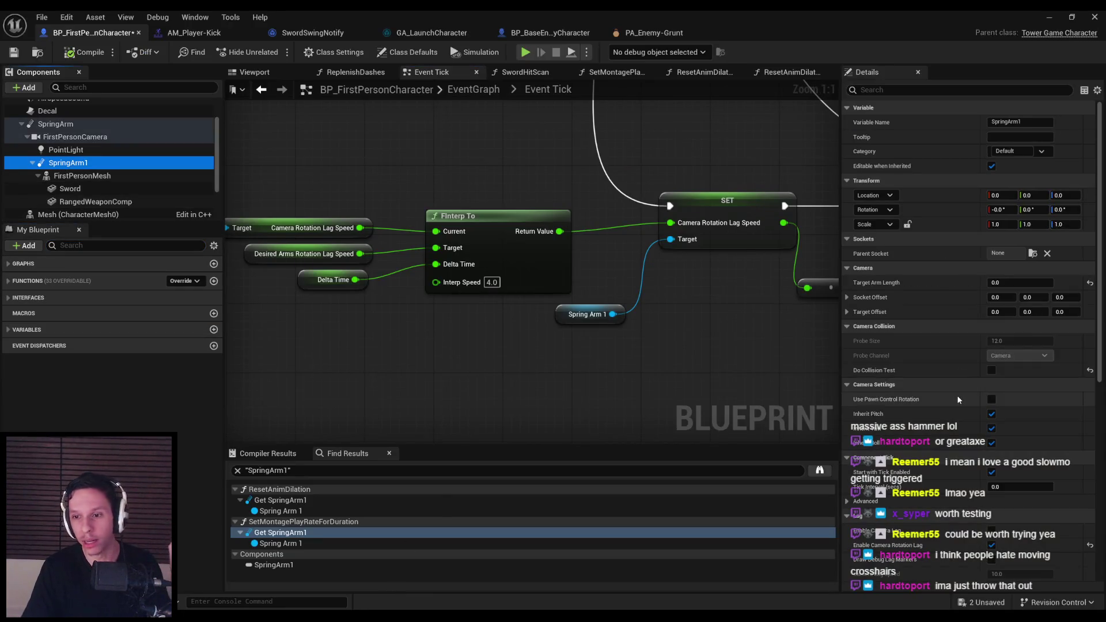
pyautogui.scroll(-5, 955, 426)
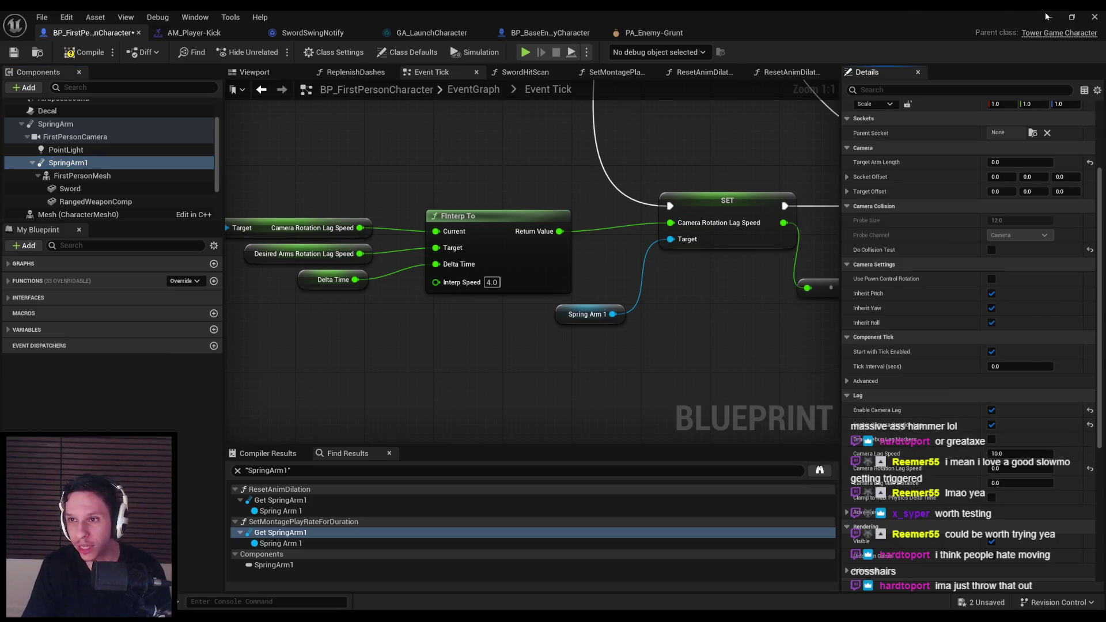
pyautogui.click(1047, 17)
pyautogui.hotkey('alt', 'p')
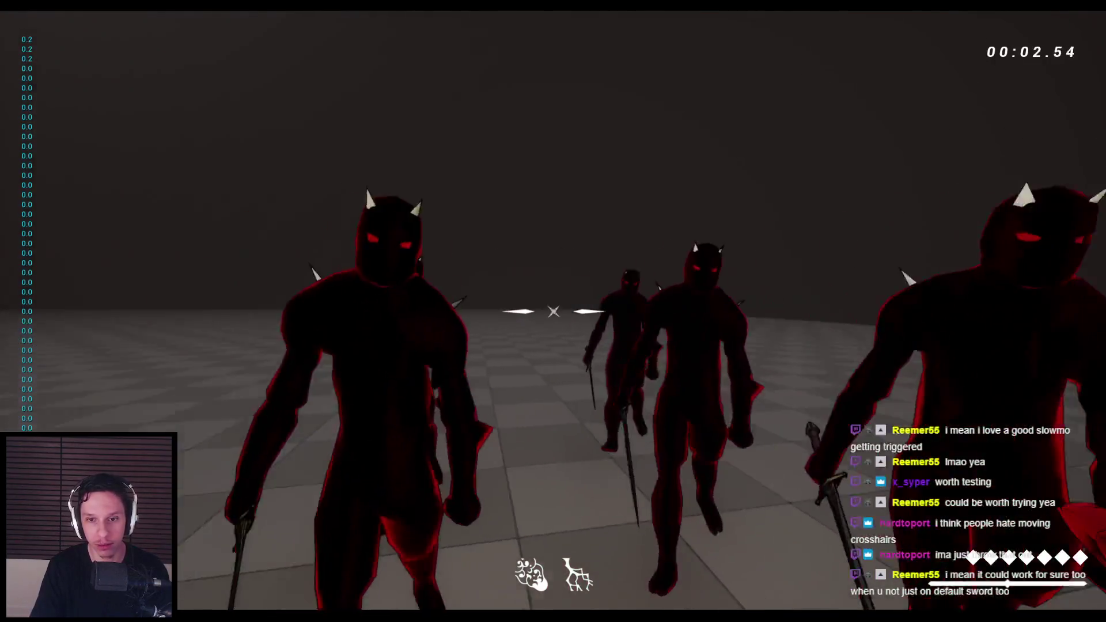
pyautogui.click(553, 311)
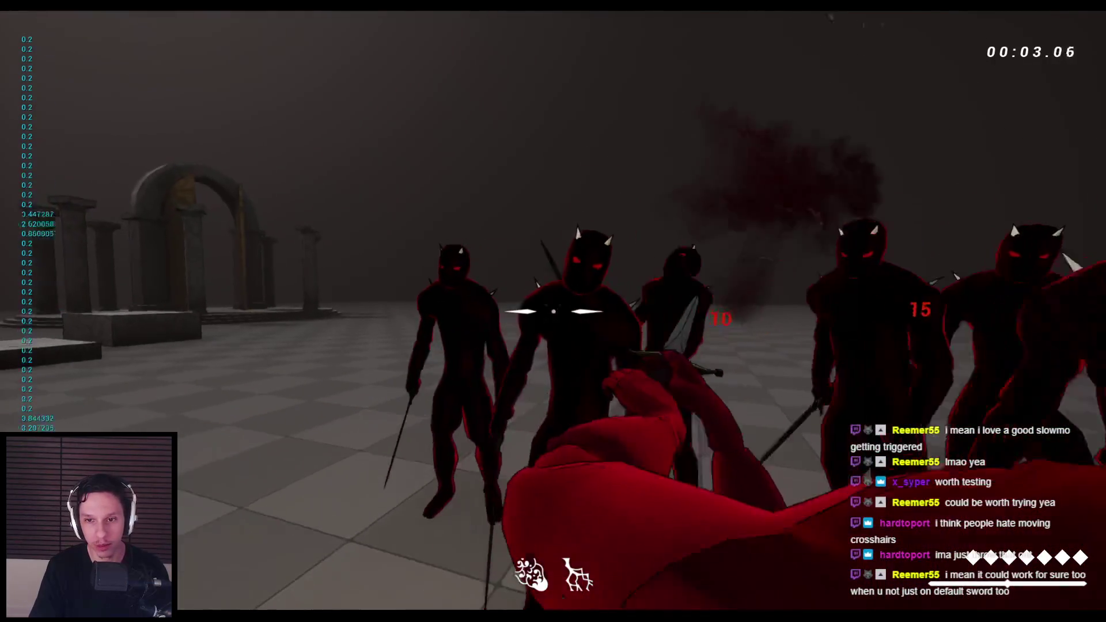
pyautogui.press('Escape')
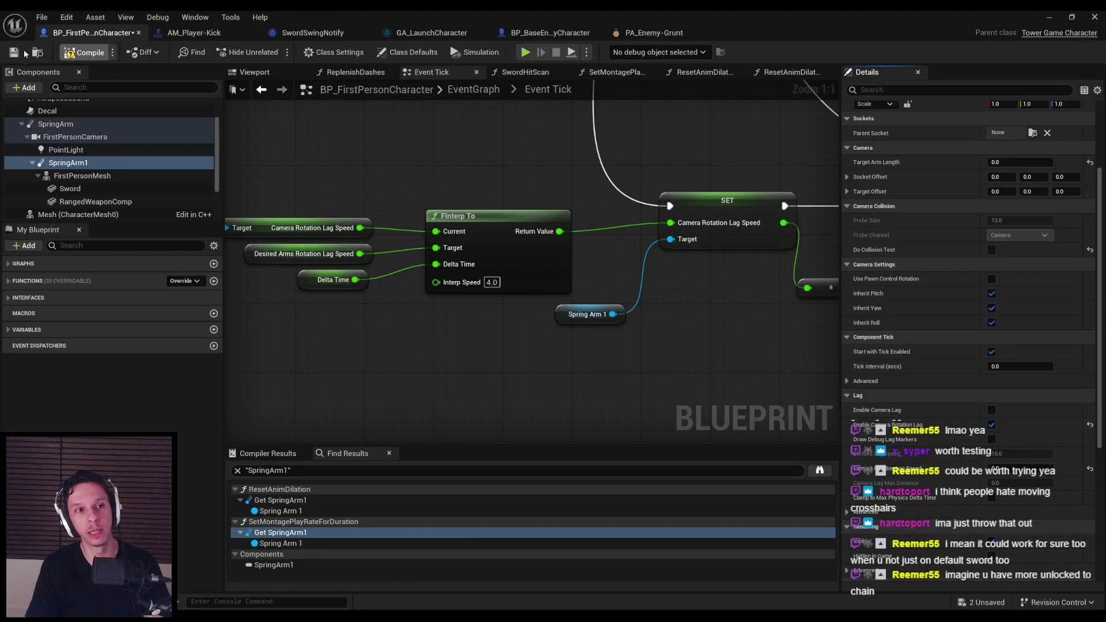
pyautogui.scroll(-2, 358, 353)
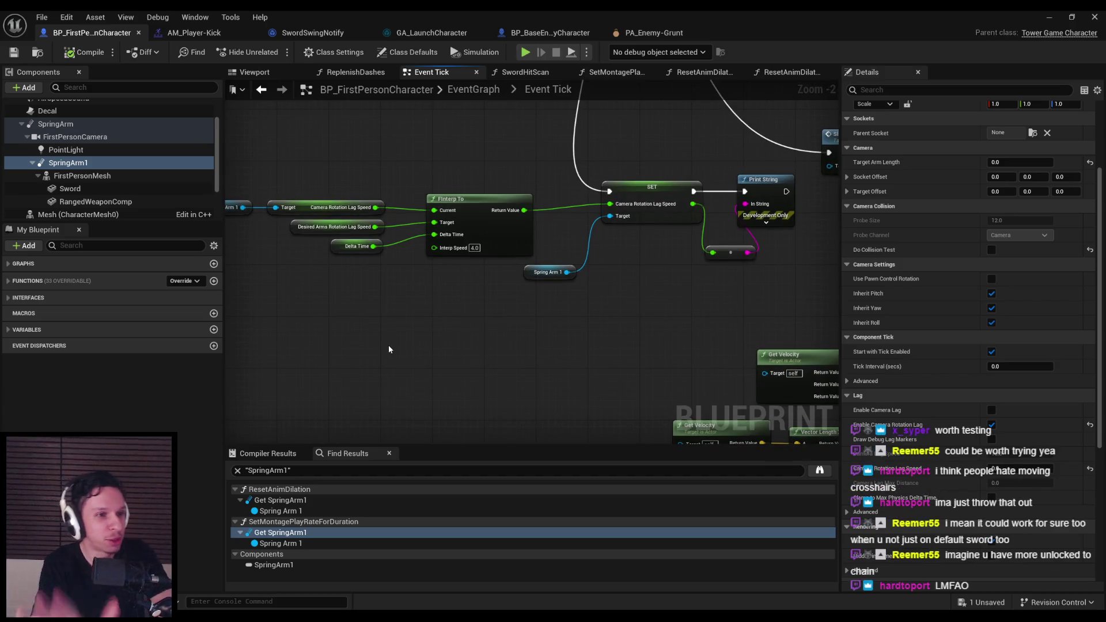
pyautogui.click(1049, 17)
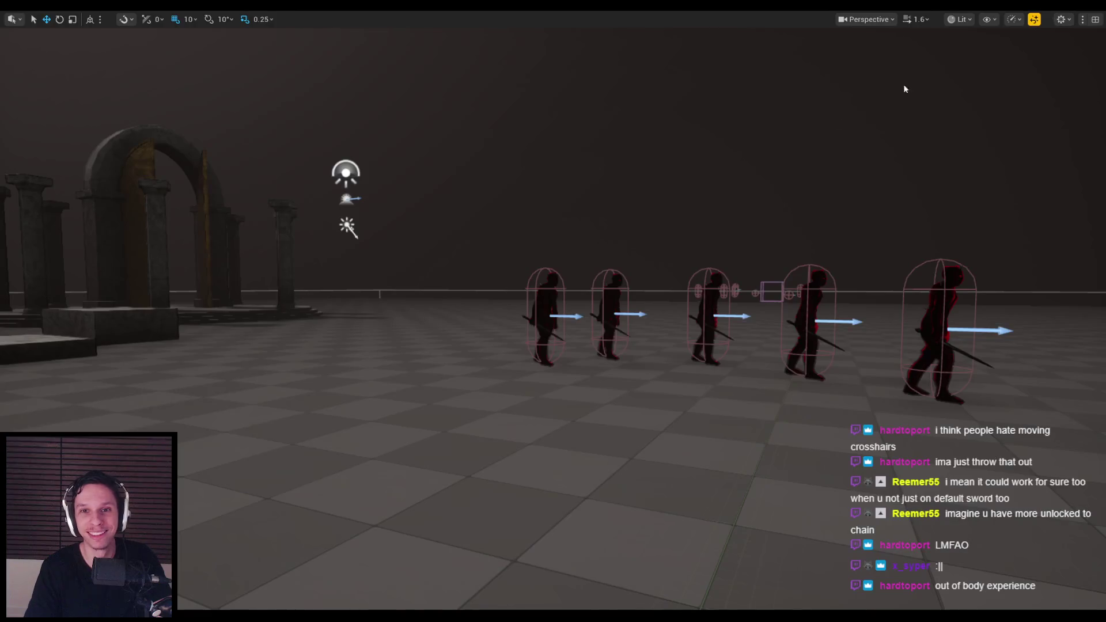
# Step: Play-test again, slashing and throwing the sword until the enemy group is finished off
pyautogui.hotkey('alt', 'p')
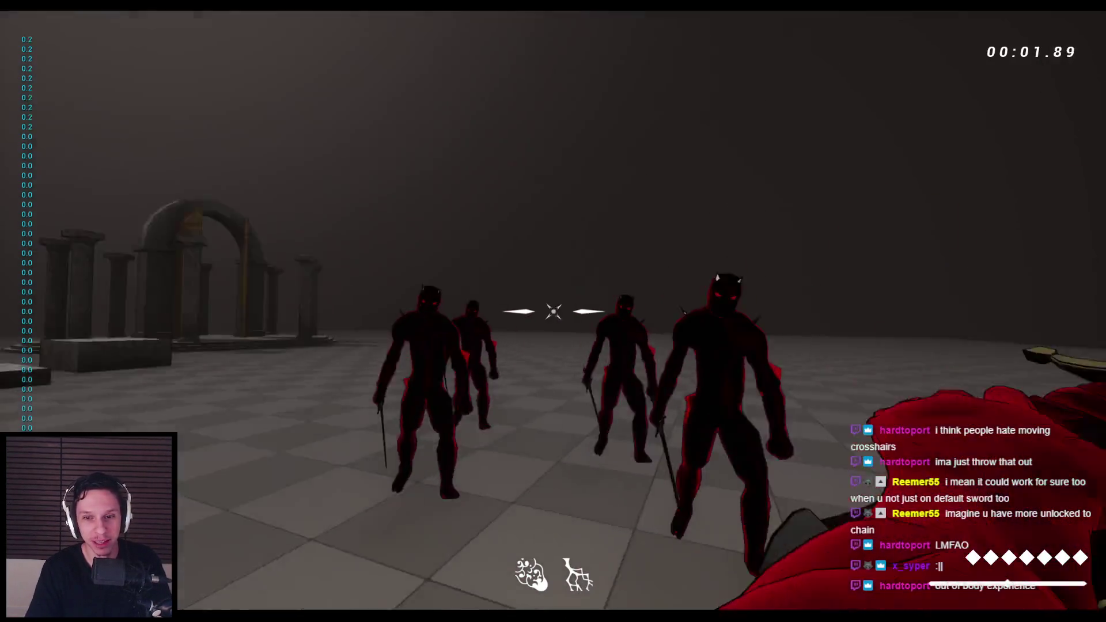
pyautogui.click(553, 311)
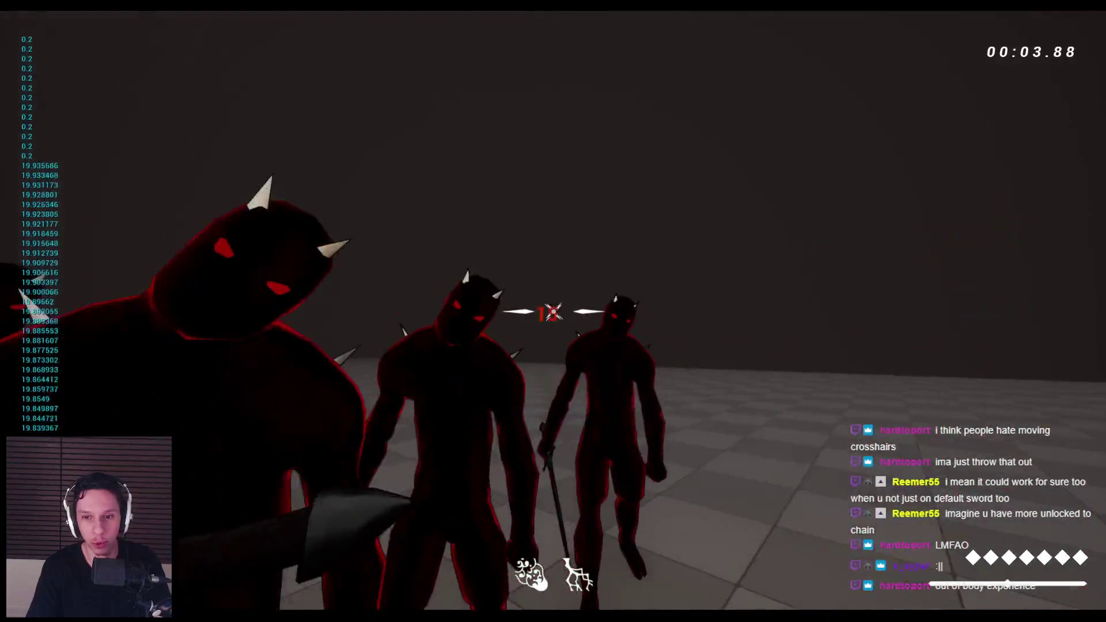
pyautogui.click(553, 311)
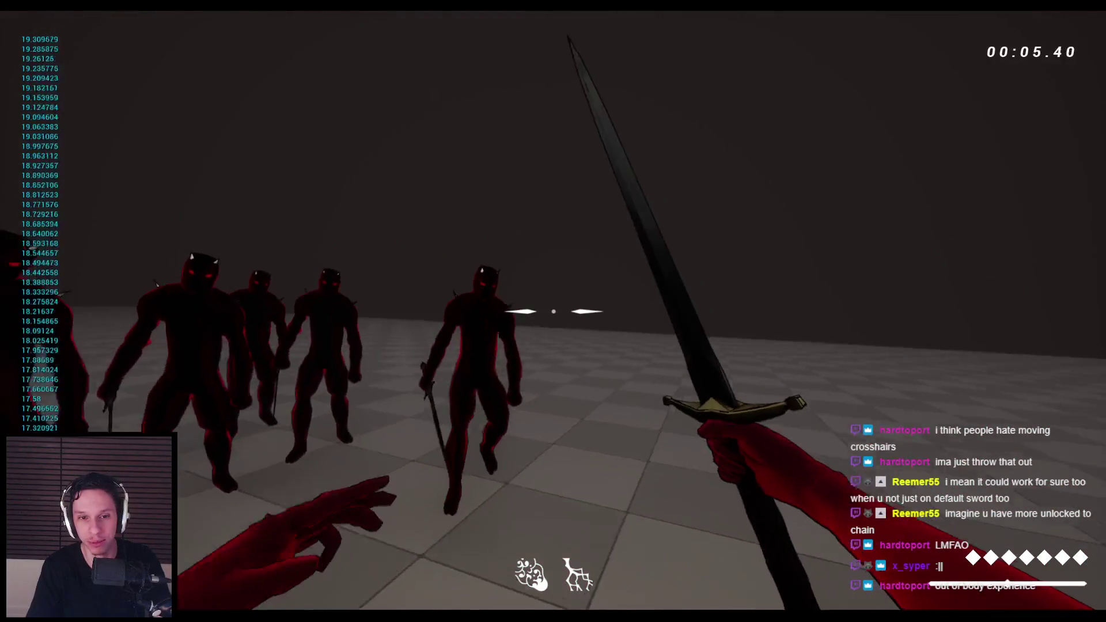
pyautogui.click(553, 311)
pyautogui.click(553, 311)
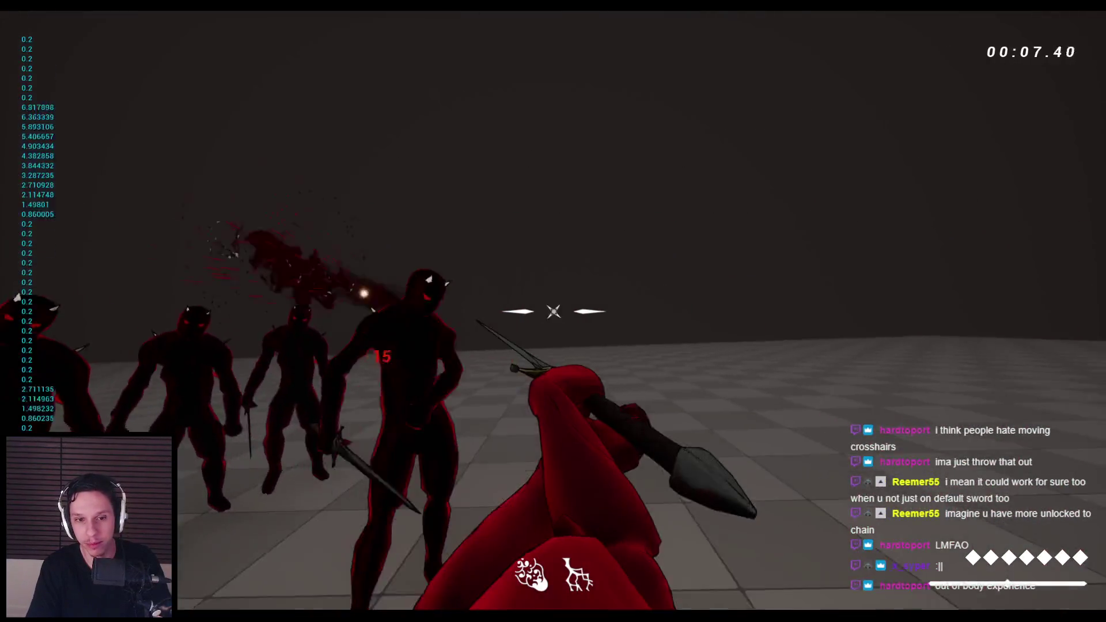
pyautogui.click(553, 311)
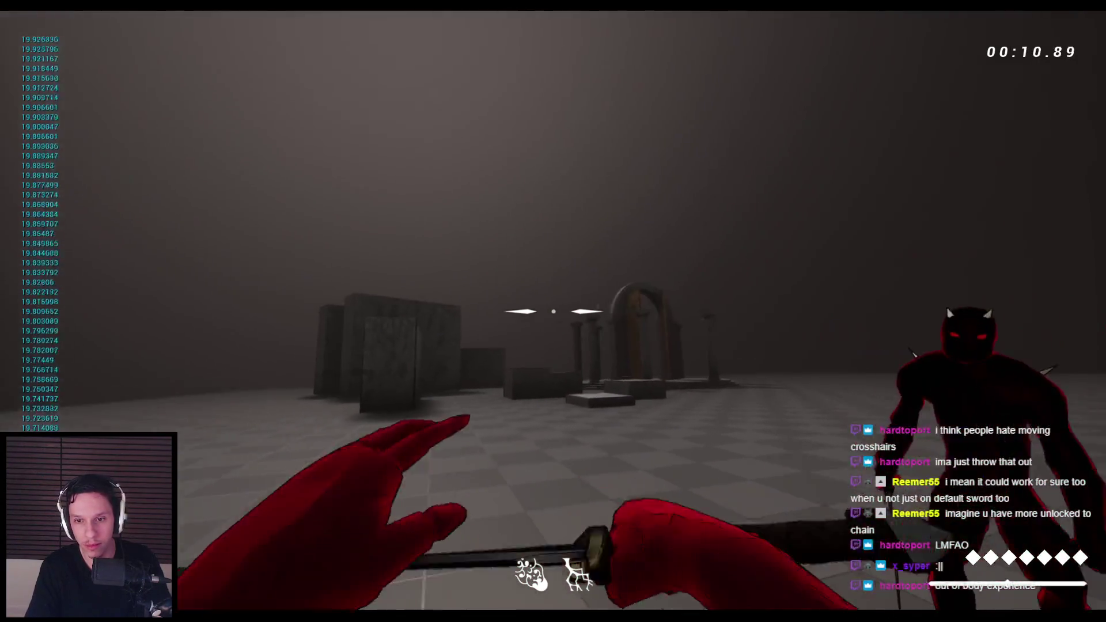
pyautogui.click(554, 311)
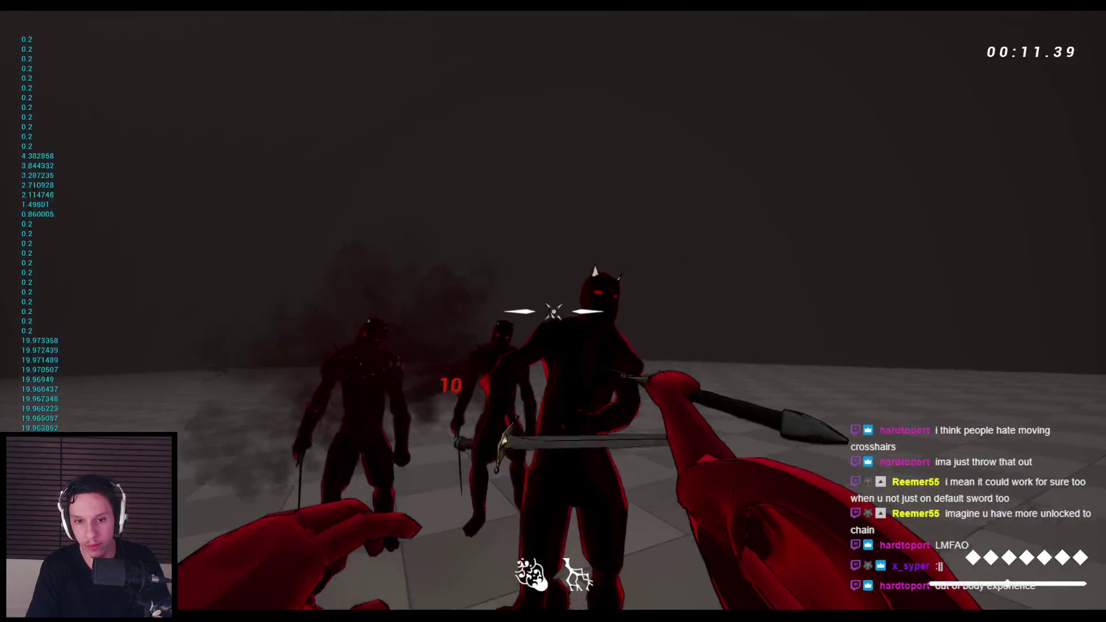
pyautogui.click(553, 311)
pyautogui.click(554, 311)
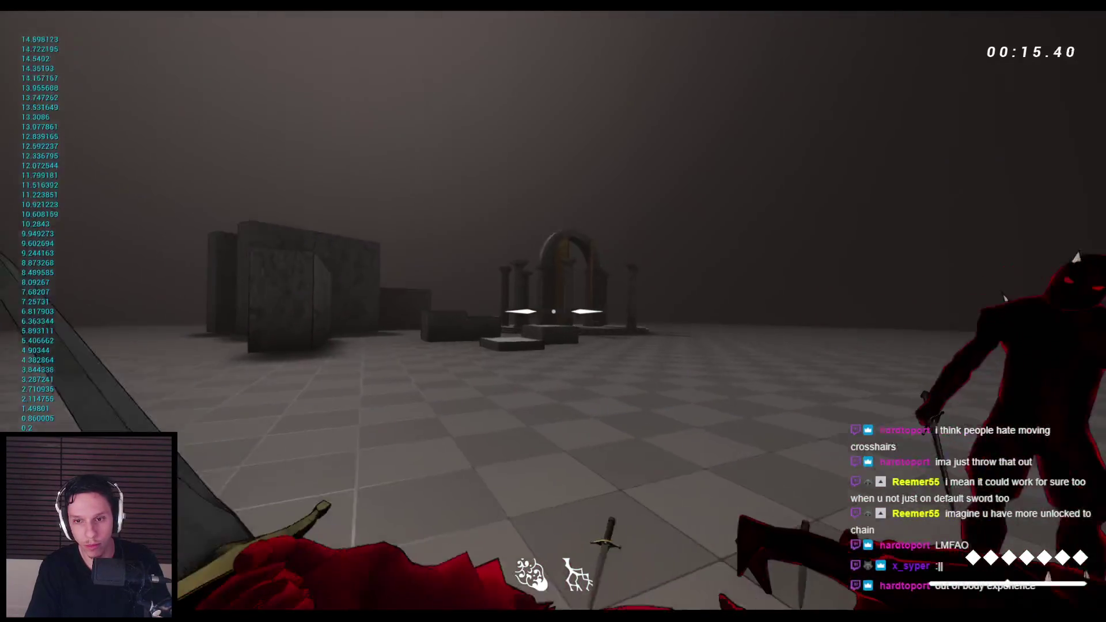
pyautogui.click(553, 311)
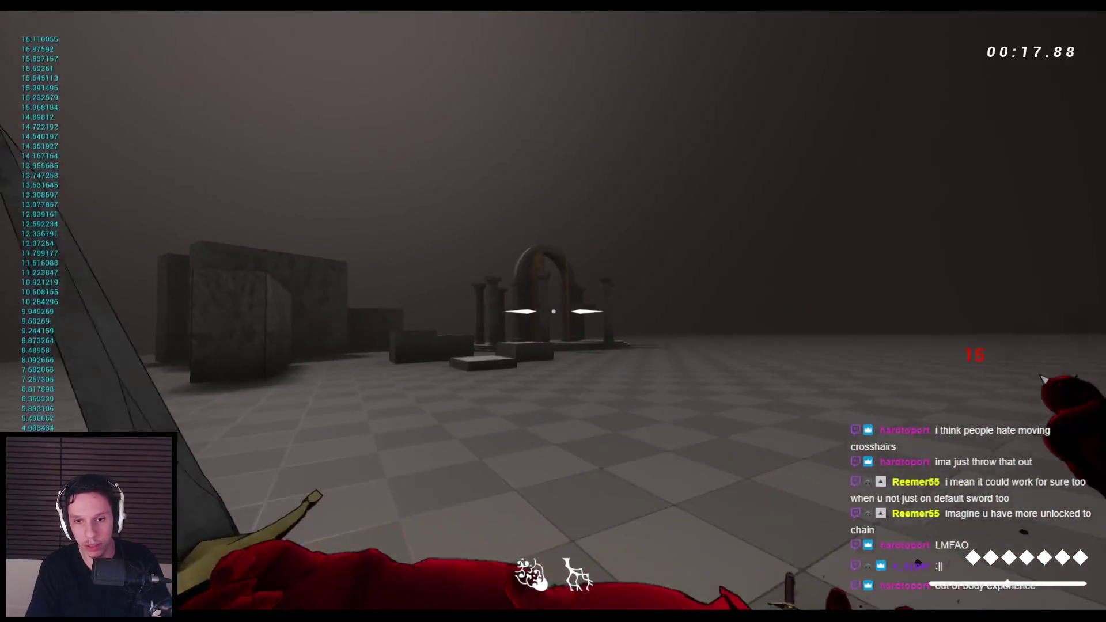
pyautogui.click(553, 311)
pyautogui.click(553, 311)
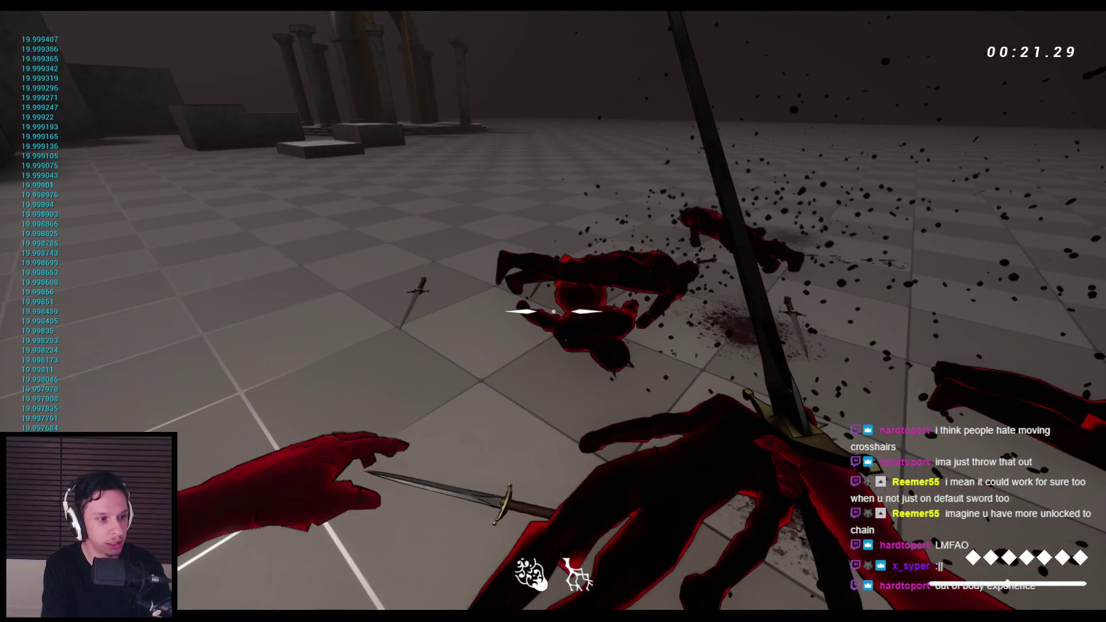
# Step: Restart the level with fresh enemies and cut them down with swings and sword throws
pyautogui.press('r')
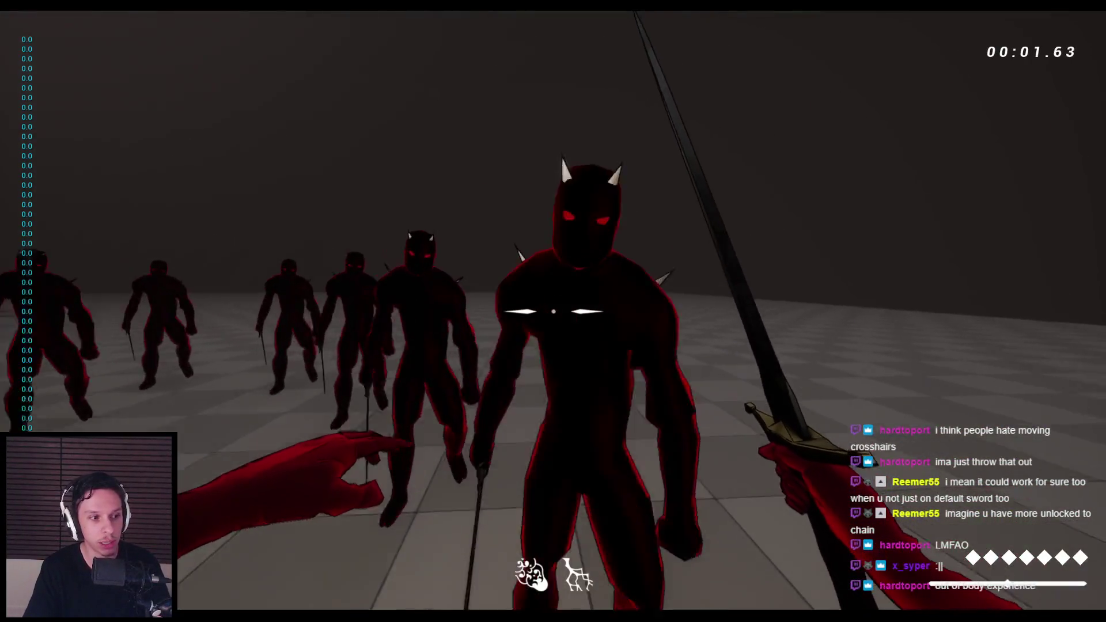
pyautogui.click(553, 311)
pyautogui.click(553, 311)
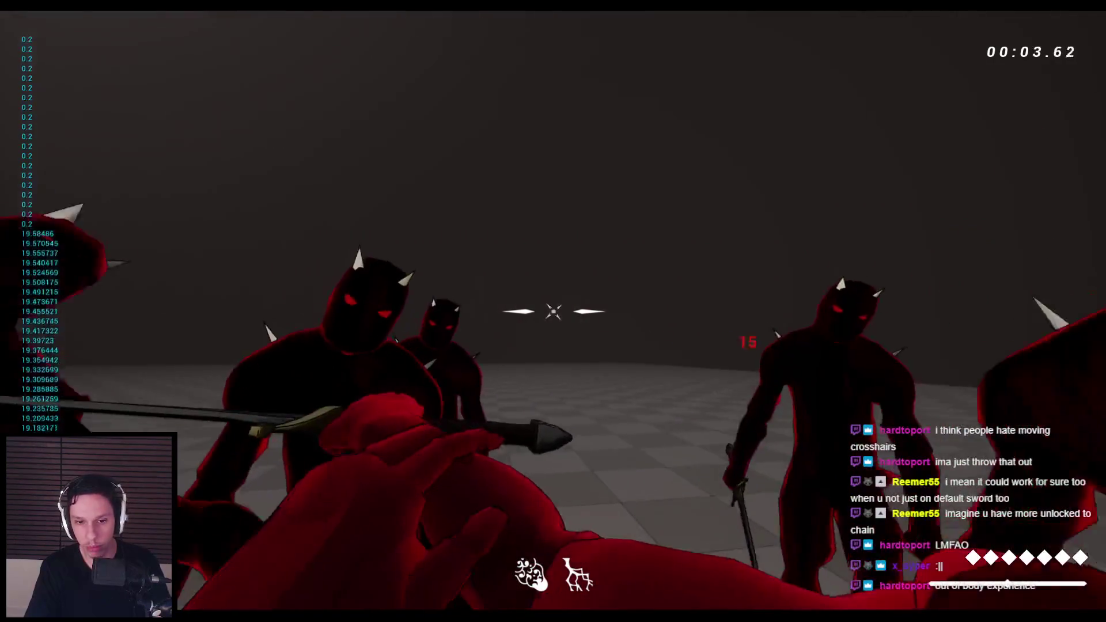
pyautogui.click(553, 311)
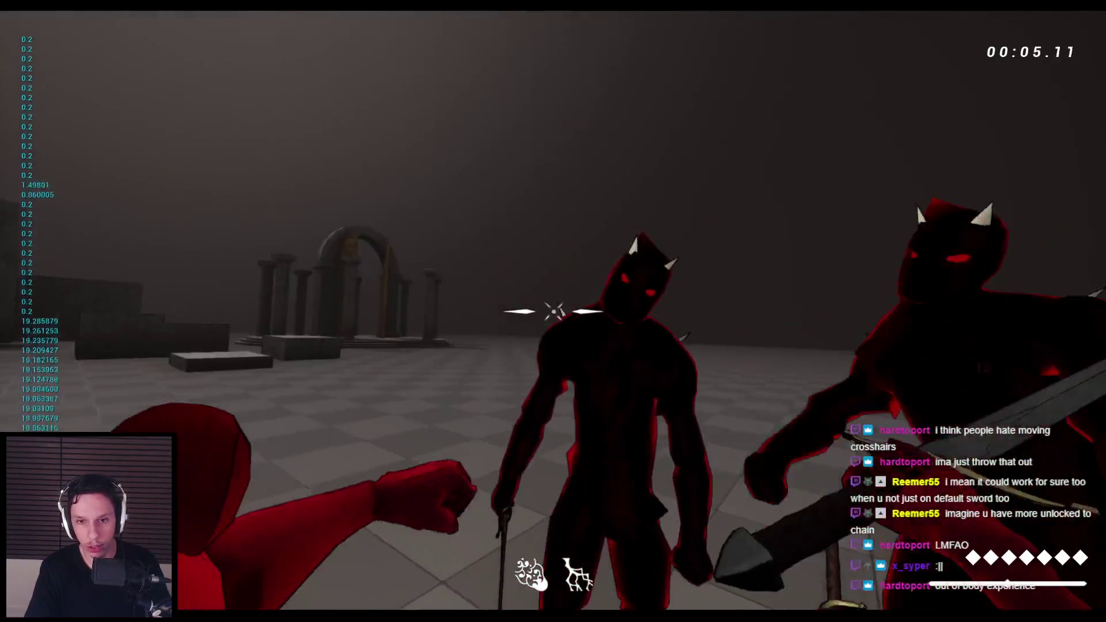
pyautogui.click(553, 311)
pyautogui.click(553, 311)
pyautogui.click(553, 311)
pyautogui.click(553, 311)
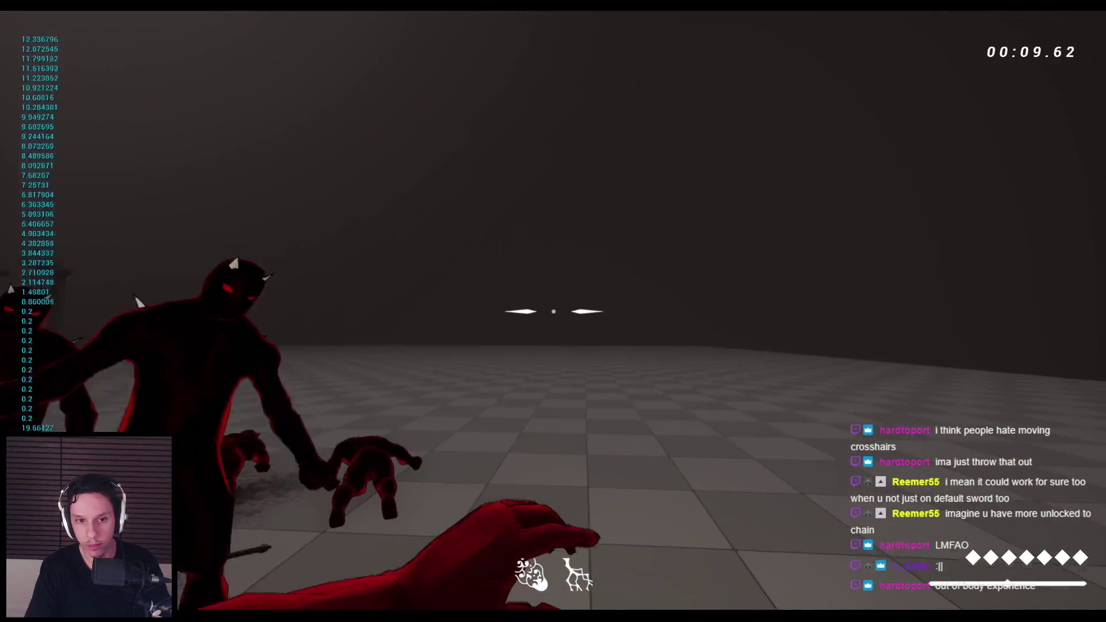
pyautogui.click(553, 311)
pyautogui.click(553, 311)
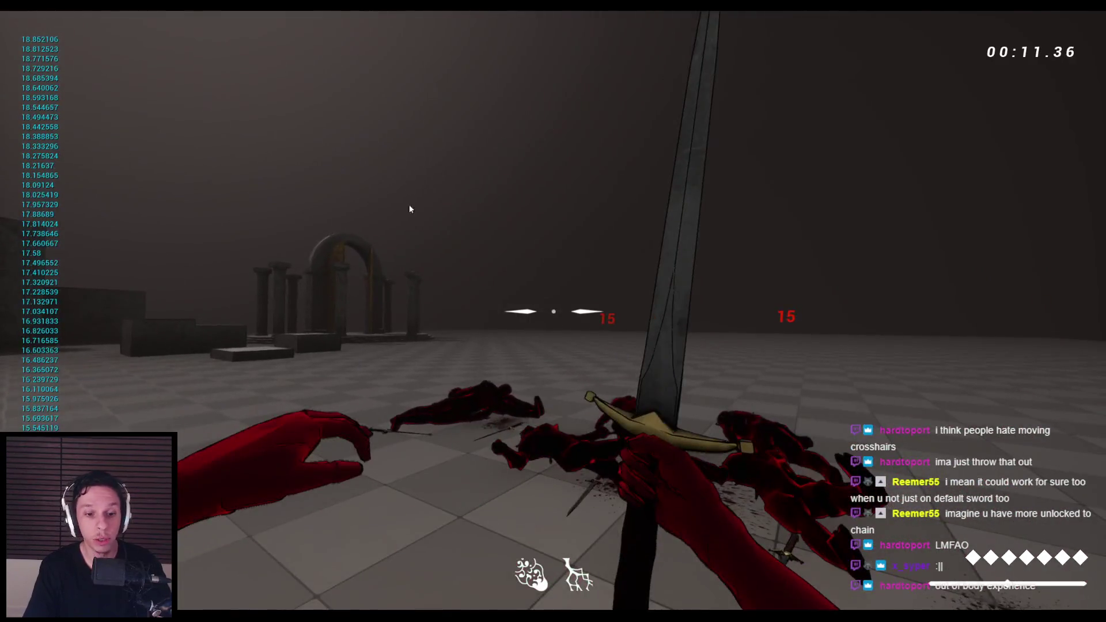
# Step: Stop play and view the BP_FirstPersonCharacter component viewport
pyautogui.press('Escape')
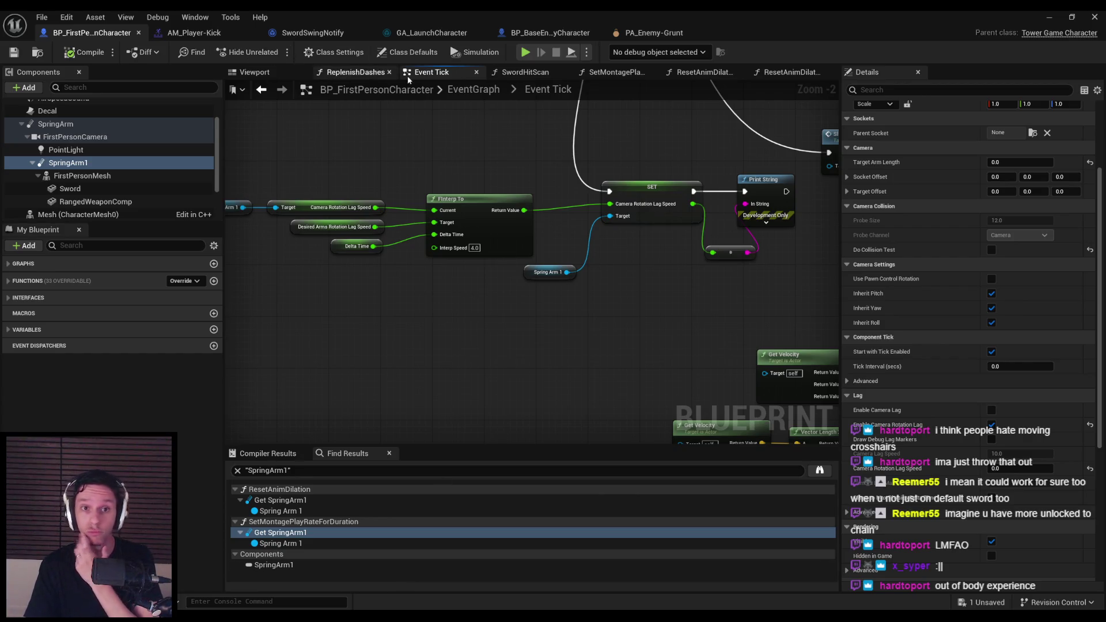
pyautogui.click(262, 74)
pyautogui.scroll(1, 99, 155)
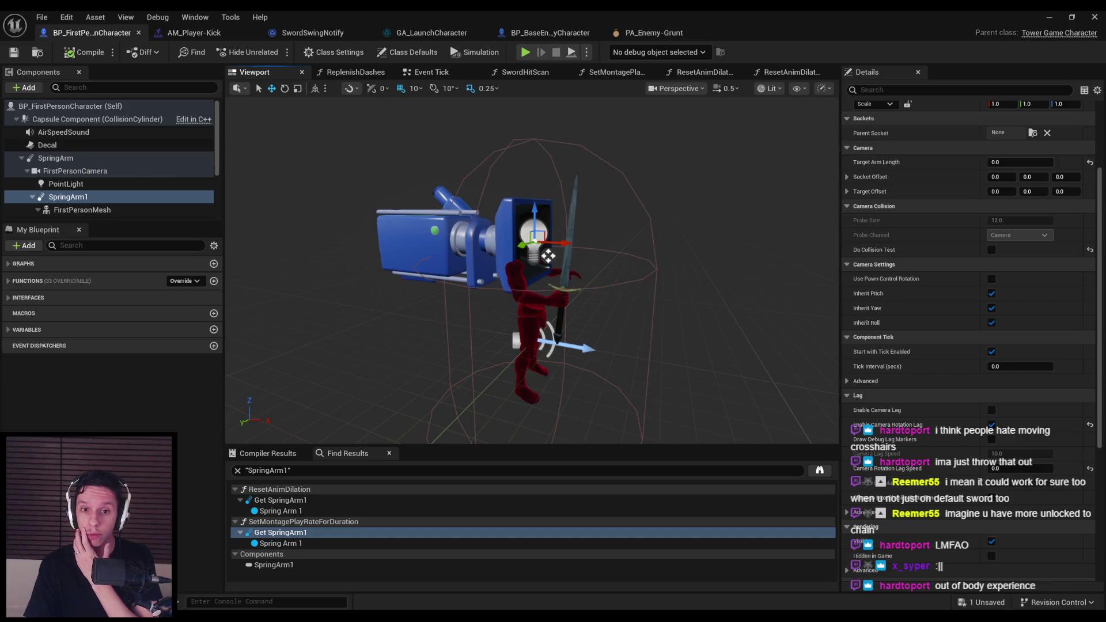
# Step: Select the first-person arms mesh and open its M_PlayerArms material graph
pyautogui.click(547, 255)
pyautogui.doubleClick(1000, 301)
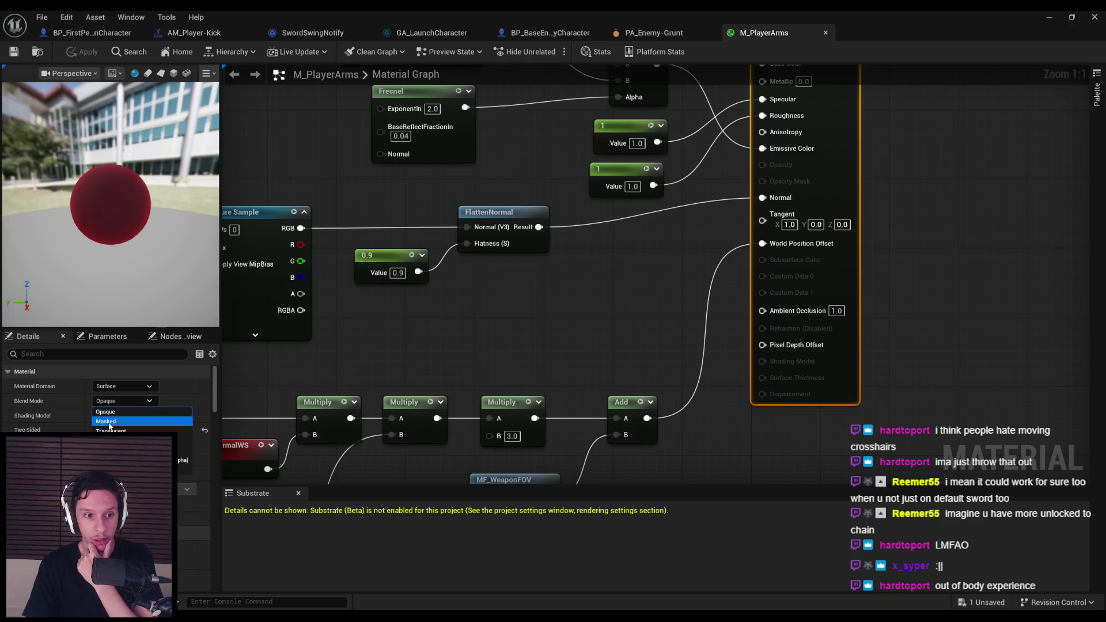
pyautogui.scroll(-5, 585, 312)
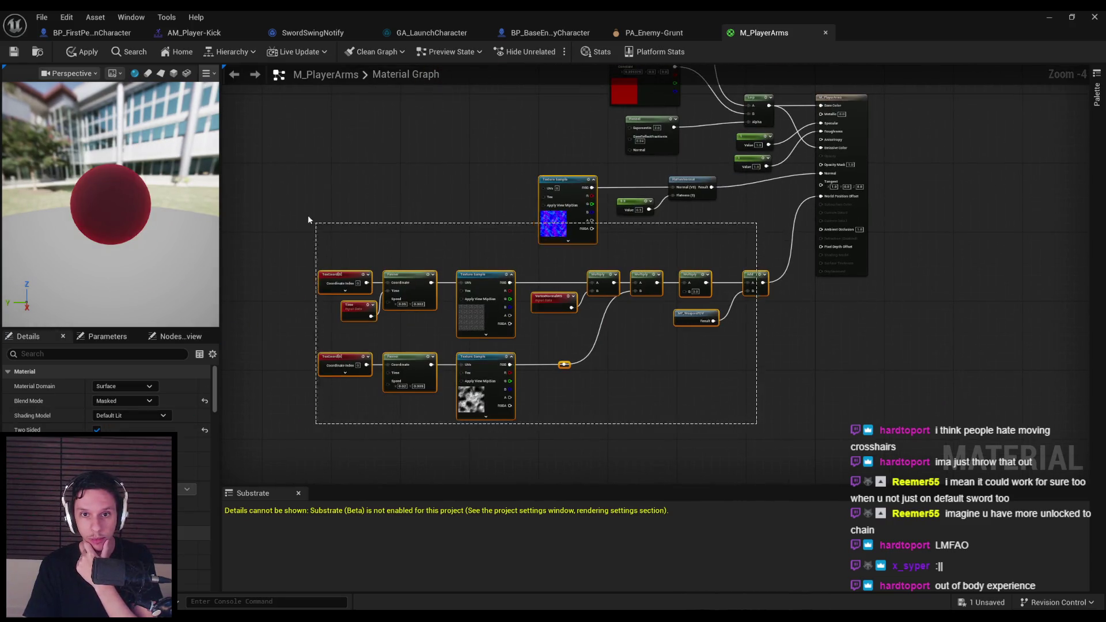
pyautogui.moveTo(290, 192); pyautogui.dragTo(289, 191)
pyautogui.scroll(2, 568, 304)
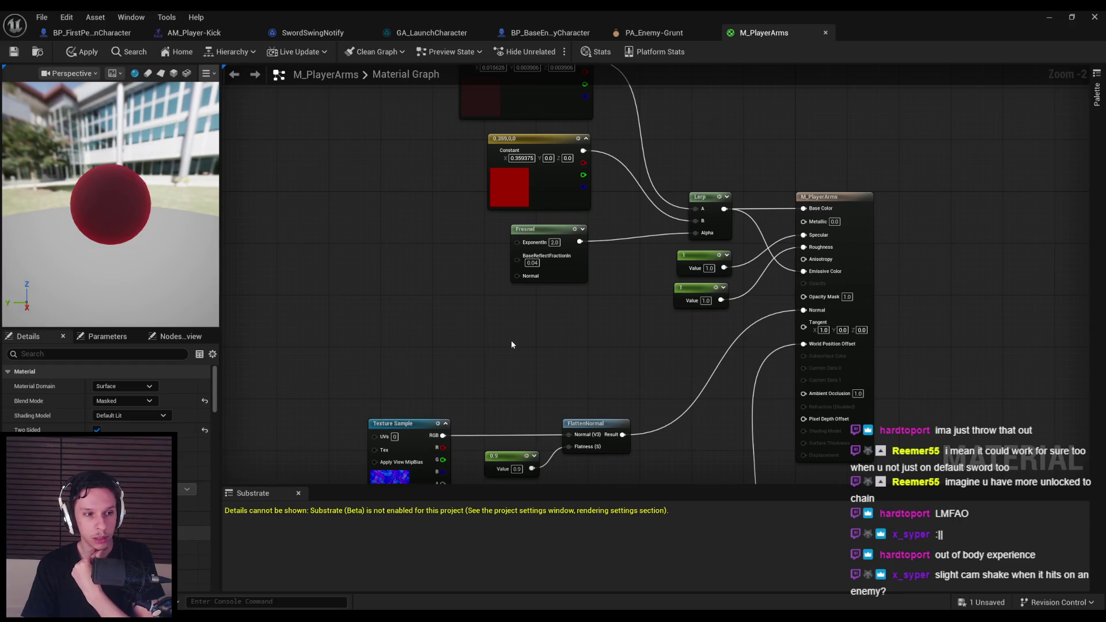
# Step: Browse the First Person category in the material node list, then dismiss it without adding nodes
pyautogui.rightClick(476, 346)
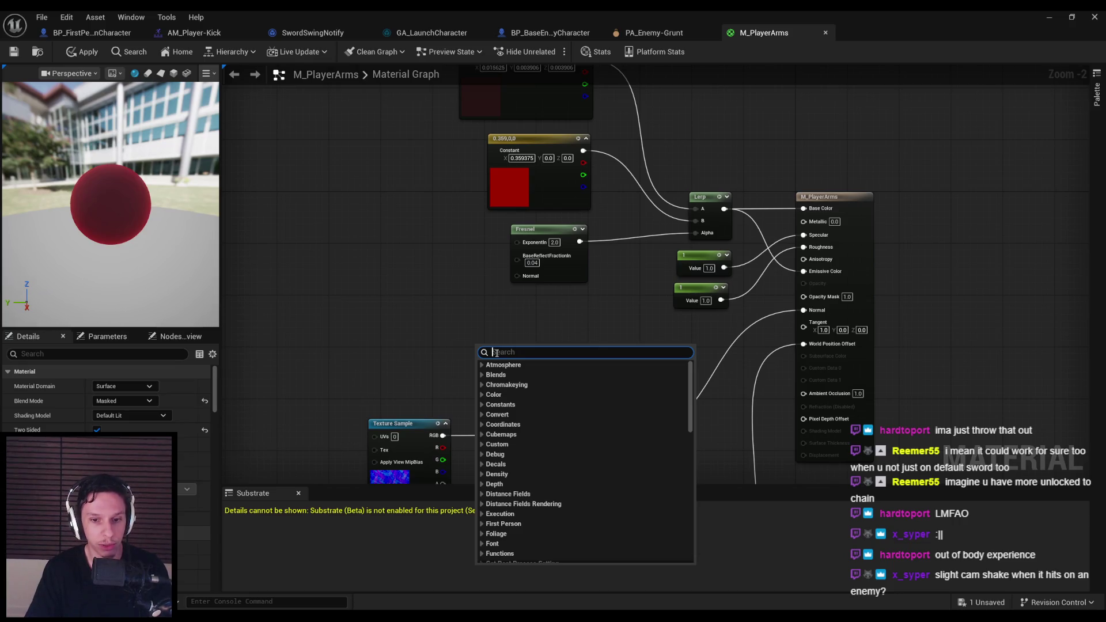
pyautogui.click(482, 524)
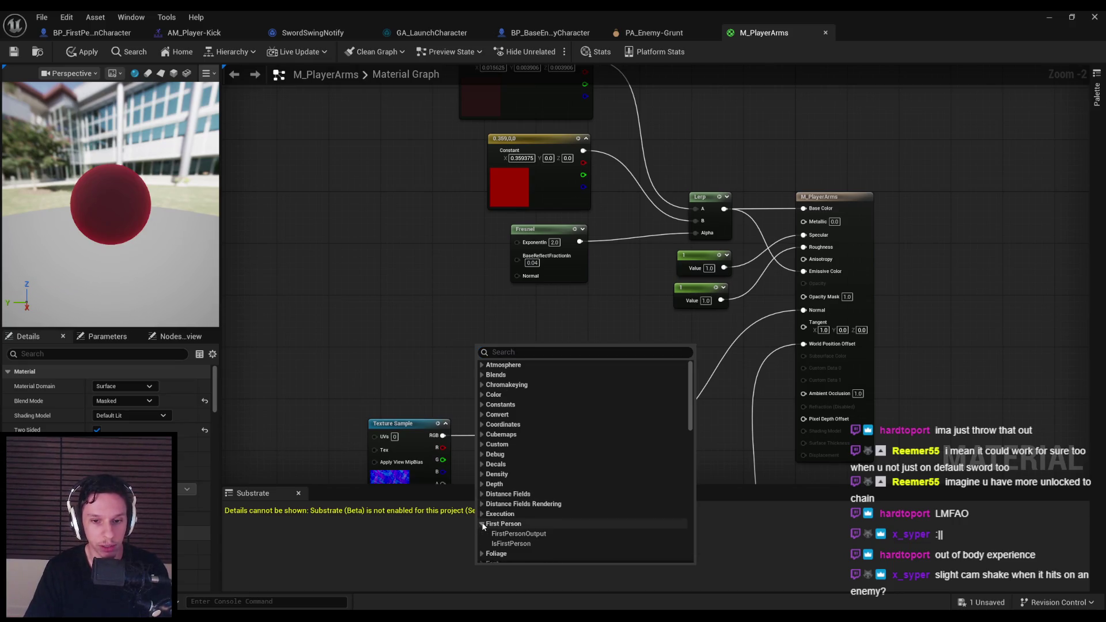
pyautogui.click(483, 524)
pyautogui.click(422, 367)
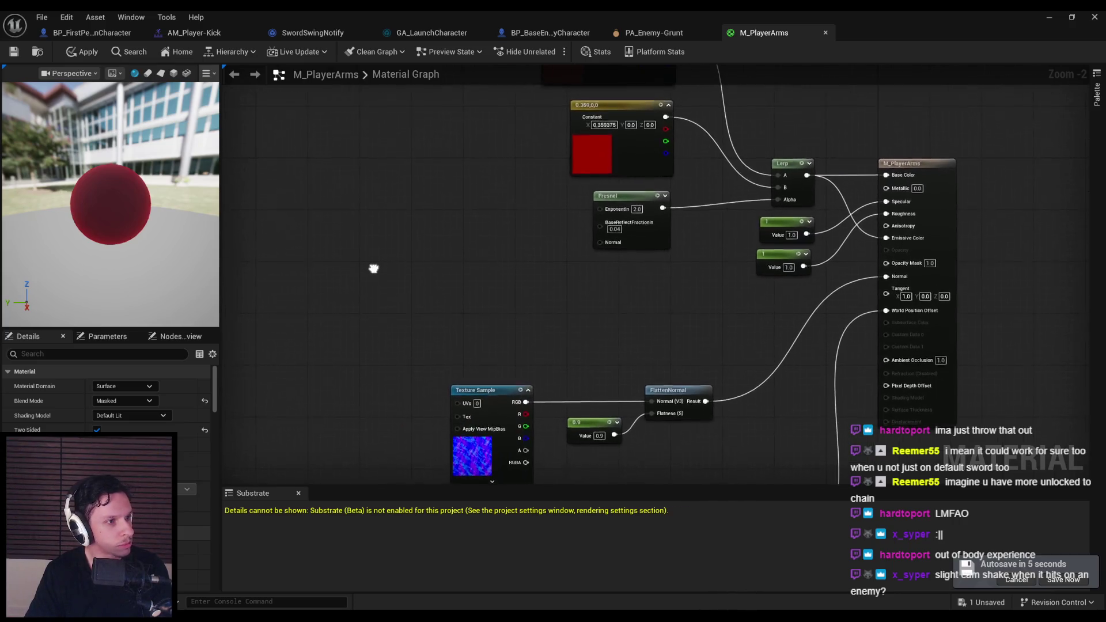
# Step: Add Camera Position and subtract Absolute World Position from it with a Subtract node
pyautogui.rightClick(315, 239)
pyautogui.write('camera positi')
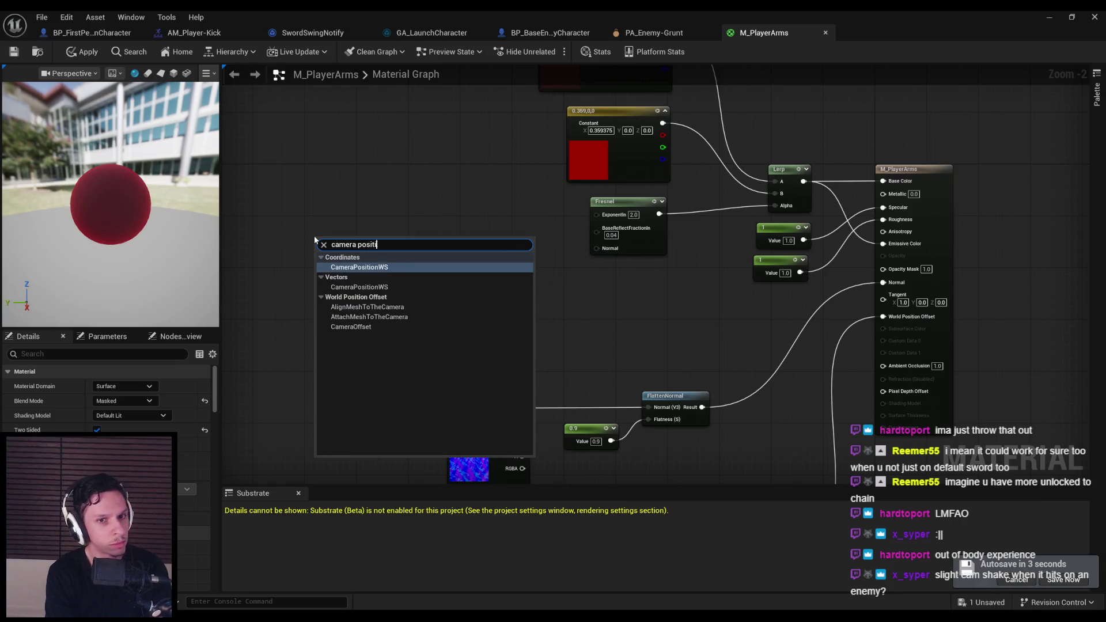
pyautogui.press('Return')
pyautogui.scroll(2, 314, 236)
pyautogui.moveTo(392, 266); pyautogui.dragTo(430, 275)
pyautogui.write('subty')
pyautogui.press('BackSpace')
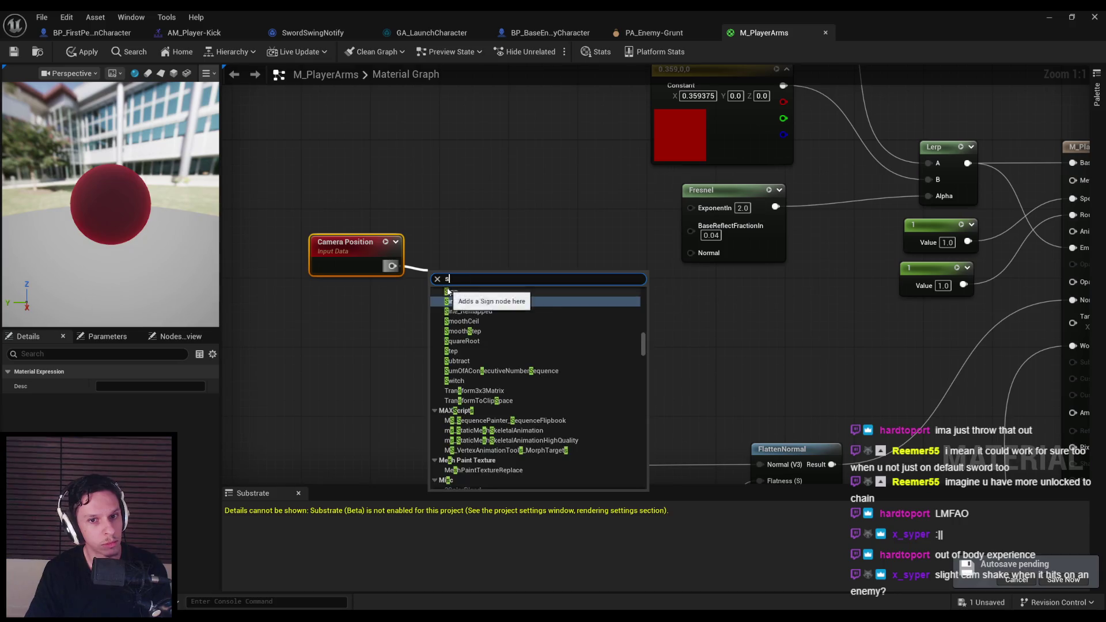
pyautogui.write('ract')
pyautogui.press('Return')
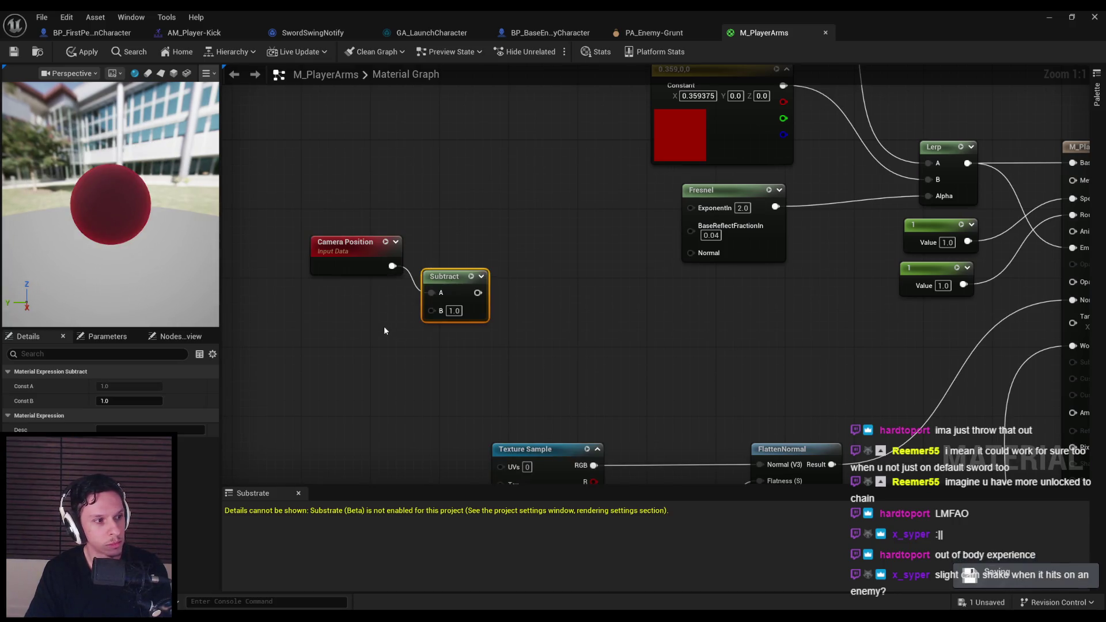
pyautogui.moveTo(432, 310); pyautogui.dragTo(347, 334)
pyautogui.write('worldpos')
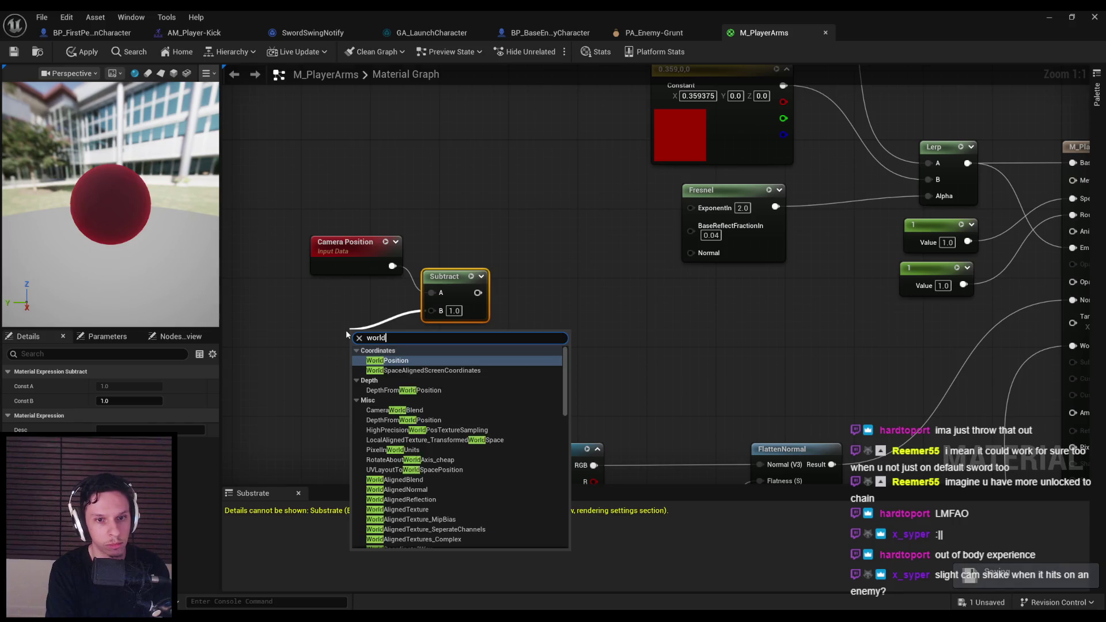
pyautogui.press('Return')
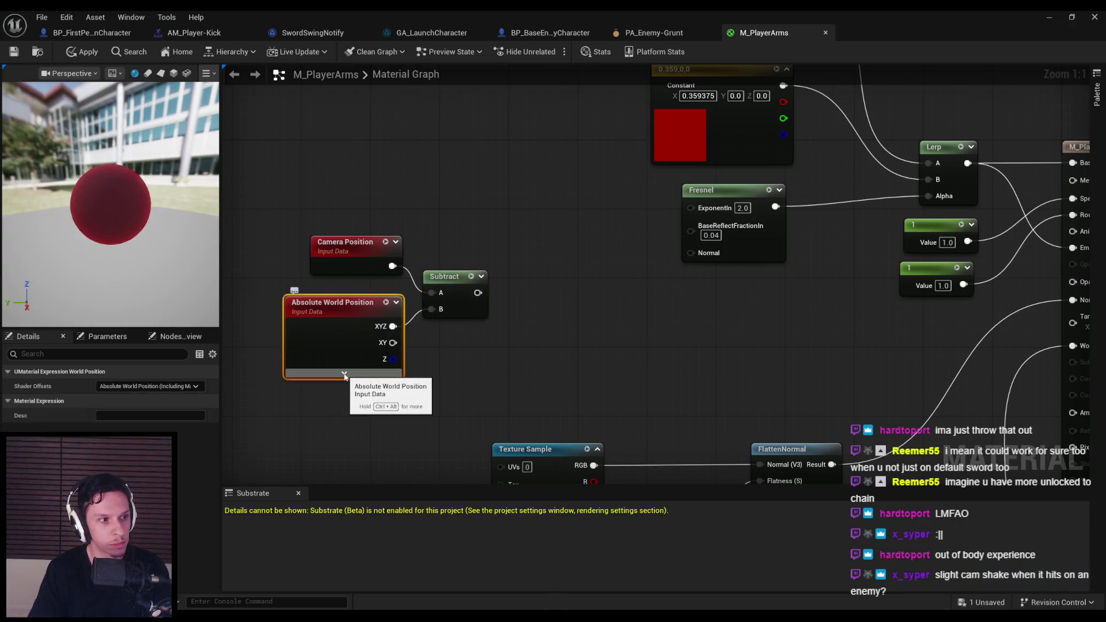
# Step: Normalize the Subtract result and place a VertexNormalWS node beside it
pyautogui.click(492, 364)
pyautogui.scroll(-1, 445, 317)
pyautogui.moveTo(429, 285); pyautogui.dragTo(479, 305)
pyautogui.write('normalize')
pyautogui.press('Return')
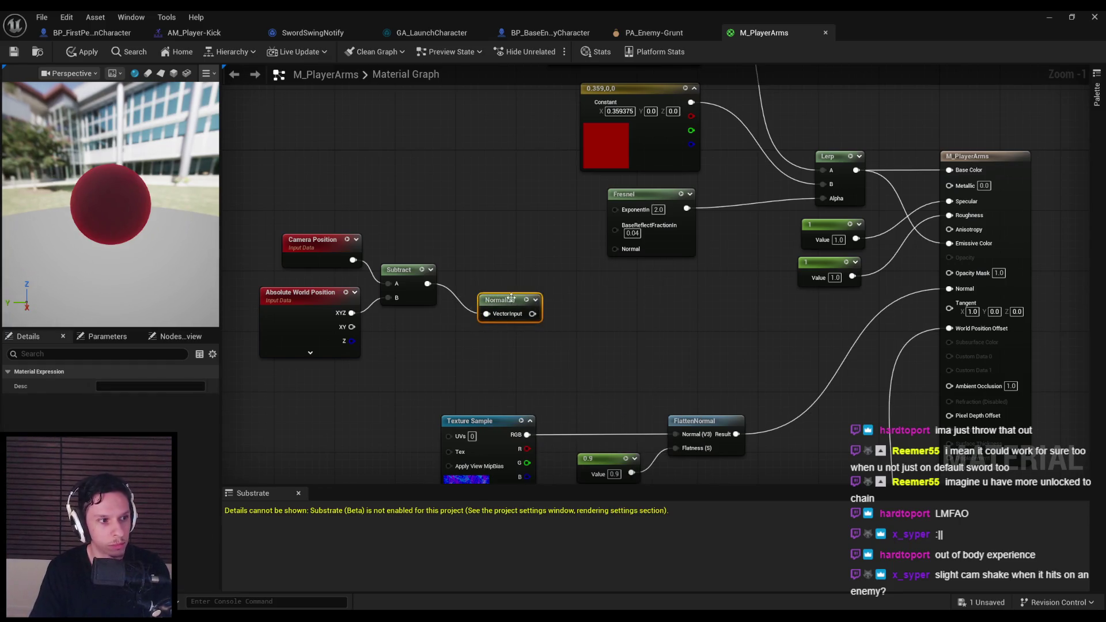
pyautogui.rightClick(544, 263)
pyautogui.write('vertexnormal')
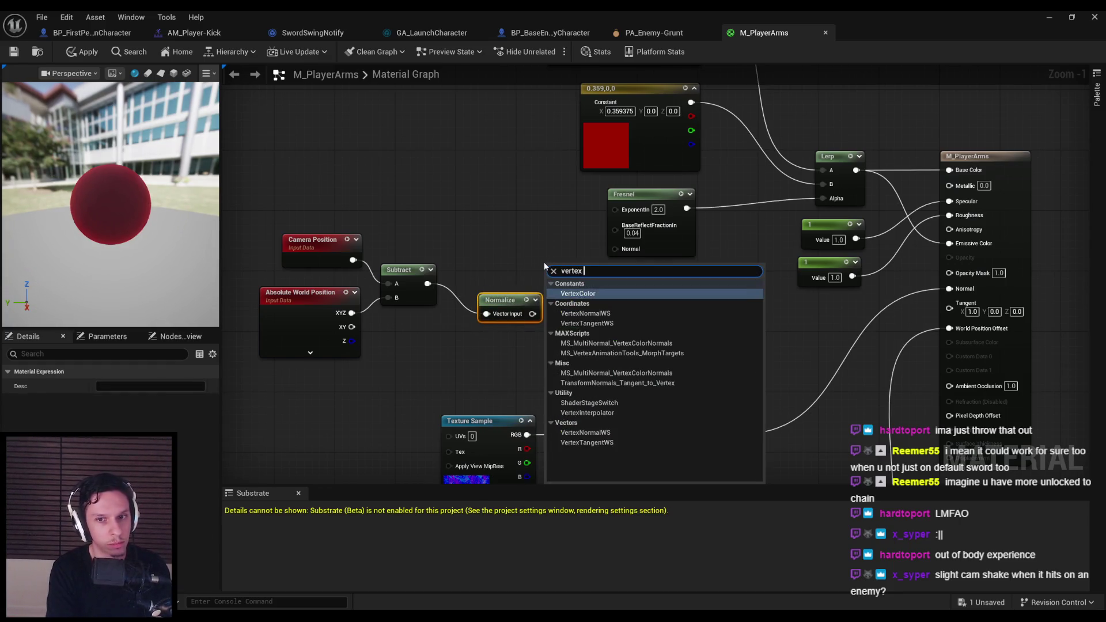
pyautogui.press('Return')
pyautogui.moveTo(544, 262); pyautogui.dragTo(468, 246)
pyautogui.moveTo(586, 321); pyautogui.dragTo(321, 178)
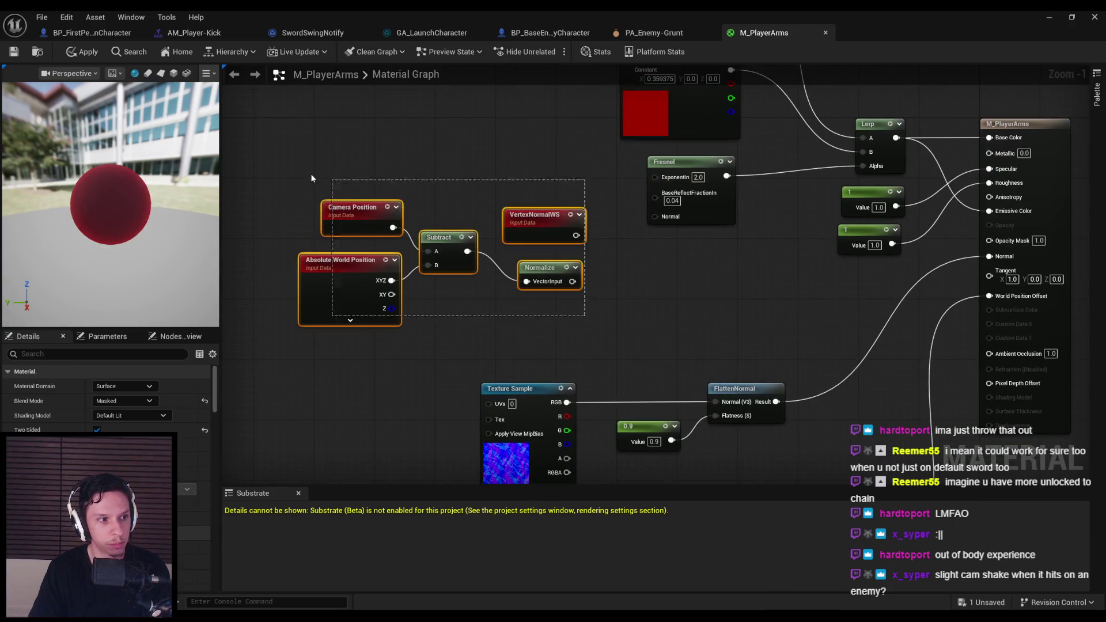
pyautogui.moveTo(573, 270); pyautogui.dragTo(518, 291)
# Step: Dot VertexNormalWS with the normalized direction and feed its 1-x into Opacity Mask
pyautogui.moveTo(455, 257)
pyautogui.mouseDown()
pyautogui.moveTo(486, 272)
pyautogui.moveTo(489, 303)
pyautogui.moveTo(518, 283)
pyautogui.moveTo(589, 283)
pyautogui.mouseUp()
pyautogui.write('dot')
pyautogui.press('Return')
pyautogui.click(516, 325)
pyautogui.write('1-x')
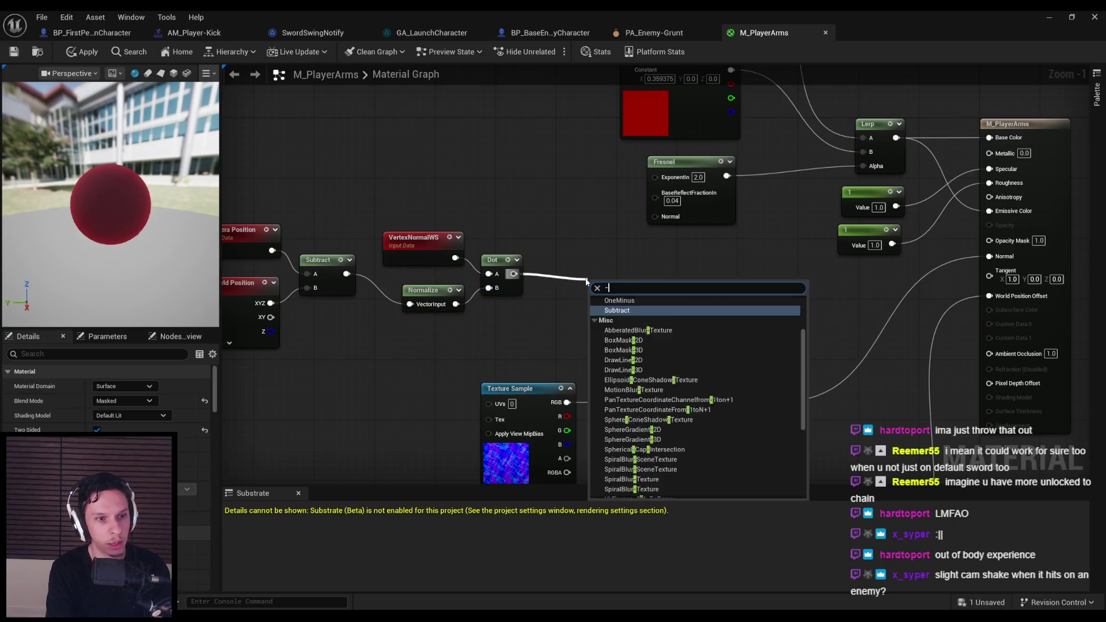
pyautogui.press('Return')
pyautogui.moveTo(586, 325); pyautogui.dragTo(526, 321)
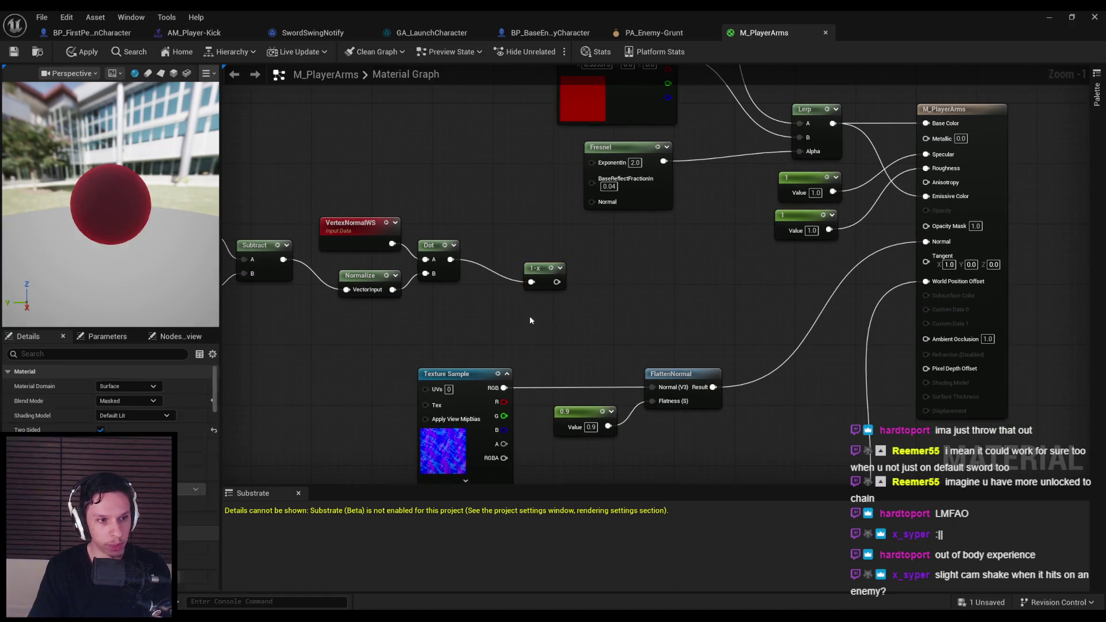
pyautogui.moveTo(557, 281); pyautogui.dragTo(926, 224)
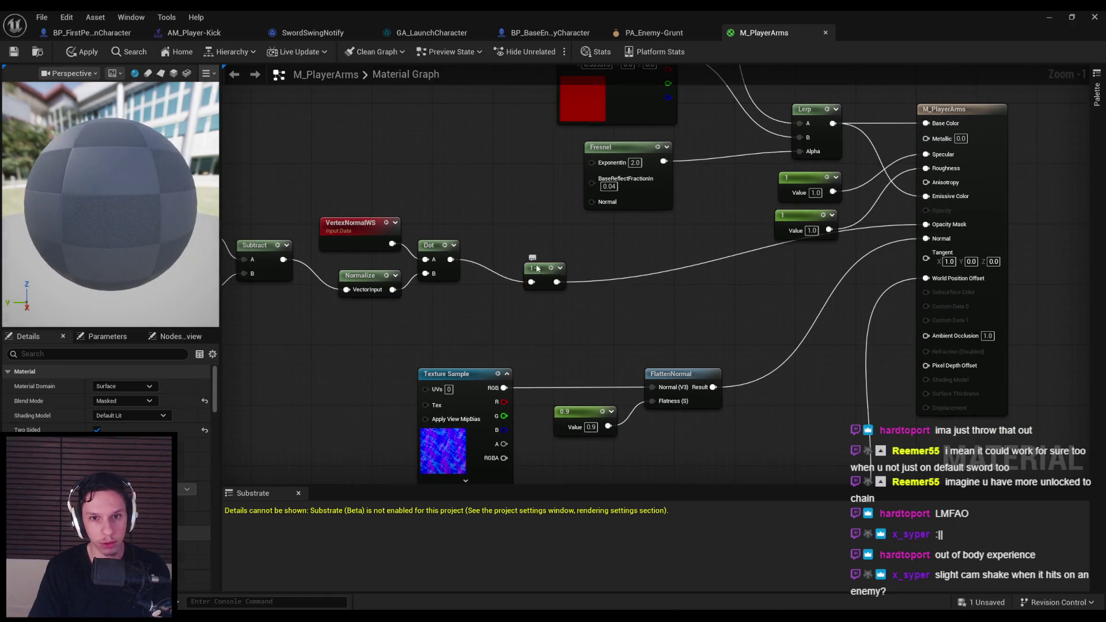
# Step: Align the 1-x node with Dot and select the whole camera-facing node chain
pyautogui.moveTo(539, 267); pyautogui.dragTo(509, 245)
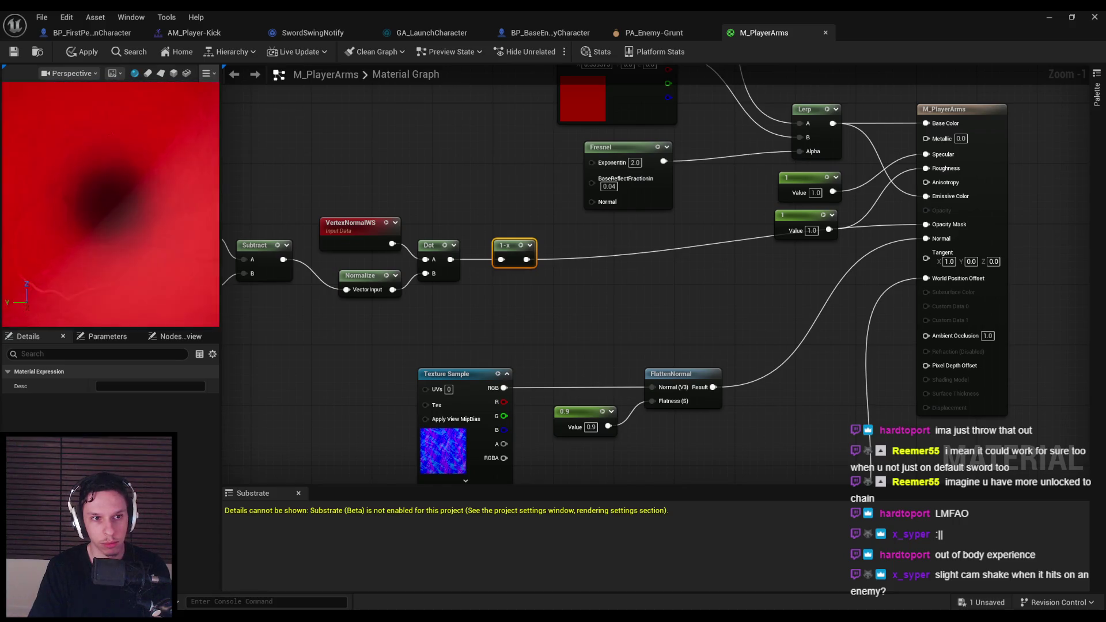
pyautogui.scroll(-10, 111, 205)
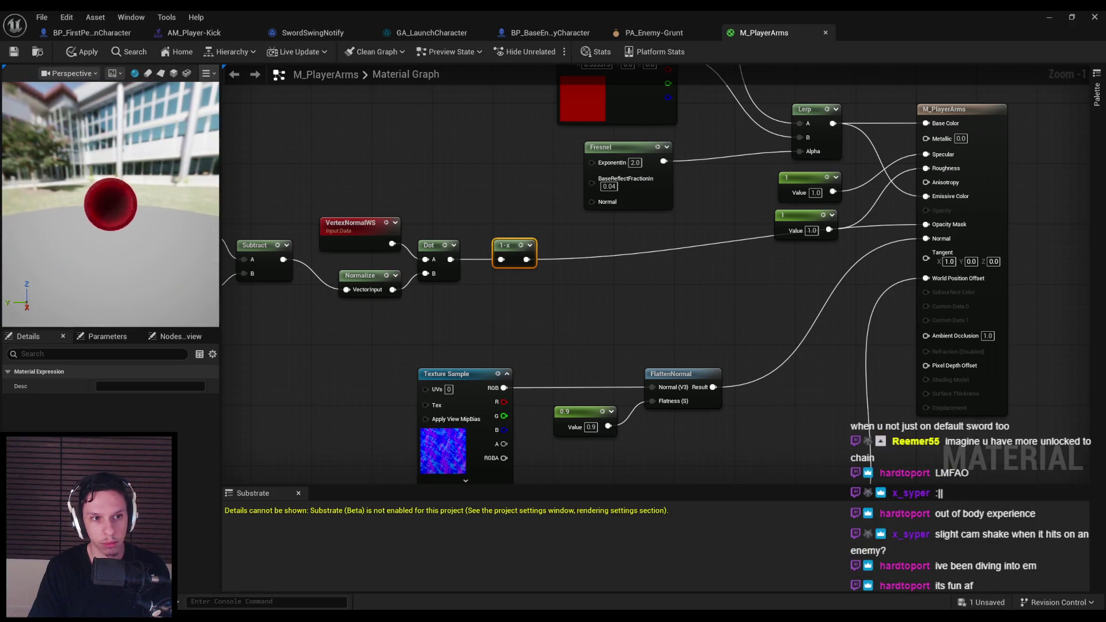
pyautogui.scroll(10, 111, 204)
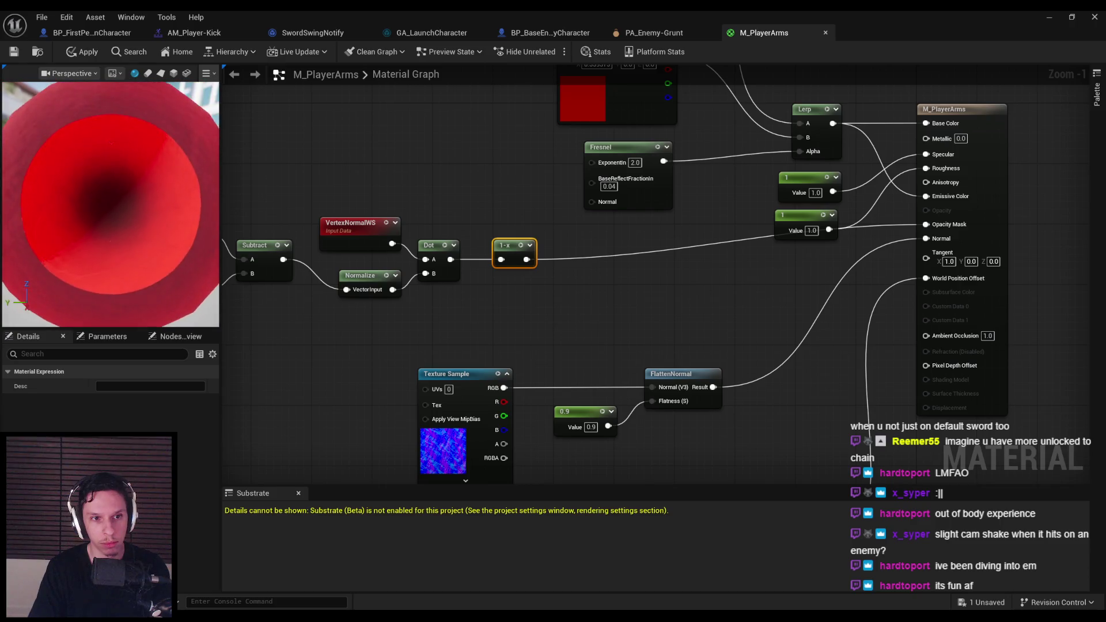
pyautogui.moveTo(439, 348); pyautogui.dragTo(569, 365)
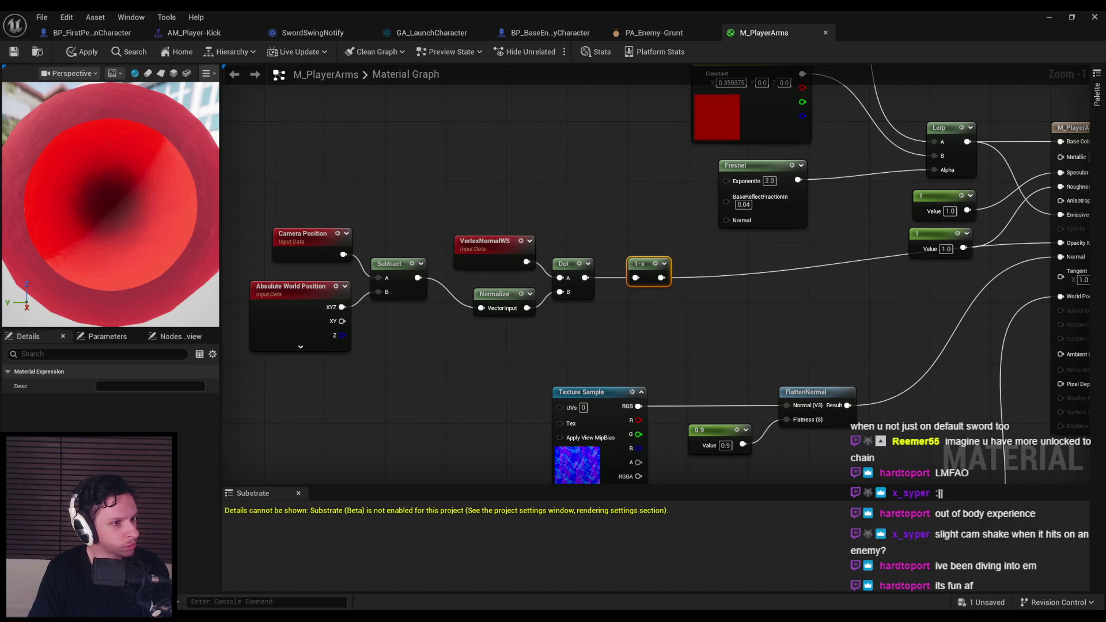
pyautogui.moveTo(662, 338); pyautogui.dragTo(289, 244)
# Step: Replace the camera-facing chain with a CameraDepthFade node wired into Opacity Mask
pyautogui.press('Delete')
pyautogui.rightClick(587, 280)
pyautogui.write('camera de')
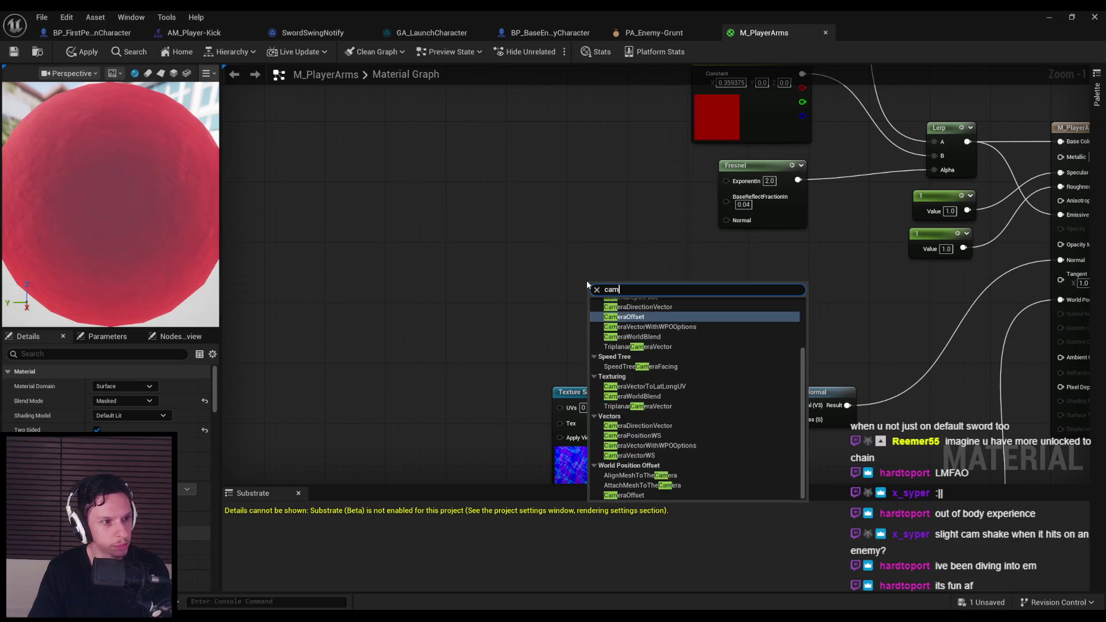
pyautogui.press('Return')
pyautogui.moveTo(674, 324); pyautogui.dragTo(473, 323)
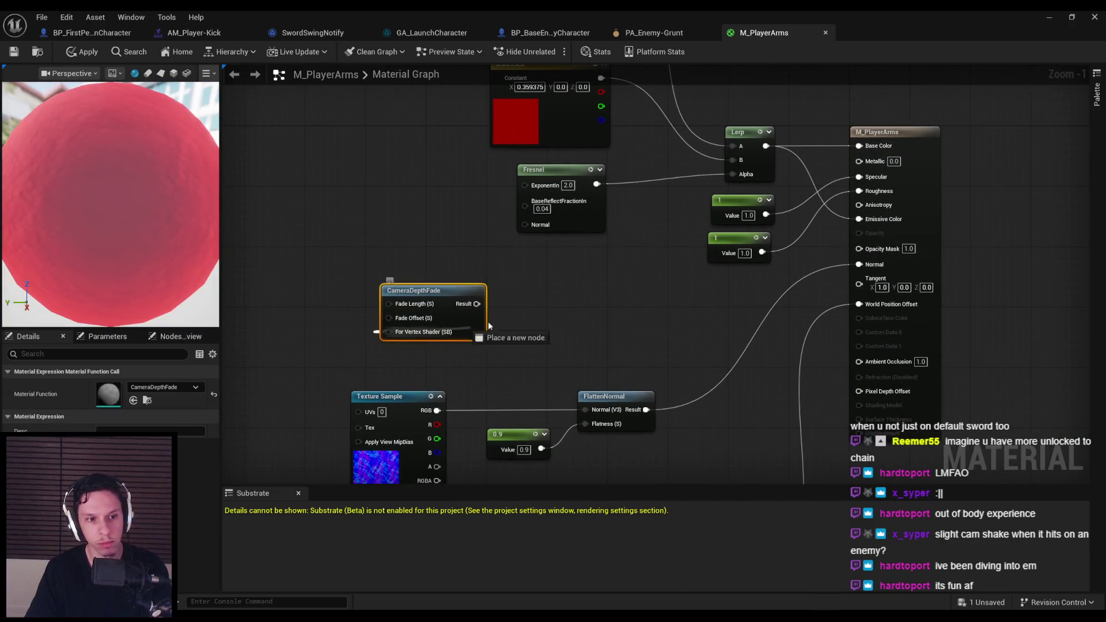
pyautogui.moveTo(389, 332); pyautogui.dragTo(622, 316)
pyautogui.moveTo(462, 317)
pyautogui.mouseDown()
pyautogui.moveTo(599, 310)
pyautogui.moveTo(734, 267)
pyautogui.moveTo(859, 248)
pyautogui.mouseUp()
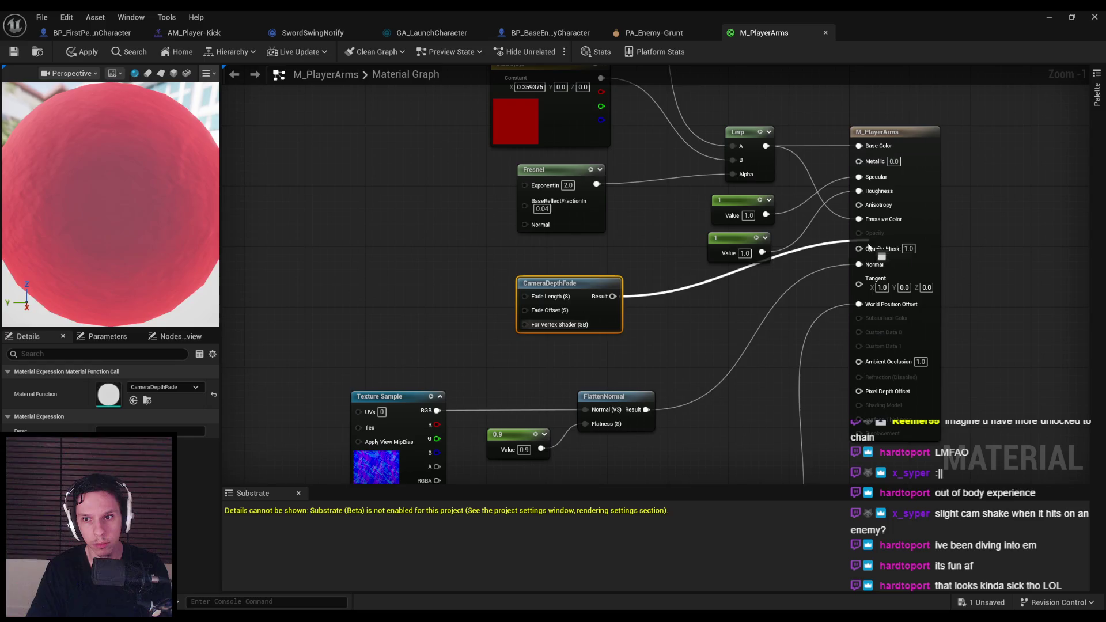
pyautogui.moveTo(610, 309)
pyautogui.mouseDown()
pyautogui.moveTo(686, 324)
pyautogui.moveTo(515, 317)
pyautogui.mouseUp()
# Step: Check the fade on the preview sphere and make the material one-sided
pyautogui.moveTo(189, 248); pyautogui.dragTo(167, 249)
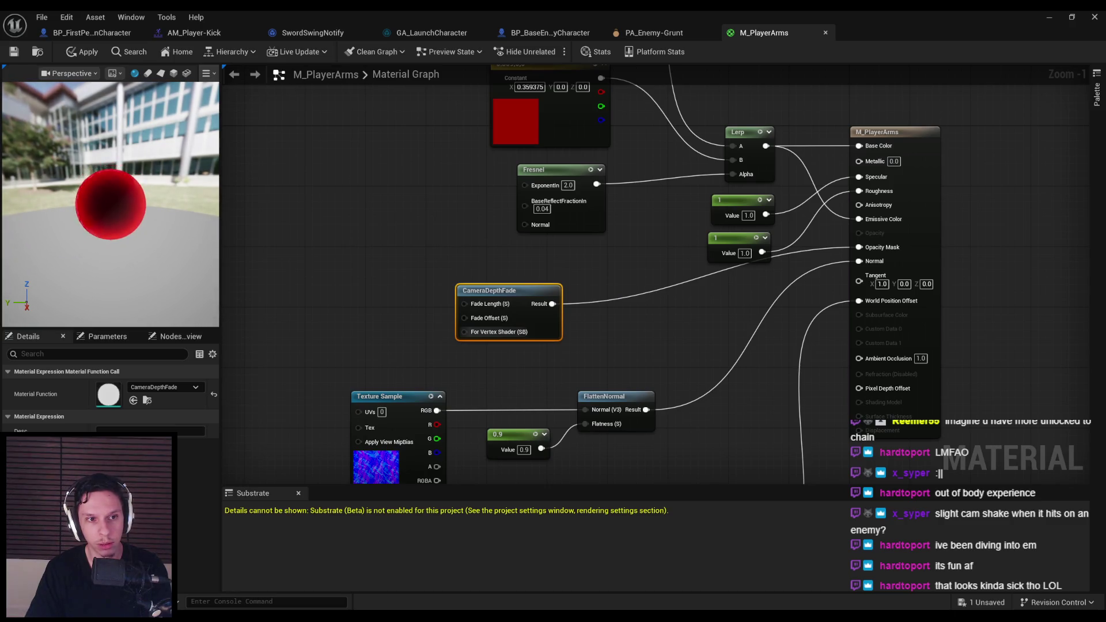
pyautogui.moveTo(168, 249); pyautogui.dragTo(178, 249)
pyautogui.scroll(-3, 111, 204)
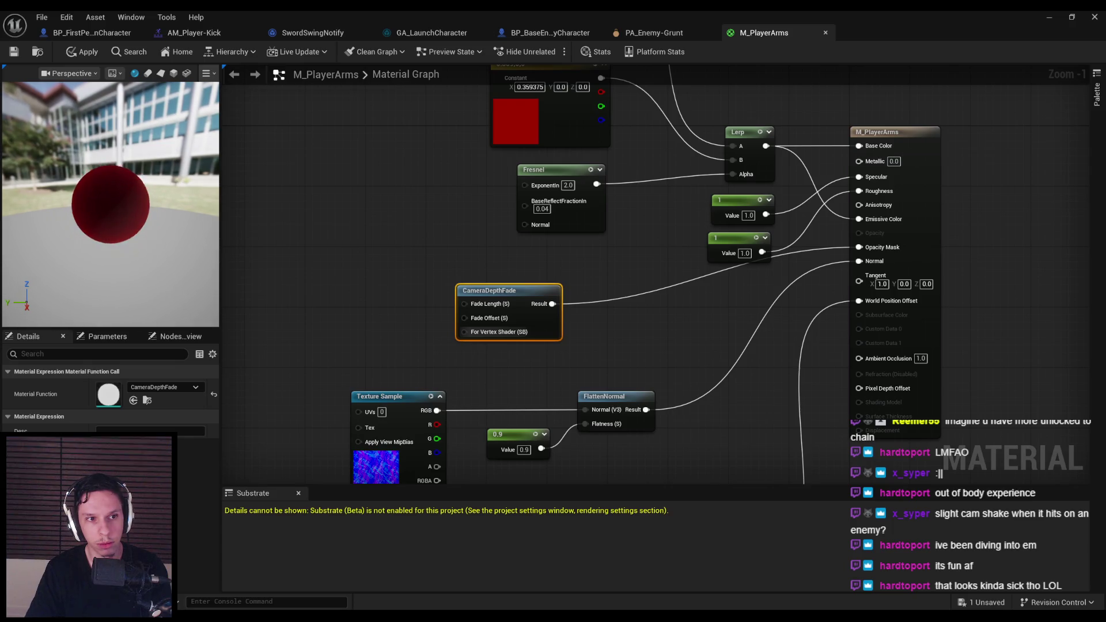
pyautogui.moveTo(178, 249); pyautogui.dragTo(179, 222)
pyautogui.scroll(3, 111, 204)
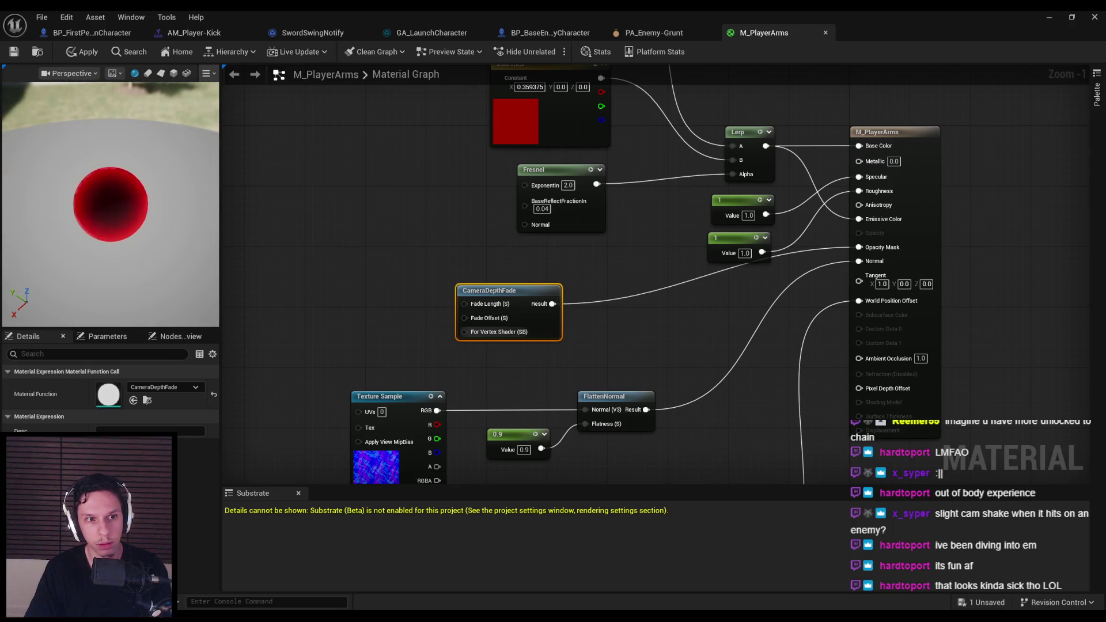
pyautogui.moveTo(178, 230); pyautogui.dragTo(178, 265)
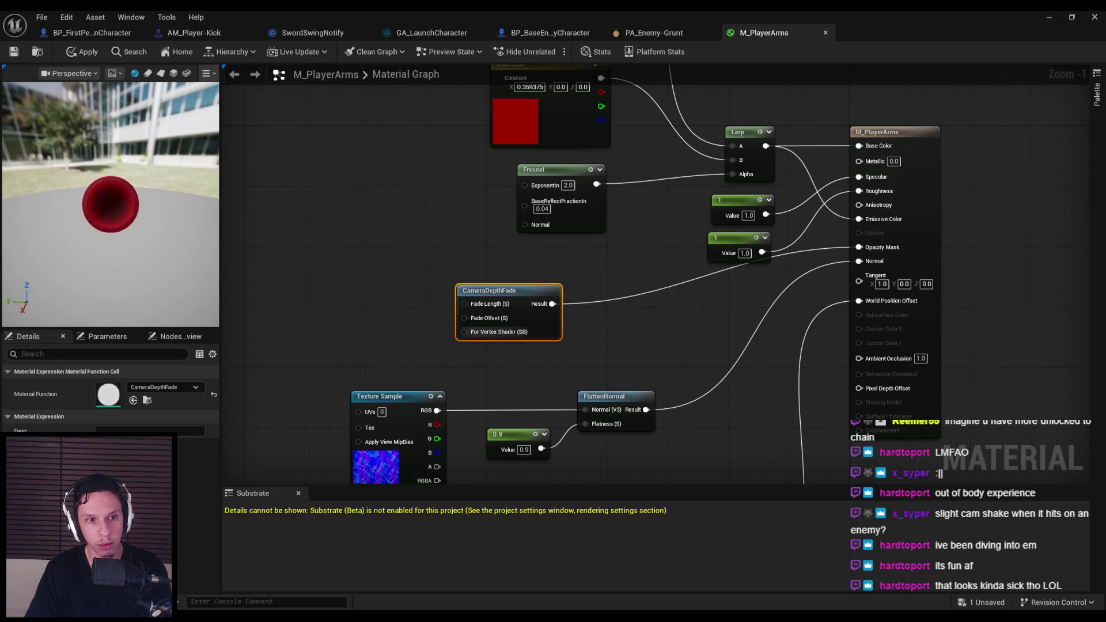
pyautogui.press('Escape')
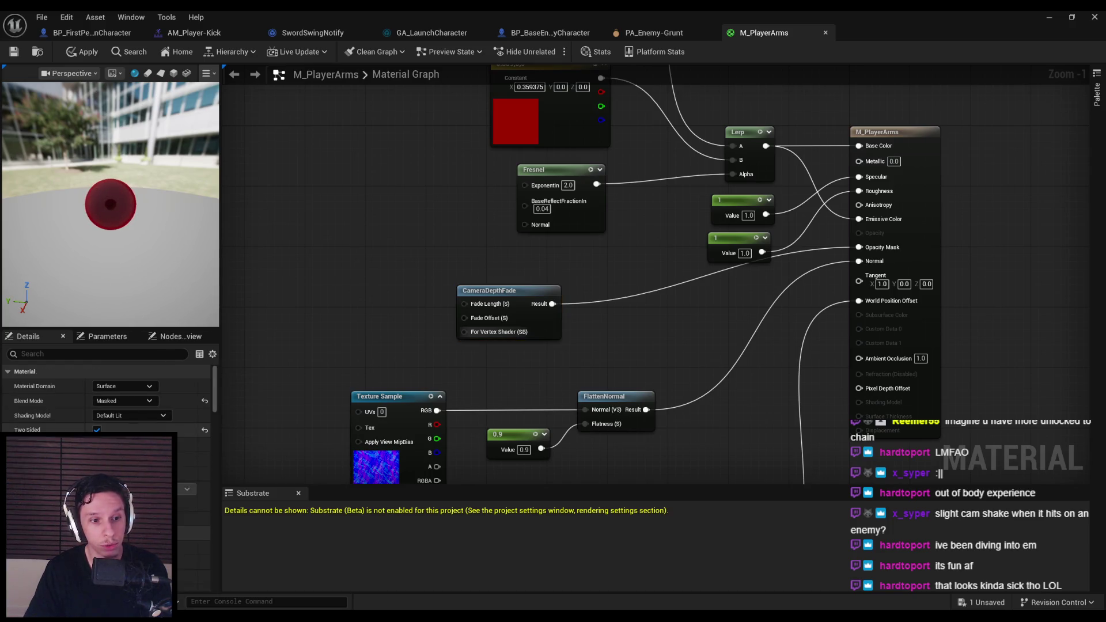
pyautogui.click(97, 429)
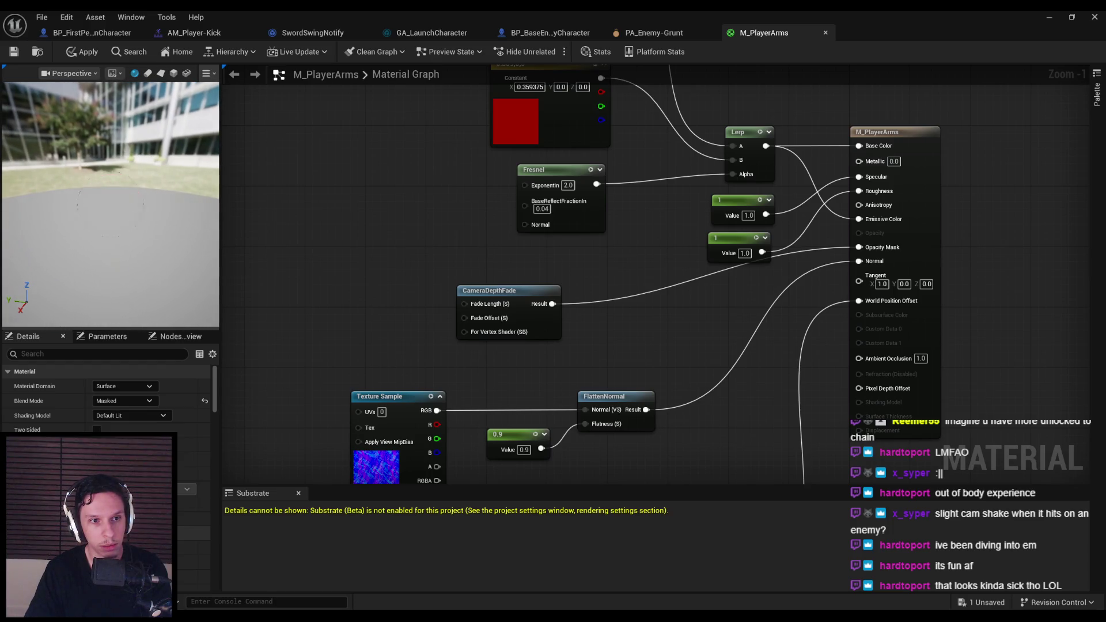
pyautogui.moveTo(552, 304)
pyautogui.mouseDown()
pyautogui.moveTo(652, 317)
pyautogui.moveTo(859, 247)
pyautogui.mouseUp()
# Step: Pass the CameraDepthFade result through a DitherTemporalAA node
pyautogui.write('dither')
pyautogui.press('Return')
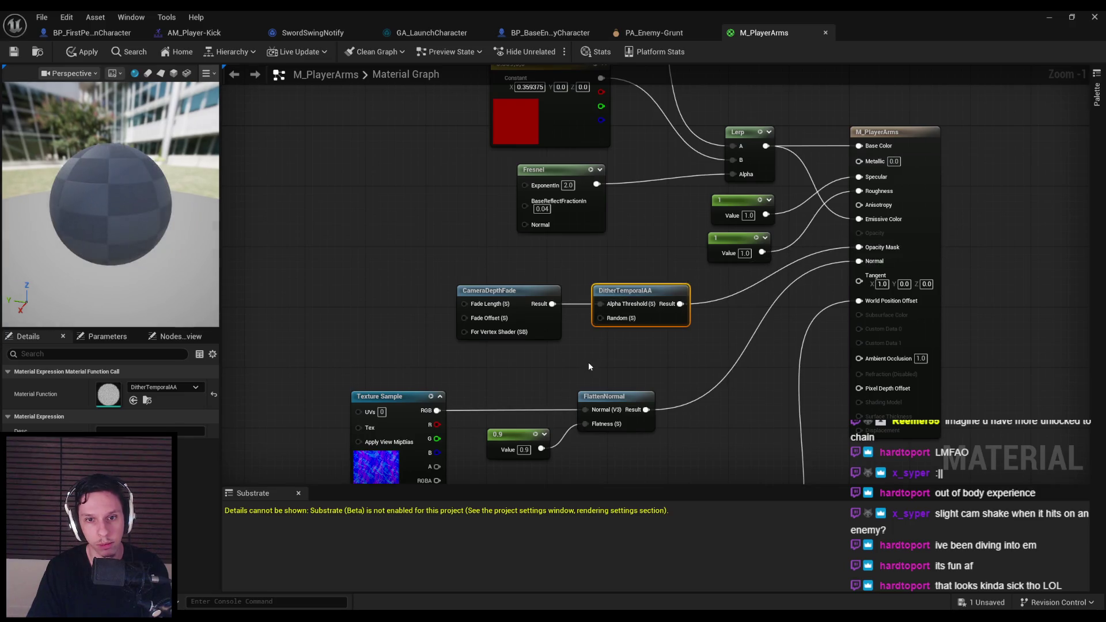
pyautogui.click(589, 363)
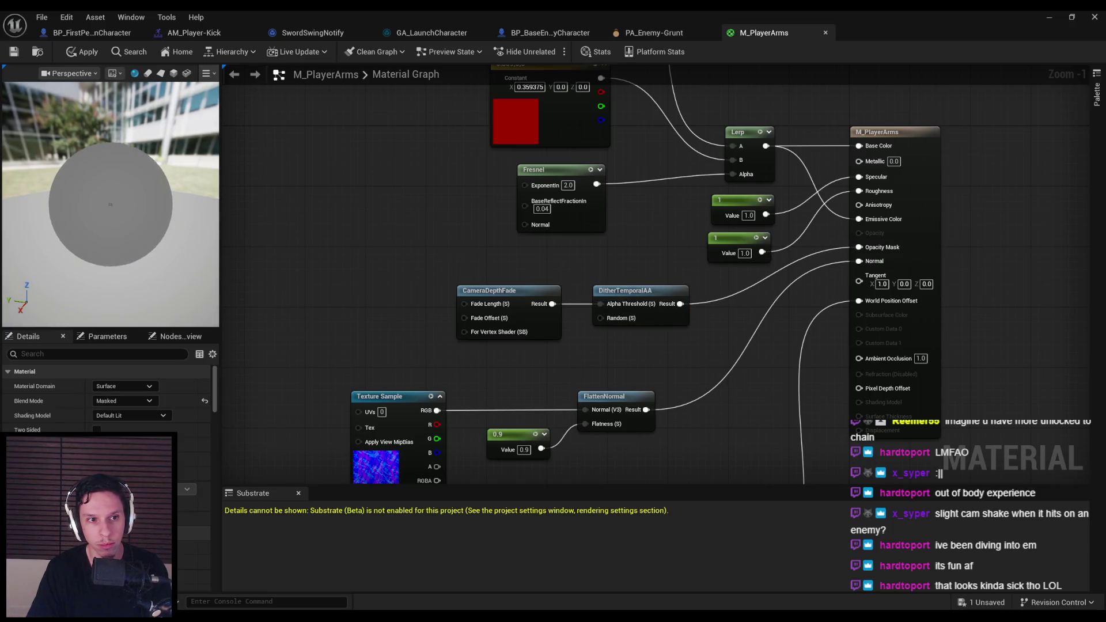
pyautogui.scroll(-10, 110, 204)
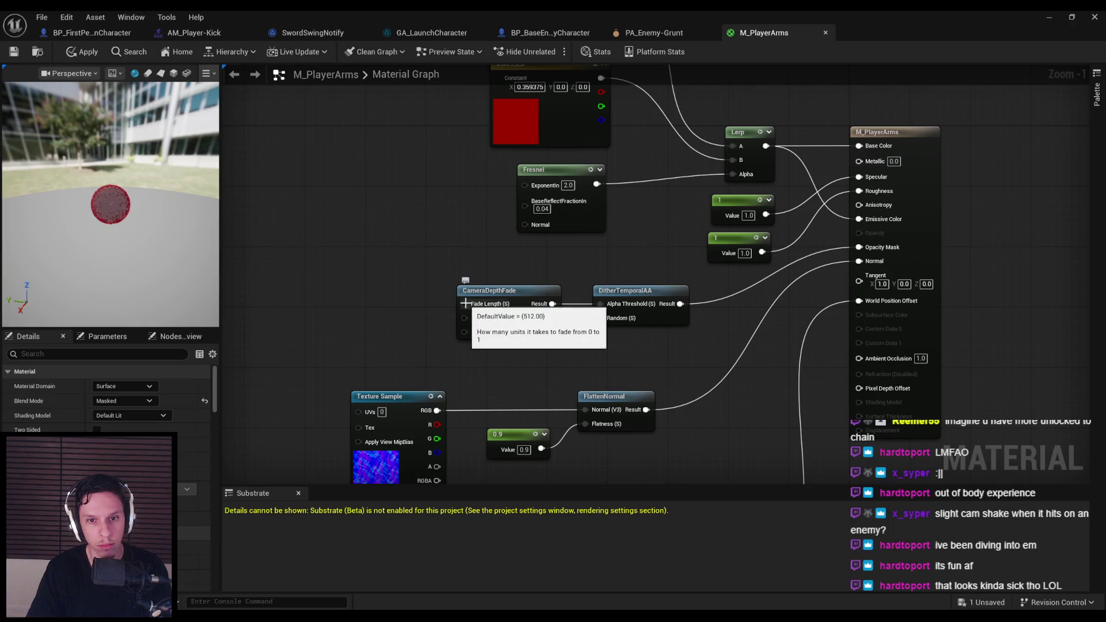
# Step: Add a Constant for CameraDepthFade's Fade Length, set initially to 128
pyautogui.rightClick(378, 254)
pyautogui.write('constant')
pyautogui.press('Return')
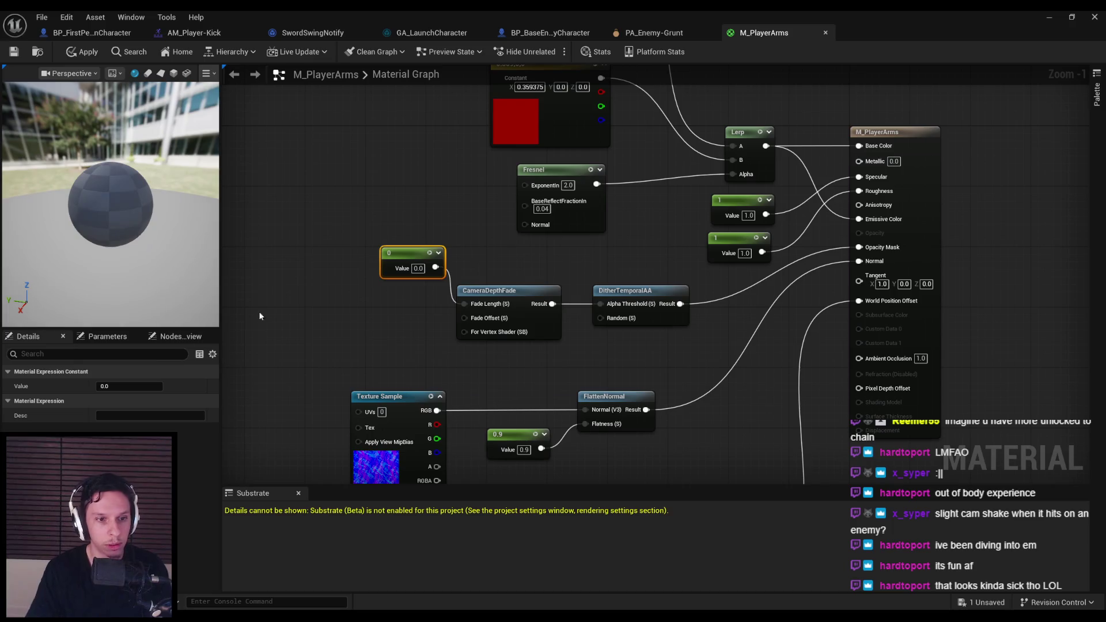
pyautogui.click(130, 386)
pyautogui.write('25')
pyautogui.press('BackSpace')
pyautogui.press('BackSpace')
pyautogui.press('BackSpace')
pyautogui.write('128')
pyautogui.press('Return')
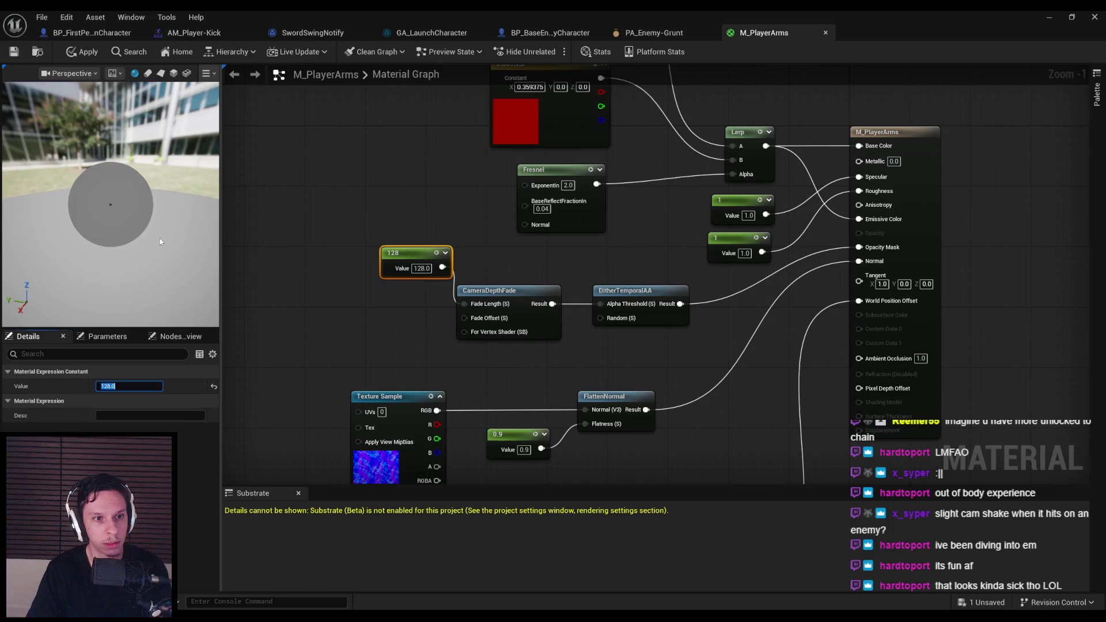
# Step: Change the fade length constant to 64 and apply the material
pyautogui.moveTo(173, 259); pyautogui.dragTo(196, 259)
pyautogui.scroll(5, 111, 204)
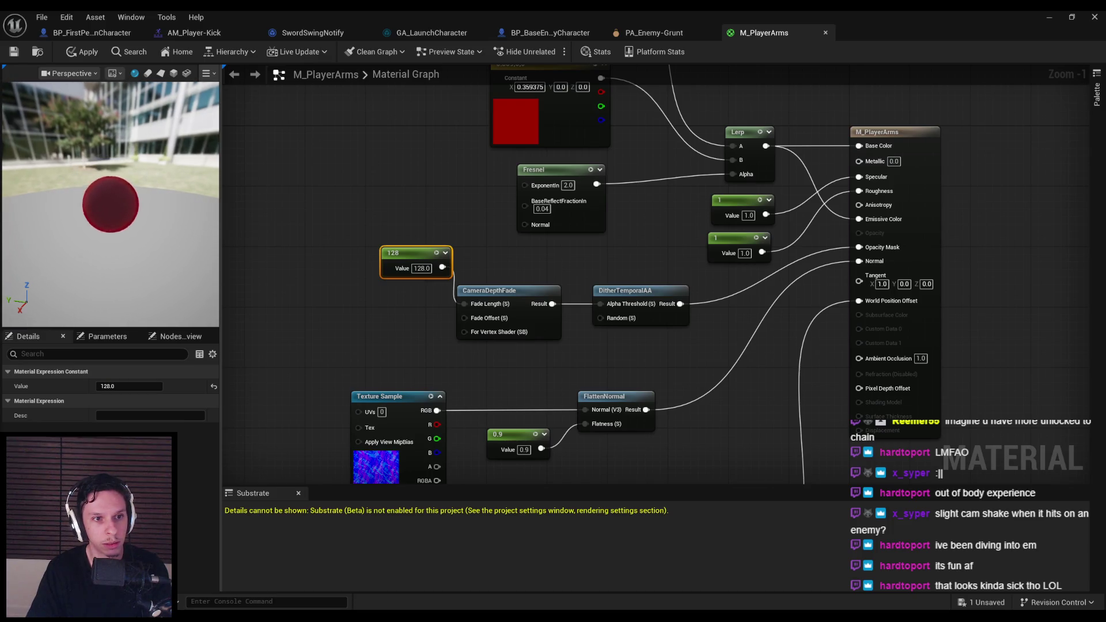
pyautogui.click(129, 386)
pyautogui.write('64')
pyautogui.press('Return')
pyautogui.click(82, 52)
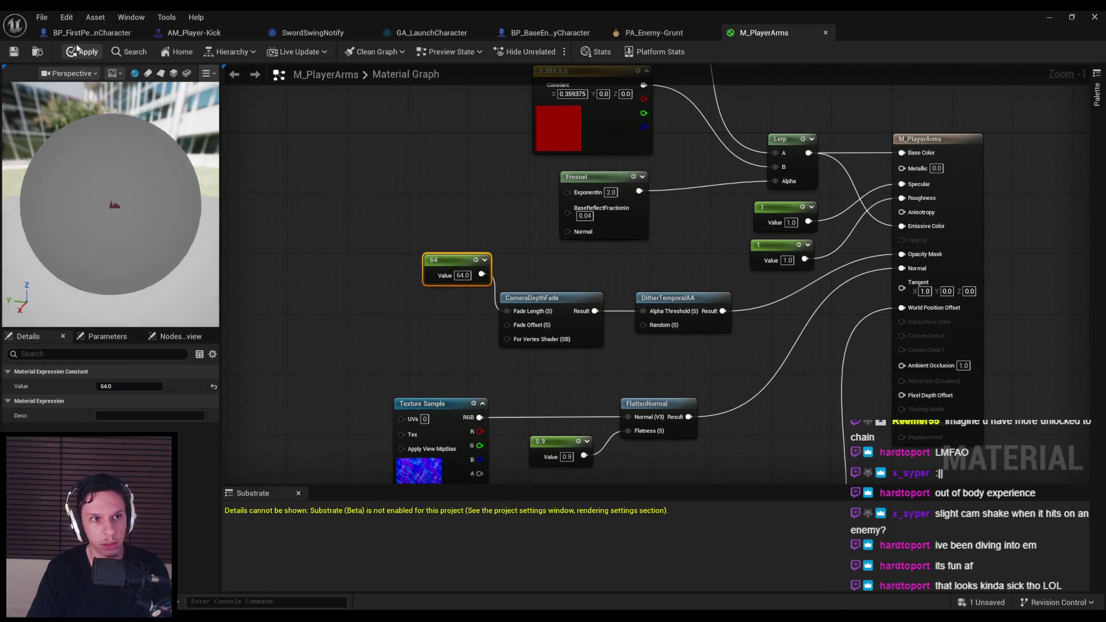
# Step: Run a brief play test, then return to the M_PlayerArms material editor
pyautogui.click(1051, 22)
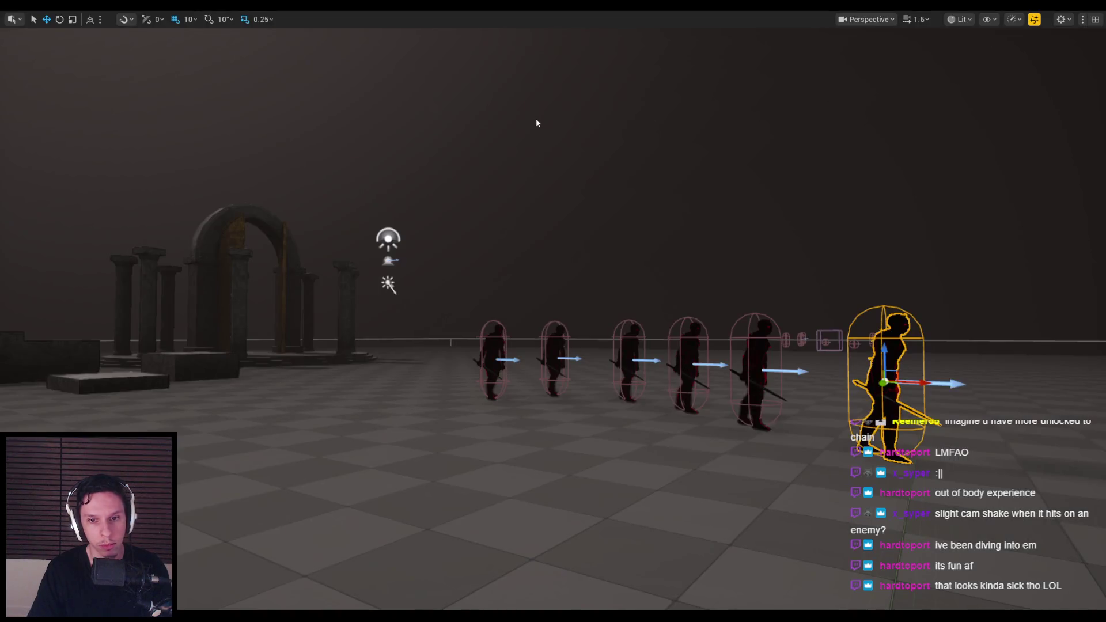
pyautogui.click(536, 119)
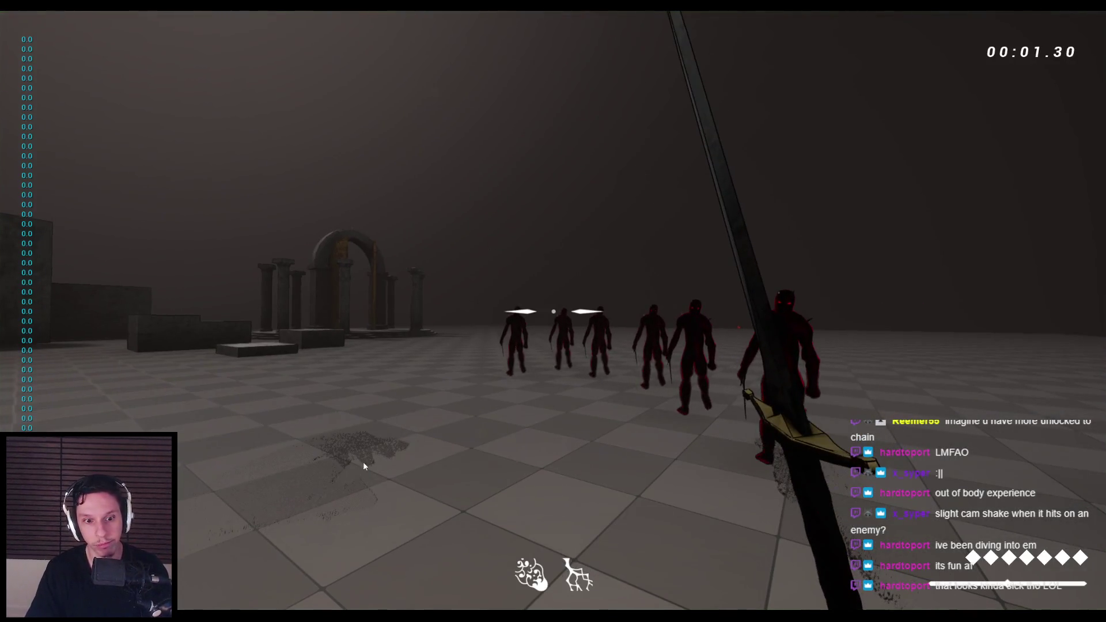
pyautogui.press('Escape')
pyautogui.click(386, 593)
# Step: Duplicate the 64 constant, set the copy to 4, wire it into Fade Offset, and apply
pyautogui.moveTo(455, 259); pyautogui.dragTo(425, 260)
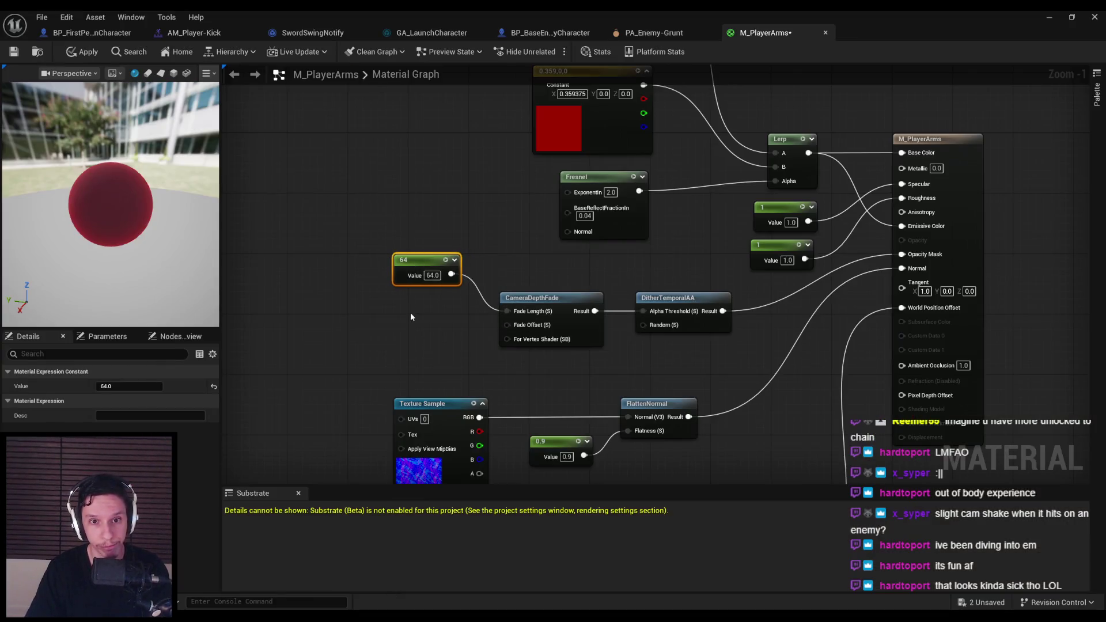
pyautogui.hotkey('ctrl', 'd')
pyautogui.click(426, 320)
pyautogui.write('4')
pyautogui.press('Return')
pyautogui.moveTo(449, 319); pyautogui.dragTo(507, 324)
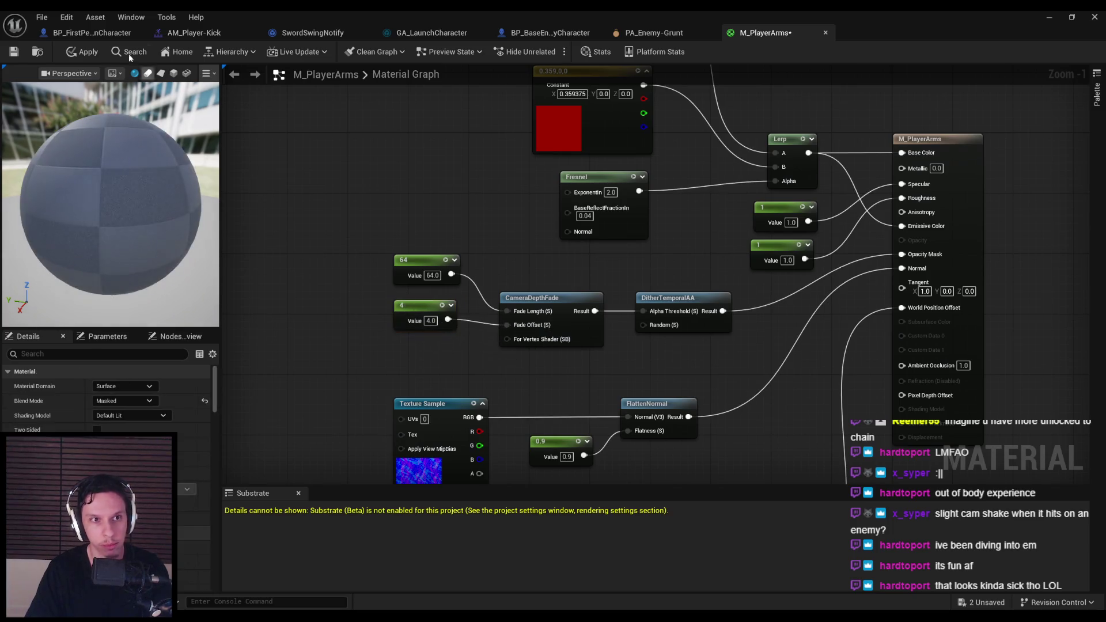
pyautogui.click(82, 52)
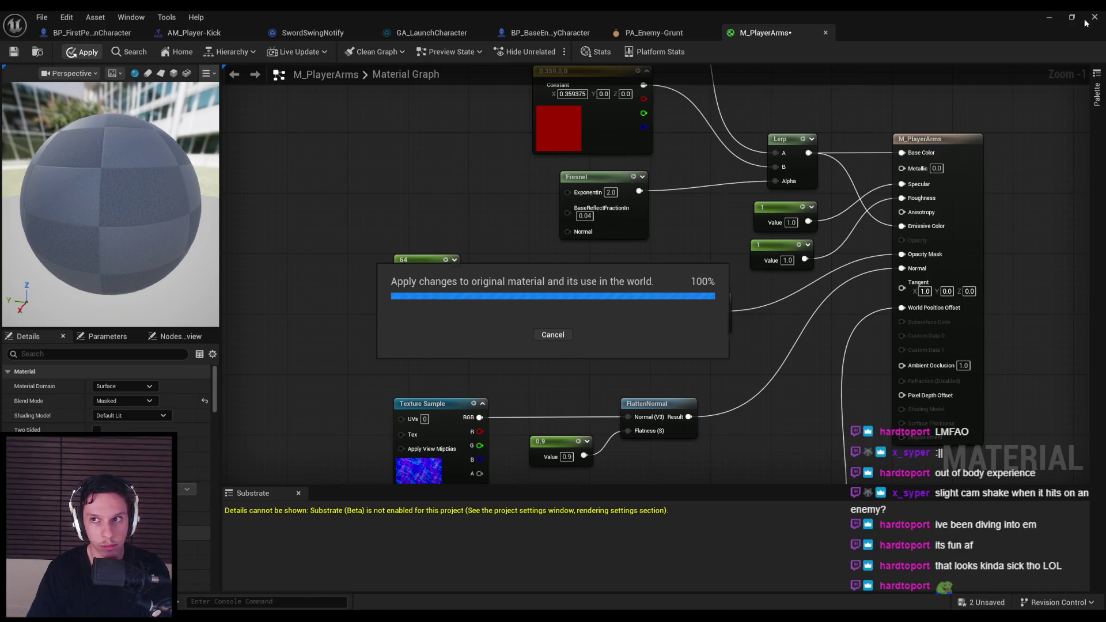
# Step: Play-test by advancing on and attacking the enemies, then reopen the material editor
pyautogui.click(1056, 15)
pyautogui.hotkey('alt', 'p')
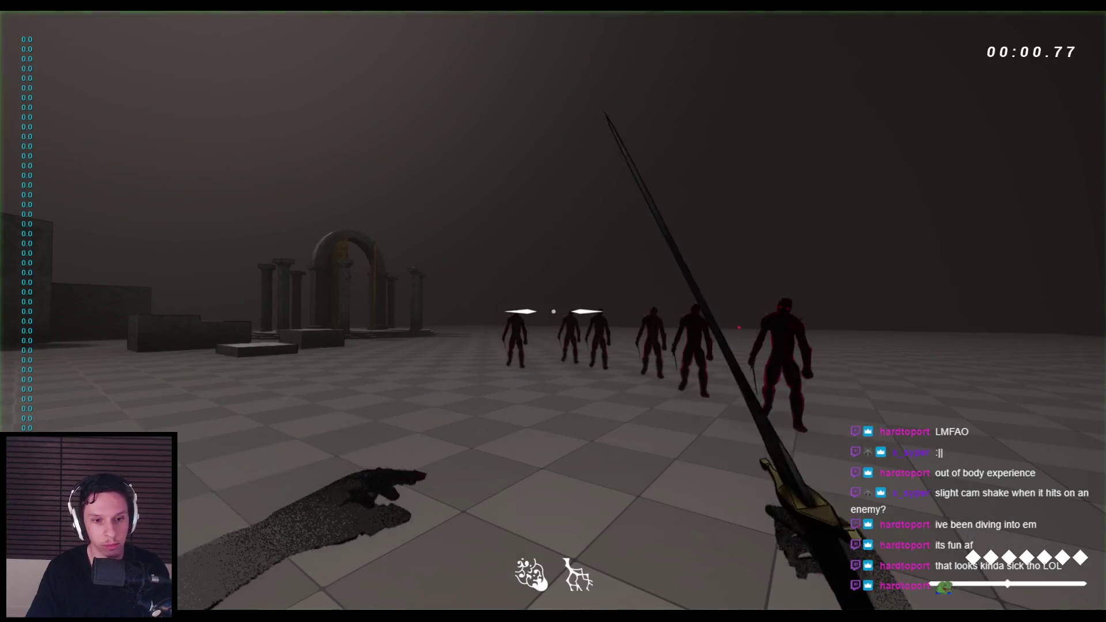
pyautogui.click(553, 311)
pyautogui.press('w')
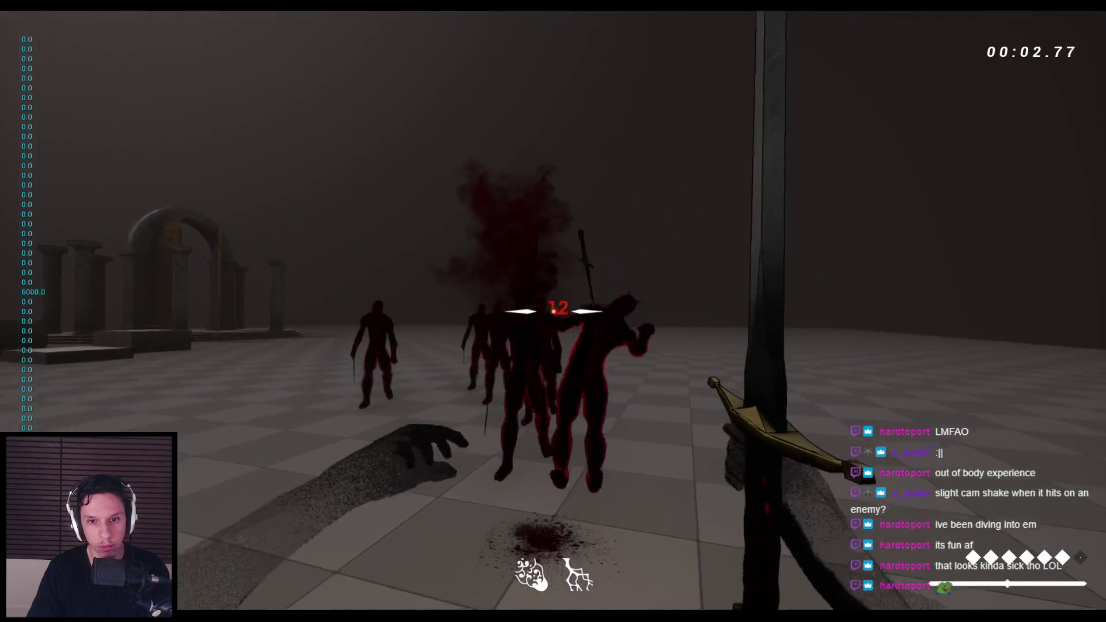
pyautogui.click(553, 311)
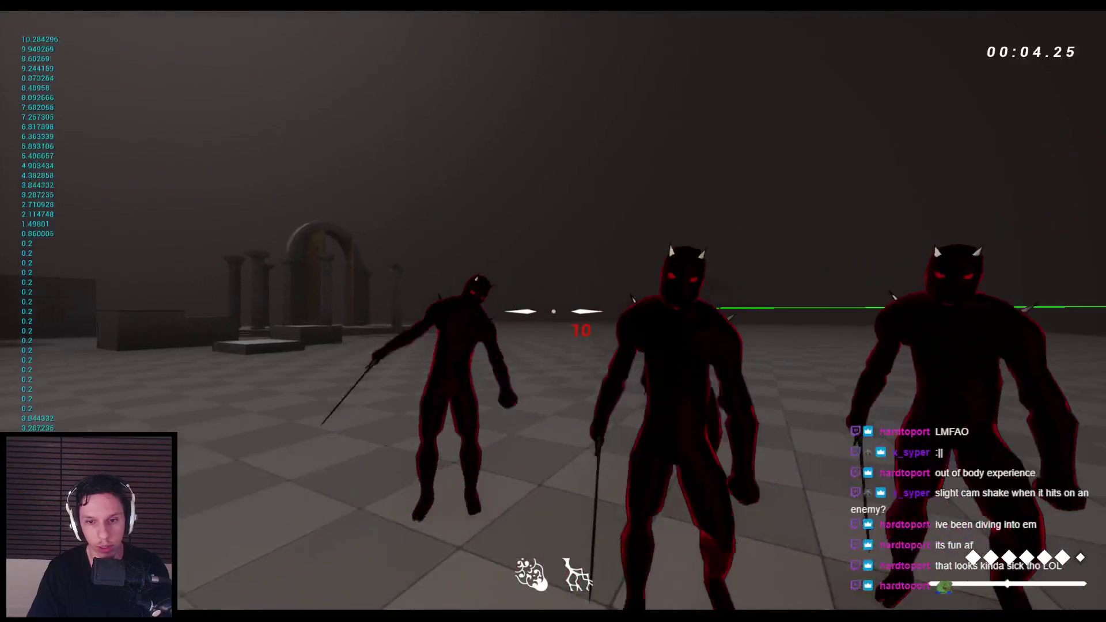
pyautogui.click(553, 311)
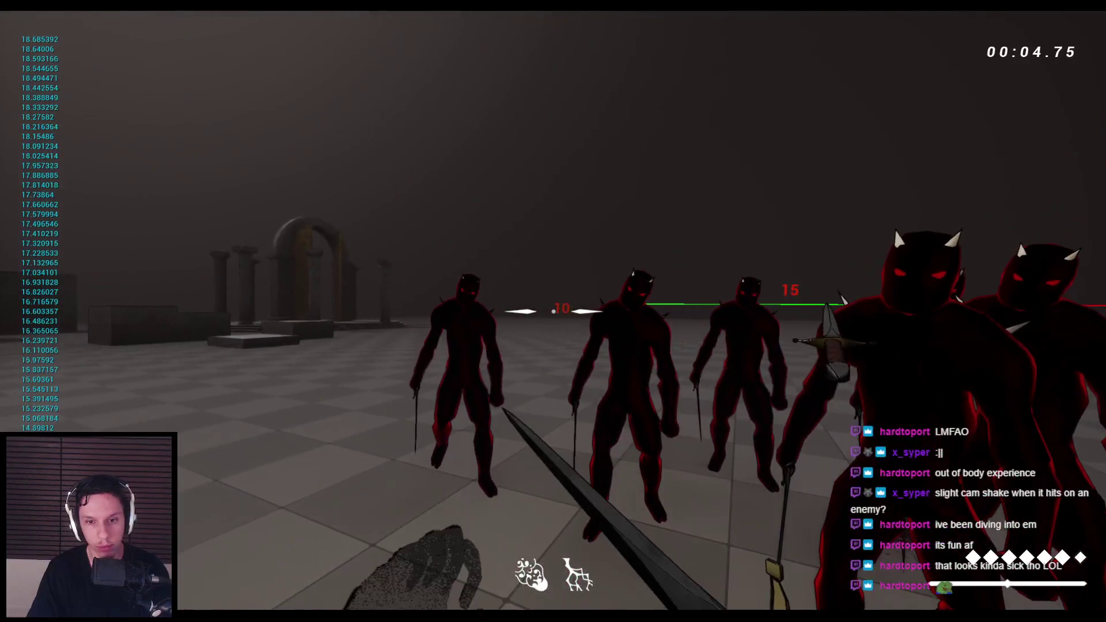
pyautogui.press('Escape')
pyautogui.click(374, 611)
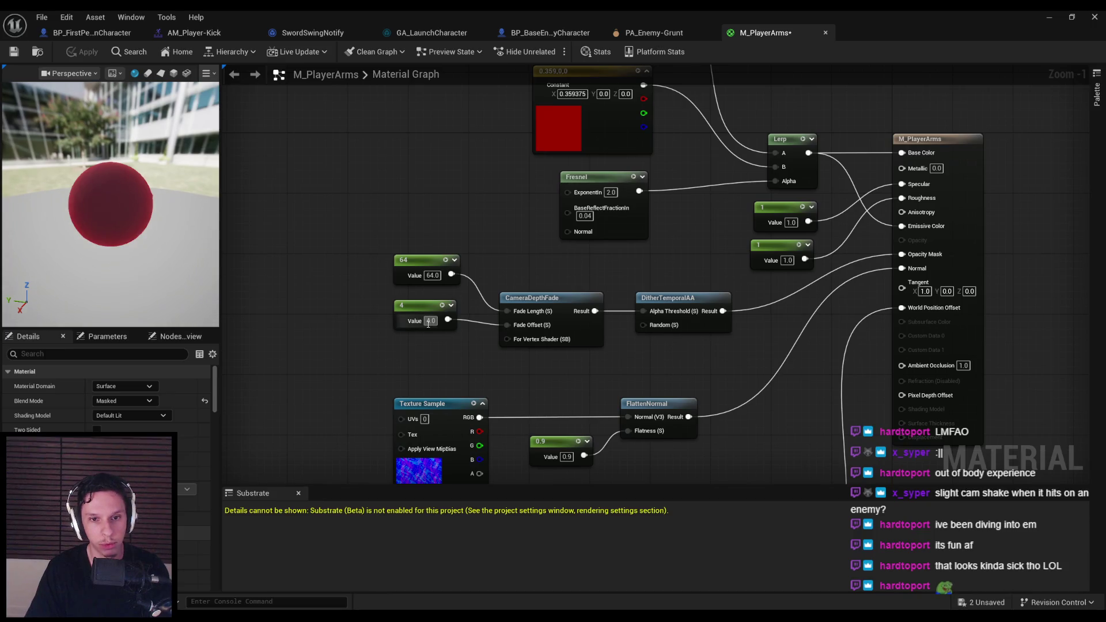
# Step: Set the fade offset constant to 1 and apply the material
pyautogui.write('1')
pyautogui.press('Return')
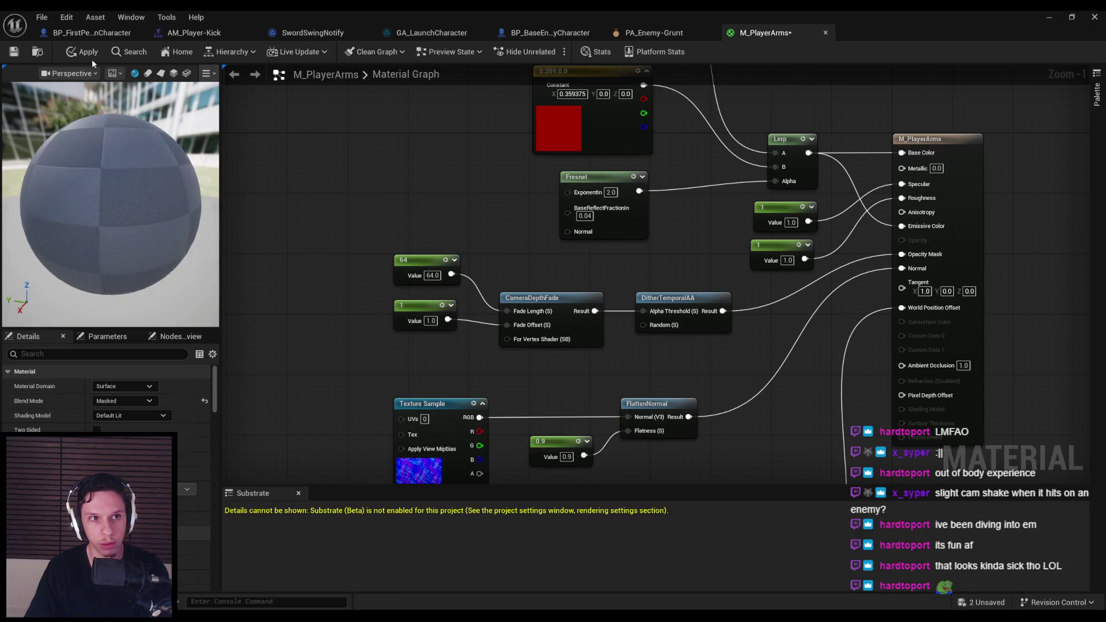
pyautogui.click(75, 53)
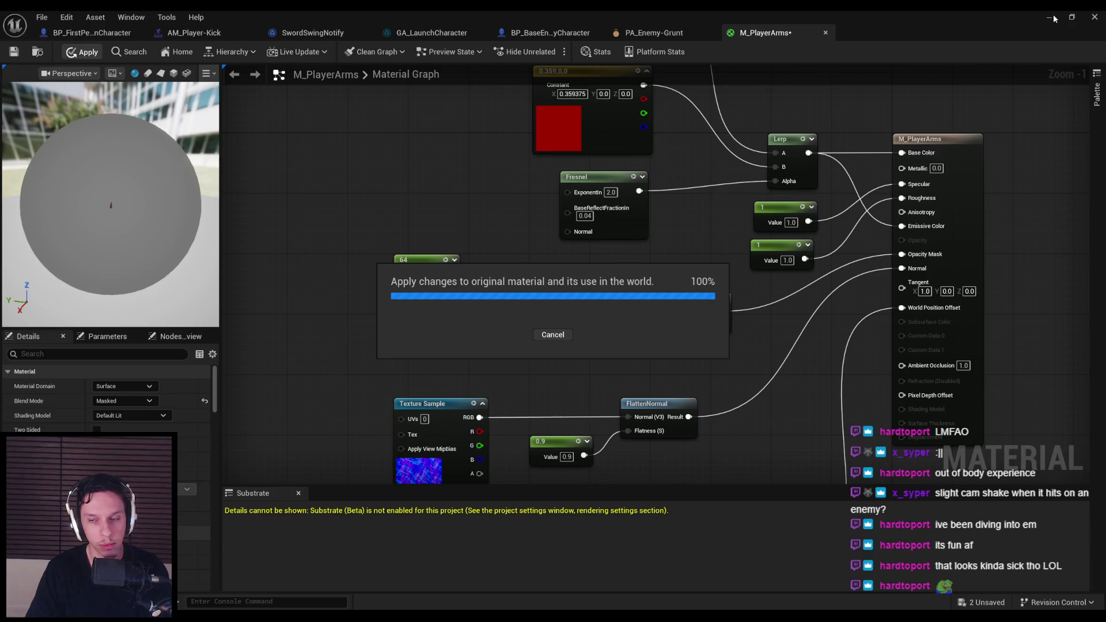
# Step: Set the fade length constant to 16, apply, and launch a new play test
pyautogui.click(430, 276)
pyautogui.write('16')
pyautogui.press('Return')
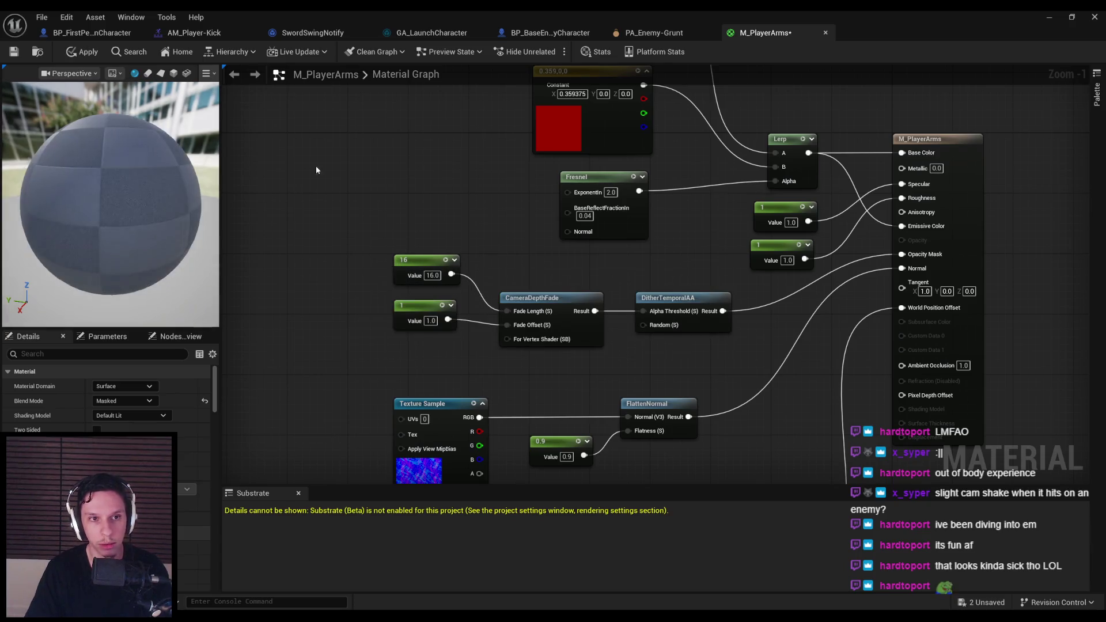
pyautogui.click(87, 52)
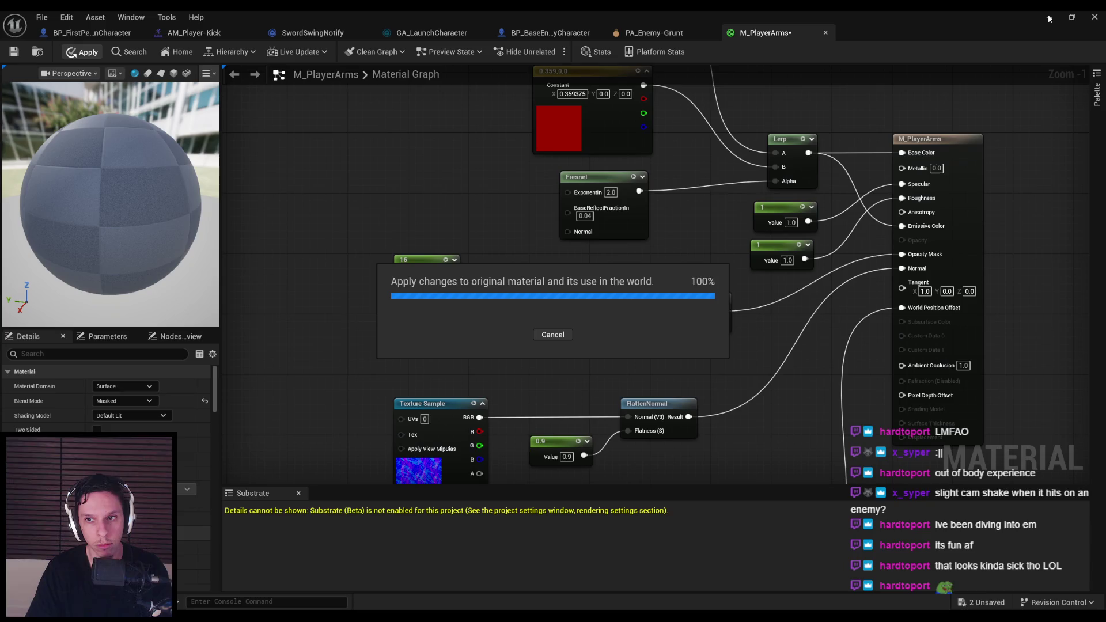
pyautogui.click(1049, 19)
pyautogui.hotkey('alt', 'p')
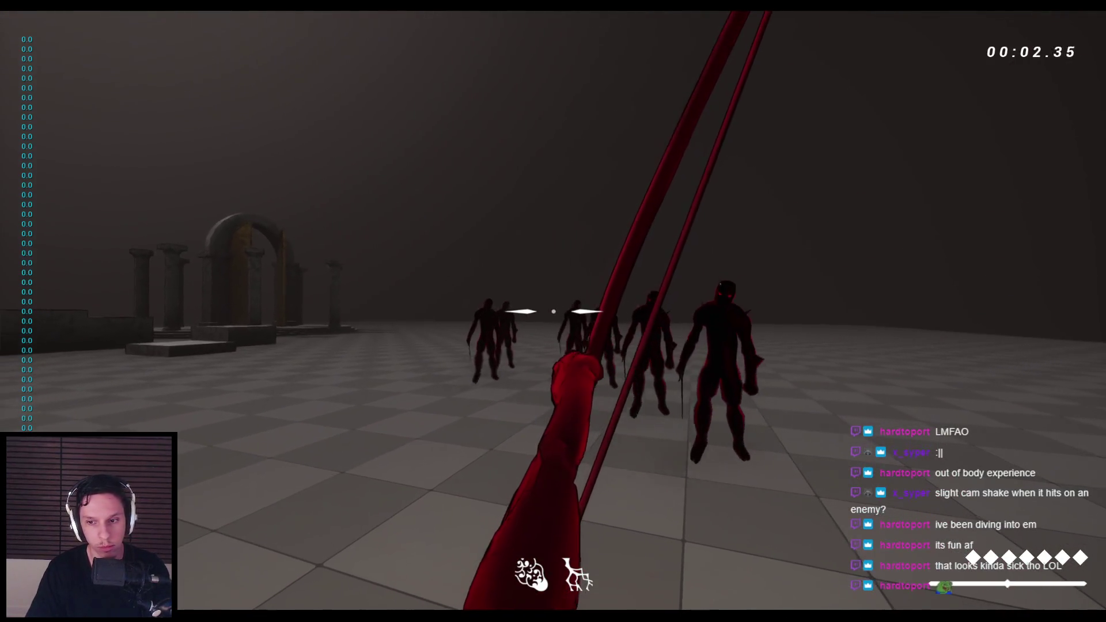
# Step: Fight the horned enemies with sword swings and dagger stabs, then stop the session
pyautogui.click(553, 311)
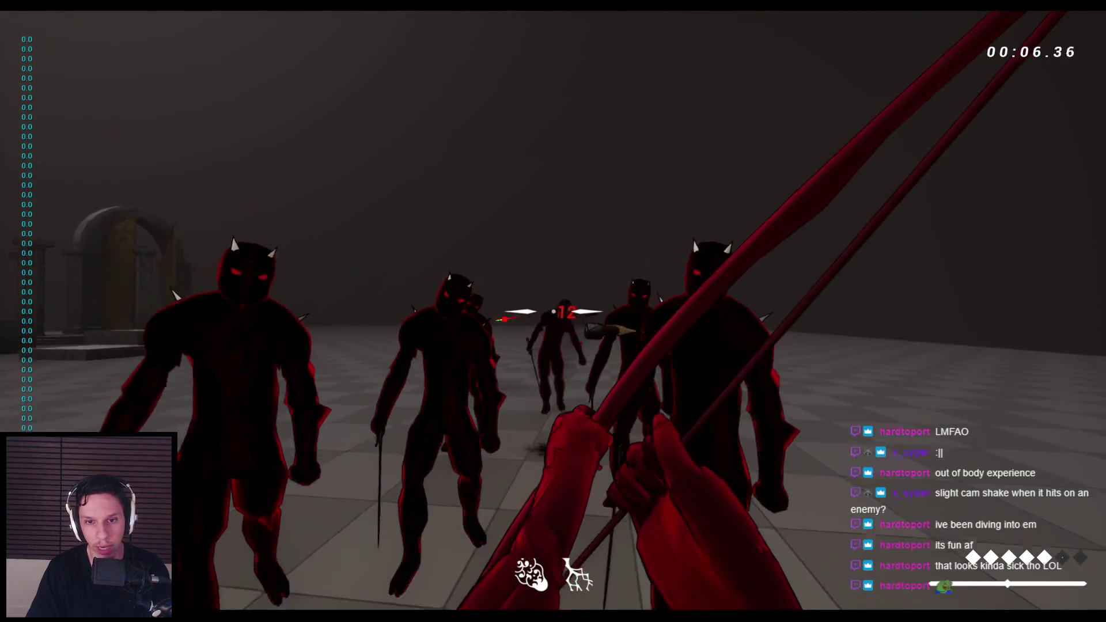
pyautogui.click(553, 311)
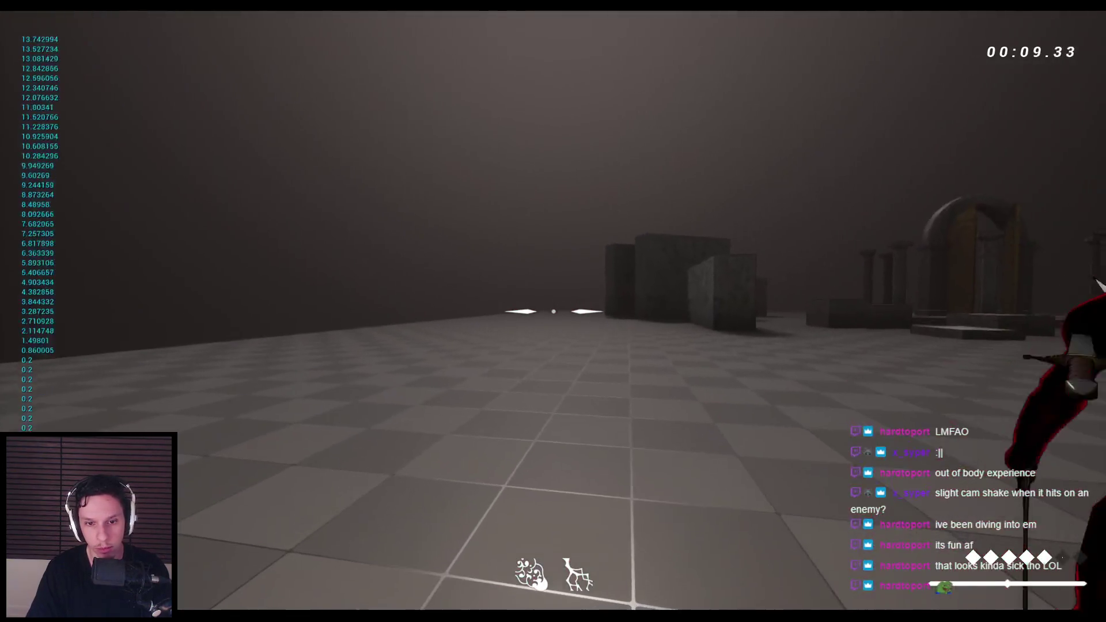
pyautogui.click(553, 311)
pyautogui.click(553, 311)
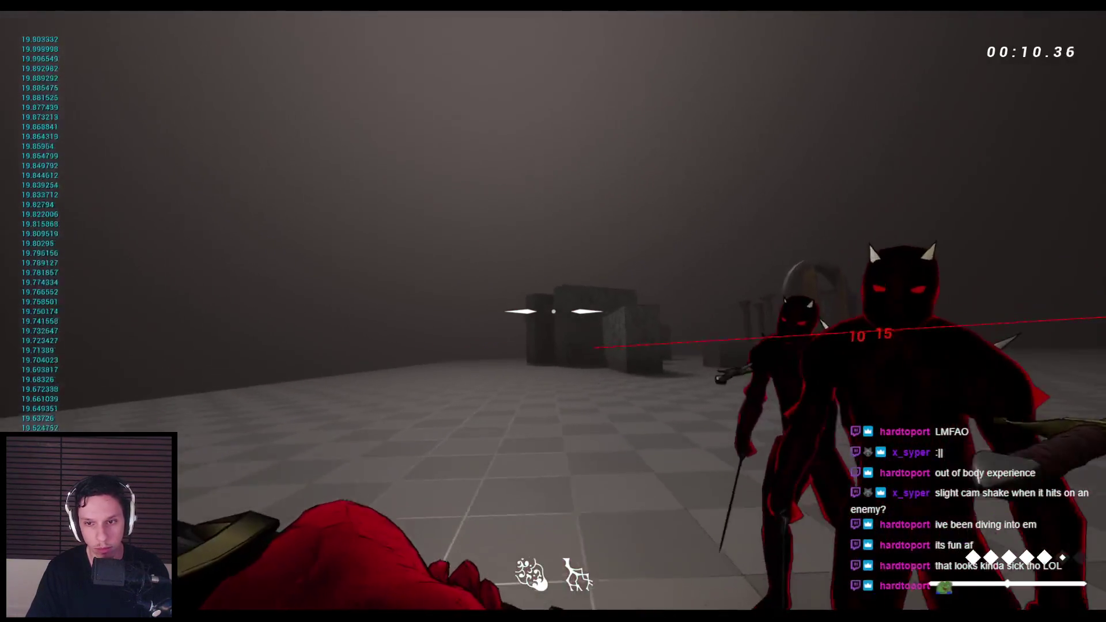
pyautogui.click(553, 311)
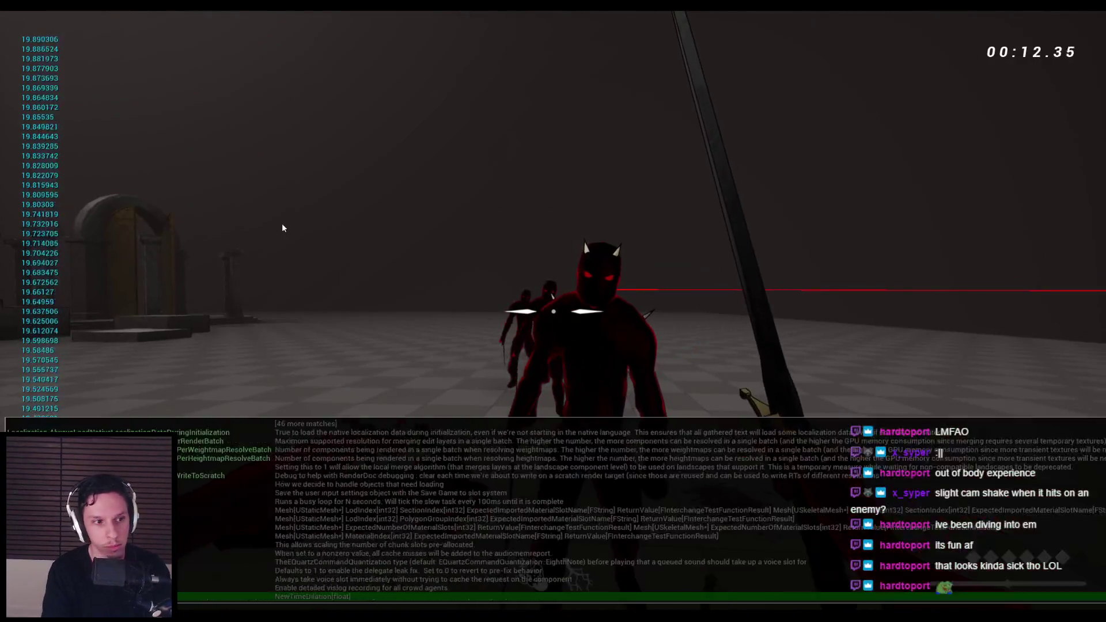
pyautogui.press('`')
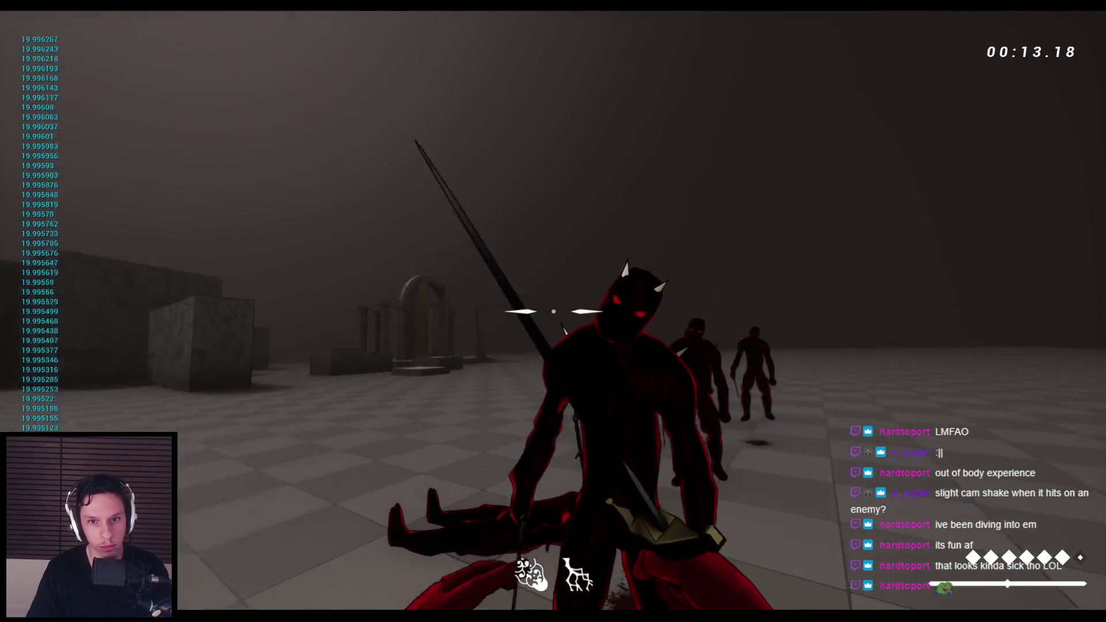
pyautogui.click(553, 311)
pyautogui.click(553, 311)
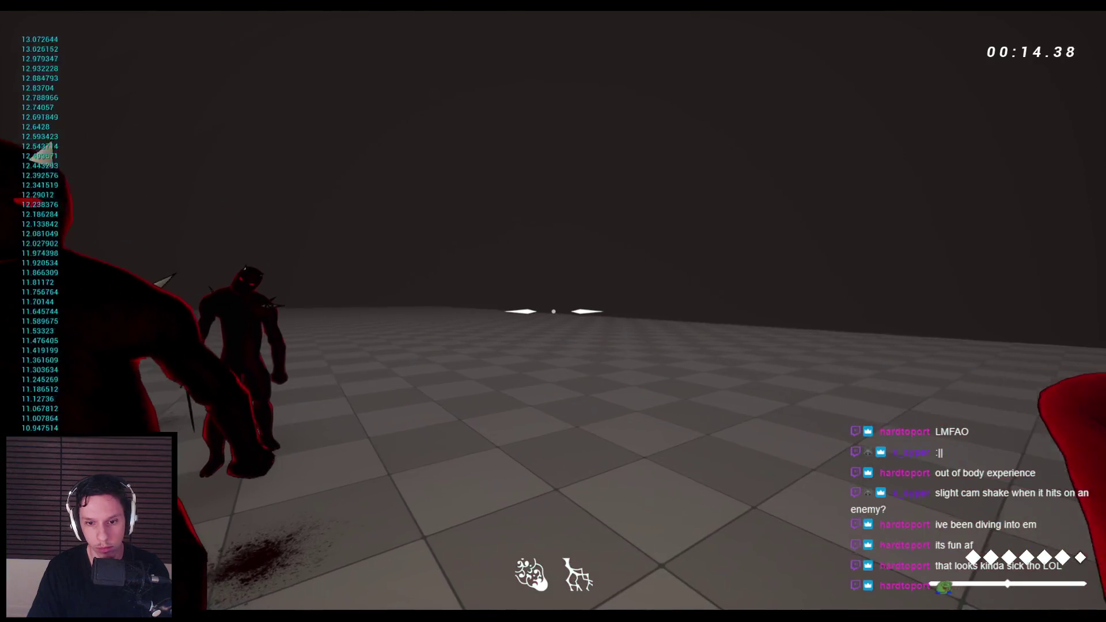
pyautogui.click(553, 311)
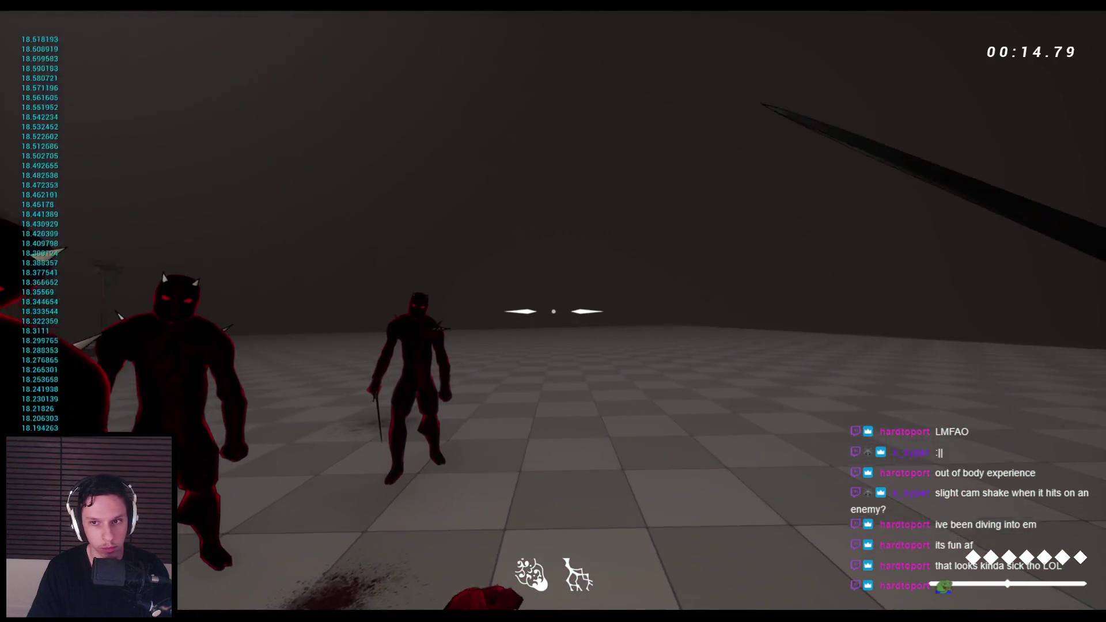
pyautogui.click(553, 312)
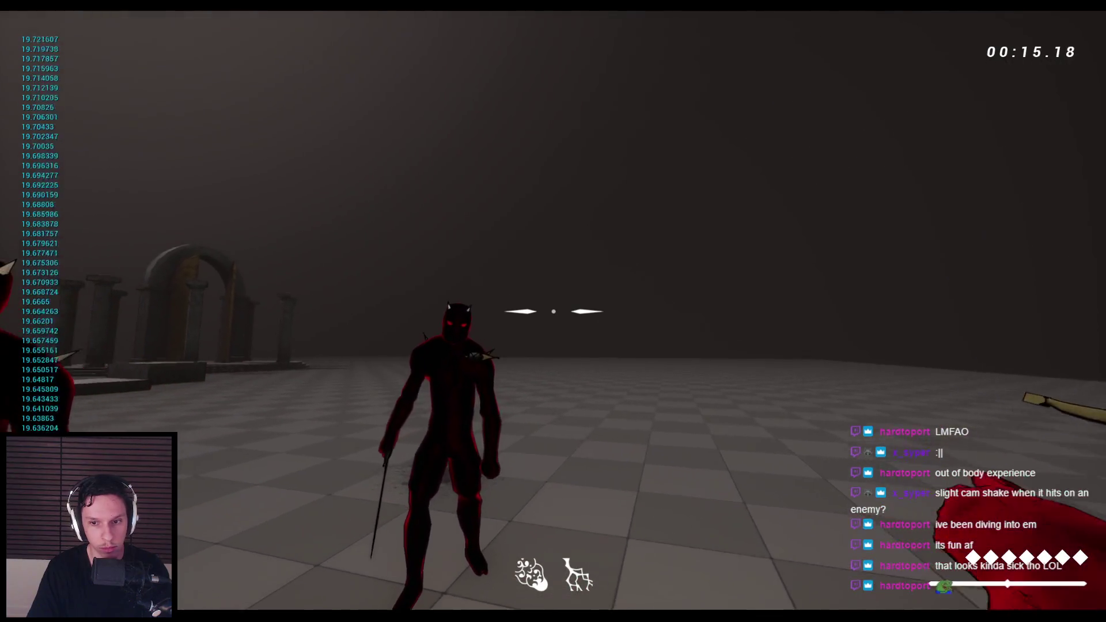
pyautogui.click(553, 311)
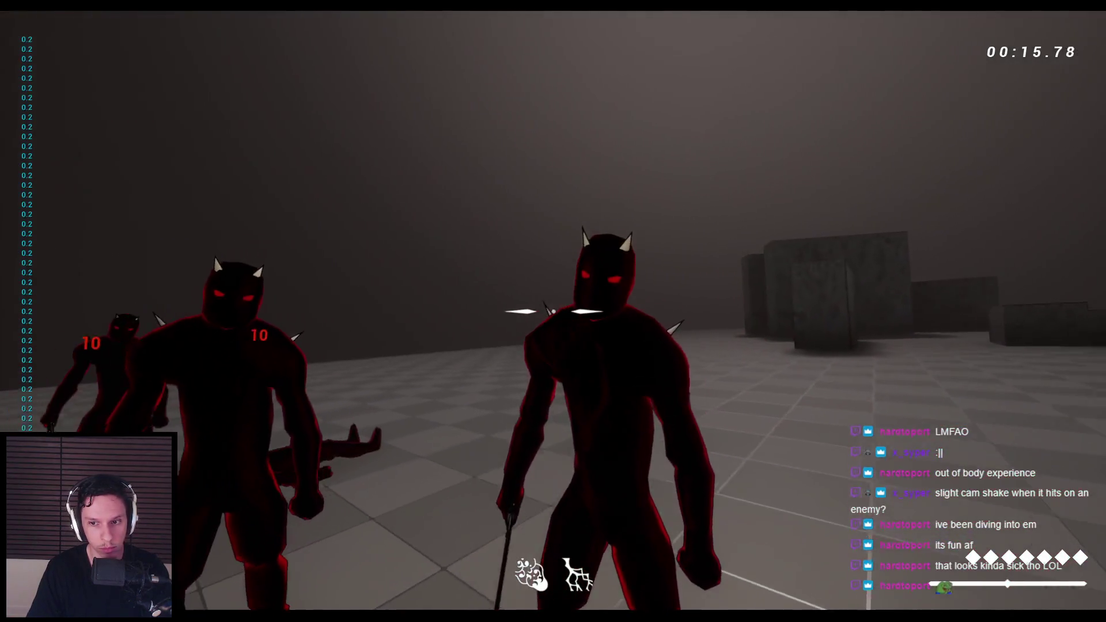
pyautogui.click(553, 311)
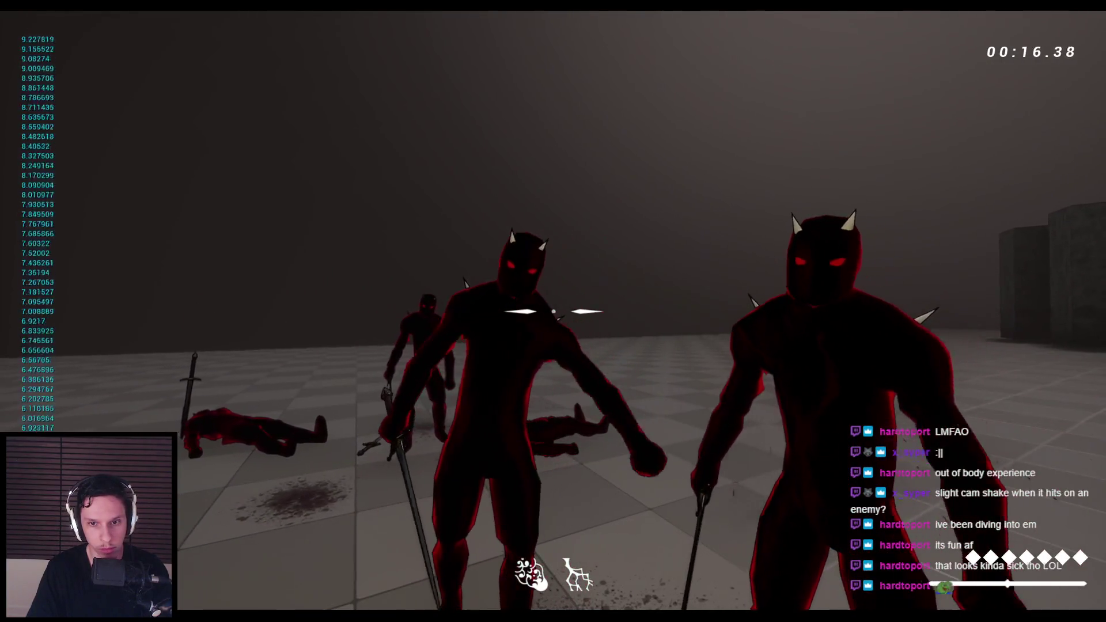
pyautogui.click(553, 311)
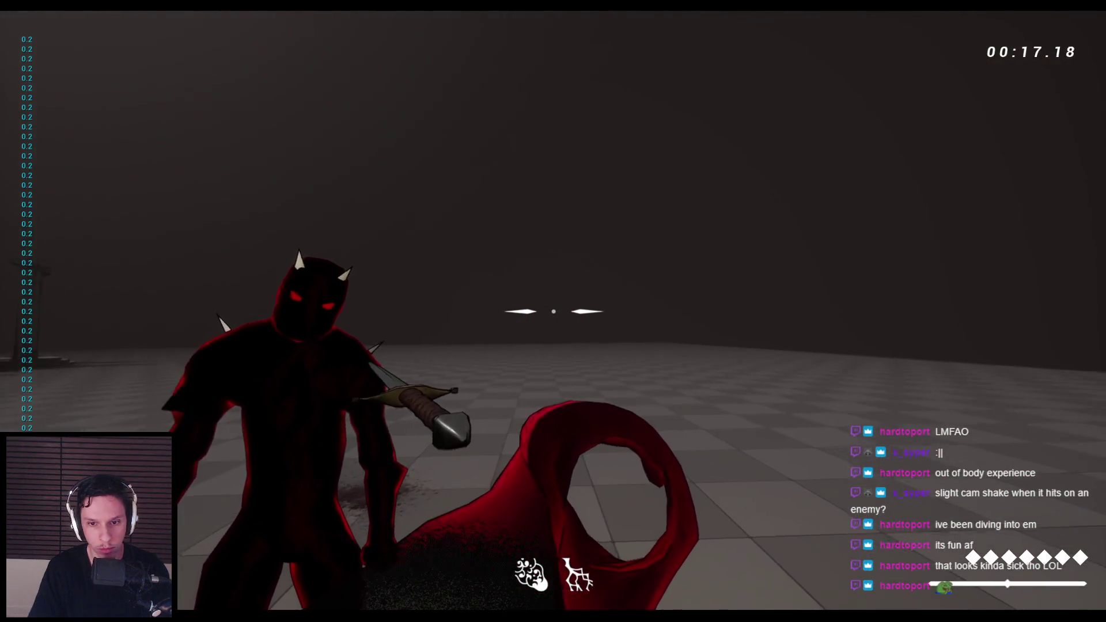
pyautogui.click(553, 311)
pyautogui.press('Escape')
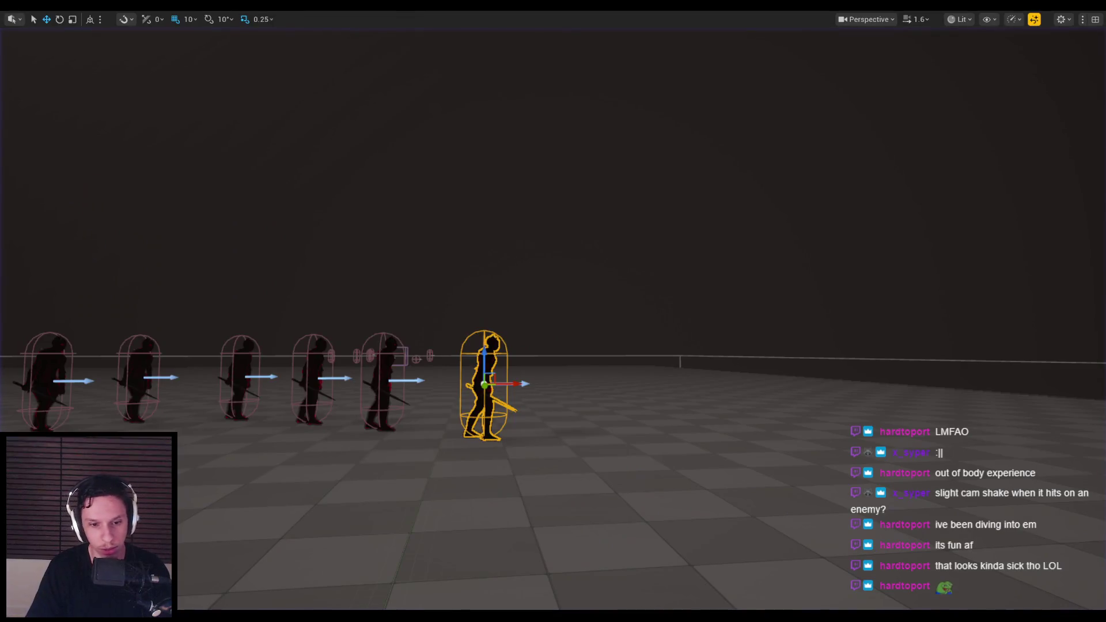
# Step: Enter fade length 24 and fade offset 1.5, apply, and launch Play-In-Editor
pyautogui.hotkey('alt', 'Tab')
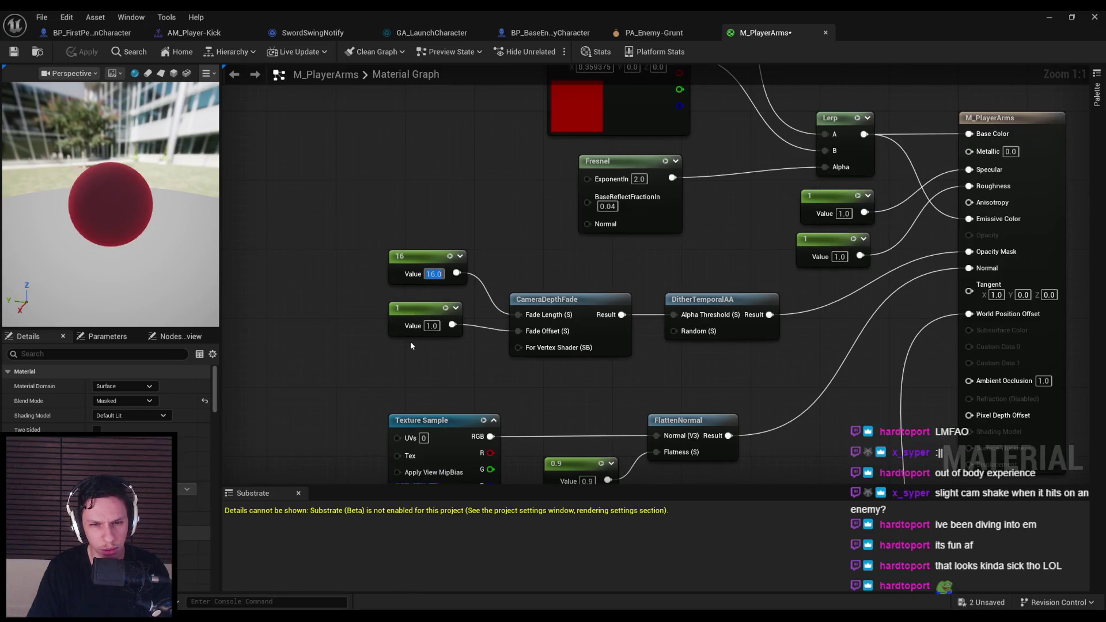
pyautogui.write('24')
pyautogui.press('Return')
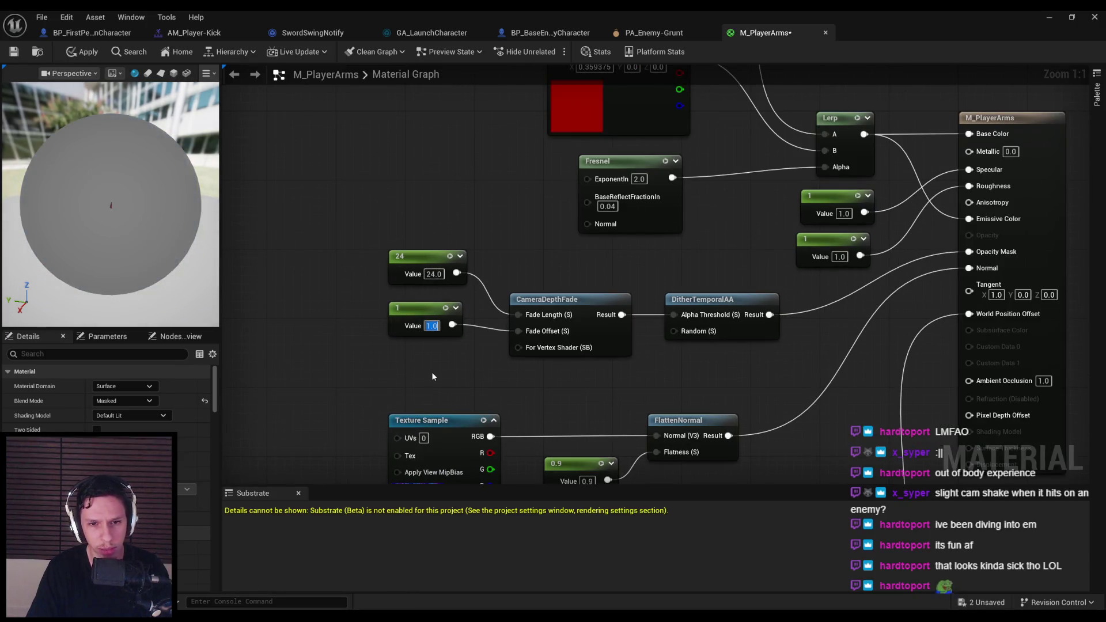
pyautogui.write('1.5')
pyautogui.press('Return')
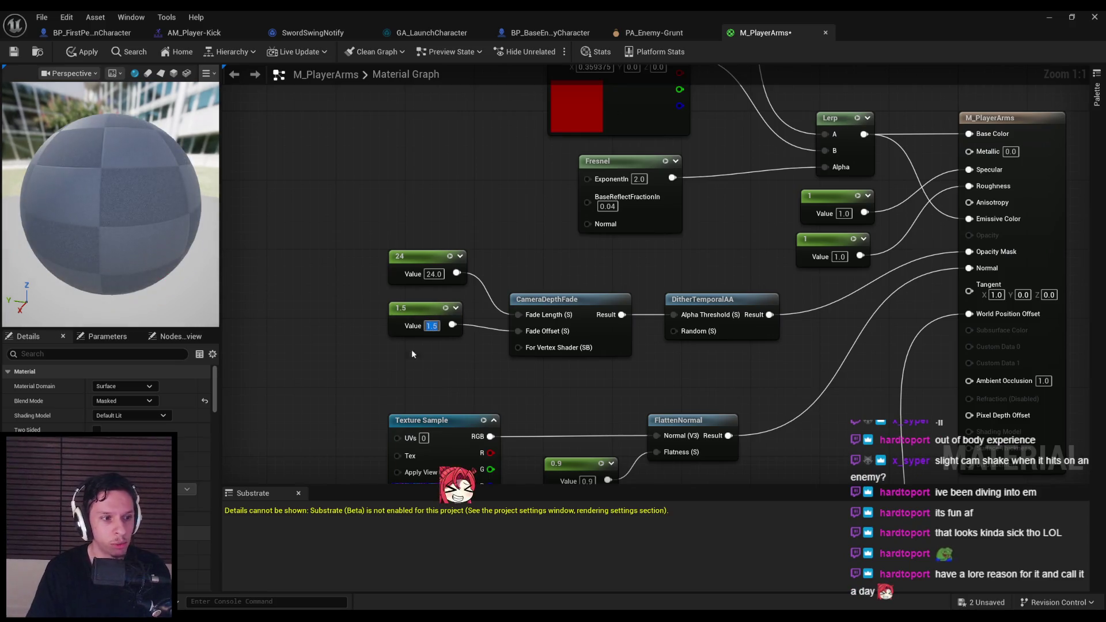
pyautogui.click(82, 52)
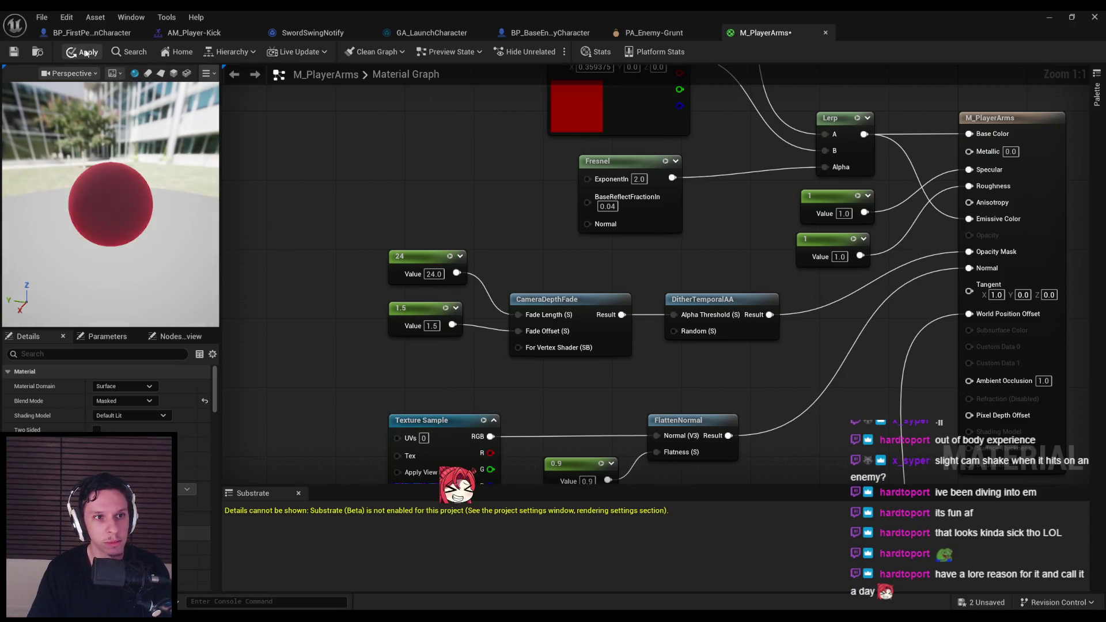
pyautogui.click(1049, 18)
pyautogui.hotkey('alt', 'p')
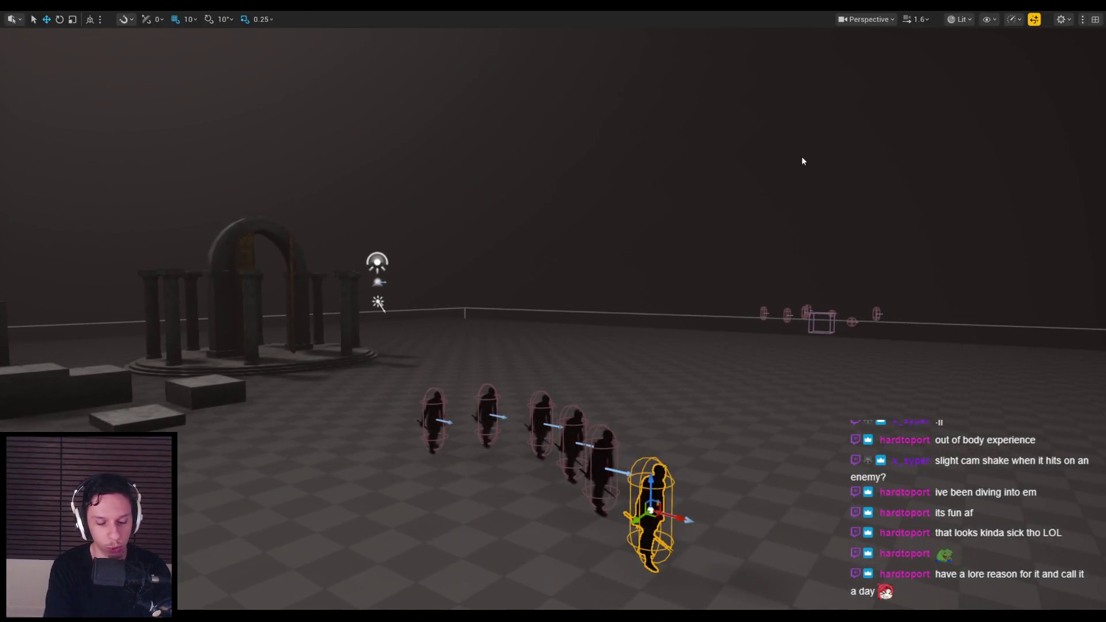
# Step: Advance and strike the enemies with the sword, then restart once and end the session
pyautogui.press('w')
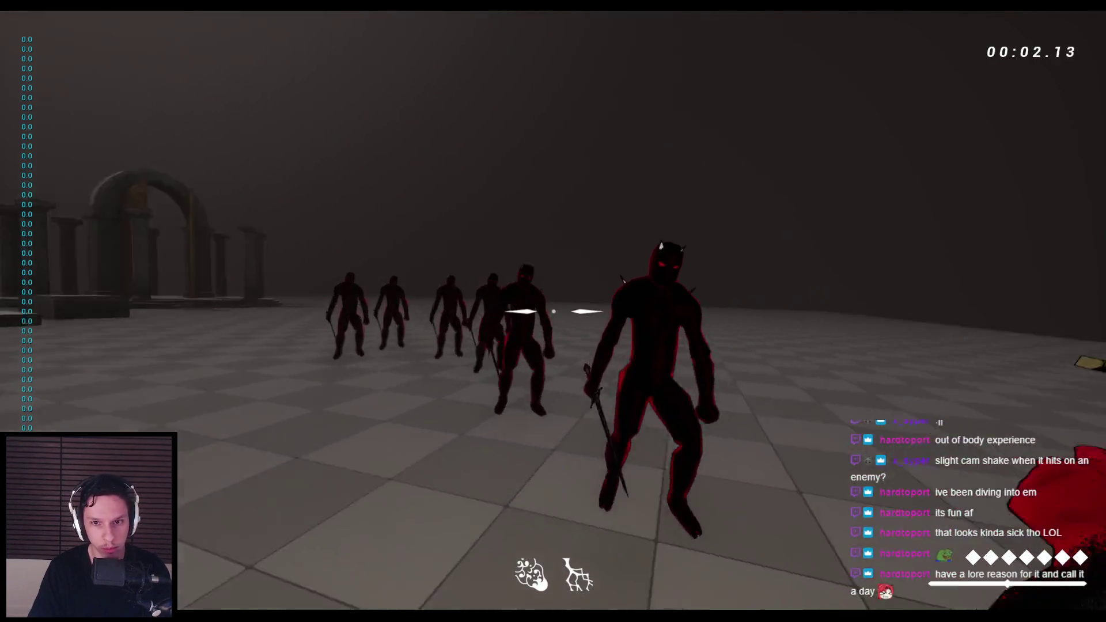
pyautogui.click(553, 311)
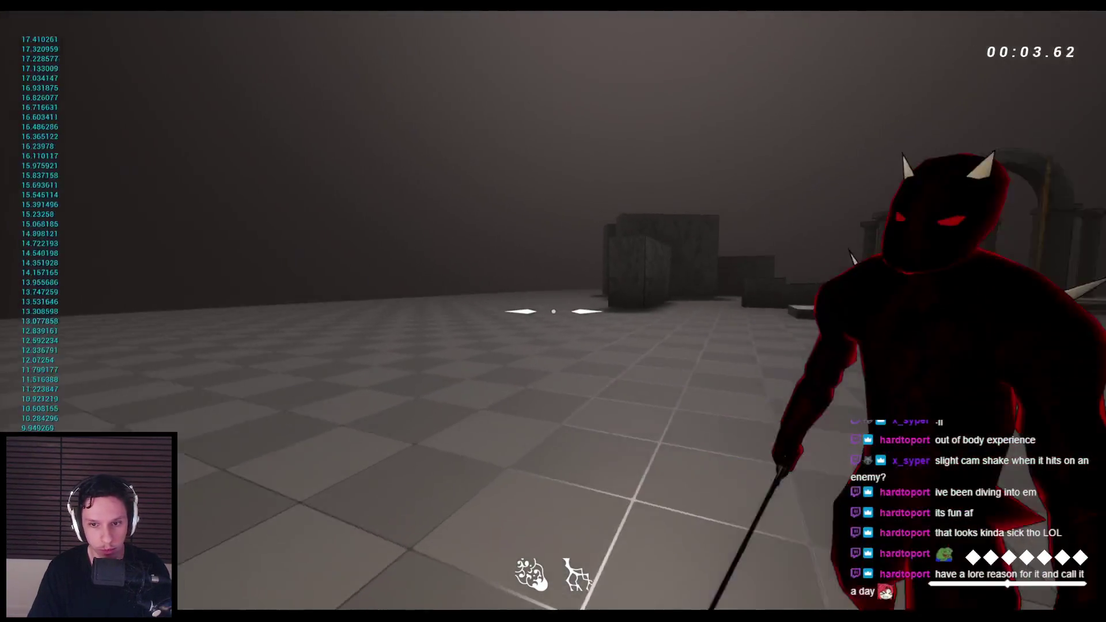
pyautogui.click(553, 311)
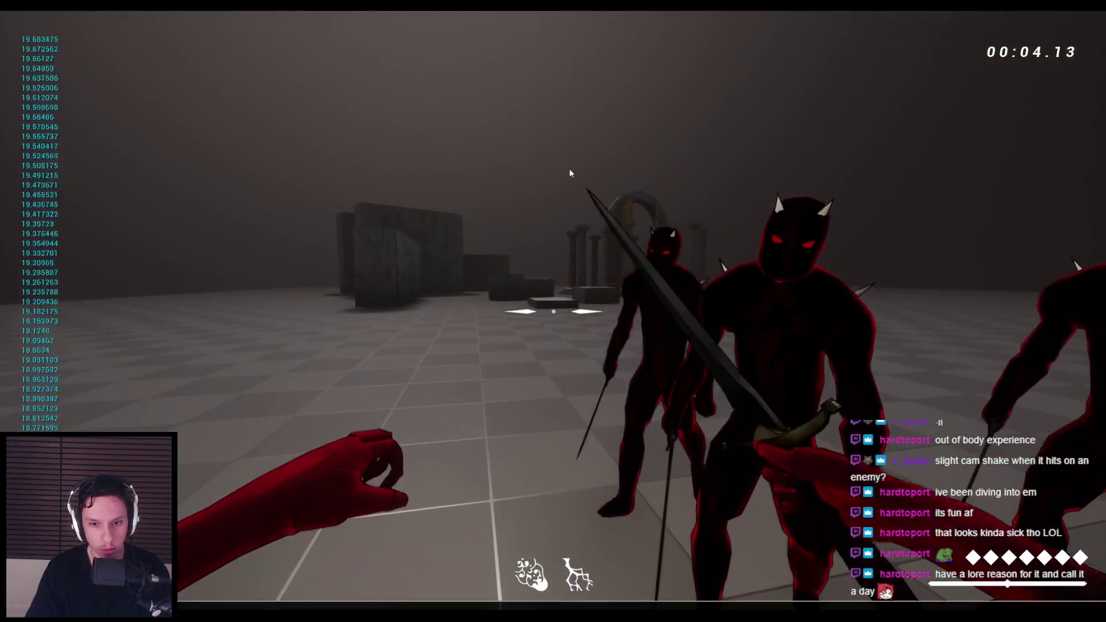
pyautogui.click(553, 311)
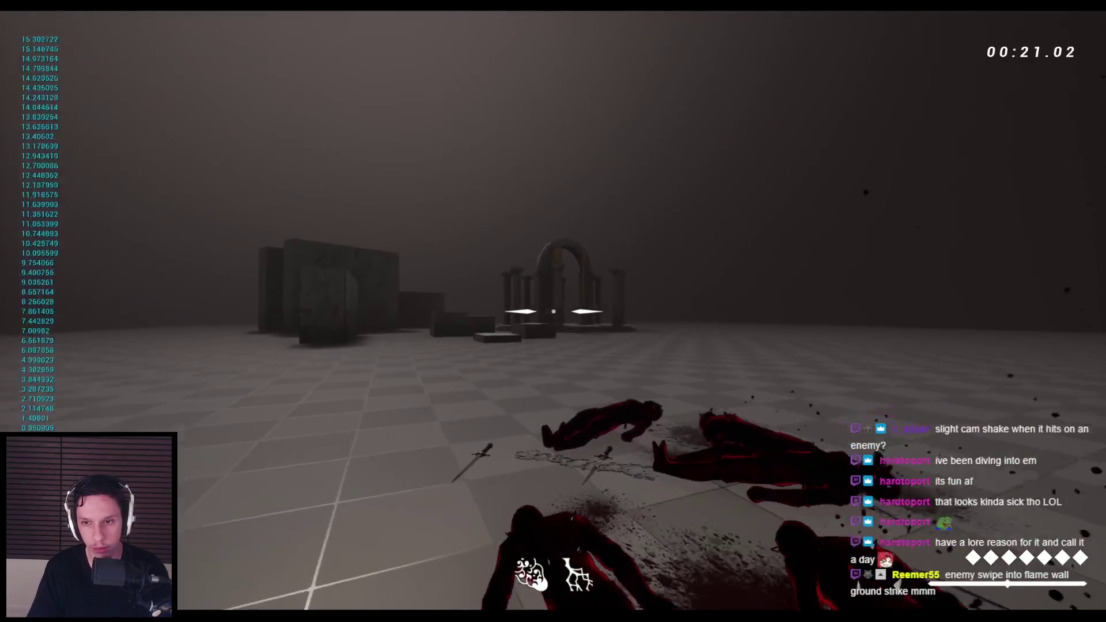
pyautogui.press('Escape')
pyautogui.hotkey('alt', 'p')
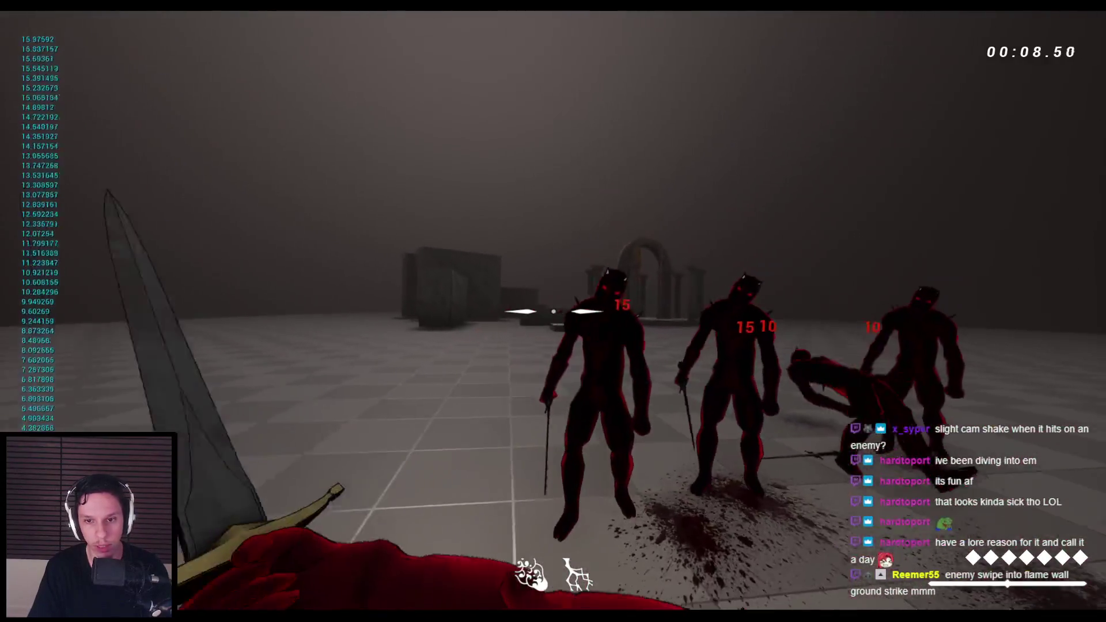
pyautogui.press('Escape')
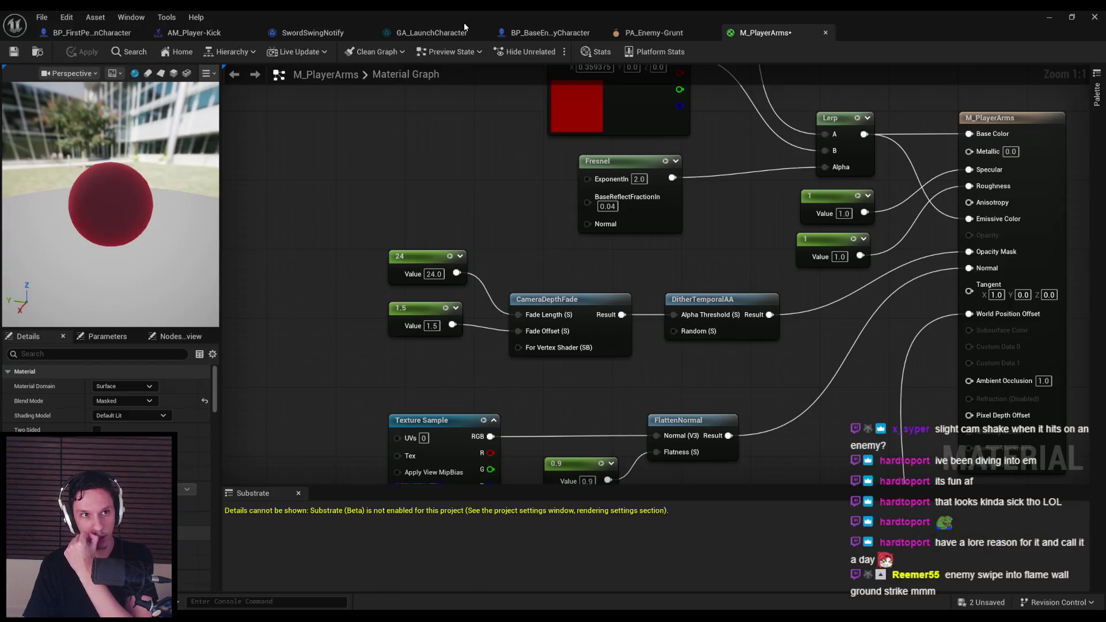
# Step: Close the arms material tab and open the SetMontagePlayRateForDuration function graph
pyautogui.middleClick(764, 35)
pyautogui.click(782, 73)
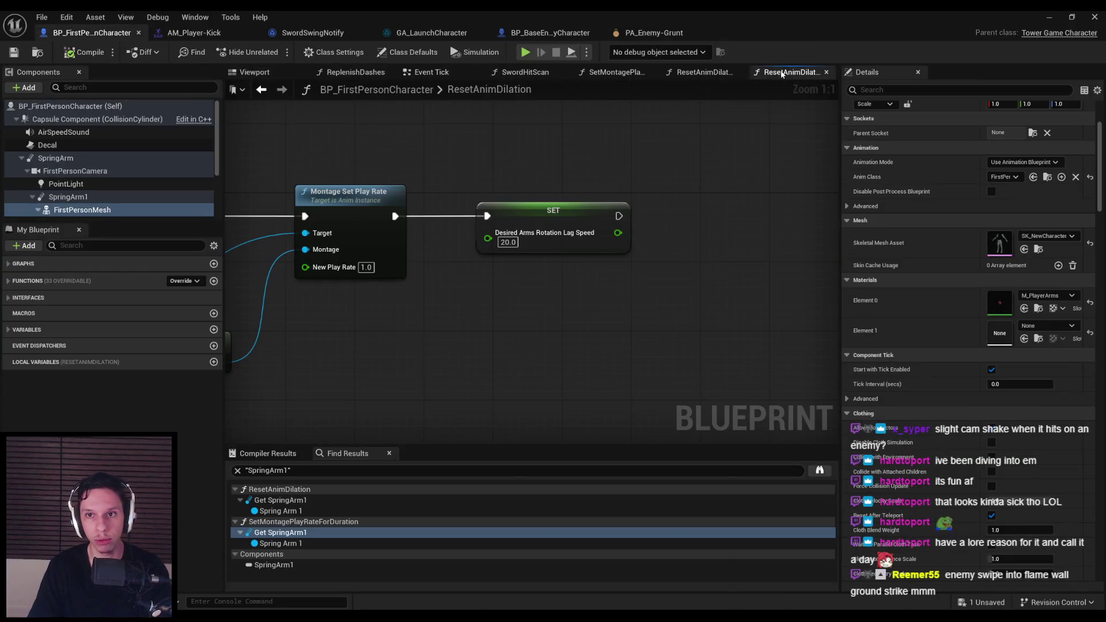
pyautogui.scroll(-2, 492, 281)
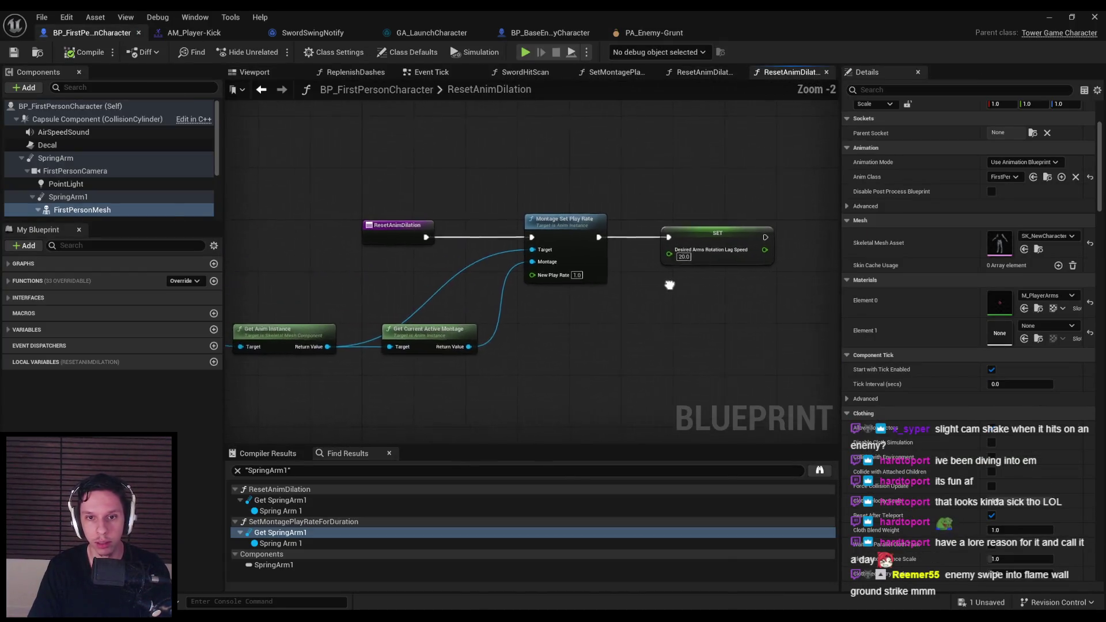
pyautogui.click(709, 74)
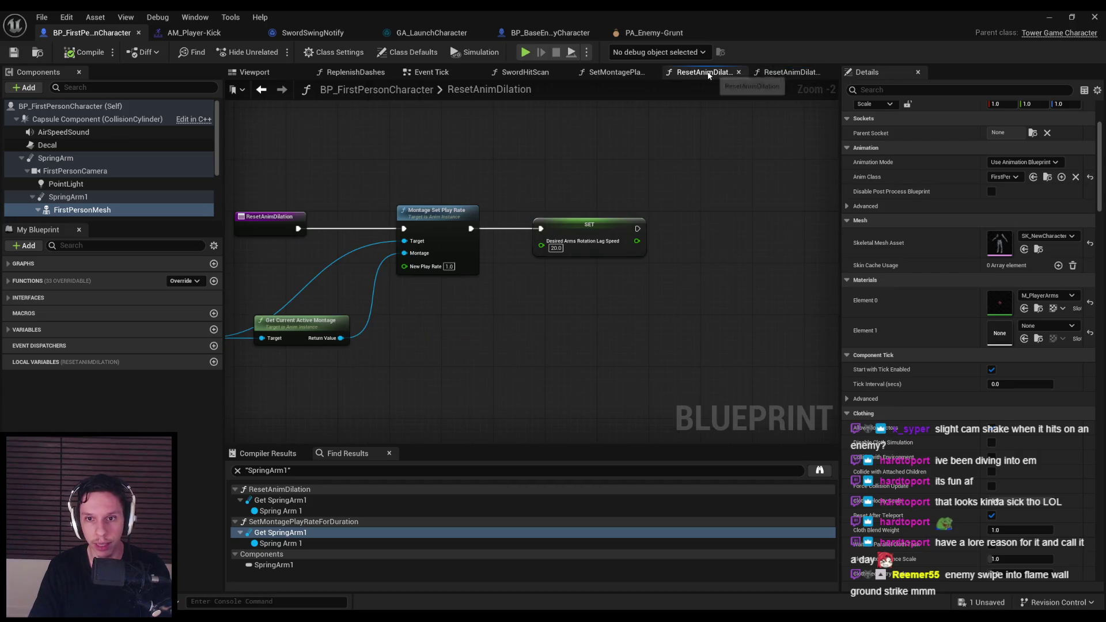
pyautogui.click(625, 73)
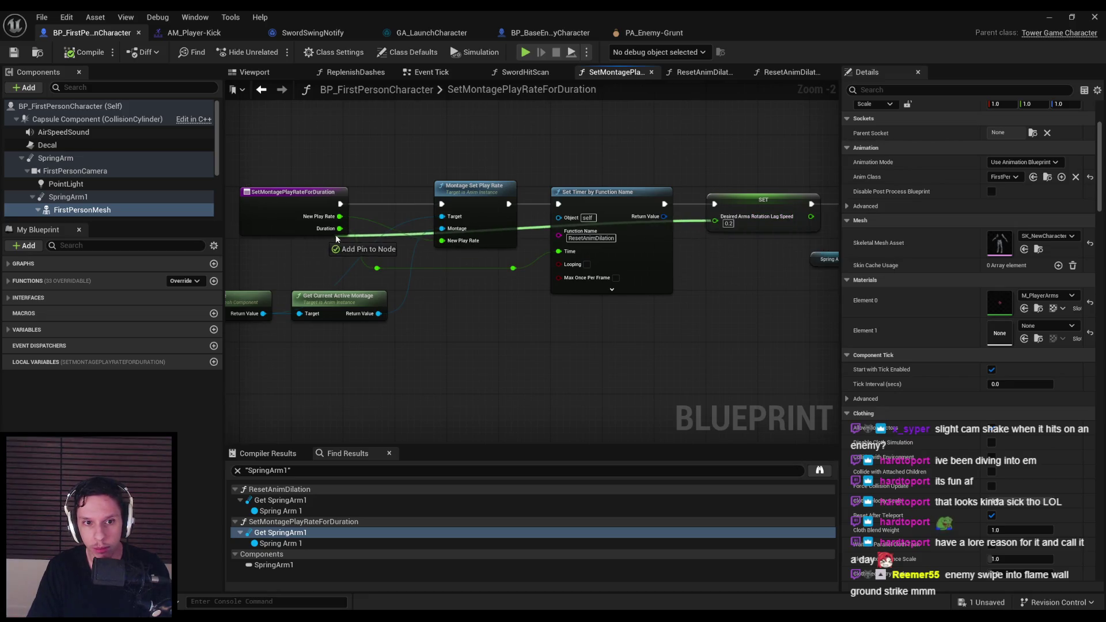
# Step: Expose the arms lag speed as a function input with a rerouted wire, and save
pyautogui.moveTo(337, 238); pyautogui.dragTo(339, 238)
pyautogui.doubleClick(394, 243)
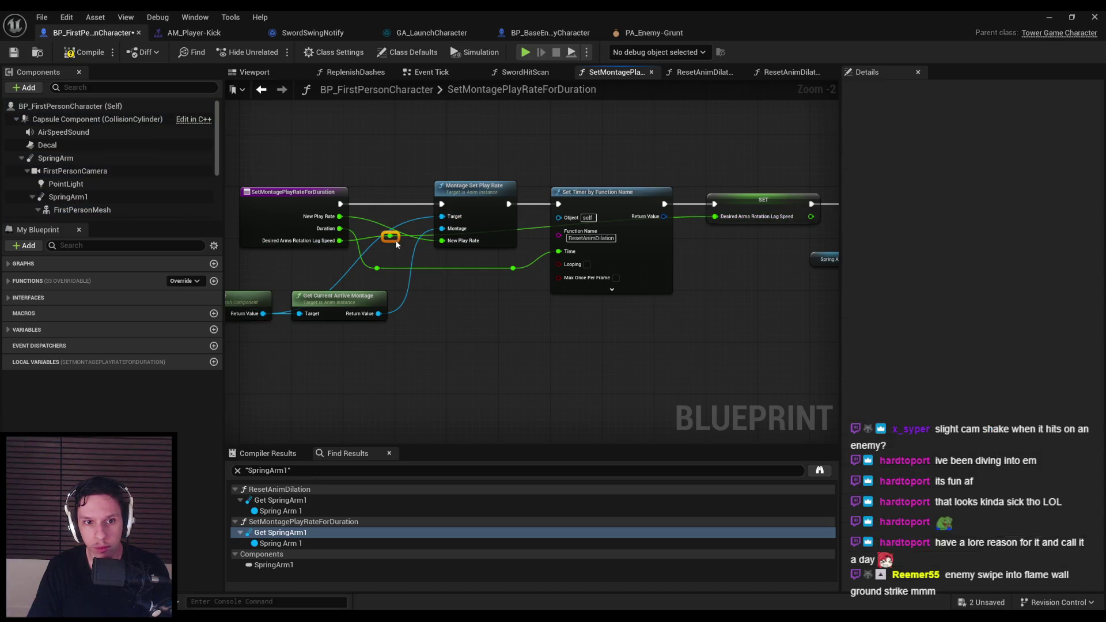
pyautogui.moveTo(381, 357); pyautogui.dragTo(636, 353)
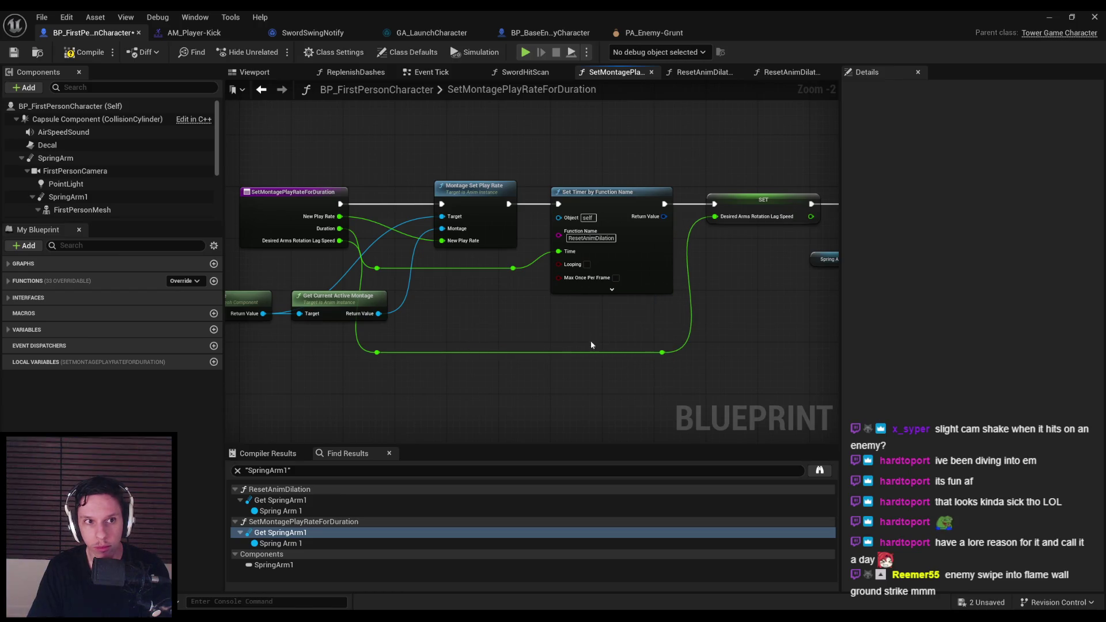
pyautogui.click(13, 53)
# Step: Find the function's references and jump to its call in SwordHitScan
pyautogui.rightClick(285, 242)
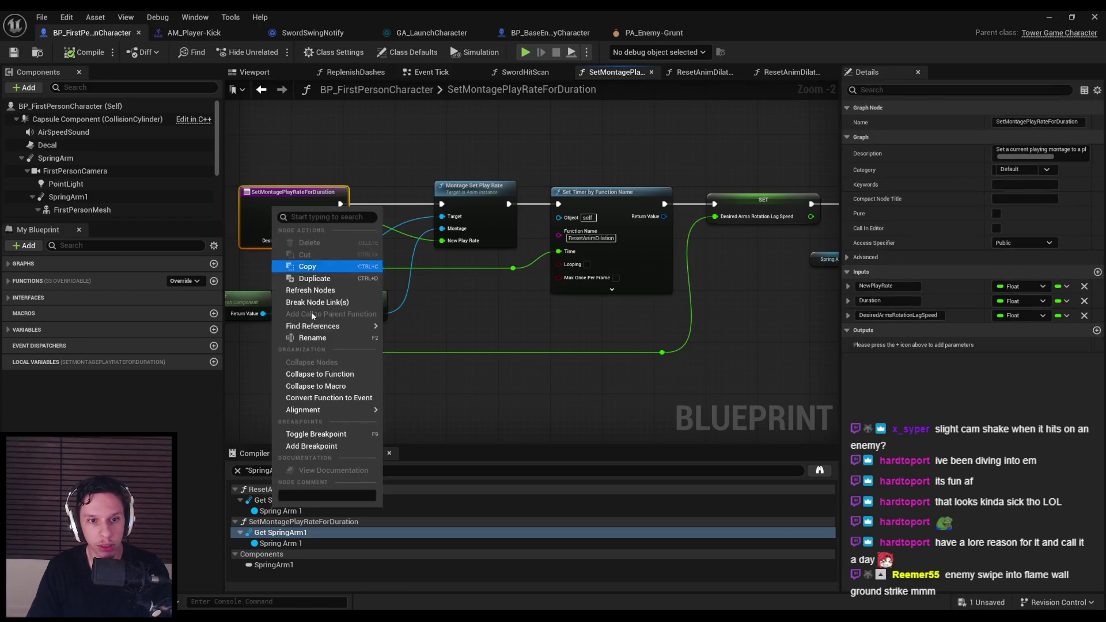
pyautogui.press('Escape')
pyautogui.doubleClick(309, 500)
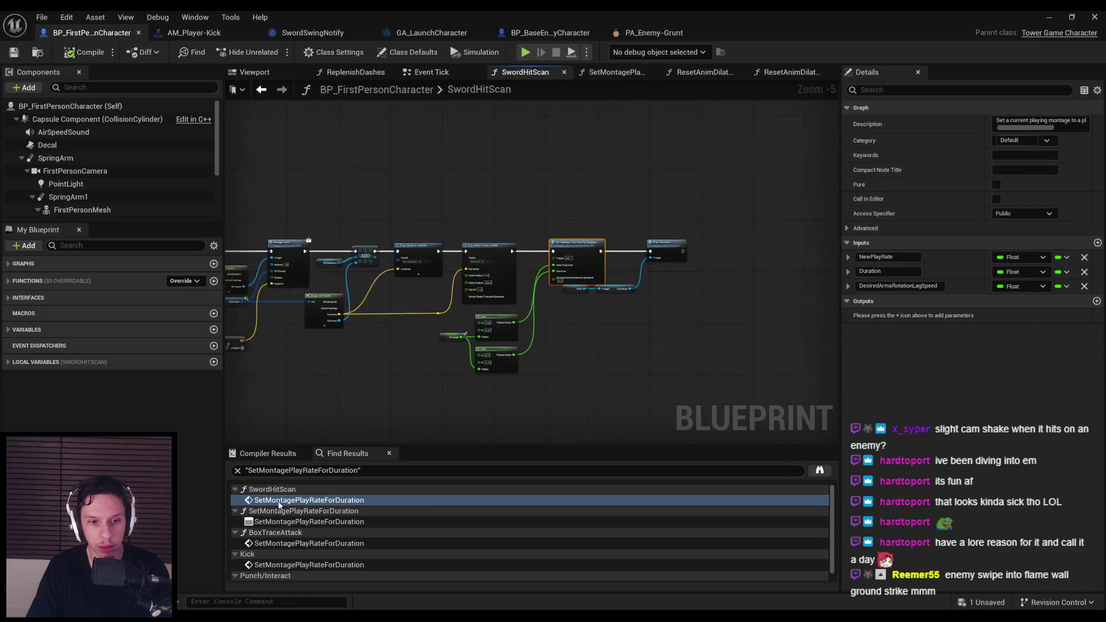
# Step: Duplicate a Lerp in SwordHitScan and feed its output into Desired Arms Rotation Lag Speed
pyautogui.scroll(-1, 496, 347)
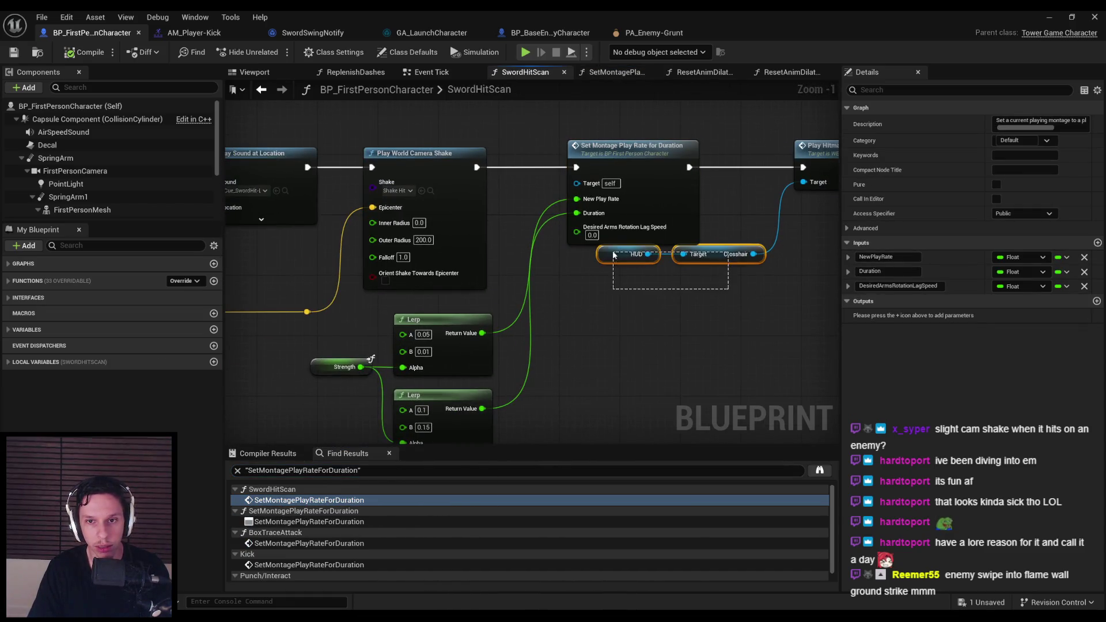
pyautogui.moveTo(613, 256); pyautogui.dragTo(616, 268)
pyautogui.click(595, 365)
pyautogui.hotkey('ctrl', 'c')
pyautogui.hotkey('ctrl', 'v')
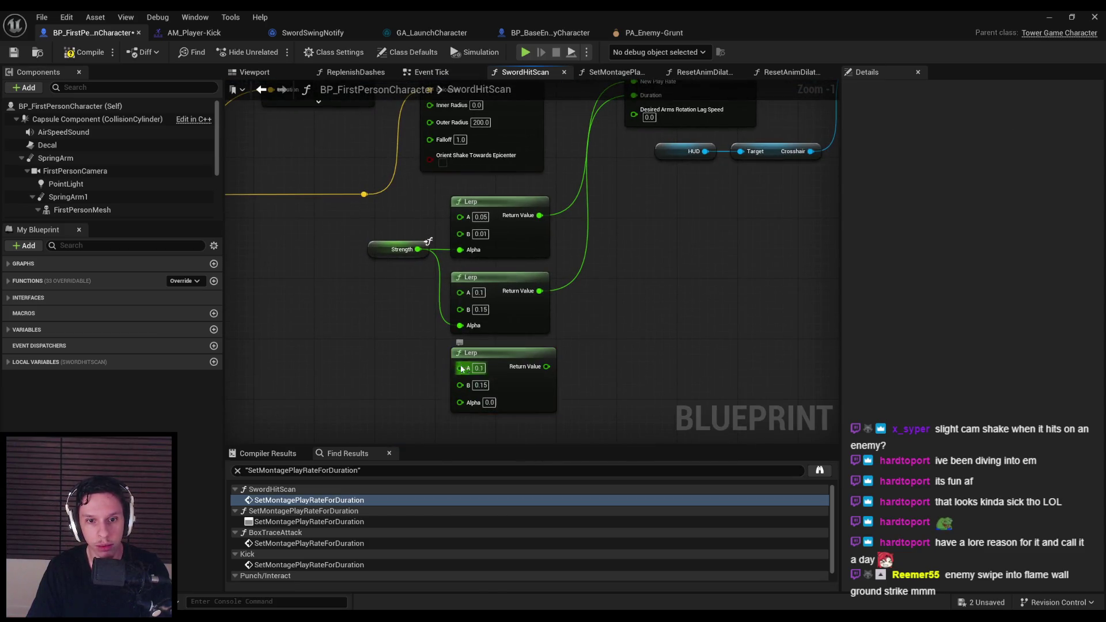
pyautogui.moveTo(380, 250); pyautogui.dragTo(357, 289)
pyautogui.scroll(1, 531, 336)
pyautogui.scroll(-1, 532, 336)
pyautogui.moveTo(532, 336); pyautogui.dragTo(509, 343)
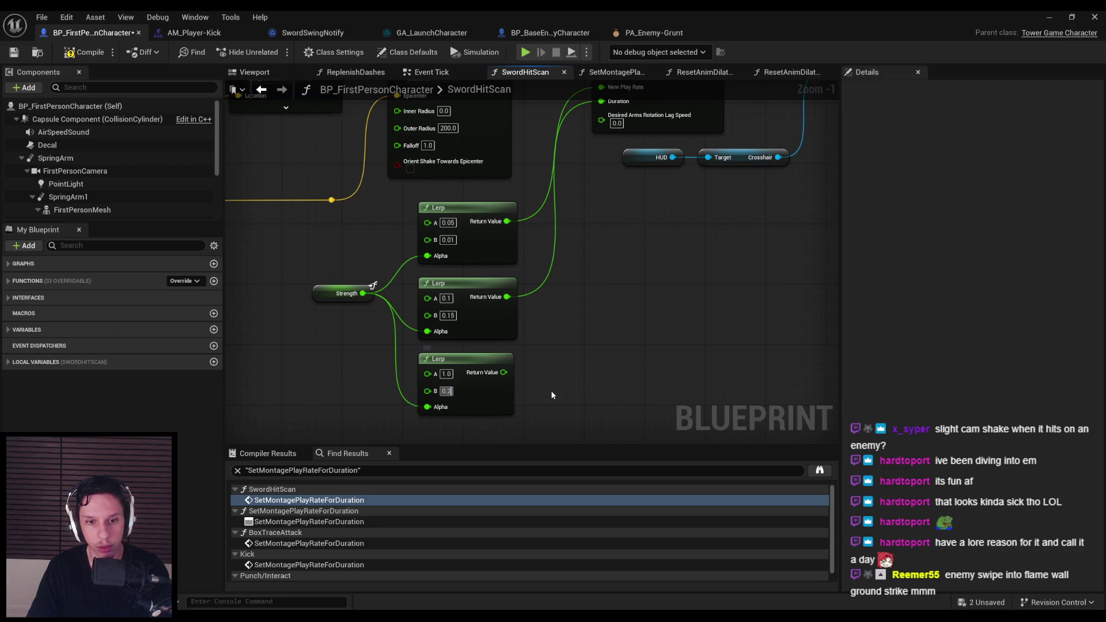
pyautogui.scroll(-1, 519, 386)
pyautogui.moveTo(461, 393); pyautogui.dragTo(530, 253)
# Step: Set the new Lerp to blend 1.0 to 0.2 driven by Strength, then compile and save
pyautogui.click(410, 395)
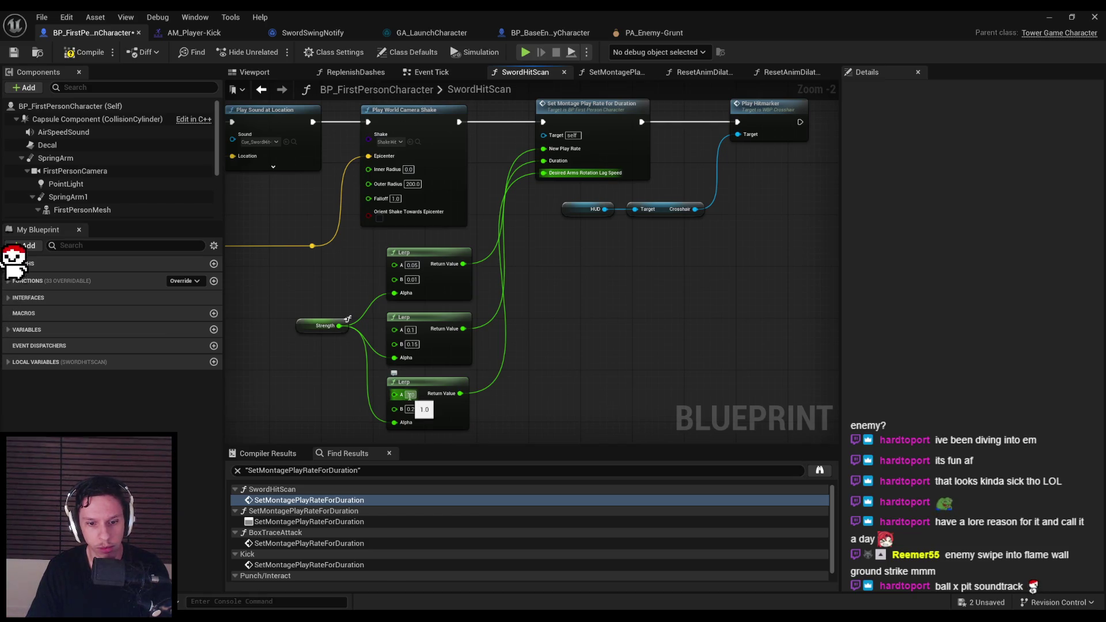
pyautogui.click(19, 52)
pyautogui.moveTo(245, 302)
pyautogui.mouseDown()
pyautogui.moveTo(302, 291)
pyautogui.moveTo(363, 338)
pyautogui.mouseUp()
pyautogui.click(415, 305)
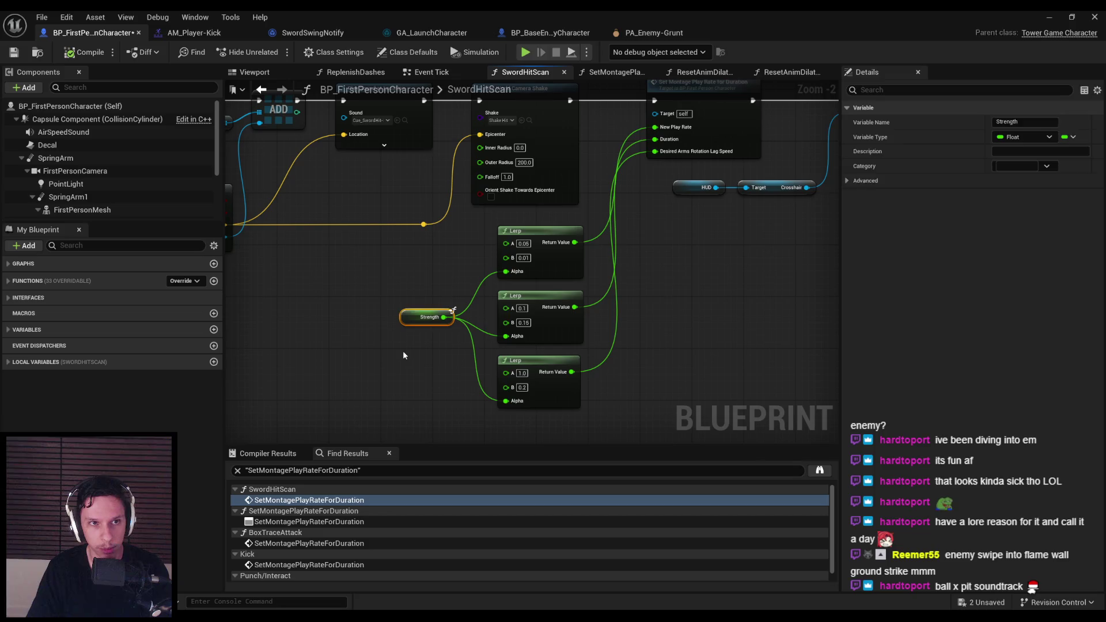
pyautogui.click(85, 52)
pyautogui.moveTo(421, 288)
pyautogui.mouseDown()
pyautogui.moveTo(351, 278)
pyautogui.moveTo(380, 308)
pyautogui.moveTo(380, 326)
pyautogui.mouseUp()
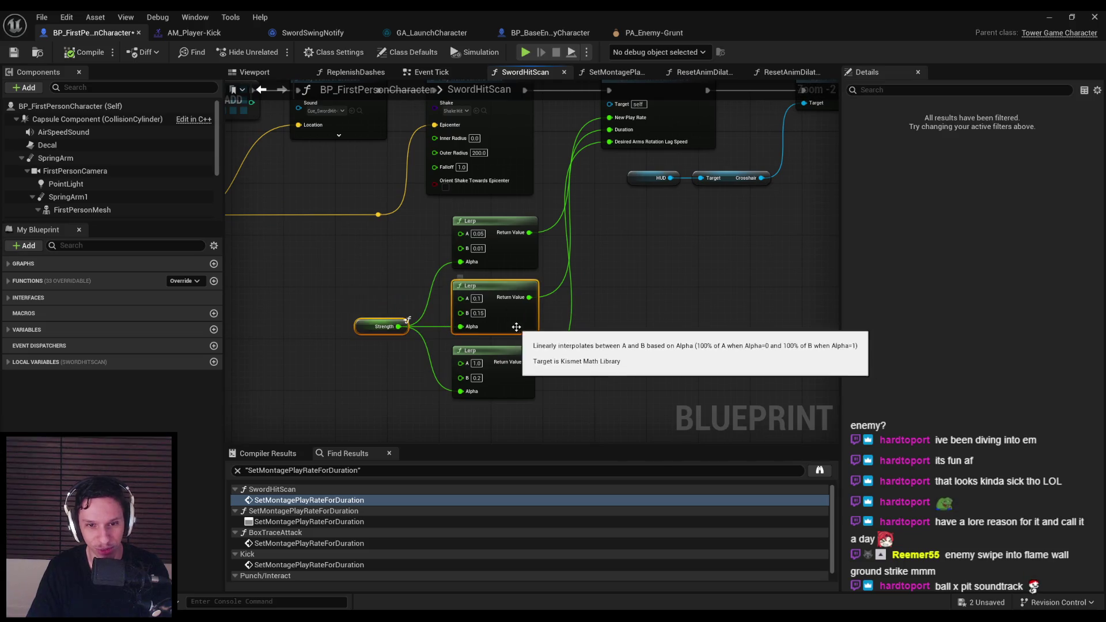
pyautogui.click(9, 53)
pyautogui.scroll(-2, 309, 229)
pyautogui.scroll(2, 462, 271)
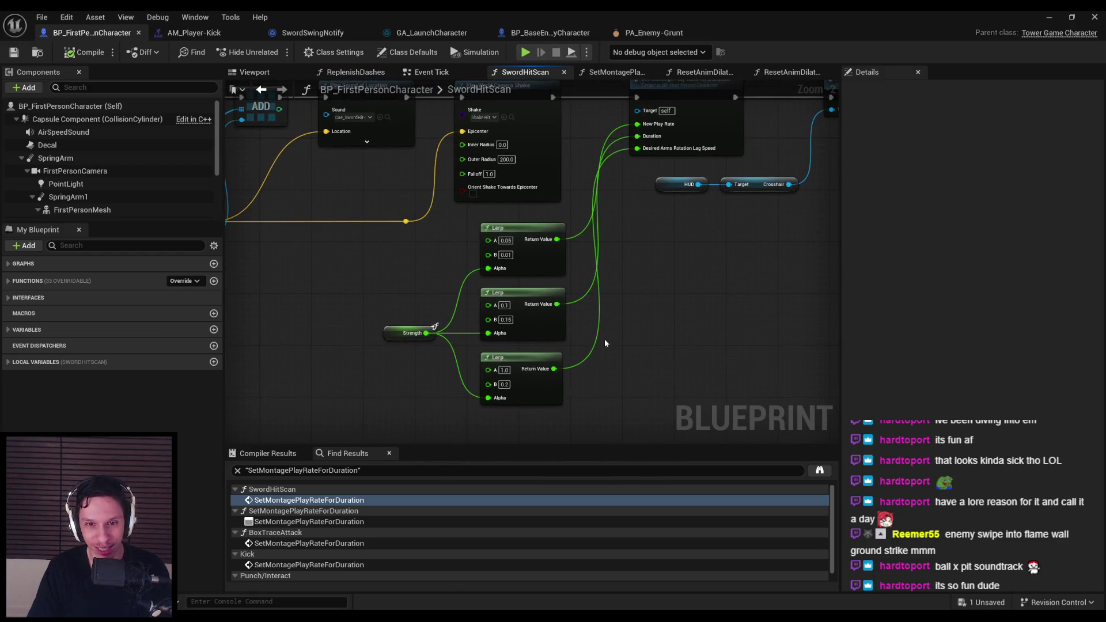
# Step: Jump to the BoxTraceAttack function call from the find results
pyautogui.doubleClick(300, 543)
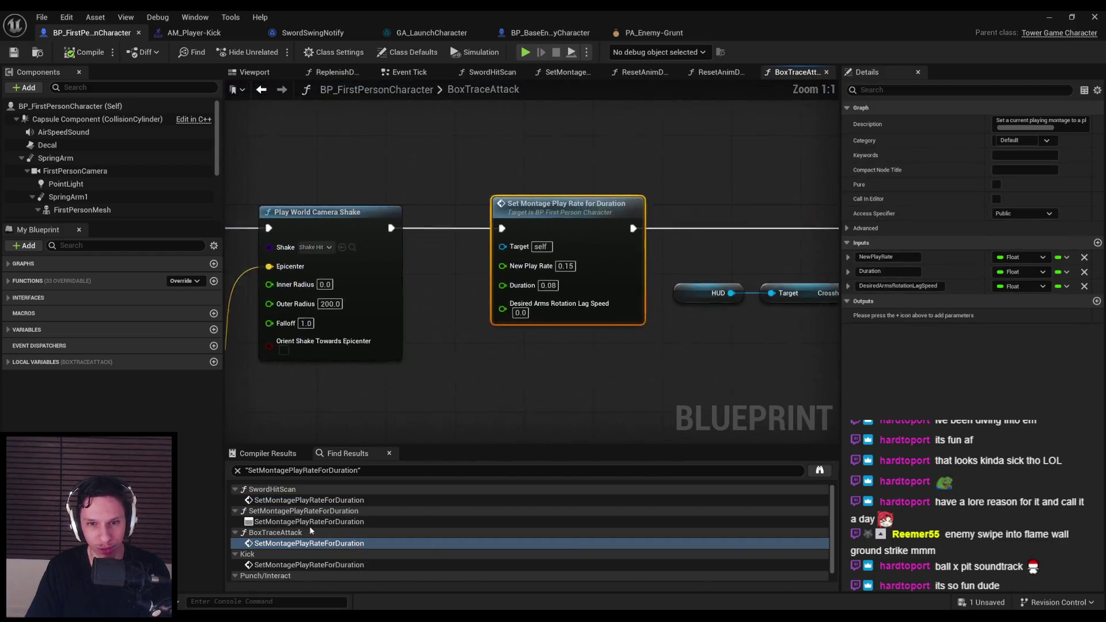
pyautogui.scroll(-1, 464, 375)
pyautogui.scroll(-3, 488, 332)
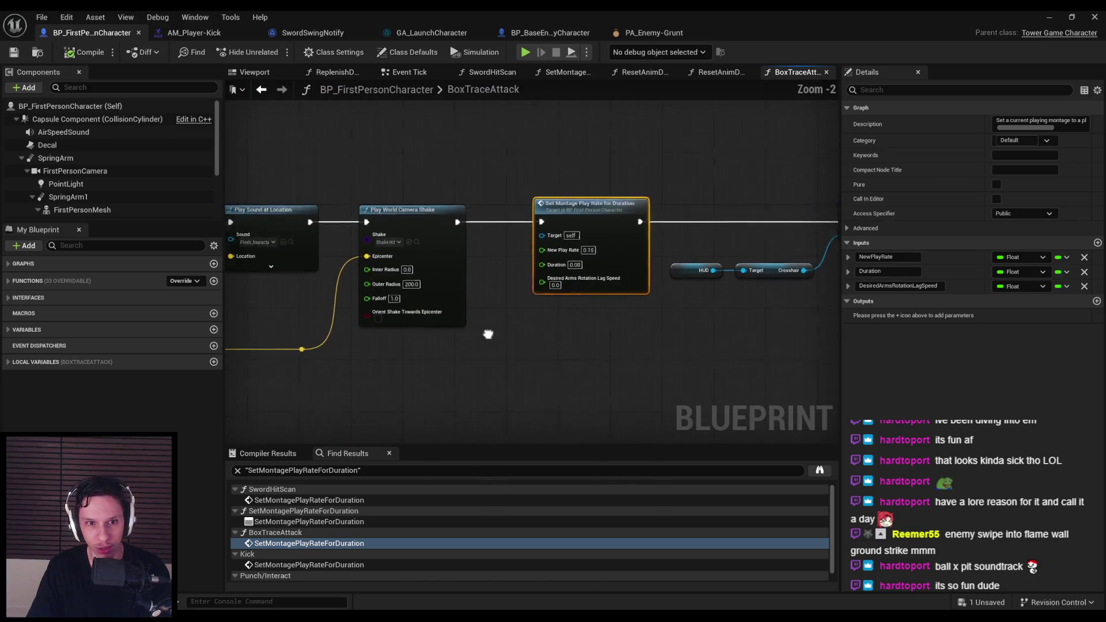
# Step: Review BoxTraceAttack's Branch and Print String nodes and compile the character blueprint
pyautogui.scroll(-1, 667, 274)
pyautogui.moveTo(667, 275); pyautogui.dragTo(1103, 297)
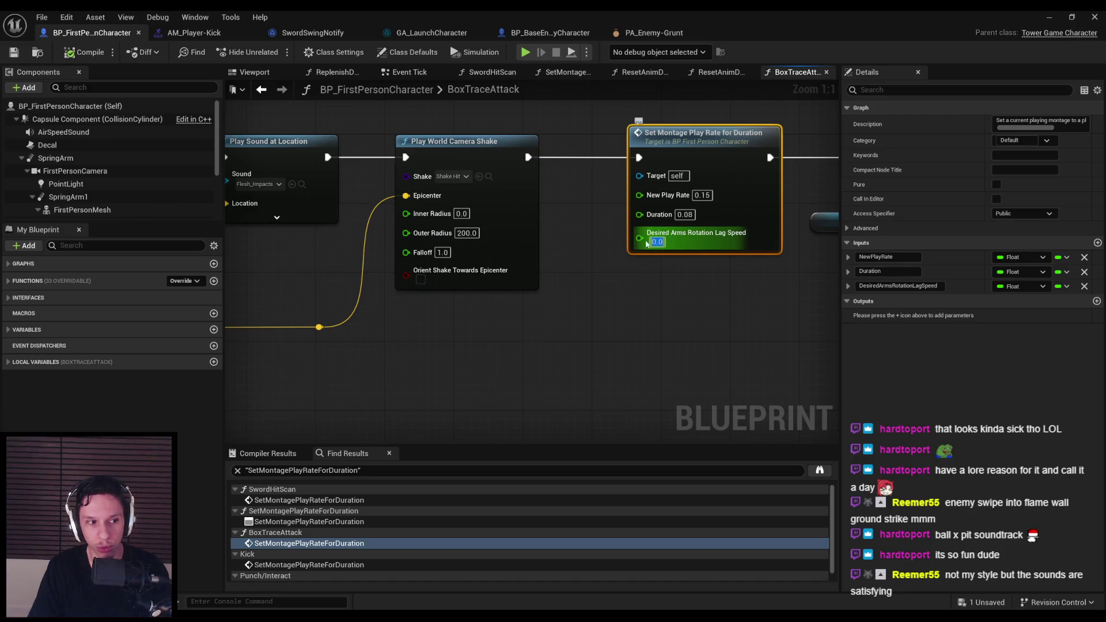
pyautogui.moveTo(656, 248); pyautogui.dragTo(550, 245)
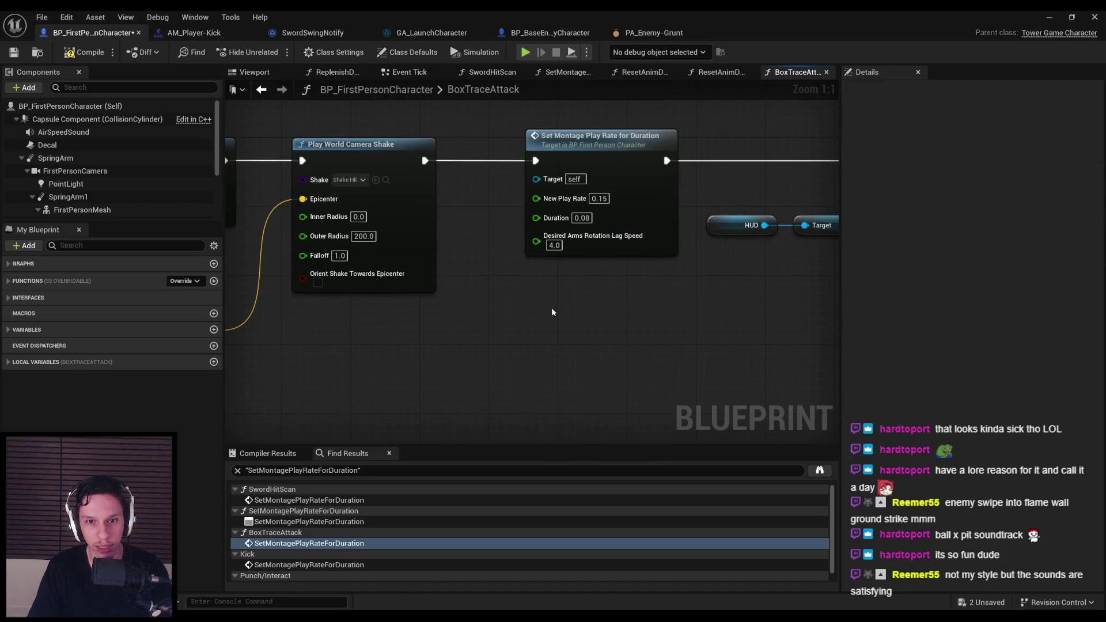
pyautogui.click(70, 52)
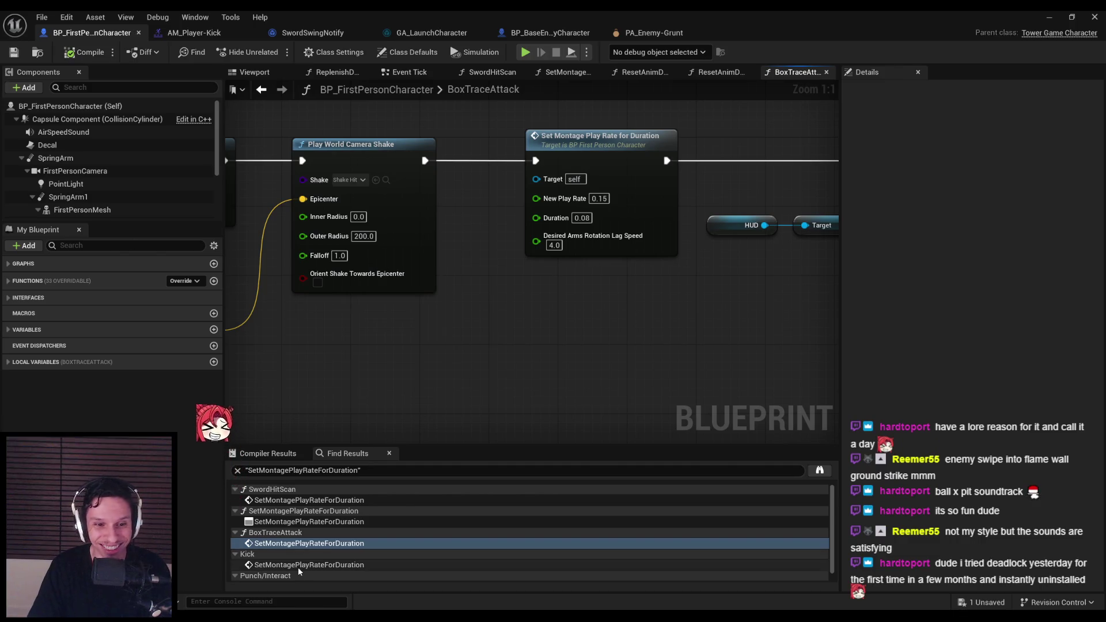
# Step: Inspect the Kick graph's Set Montage Play Rate for Duration node and its surroundings
pyautogui.doubleClick(299, 569)
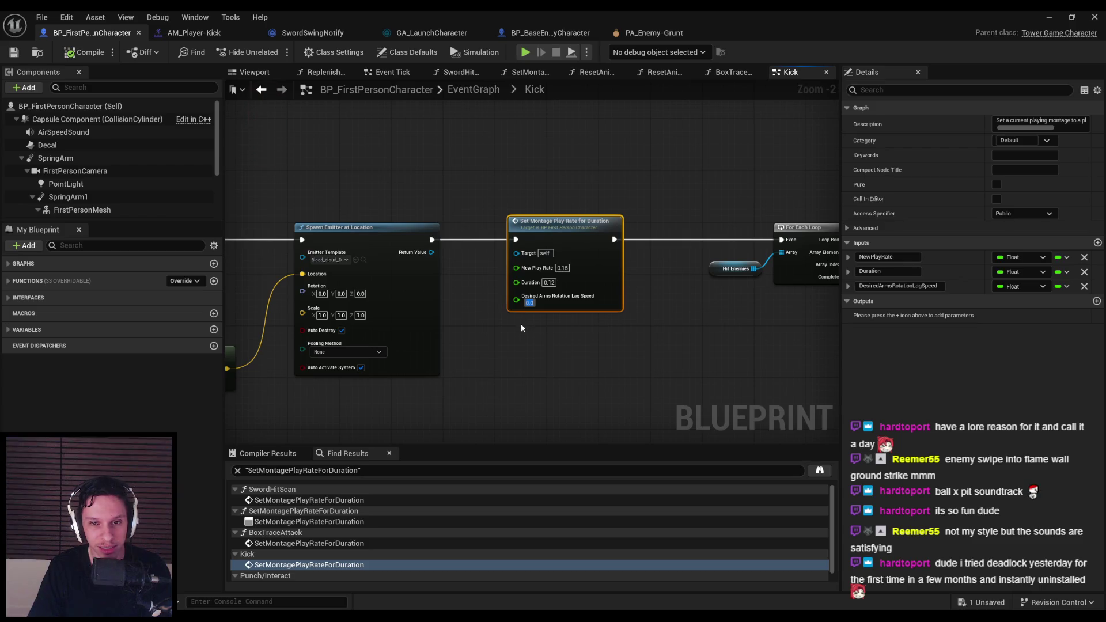
pyautogui.click(521, 323)
pyautogui.scroll(-2, 521, 323)
pyautogui.moveTo(520, 324)
pyautogui.mouseDown()
pyautogui.moveTo(724, 296)
pyautogui.moveTo(672, 297)
pyautogui.mouseUp()
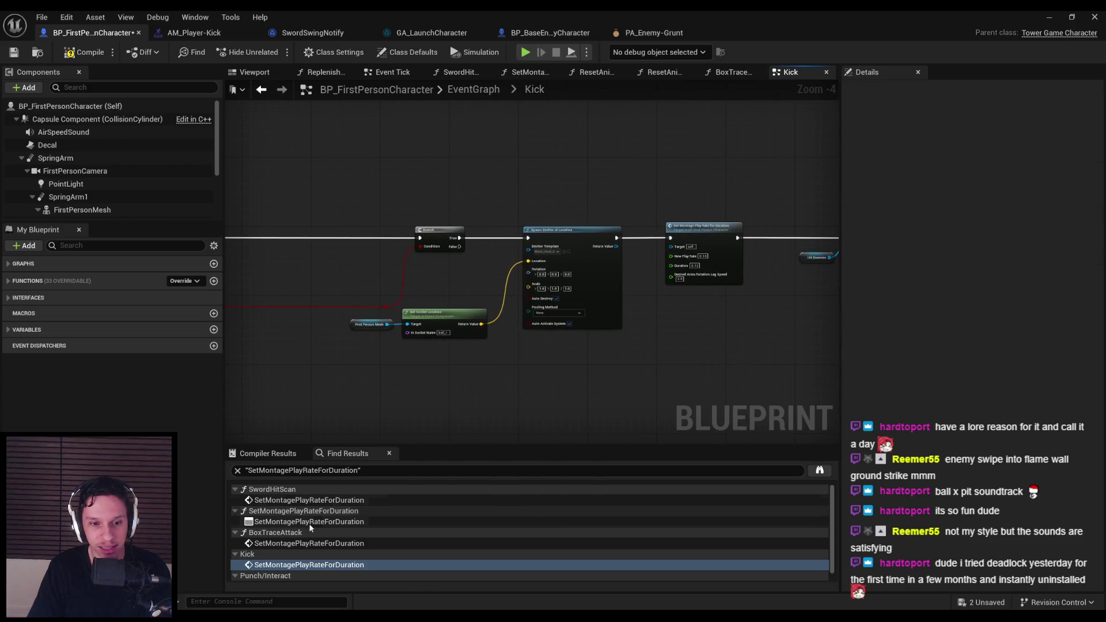
pyautogui.scroll(-1, 288, 562)
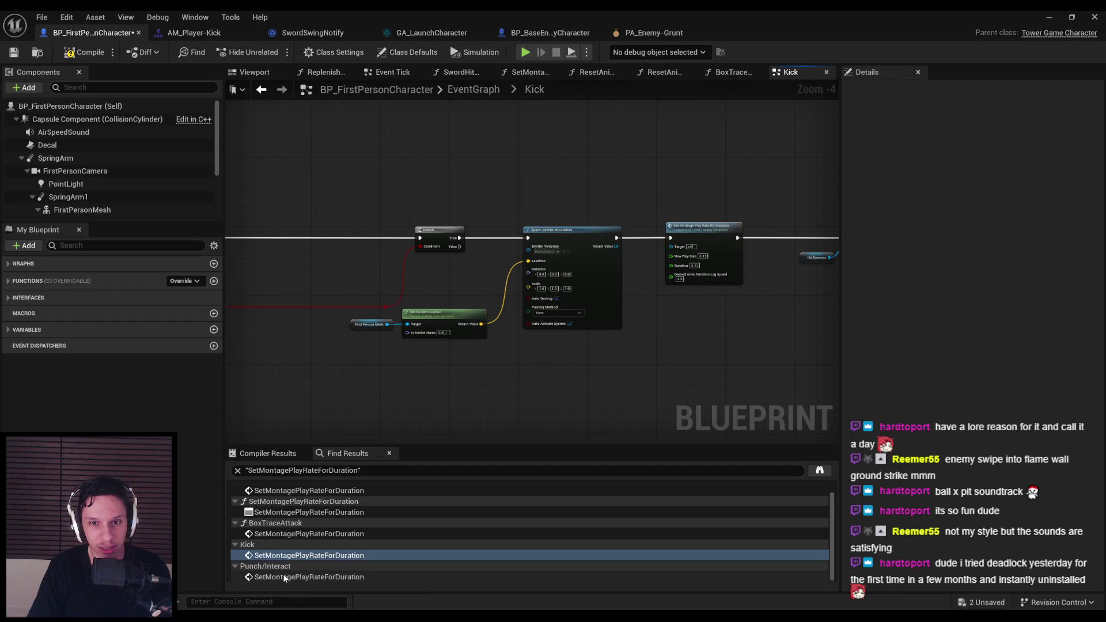
# Step: Give the Punch/Interact play-rate node a Desired Arms Rotation Lag Speed of 3.0, then start a play test
pyautogui.doubleClick(284, 578)
pyautogui.scroll(-3, 545, 323)
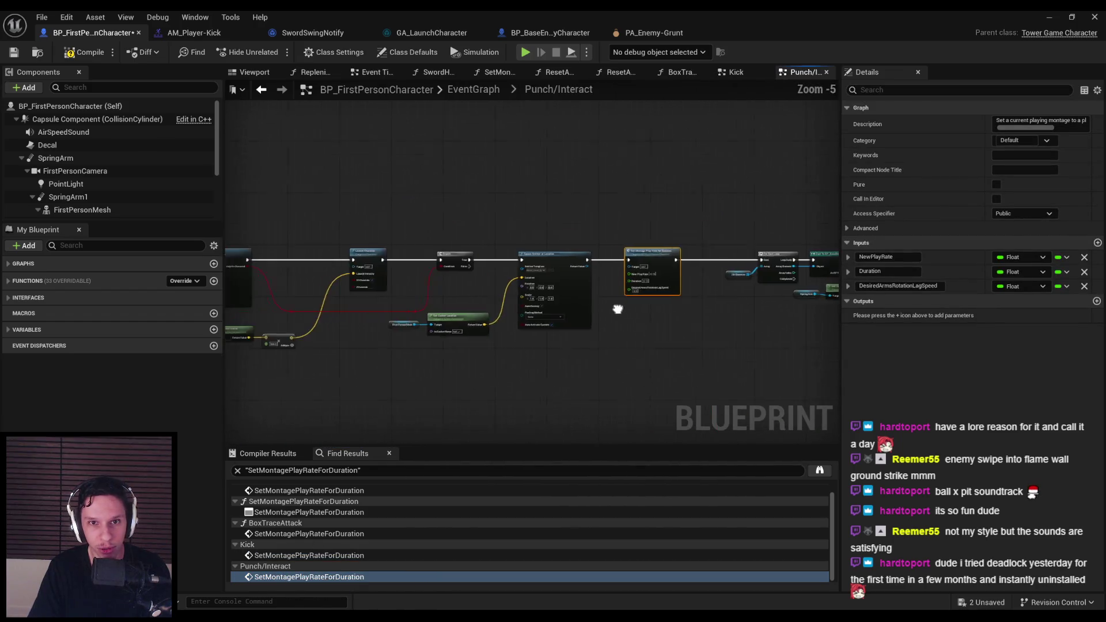
pyautogui.scroll(5, 623, 309)
pyautogui.write('3')
pyautogui.click(632, 343)
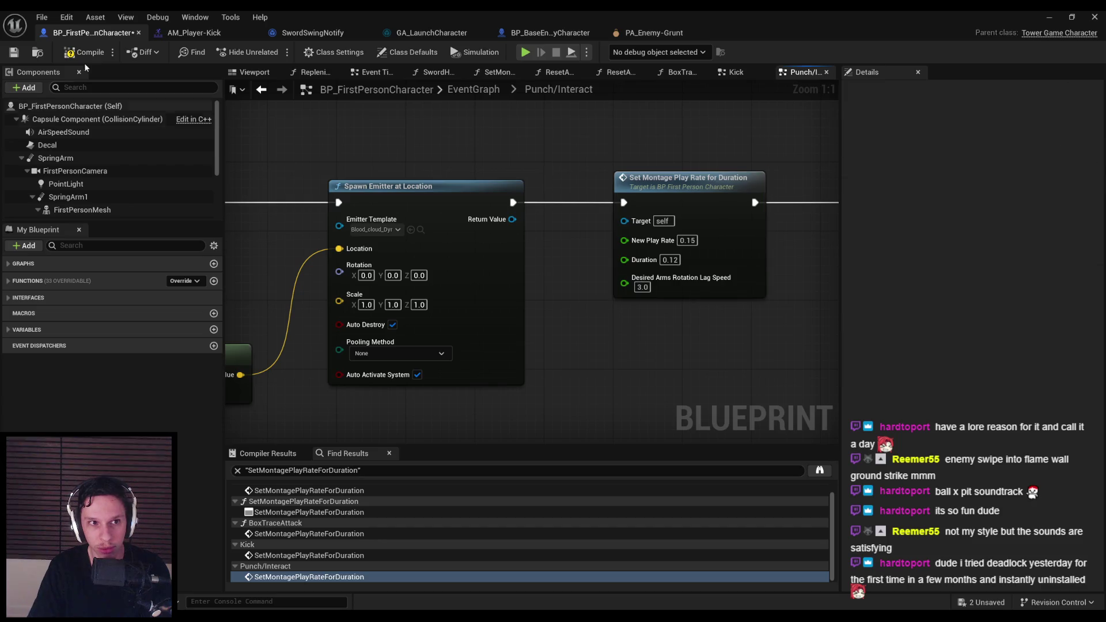
pyautogui.click(1049, 17)
pyautogui.hotkey('alt', 'p')
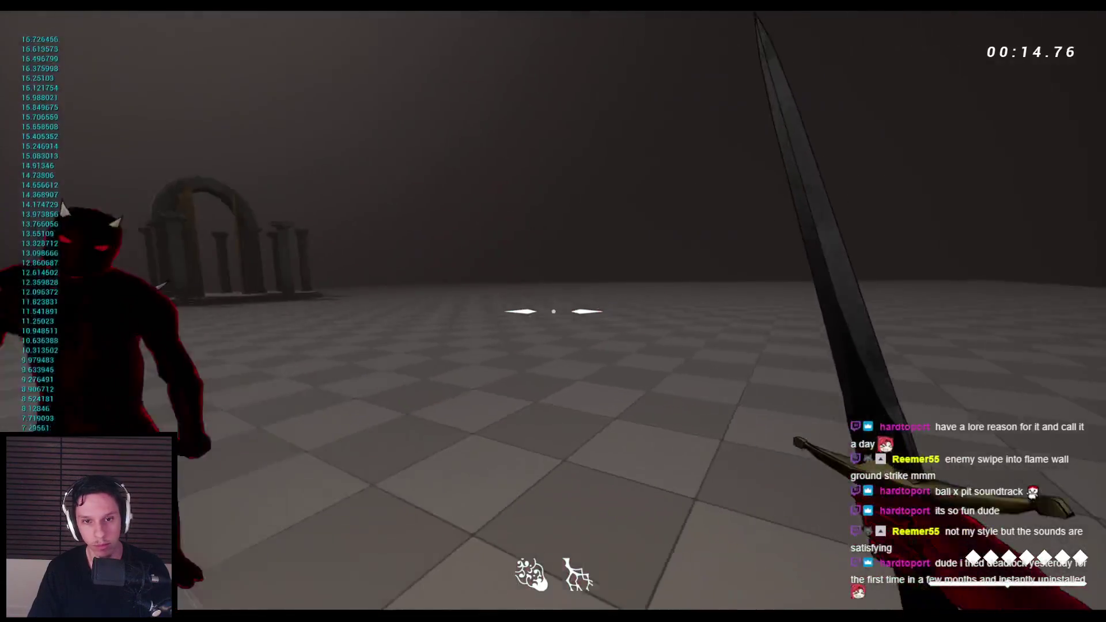
# Step: End the punch play test and return to BP_FirstPersonCharacter's Punch/Interact graph
pyautogui.press('Escape')
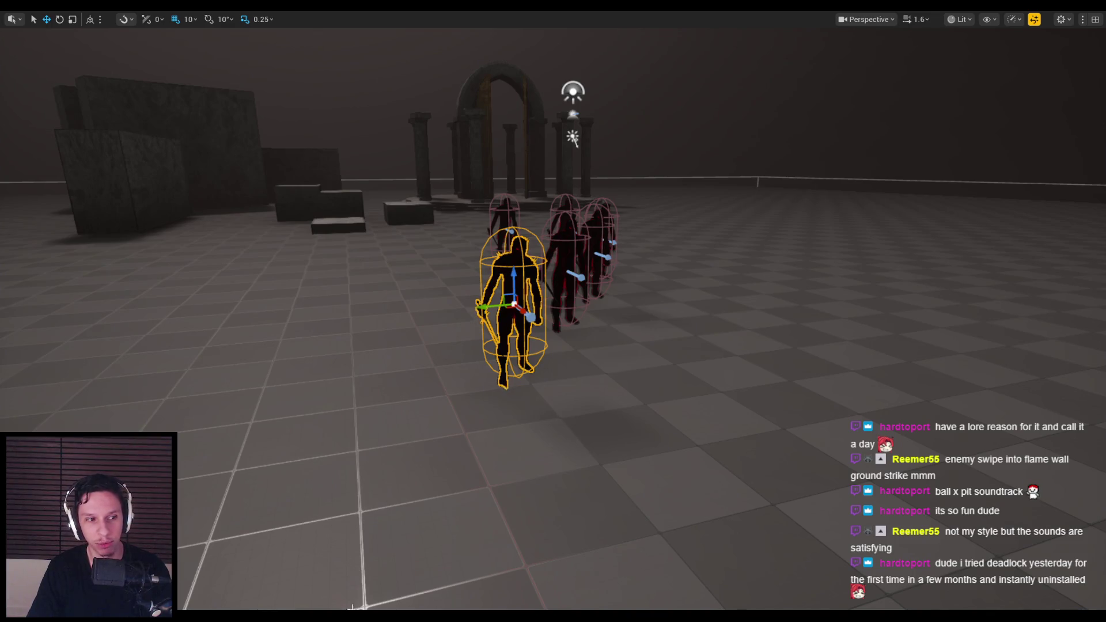
pyautogui.click(381, 595)
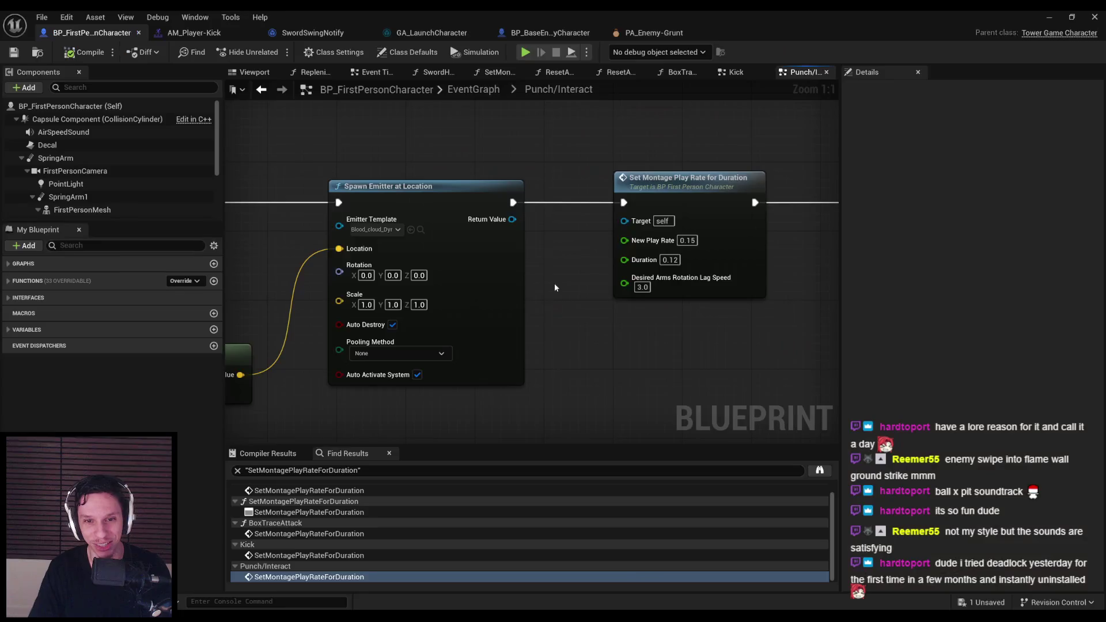
# Step: Switch to the Kick graph showing its play-rate node with lag speed 0.5
pyautogui.click(641, 320)
pyautogui.hotkey('alt', 'Left')
pyautogui.scroll(4, 674, 288)
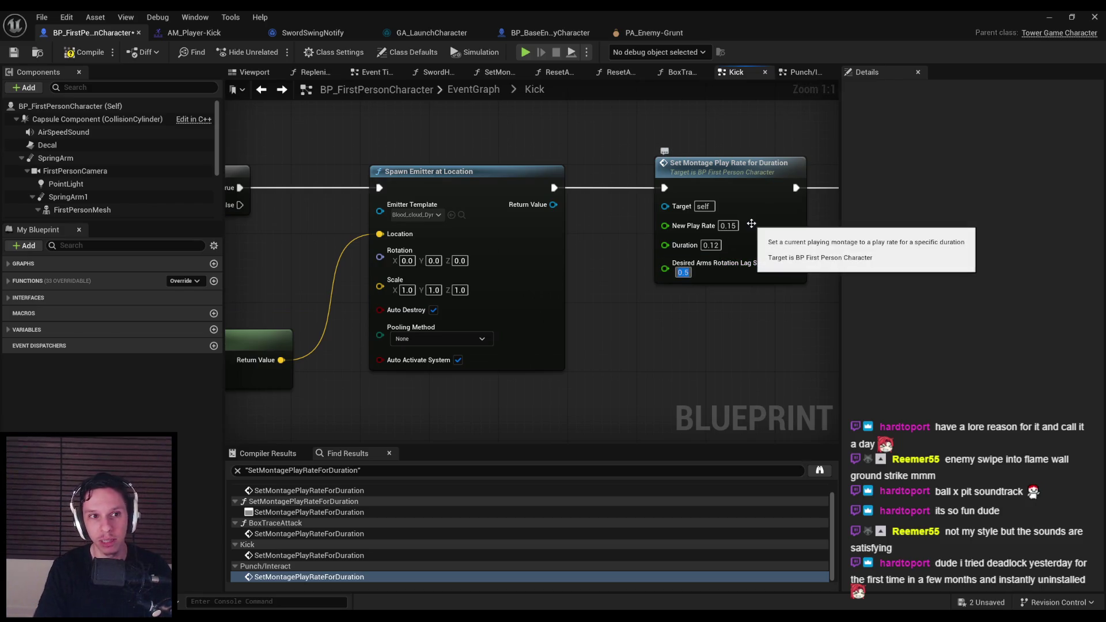
# Step: Play-test by repeatedly slashing the enemy group with the sword, then stop and restore the blueprint editor
pyautogui.click(1048, 18)
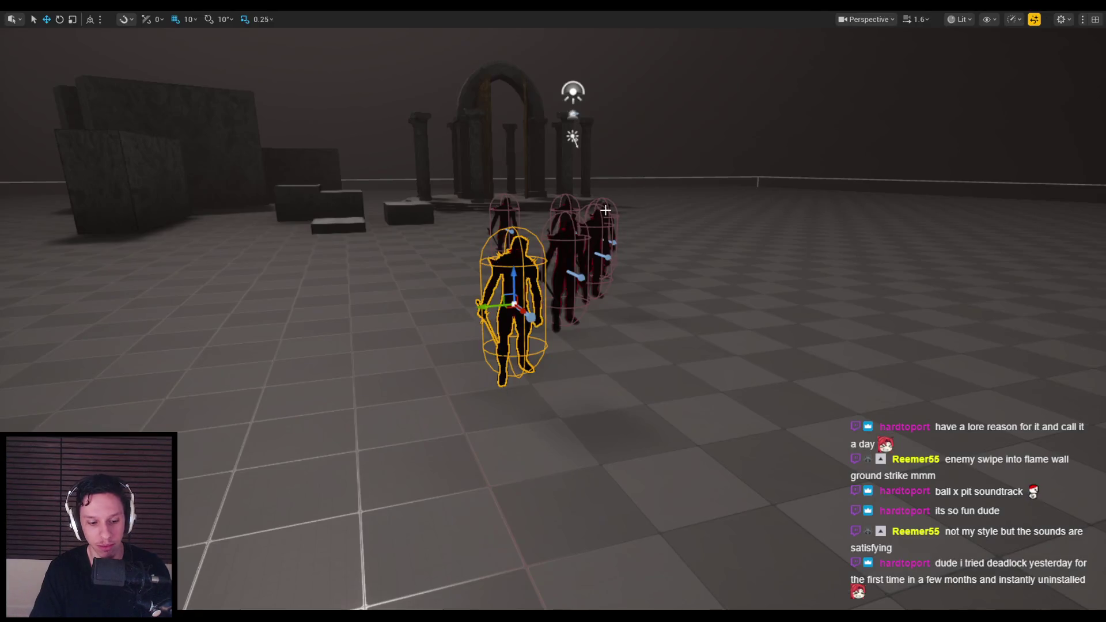
pyautogui.hotkey('alt', 'p')
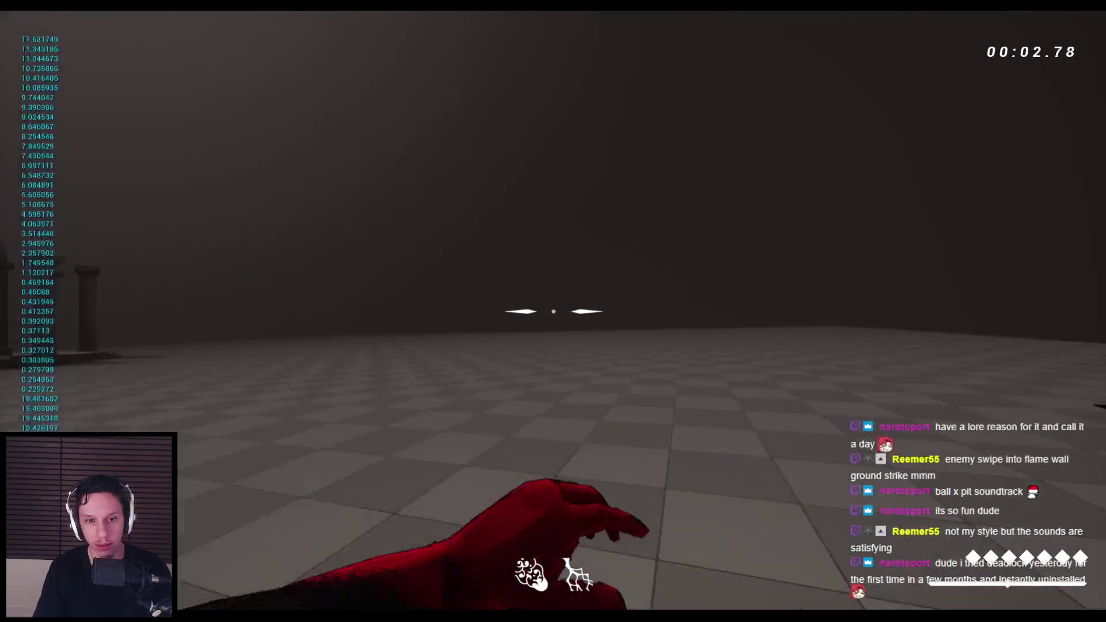
pyautogui.click(553, 312)
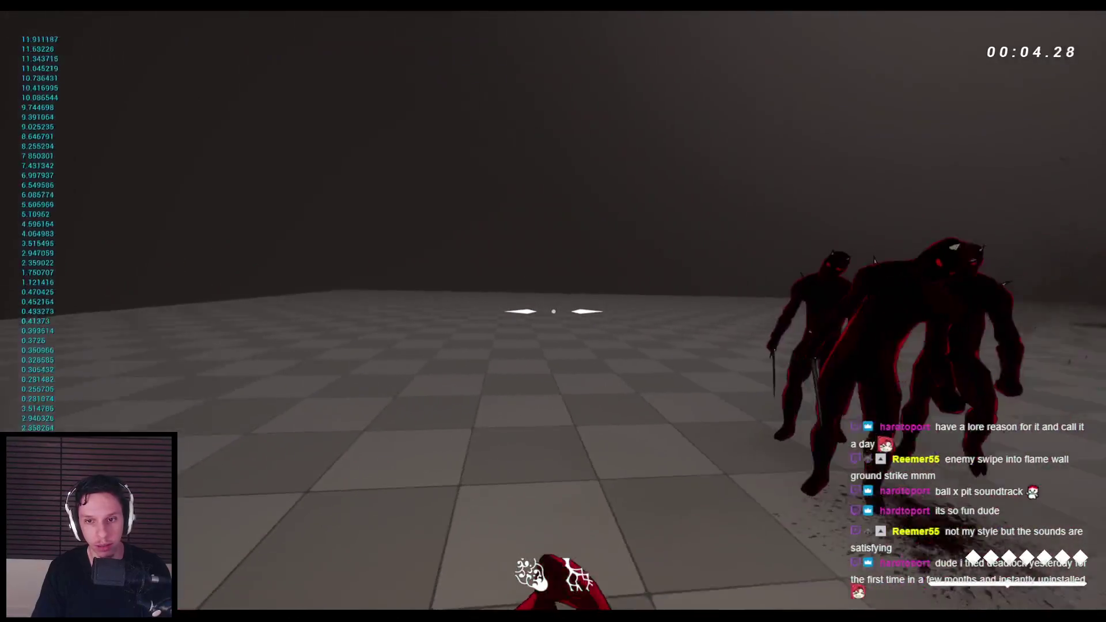
pyautogui.click(553, 311)
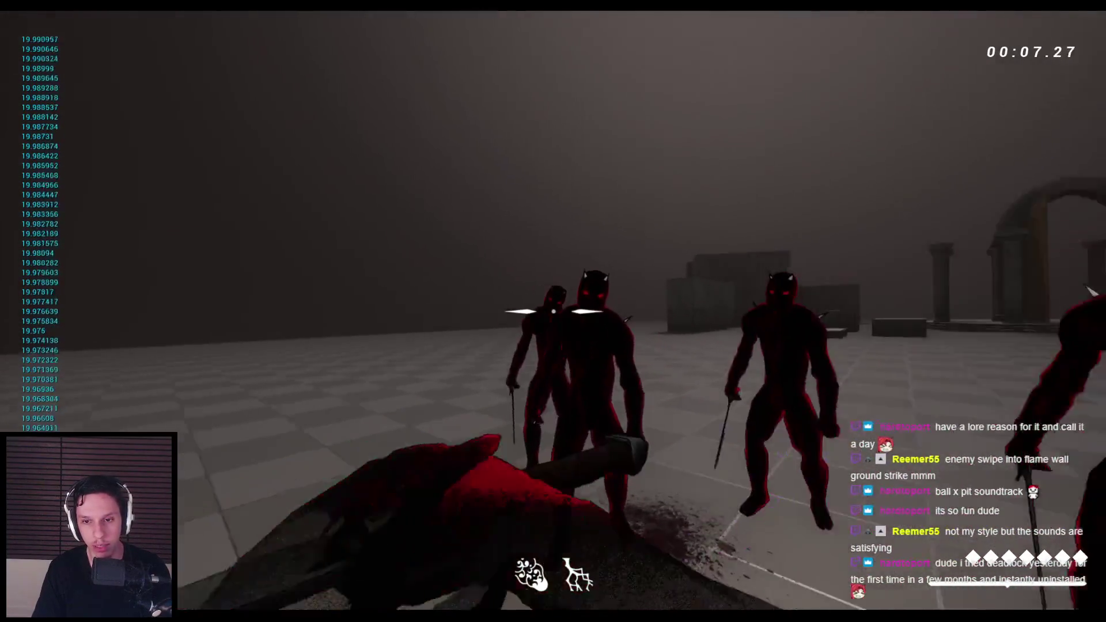
pyautogui.click(553, 311)
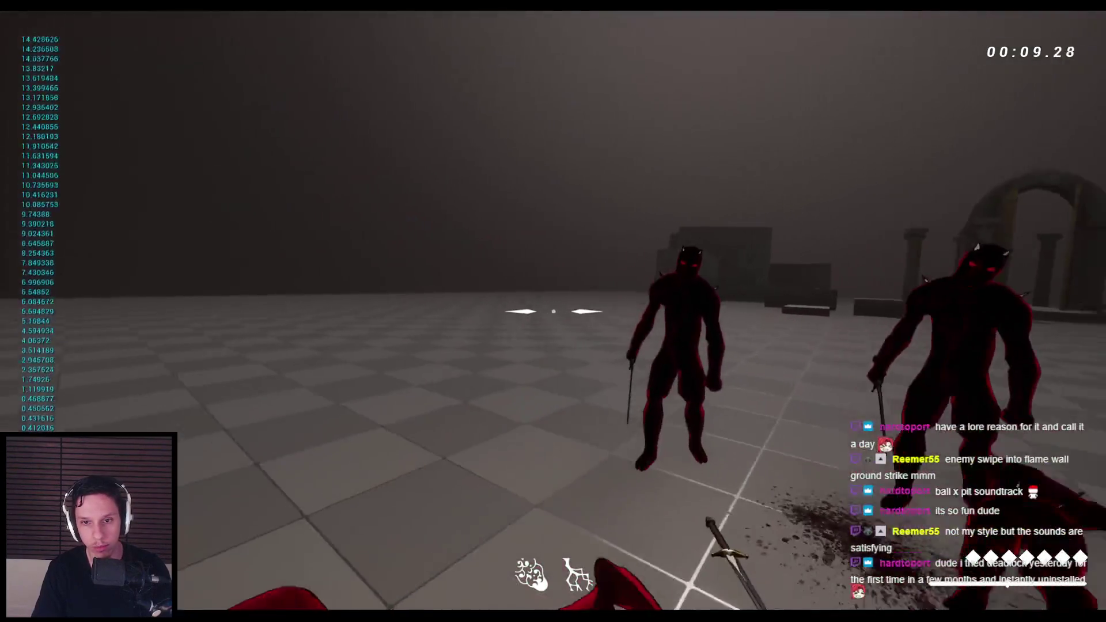
pyautogui.click(553, 312)
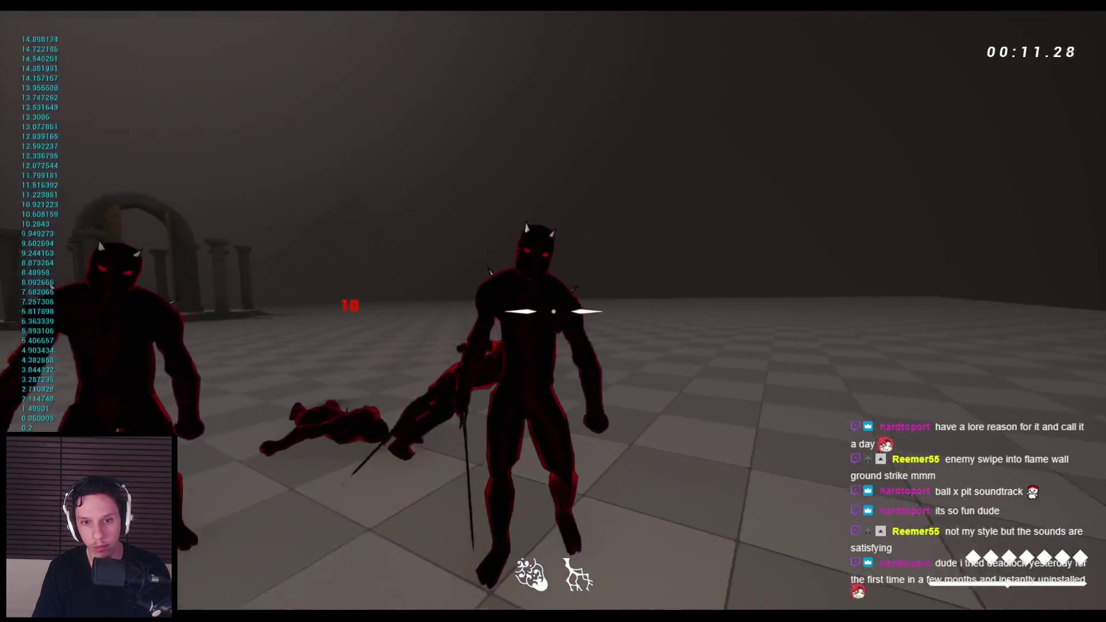
pyautogui.click(553, 311)
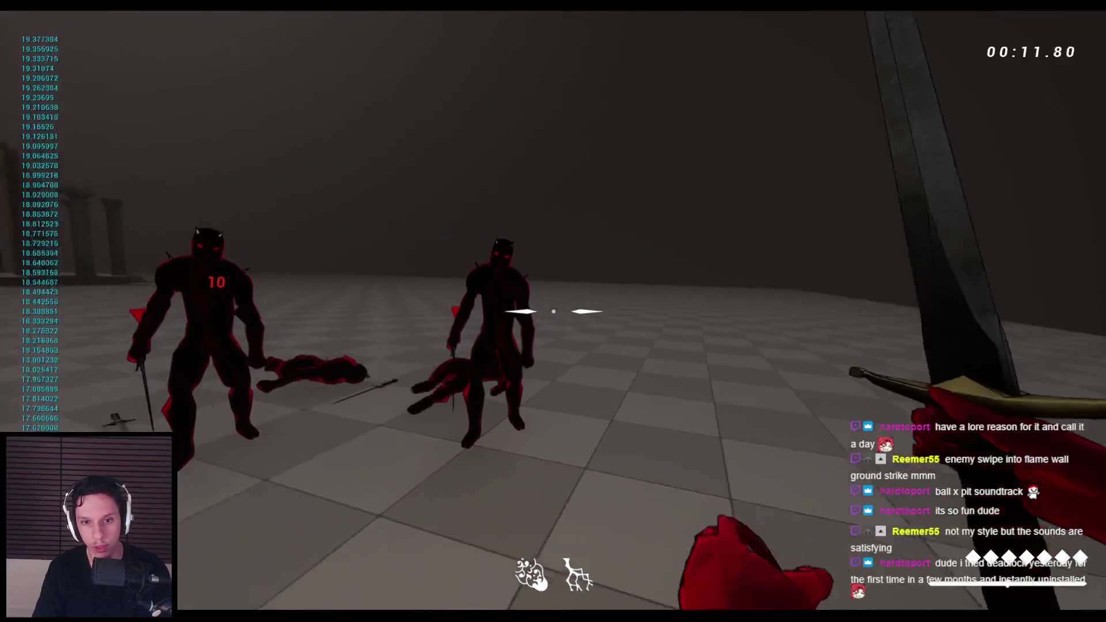
pyautogui.click(553, 311)
pyautogui.click(553, 311)
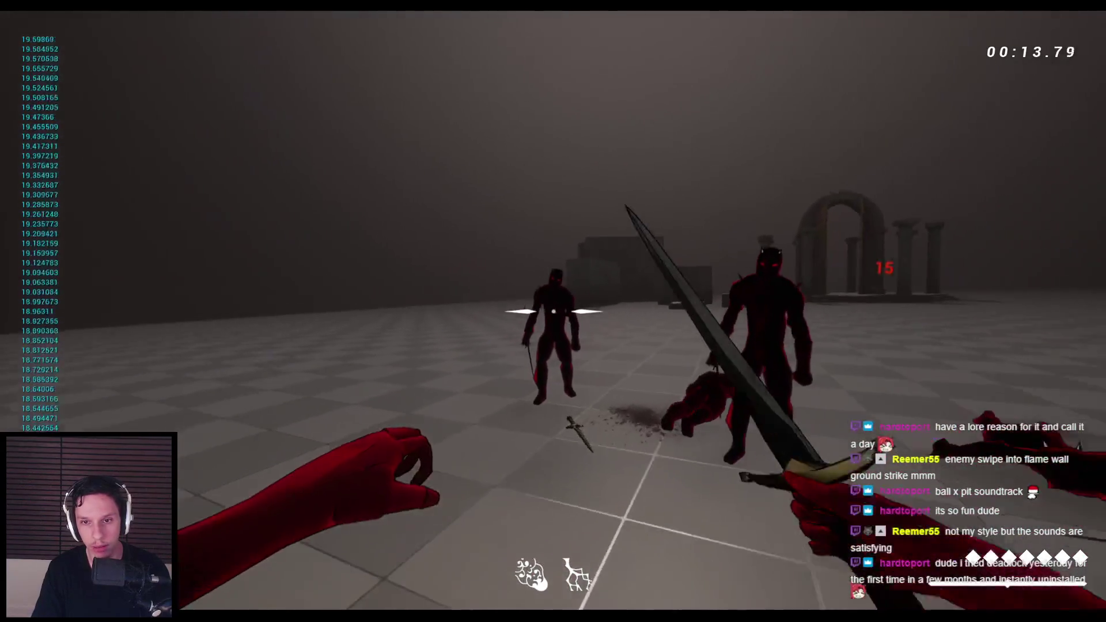
pyautogui.click(553, 312)
pyautogui.click(553, 311)
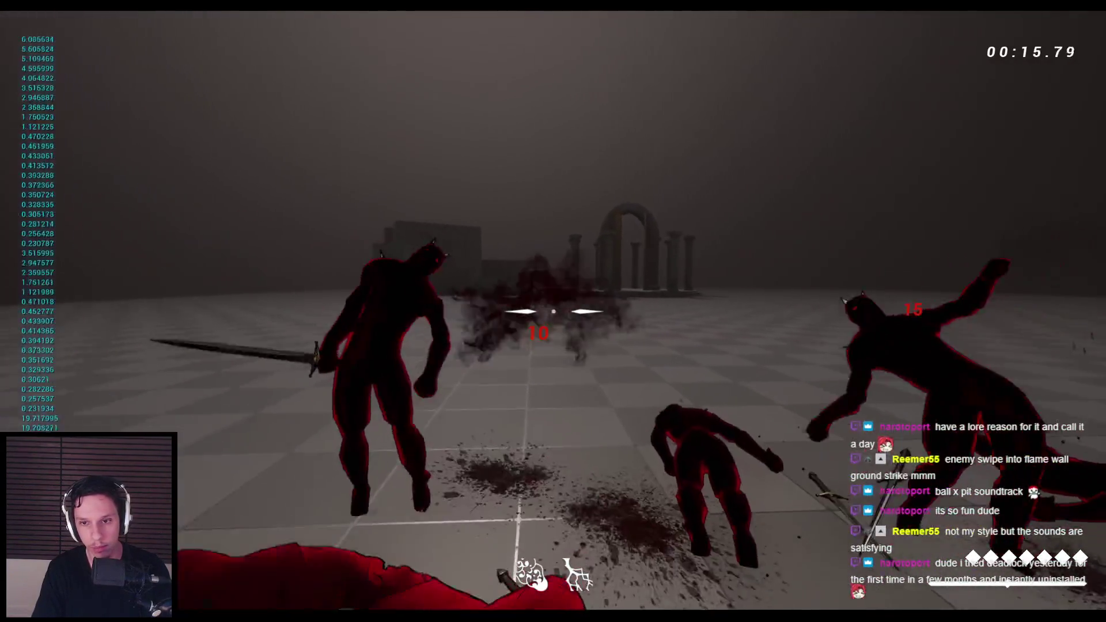
pyautogui.click(553, 311)
pyautogui.click(553, 311)
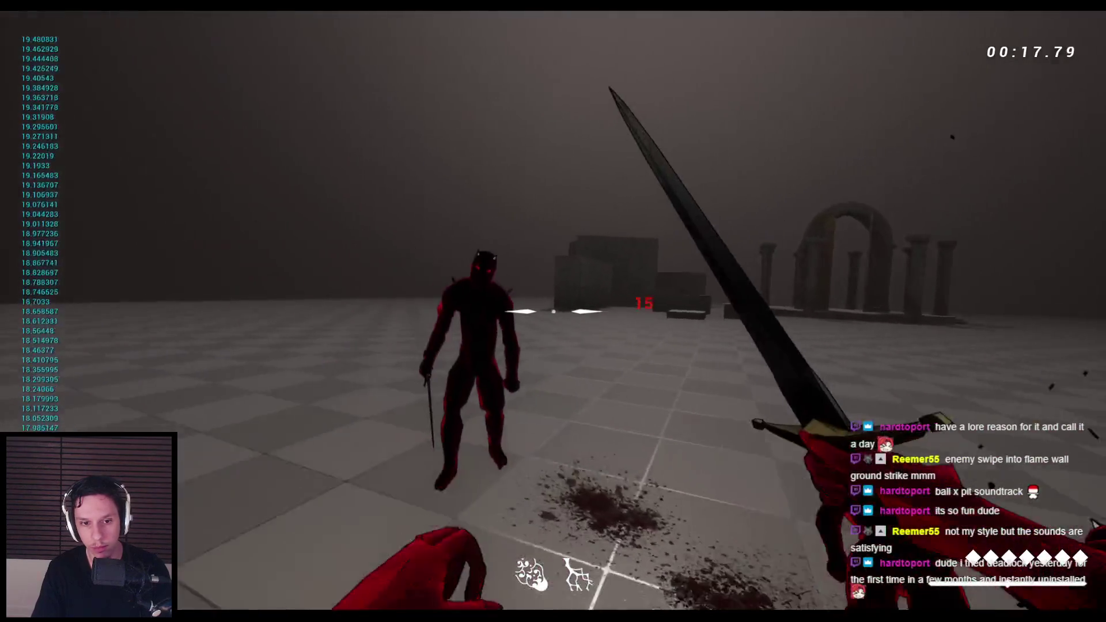
pyautogui.click(553, 312)
pyautogui.click(553, 311)
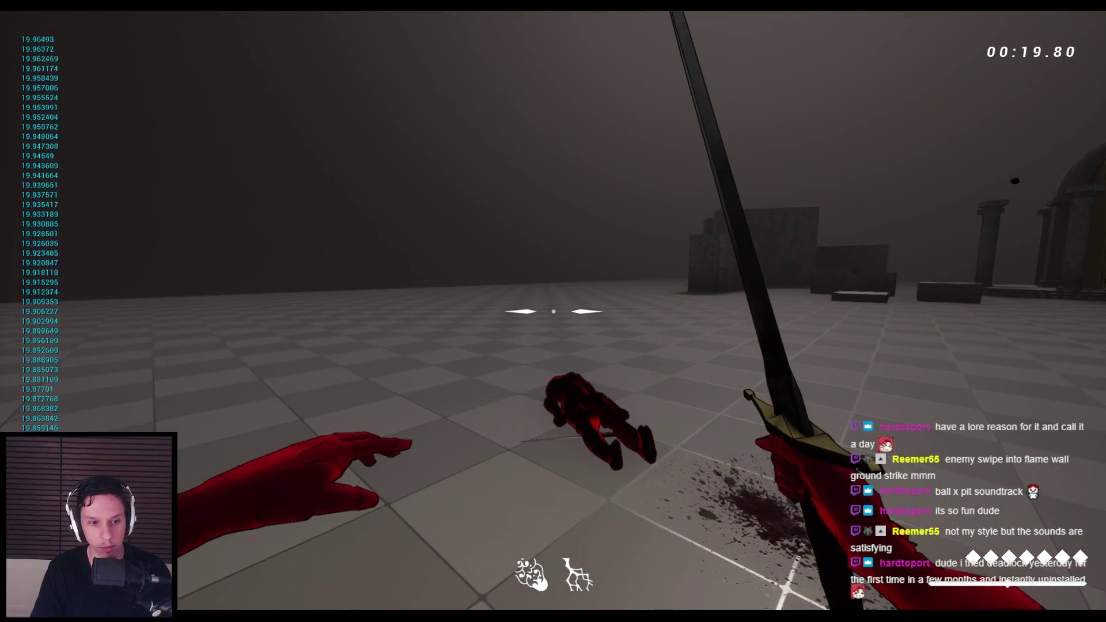
pyautogui.press('Escape')
pyautogui.click(398, 571)
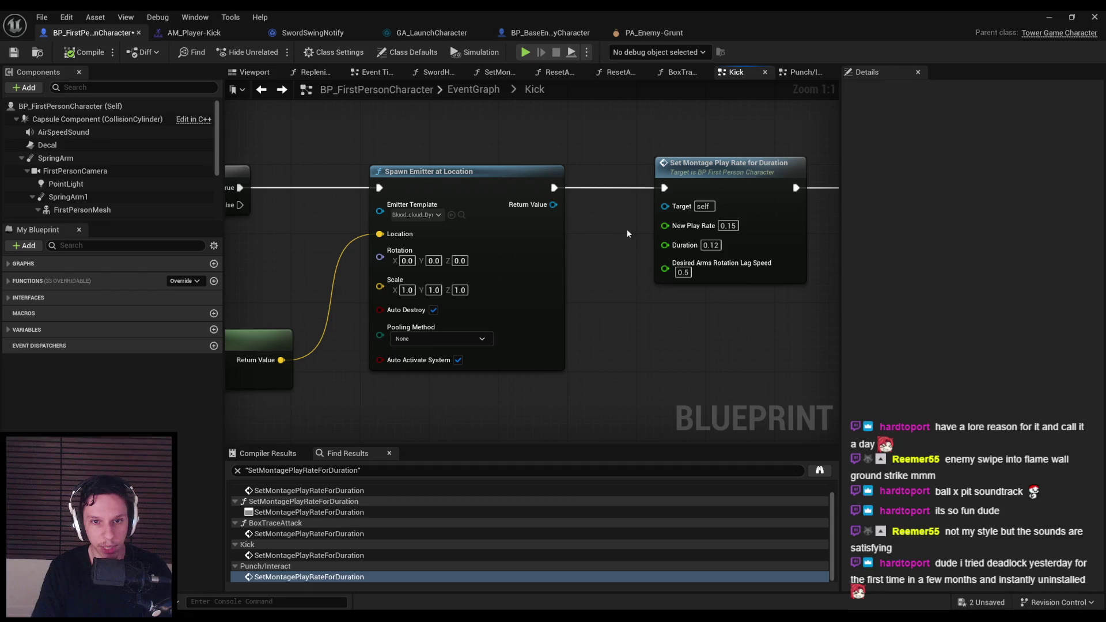
# Step: Disconnect and delete the DitherTemporalAA node feeding M_PlayerArms' Opacity Mask
pyautogui.scroll(-1, 639, 278)
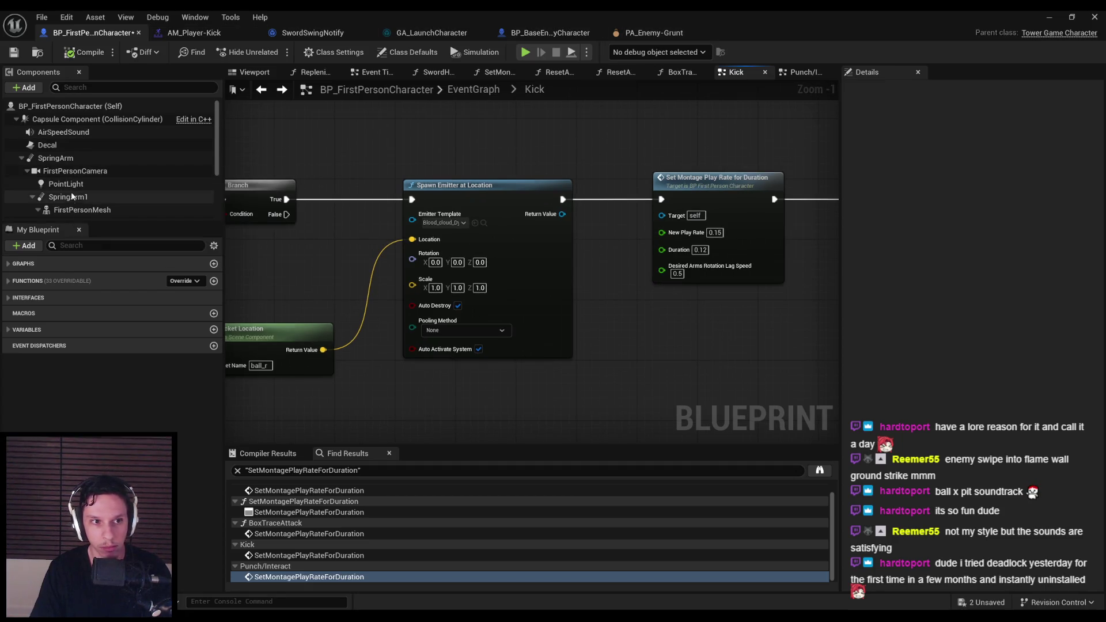
pyautogui.click(80, 210)
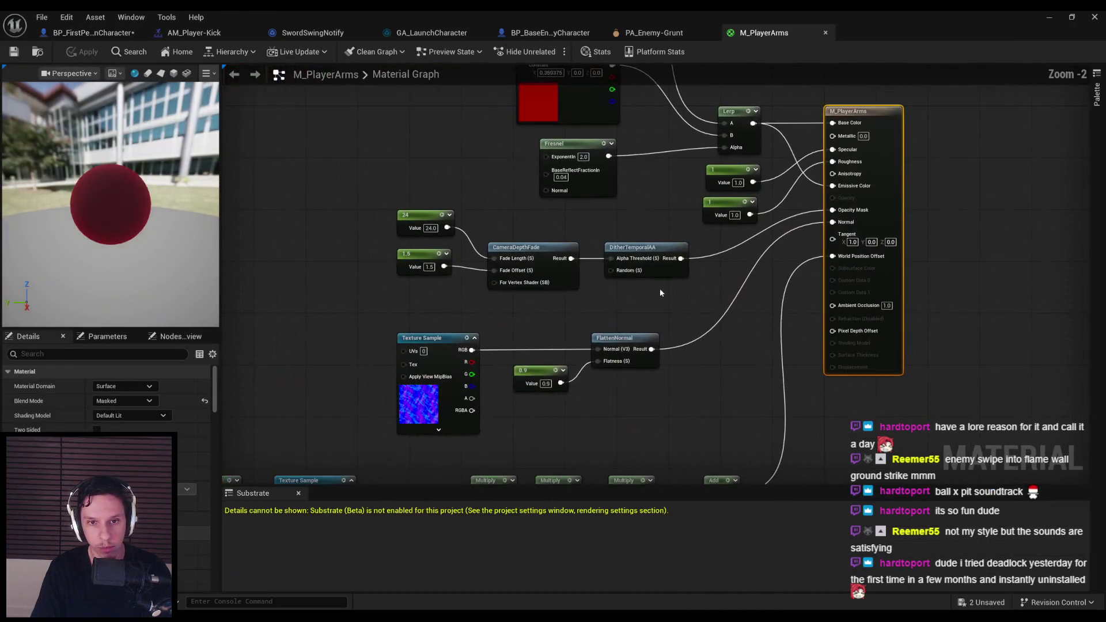
pyautogui.scroll(2, 620, 288)
pyautogui.moveTo(619, 294)
pyautogui.mouseDown()
pyautogui.moveTo(608, 309)
pyautogui.moveTo(614, 362)
pyautogui.mouseUp()
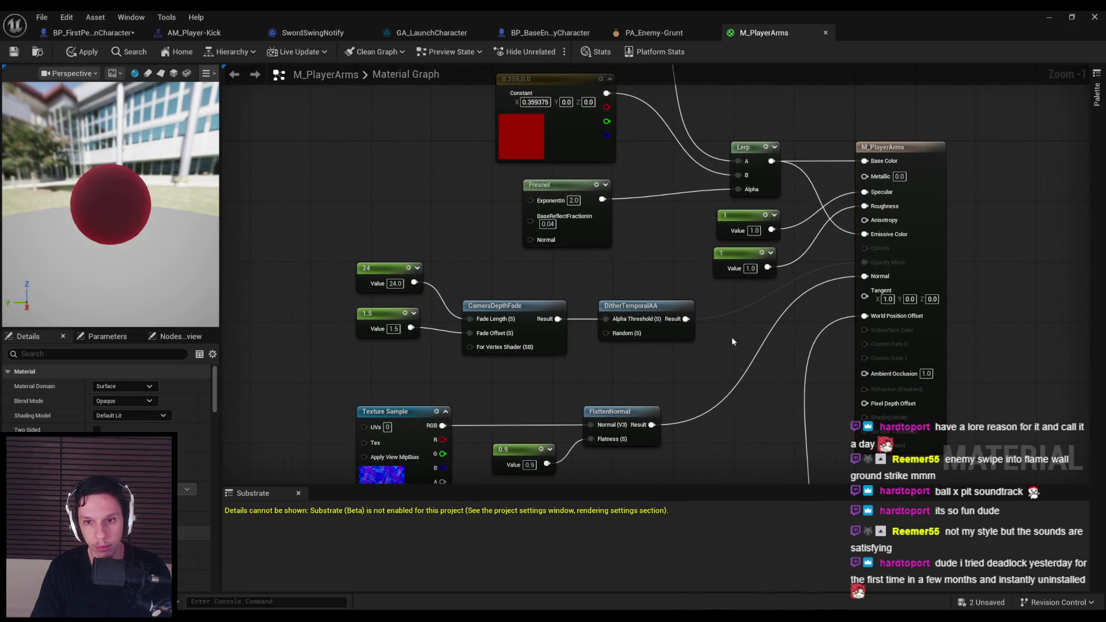
pyautogui.keyDown('alt'); pyautogui.click(710, 318); pyautogui.keyUp('alt')
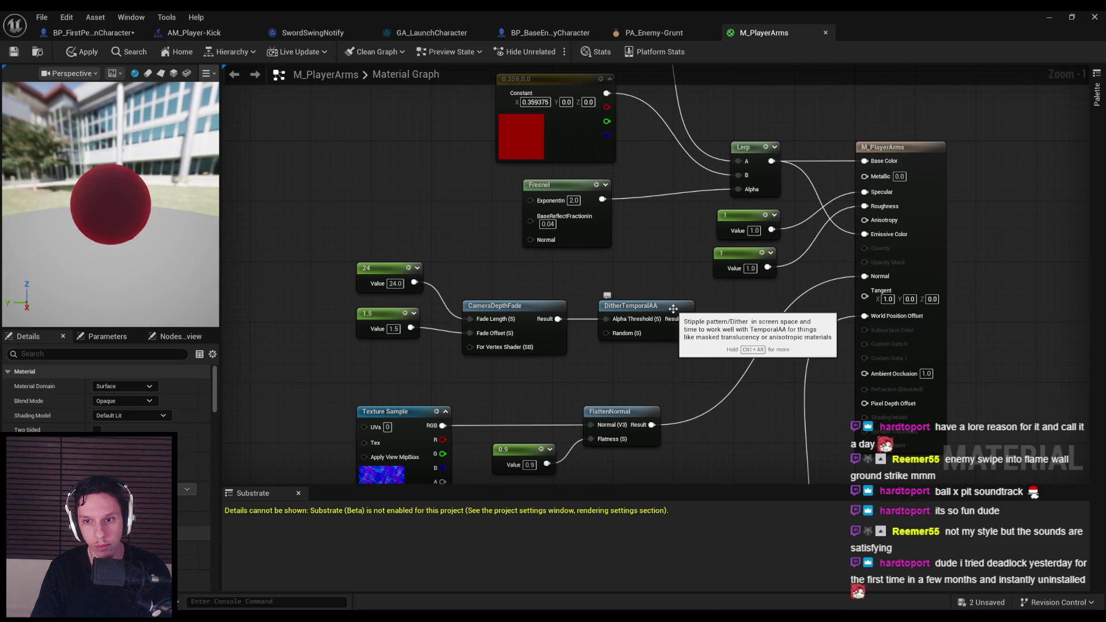
pyautogui.click(647, 337)
pyautogui.press('Delete')
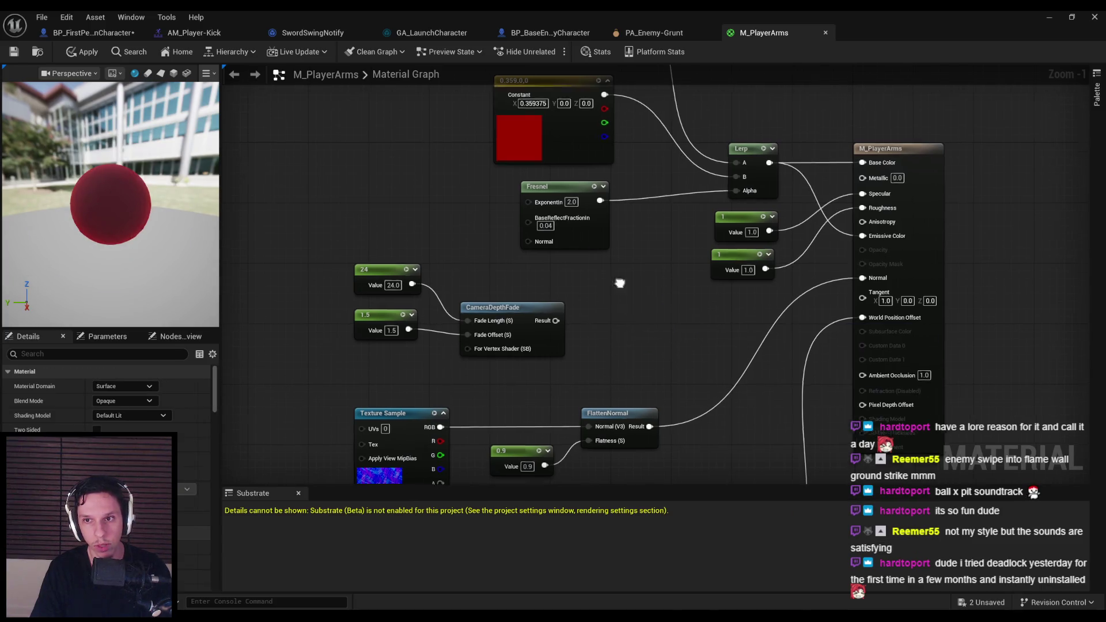
# Step: Move the Lerp link from A to B and wire the upper Lerp into Base Color and Emissive Color
pyautogui.scroll(-1, 328, 320)
pyautogui.moveTo(492, 419); pyautogui.dragTo(450, 469)
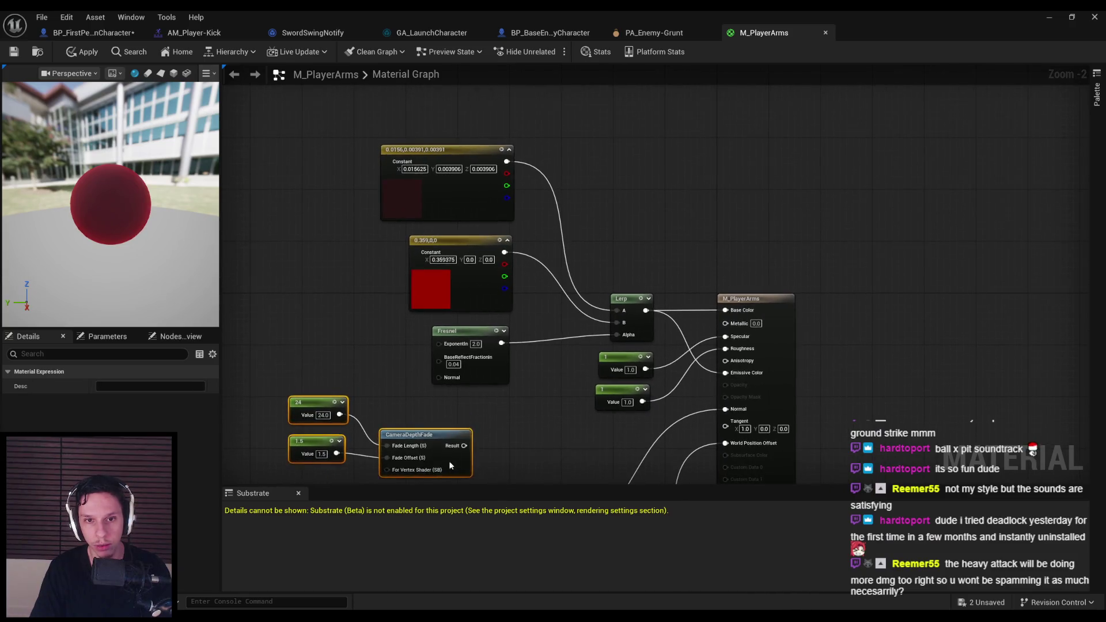
pyautogui.moveTo(626, 118)
pyautogui.mouseDown()
pyautogui.moveTo(594, 142)
pyautogui.moveTo(539, 53)
pyautogui.mouseUp()
pyautogui.click(723, 242)
pyautogui.moveTo(615, 137); pyautogui.dragTo(619, 205)
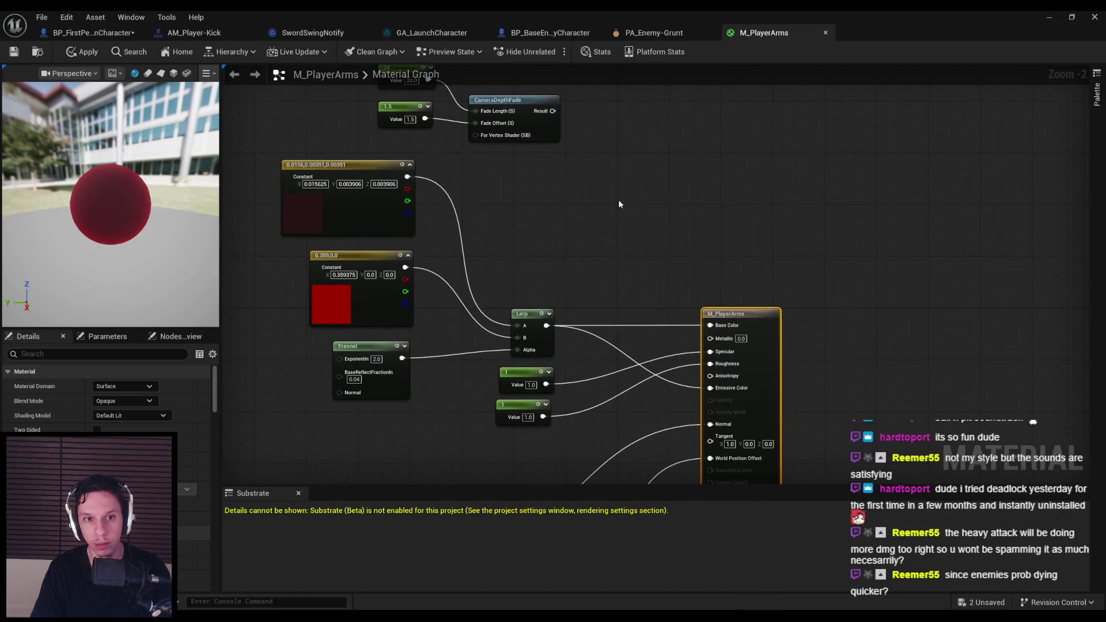
pyautogui.rightClick(620, 205)
pyautogui.press('Escape')
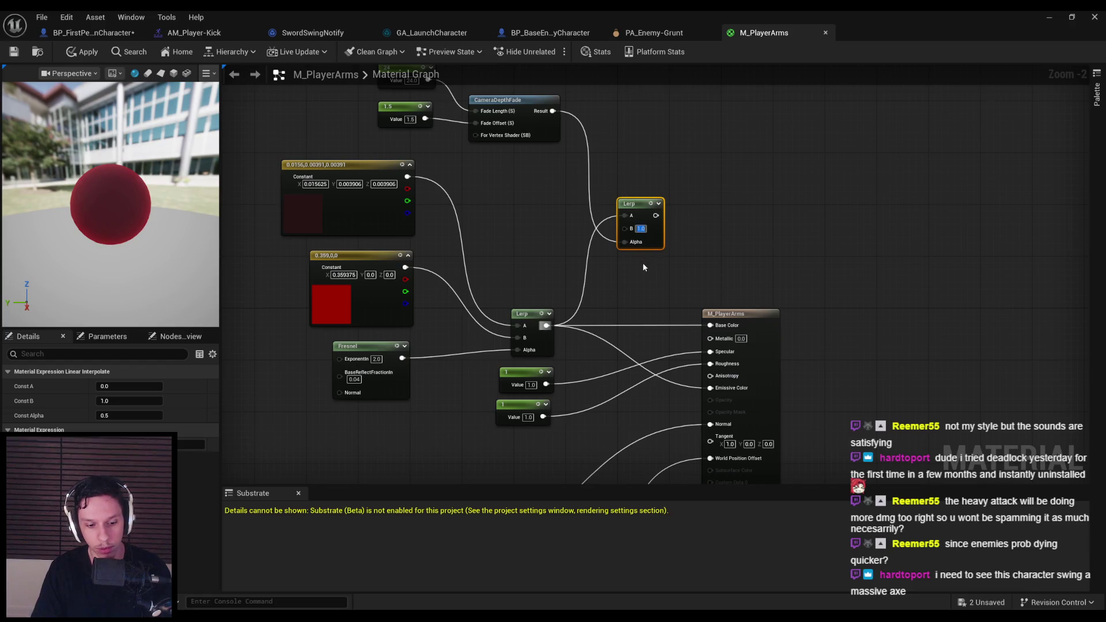
pyautogui.moveTo(623, 216); pyautogui.dragTo(625, 229)
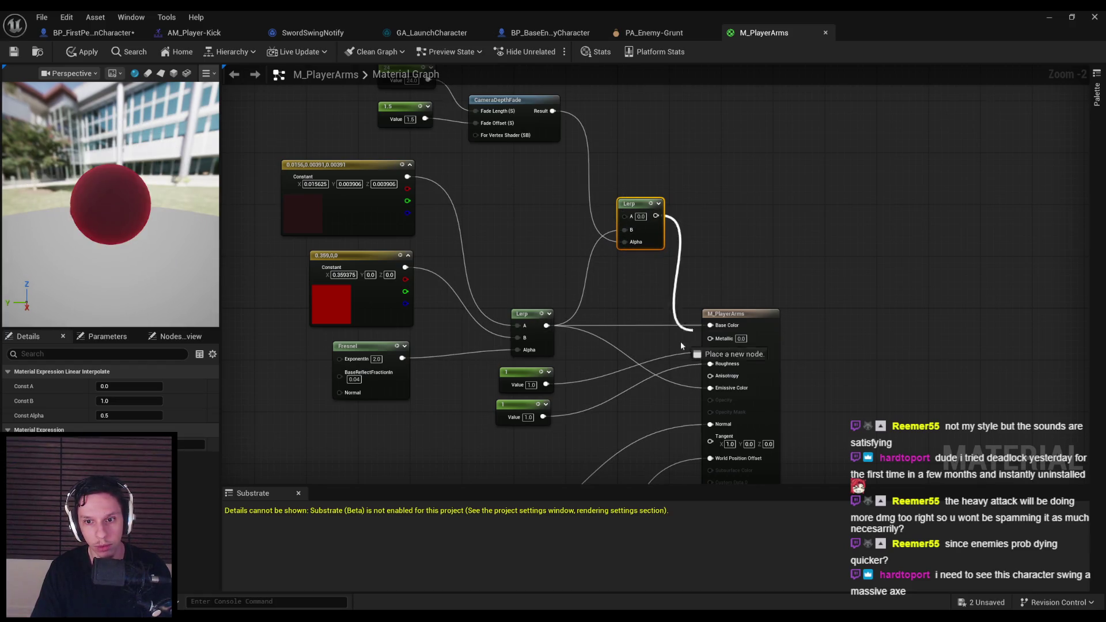
pyautogui.moveTo(709, 327); pyautogui.dragTo(709, 326)
pyautogui.moveTo(697, 393); pyautogui.dragTo(710, 387)
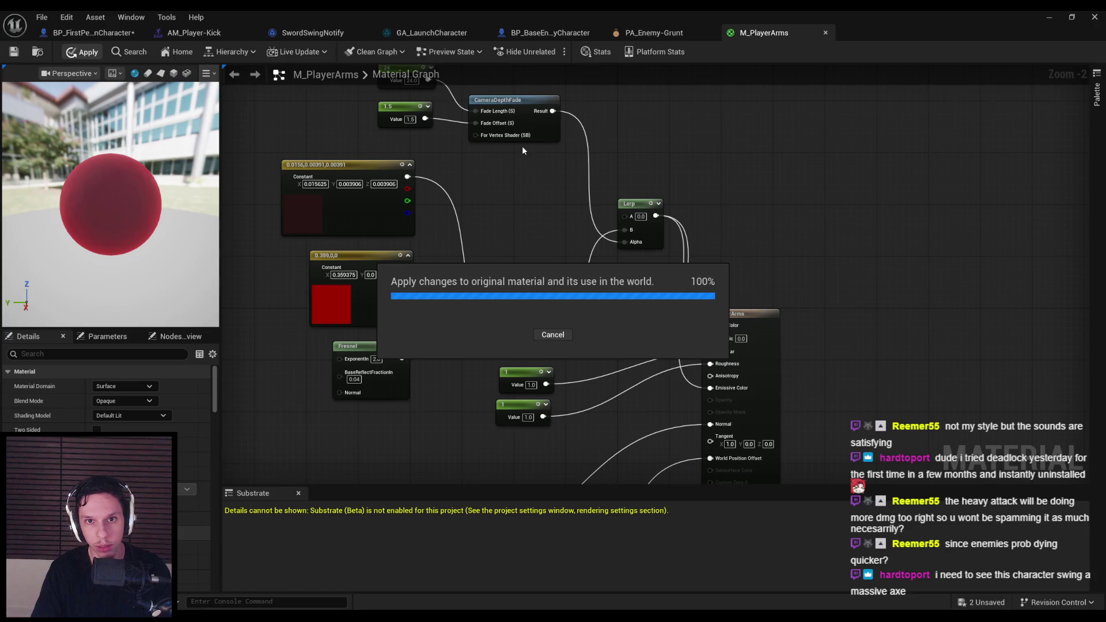
# Step: Slash through the horned demons checking hitboxes and 12-damage hits, then stop and return to M_PlayerArms
pyautogui.click(1053, 17)
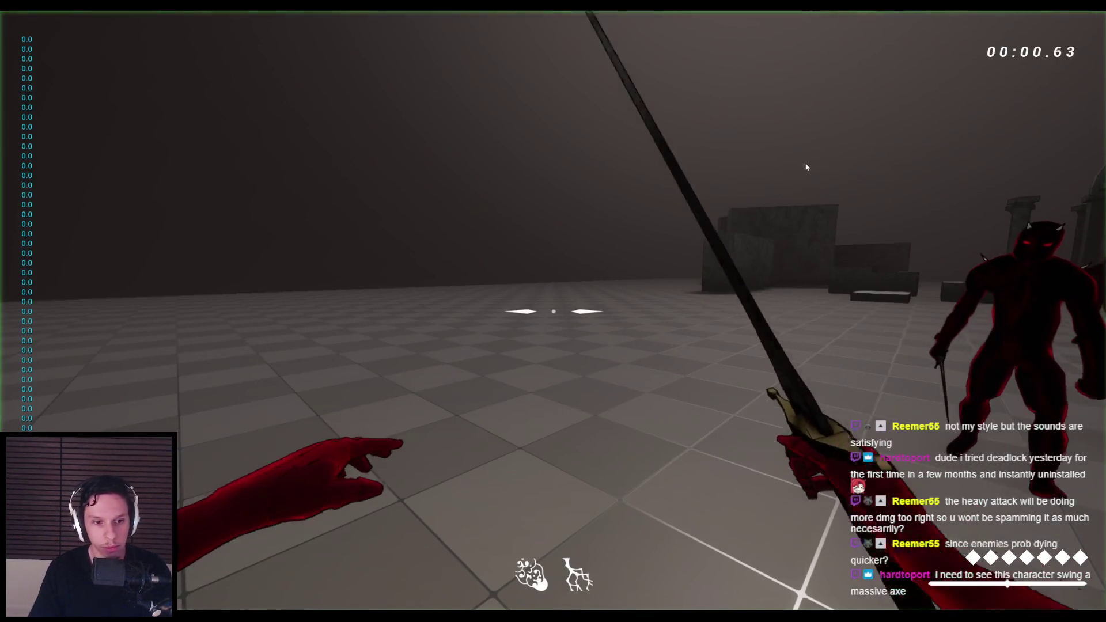
pyautogui.click(806, 167)
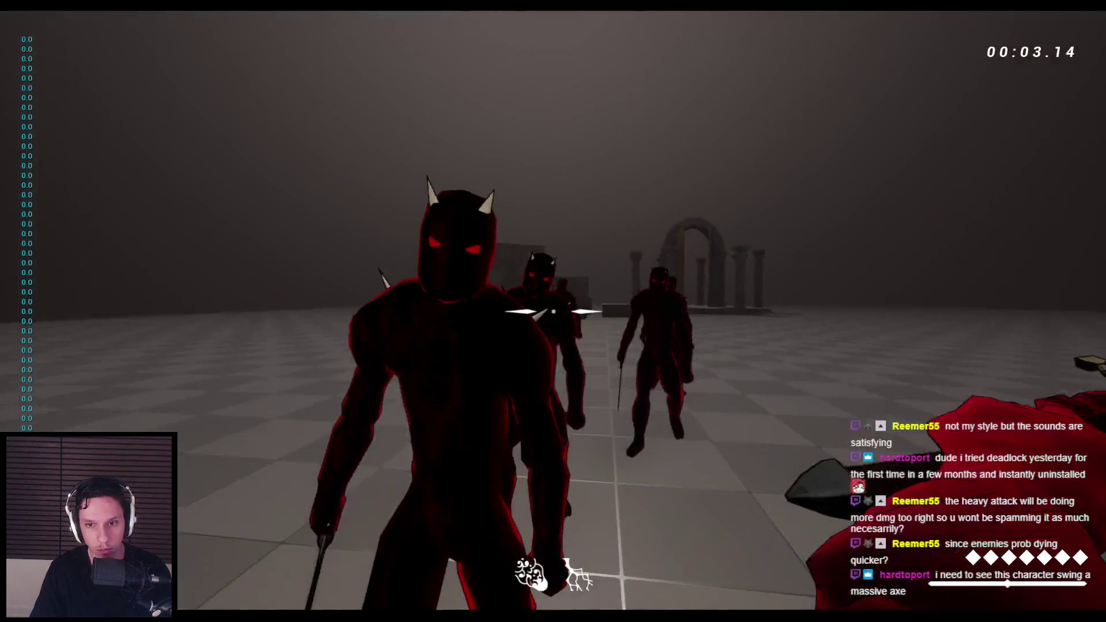
pyautogui.click(553, 312)
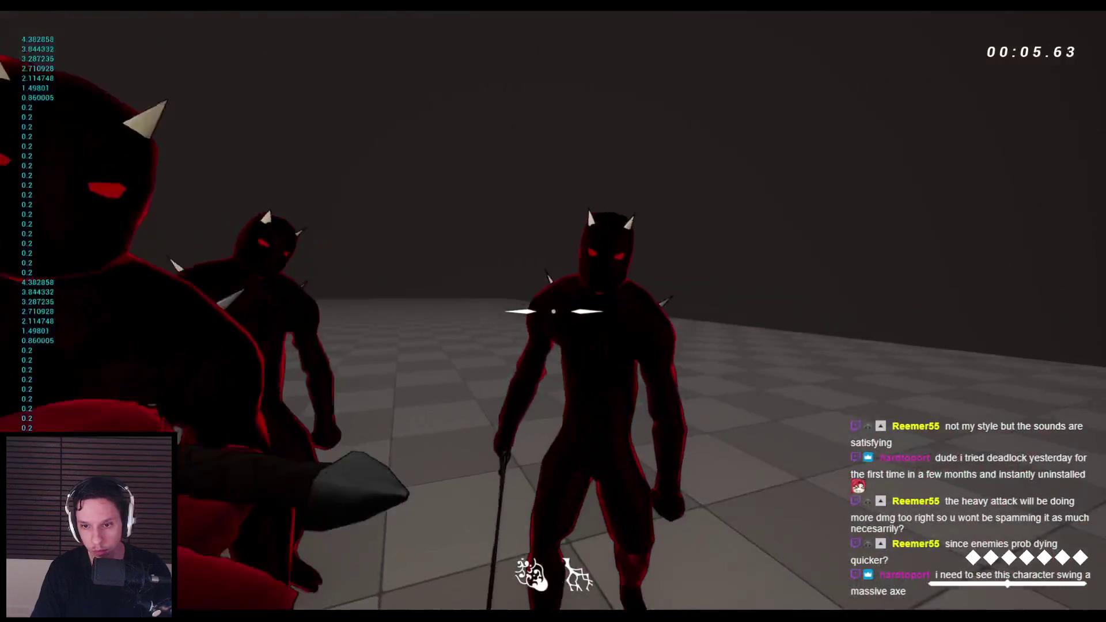
pyautogui.click(553, 311)
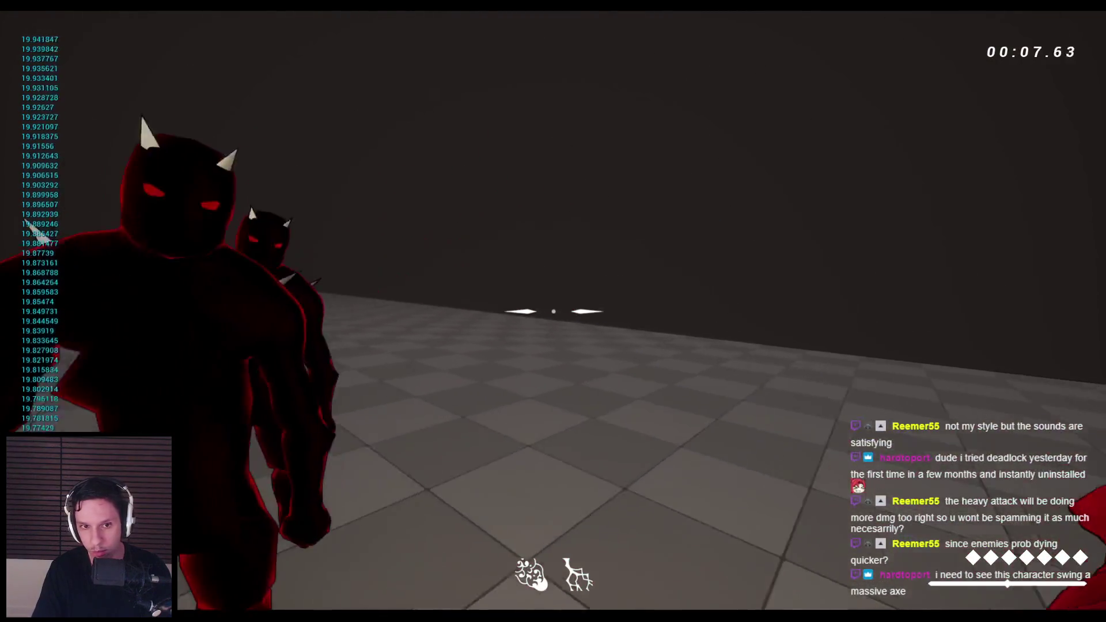
pyautogui.click(553, 311)
pyautogui.click(553, 312)
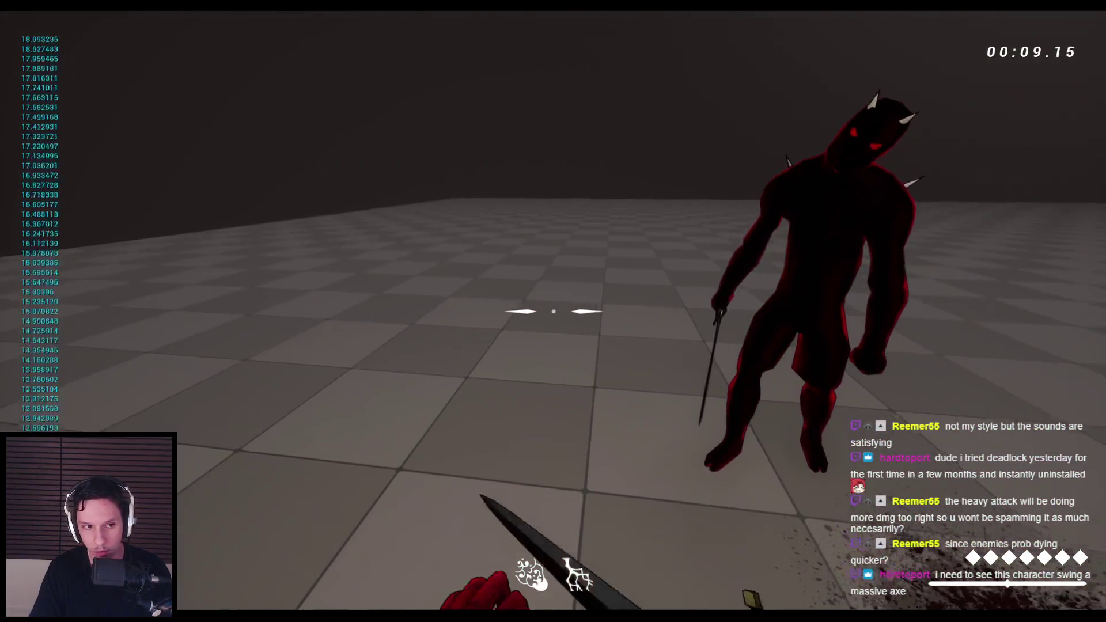
pyautogui.click(553, 311)
pyautogui.click(553, 311)
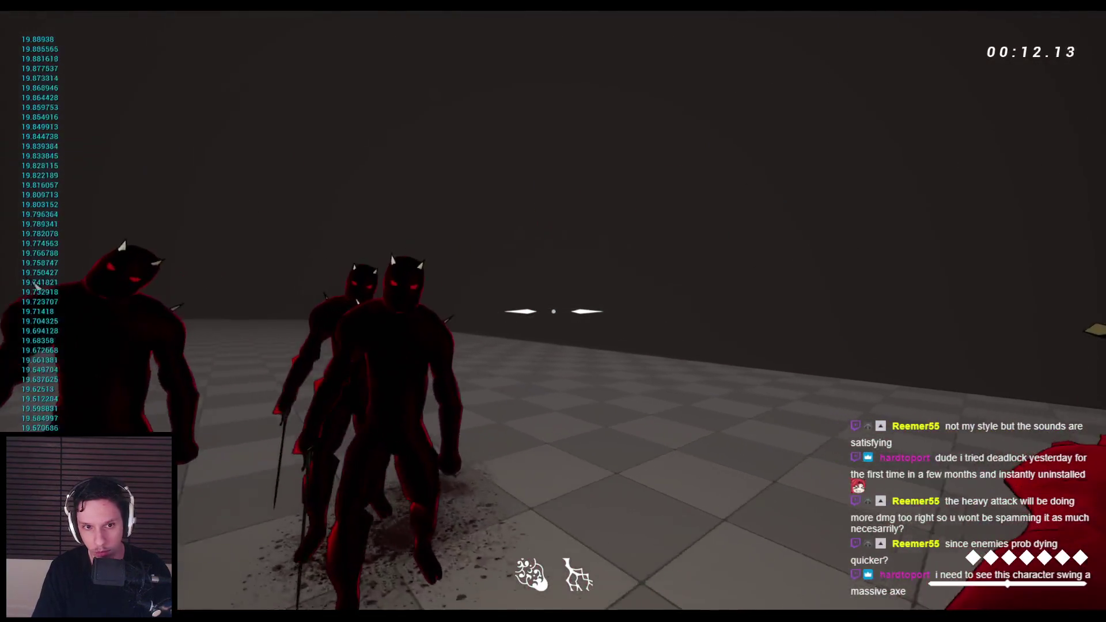
pyautogui.click(553, 311)
pyautogui.click(553, 311)
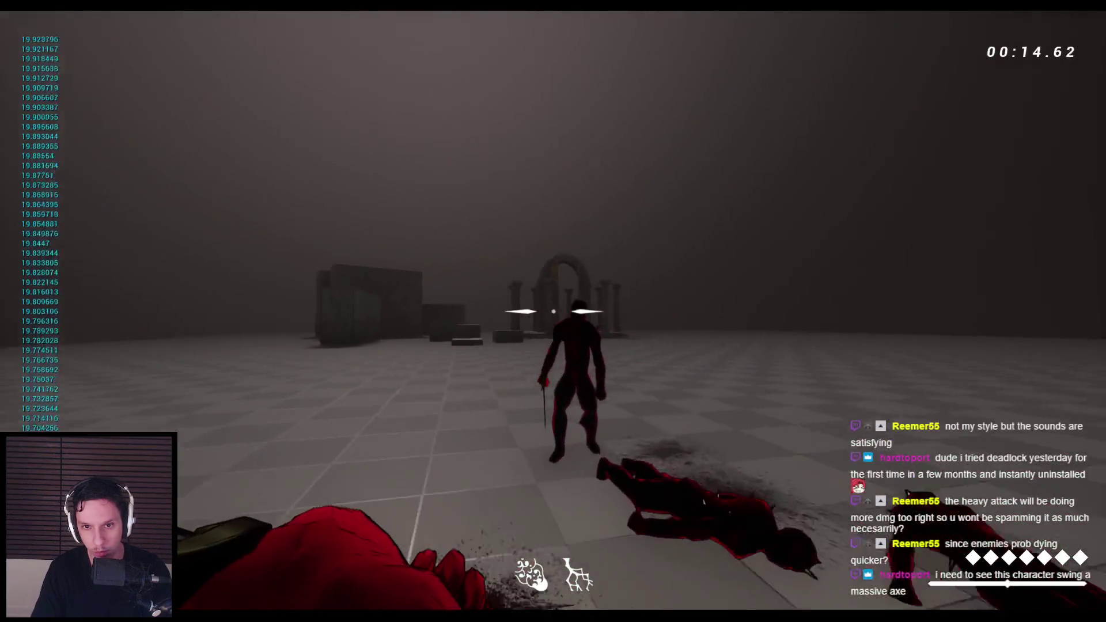
pyautogui.click(553, 311)
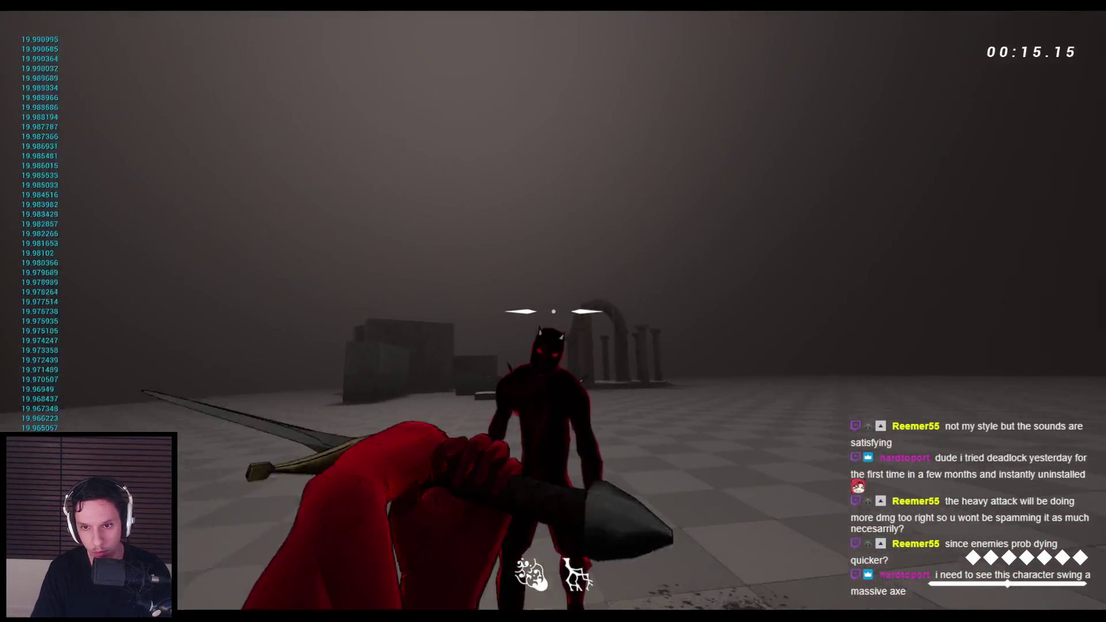
pyautogui.click(553, 311)
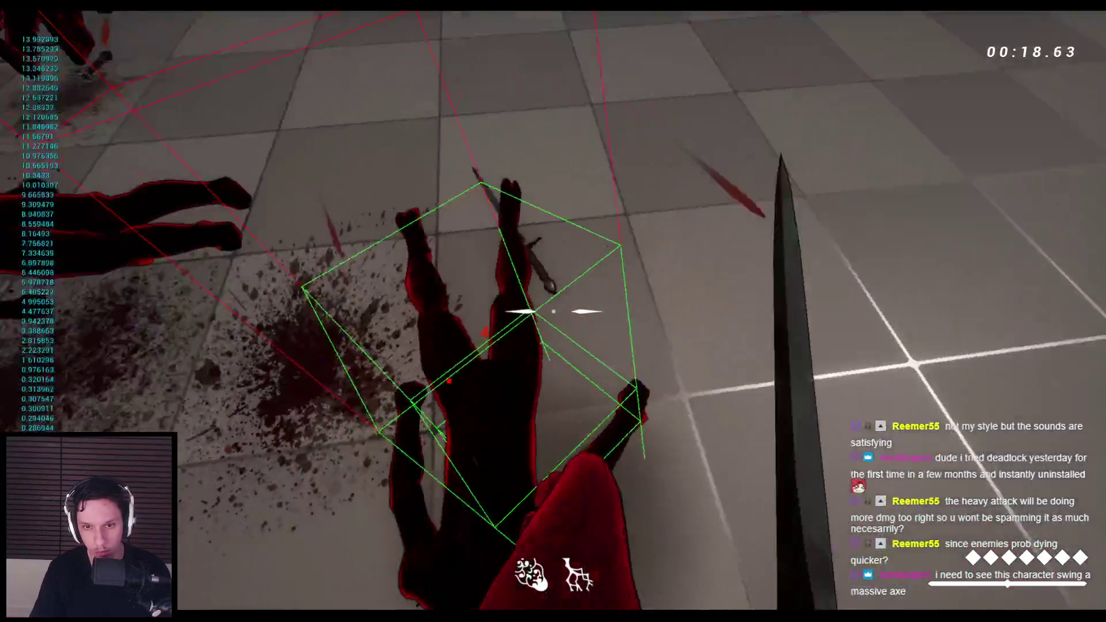
pyautogui.click(554, 311)
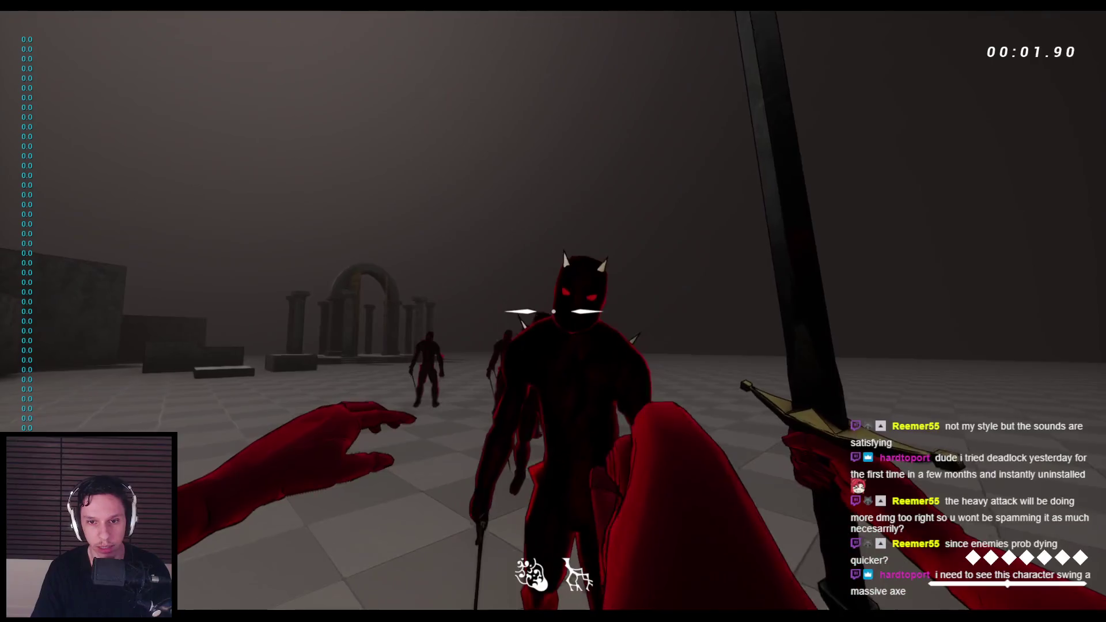
pyautogui.click(553, 311)
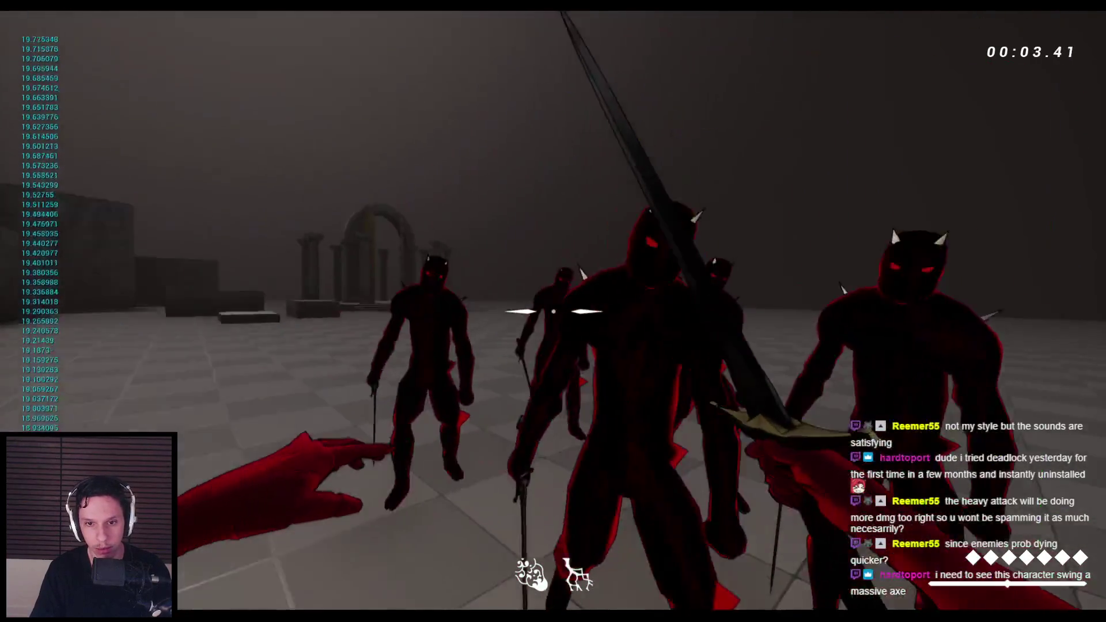
pyautogui.click(553, 311)
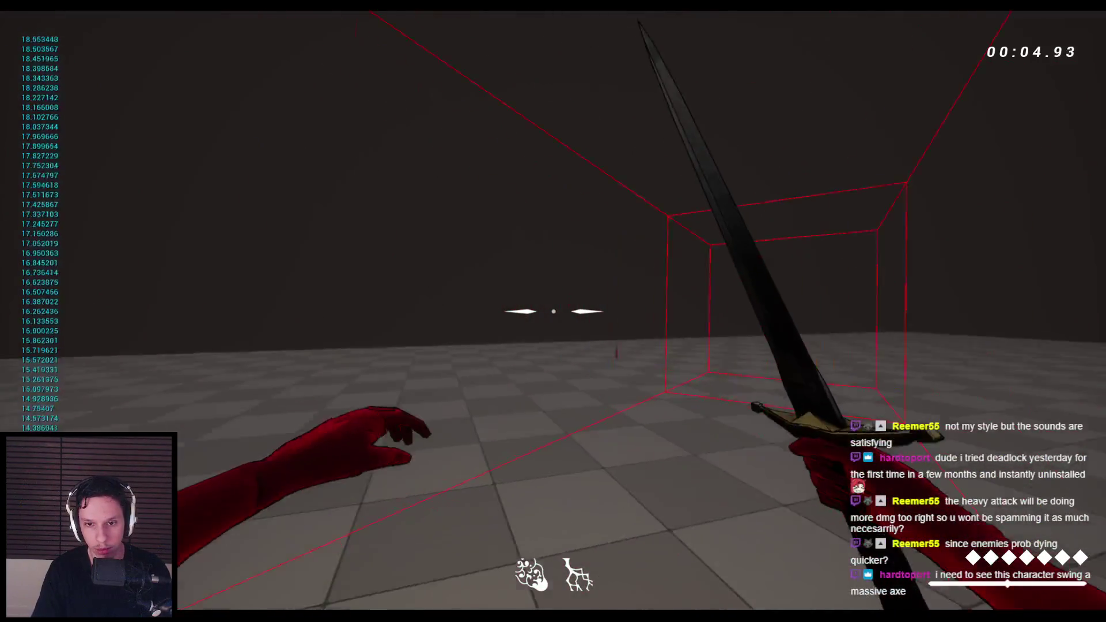
pyautogui.moveTo(553, 311)
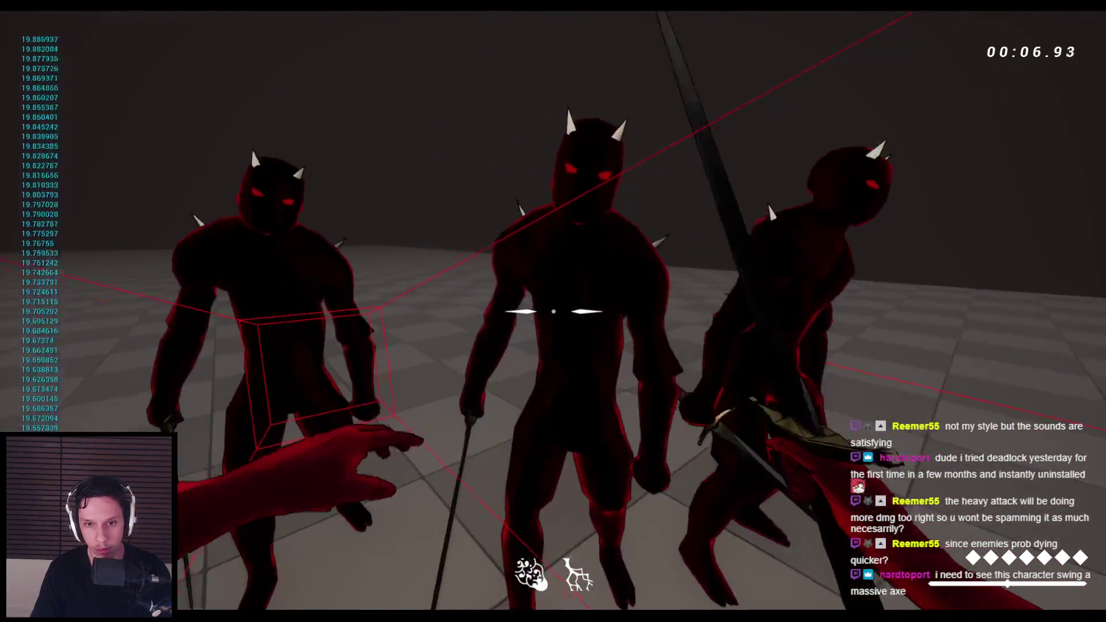
pyautogui.click(553, 311)
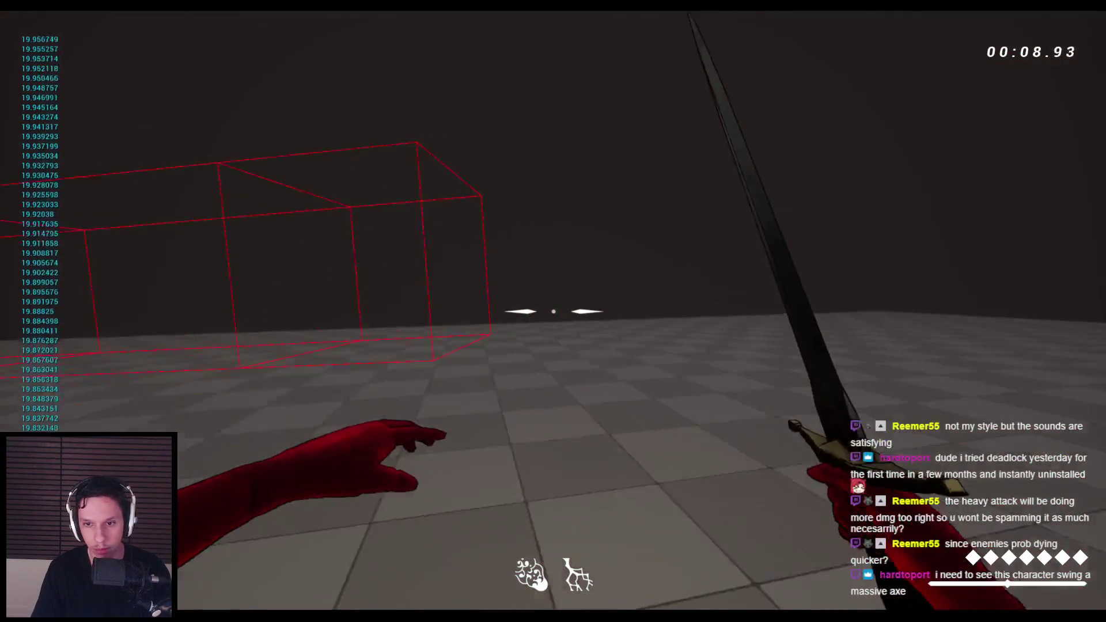
pyautogui.click(553, 311)
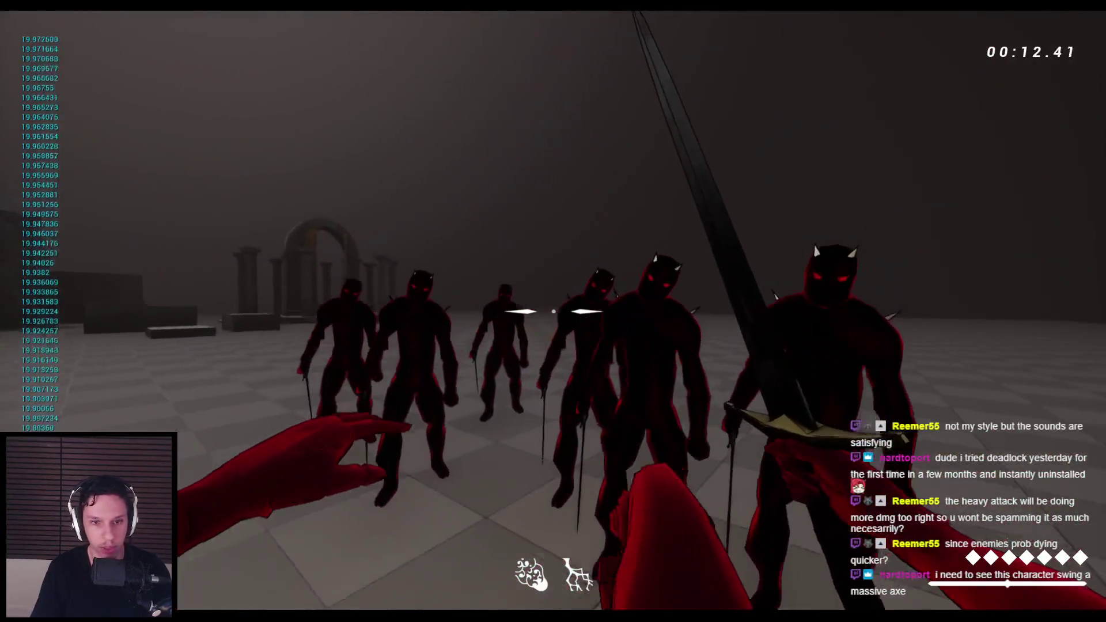
pyautogui.click(553, 311)
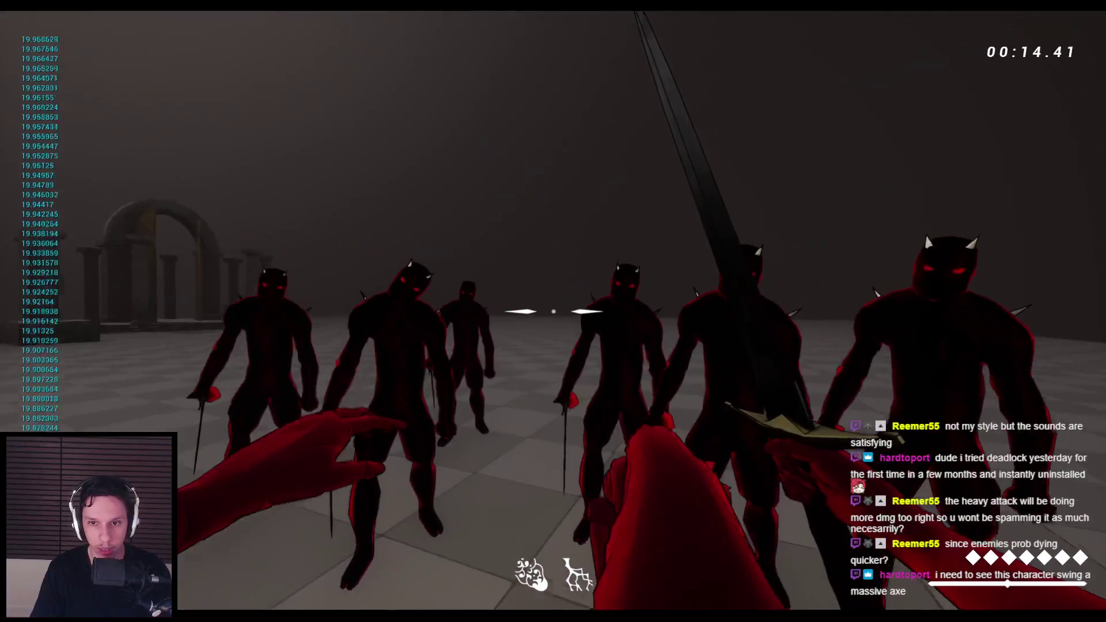
pyautogui.click(553, 311)
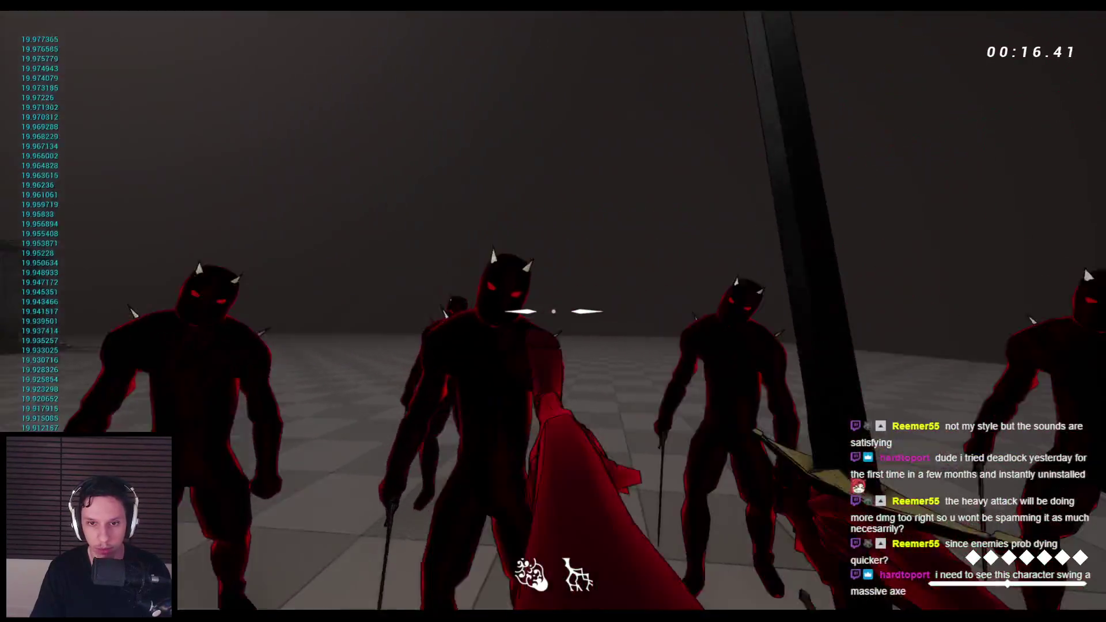
pyautogui.click(553, 311)
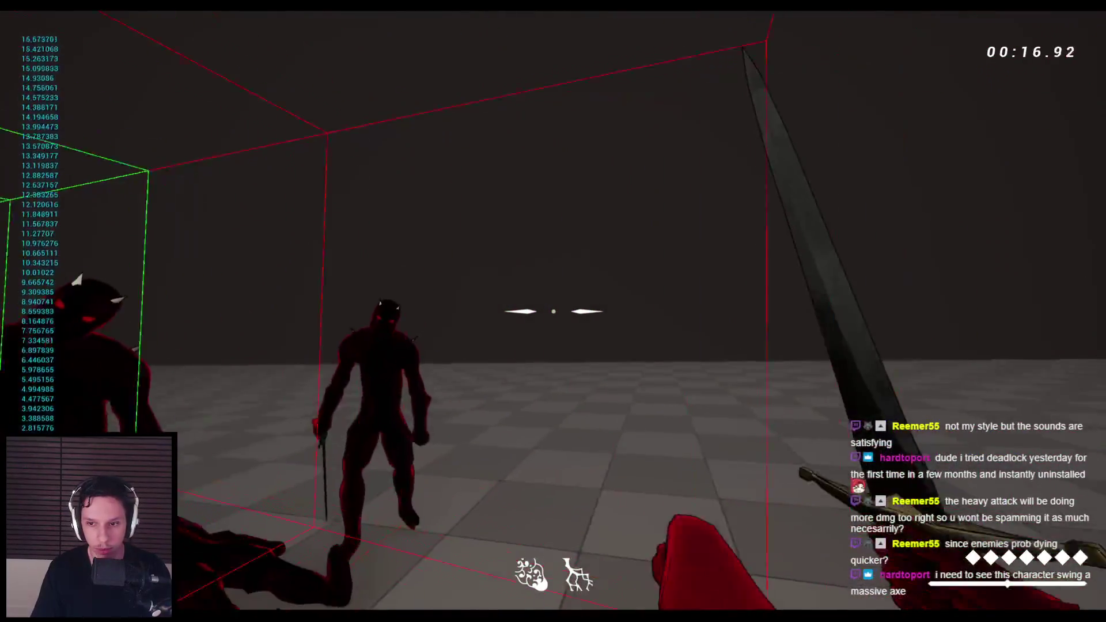
pyautogui.press('Escape')
pyautogui.click(370, 602)
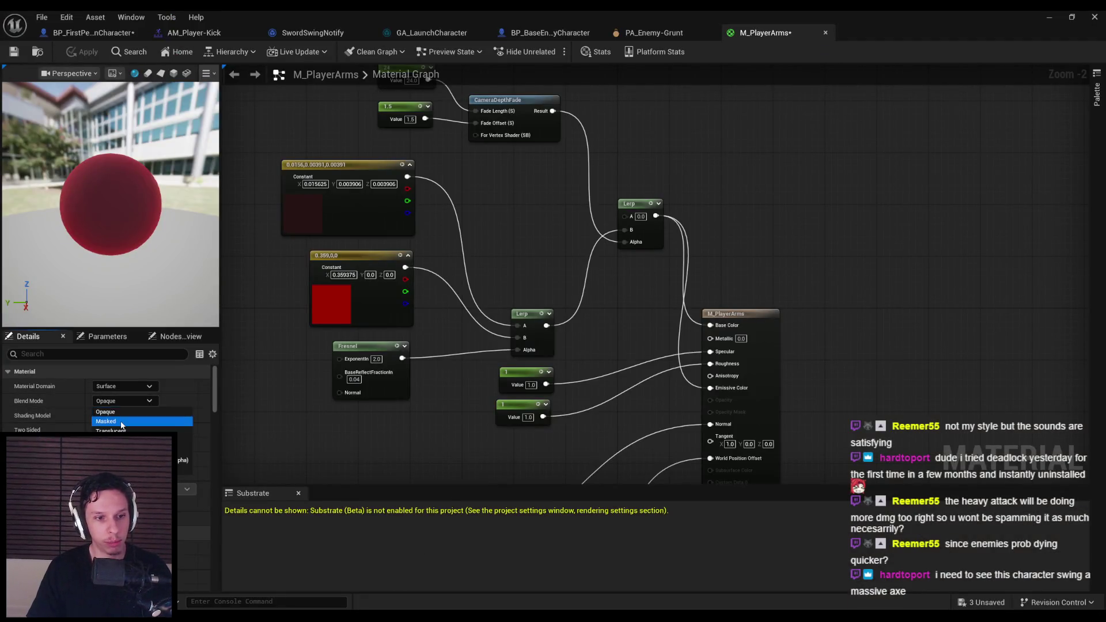
# Step: Set Blend Mode to Masked, CameraDepthFade offset to 1, wire its Result into Opacity Mask, and apply
pyautogui.click(121, 424)
pyautogui.scroll(-1, 555, 205)
pyautogui.moveTo(525, 154); pyautogui.dragTo(553, 216)
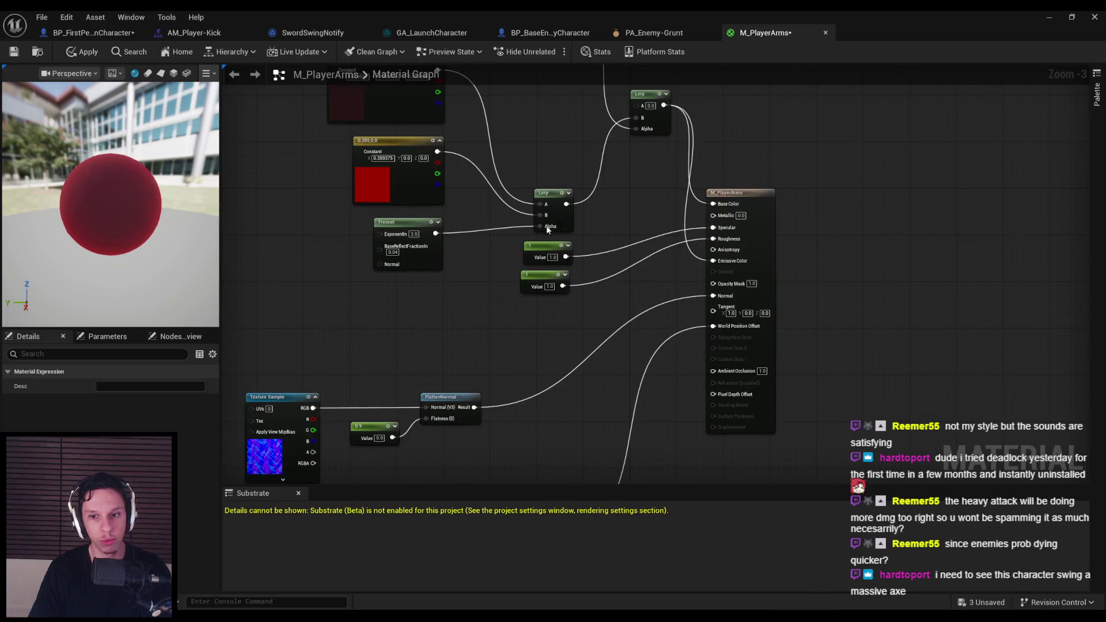
pyautogui.scroll(4, 451, 335)
pyautogui.click(440, 378)
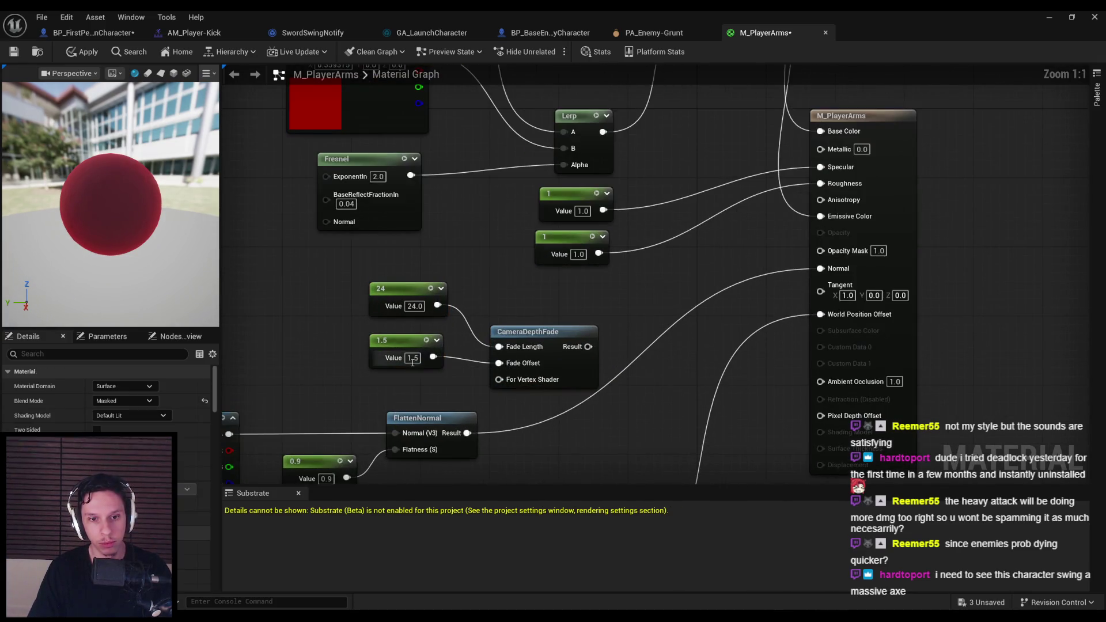
pyautogui.write('1')
pyautogui.press('Return')
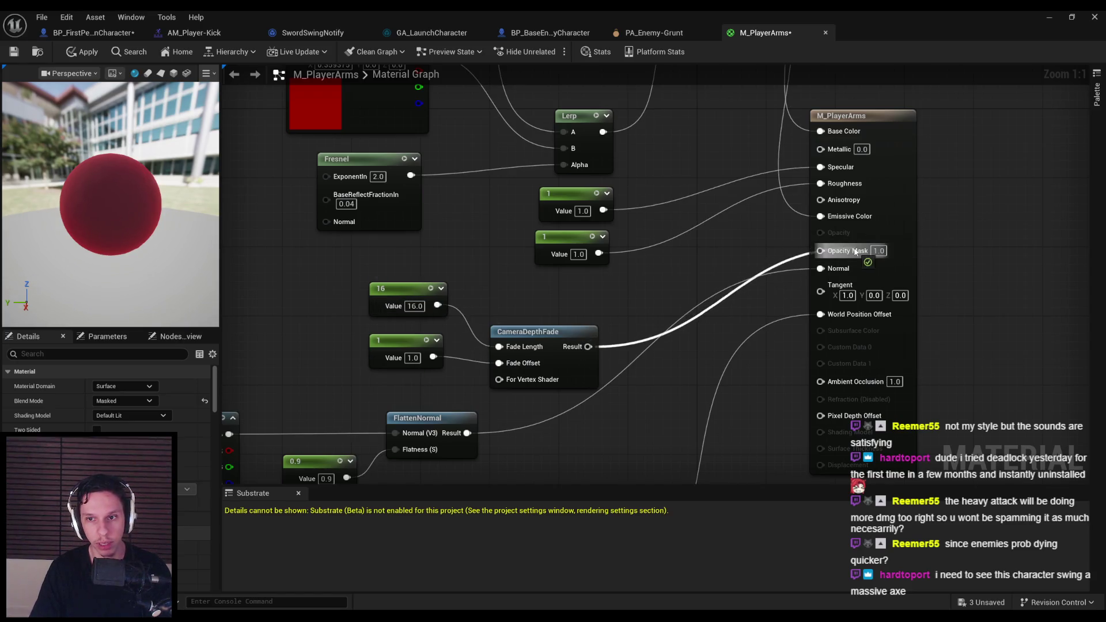
pyautogui.moveTo(857, 252); pyautogui.dragTo(856, 252)
pyautogui.moveTo(528, 332); pyautogui.dragTo(536, 289)
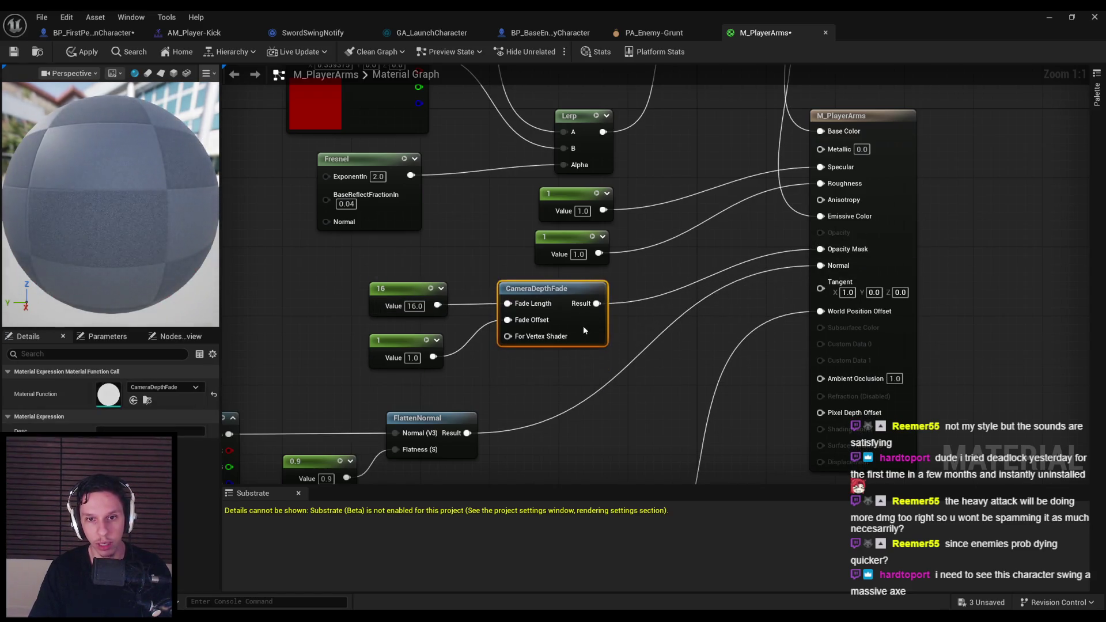
pyautogui.click(84, 53)
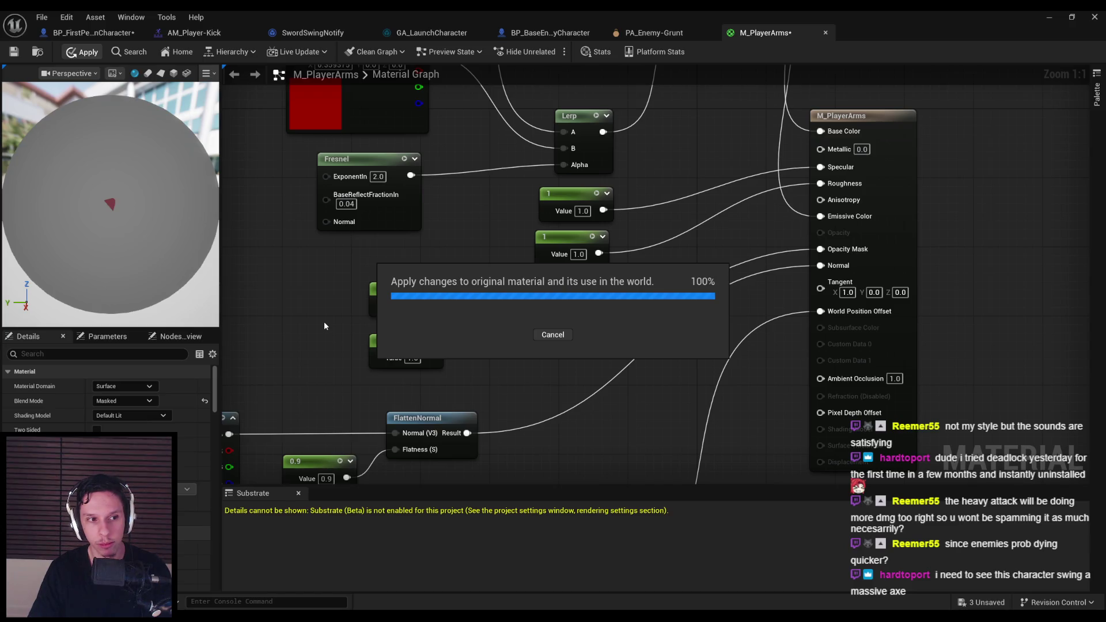
pyautogui.click(1095, 16)
# Step: Start a play session and attack the enemies near the ruins with the knife arm
pyautogui.hotkey('alt', 'p')
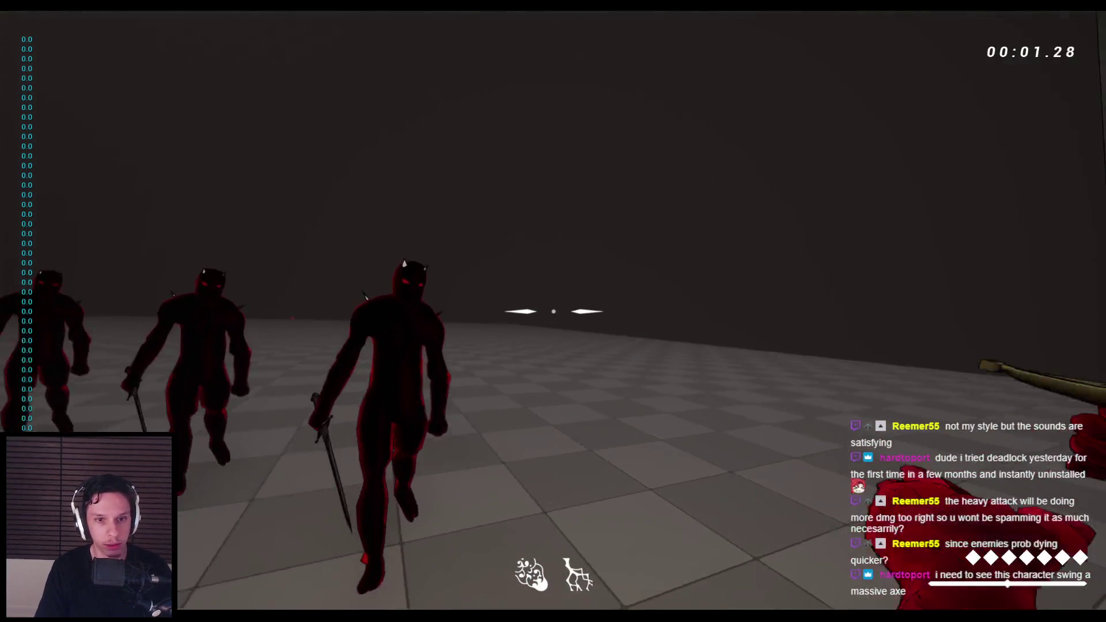
pyautogui.click(553, 311)
pyautogui.click(553, 311)
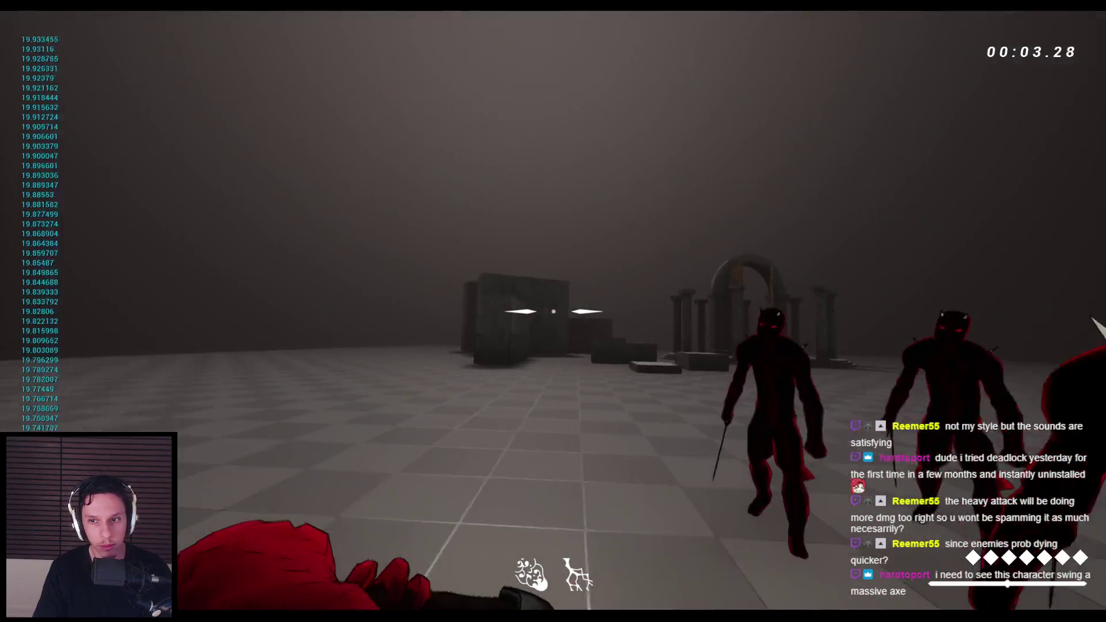
pyautogui.click(553, 311)
pyautogui.click(553, 311)
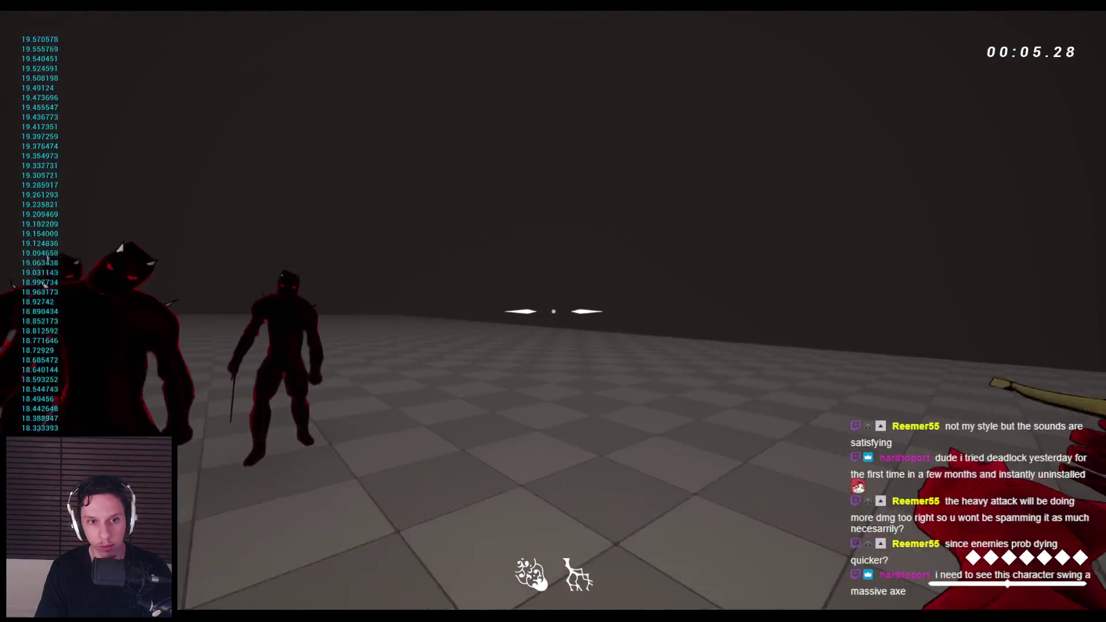
pyautogui.click(553, 311)
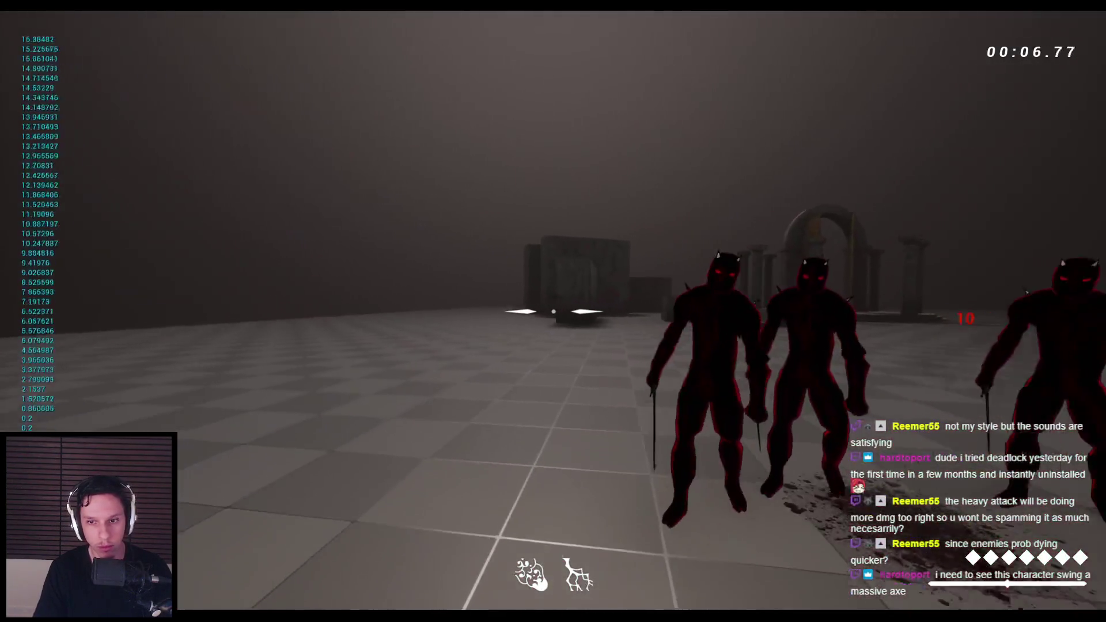
pyautogui.click(553, 311)
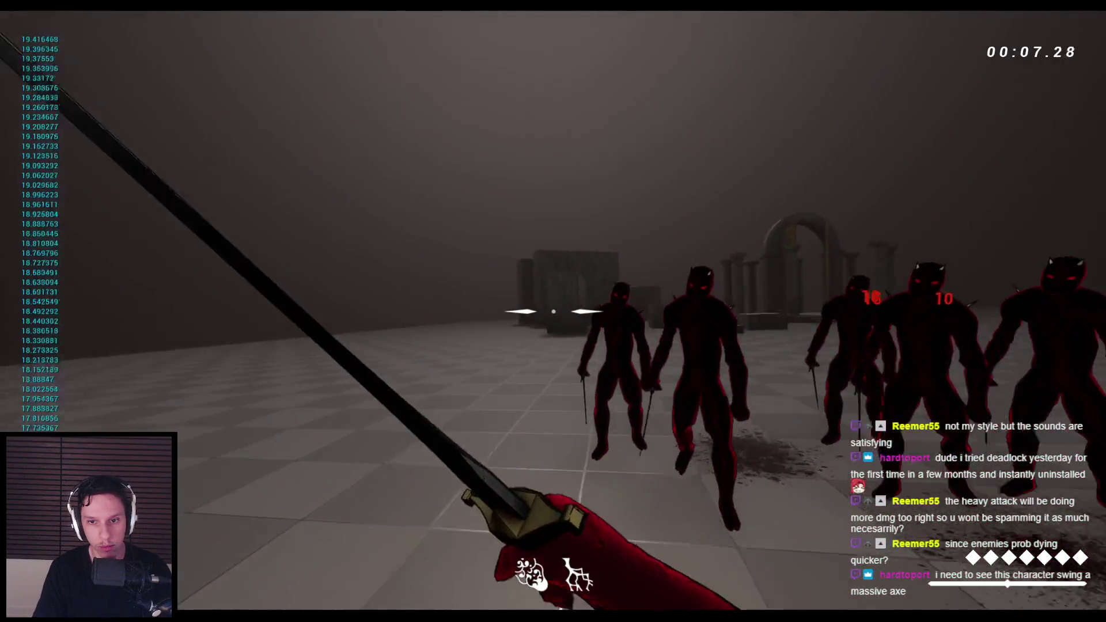
pyautogui.click(553, 312)
pyautogui.click(553, 311)
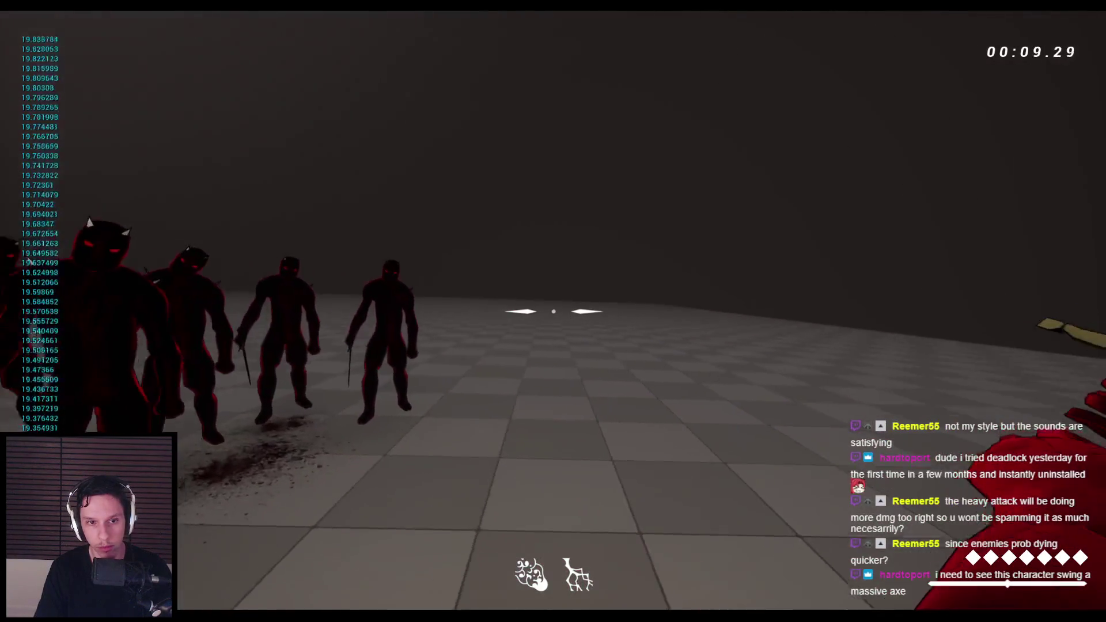
pyautogui.click(553, 311)
# Step: Reset the test scene and fight the demon group until the last enemy falls
pyautogui.press('r')
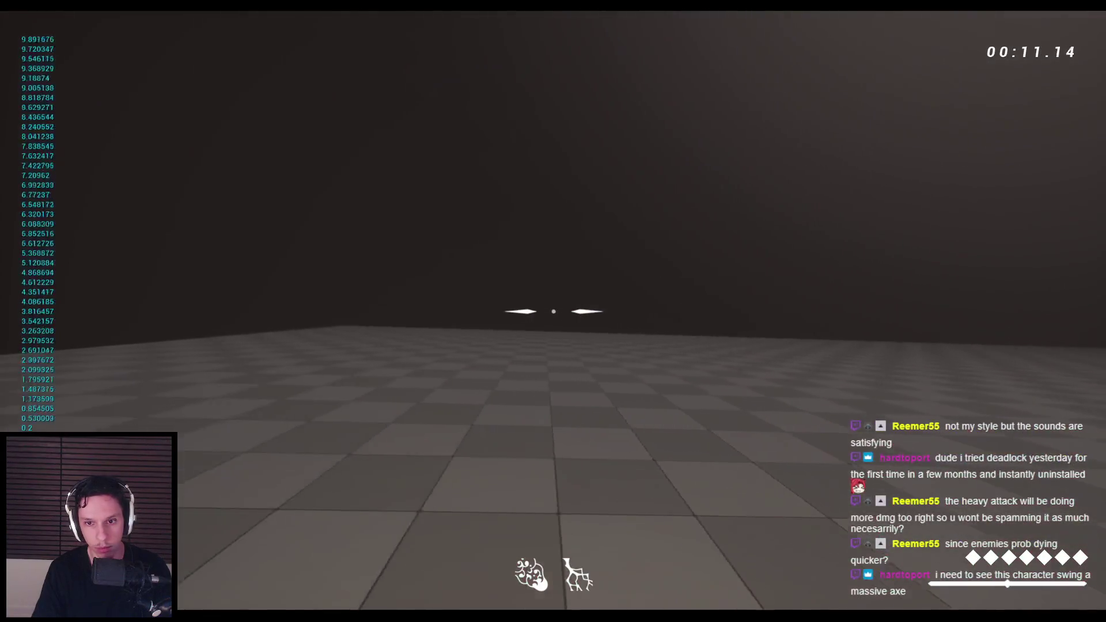
pyautogui.click(553, 311)
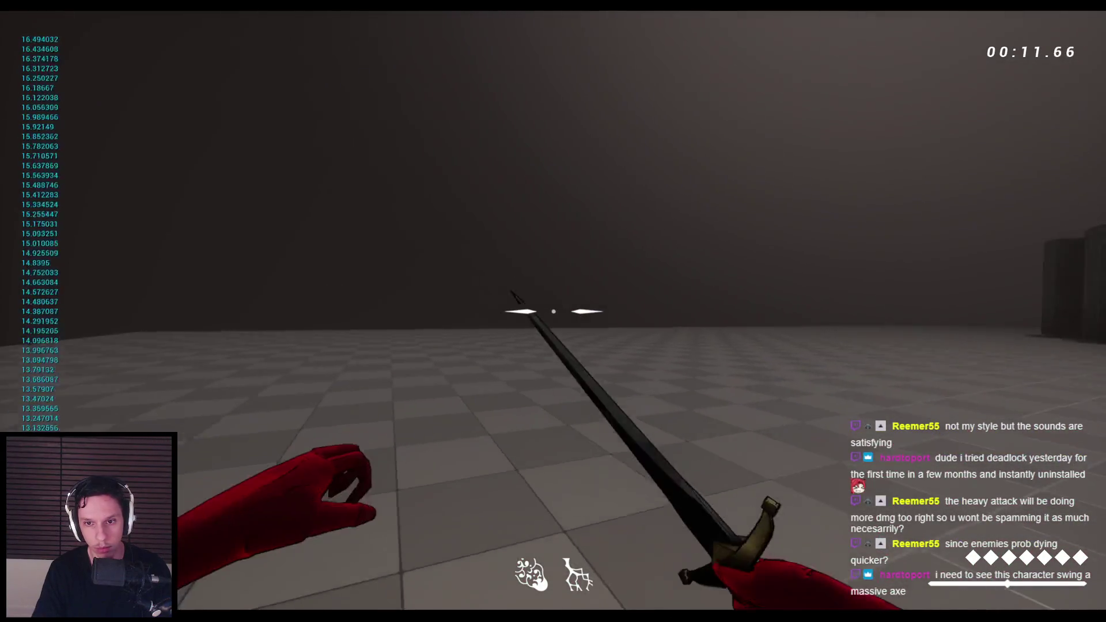
pyautogui.click(553, 311)
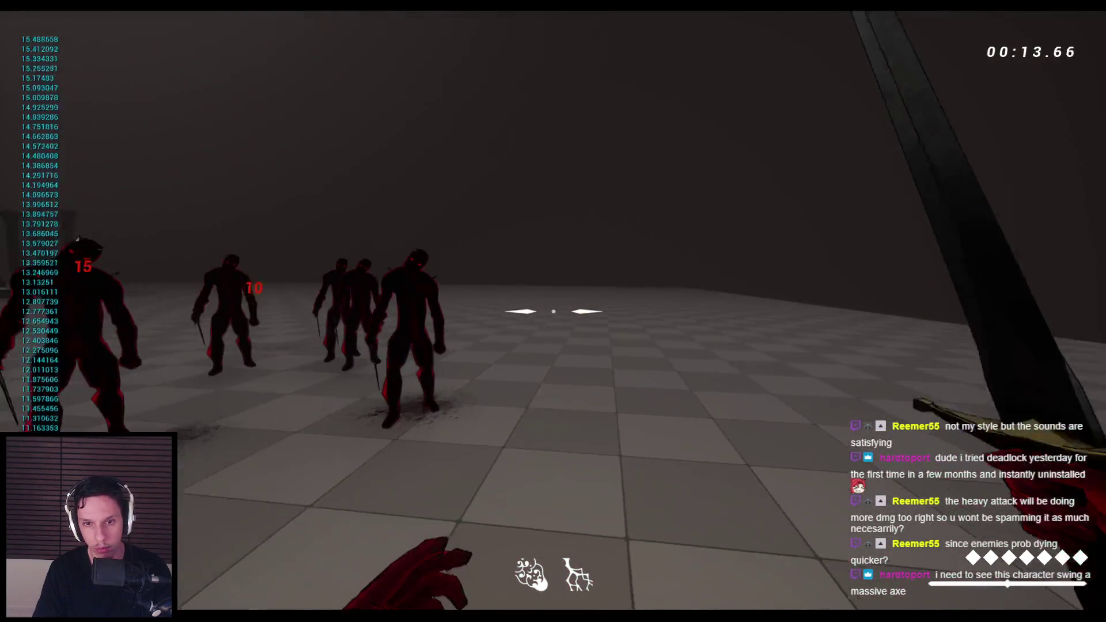
pyautogui.click(553, 311)
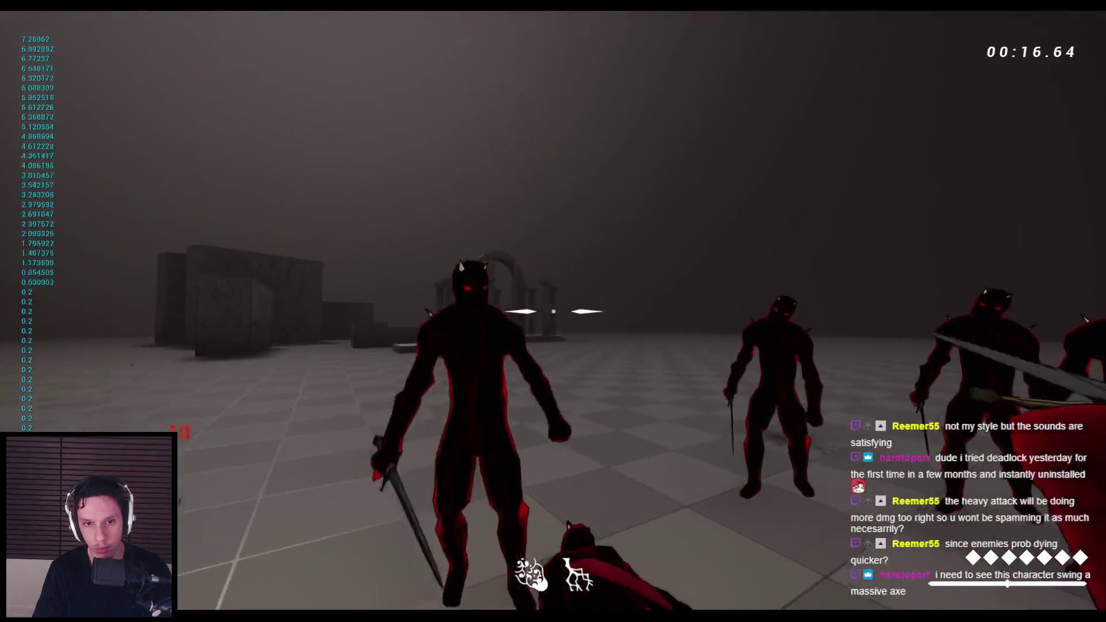
pyautogui.click(554, 311)
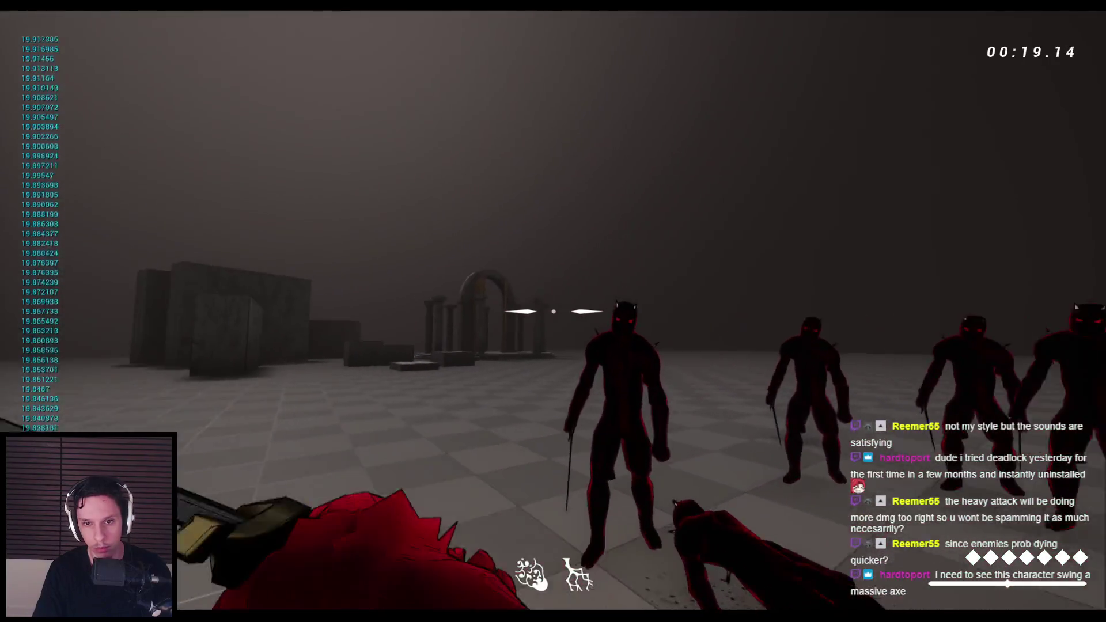
pyautogui.click(553, 312)
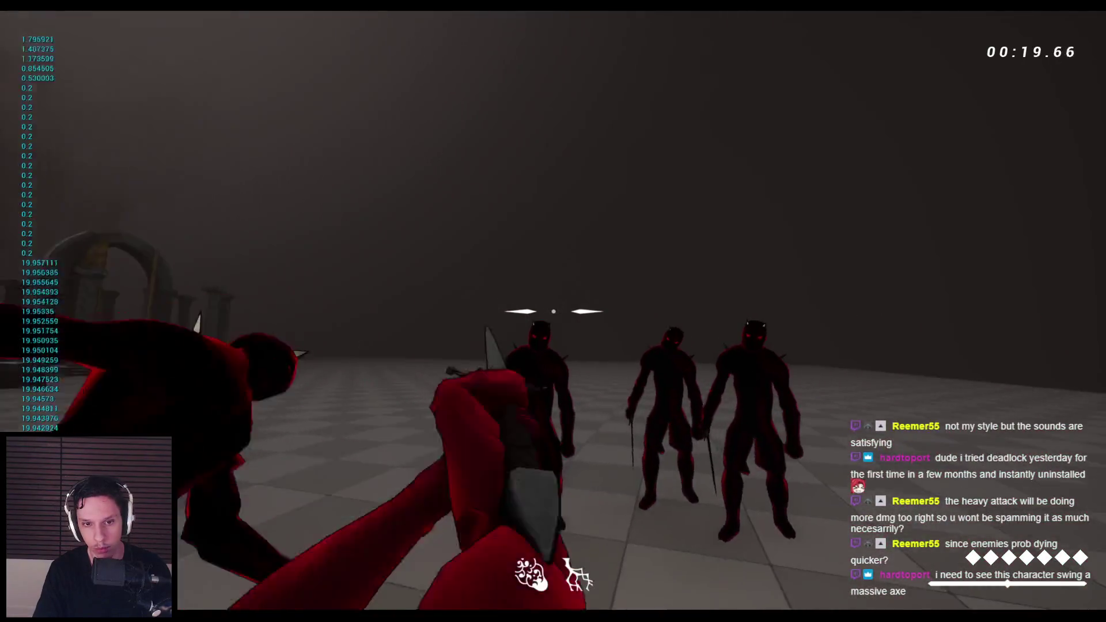
pyautogui.click(553, 311)
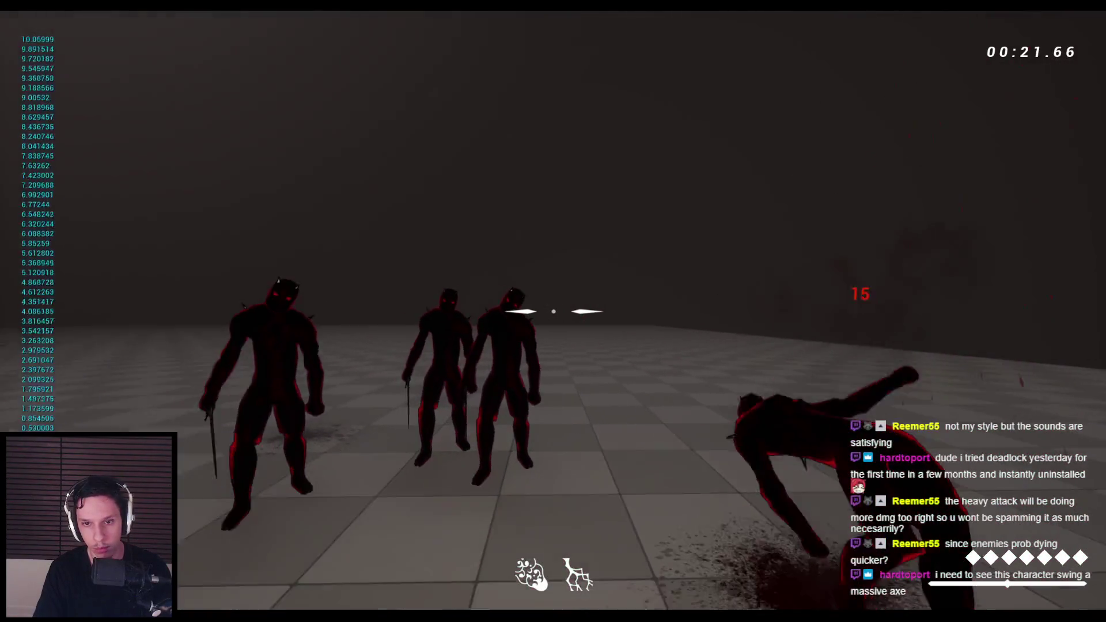
pyautogui.click(553, 311)
pyautogui.click(553, 311)
pyautogui.click(553, 311)
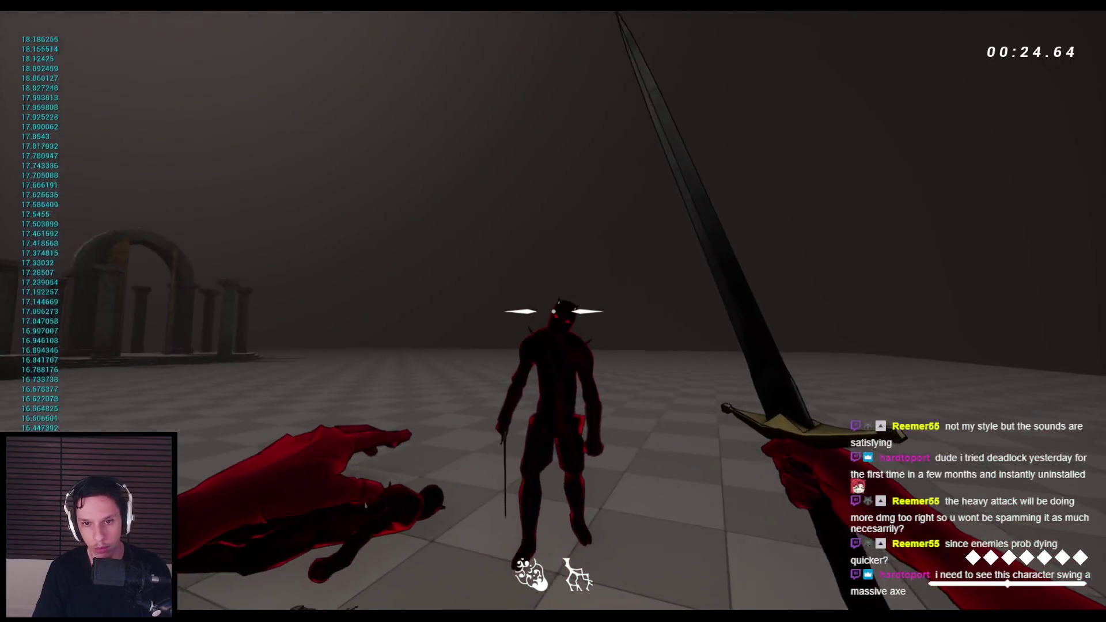
pyautogui.click(553, 311)
pyautogui.click(553, 311)
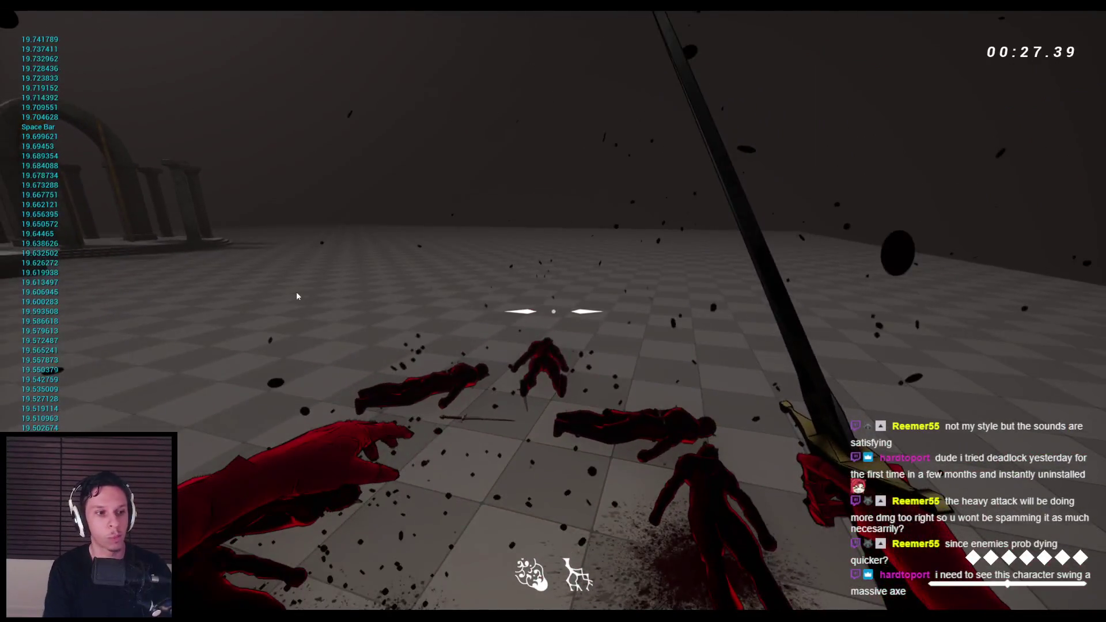
# Step: Restart the session with fresh enemies, attack them, then stop the play test
pyautogui.press('Escape')
pyautogui.hotkey('alt', 'p')
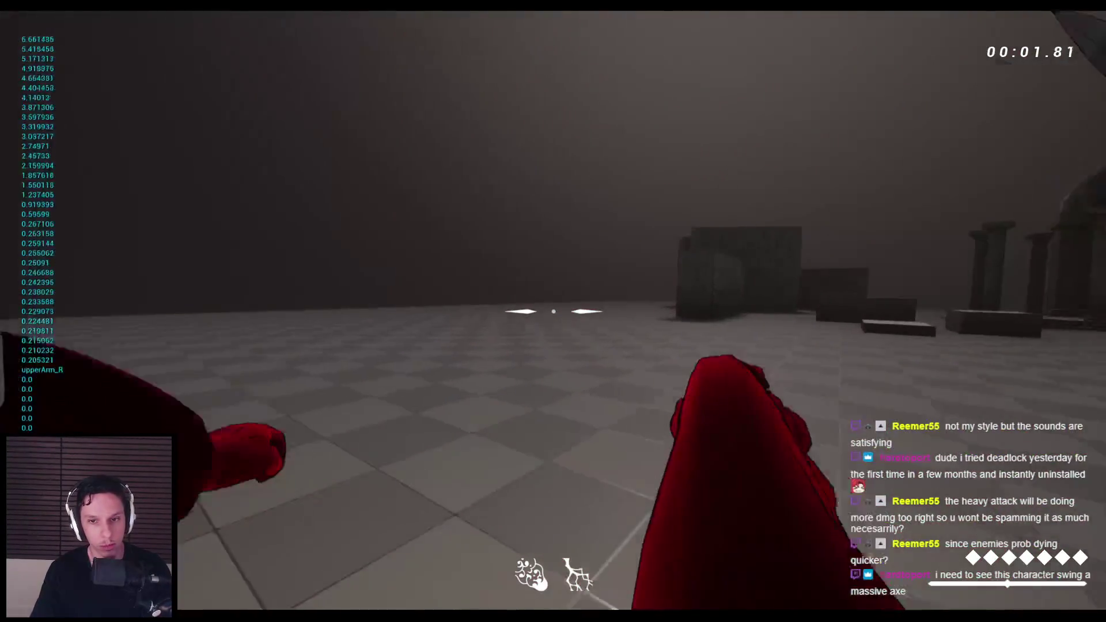
pyautogui.click(553, 311)
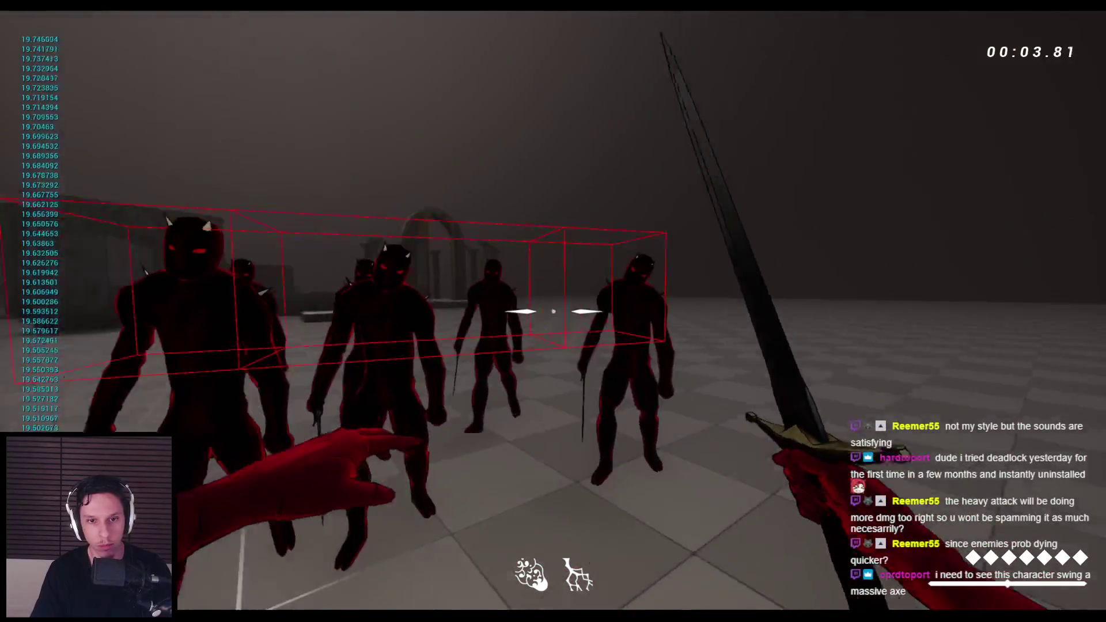
pyautogui.click(553, 311)
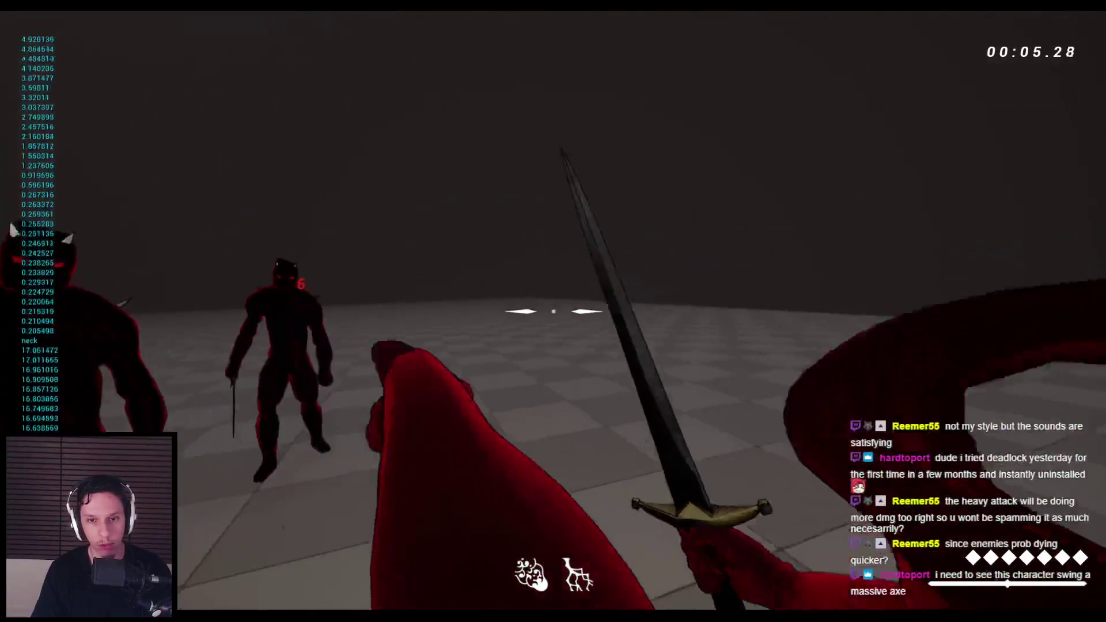
pyautogui.click(553, 311)
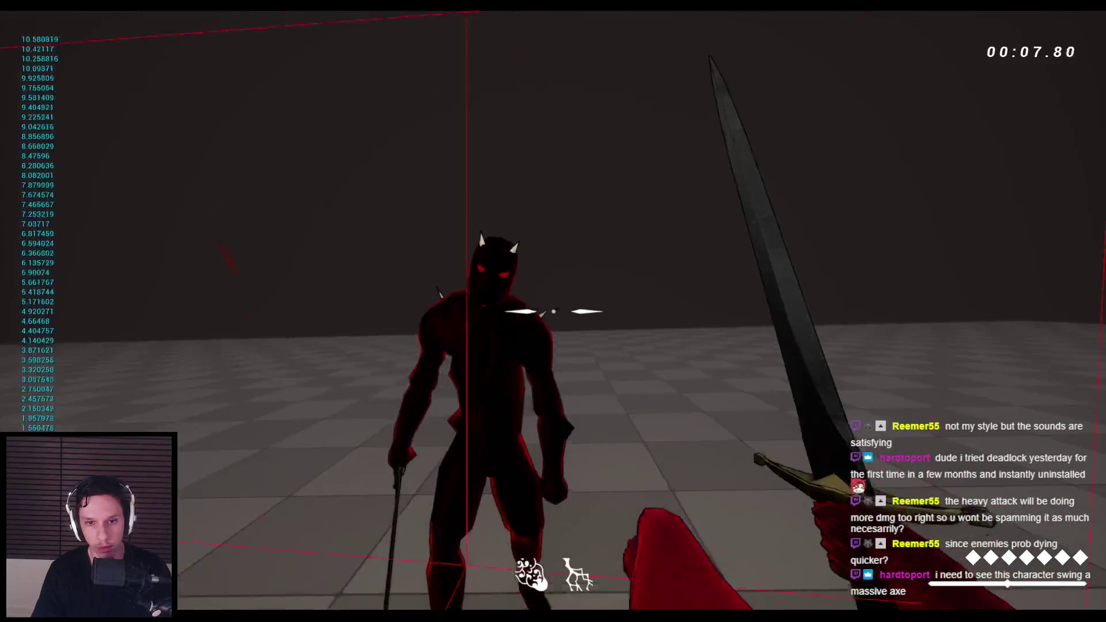
pyautogui.click(553, 312)
pyautogui.press('Escape')
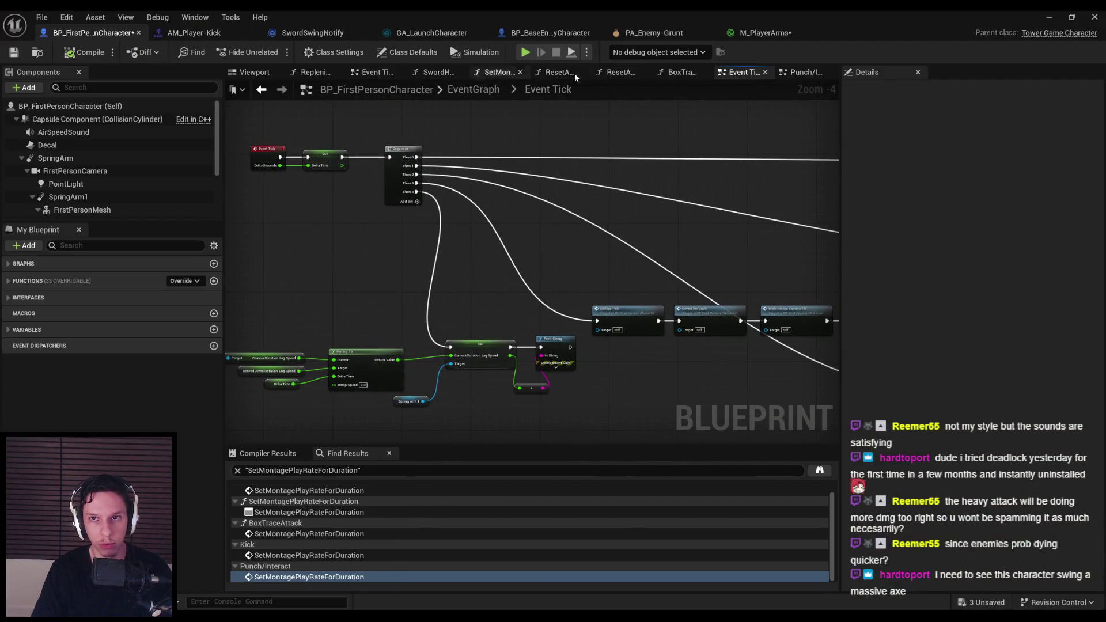
# Step: Set the Kick graph's Desired Arms Rotation Lag Speed to 0.1 and minimize the blueprint
pyautogui.hotkey('alt', 'Left')
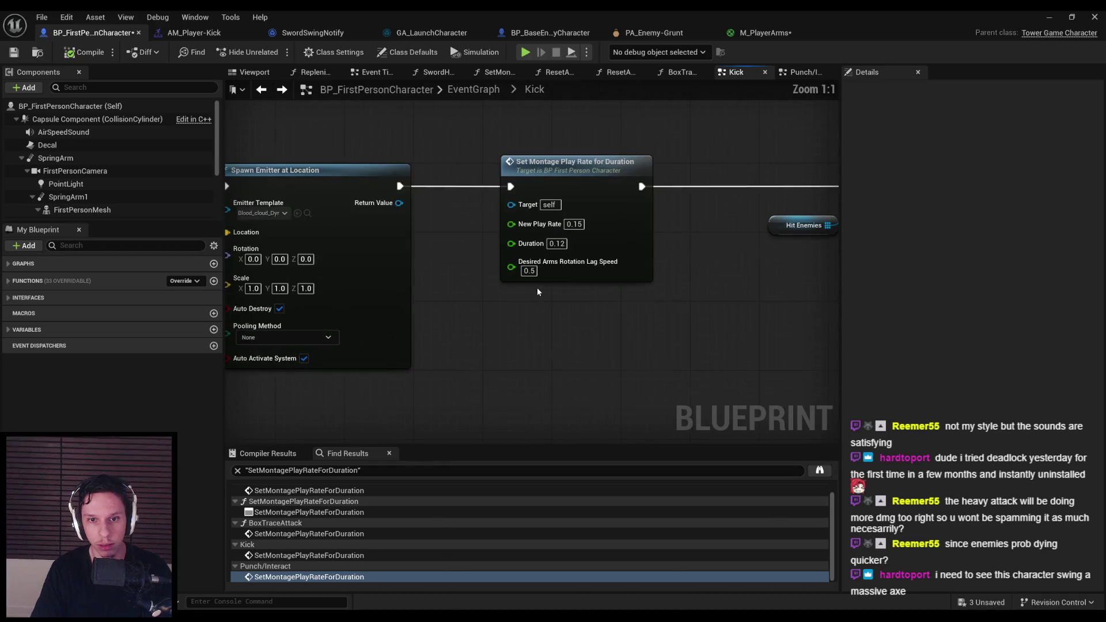
pyautogui.scroll(-1, 593, 311)
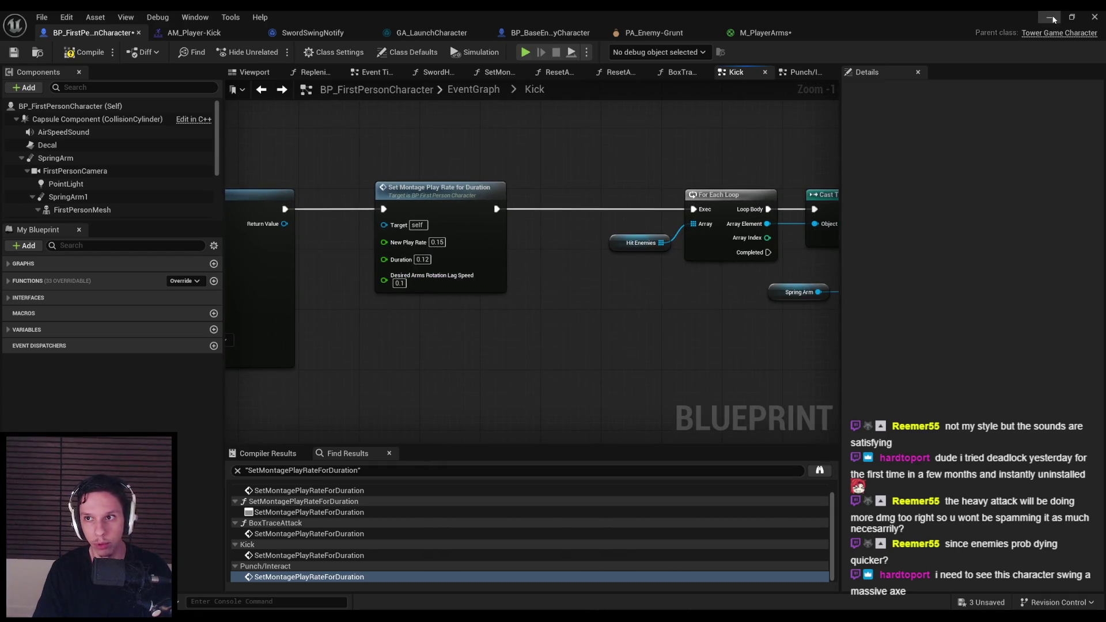
pyautogui.click(1052, 19)
# Step: Play-test sword swings and a kick against the enemy group, then stop
pyautogui.hotkey('alt', 'p')
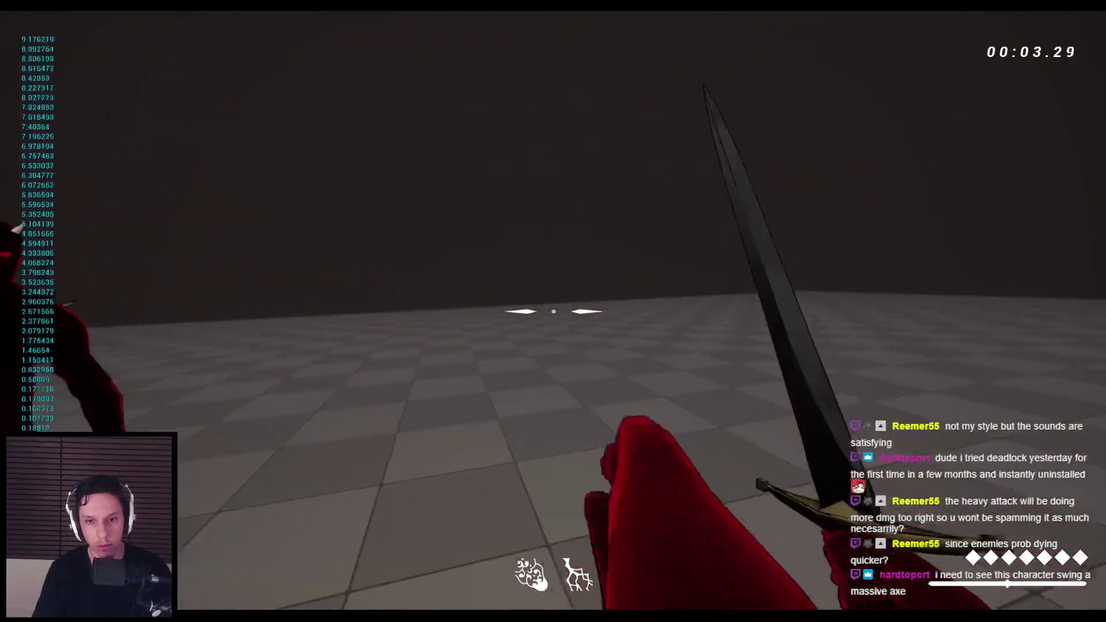
pyautogui.click(553, 311)
pyautogui.click(553, 311)
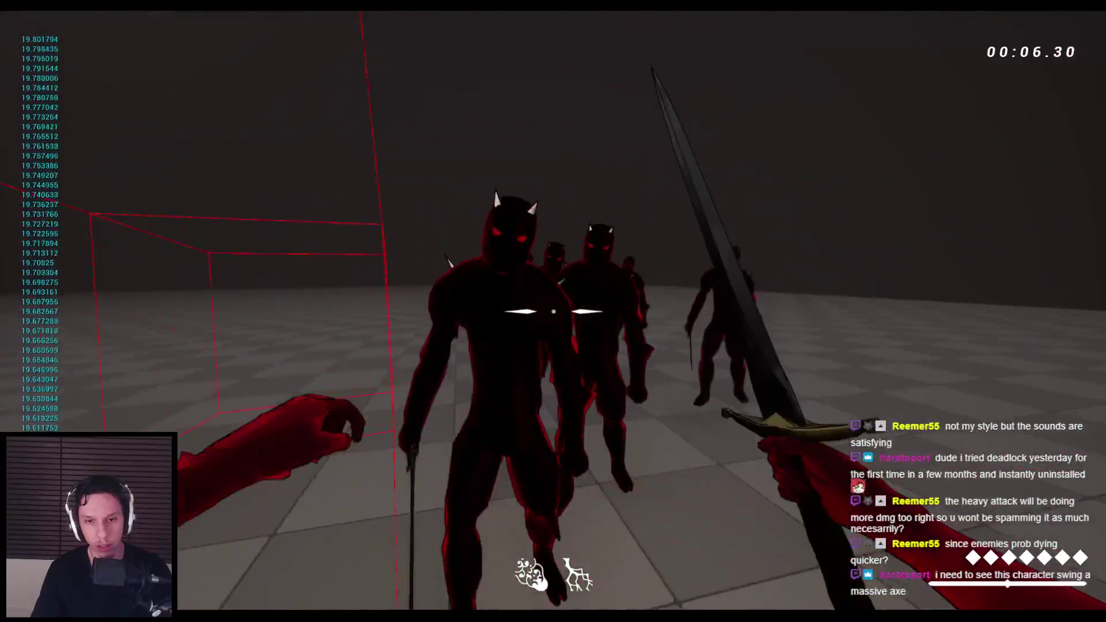
pyautogui.click(553, 312)
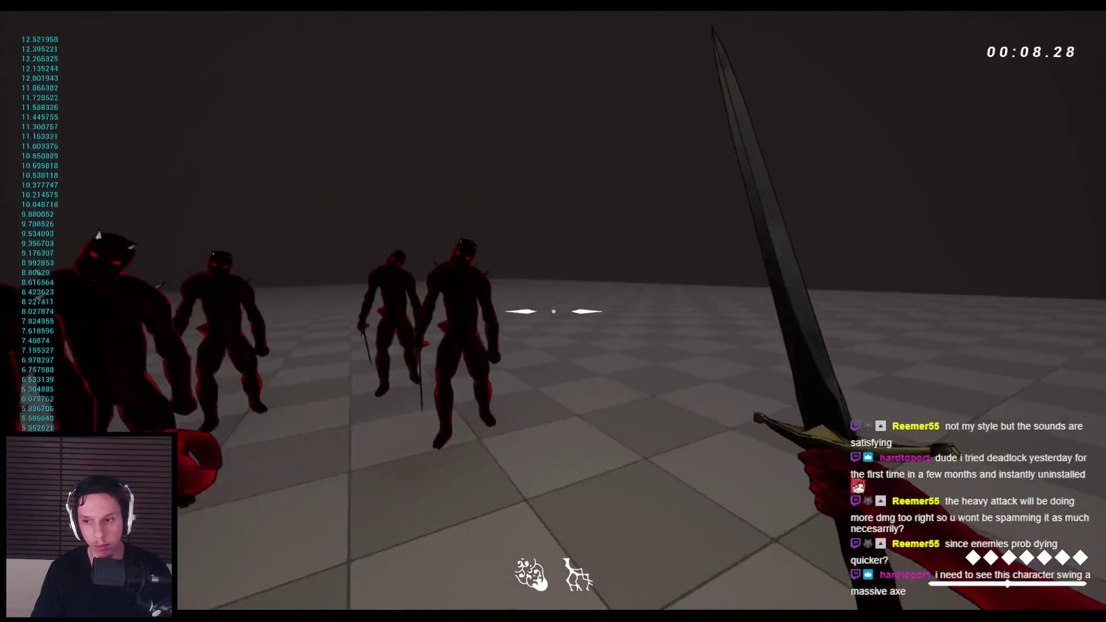
pyautogui.click(553, 311)
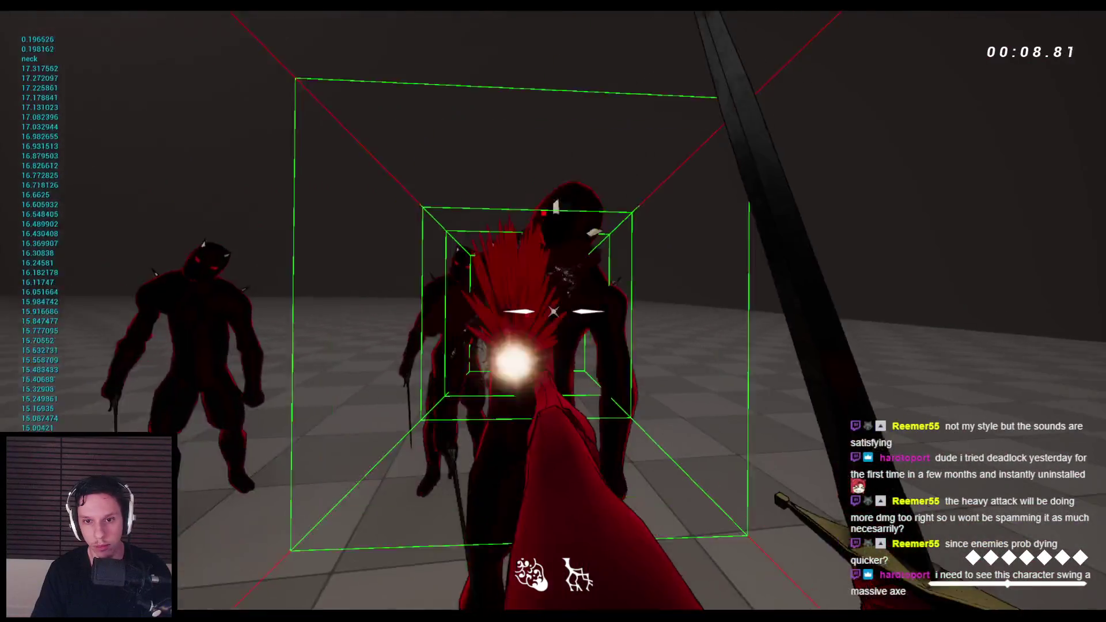
pyautogui.click(553, 311)
pyautogui.press('Escape')
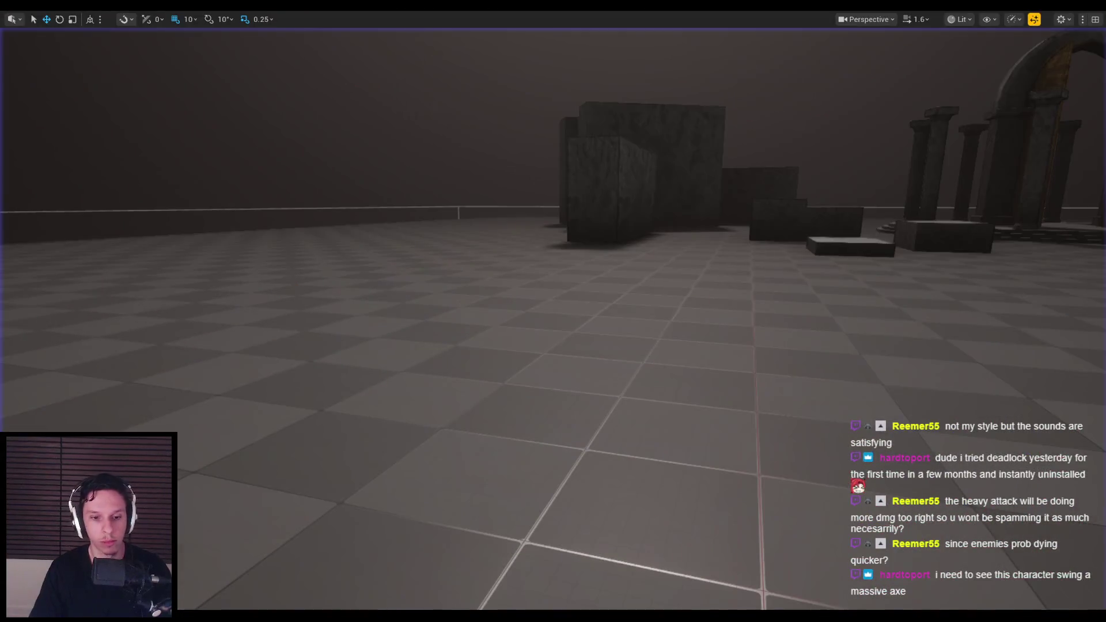
# Step: Inspect M_PlayerArms' CameraDepthFade opacity nodes, then return via AM_Player-Kick to BP_FirstPersonCharacter
pyautogui.click(421, 567)
pyautogui.click(730, 33)
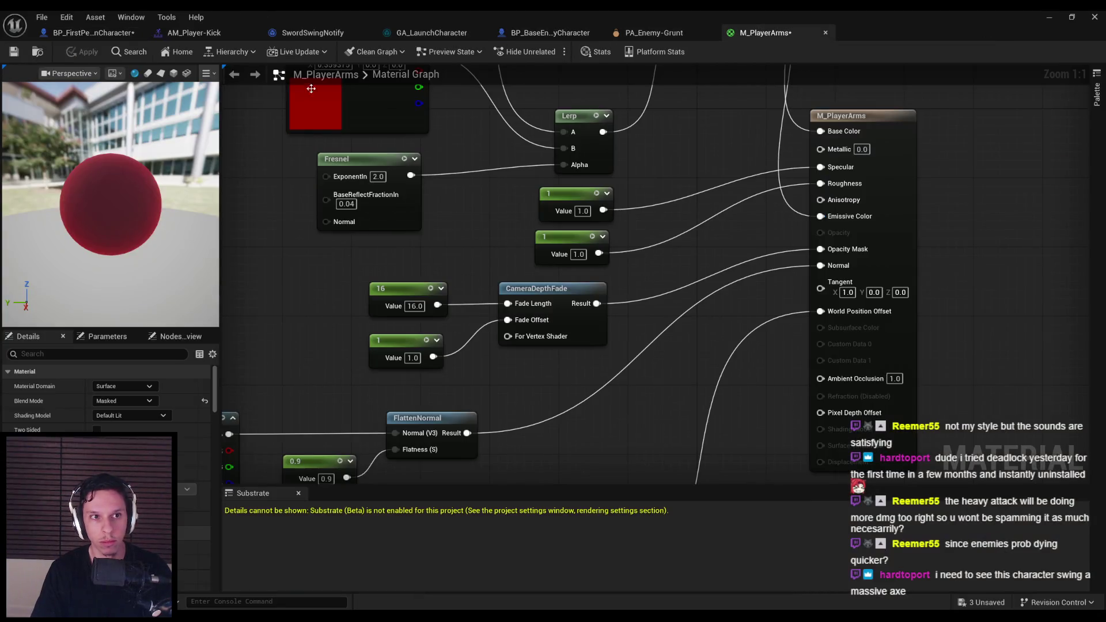
pyautogui.moveTo(359, 236); pyautogui.dragTo(365, 225)
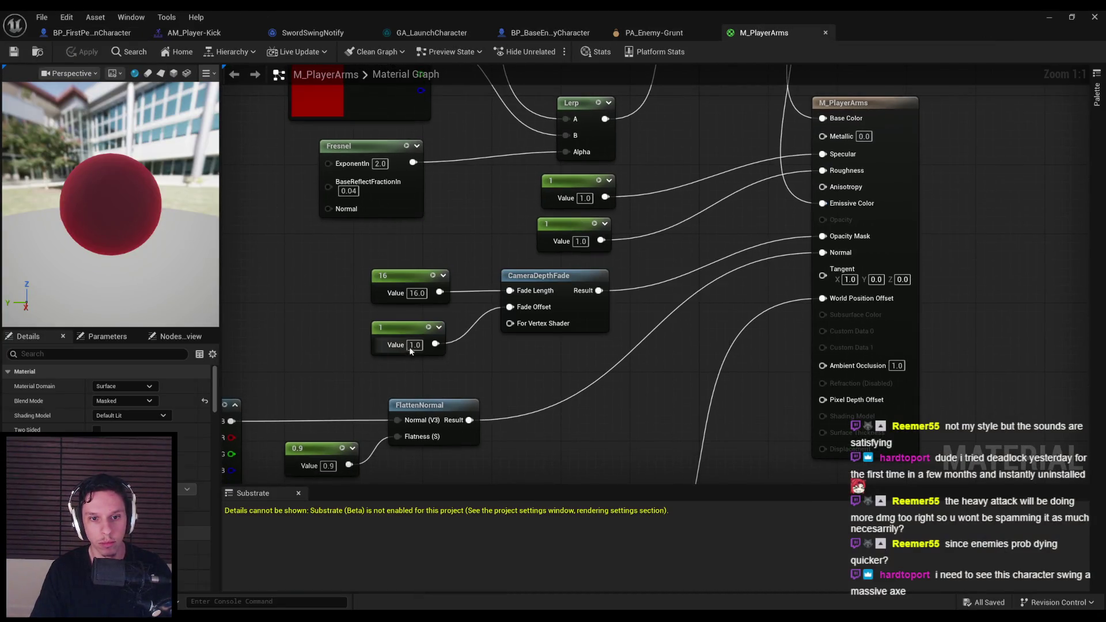
pyautogui.scroll(-2, 331, 308)
pyautogui.moveTo(328, 306)
pyautogui.mouseDown()
pyautogui.moveTo(320, 462)
pyautogui.moveTo(321, 320)
pyautogui.moveTo(356, 466)
pyautogui.moveTo(390, 286)
pyautogui.mouseUp()
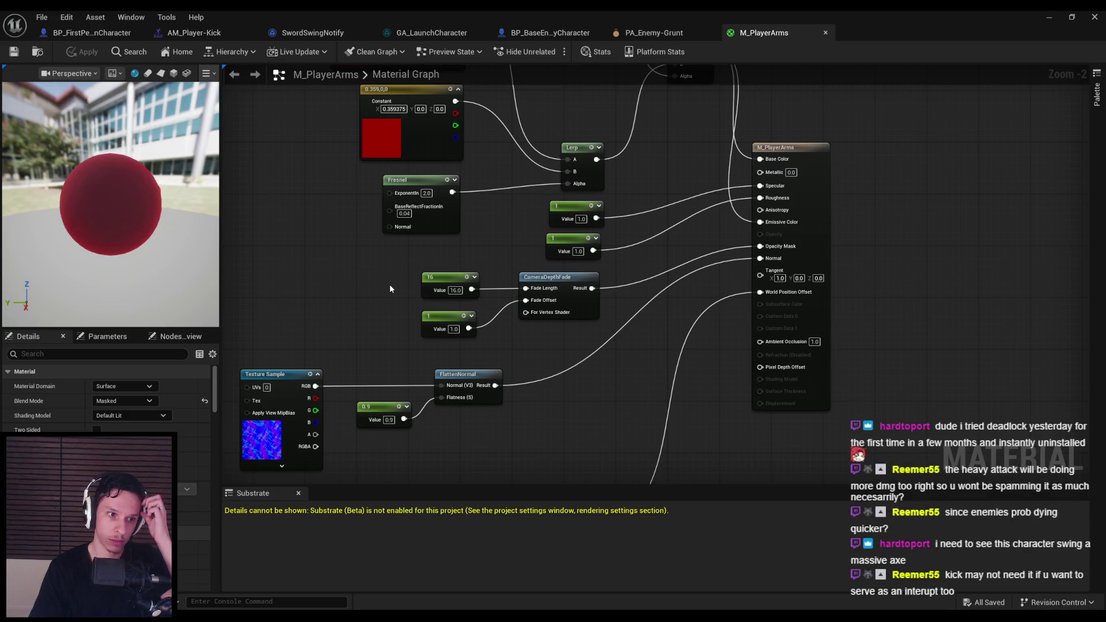
pyautogui.click(195, 33)
pyautogui.click(93, 33)
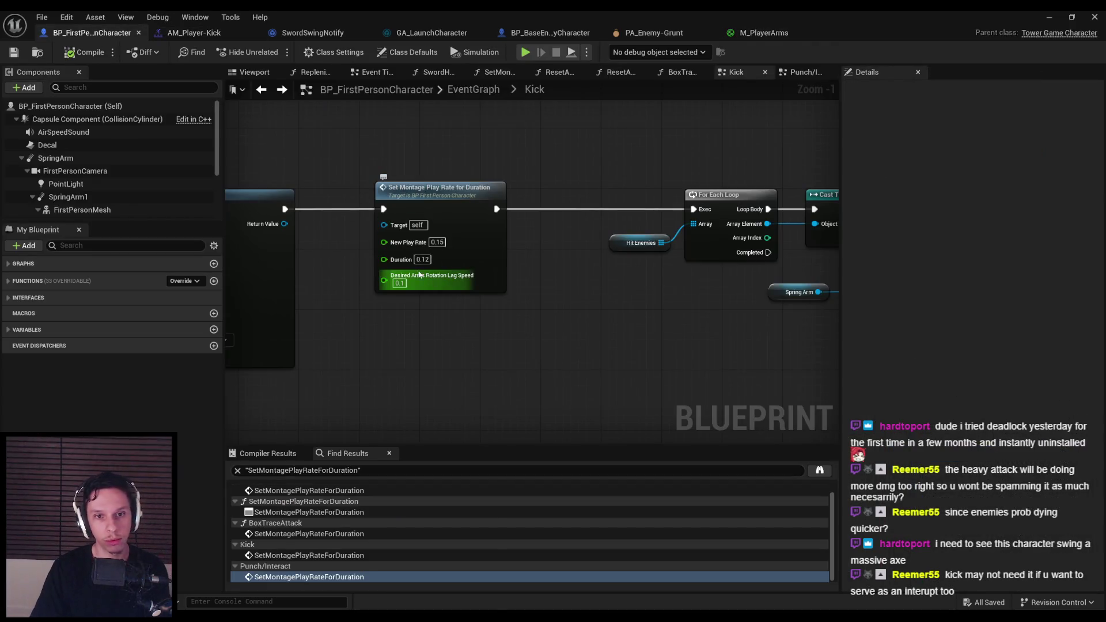
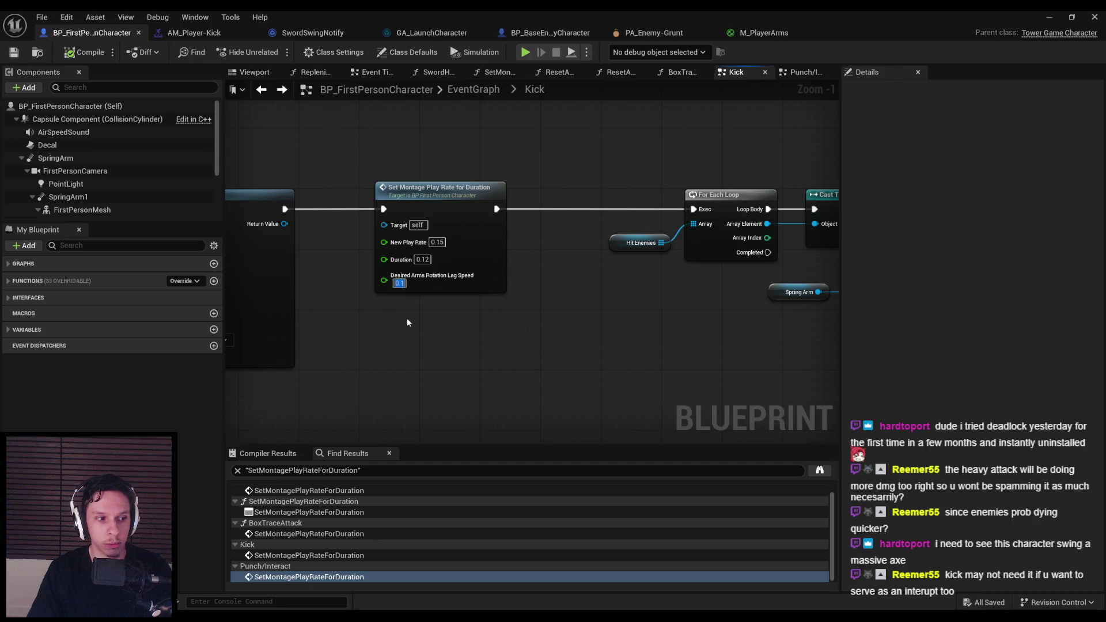
# Step: Set Desired Arms Rotation Lag Speed to 20 in the Kick graph
pyautogui.write('20')
pyautogui.press('Return')
pyautogui.scroll(-1, 407, 318)
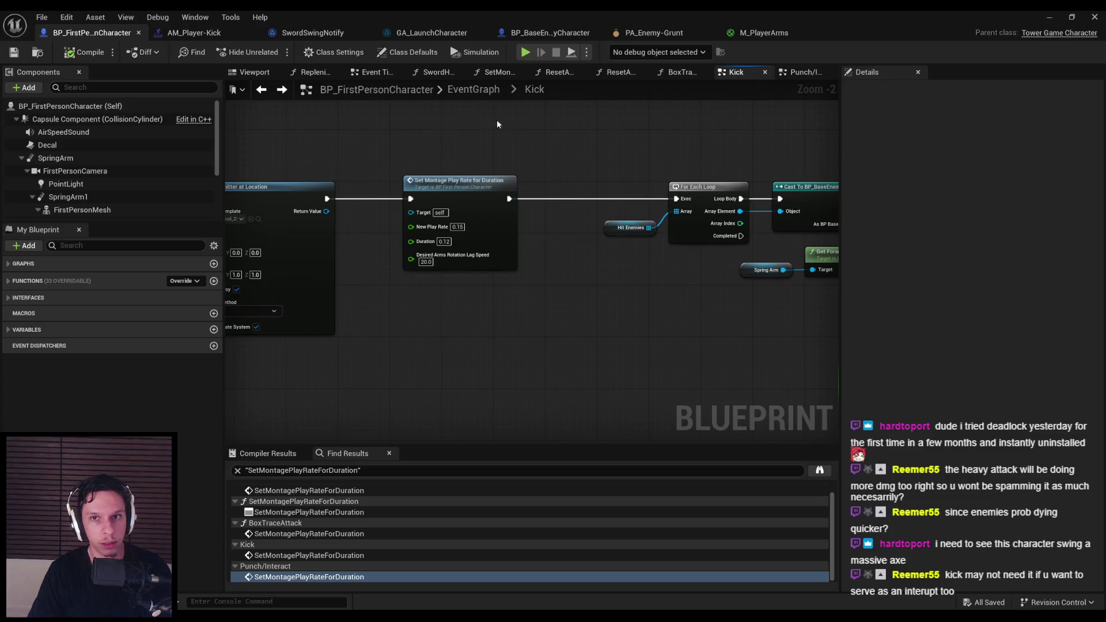
# Step: Set the Punch/Interact graph's arms rotation lag speed to 5 and start a play test
pyautogui.click(801, 76)
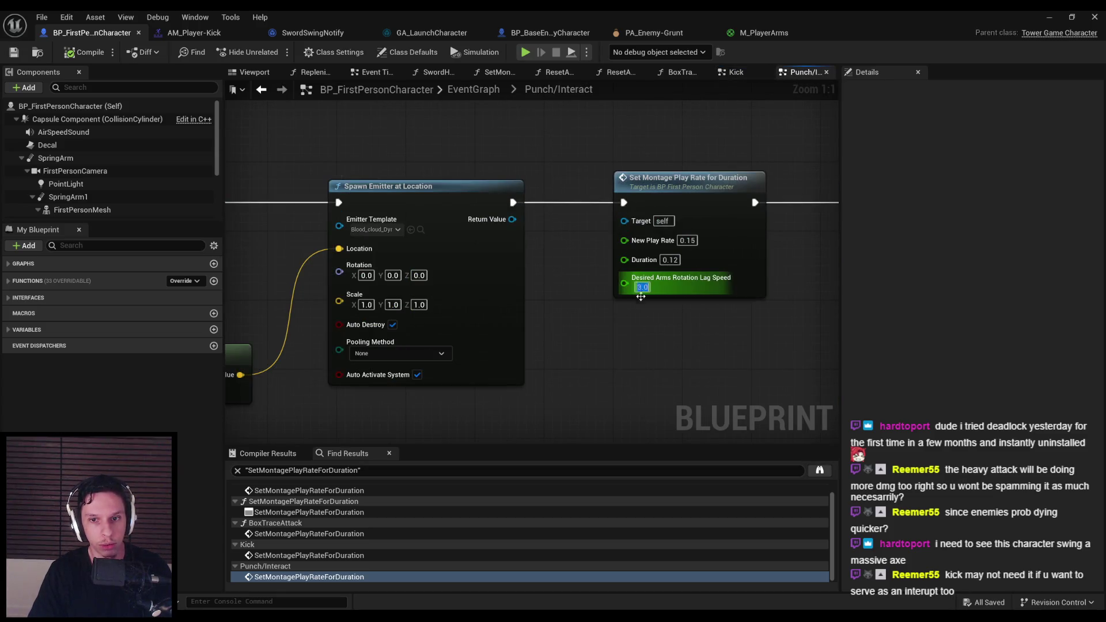
pyautogui.write('5')
pyautogui.press('Return')
pyautogui.scroll(-2, 612, 322)
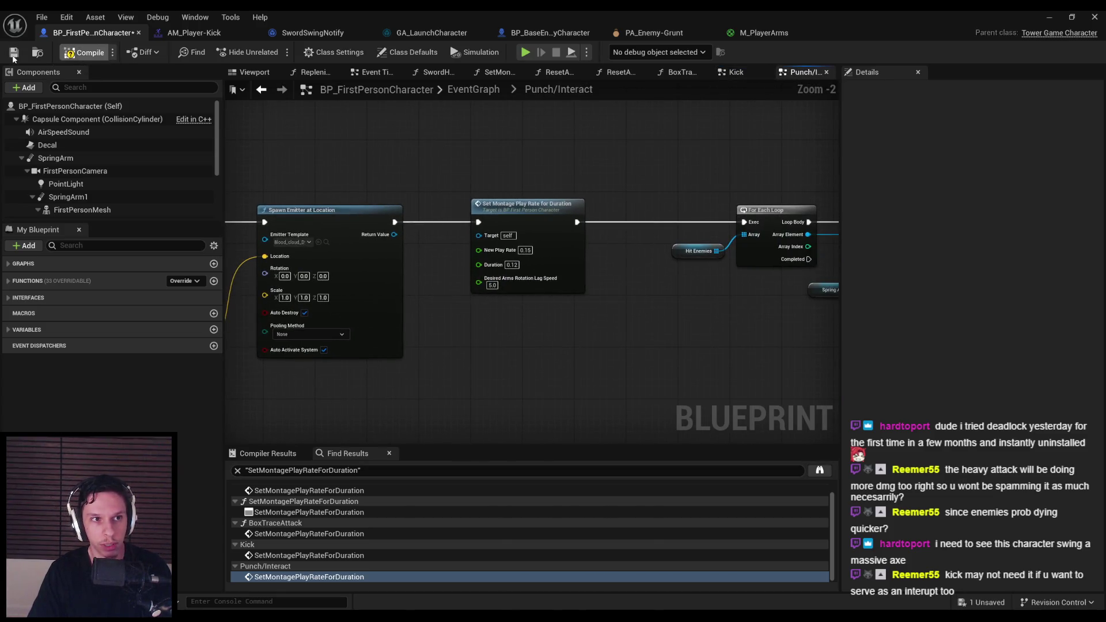
pyautogui.hotkey('alt', 'p')
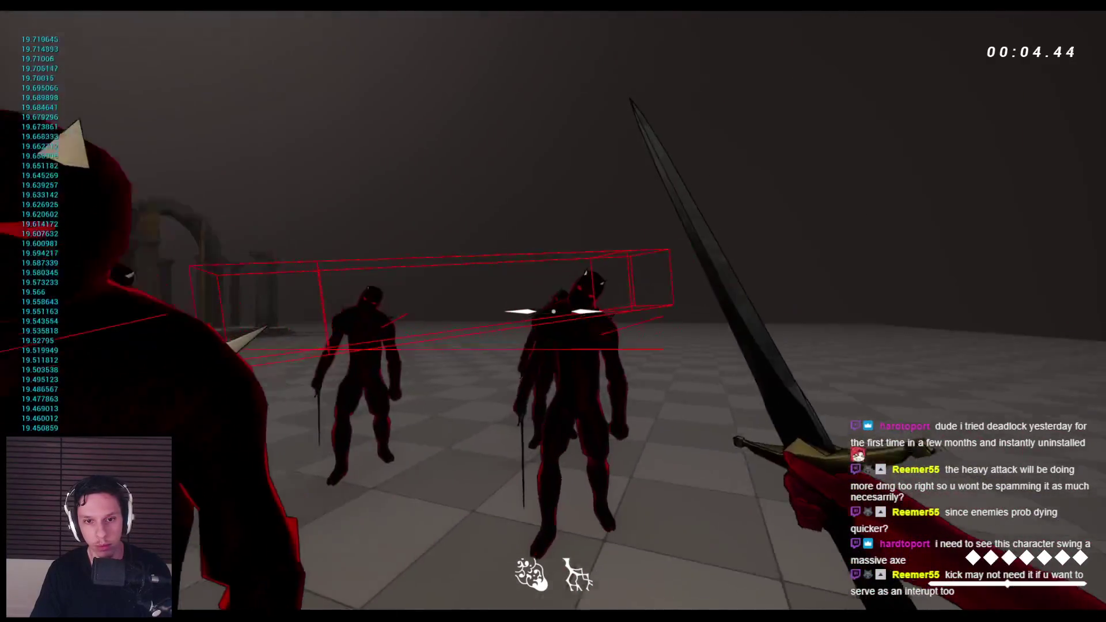
# Step: Slash the approaching horned enemies with the sword and kick a nearby pair
pyautogui.click(553, 311)
pyautogui.click(554, 311)
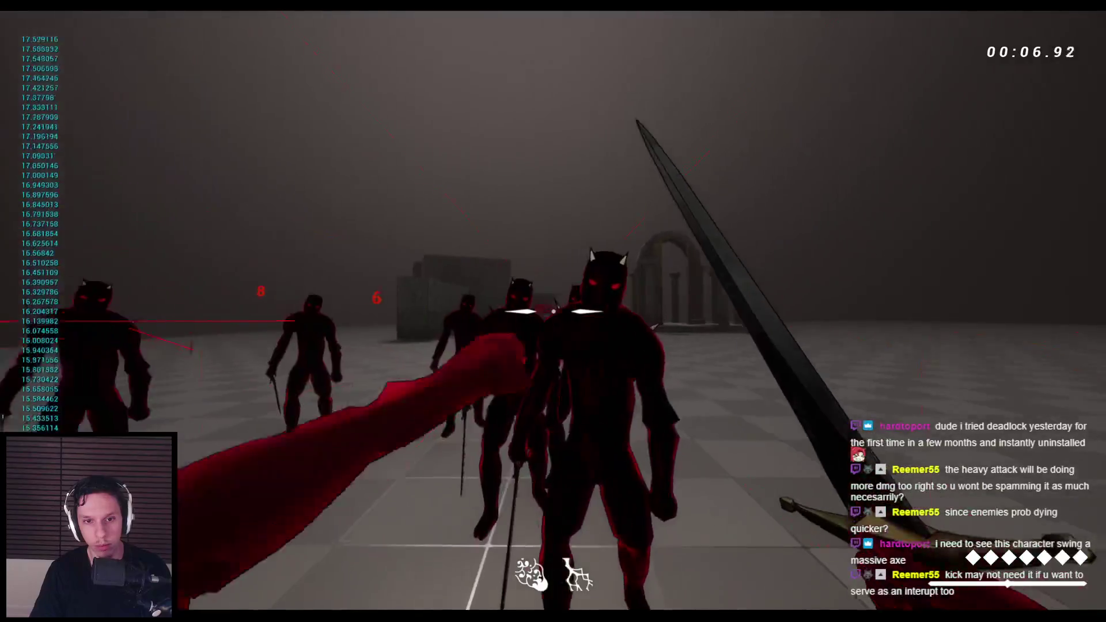
pyautogui.click(553, 311)
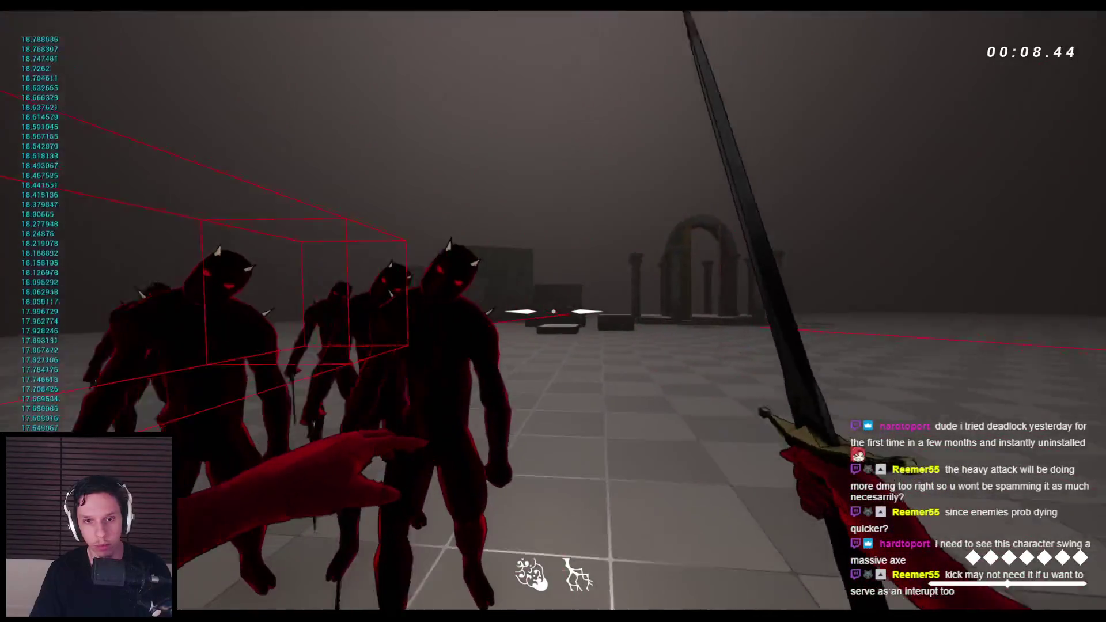
pyautogui.click(554, 311)
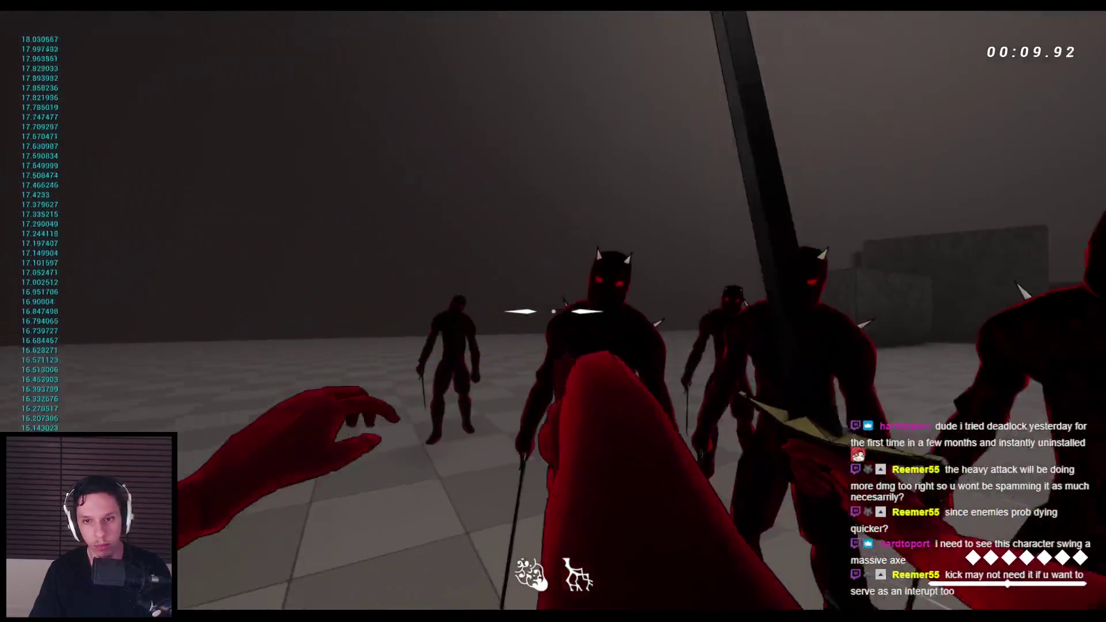
pyautogui.click(553, 311)
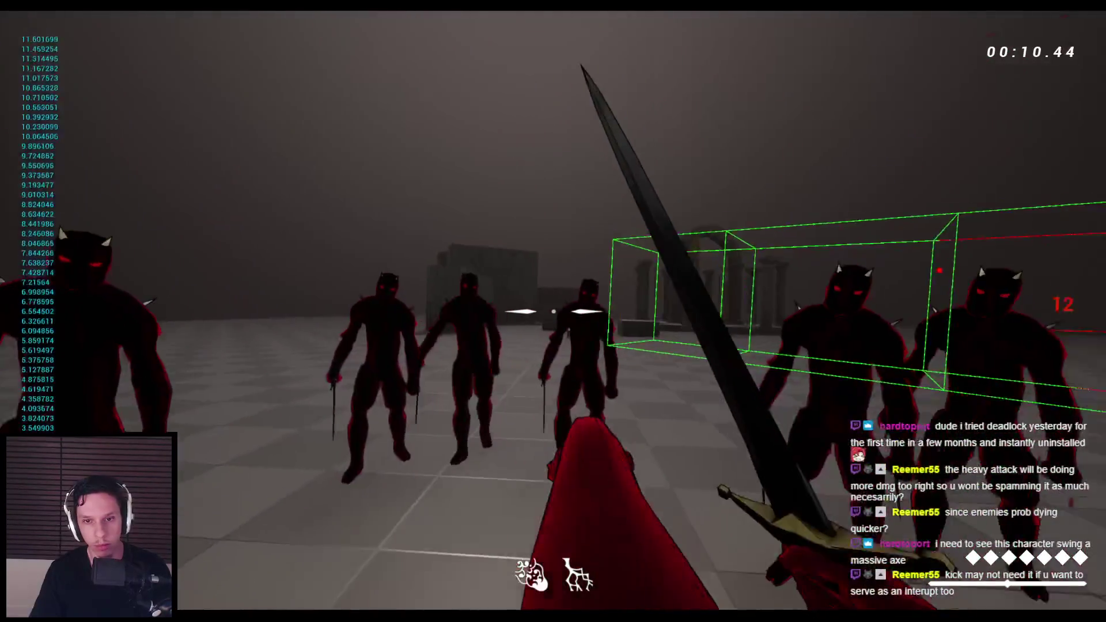
pyautogui.press('f')
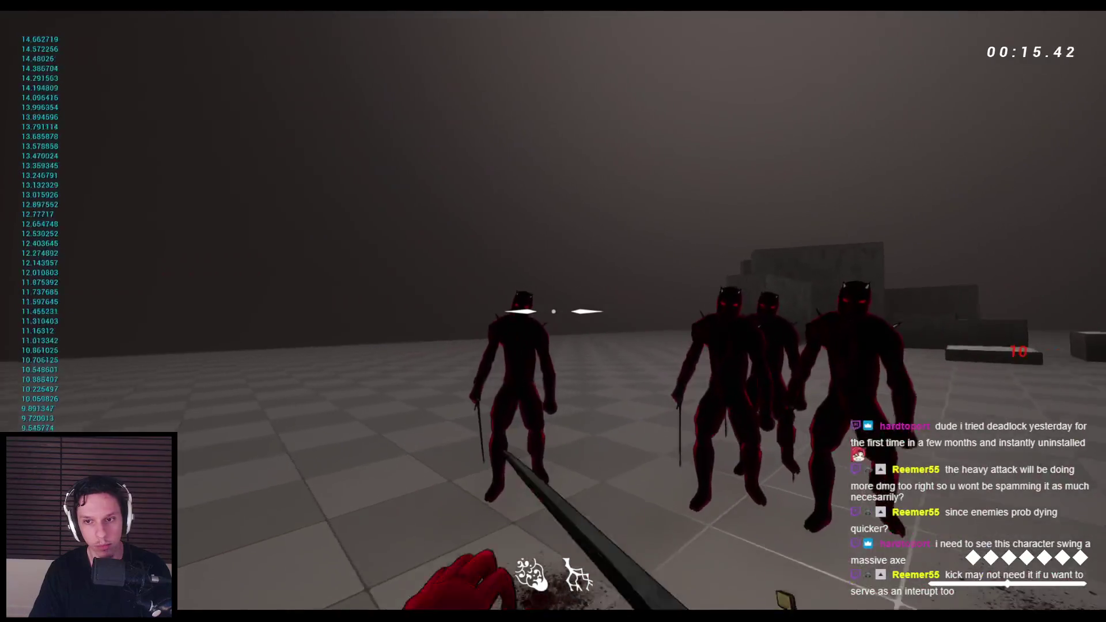
pyautogui.click(553, 312)
pyautogui.click(553, 312)
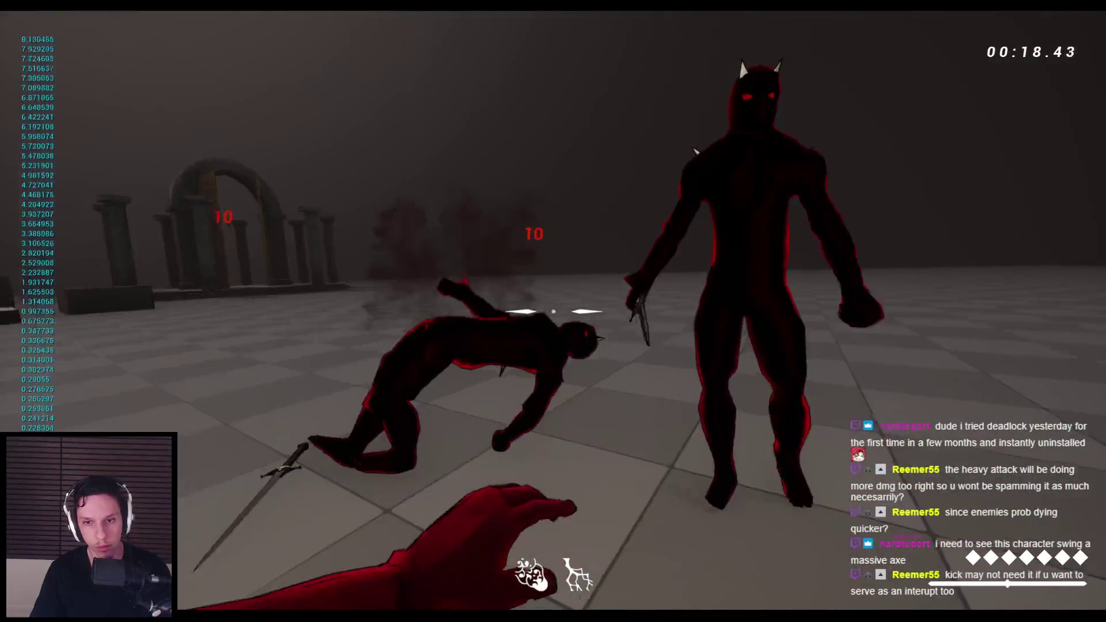
pyautogui.click(553, 312)
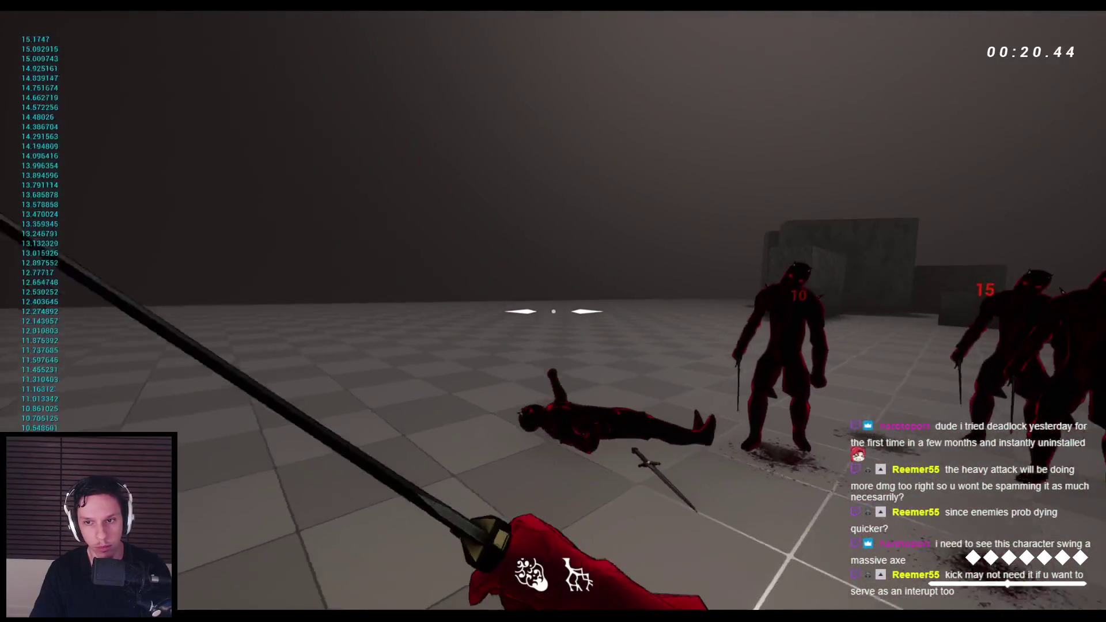
# Step: Cut down the next group of enemies with repeated sword slashes, then stop the session
pyautogui.click(553, 311)
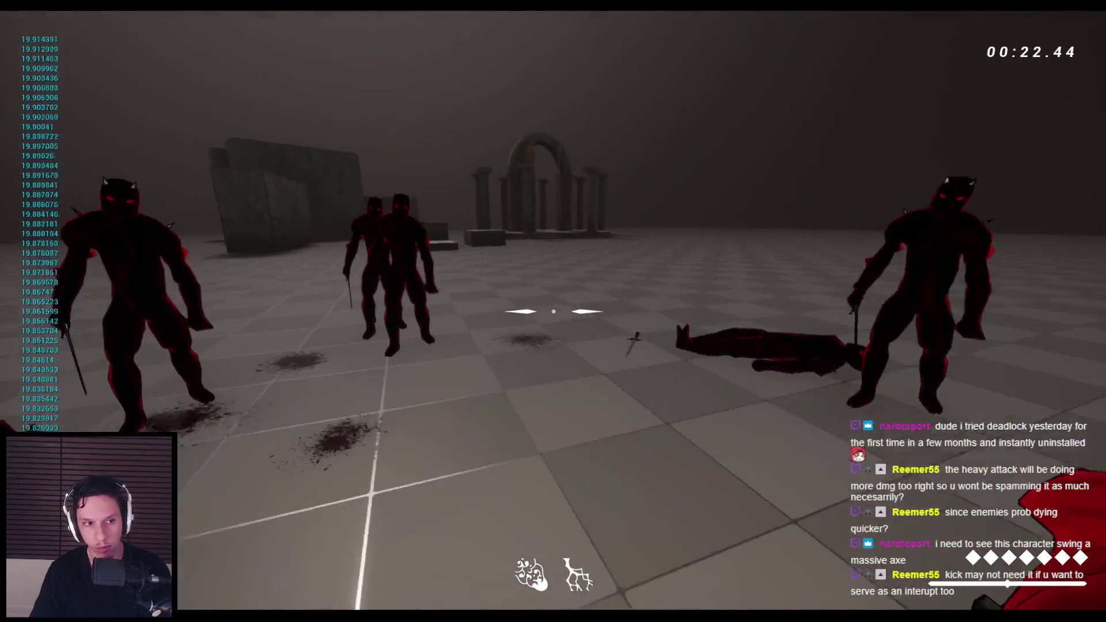
pyautogui.click(553, 311)
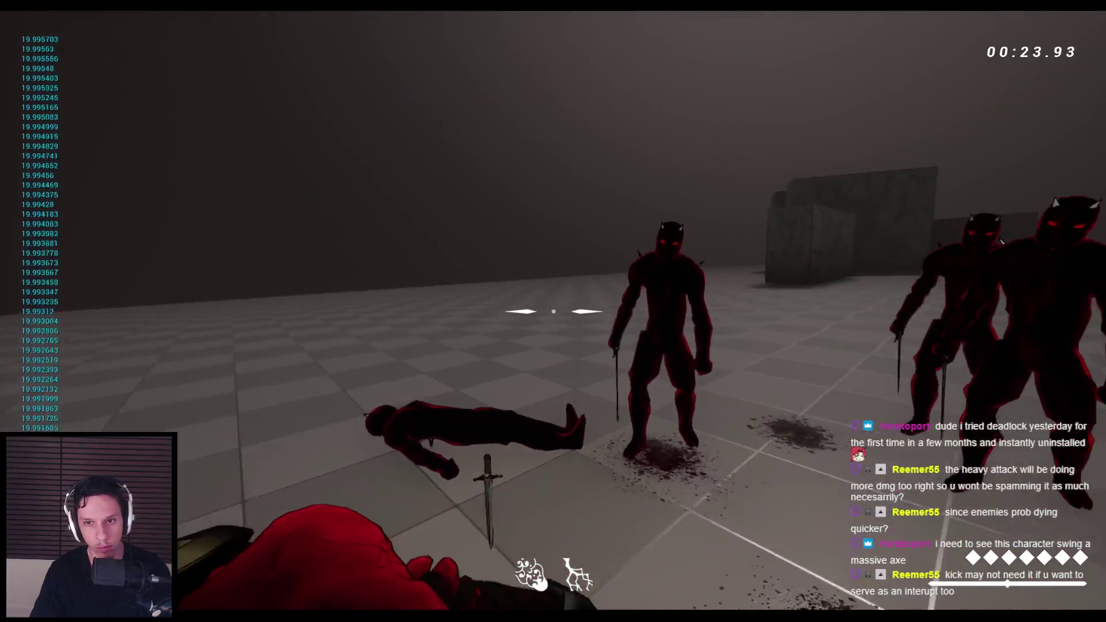
pyautogui.click(553, 311)
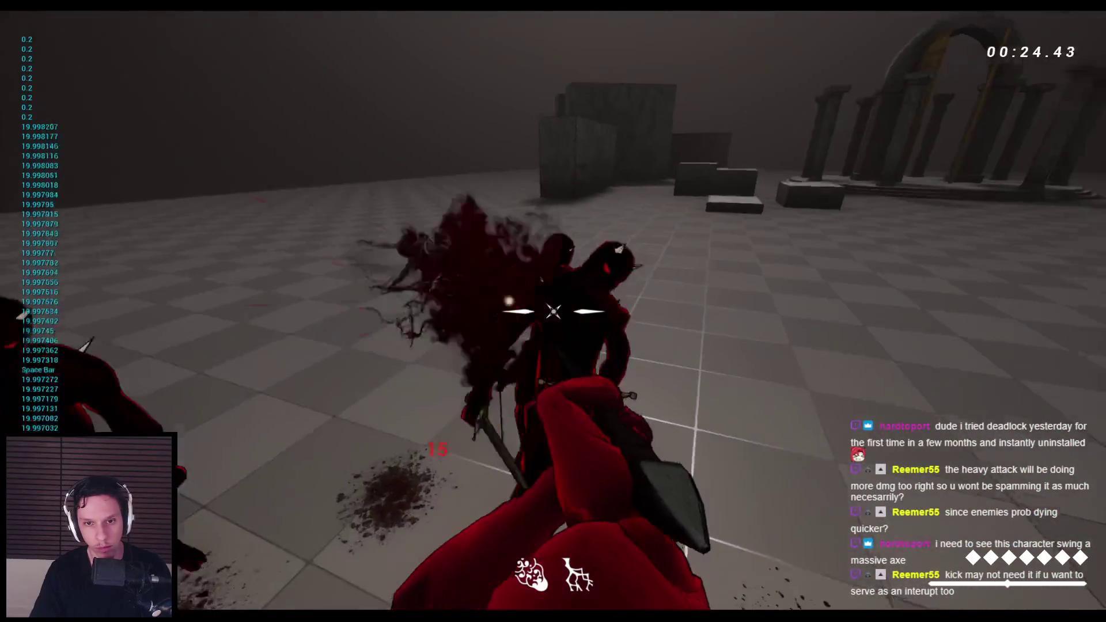
pyautogui.click(554, 312)
pyautogui.click(554, 311)
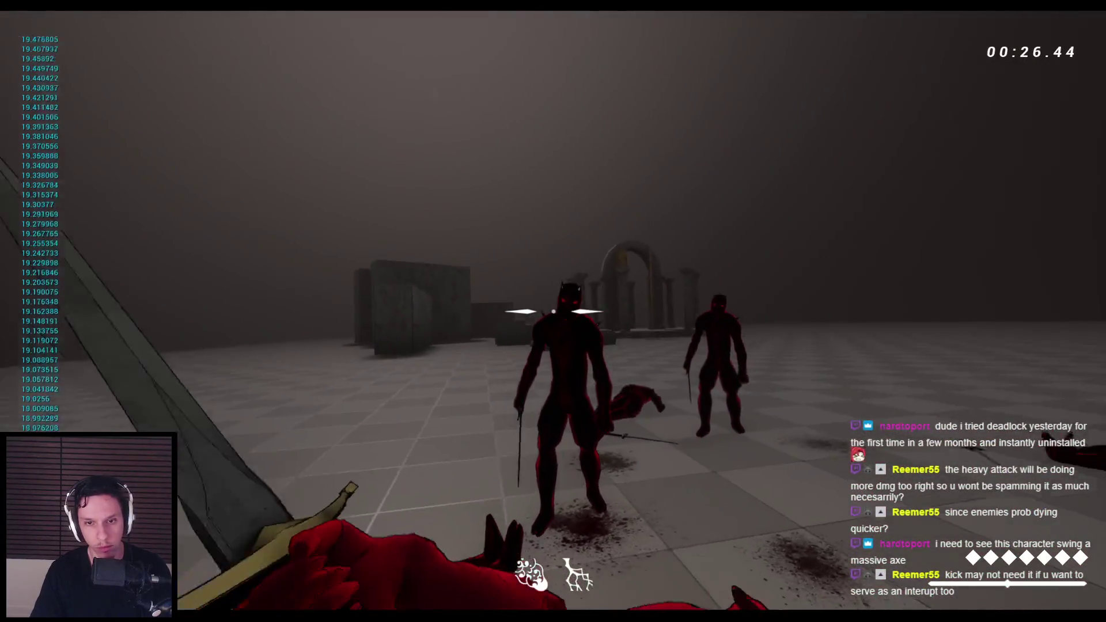
pyautogui.click(553, 312)
pyautogui.click(553, 311)
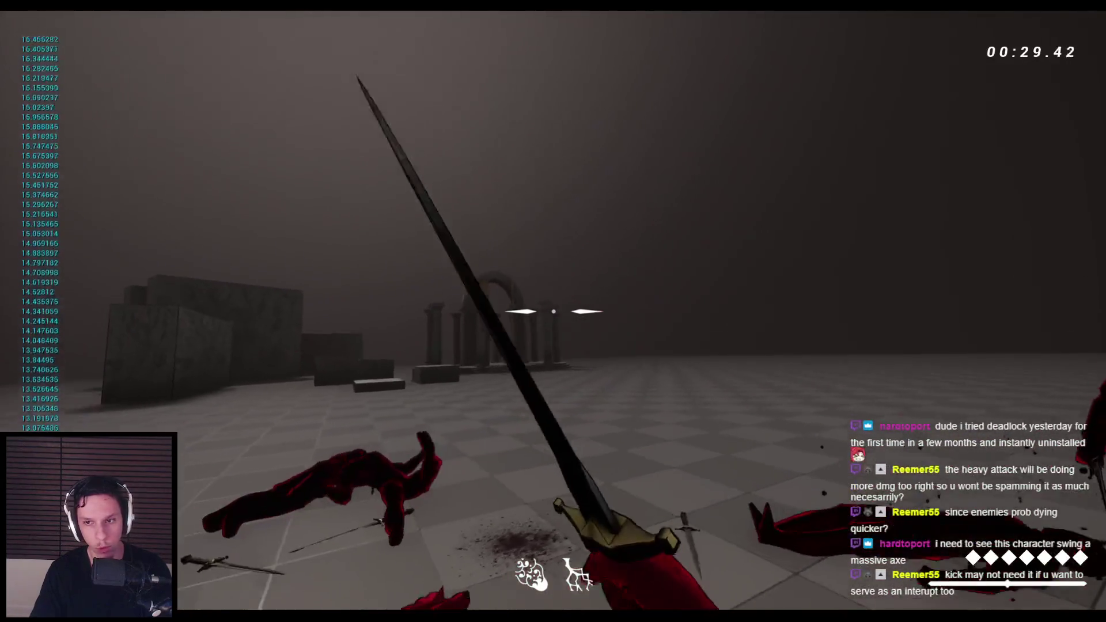
pyautogui.click(553, 311)
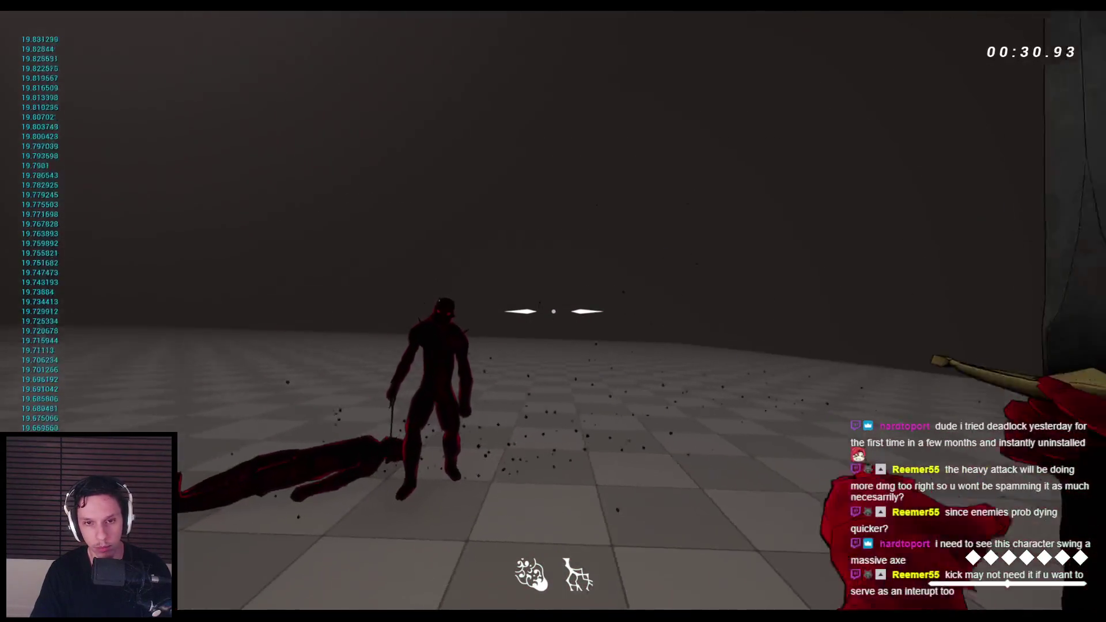
pyautogui.click(553, 312)
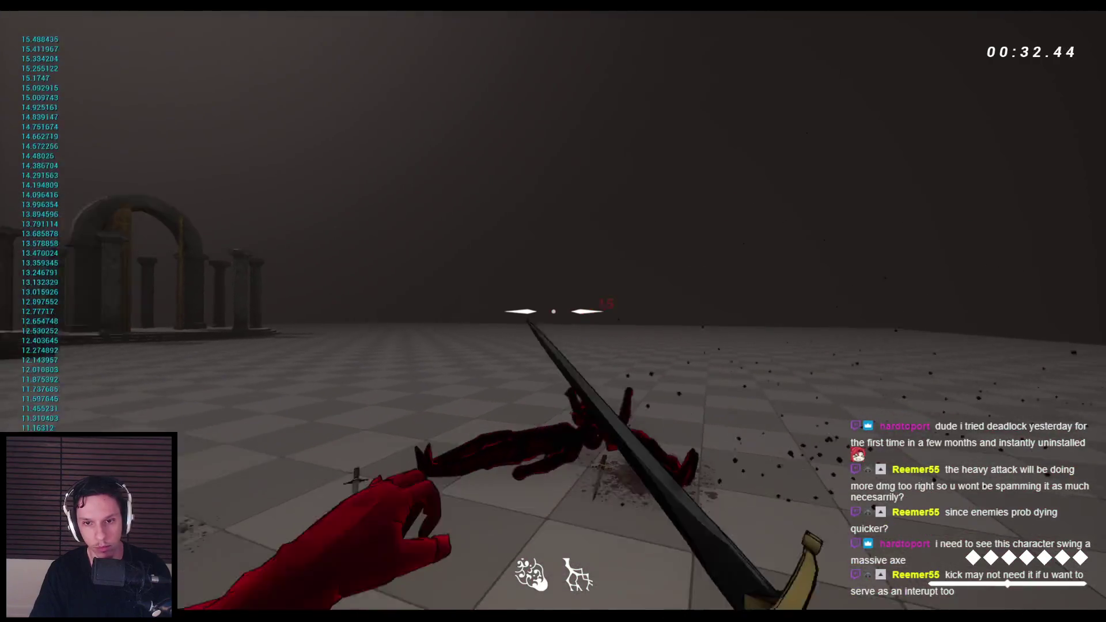
pyautogui.press('Escape')
# Step: Restart the play test and slash through the enemy groups with the sword
pyautogui.hotkey('alt', 'p')
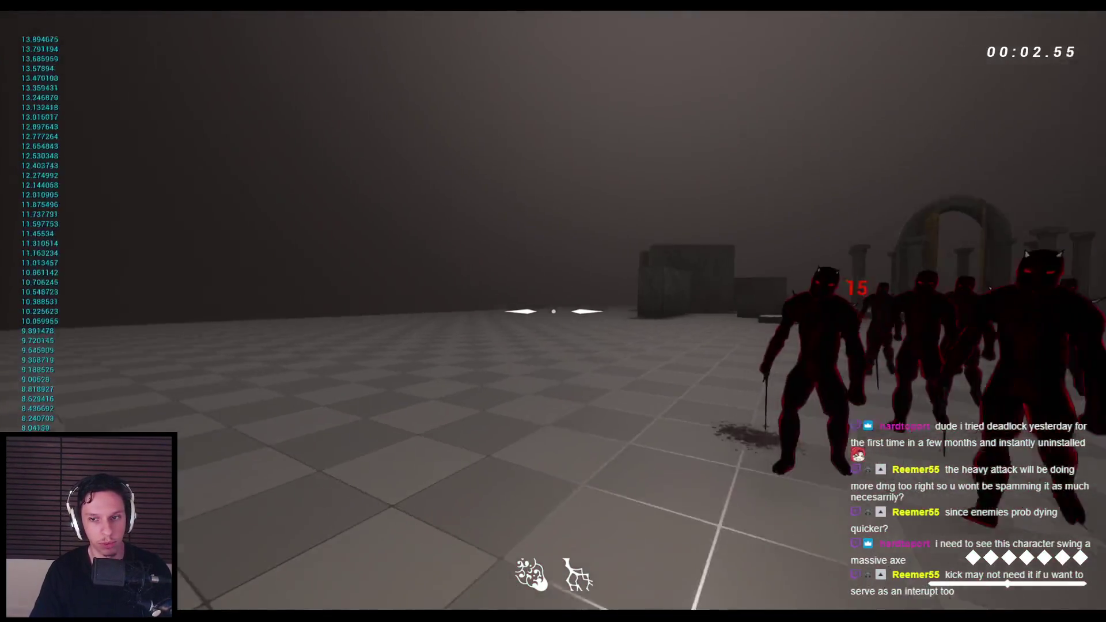
pyautogui.click(553, 312)
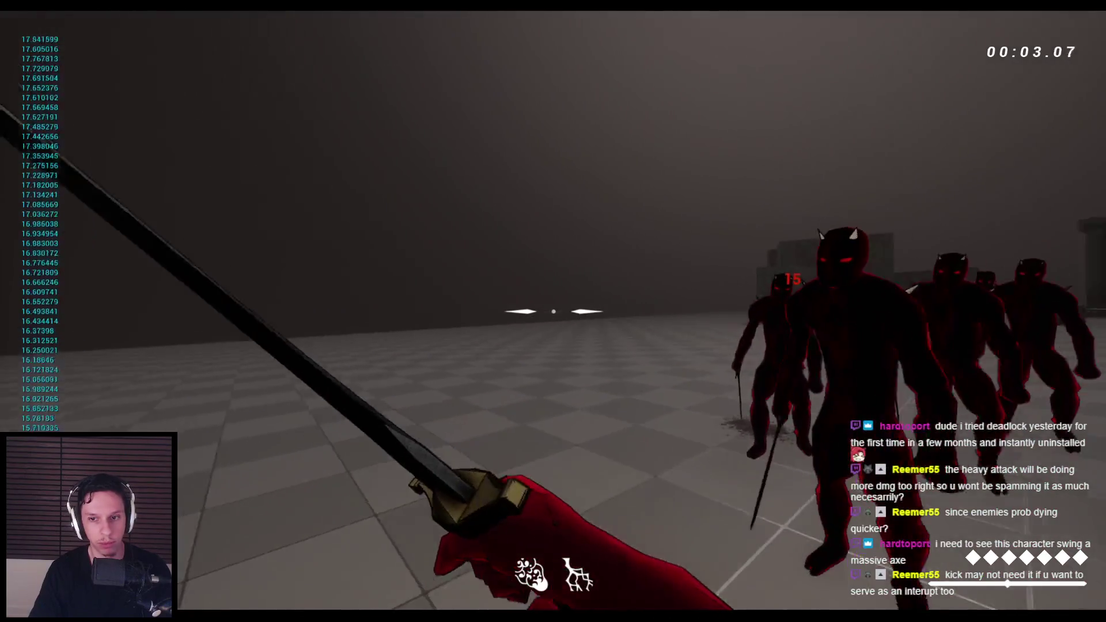
pyautogui.click(554, 312)
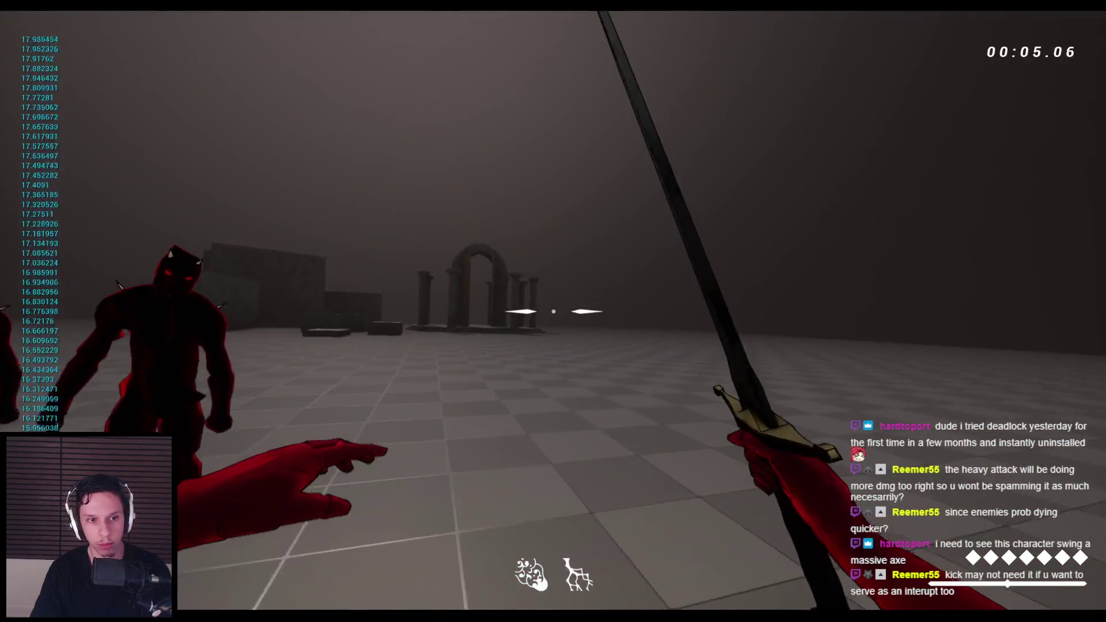
pyautogui.click(554, 311)
pyautogui.click(553, 312)
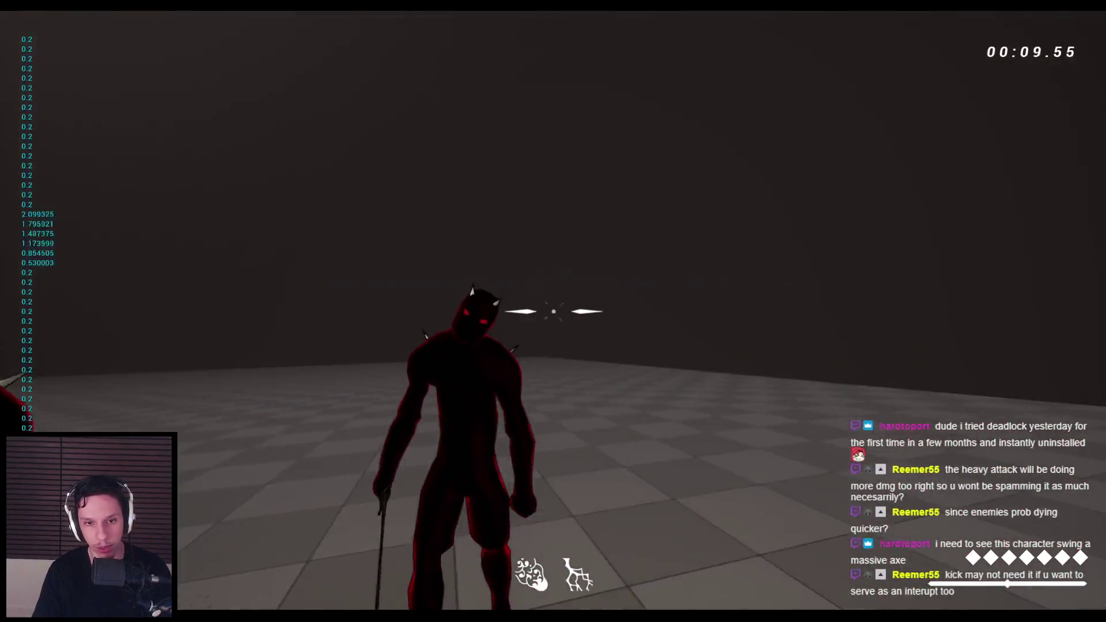
pyautogui.click(553, 311)
pyautogui.click(553, 311)
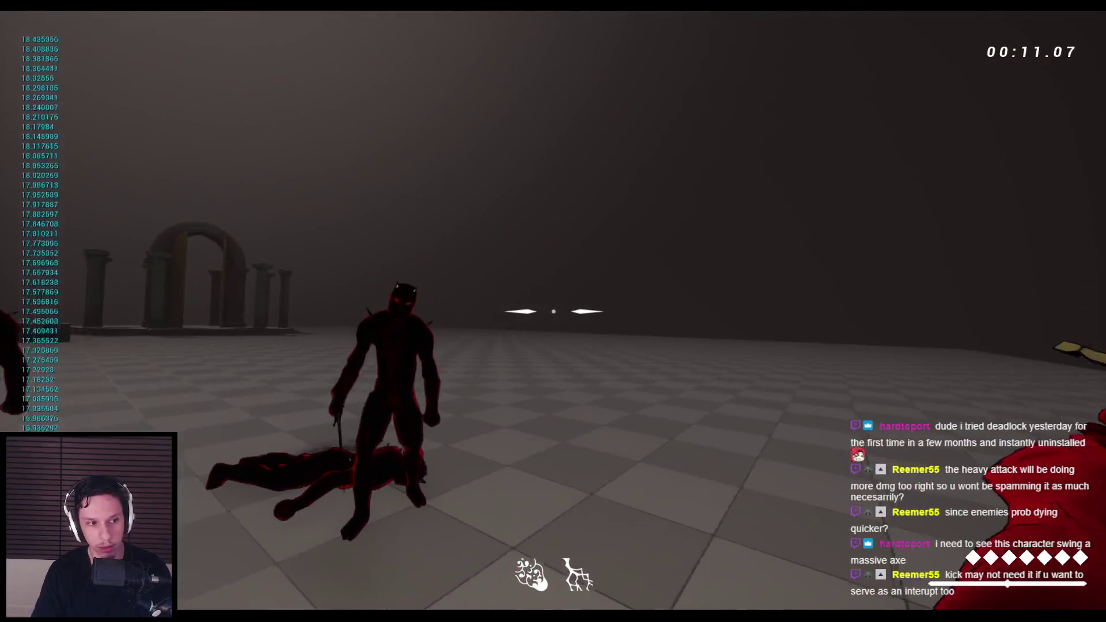
pyautogui.click(554, 312)
pyautogui.click(553, 311)
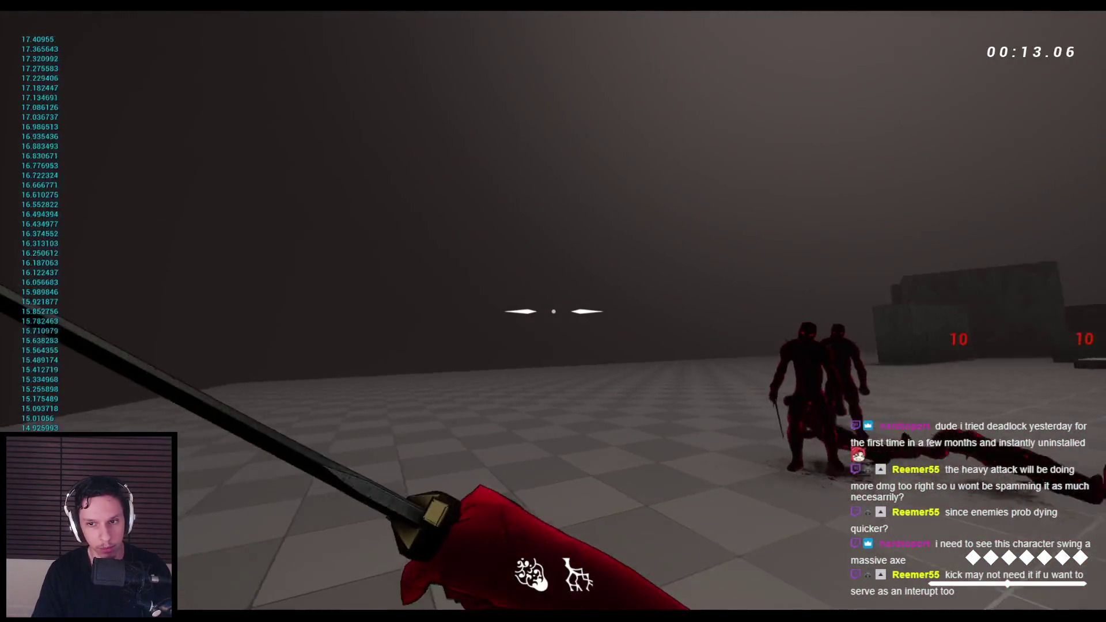
pyautogui.click(553, 312)
# Step: Keep swinging at the demons near the ruins until they fall, then stop the session
pyautogui.click(553, 311)
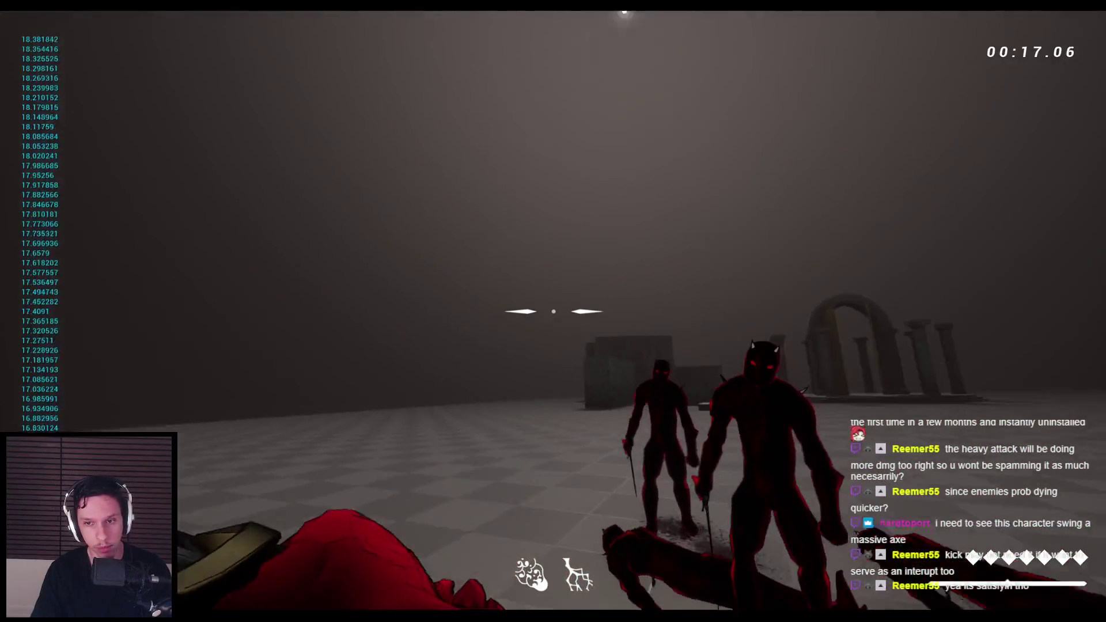
pyautogui.click(553, 311)
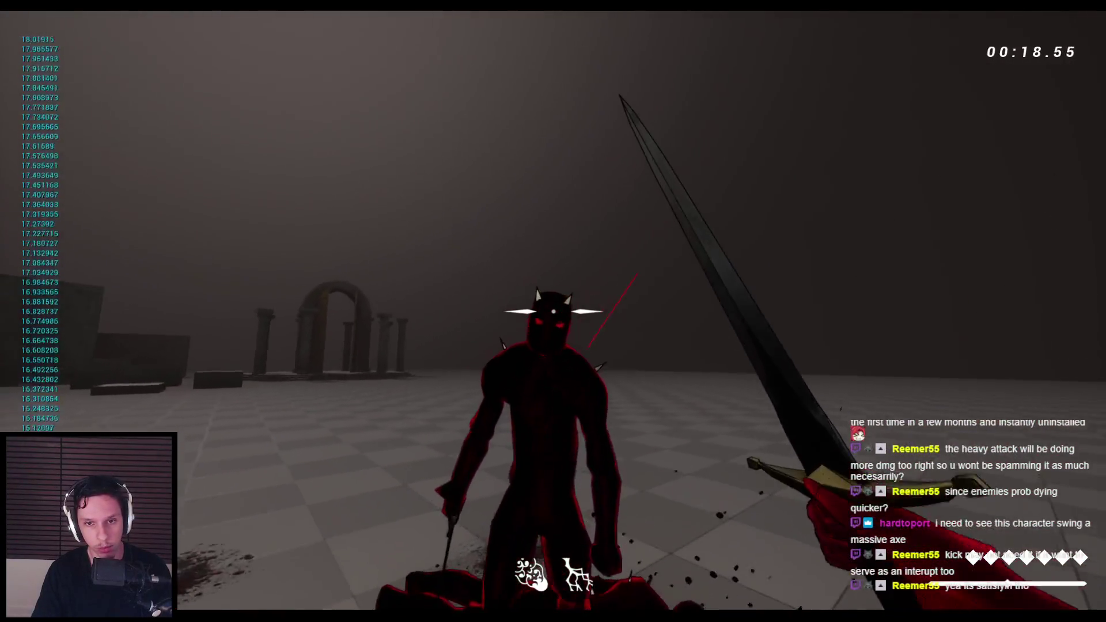
pyautogui.click(553, 311)
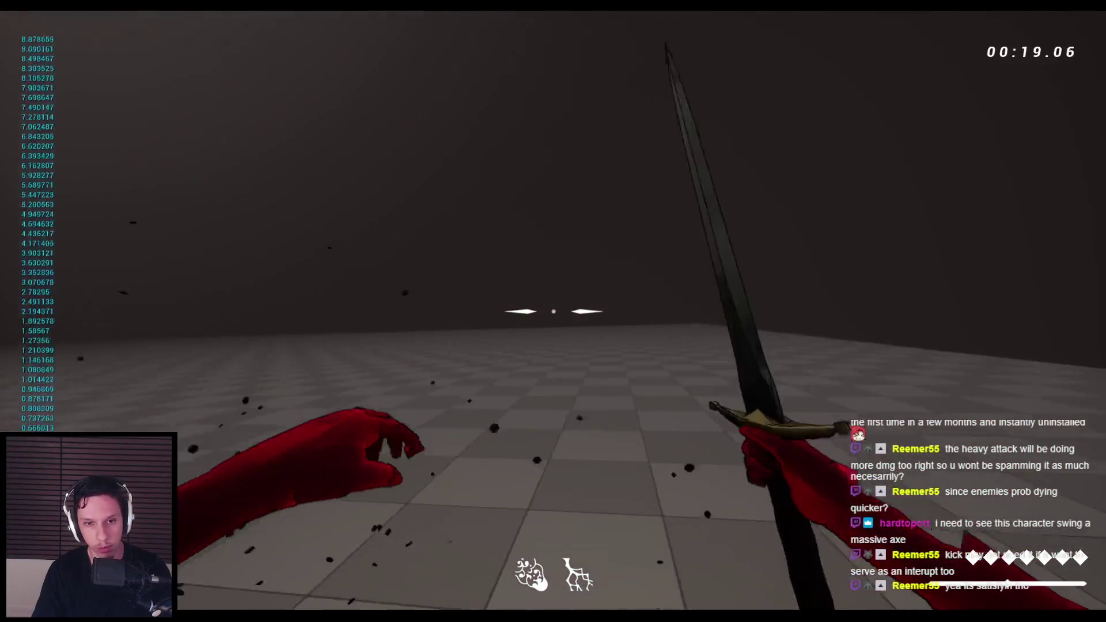
pyautogui.click(554, 311)
pyautogui.click(553, 312)
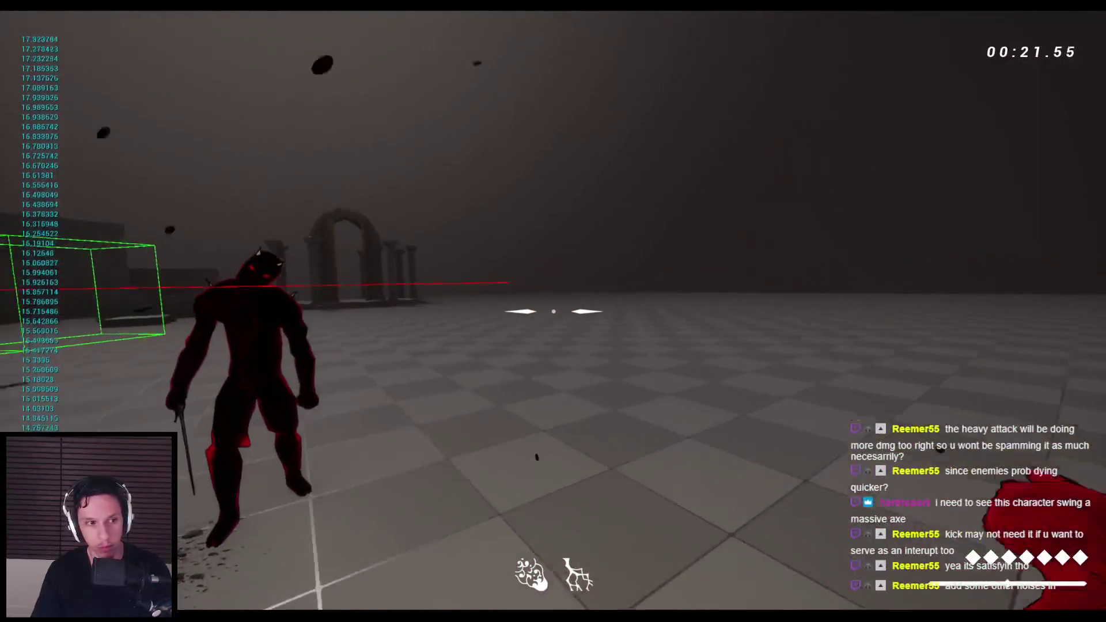
pyautogui.click(553, 311)
pyautogui.click(554, 311)
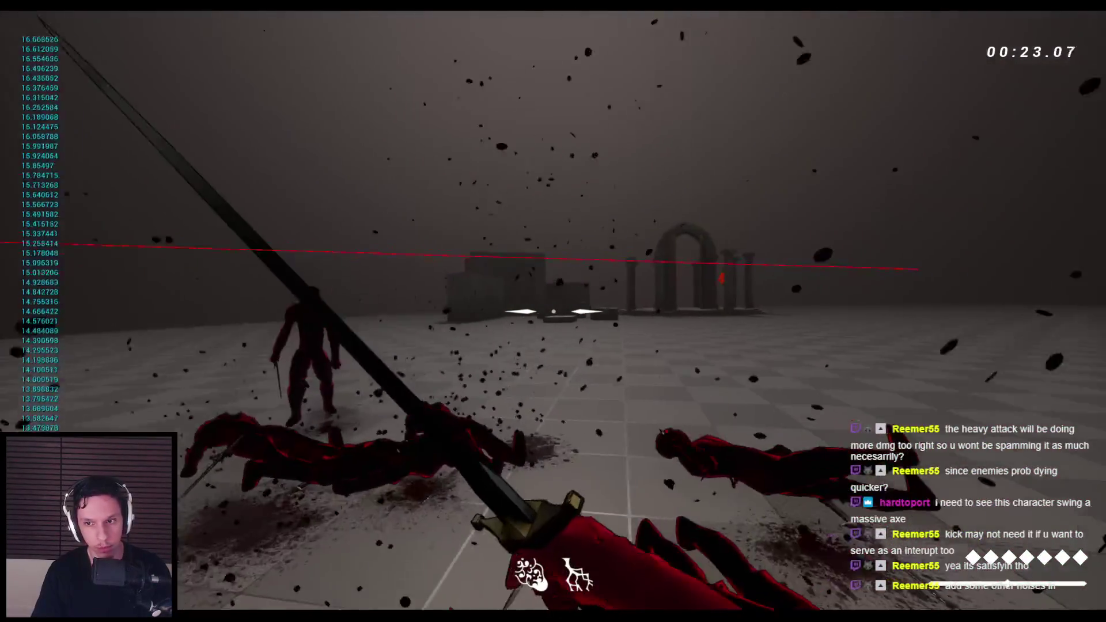
pyautogui.click(553, 311)
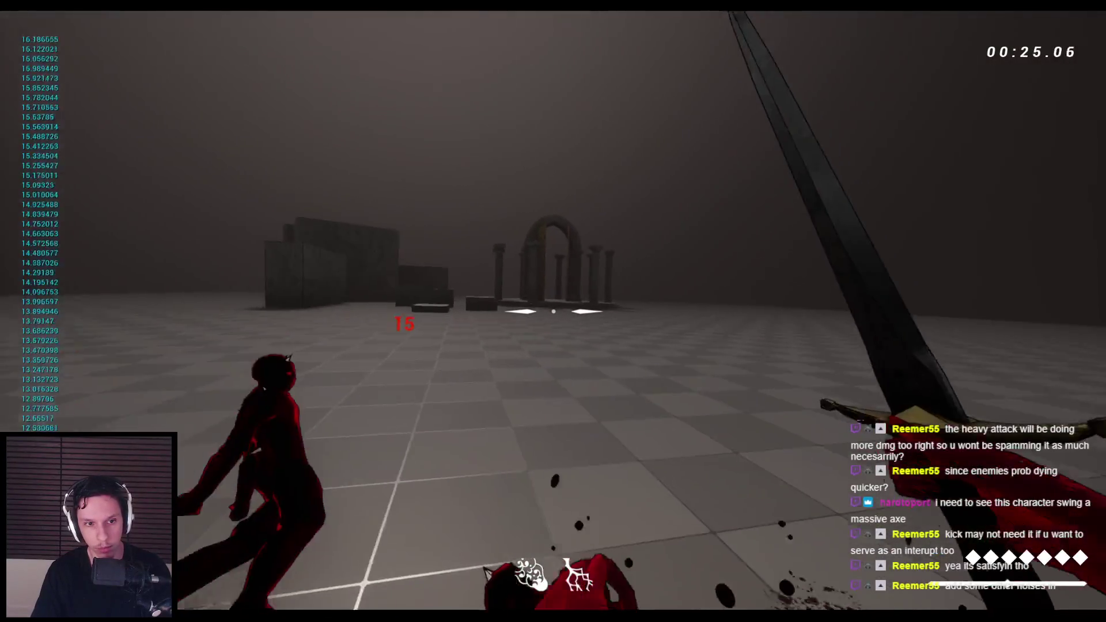
pyautogui.click(553, 311)
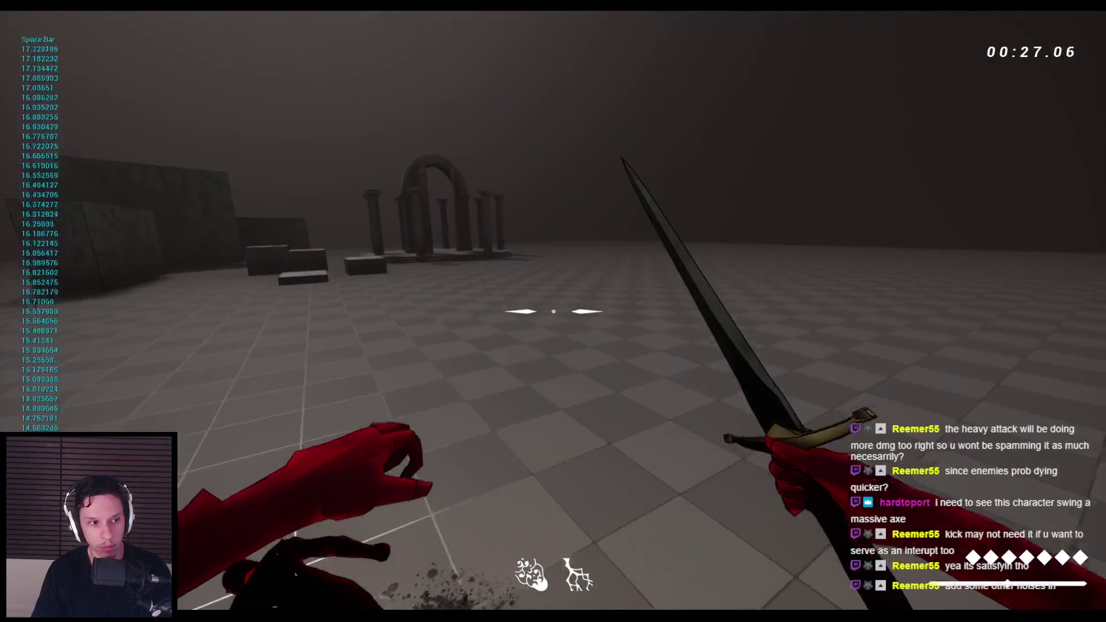
pyautogui.press('Escape')
# Step: Restart the play test with revived enemies and slash through both demon groups
pyautogui.hotkey('alt', 'p')
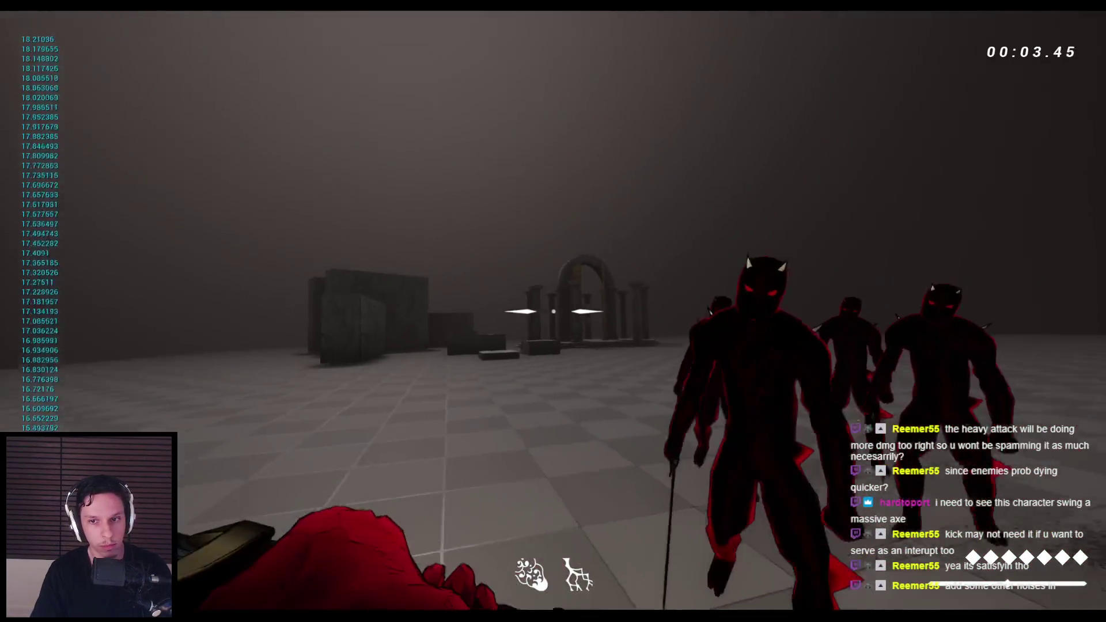
pyautogui.click(553, 312)
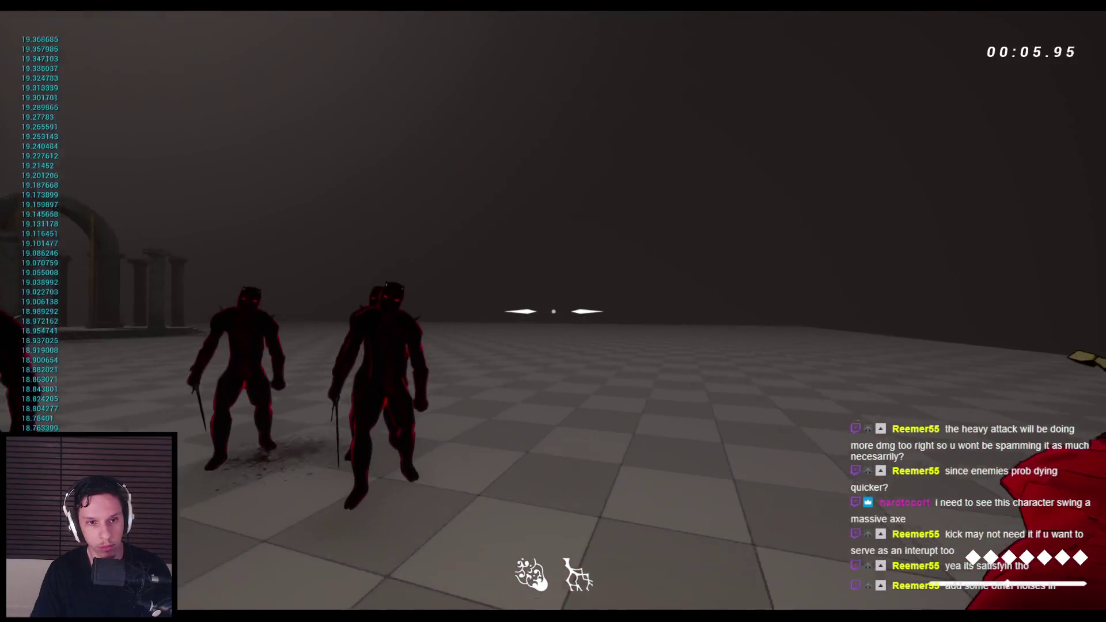
pyautogui.click(553, 311)
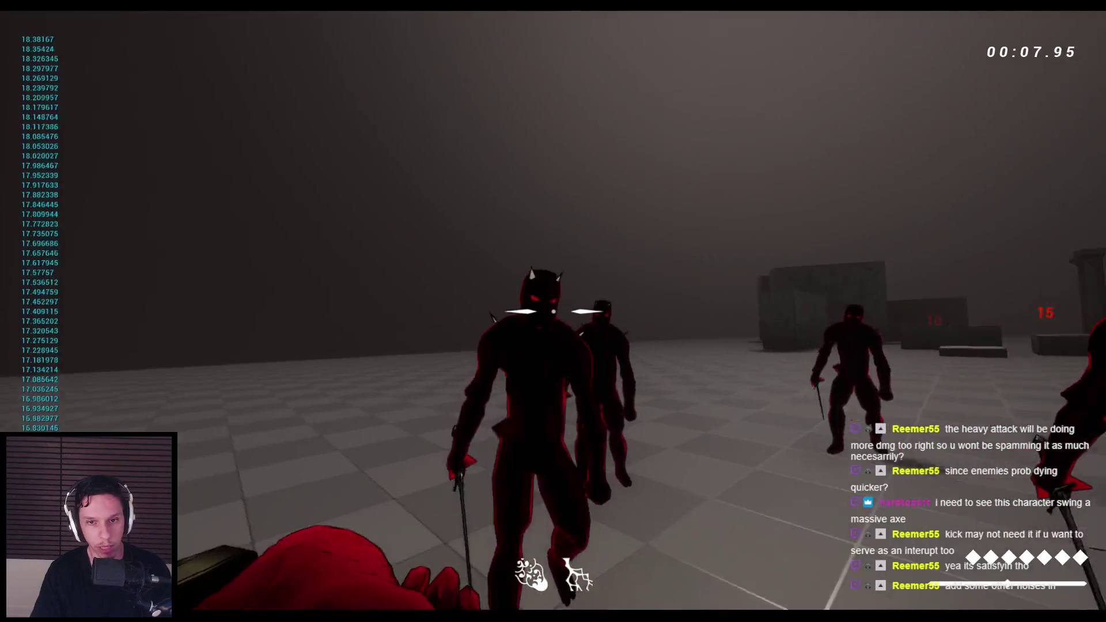
pyautogui.click(553, 311)
pyautogui.click(553, 311)
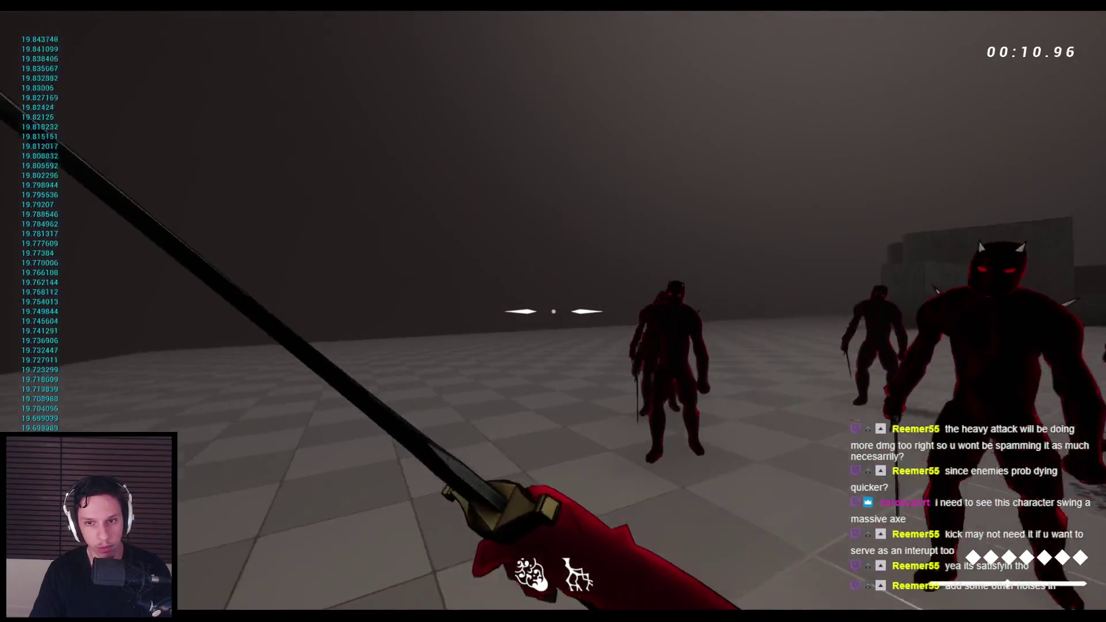
pyautogui.click(553, 311)
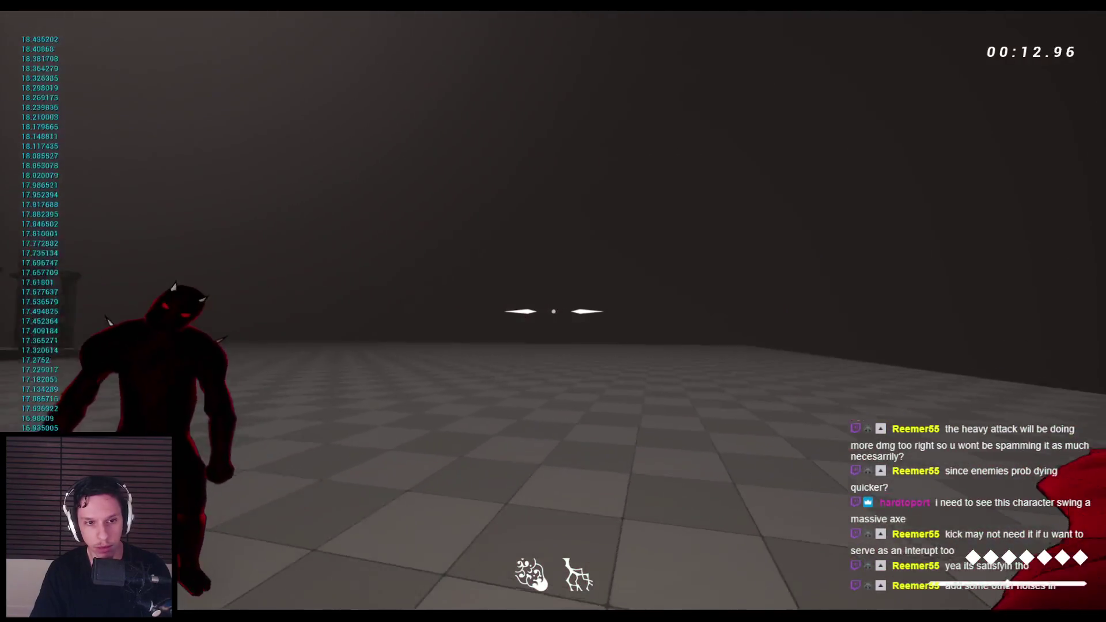
pyautogui.click(553, 311)
pyautogui.click(553, 311)
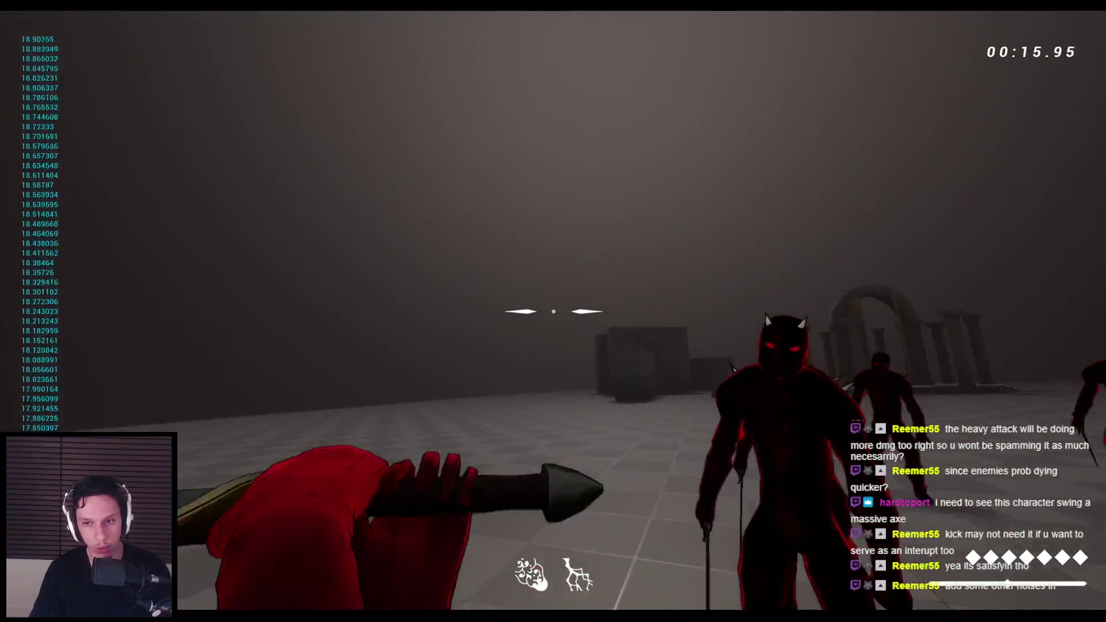
pyautogui.click(553, 311)
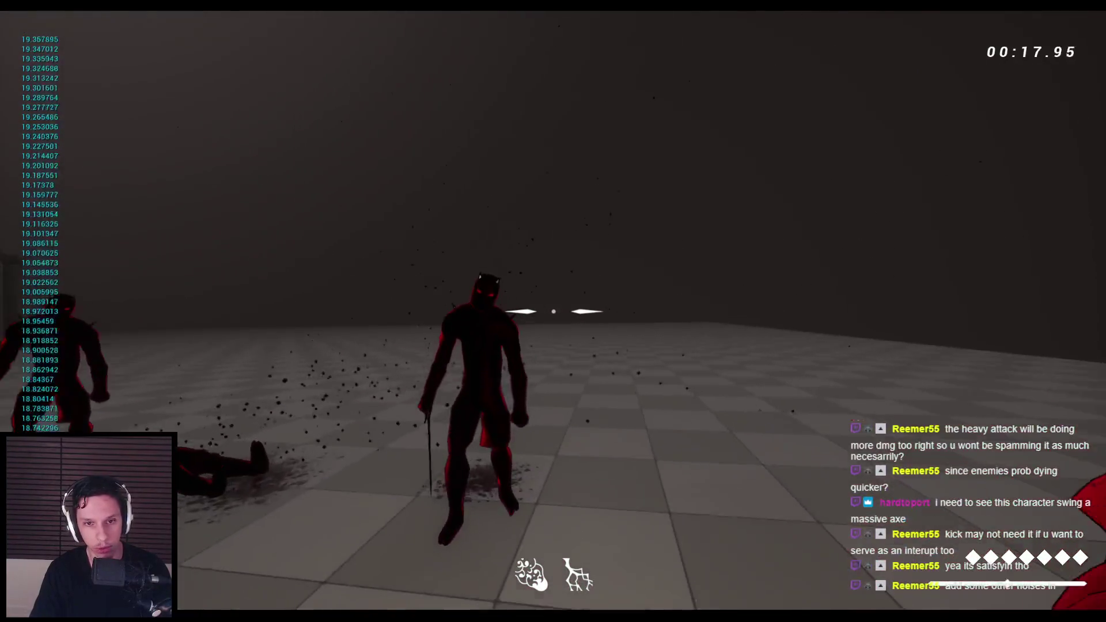
pyautogui.click(553, 312)
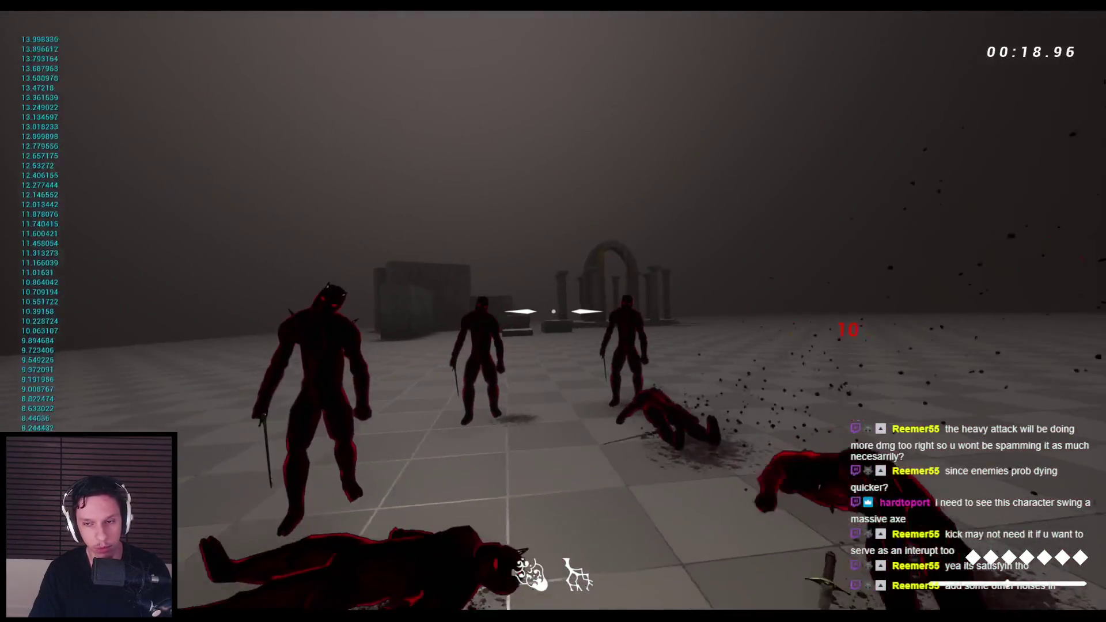
pyautogui.click(553, 311)
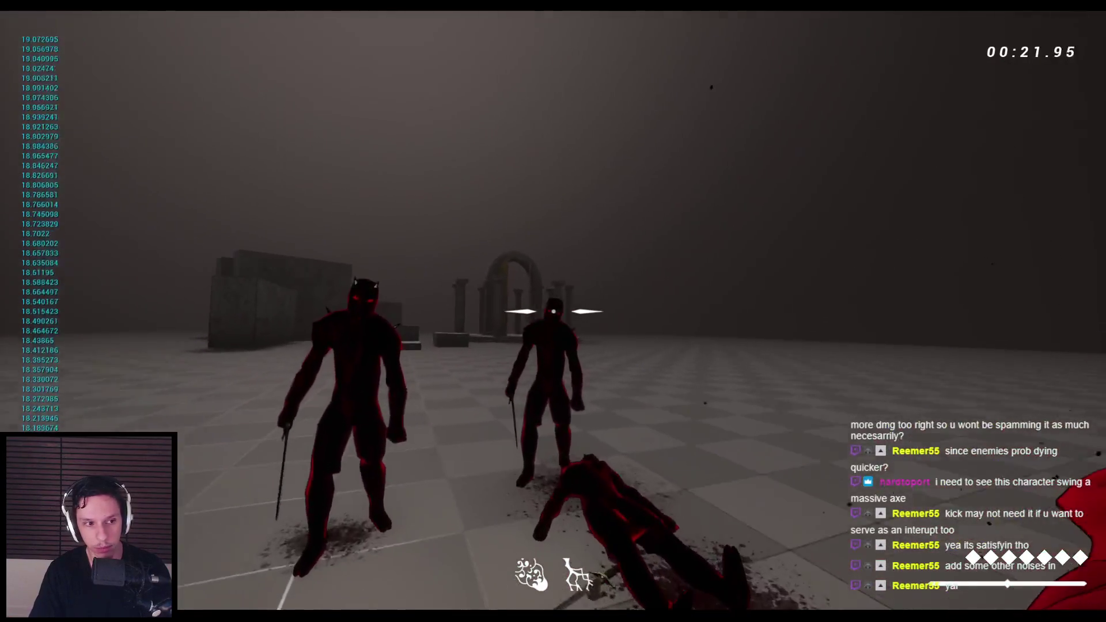
pyautogui.click(553, 312)
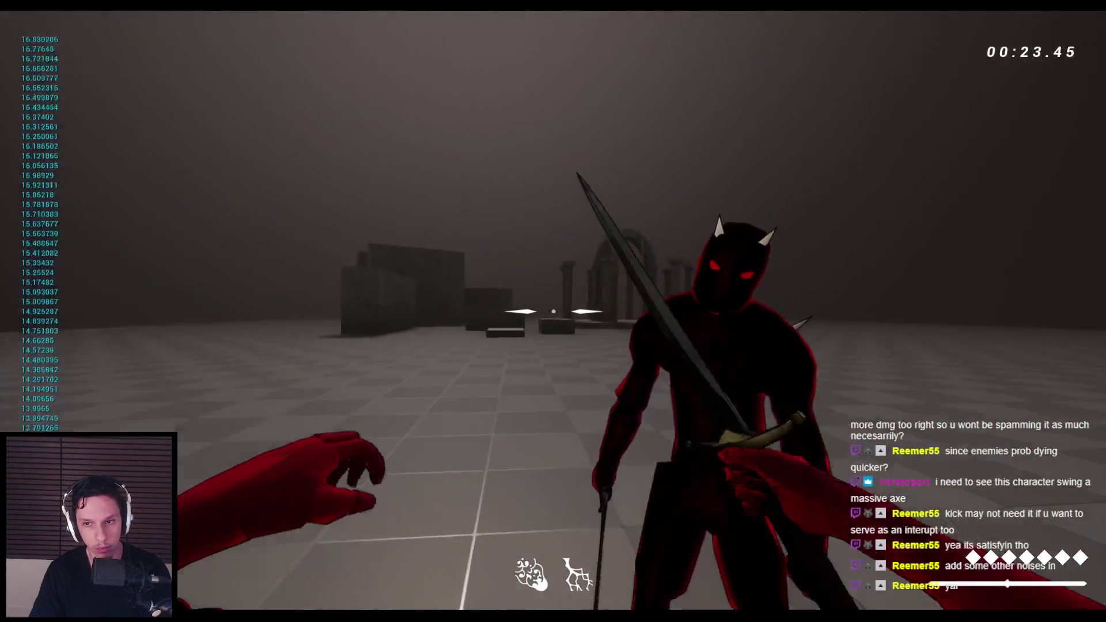
pyautogui.click(553, 311)
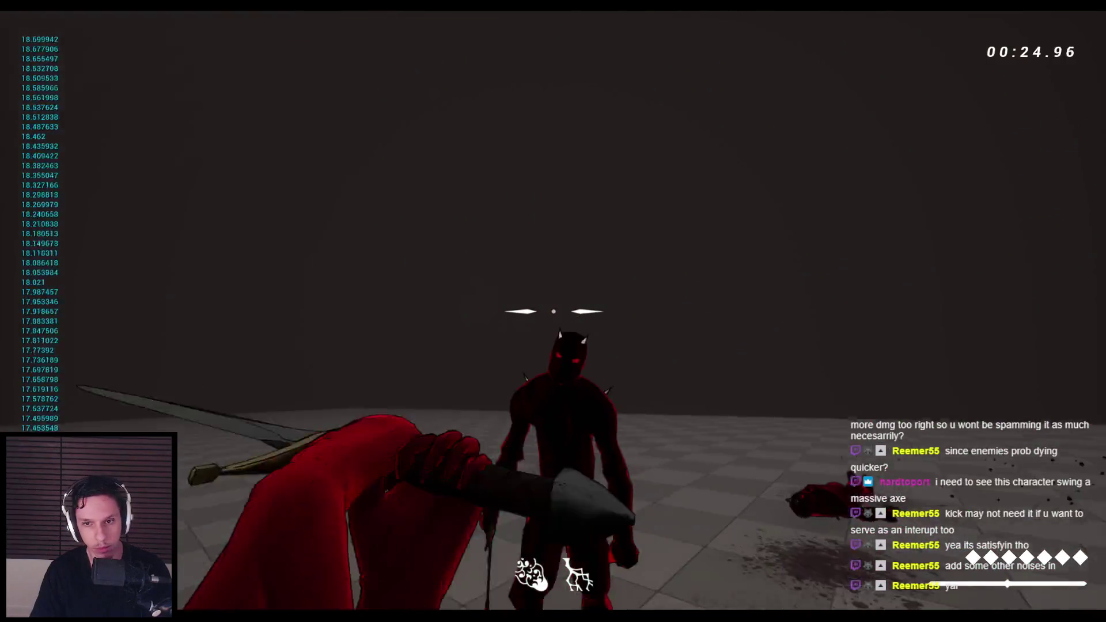
# Step: Jump toward the foggy arch and vault over the stone block
pyautogui.press('space')
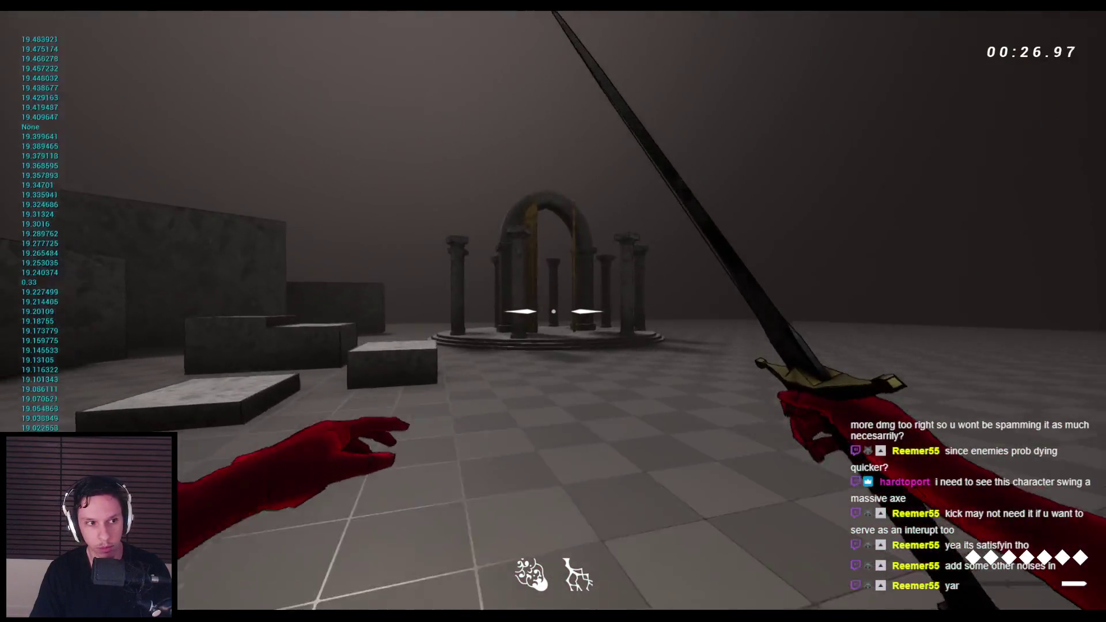
pyautogui.press('space')
pyautogui.press('w')
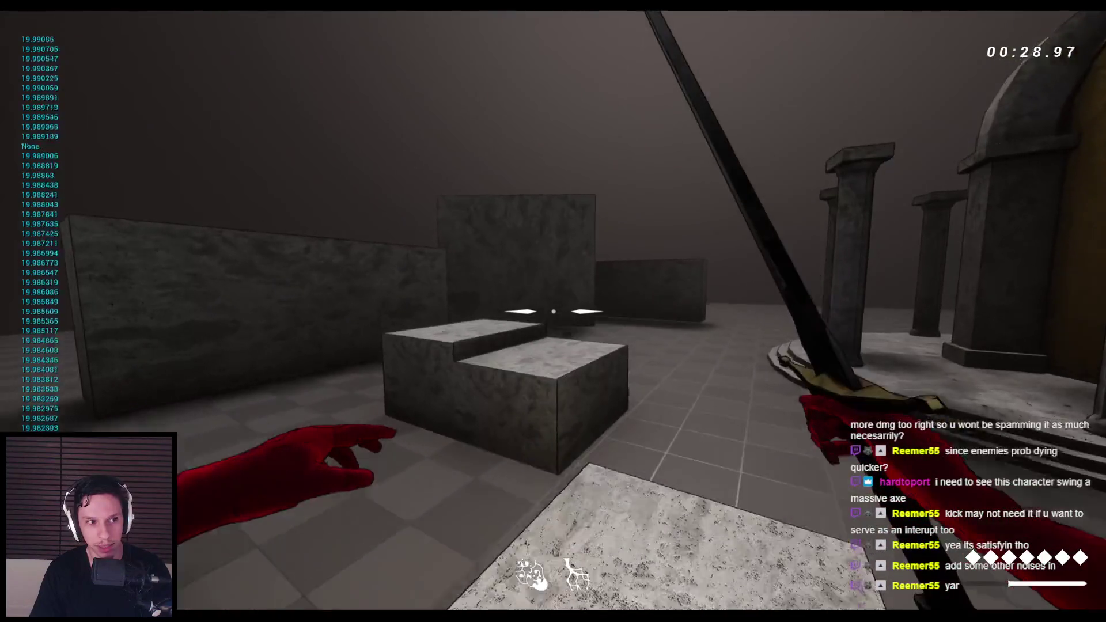
pyautogui.press('w')
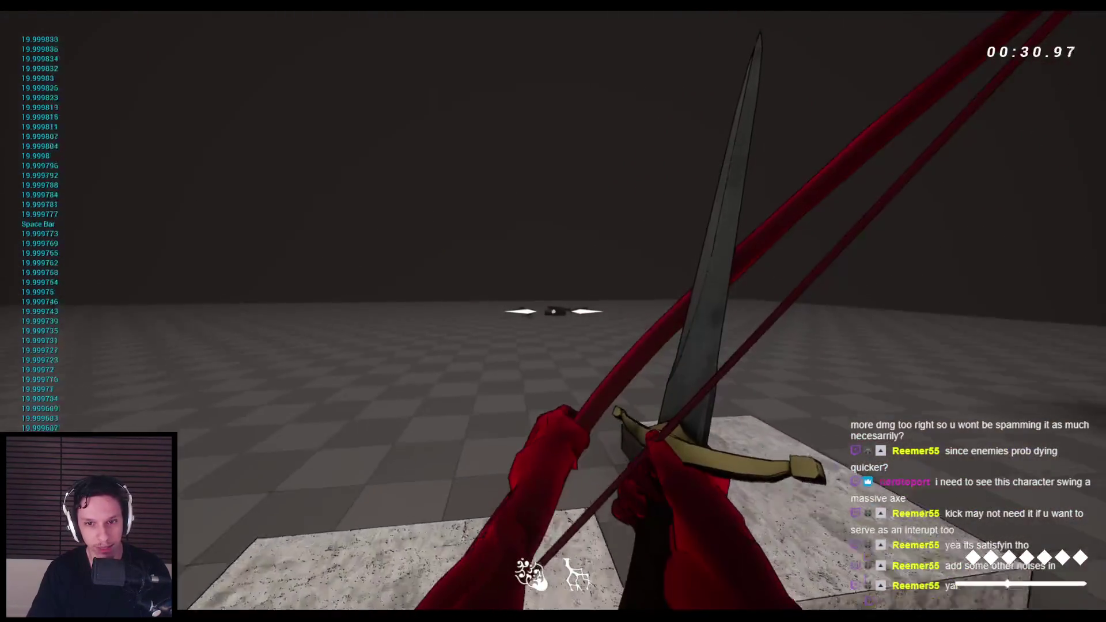
# Step: Switch to the bow, fire arrows at the enemies, then return to the sword and stop playing
pyautogui.press('2')
pyautogui.click(554, 312)
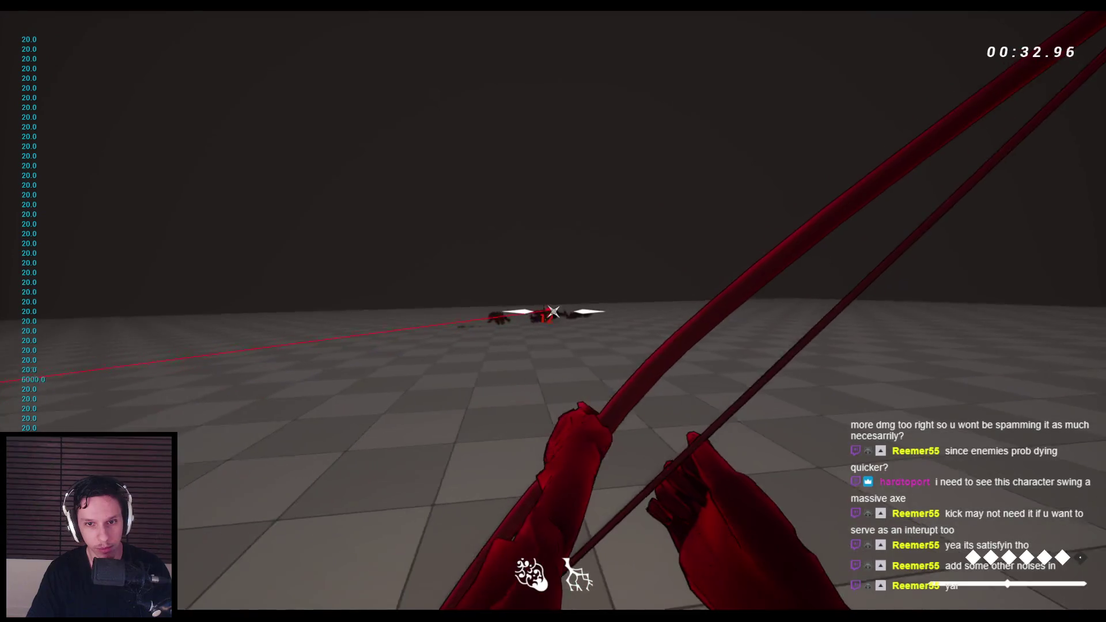
pyautogui.click(554, 312)
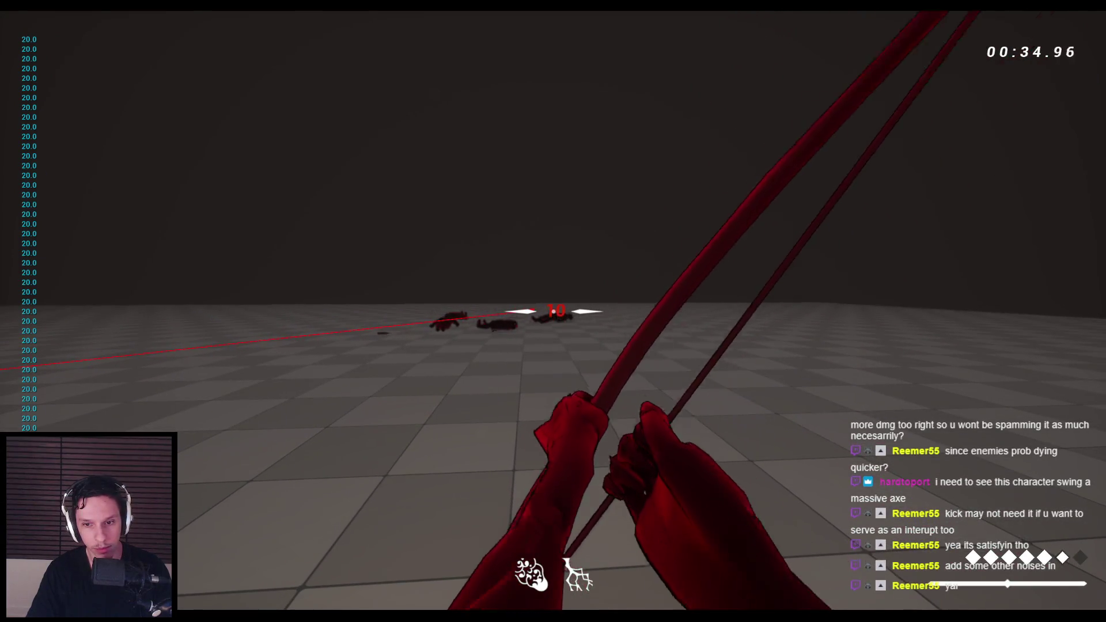
pyautogui.click(553, 312)
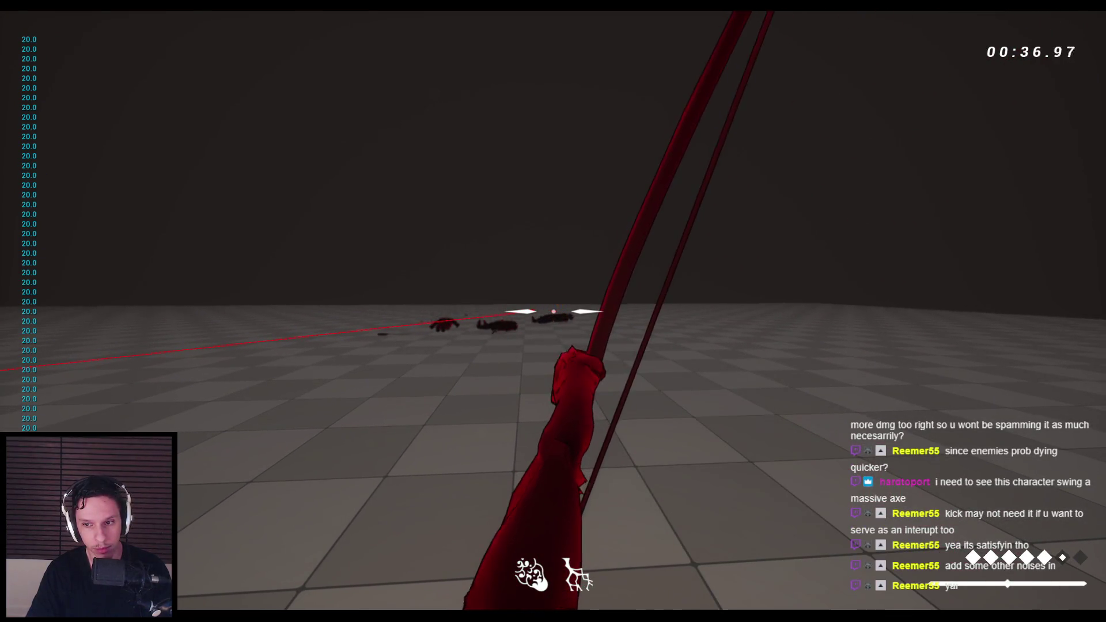
pyautogui.click(553, 312)
pyautogui.click(554, 311)
pyautogui.click(553, 311)
pyautogui.click(553, 311)
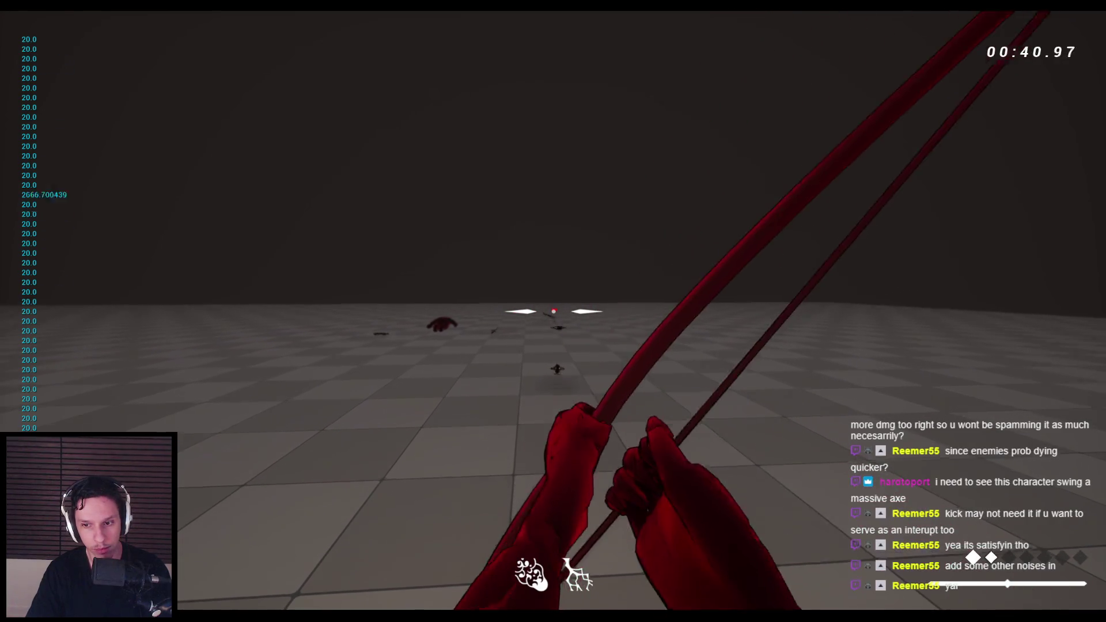
pyautogui.press('2')
pyautogui.press('Escape')
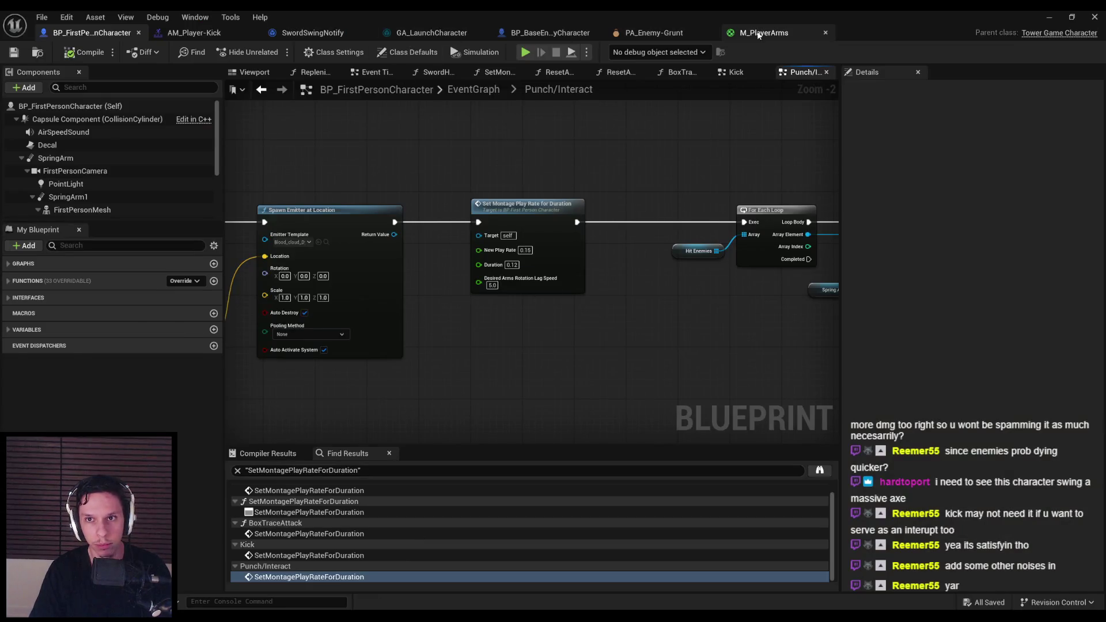
# Step: Replace the old CameraDepthFade node in M_PlayerArms with a new one and edit its fade offset
pyautogui.click(760, 35)
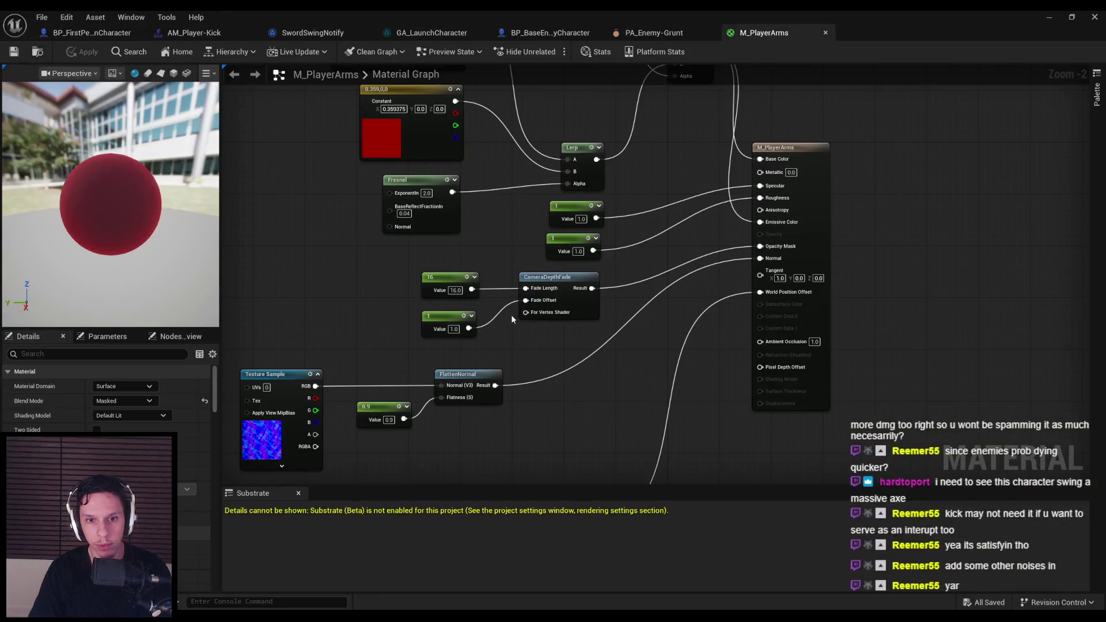
pyautogui.scroll(3, 527, 343)
pyautogui.rightClick(527, 343)
pyautogui.write('camera de')
pyautogui.press('Return')
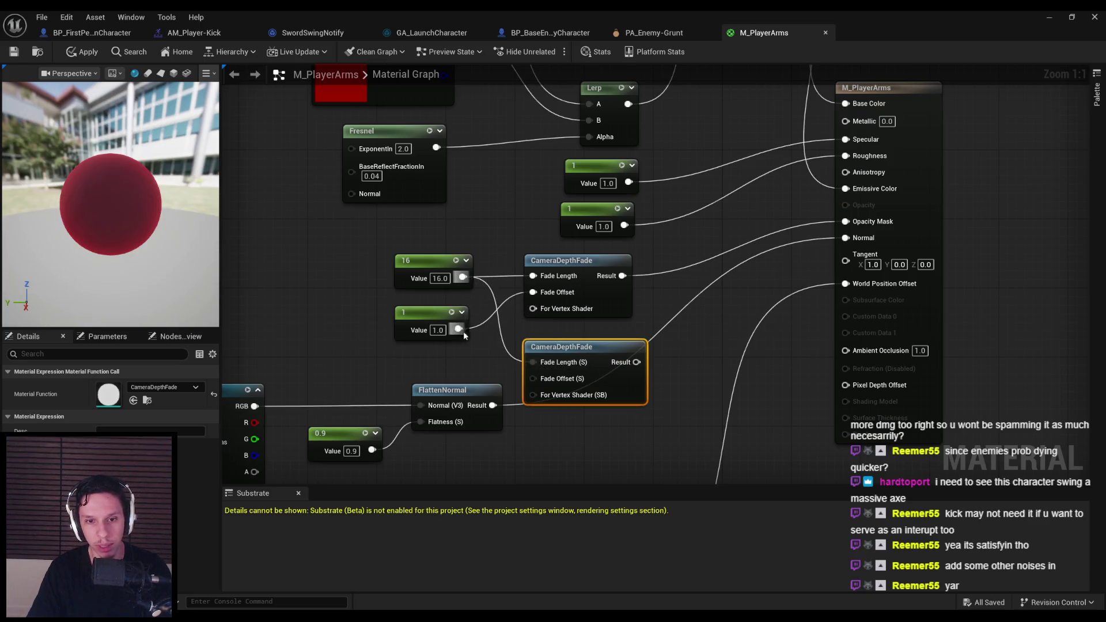
pyautogui.click(576, 260)
pyautogui.press('Delete')
pyautogui.moveTo(562, 370); pyautogui.dragTo(553, 292)
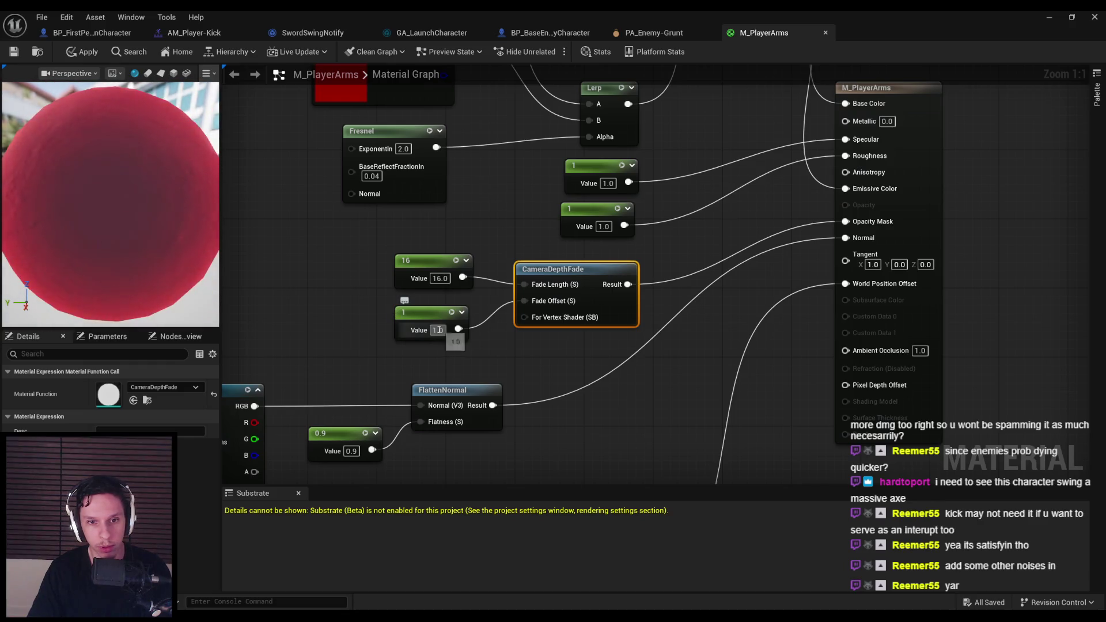
pyautogui.click(477, 354)
# Step: Route CameraDepthFade through a new DitherTemporalAA node into Opacity Mask with fade offset 1.0
pyautogui.scroll(-2, 478, 354)
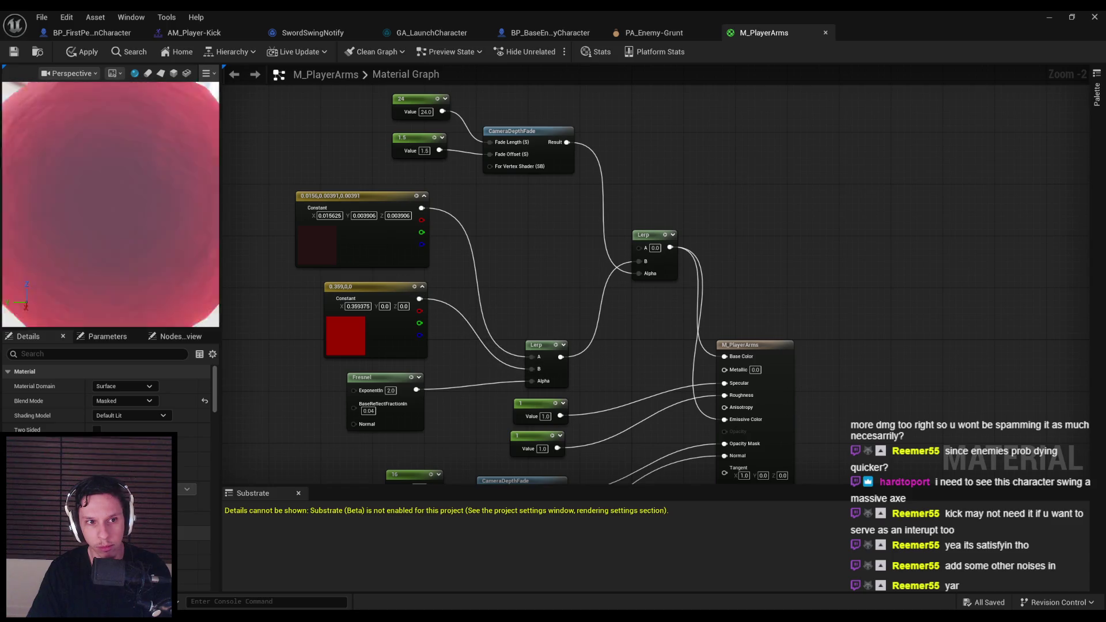
pyautogui.moveTo(444, 388); pyautogui.dragTo(431, 257)
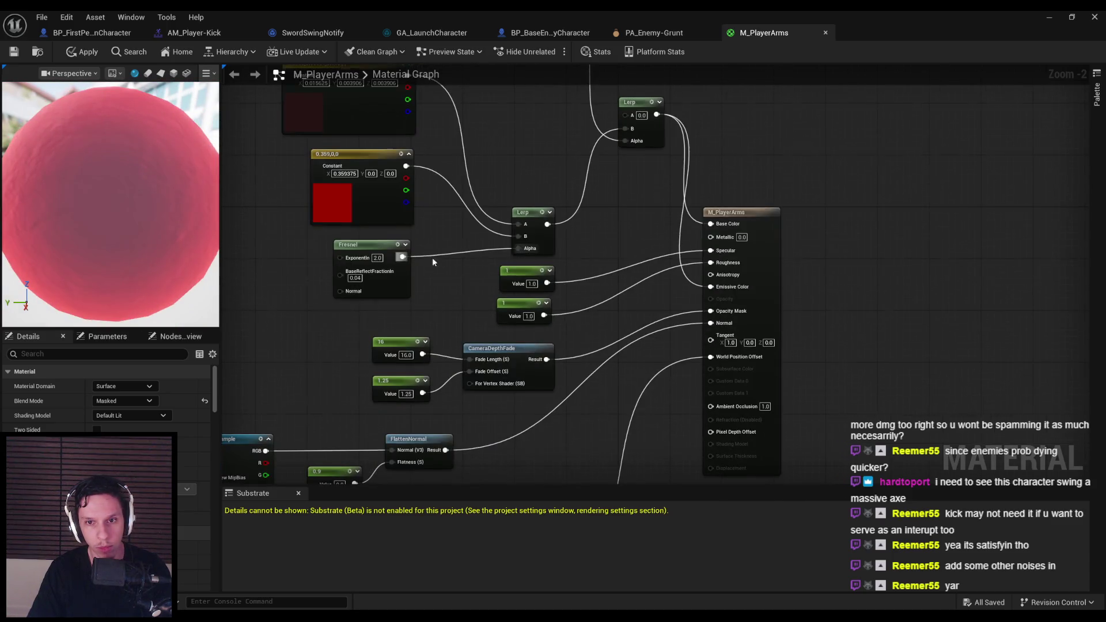
pyautogui.scroll(2, 562, 367)
pyautogui.moveTo(579, 360); pyautogui.dragTo(580, 360)
pyautogui.write('dither')
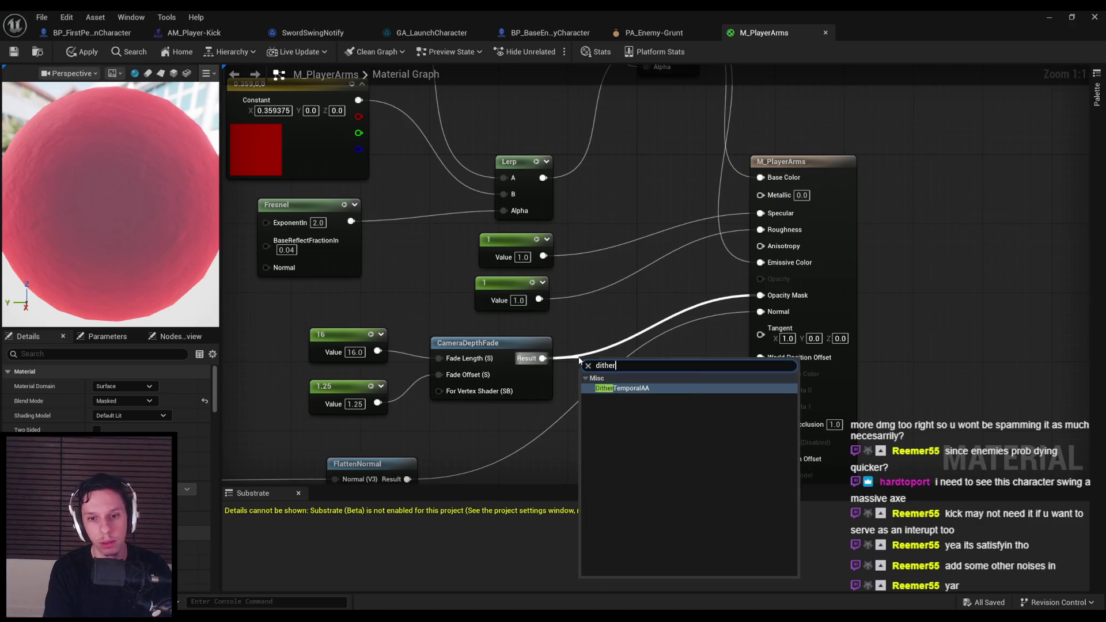
pyautogui.press('Return')
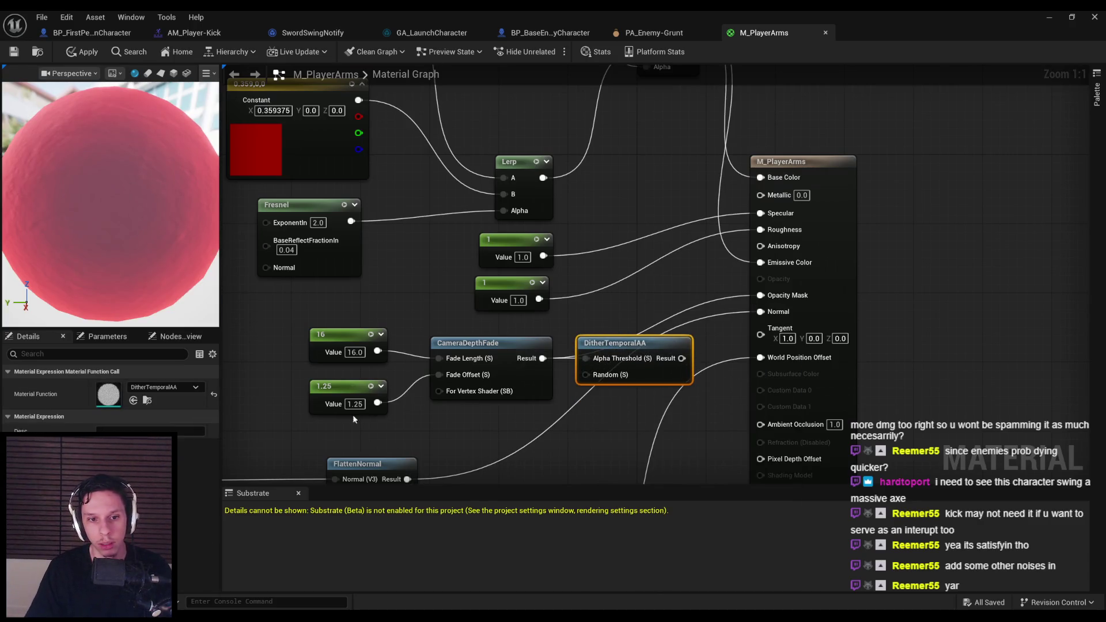
pyautogui.click(463, 431)
pyautogui.moveTo(766, 311); pyautogui.dragTo(763, 311)
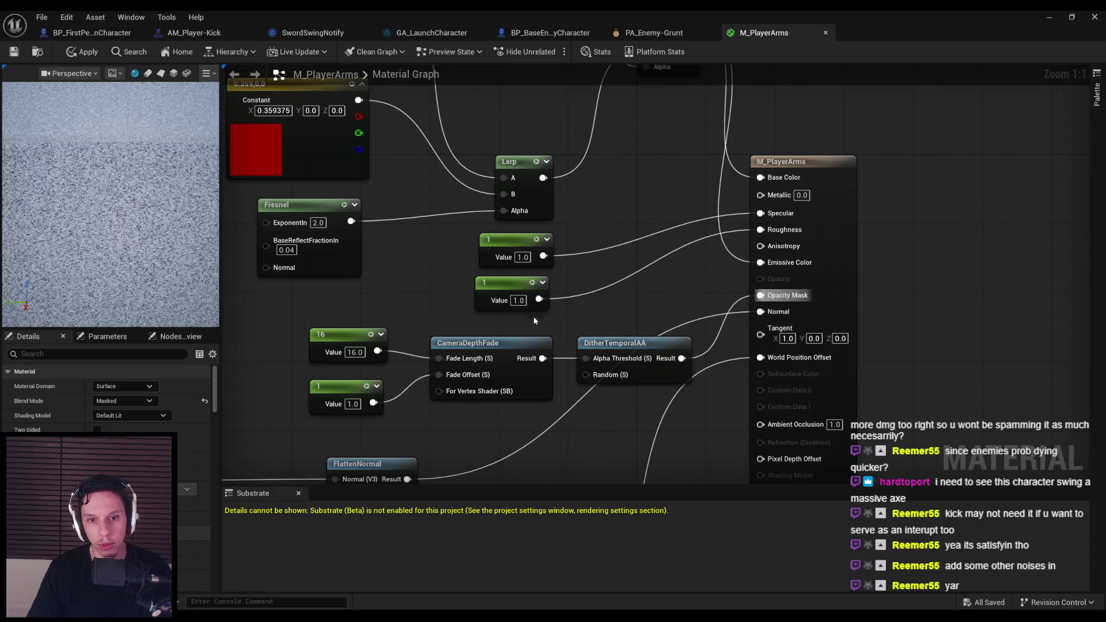
# Step: Shift the fade nodes left, apply the material changes, and return to the level viewport
pyautogui.scroll(-1, 580, 316)
pyautogui.moveTo(418, 308)
pyautogui.mouseDown()
pyautogui.moveTo(739, 366)
pyautogui.moveTo(651, 336)
pyautogui.mouseUp()
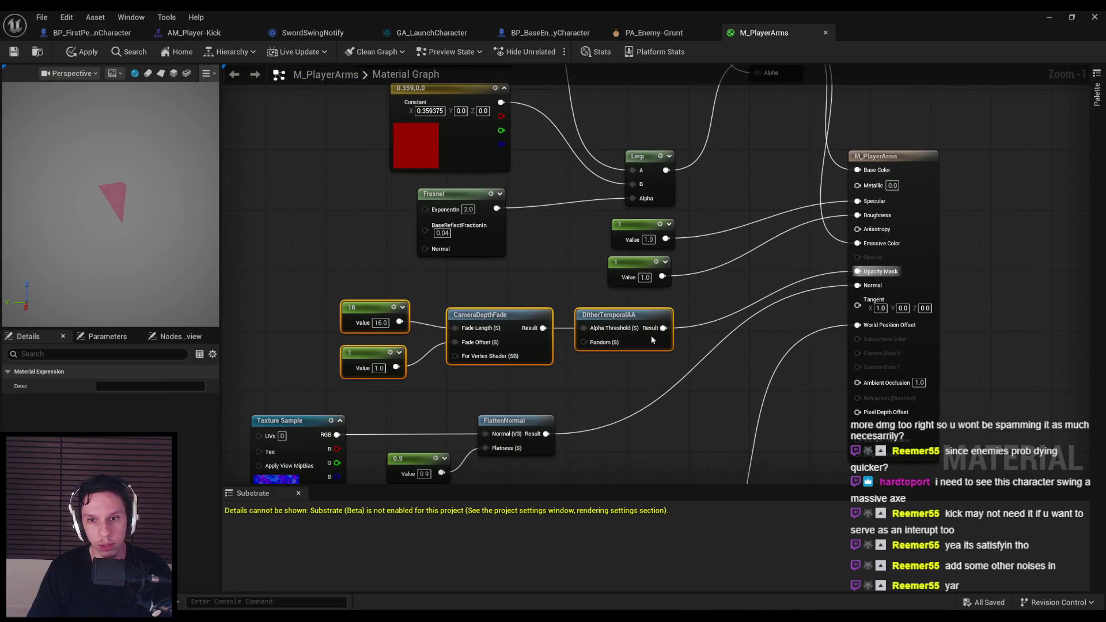
pyautogui.click(565, 372)
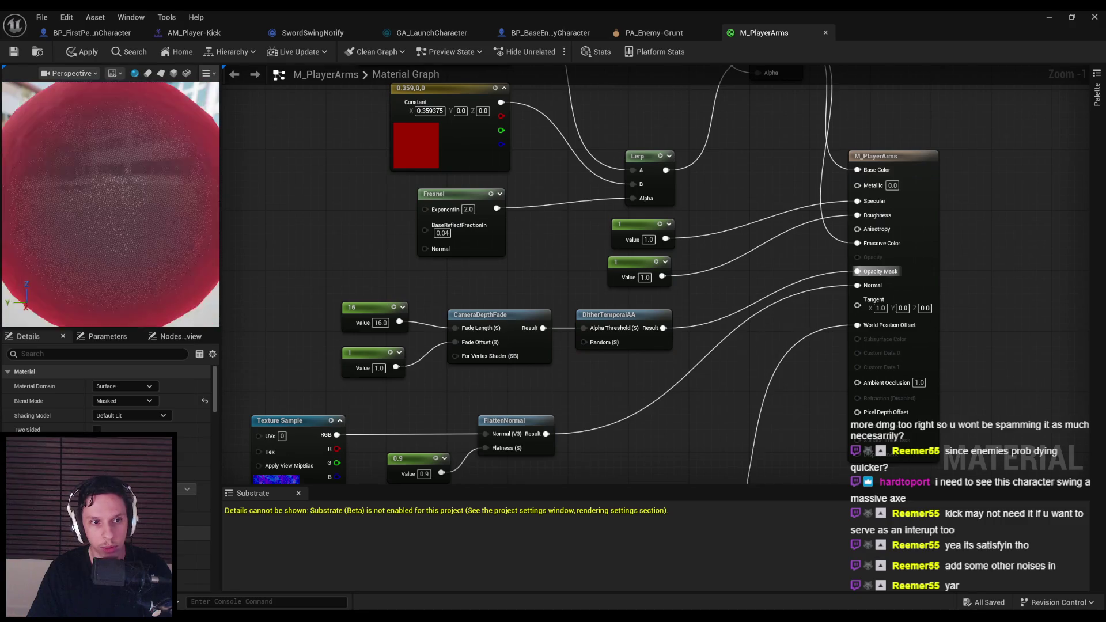
pyautogui.click(82, 56)
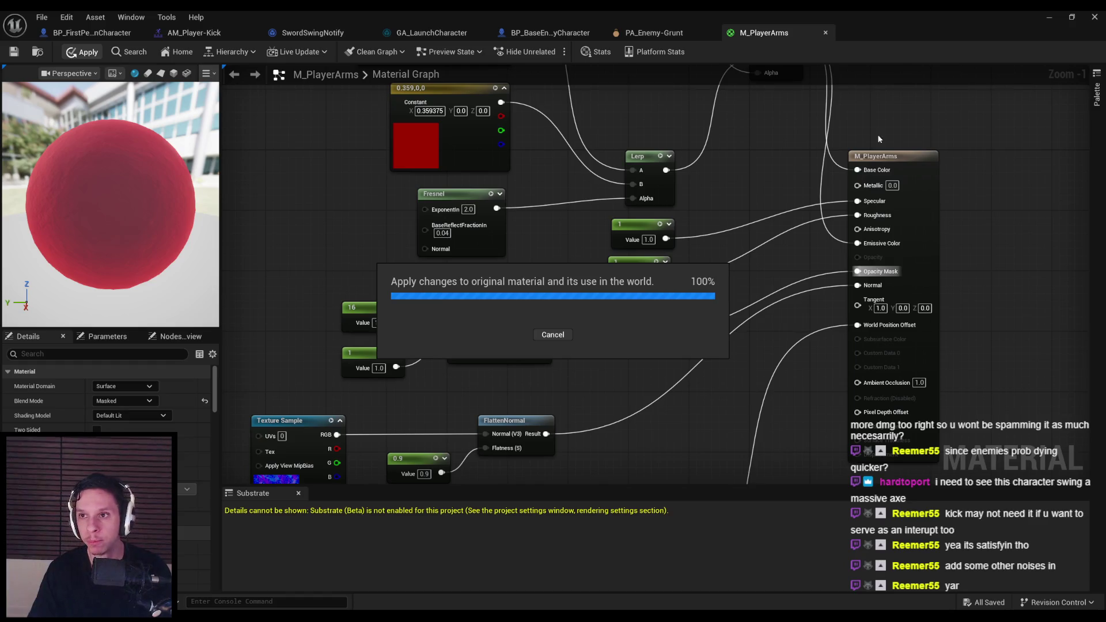
pyautogui.click(1049, 18)
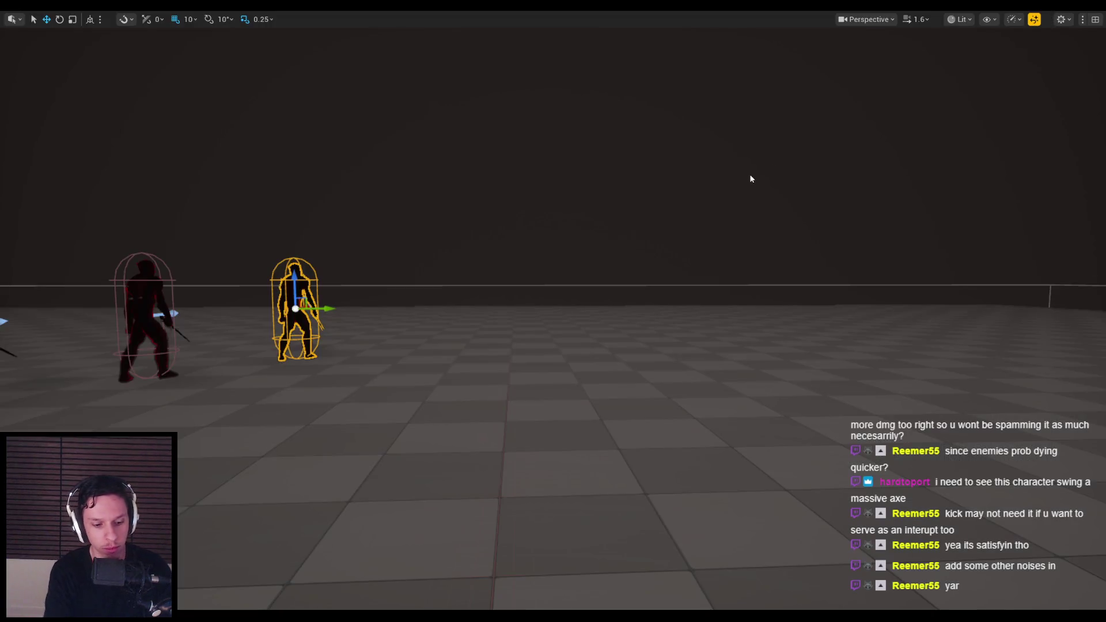
# Step: Play-test the dither-faded arms by slashing horned enemies near the pillars, then stop the session
pyautogui.hotkey('alt', 'p')
pyautogui.click(747, 175)
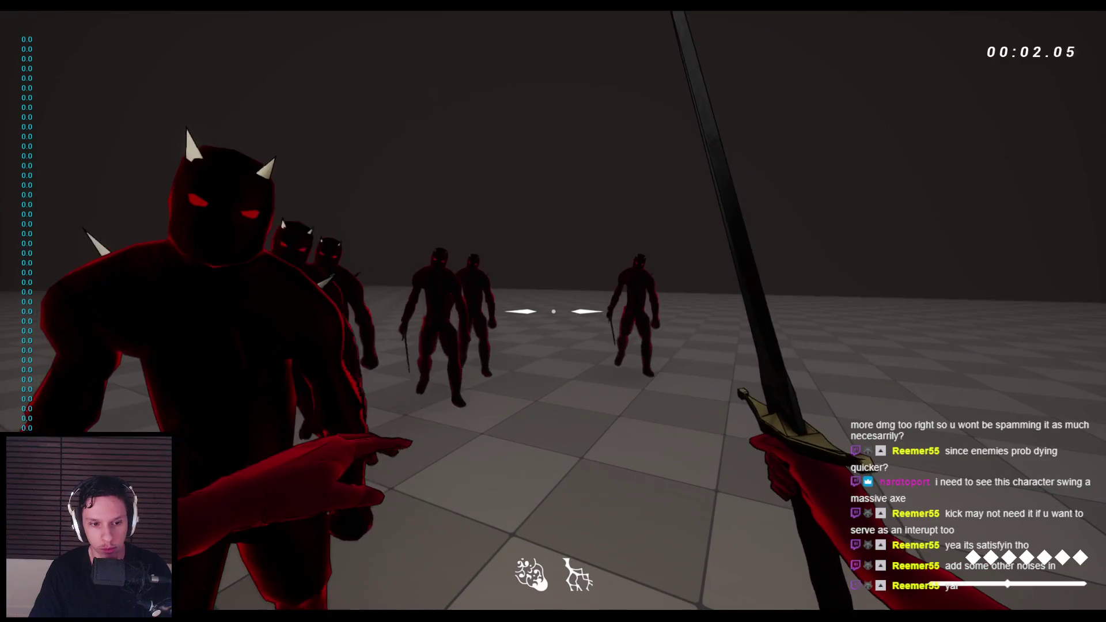
pyautogui.click(553, 312)
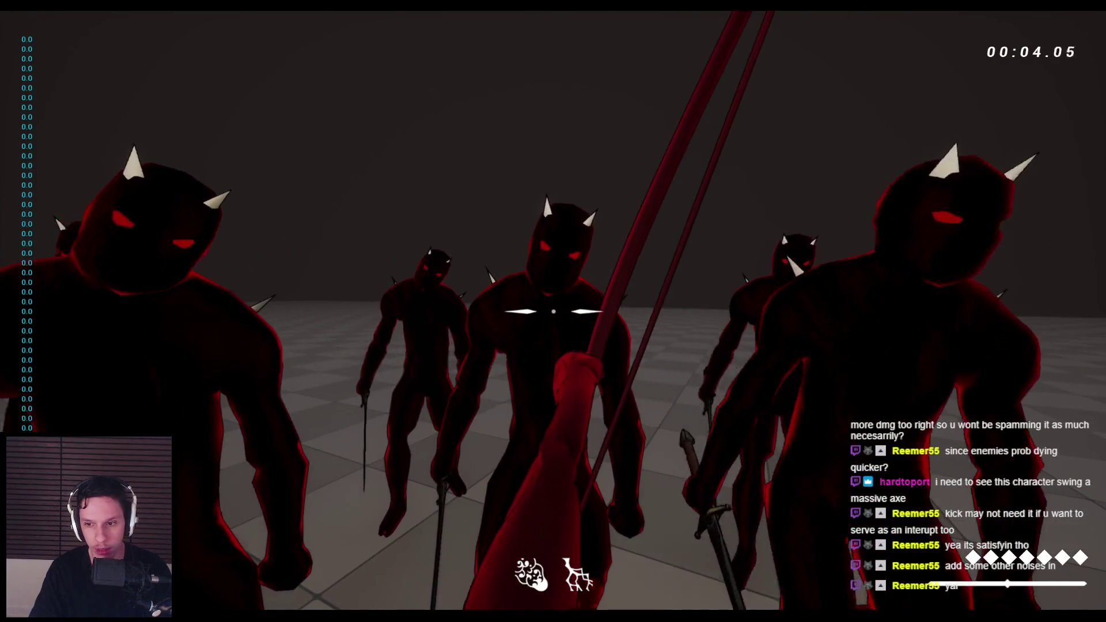
pyautogui.click(553, 311)
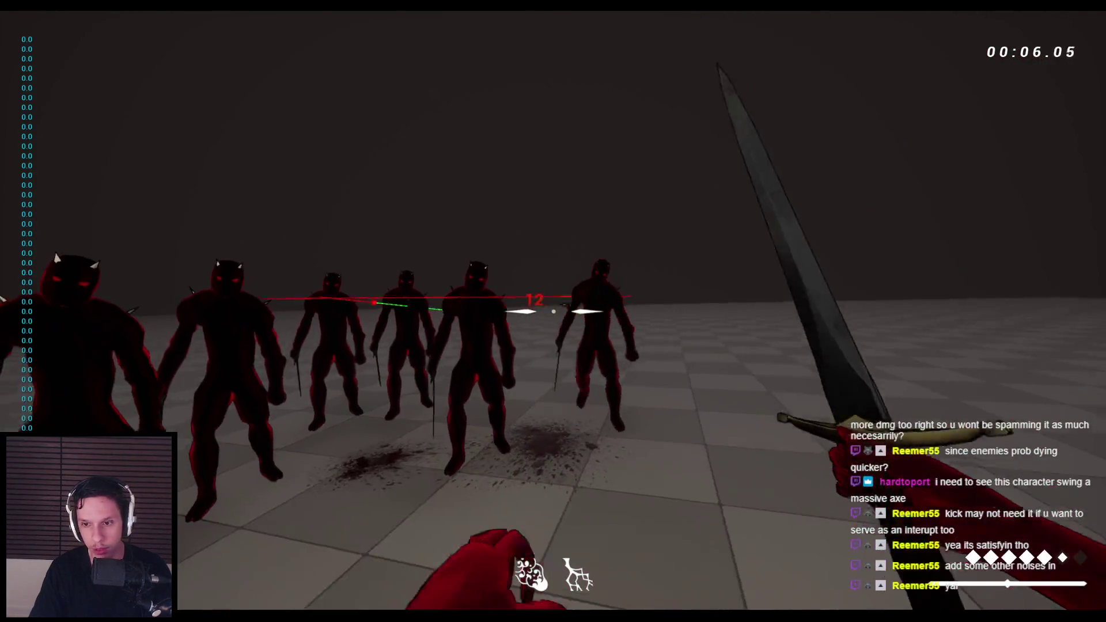
pyautogui.click(554, 311)
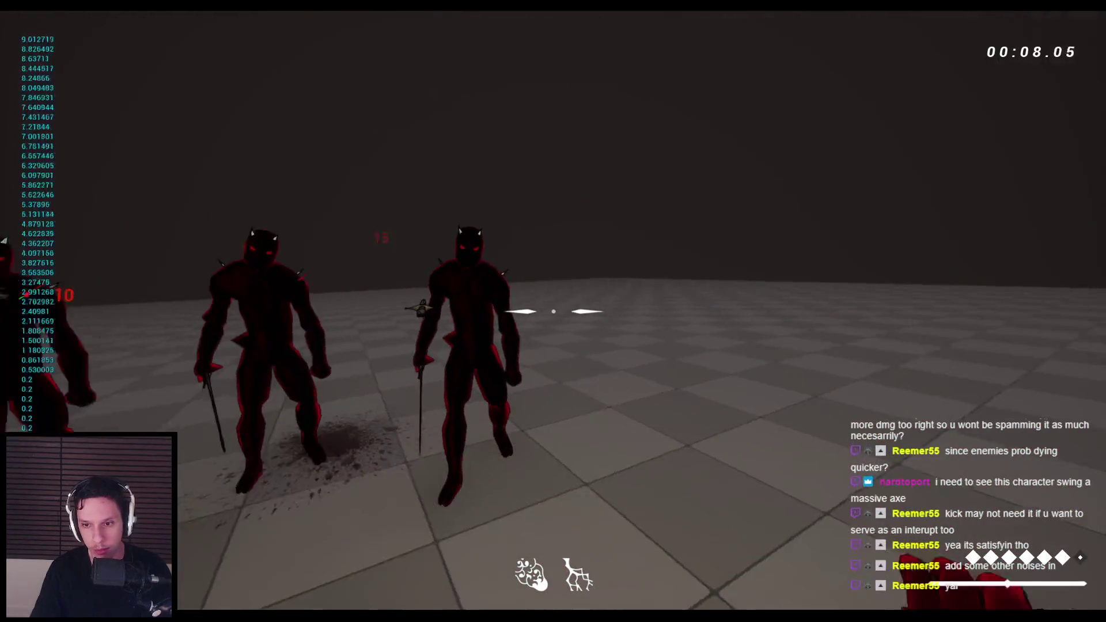
pyautogui.click(553, 311)
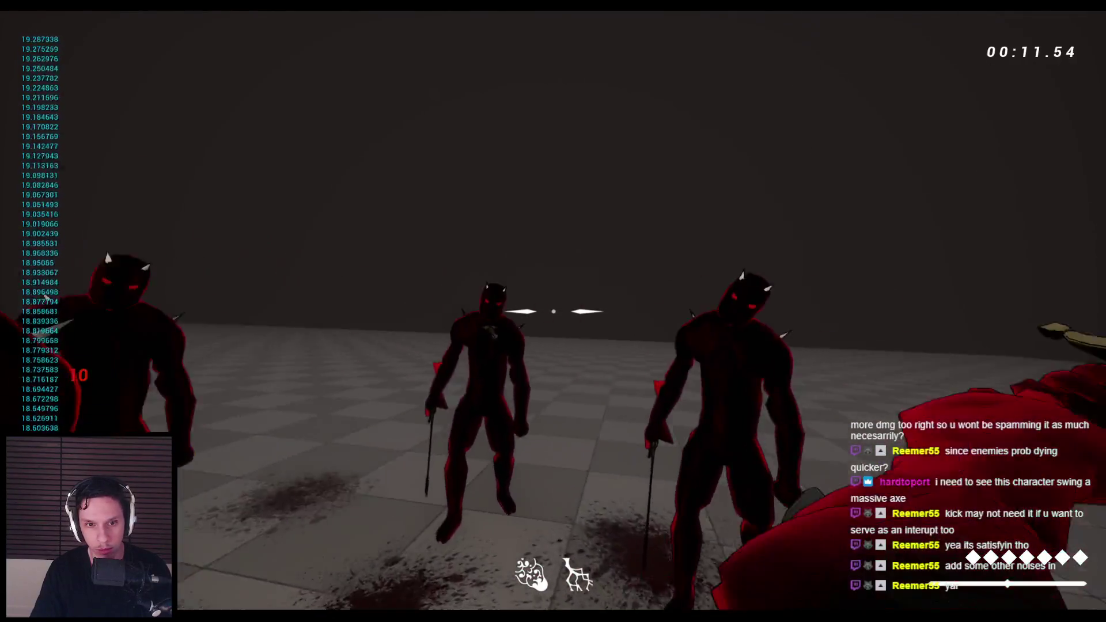
pyautogui.click(553, 311)
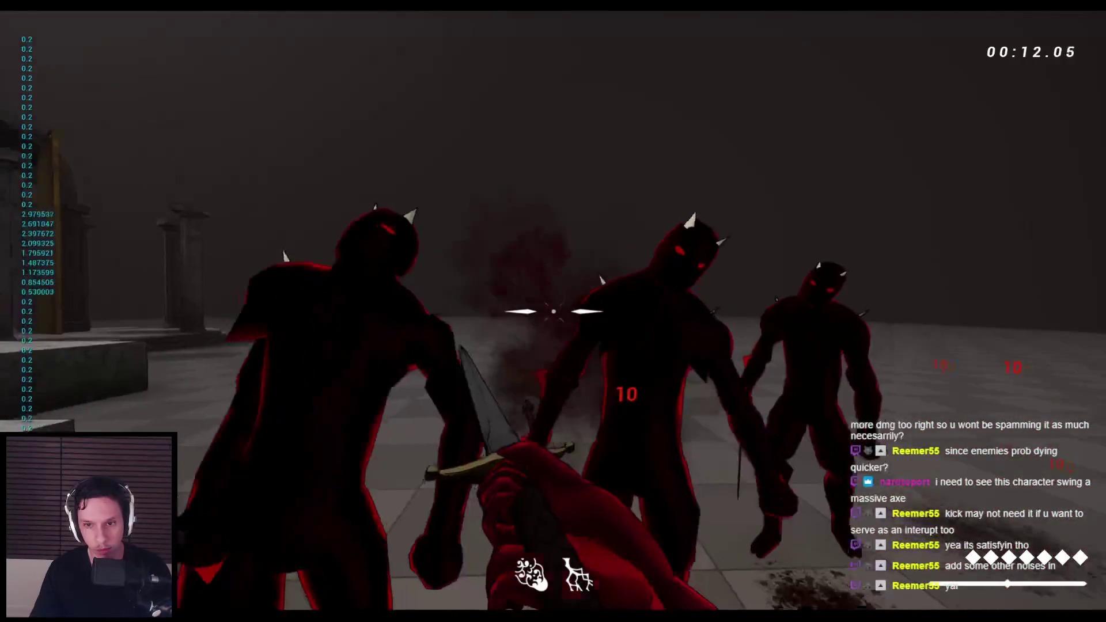
pyautogui.click(554, 311)
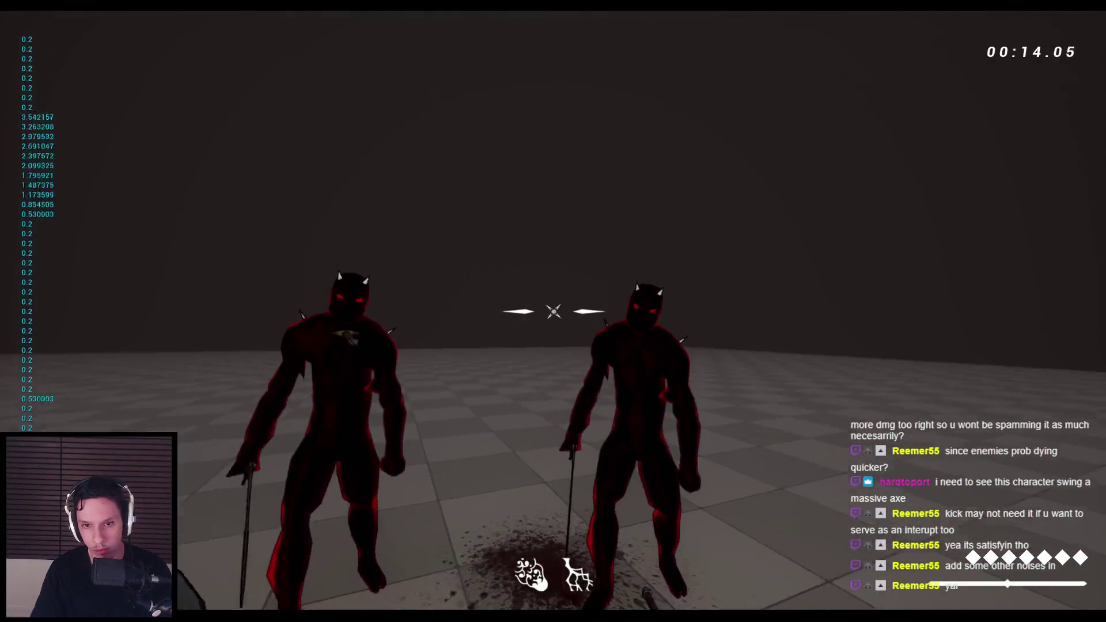
pyautogui.click(553, 311)
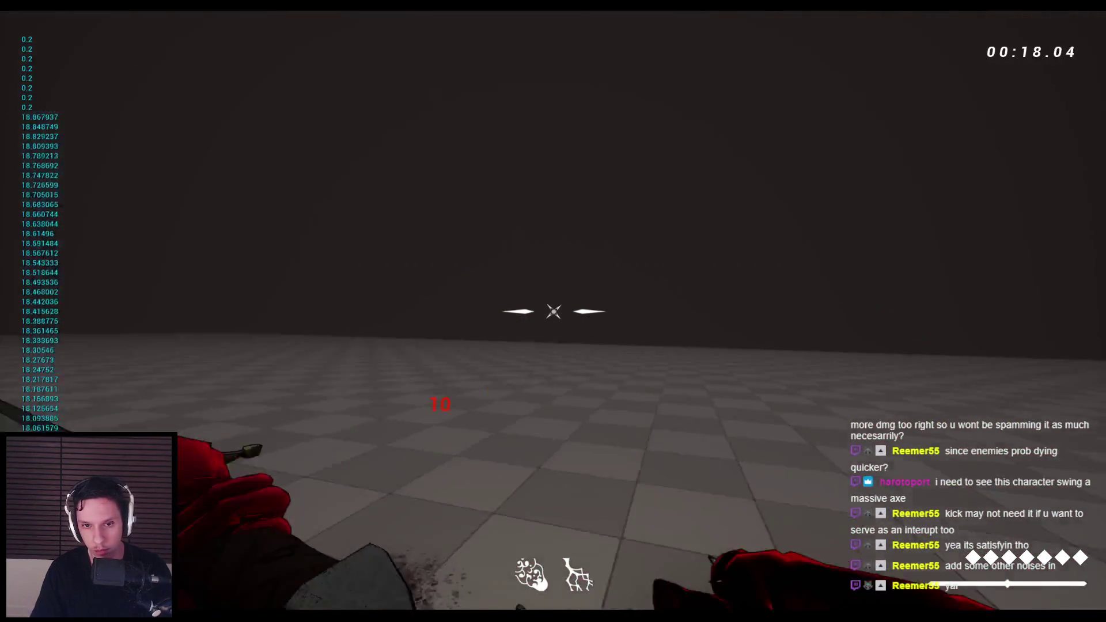
pyautogui.click(553, 311)
pyautogui.press('Escape')
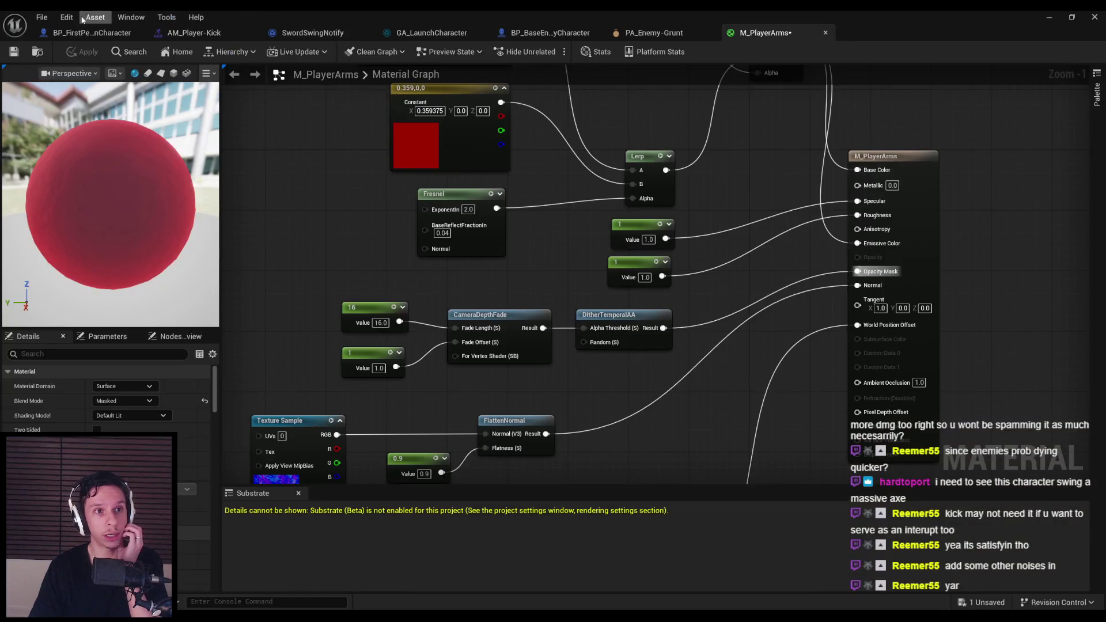
pyautogui.click(86, 32)
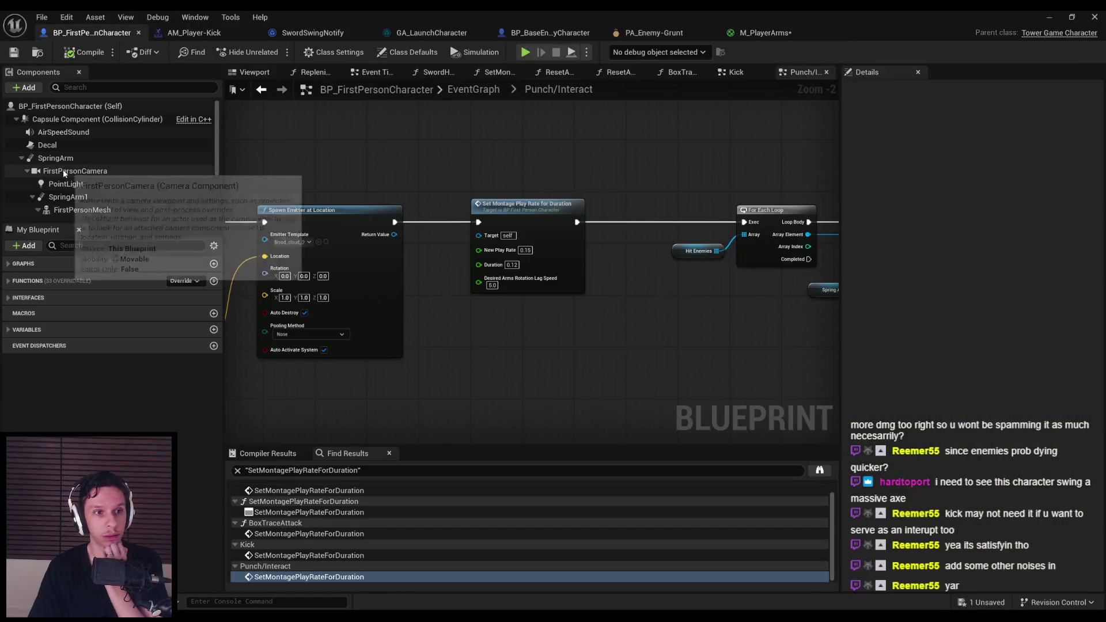
pyautogui.click(69, 197)
pyautogui.scroll(-5, 925, 347)
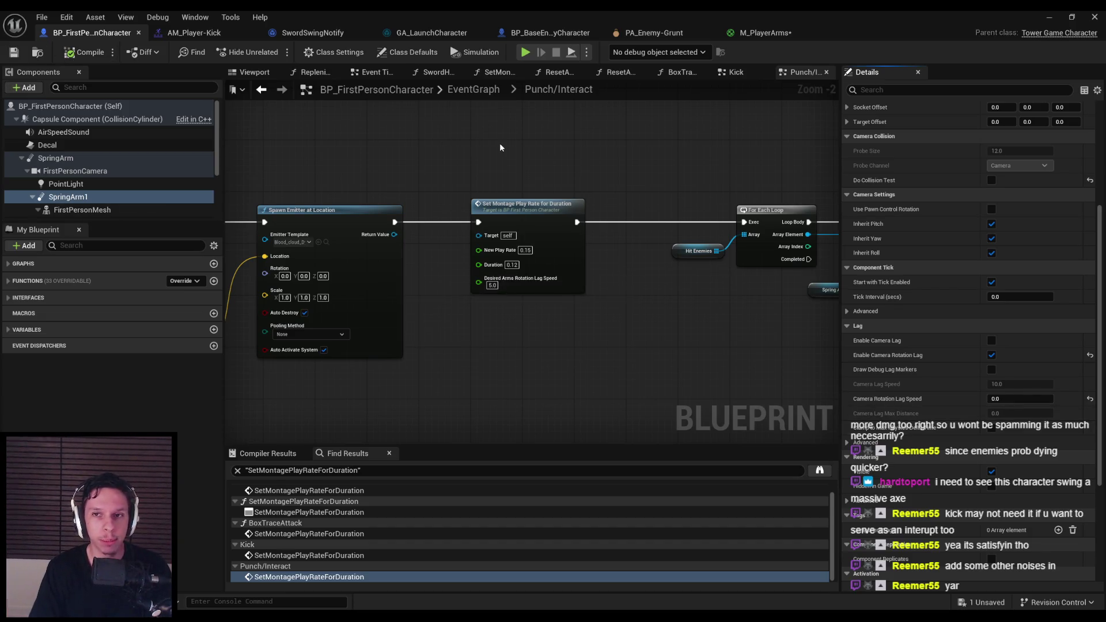
pyautogui.click(1049, 16)
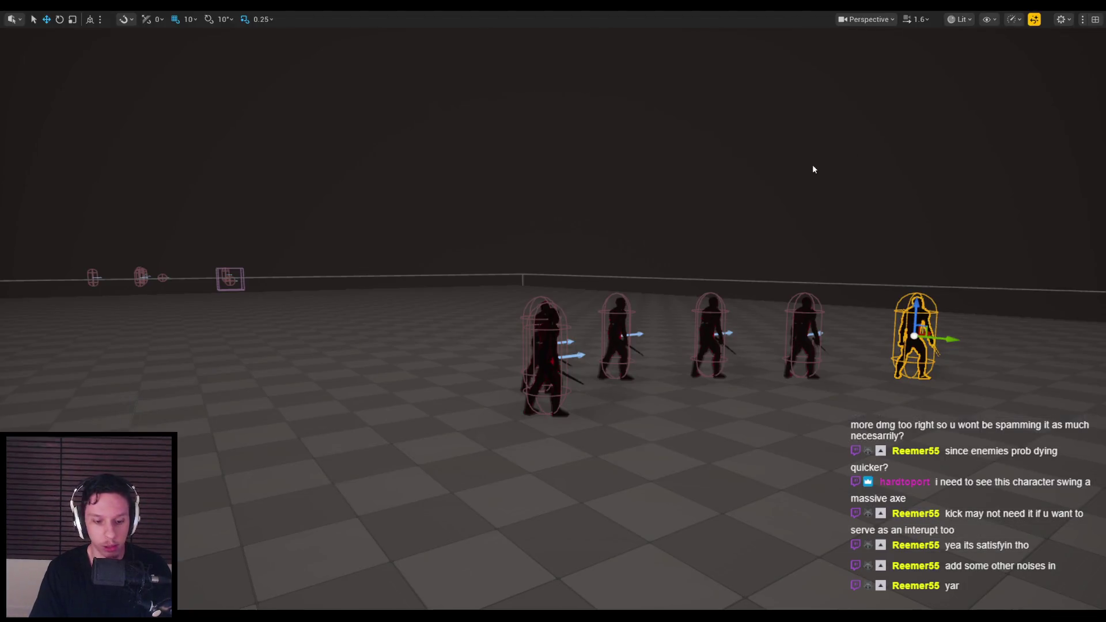
# Step: Start a play-test and slash the horned red enemies with the dagger, then the long sword
pyautogui.hotkey('alt', 'p')
pyautogui.press('w')
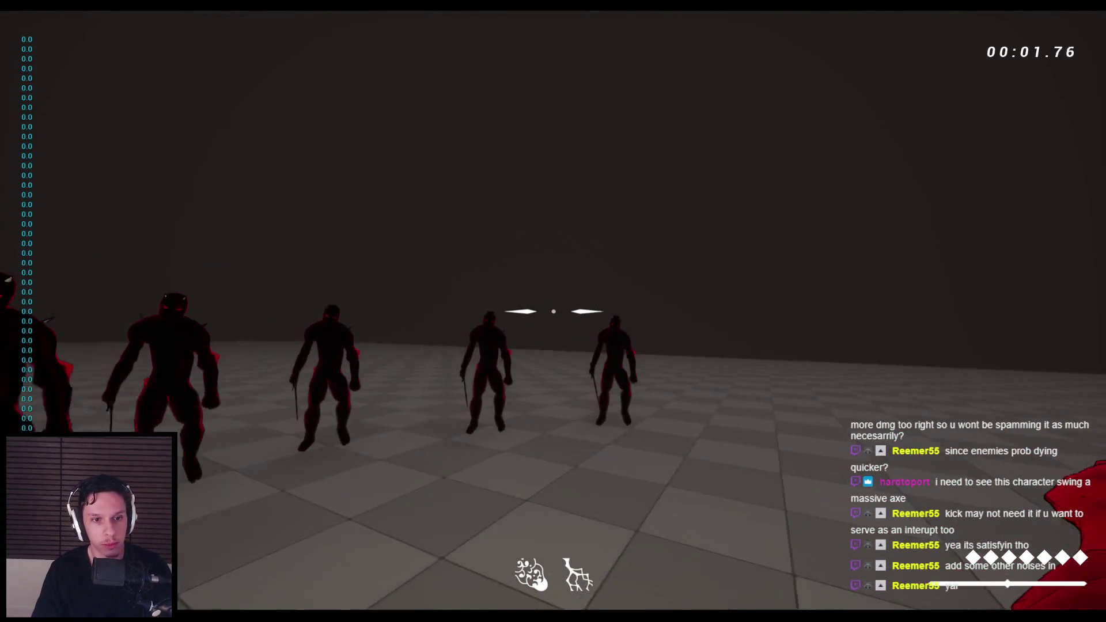
pyautogui.click(553, 311)
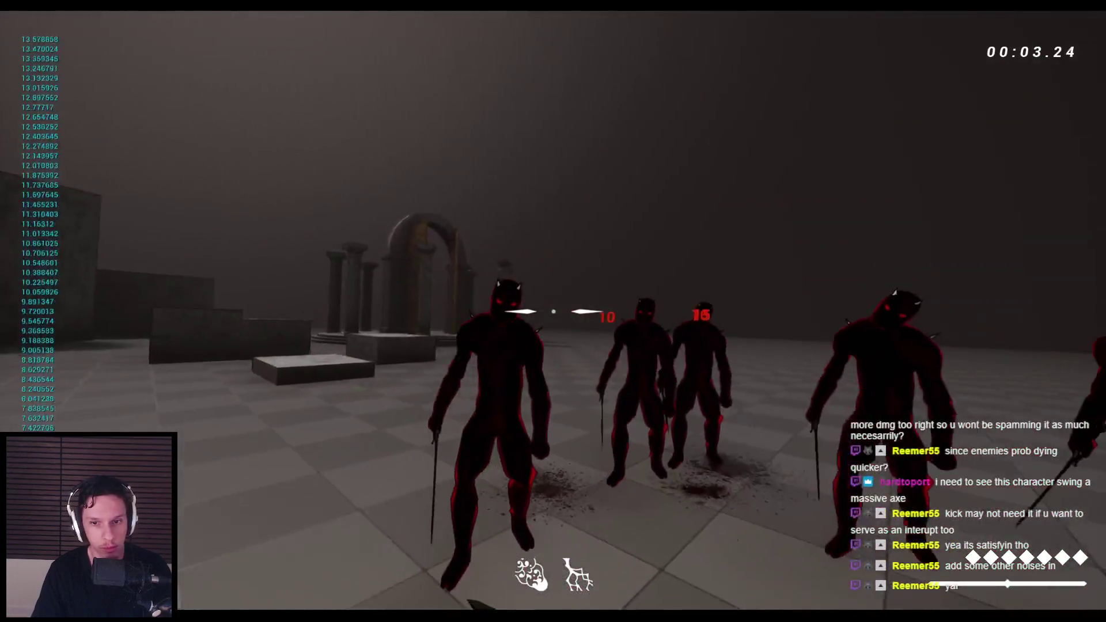
pyautogui.click(553, 312)
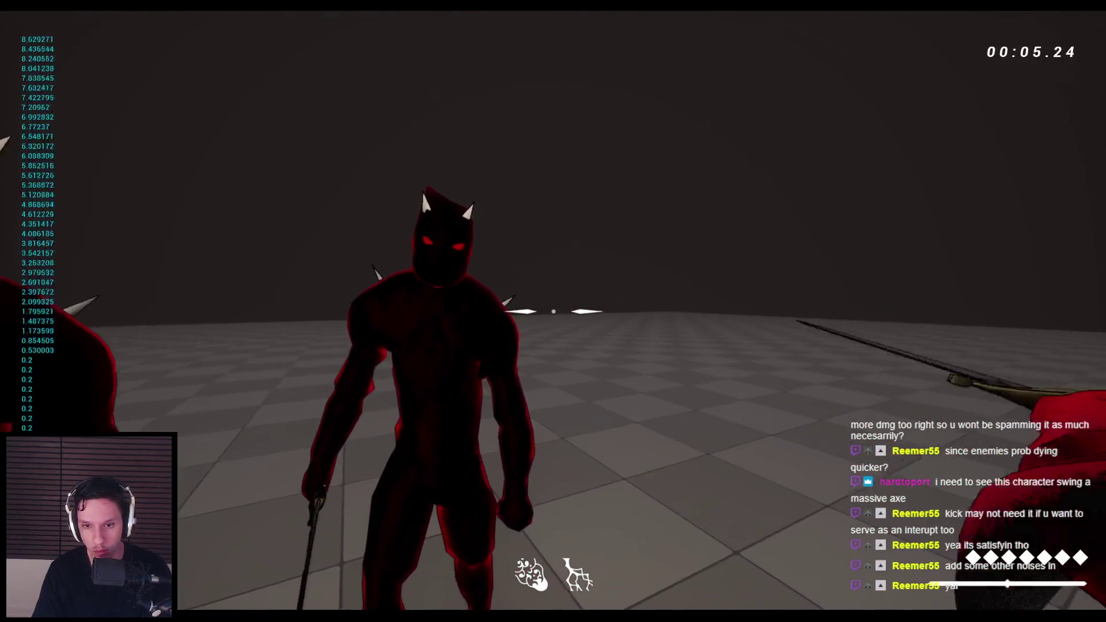
pyautogui.click(553, 312)
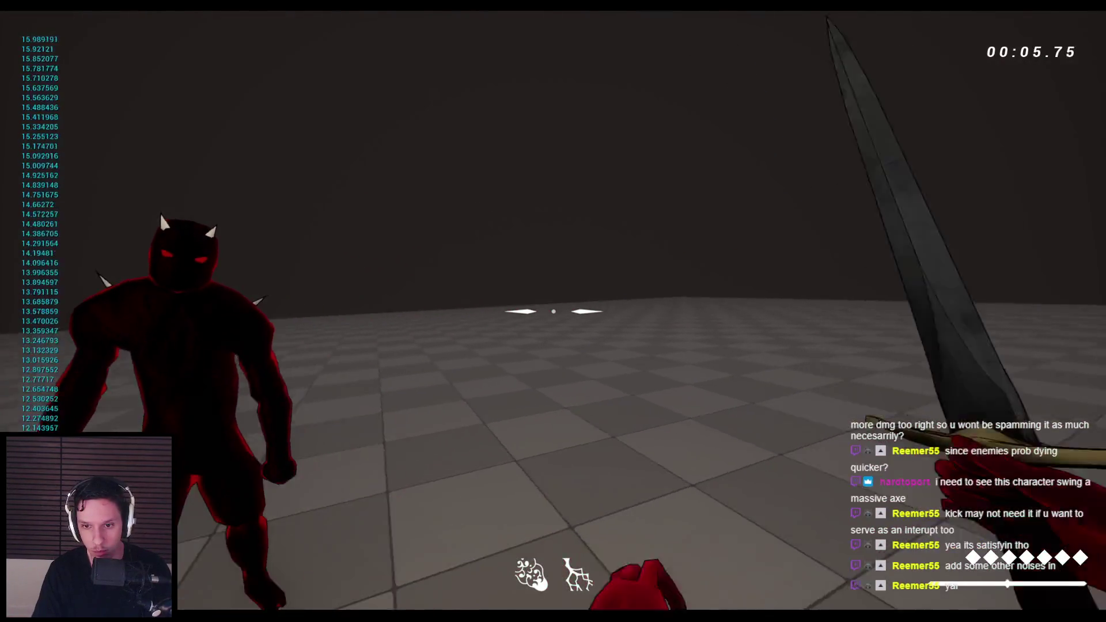
pyautogui.click(553, 312)
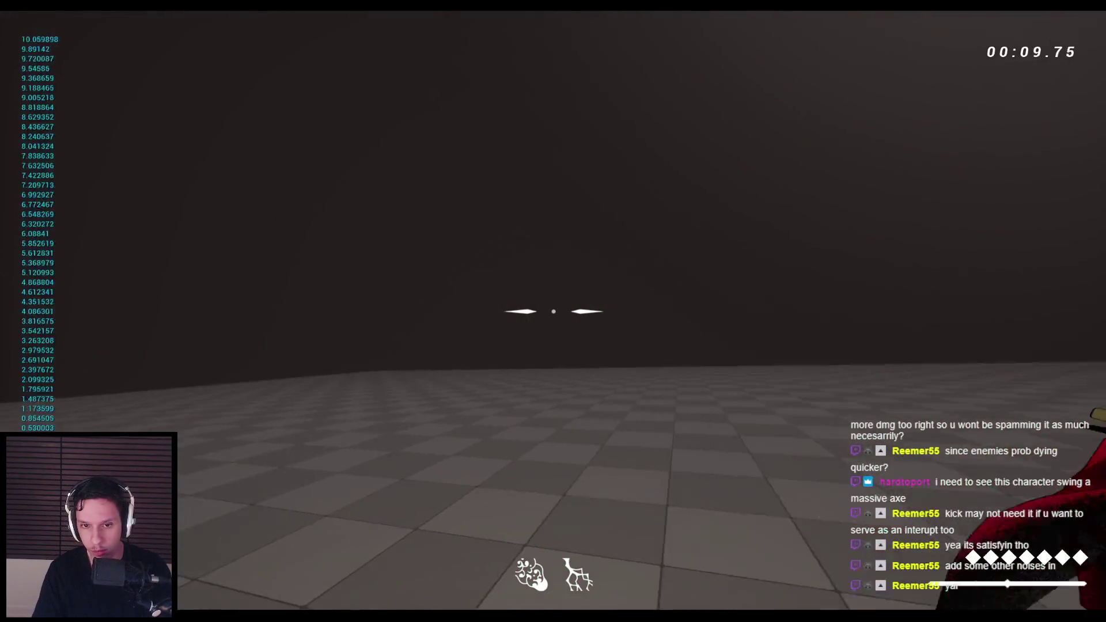
pyautogui.click(553, 311)
pyautogui.click(553, 312)
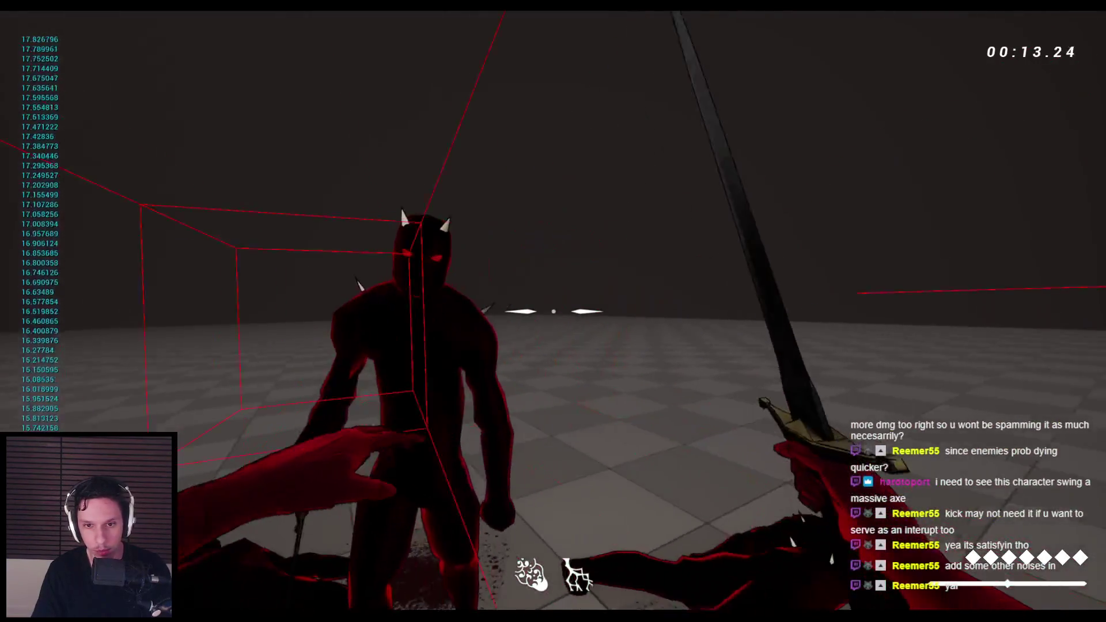
pyautogui.click(553, 311)
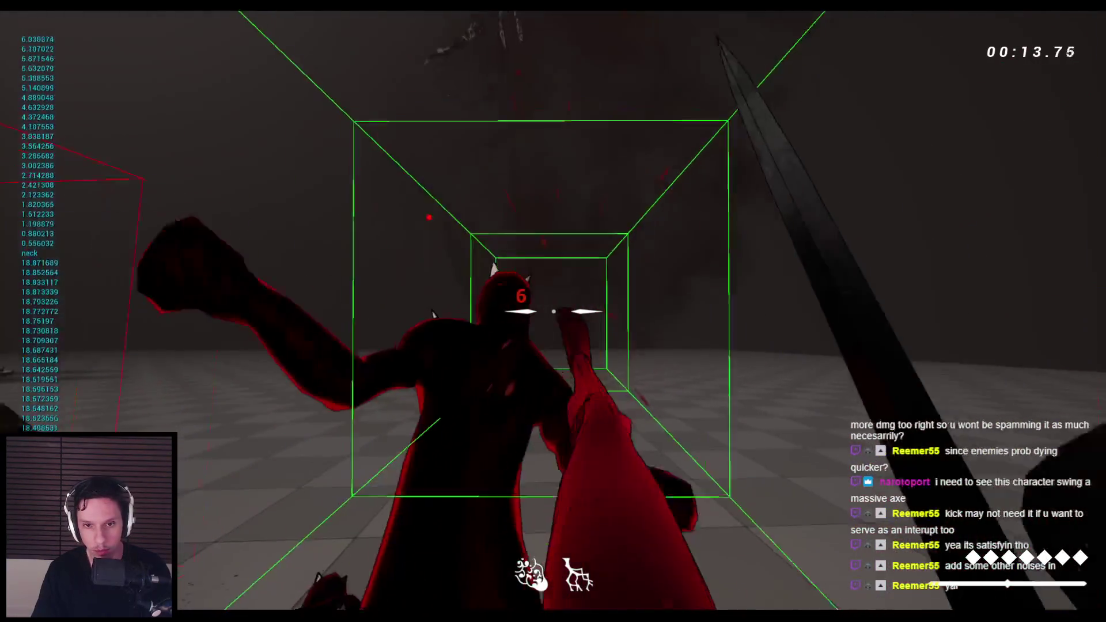
pyautogui.click(553, 311)
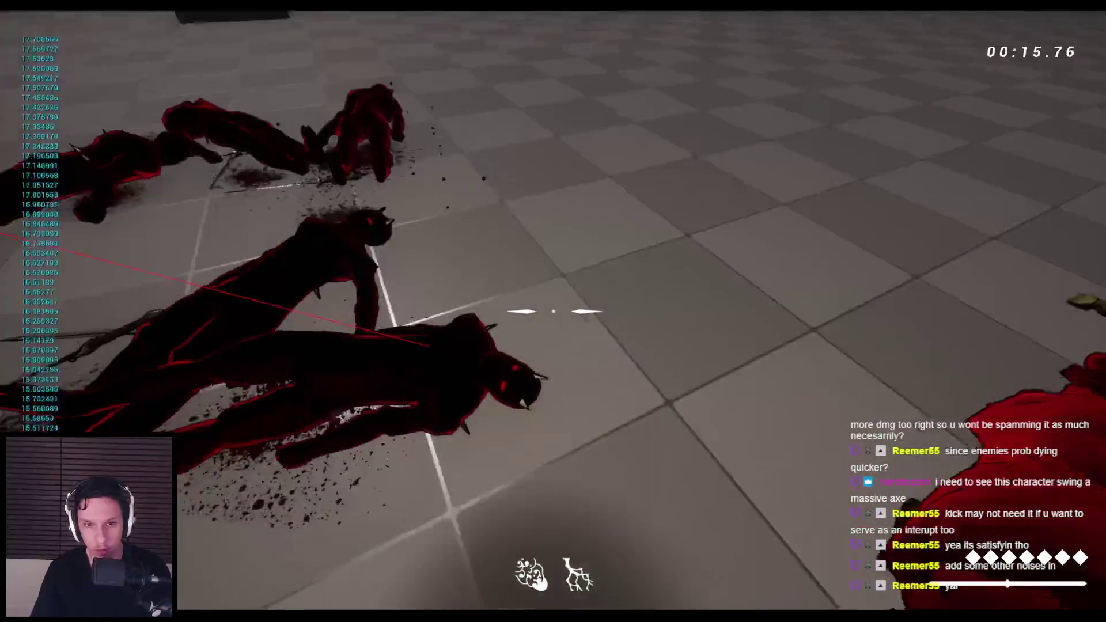
pyautogui.click(553, 311)
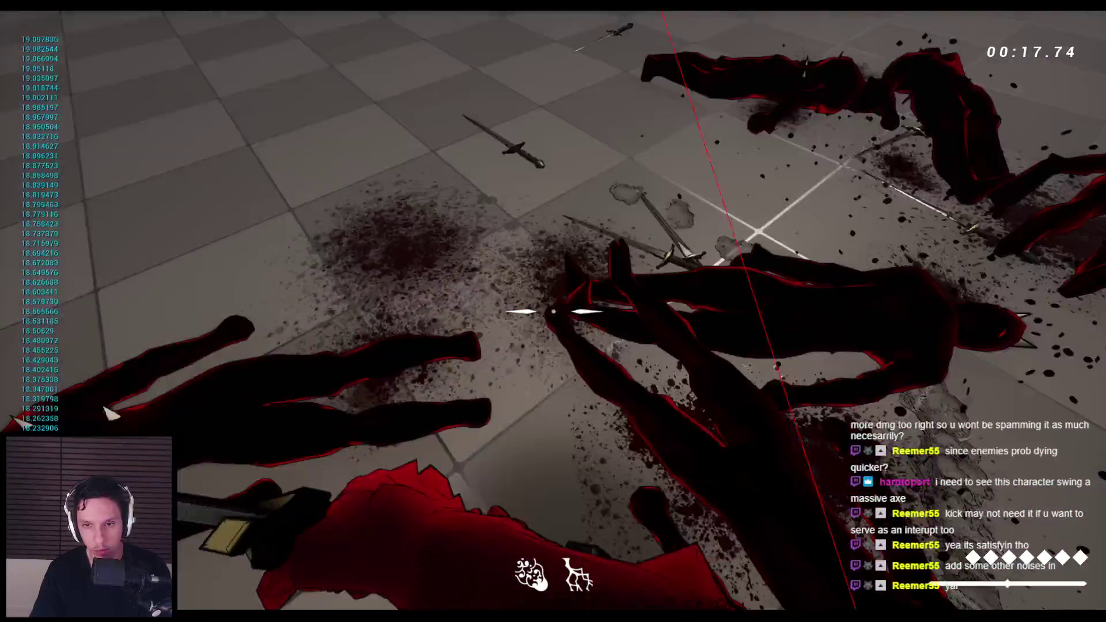
pyautogui.click(554, 311)
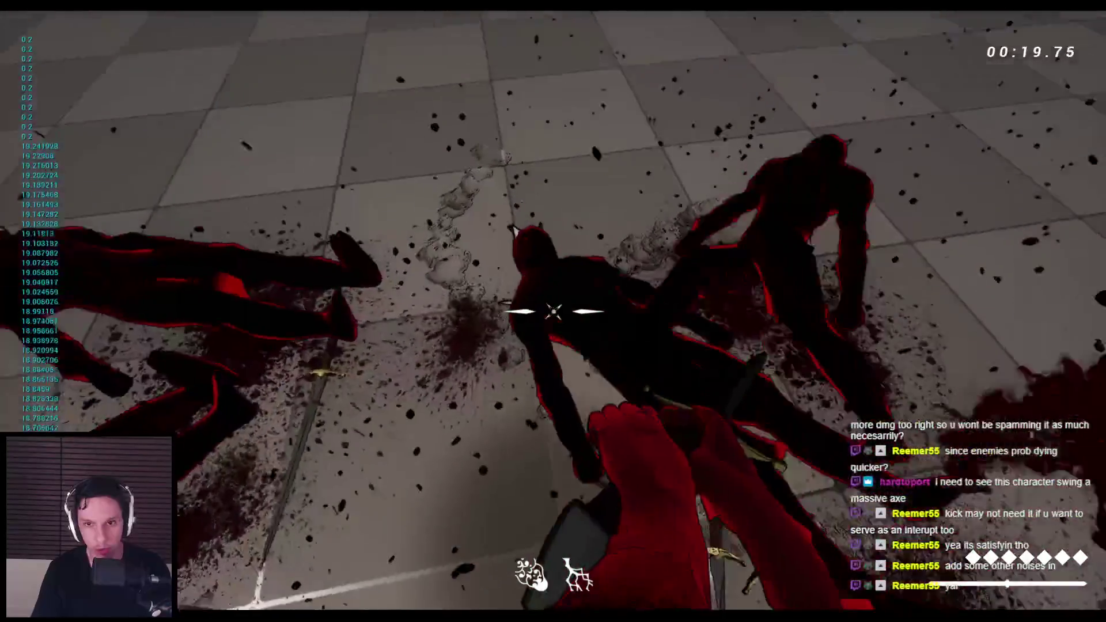
# Step: Restart the play-test and hack at the demon group with the sword
pyautogui.press('Escape')
pyautogui.hotkey('alt', 'p')
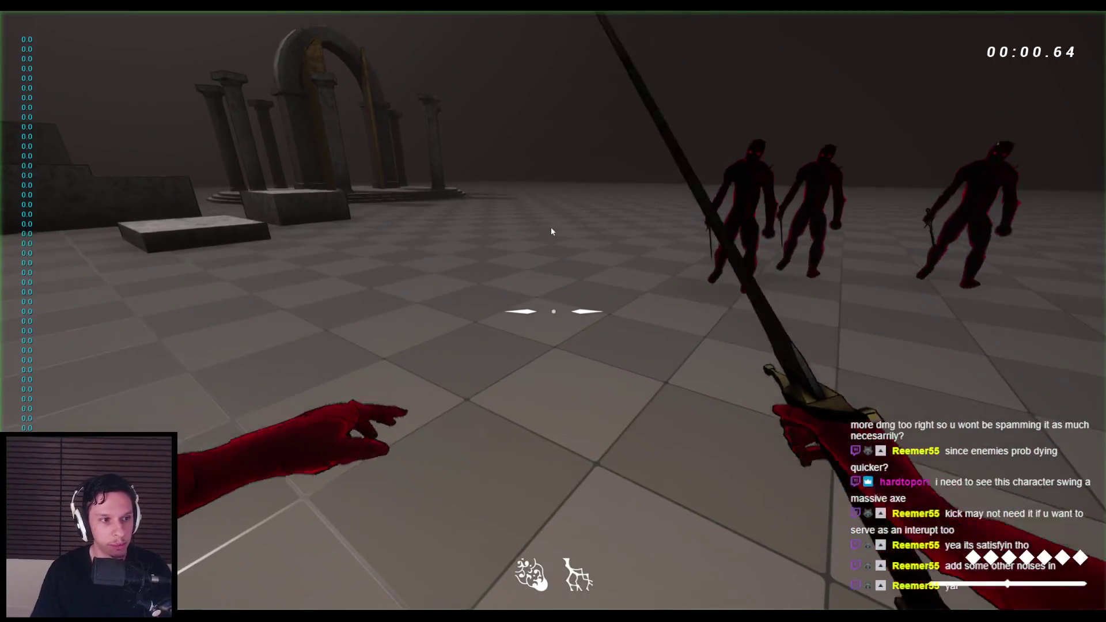
pyautogui.click(553, 311)
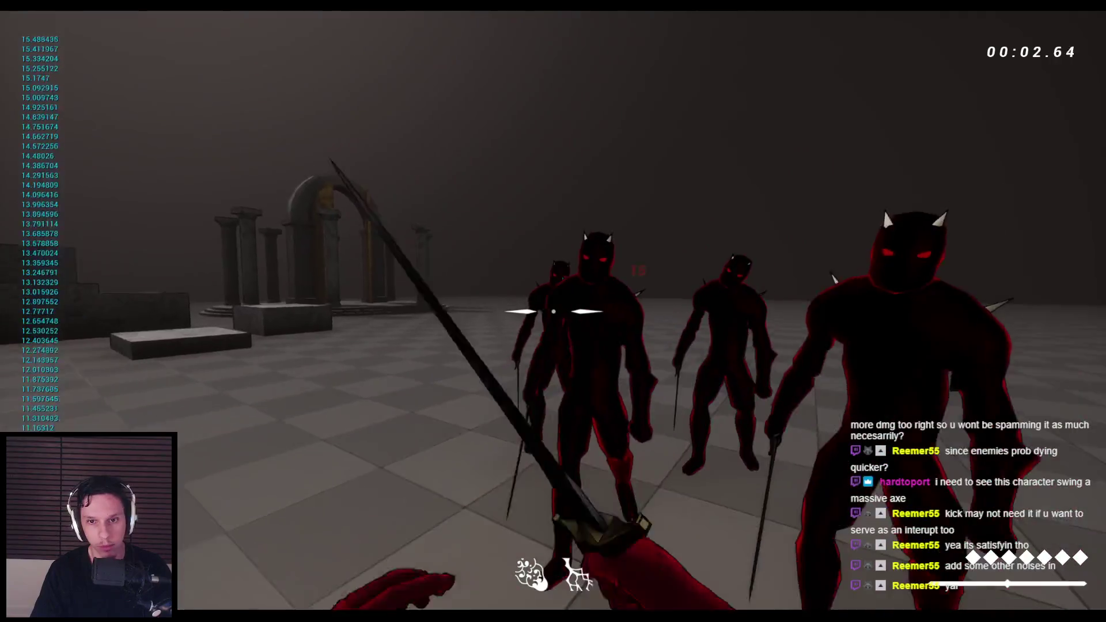
pyautogui.click(553, 311)
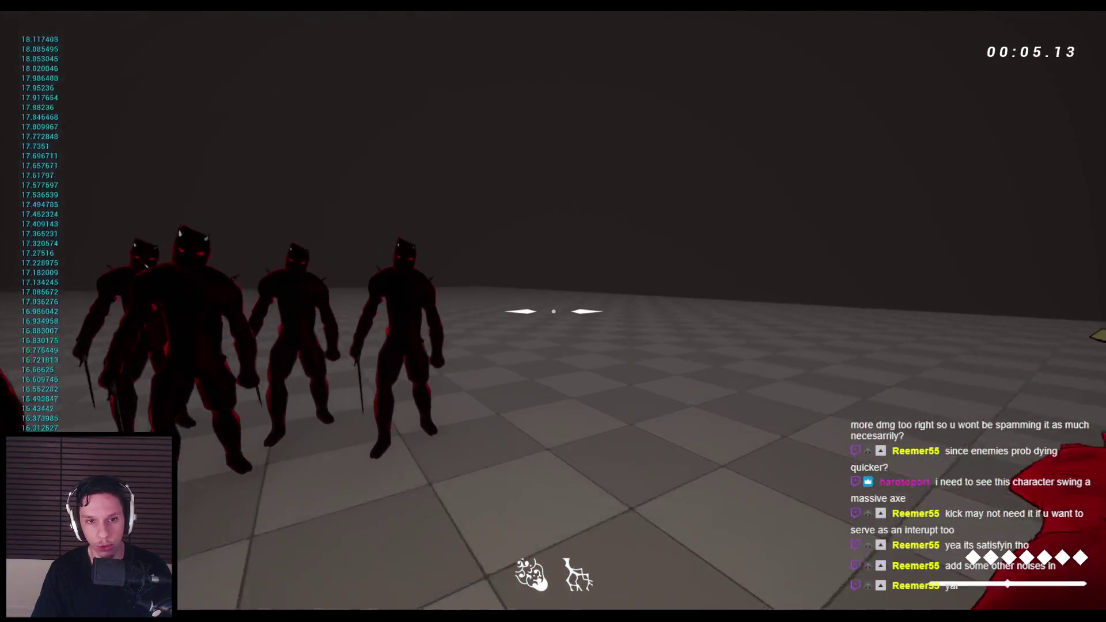
pyautogui.click(553, 311)
pyautogui.click(553, 311)
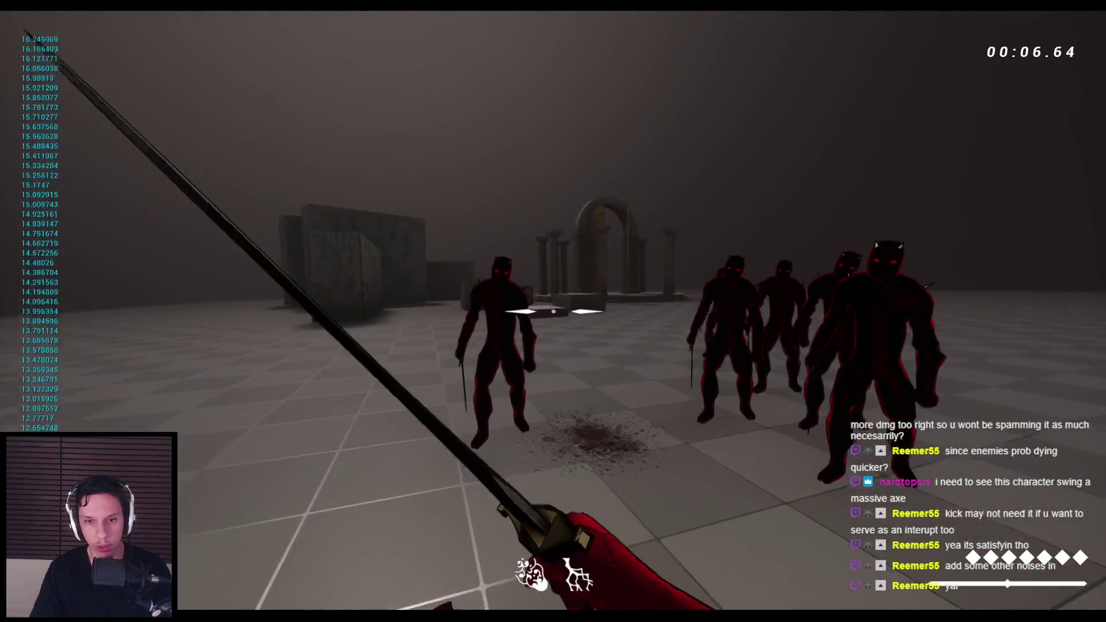
pyautogui.click(553, 311)
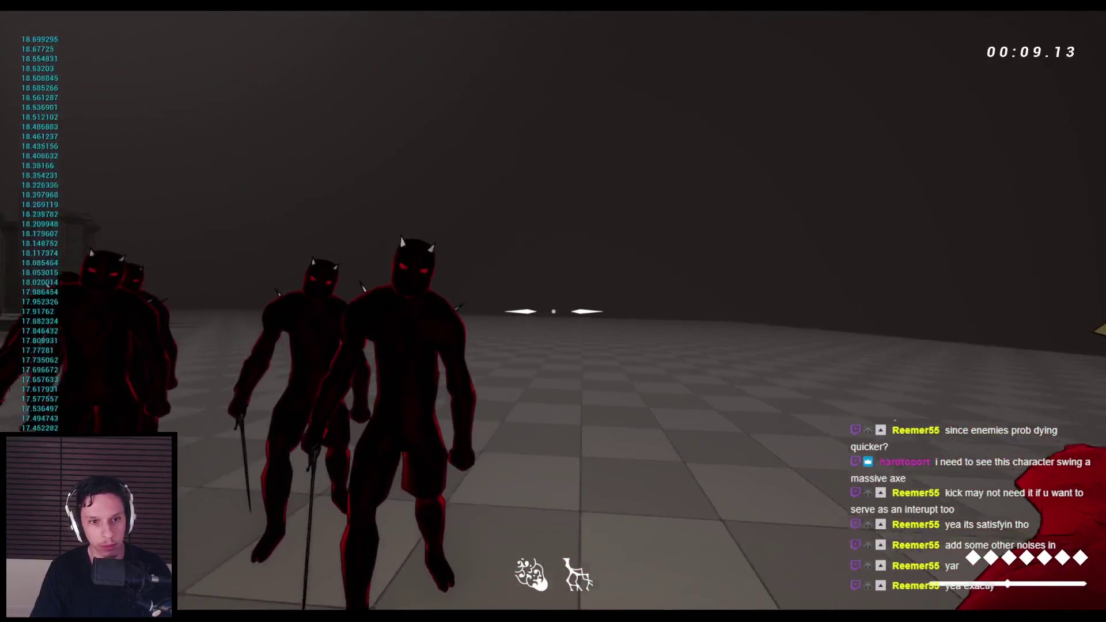
pyautogui.click(554, 311)
pyautogui.click(554, 311)
pyautogui.click(553, 312)
pyautogui.click(553, 311)
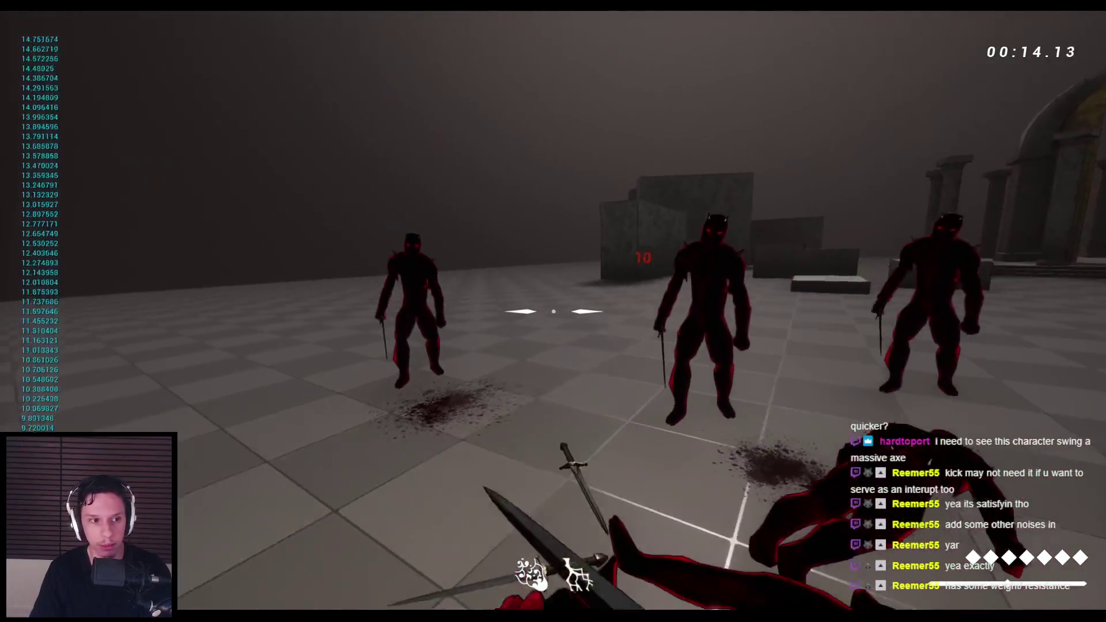
pyautogui.click(553, 311)
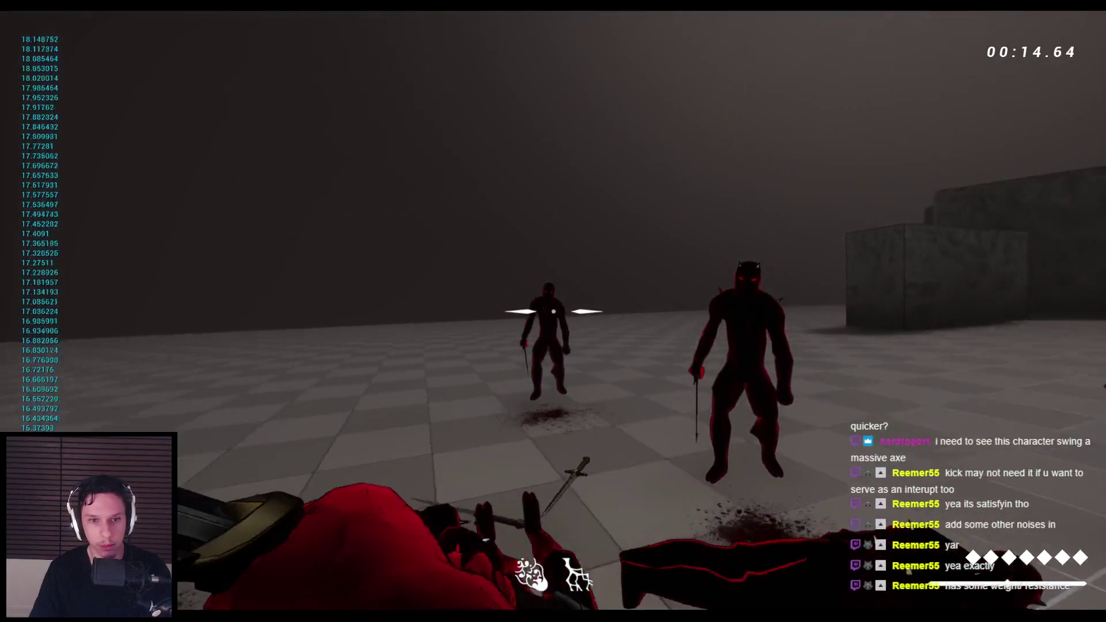
pyautogui.click(553, 312)
# Step: Cut down the demons near the arches, jump-attack, then restart with a fresh enemy wave
pyautogui.click(553, 311)
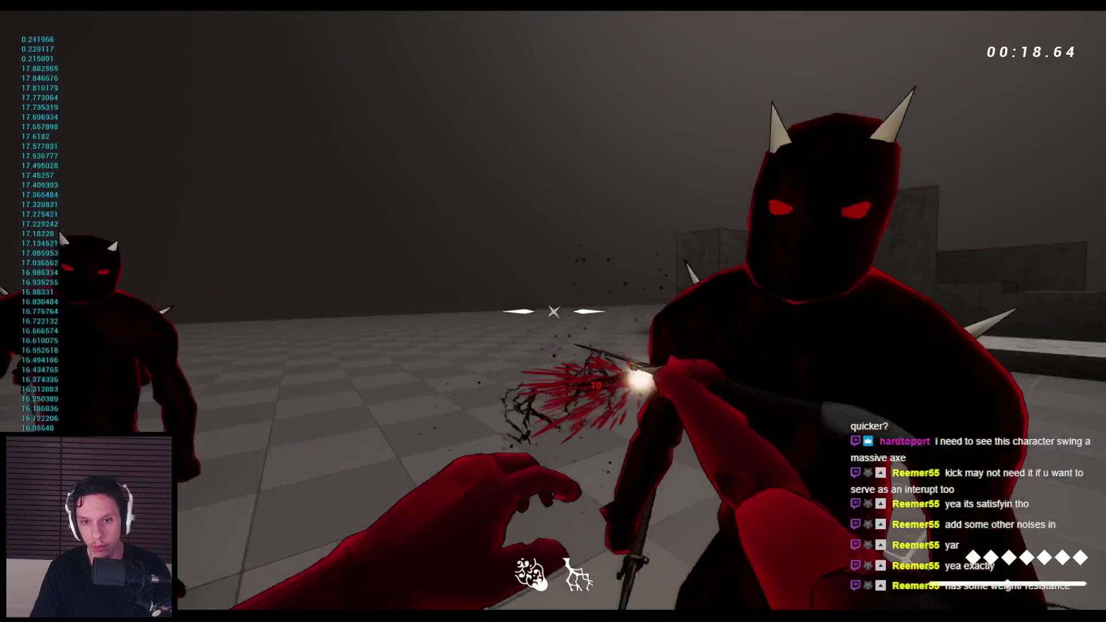
pyautogui.click(553, 311)
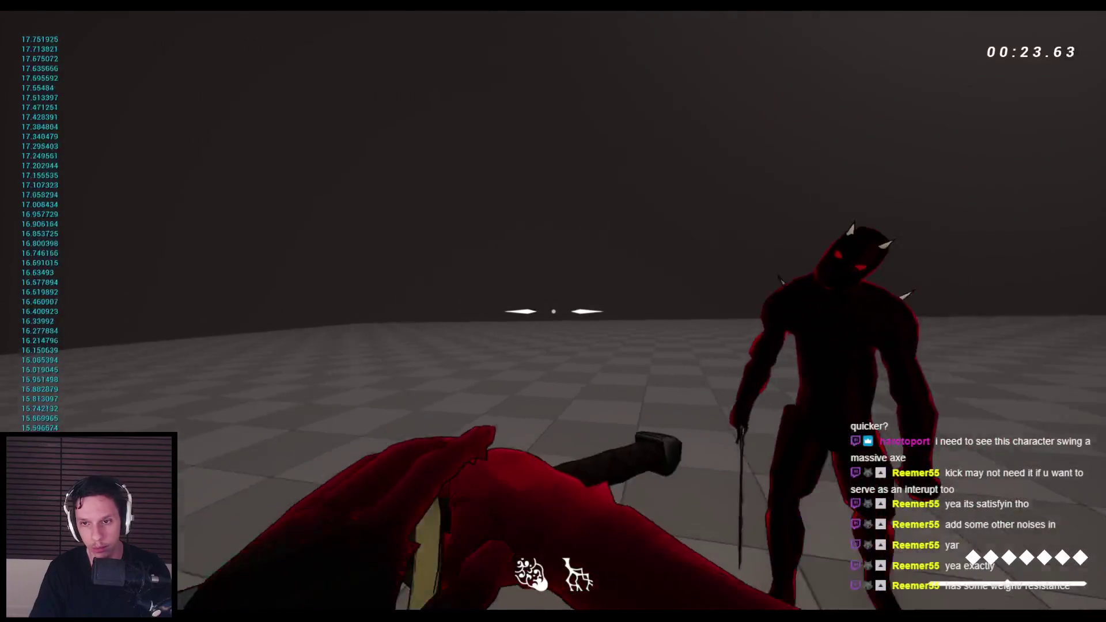
pyautogui.click(554, 311)
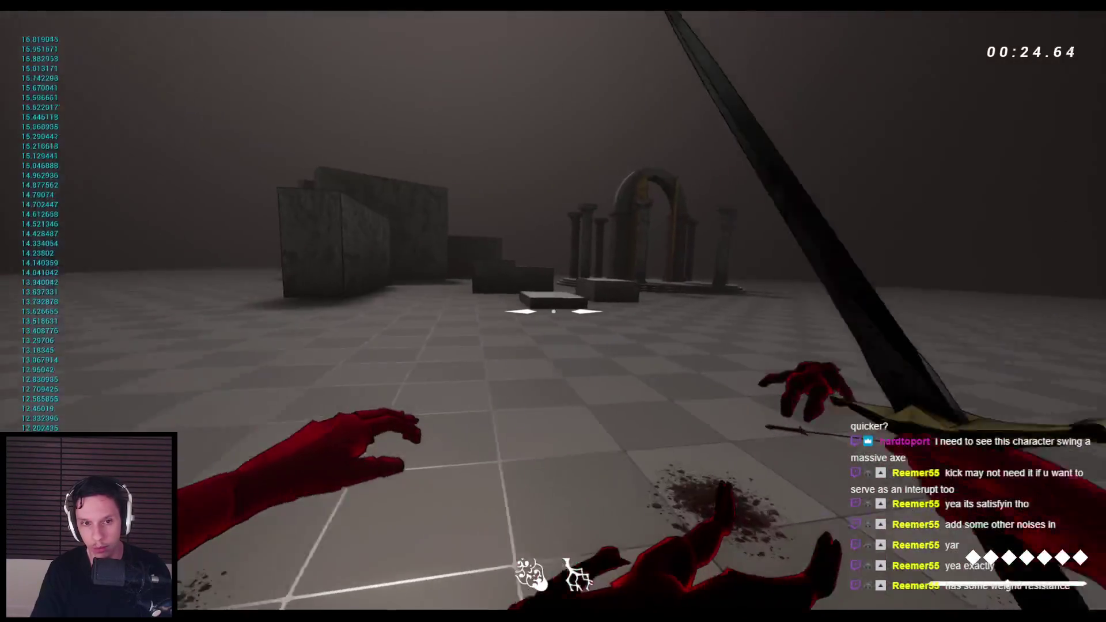
pyautogui.click(554, 311)
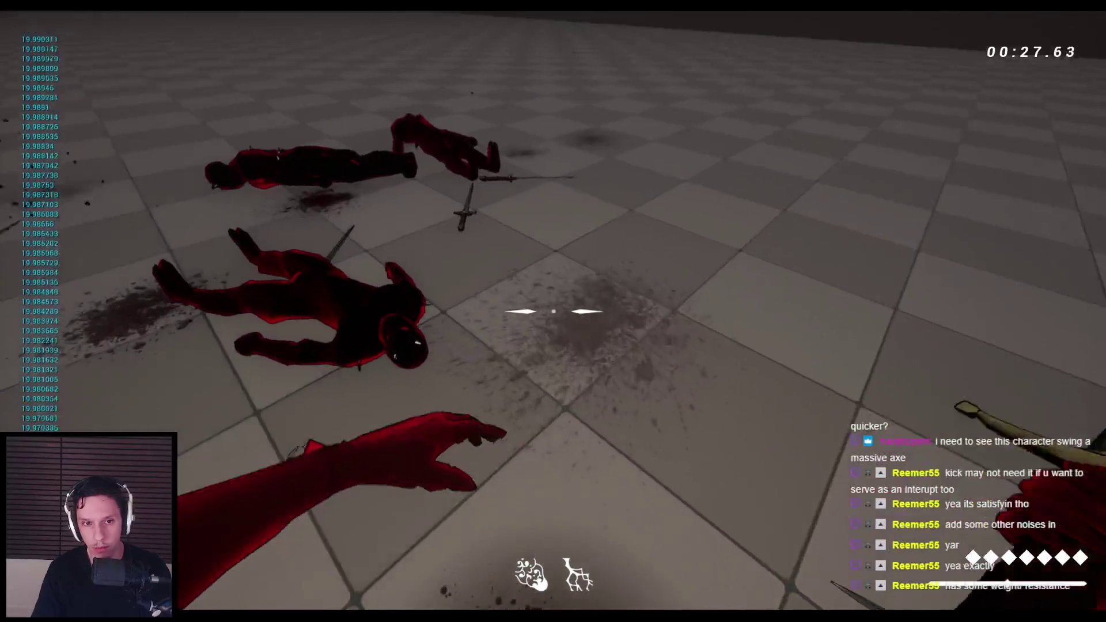
pyautogui.click(553, 311)
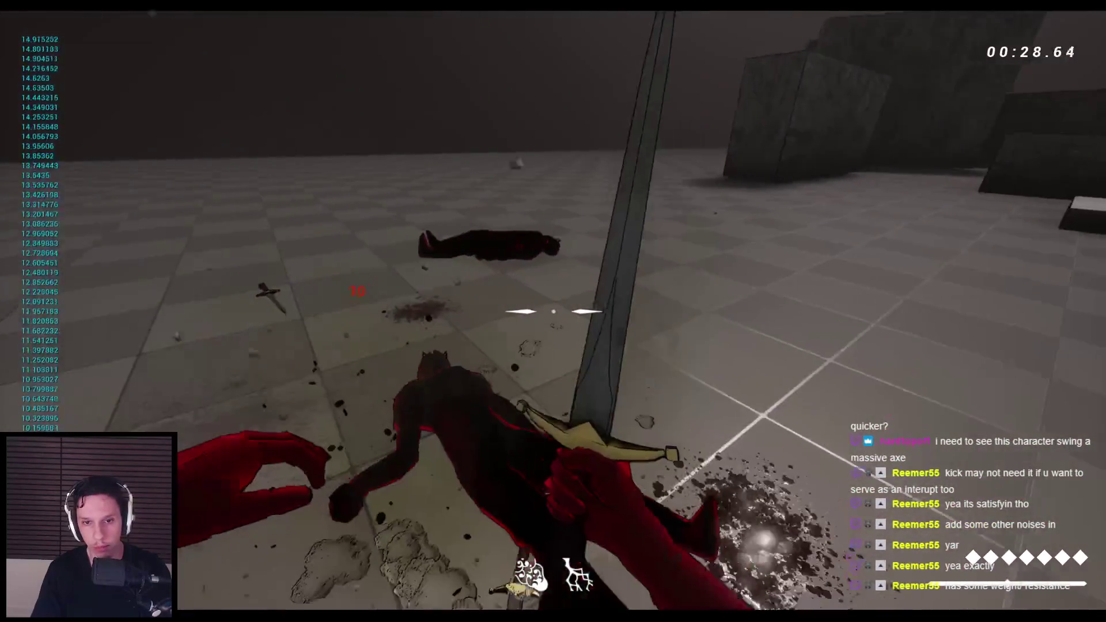
pyautogui.click(553, 311)
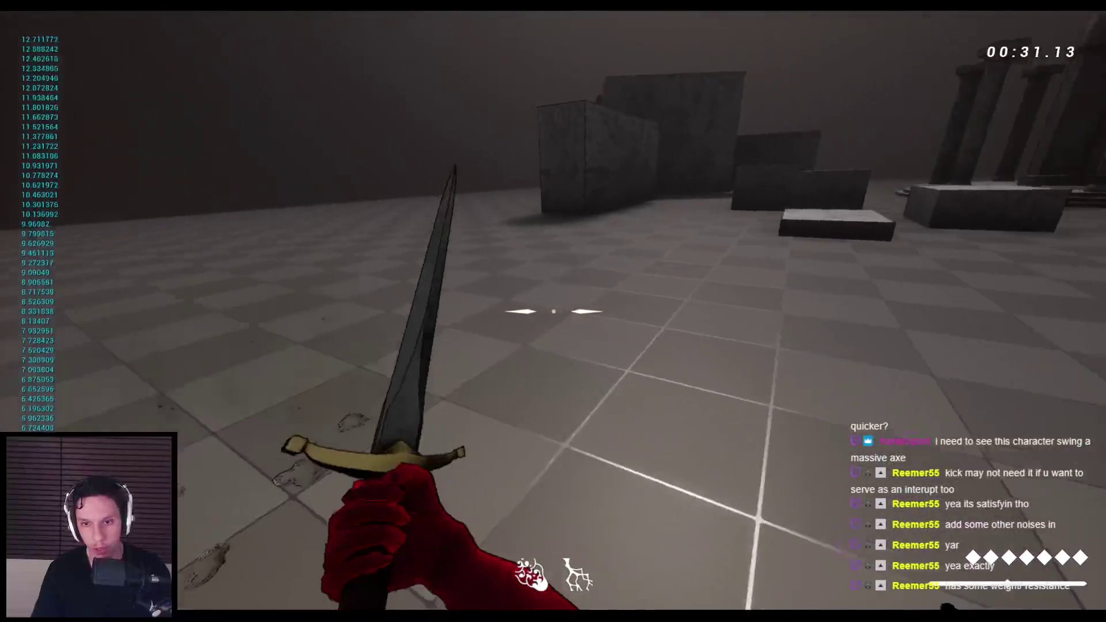
pyautogui.click(553, 312)
pyautogui.click(553, 311)
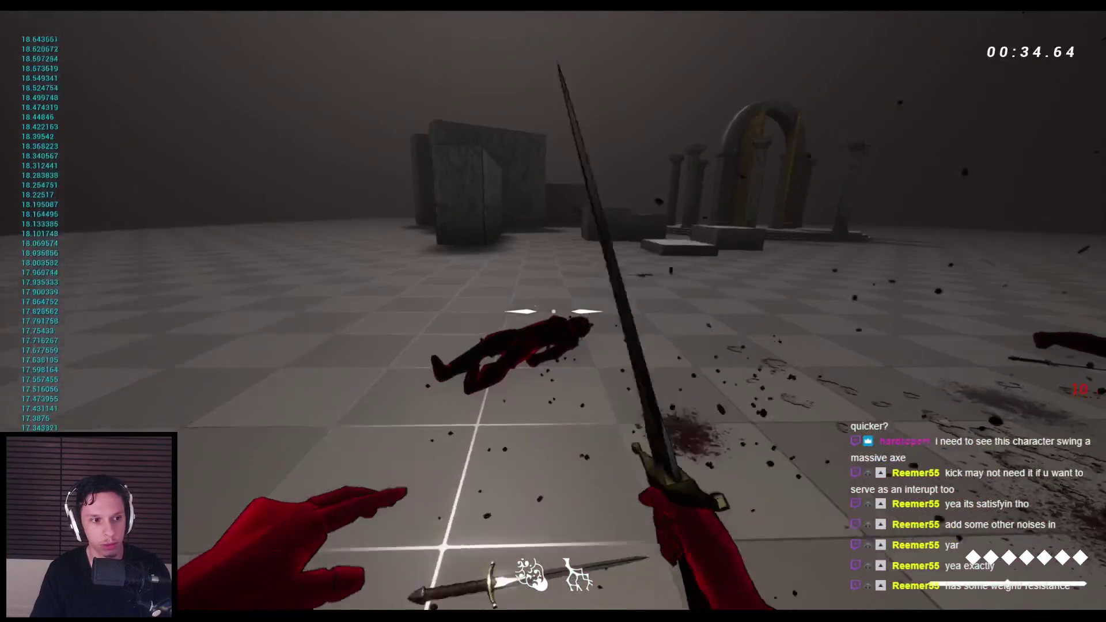
pyautogui.press('space')
pyautogui.click(553, 311)
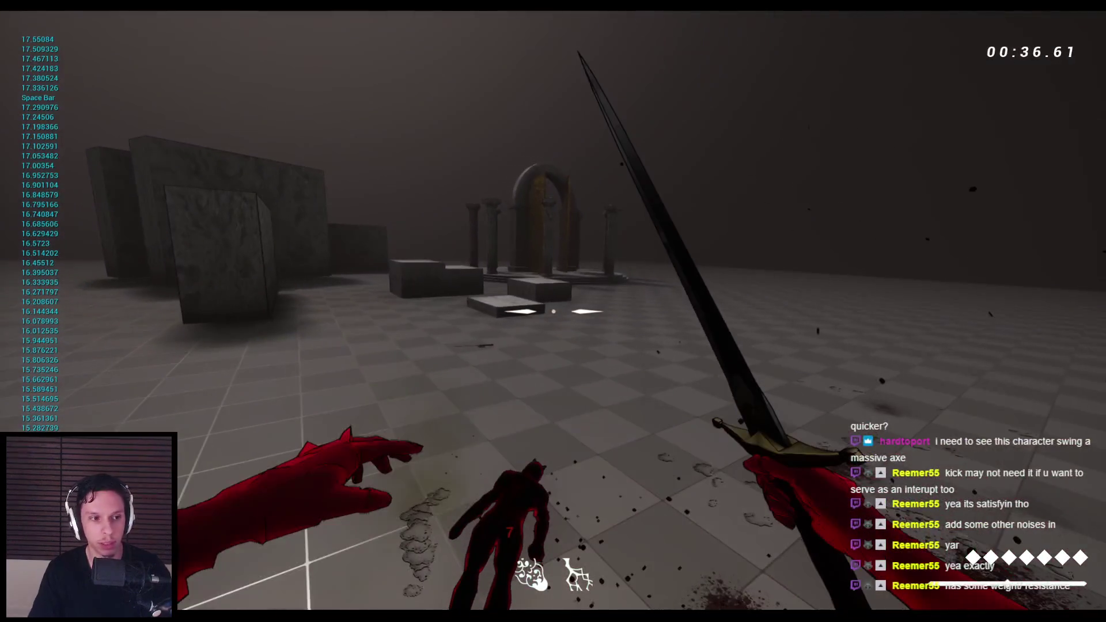
pyautogui.press('Escape')
pyautogui.click(670, 11)
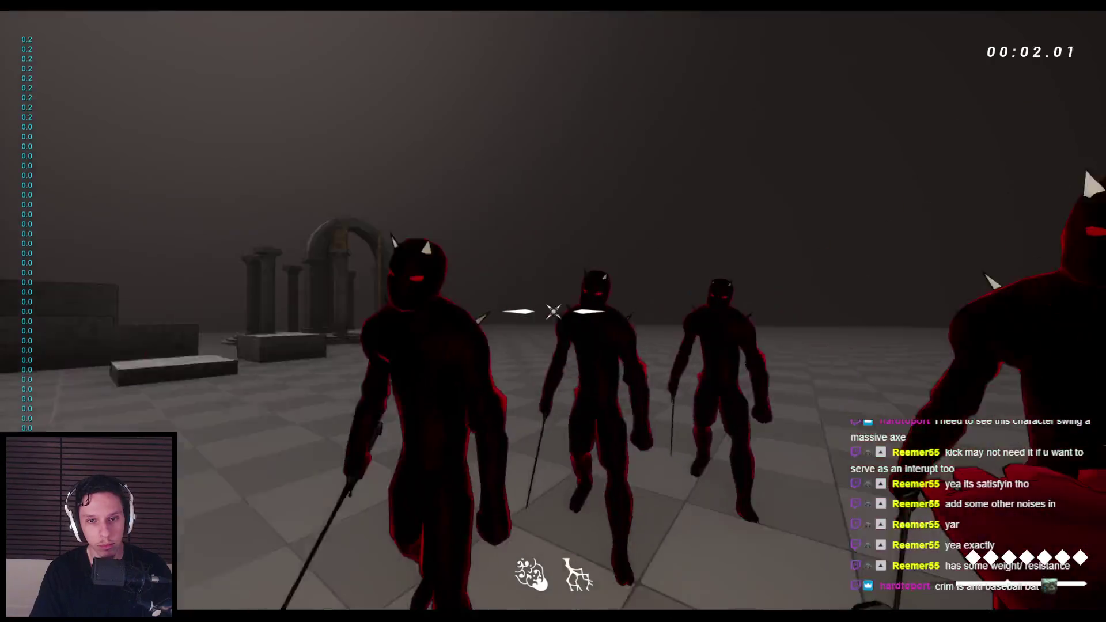
# Step: Cut down the fresh group of demons with repeated sword swings, then stop the play-test
pyautogui.click(553, 311)
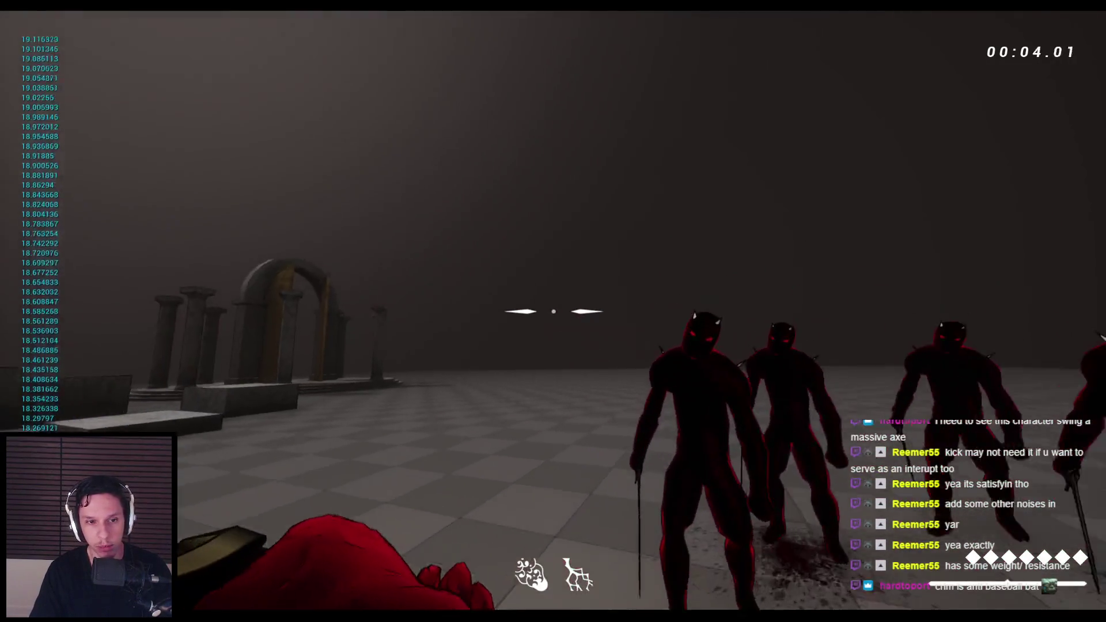
pyautogui.click(554, 312)
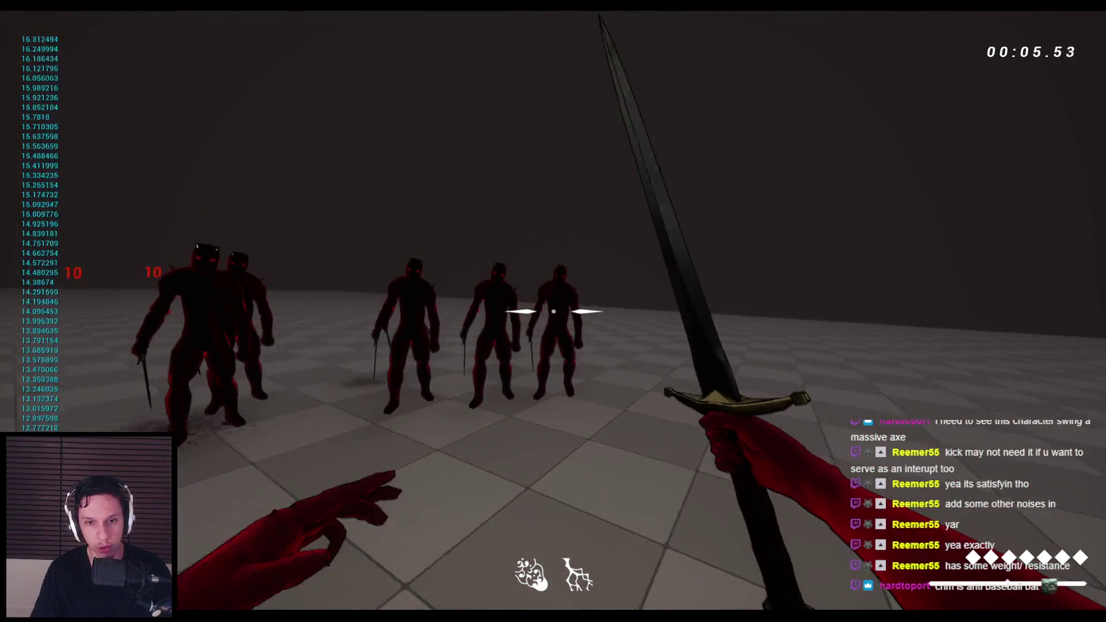
pyautogui.click(553, 311)
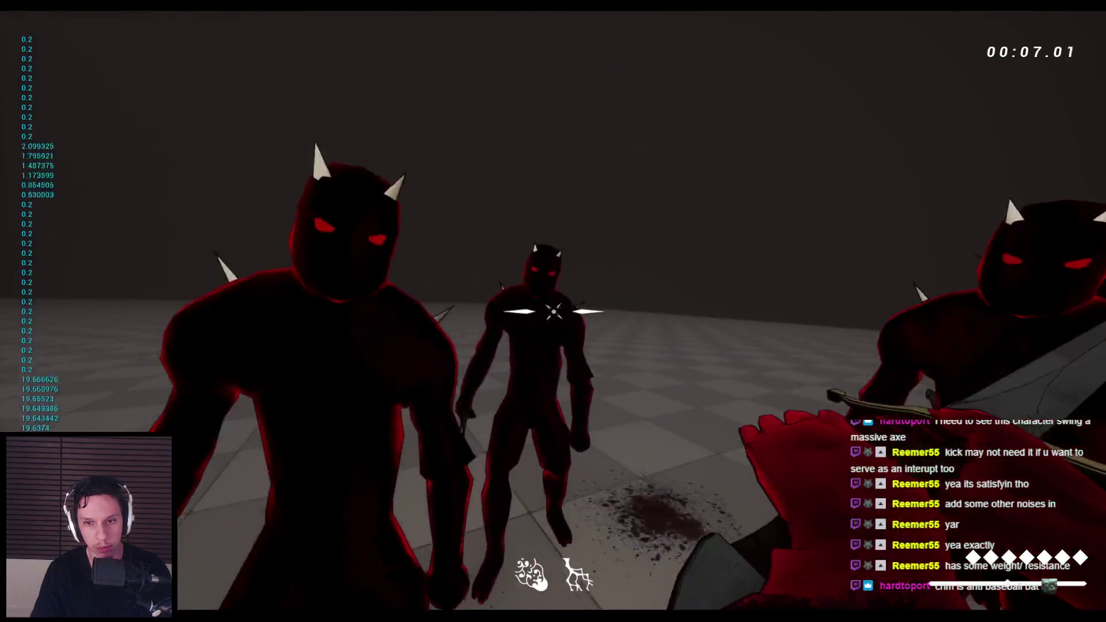
pyautogui.click(554, 311)
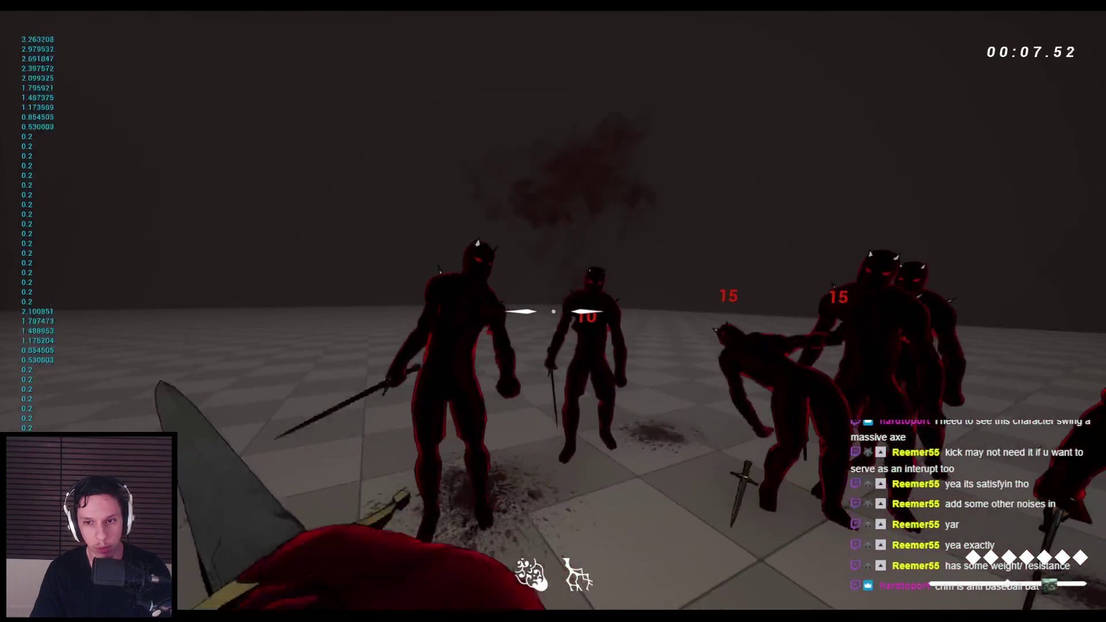
pyautogui.click(553, 311)
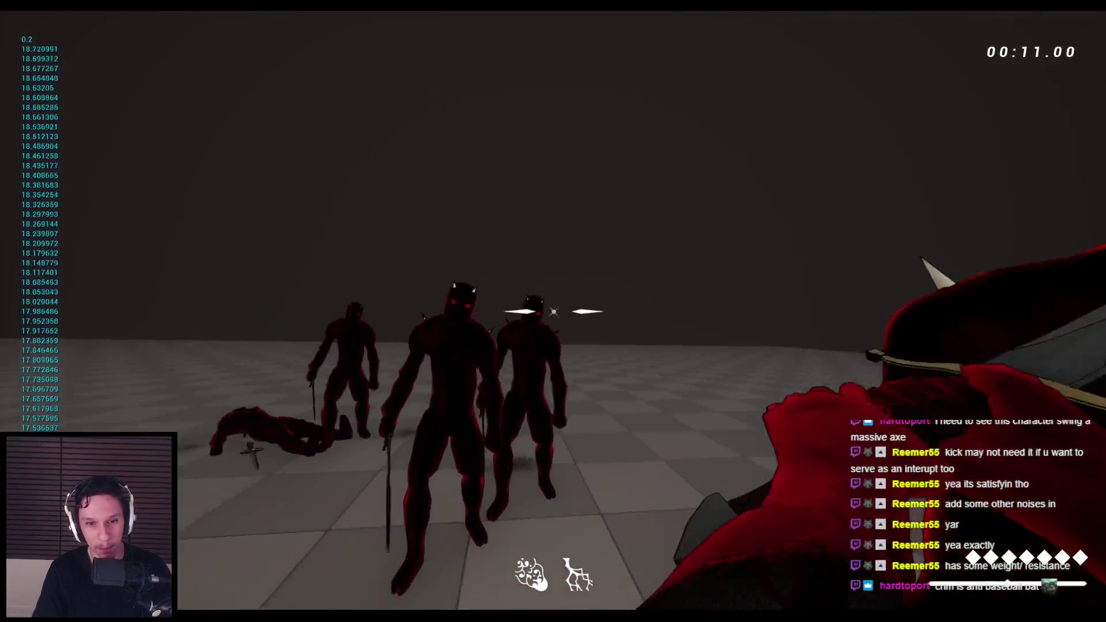
pyautogui.click(553, 311)
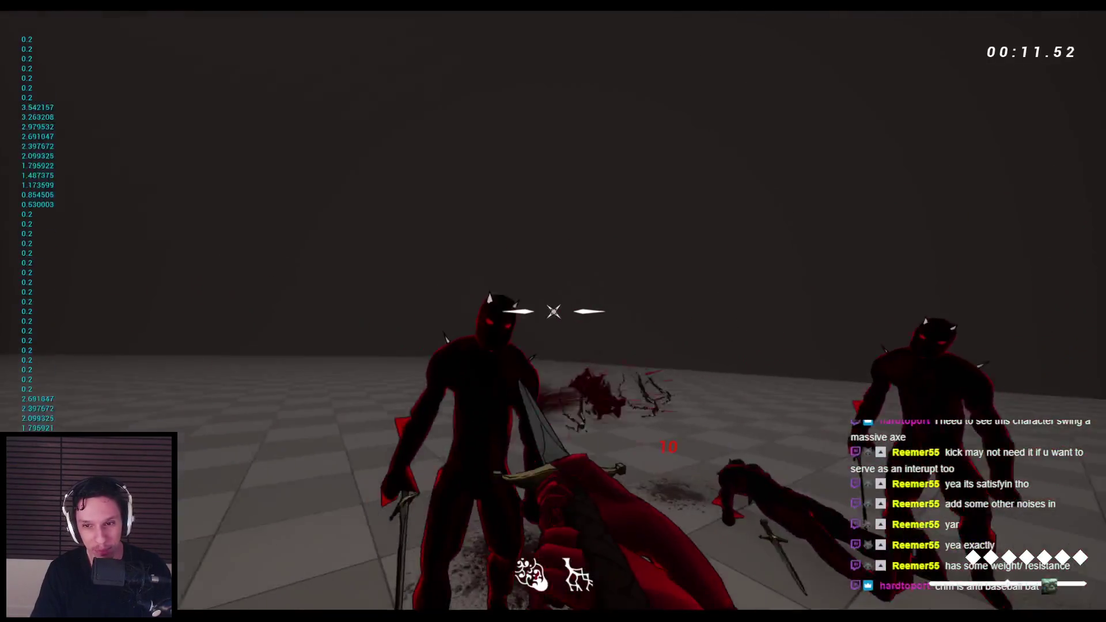
pyautogui.click(553, 312)
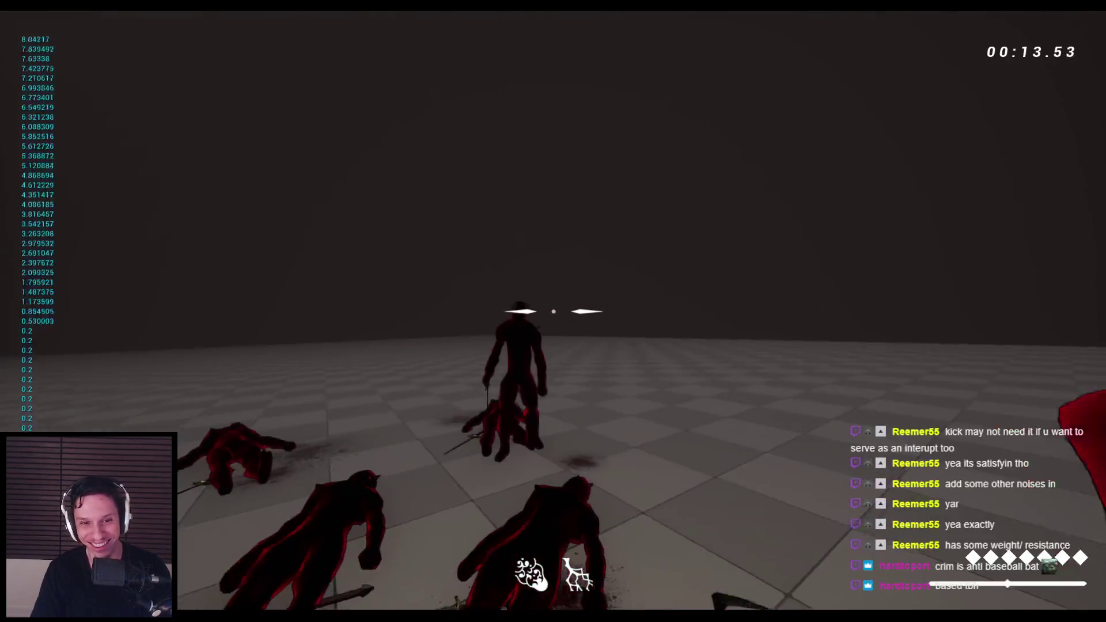
pyautogui.click(554, 311)
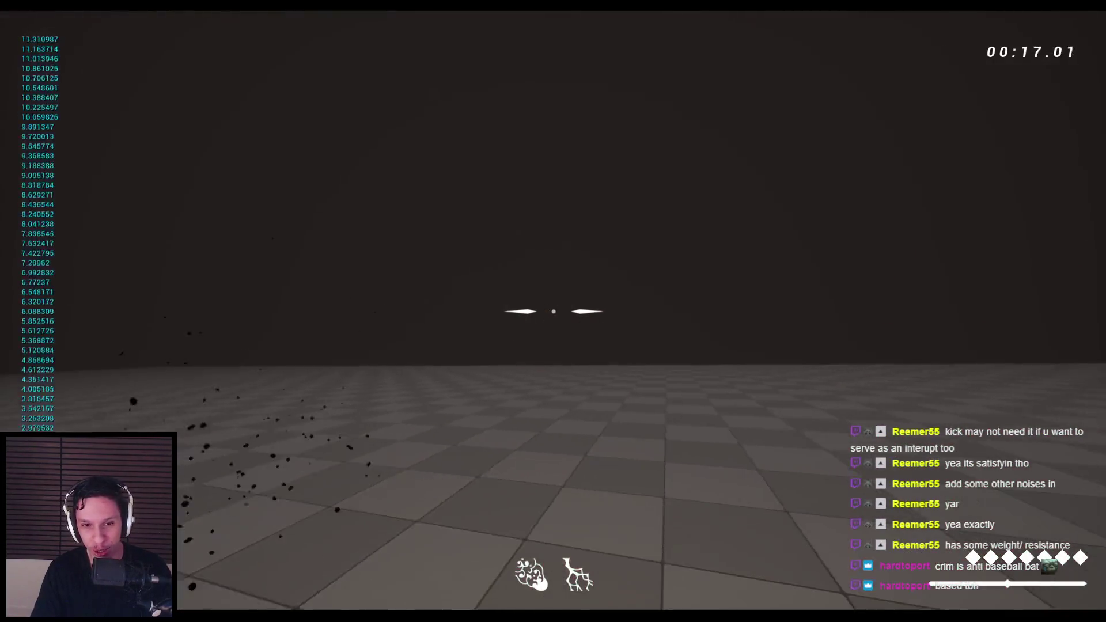
pyautogui.click(553, 312)
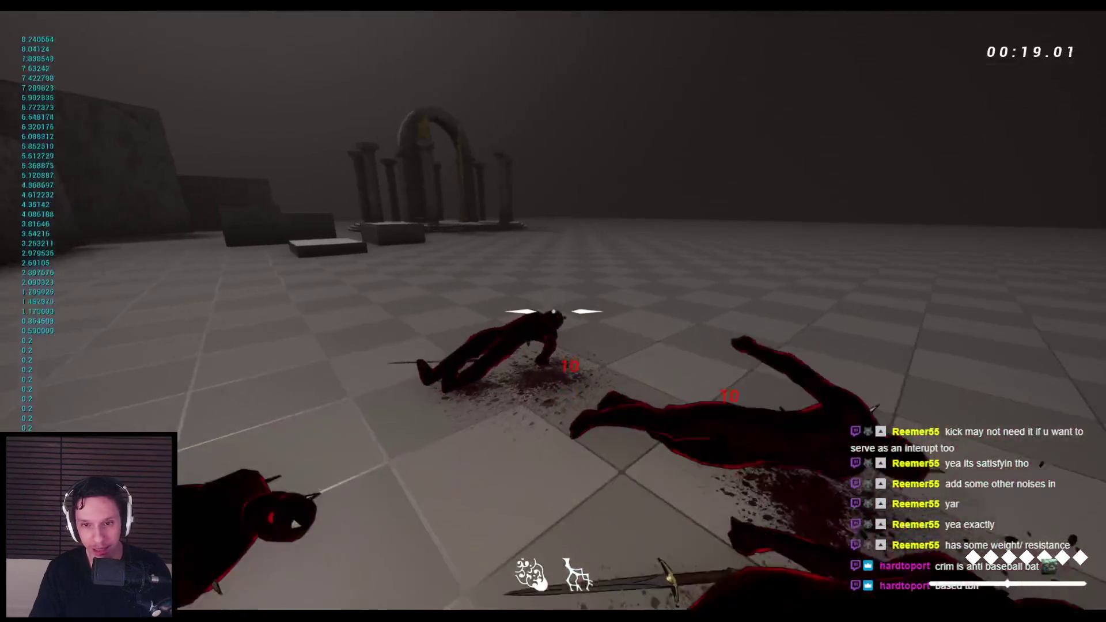
pyautogui.click(553, 311)
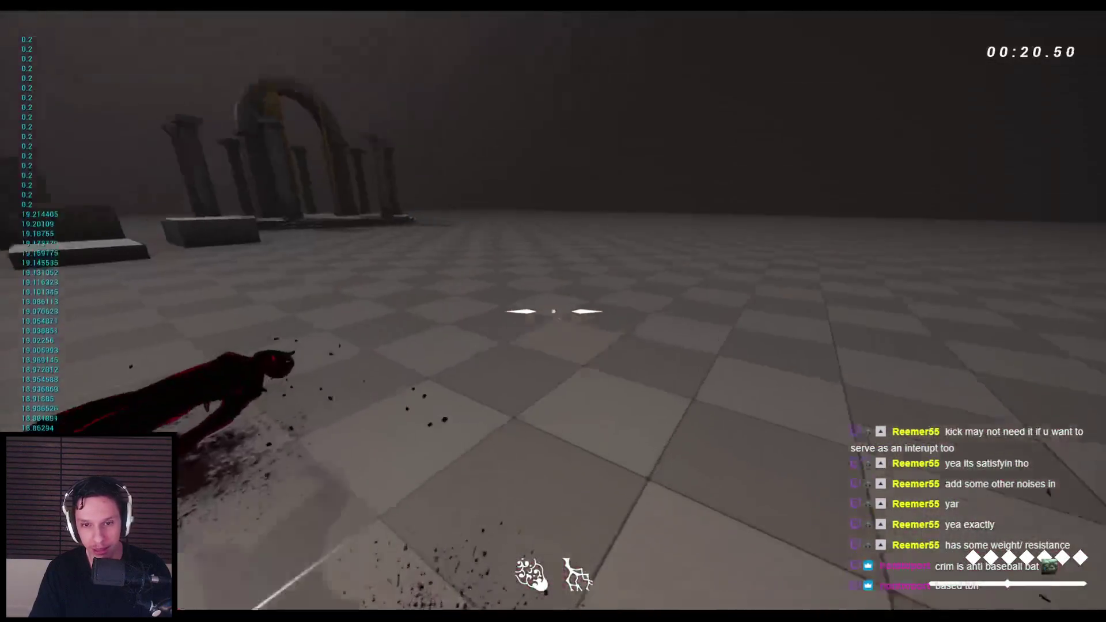
pyautogui.click(554, 311)
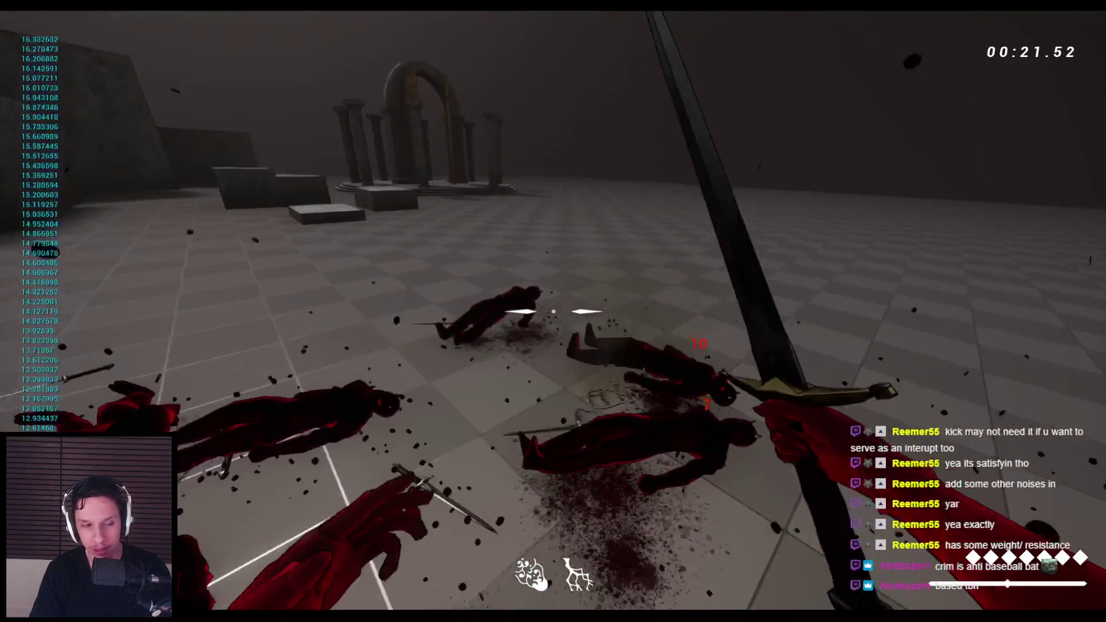
pyautogui.press('Escape')
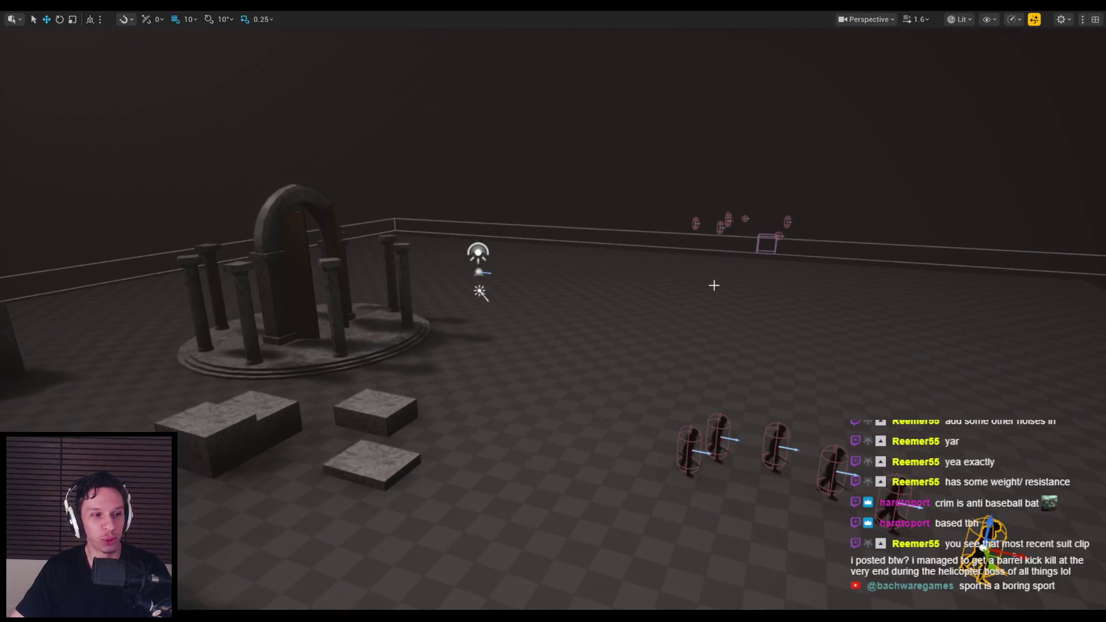
# Step: Frame the selected enemy and the enemy line, then bring up the Discord chat
pyautogui.press('f')
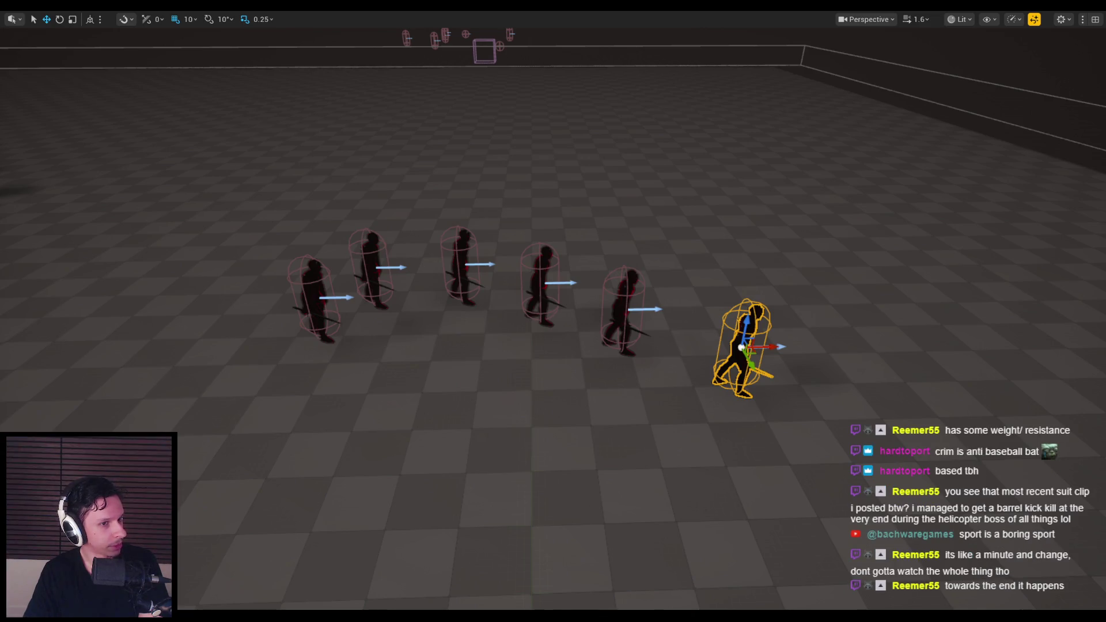
pyautogui.hotkey('alt', 'Tab')
pyautogui.scroll(2, 245, 363)
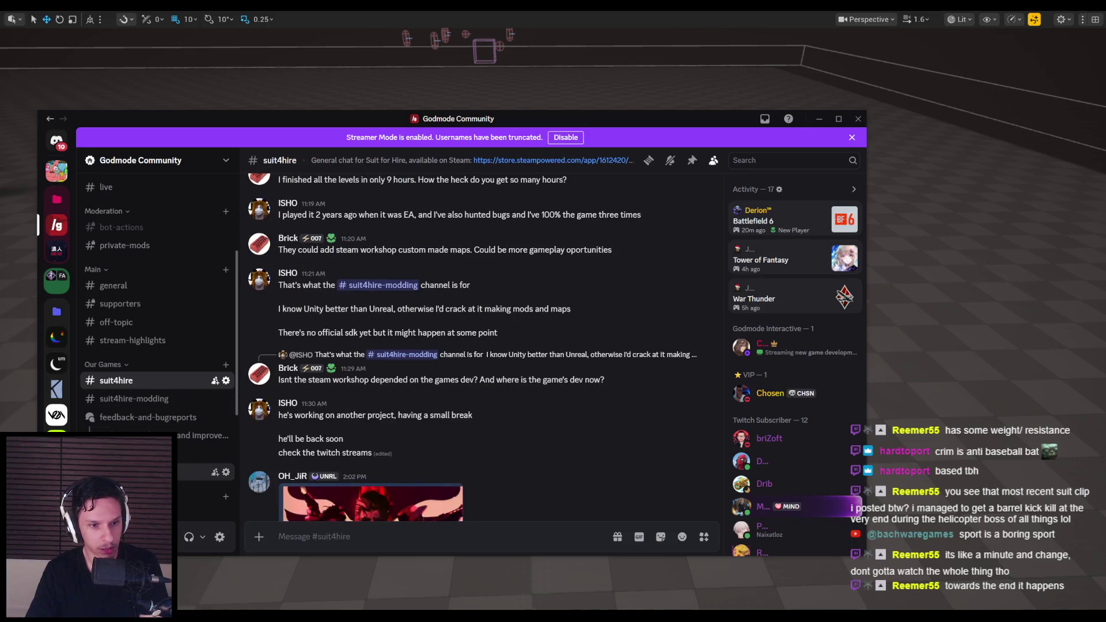
# Step: Open #clips and play the Suit for Hire gameplay clip full screen
pyautogui.click(132, 472)
pyautogui.click(379, 298)
pyautogui.click(565, 382)
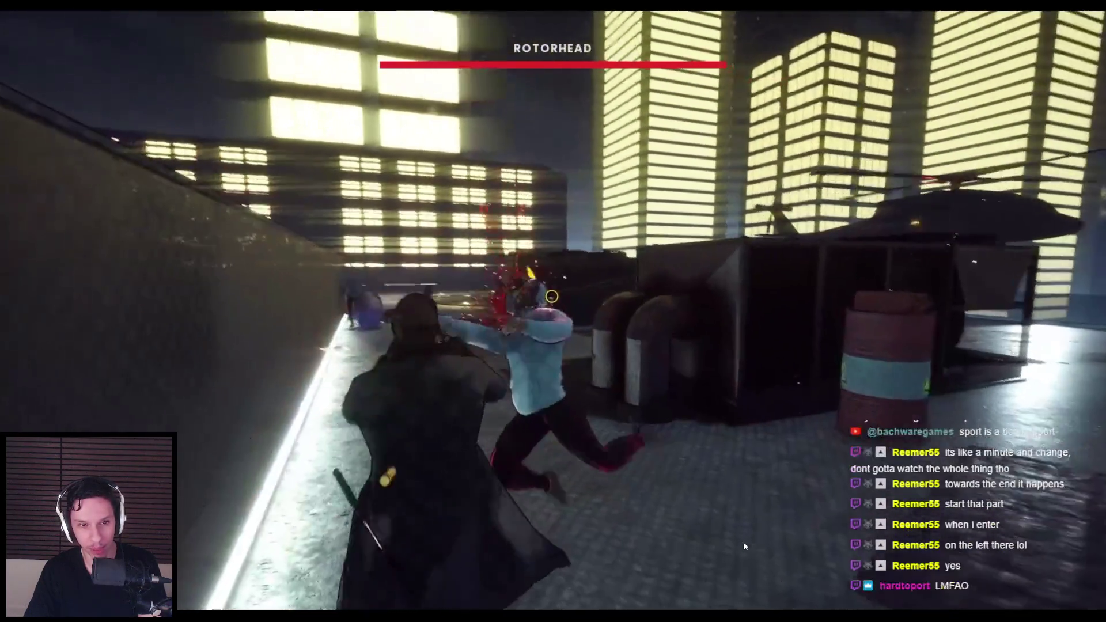
pyautogui.click(683, 497)
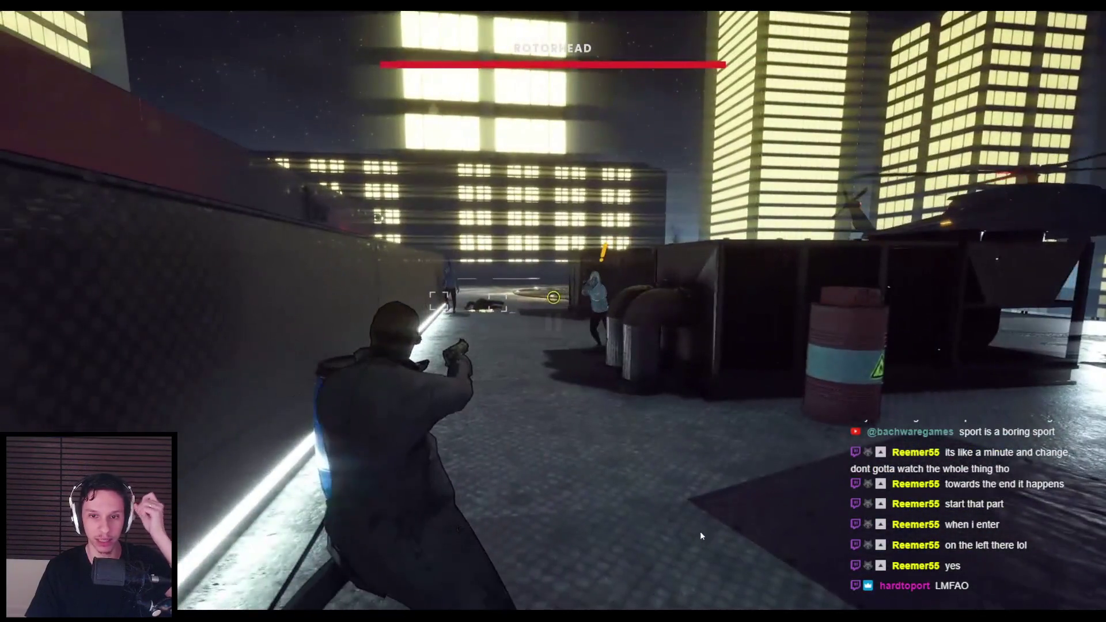
pyautogui.click(693, 530)
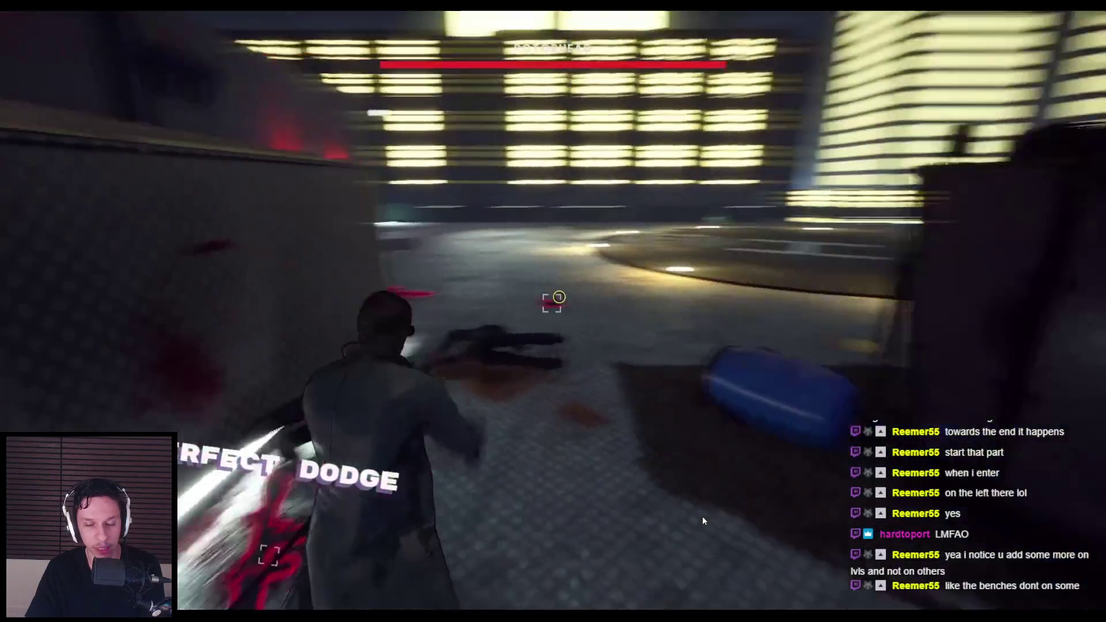
pyautogui.press('space')
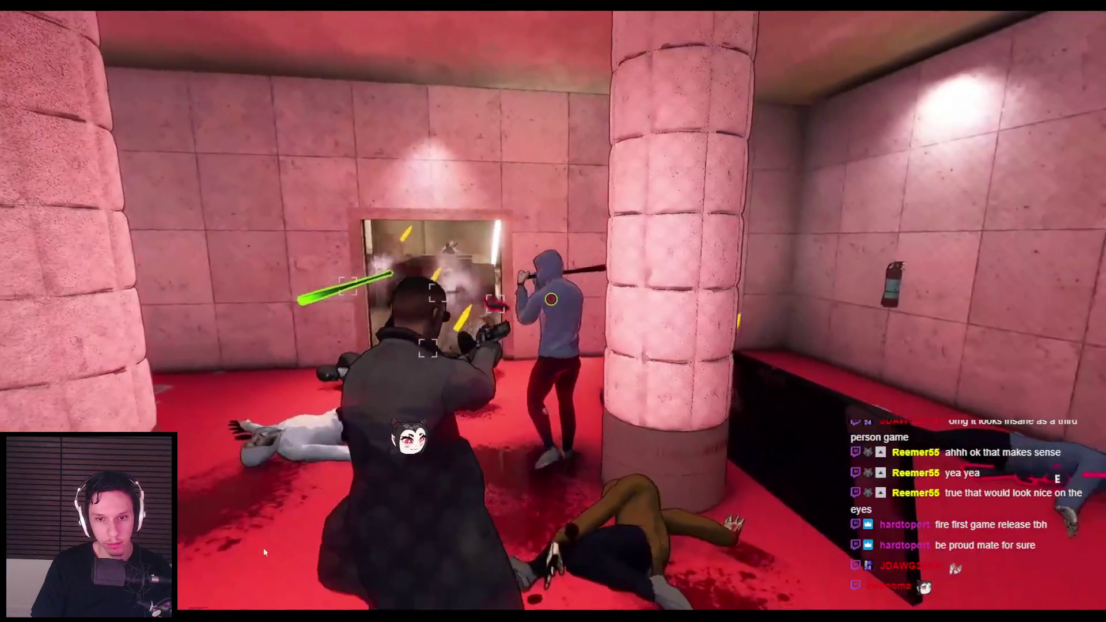
# Step: Pause the clip at 0:14 and exit full screen
pyautogui.click(287, 516)
pyautogui.press('Escape')
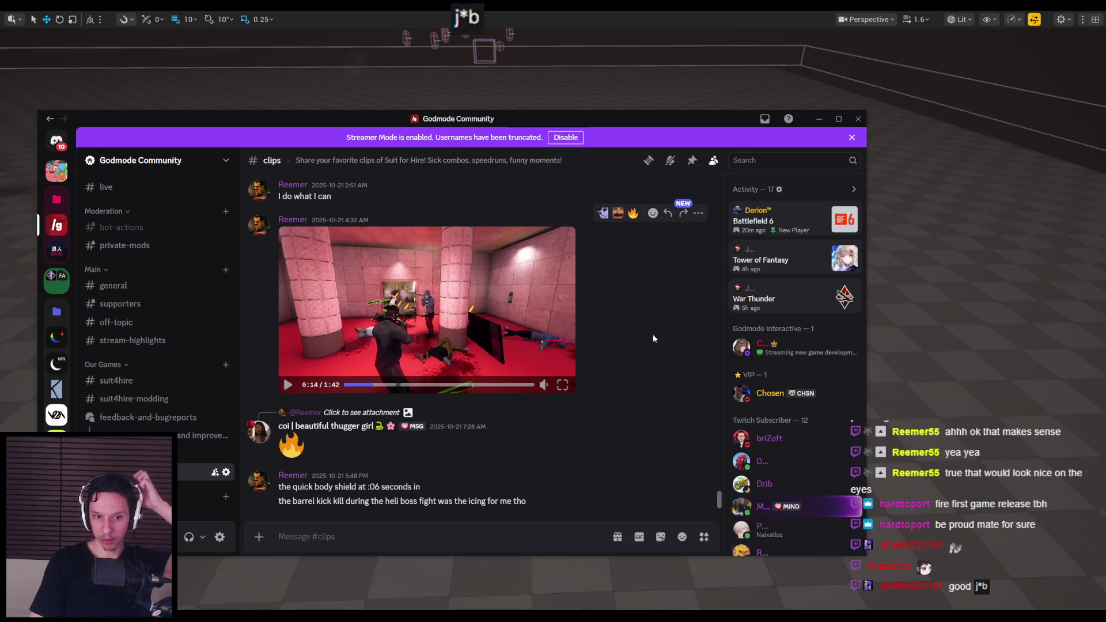
# Step: Close the Discord window to reveal the Unreal level viewport
pyautogui.click(858, 118)
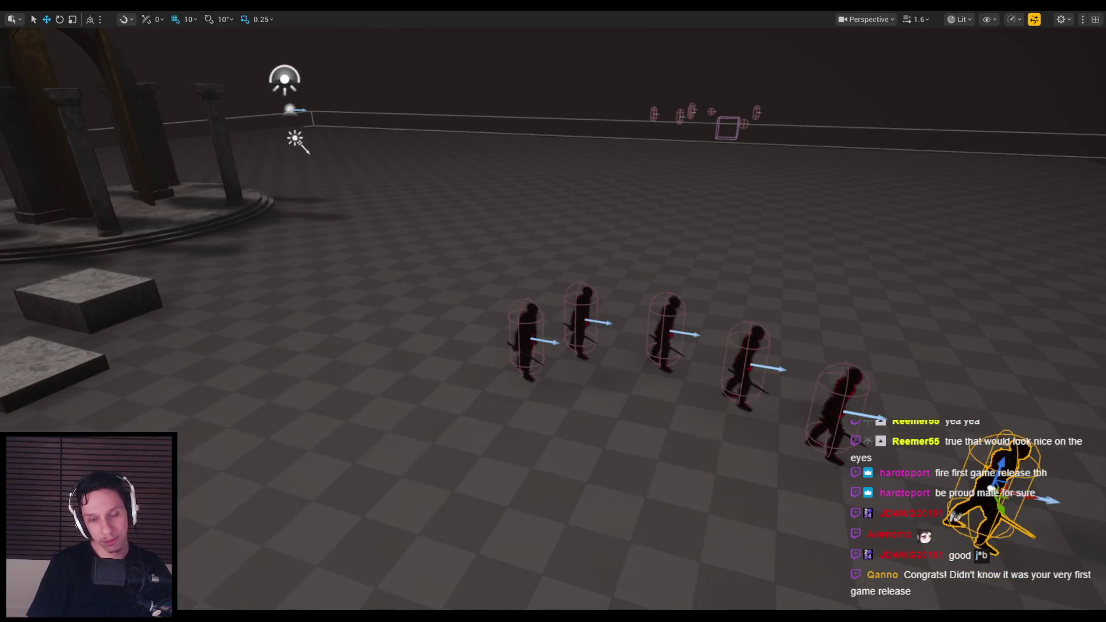
# Step: Start a play-test and strike the red enemies with the sword, long red blade and staff
pyautogui.hotkey('alt', 'p')
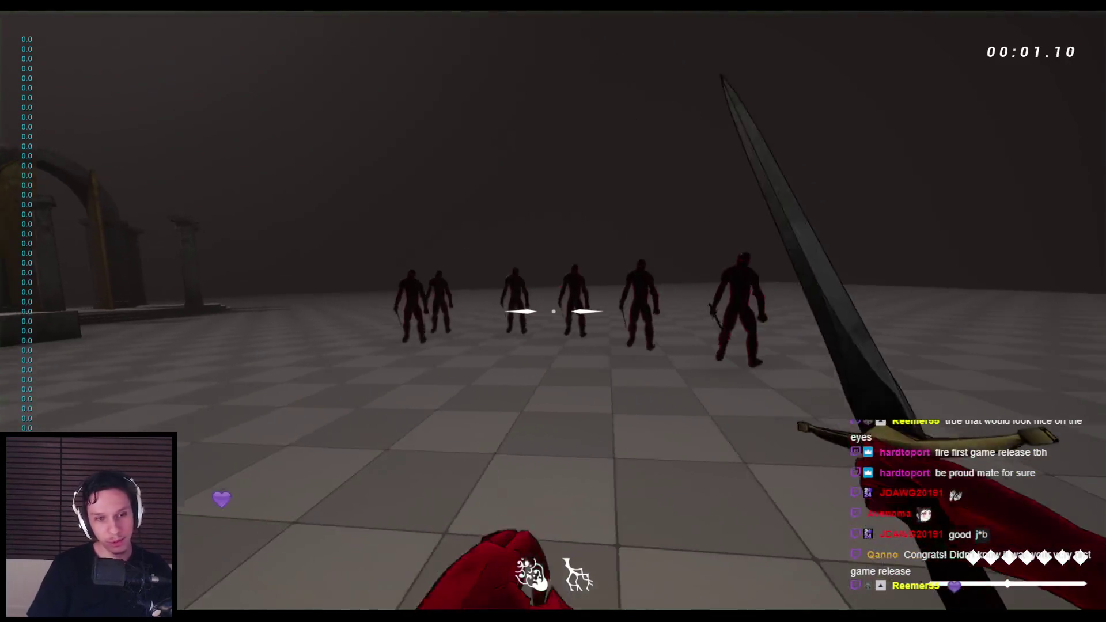
pyautogui.click(554, 312)
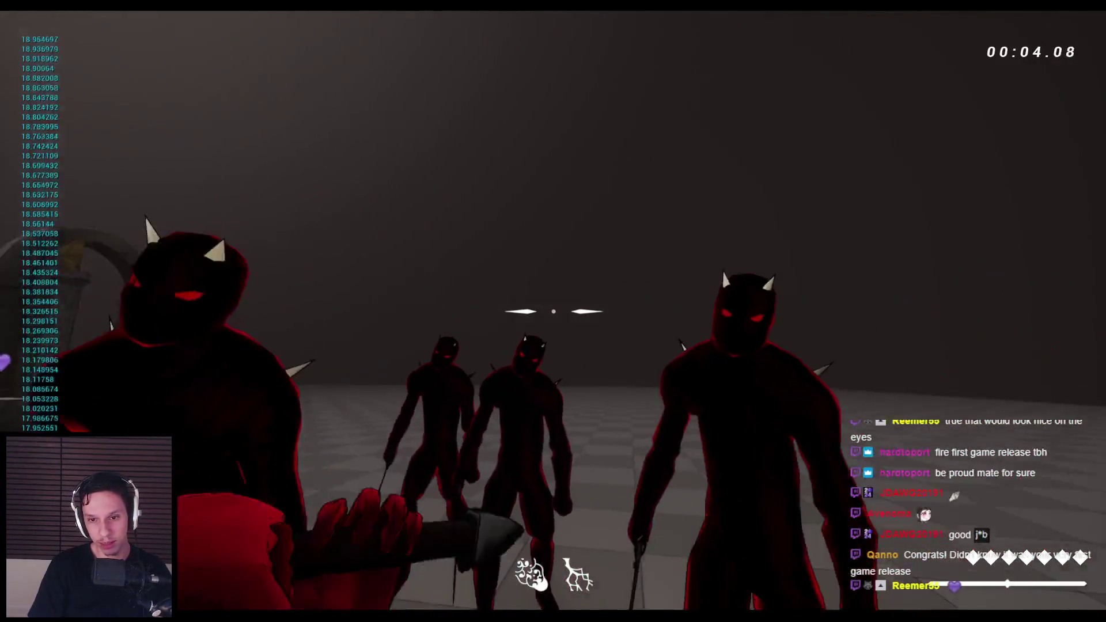
pyautogui.click(553, 311)
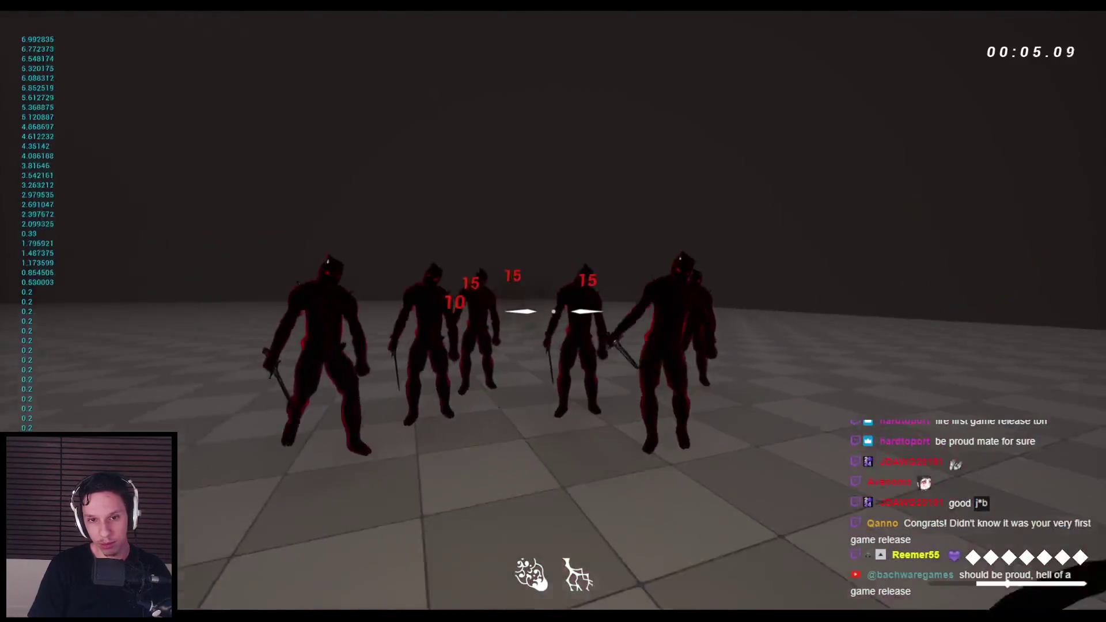
pyautogui.click(553, 311)
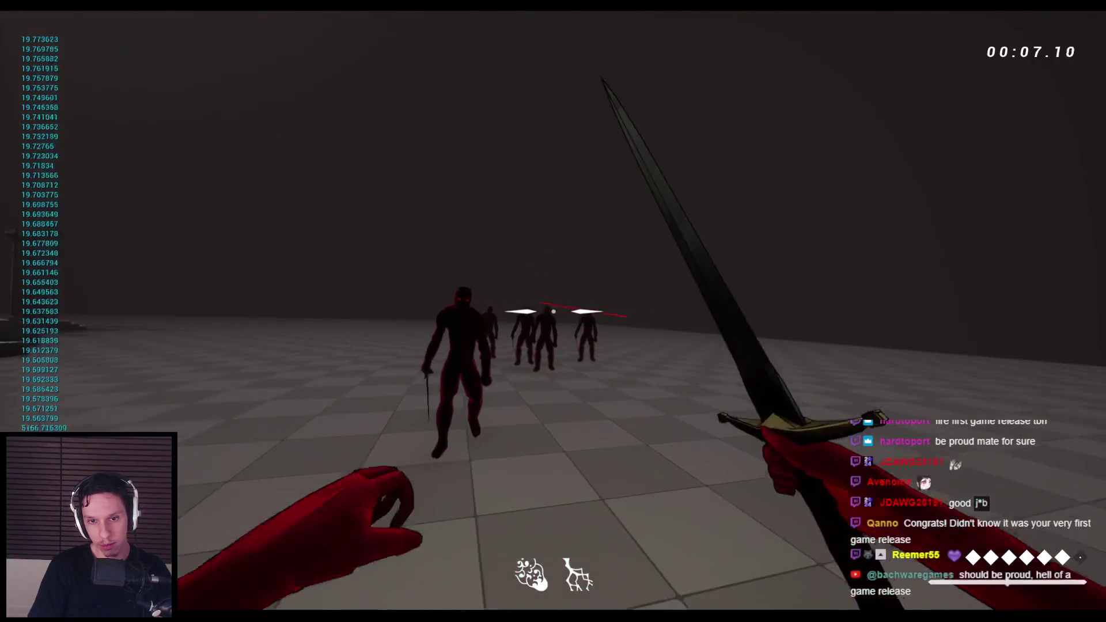
pyautogui.click(554, 311)
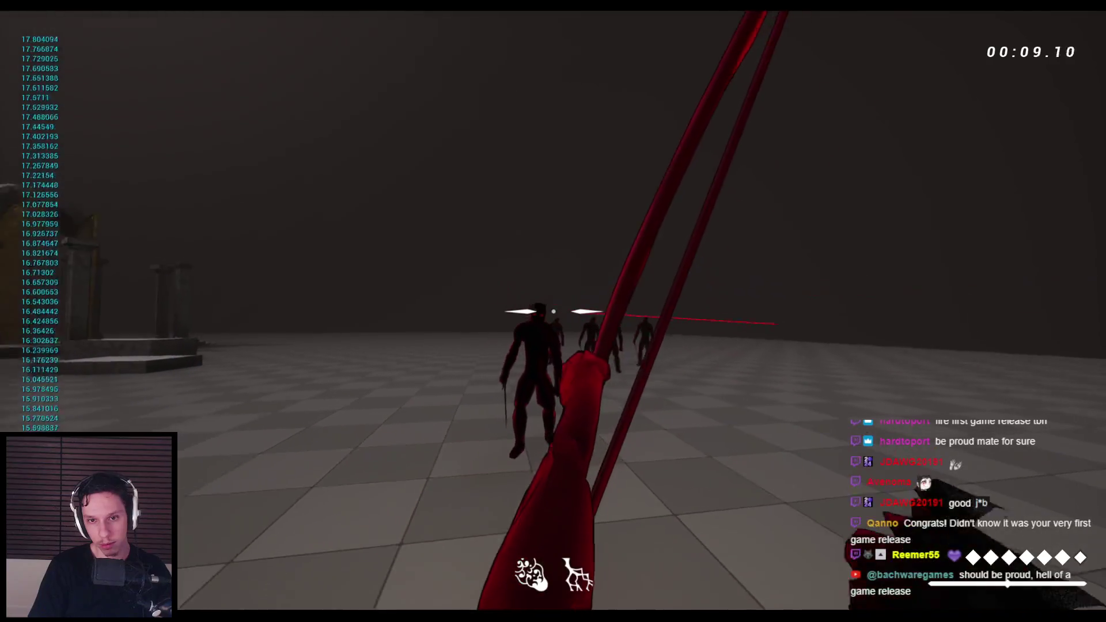
pyautogui.click(554, 311)
pyautogui.click(554, 312)
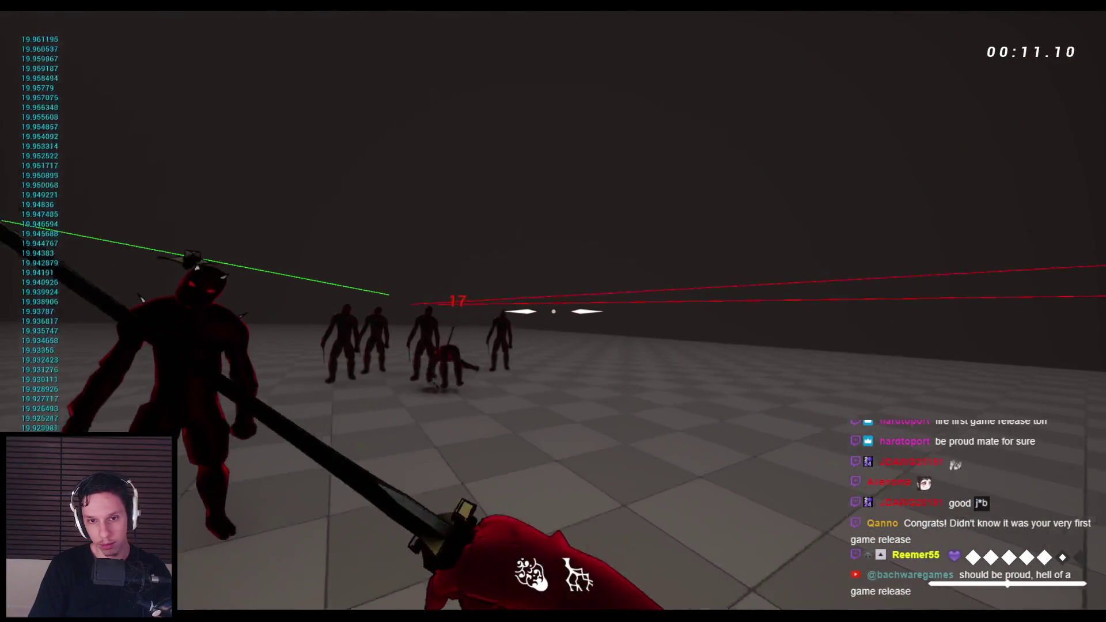
pyautogui.click(553, 312)
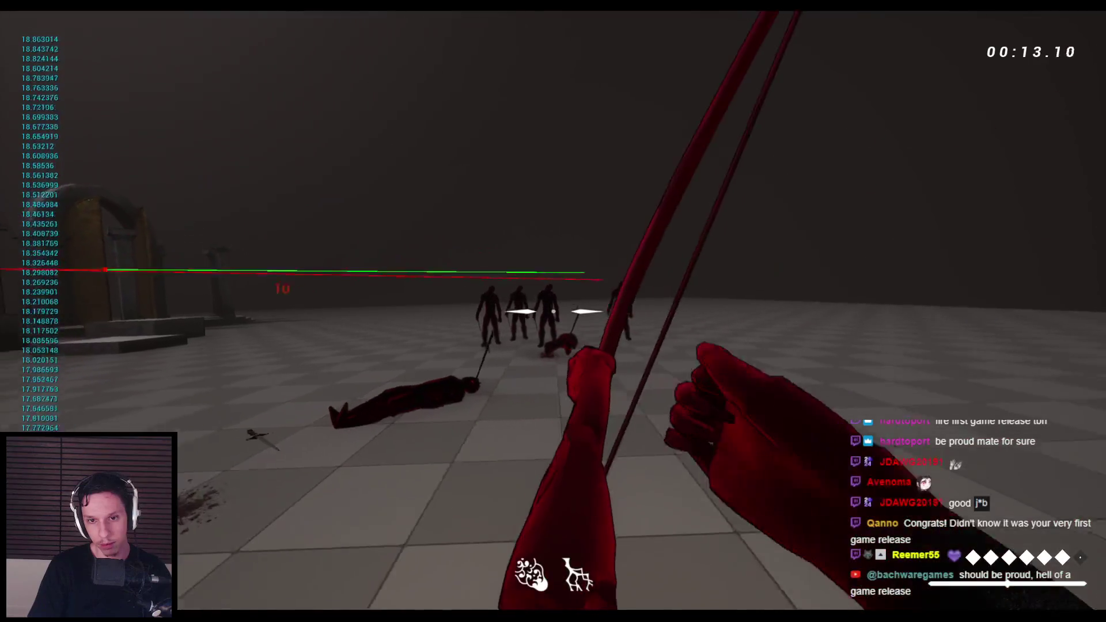
pyautogui.click(553, 311)
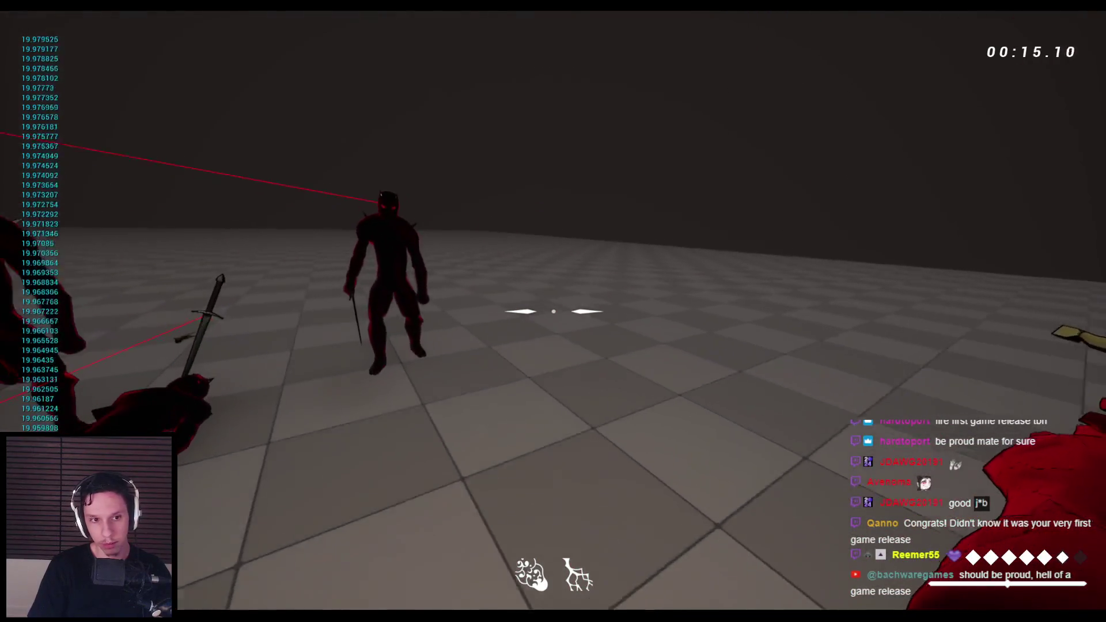
pyautogui.click(554, 312)
pyautogui.click(553, 311)
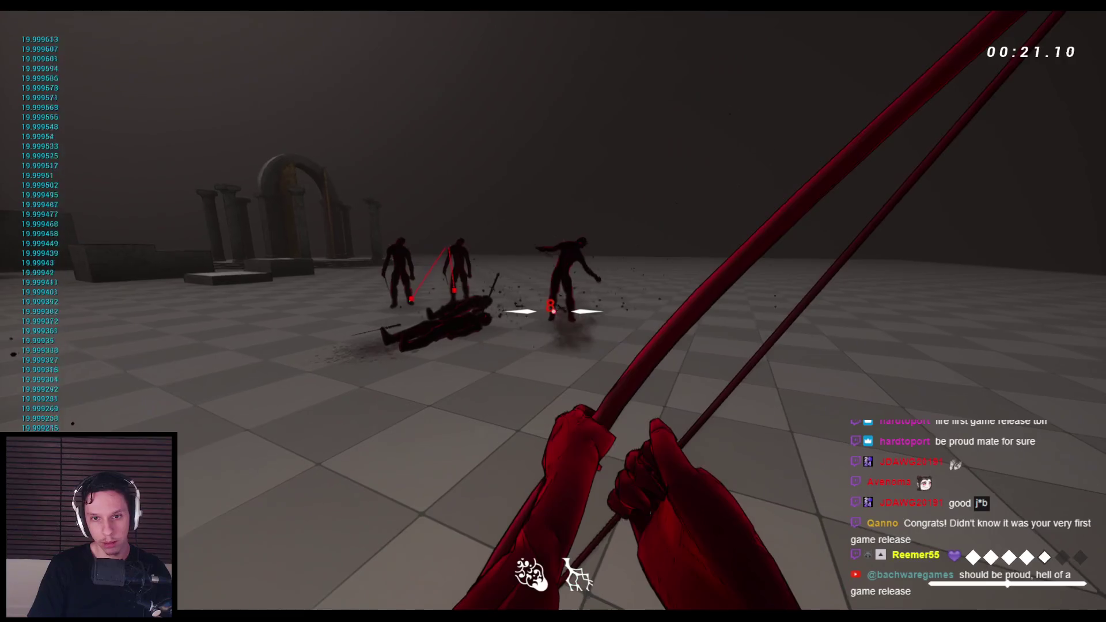
# Step: Kill the approaching enemies, restart the wave with R, then stop the session
pyautogui.click(553, 311)
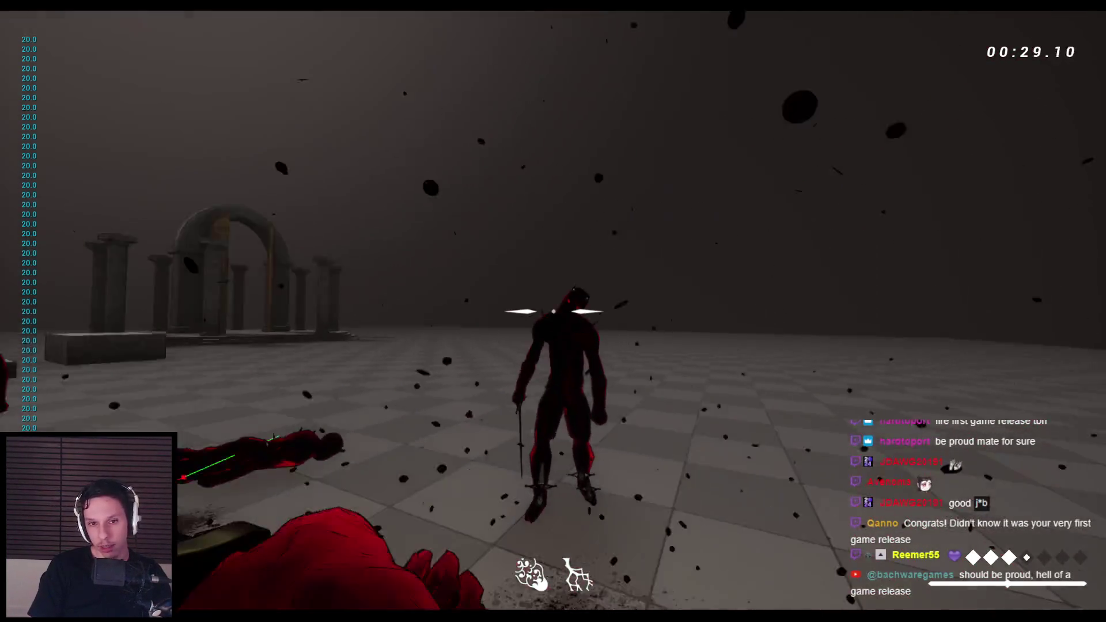
pyautogui.click(554, 311)
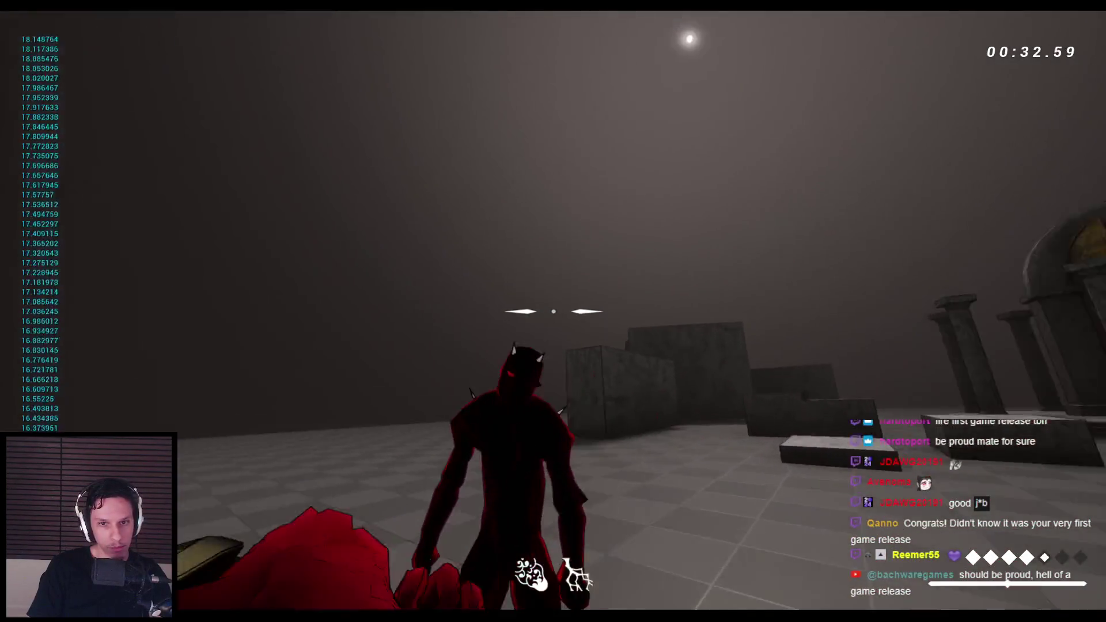
pyautogui.click(554, 311)
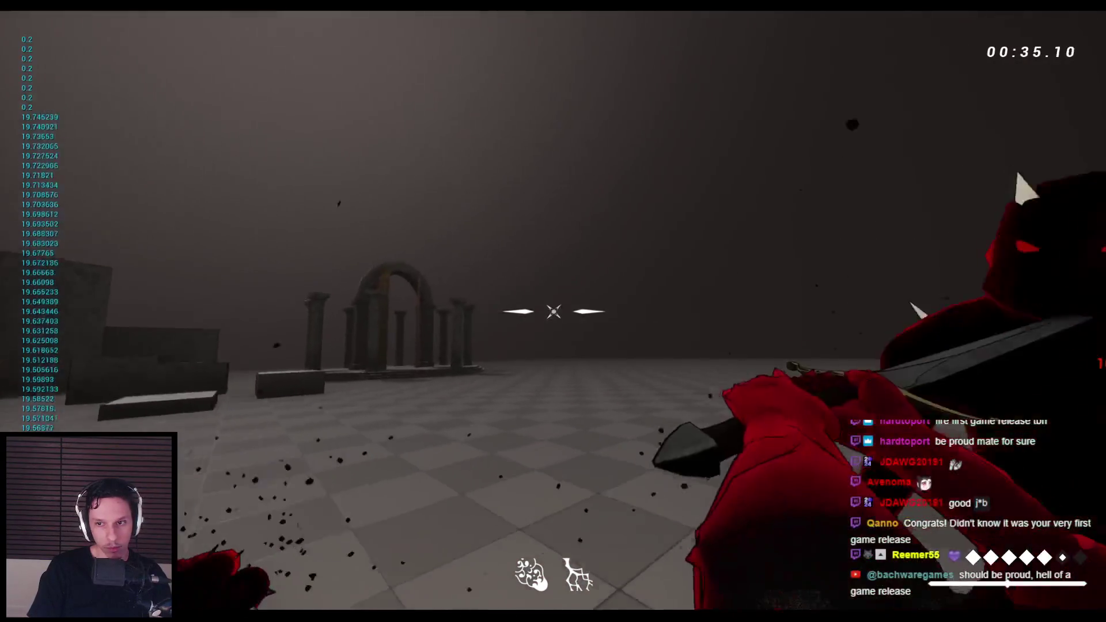
pyautogui.click(554, 311)
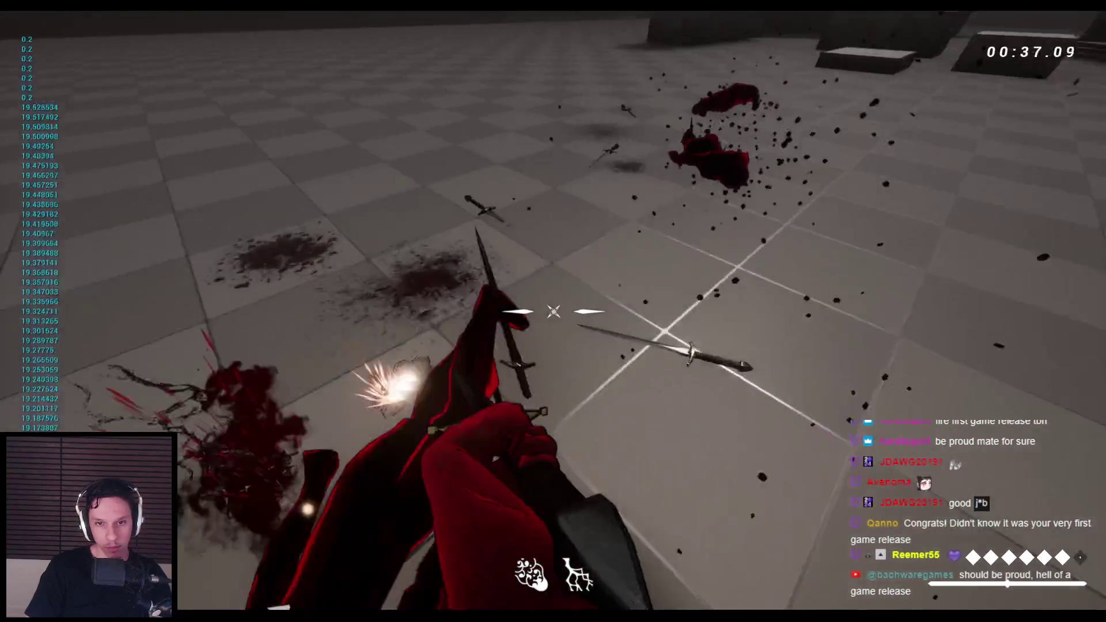
pyautogui.press('space')
pyautogui.press('r')
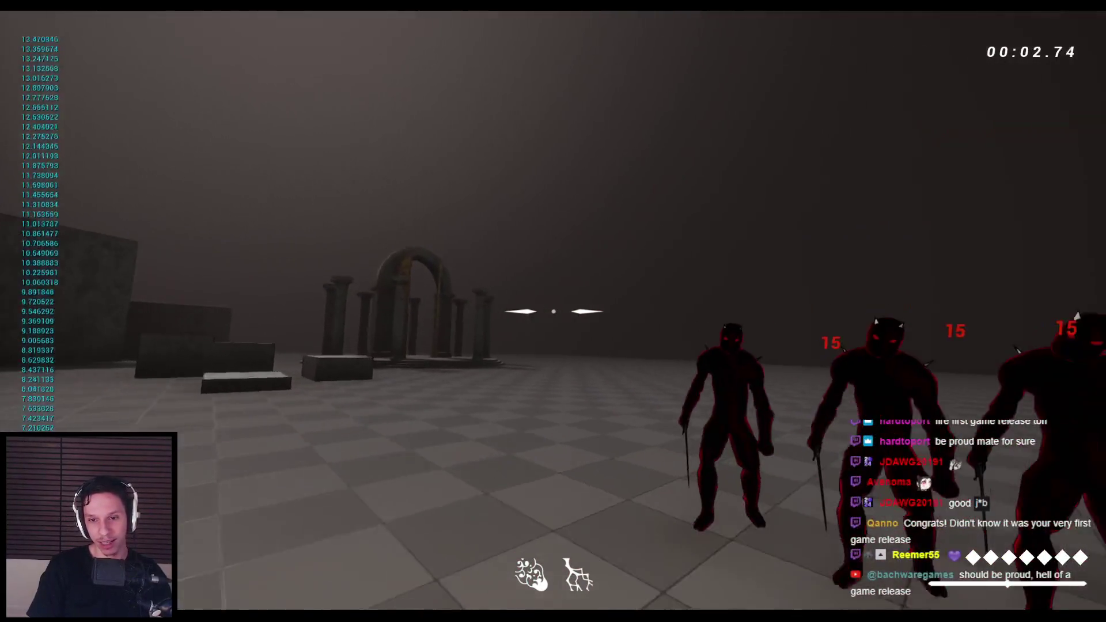
pyautogui.click(553, 312)
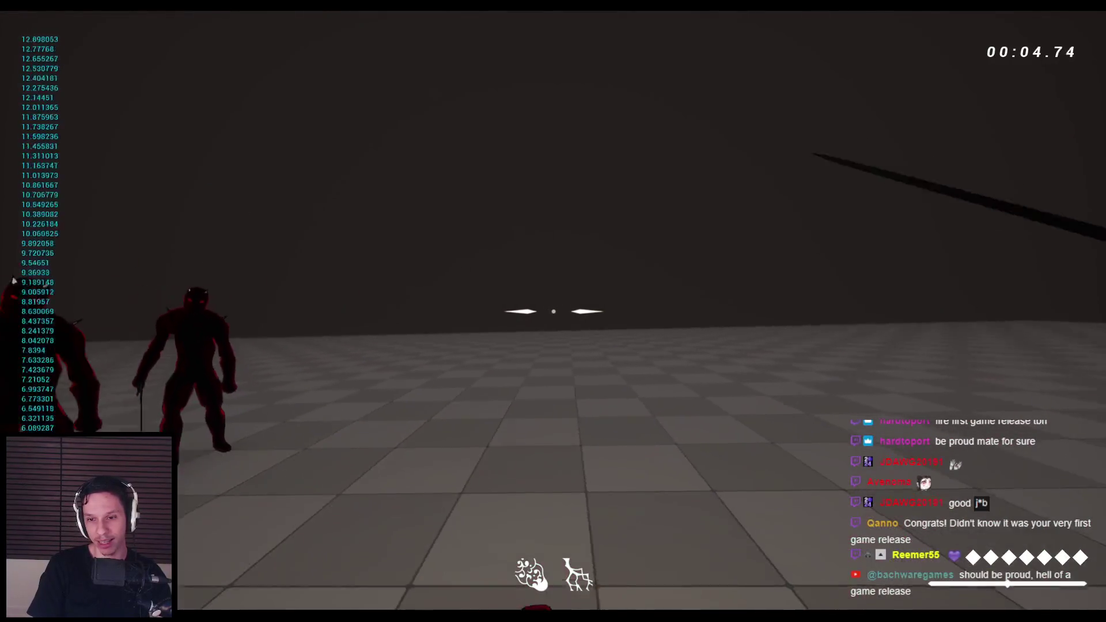
pyautogui.click(553, 311)
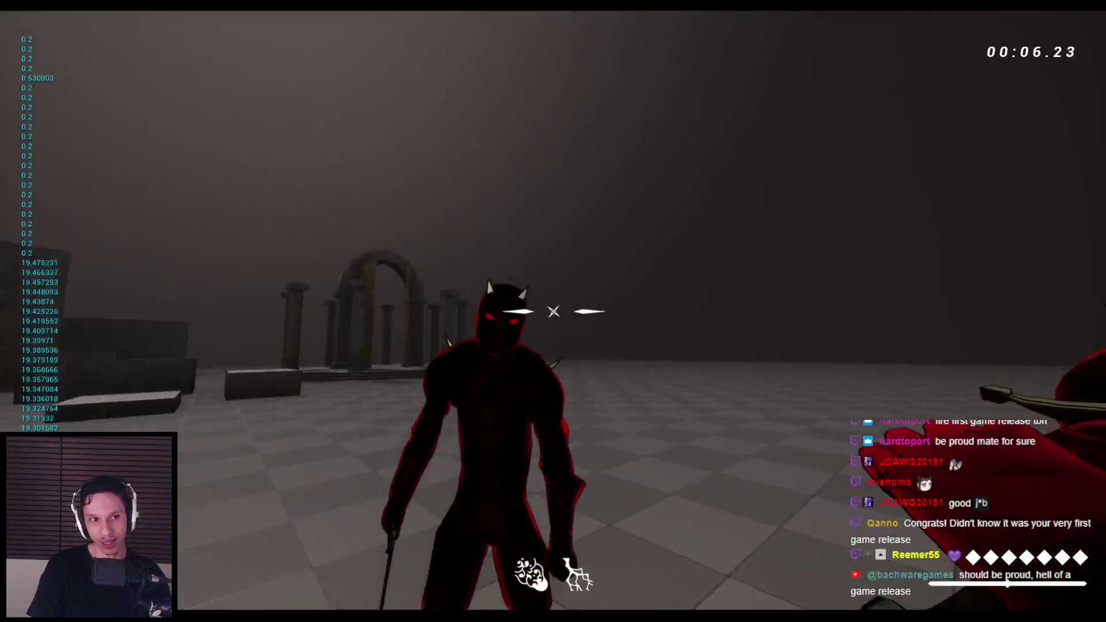
pyautogui.click(553, 311)
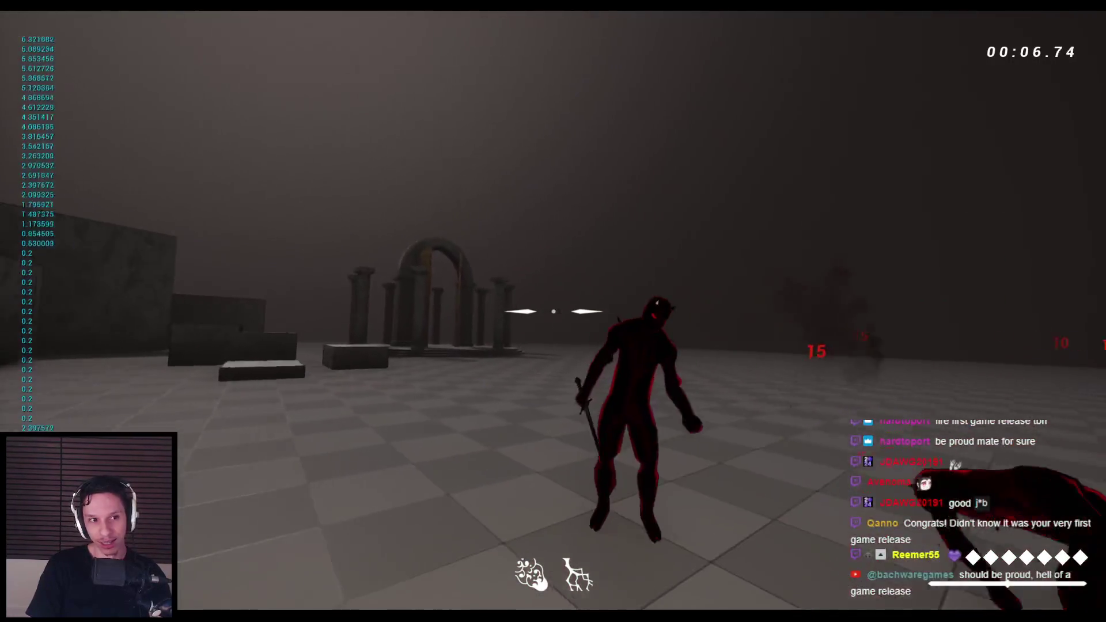
pyautogui.press('Escape')
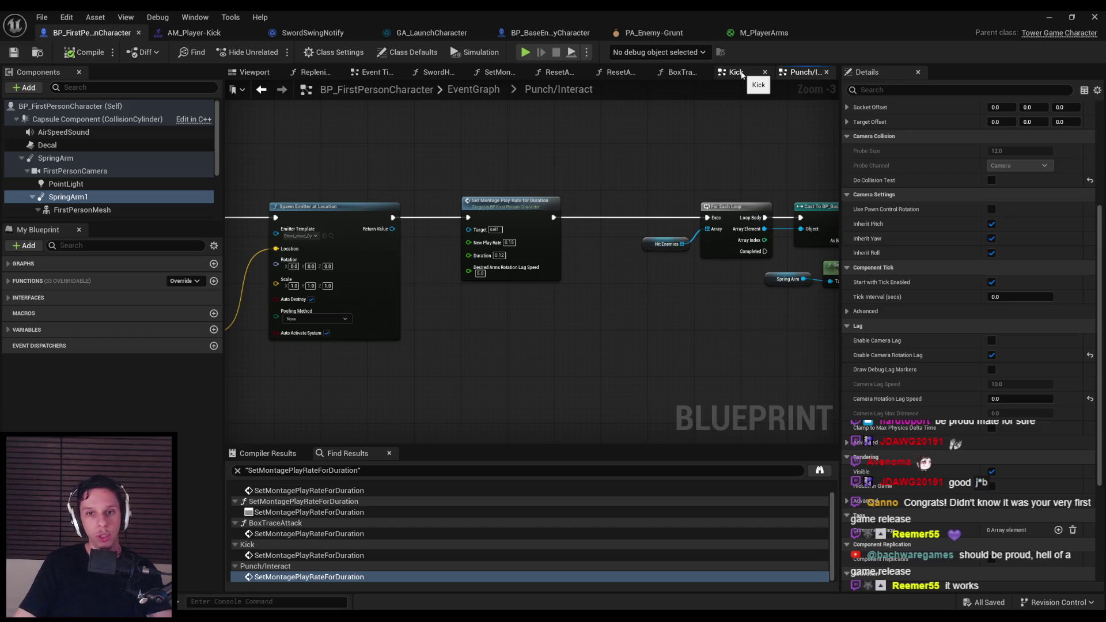
# Step: Review the Kick, BoxTraceAttack, ResetAnimDilation and Event Tick graphs, save, and minimize the Blueprint editor
pyautogui.click(741, 74)
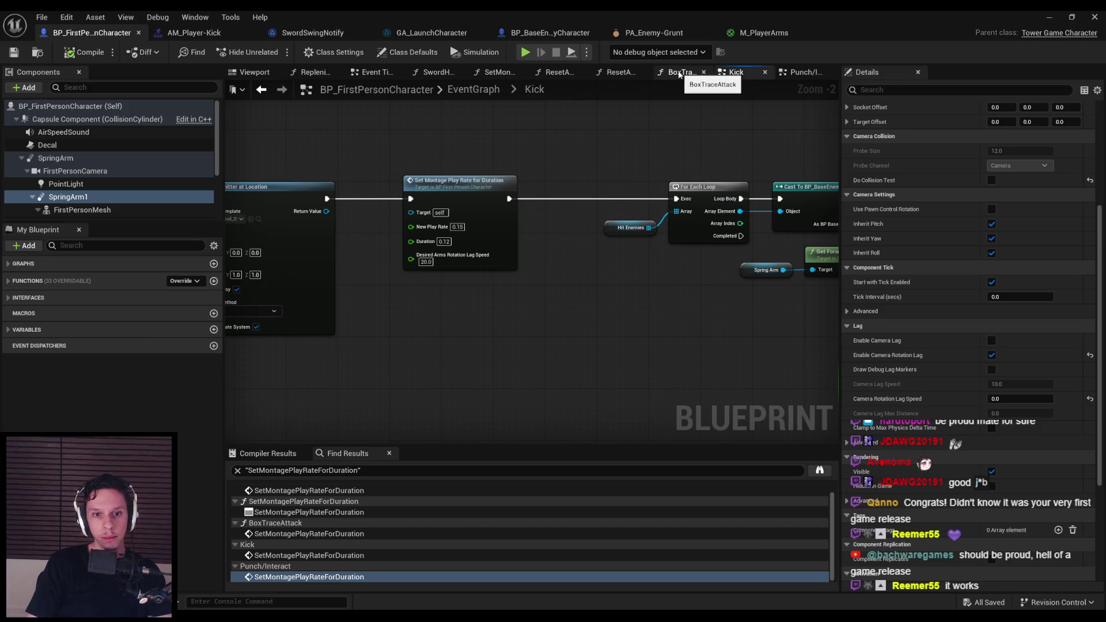
pyautogui.click(680, 74)
pyautogui.click(627, 75)
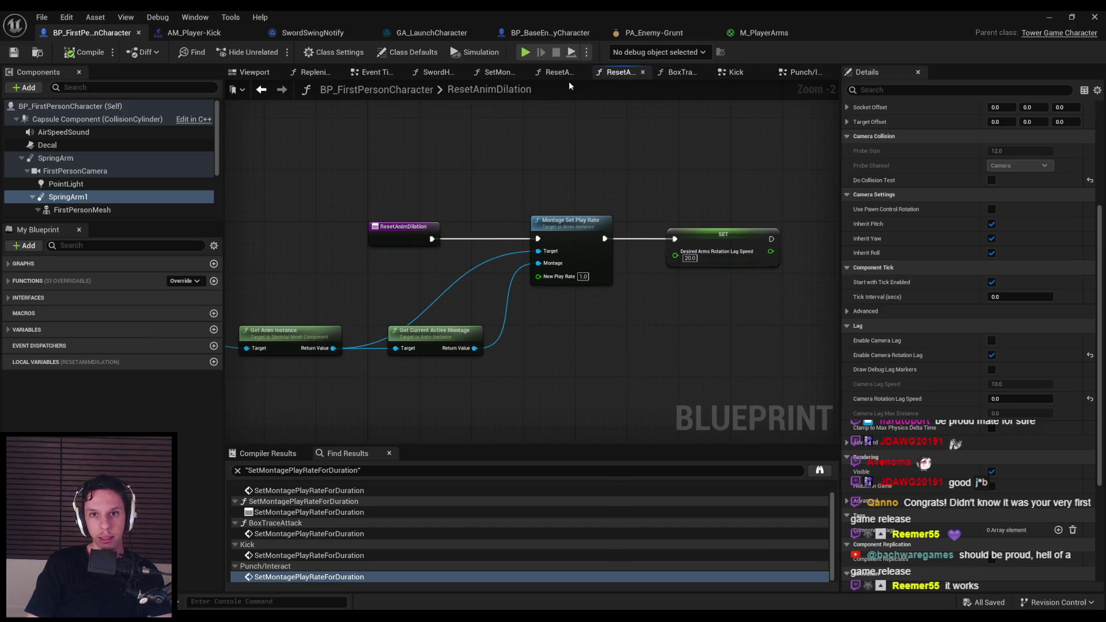
pyautogui.click(373, 74)
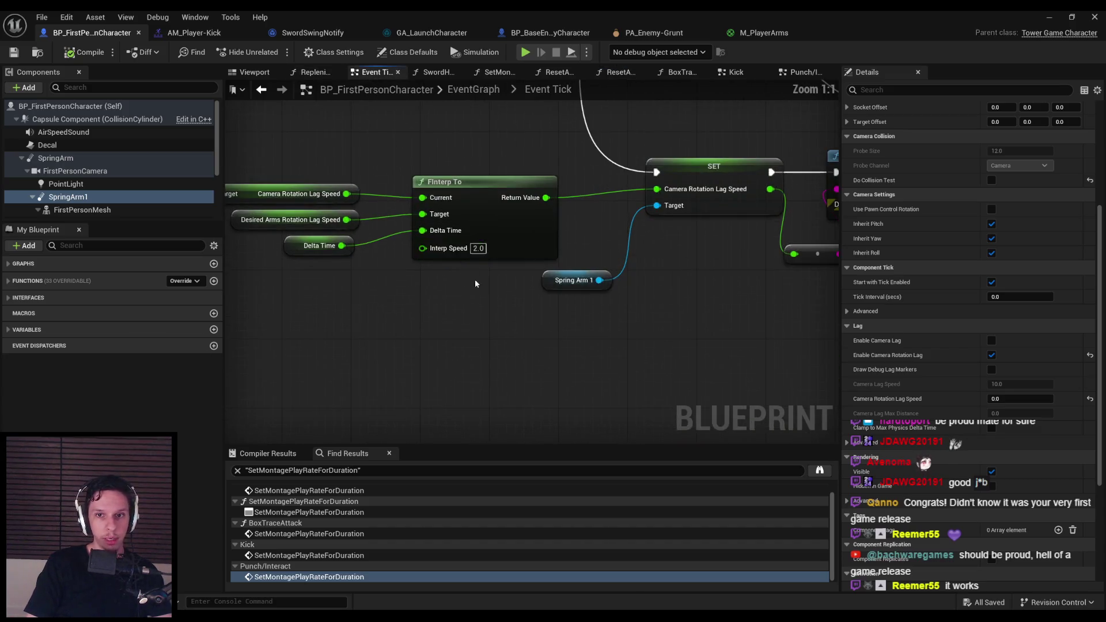
pyautogui.moveTo(691, 294); pyautogui.dragTo(643, 198)
pyautogui.click(21, 53)
pyautogui.click(1049, 18)
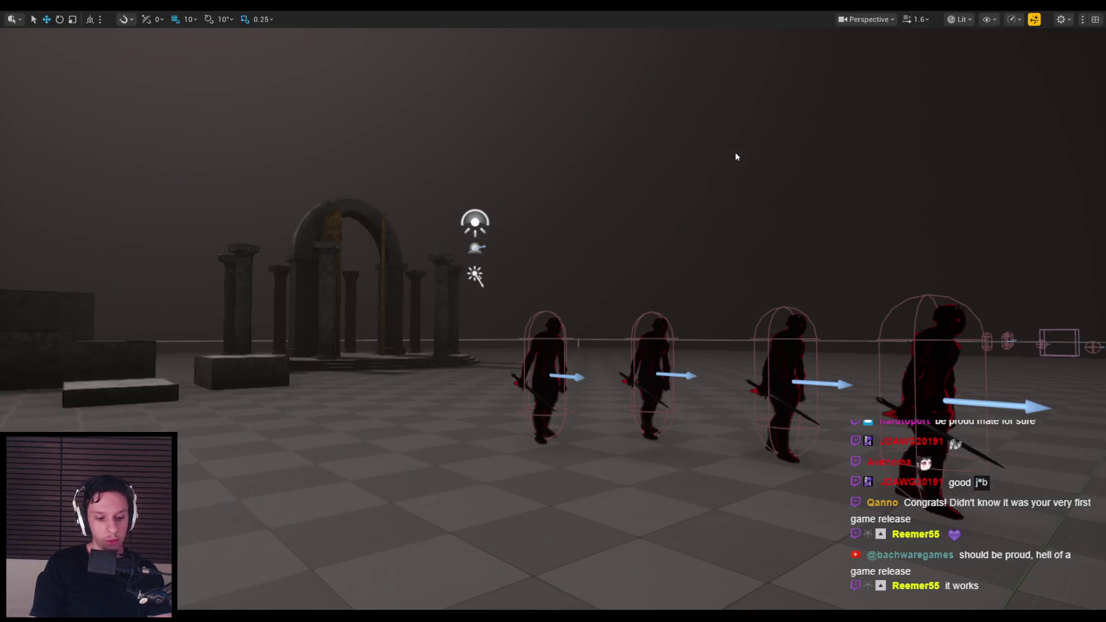
# Step: Start a play-test and slash the approaching enemies with the sword
pyautogui.hotkey('alt', 'p')
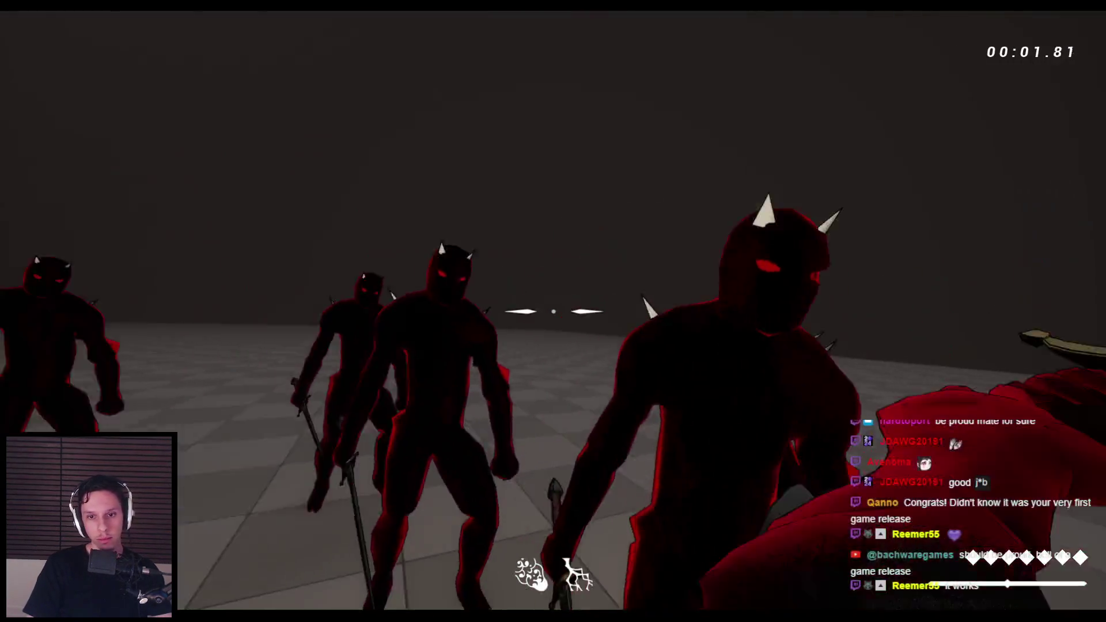
pyautogui.click(553, 311)
pyautogui.click(553, 311)
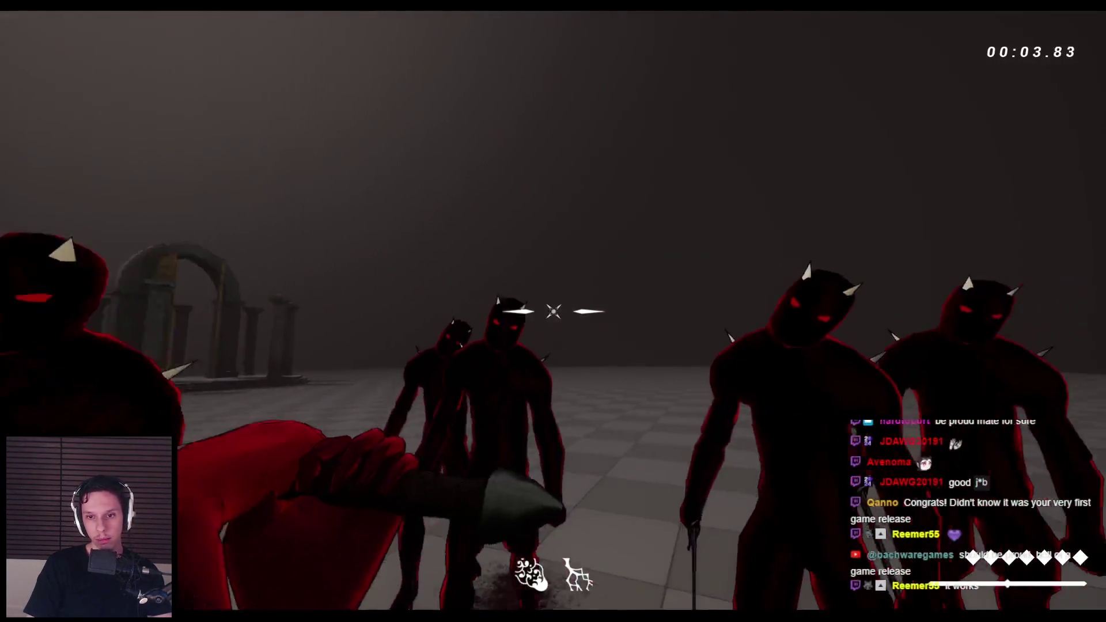
pyautogui.click(553, 311)
pyautogui.click(553, 311)
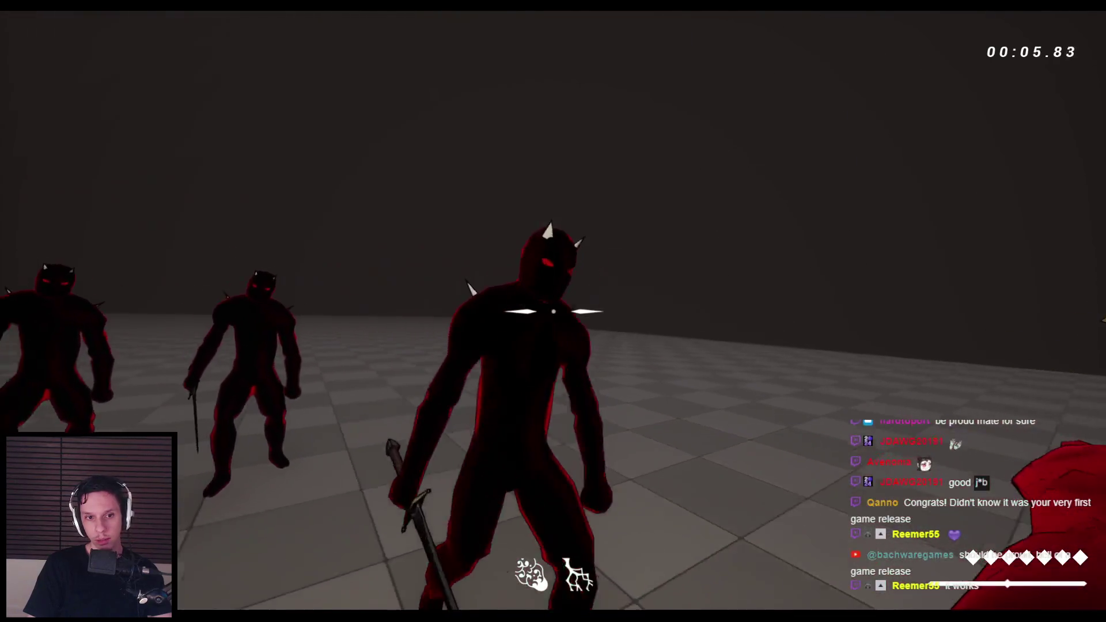
pyautogui.click(554, 312)
pyautogui.click(553, 311)
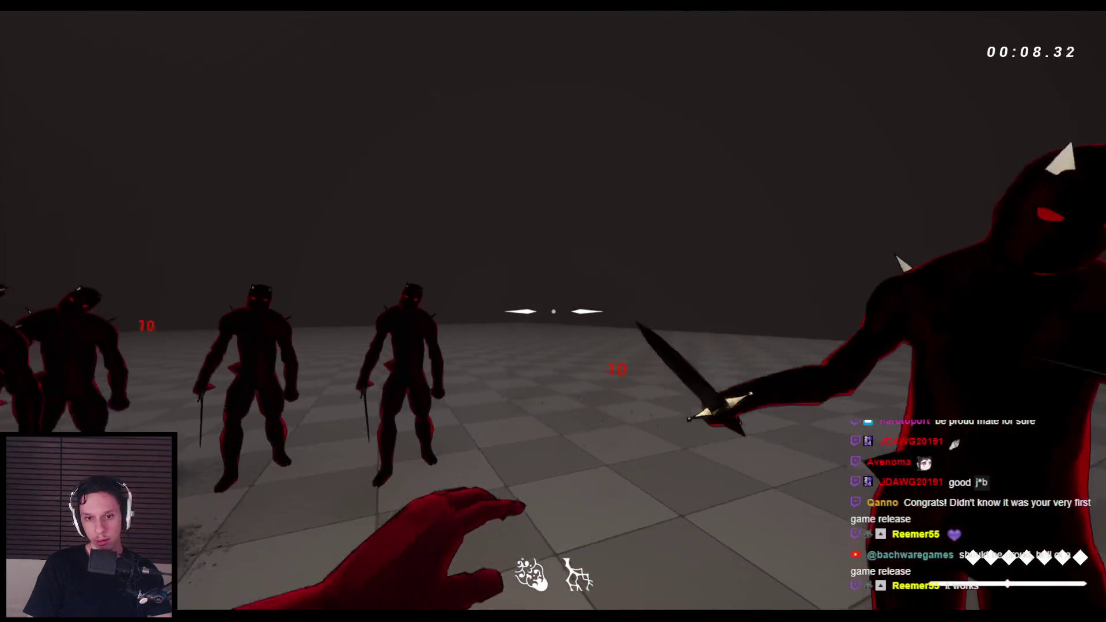
pyautogui.click(553, 311)
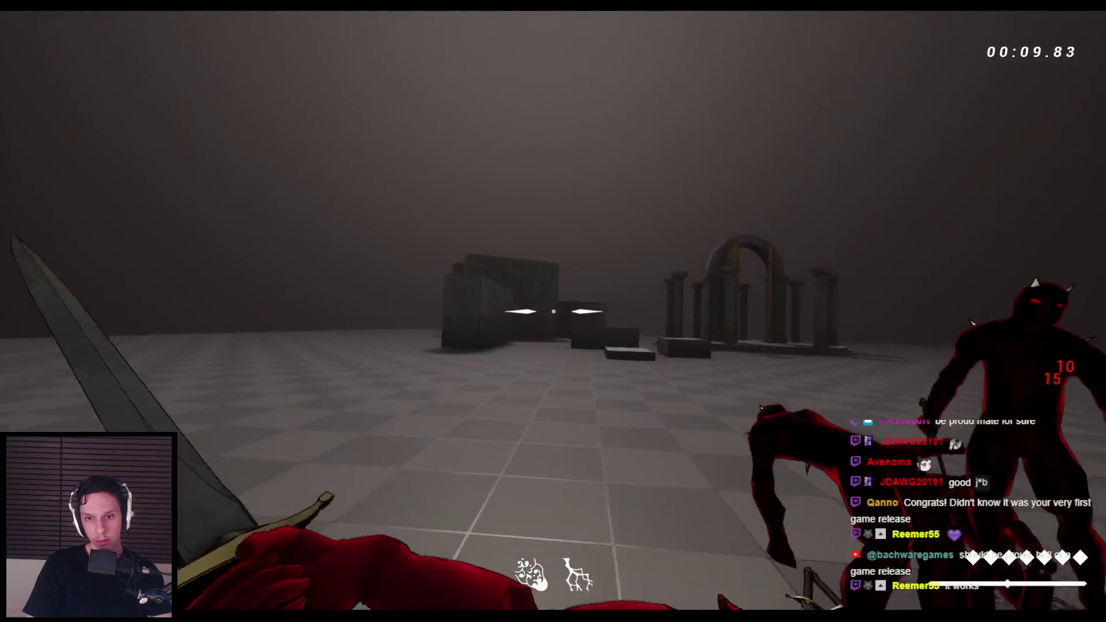
pyautogui.click(553, 311)
pyautogui.click(554, 311)
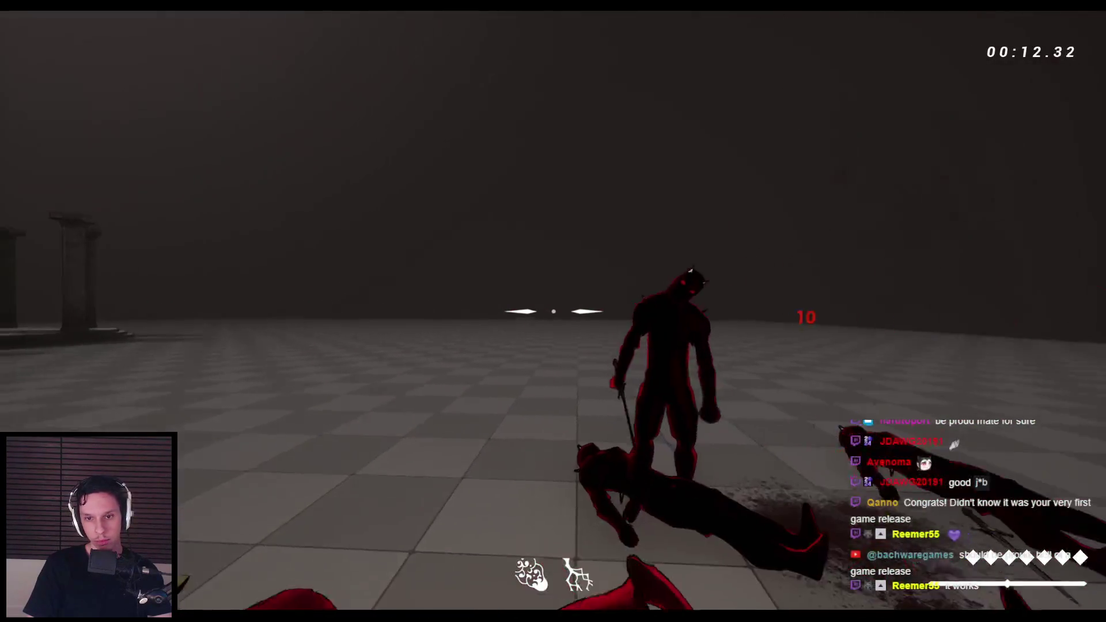
pyautogui.click(553, 312)
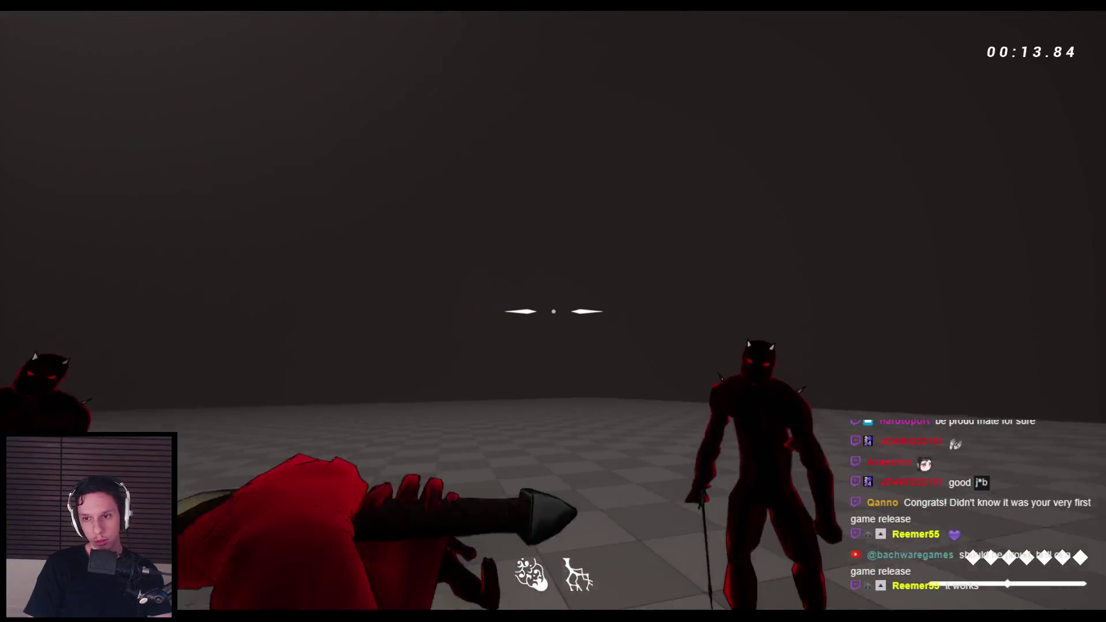
pyautogui.click(553, 311)
# Step: Cut down the enemies closing in around the pillars
pyautogui.click(553, 312)
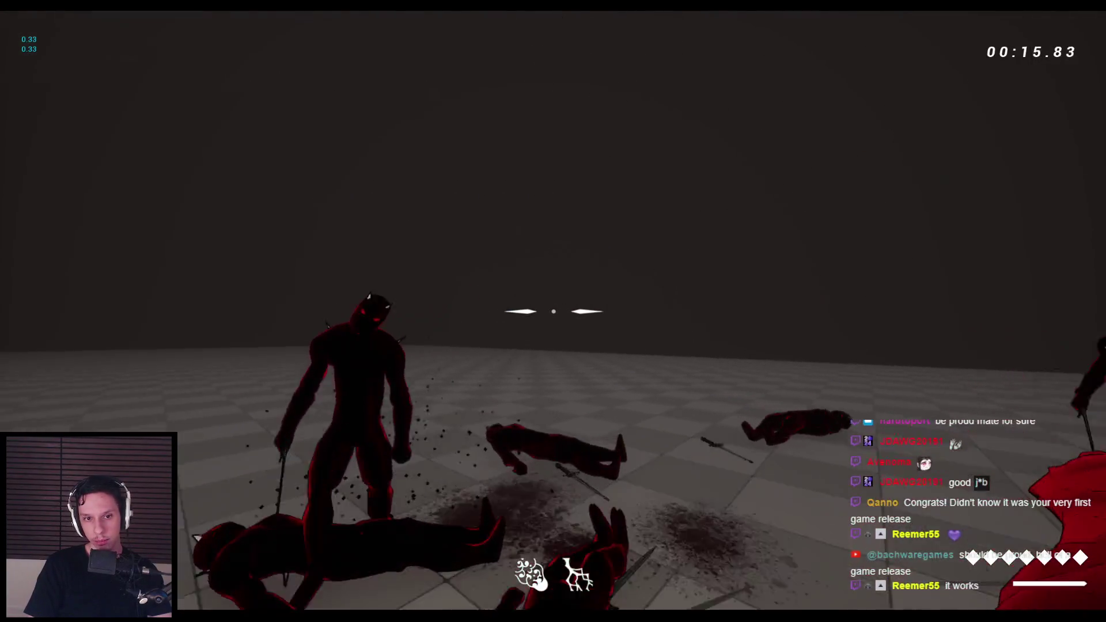
pyautogui.click(553, 311)
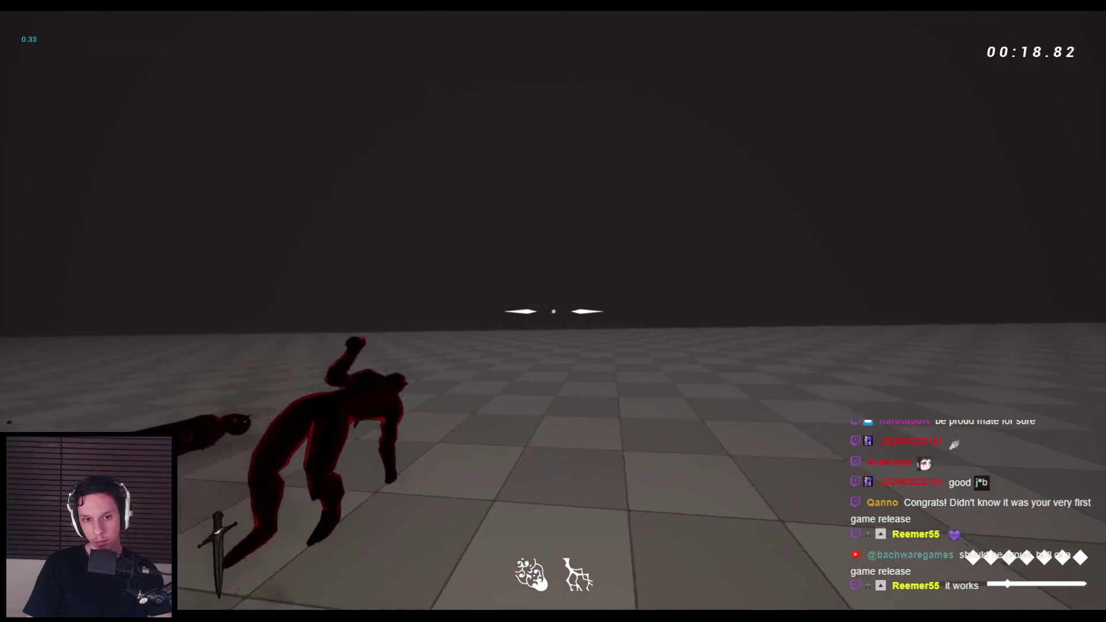
pyautogui.click(553, 311)
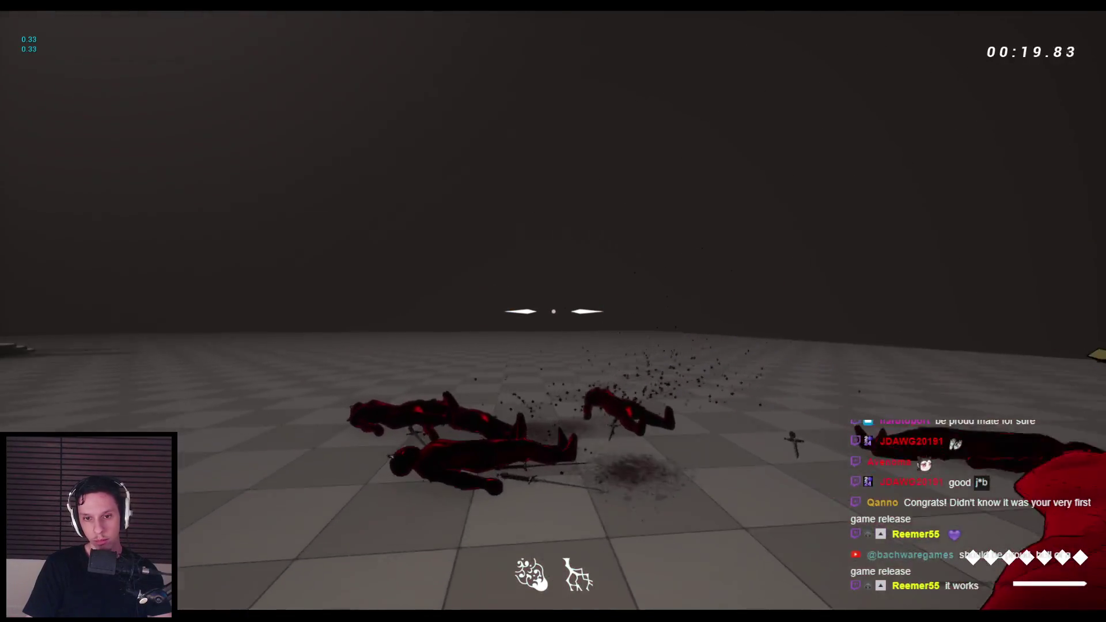
pyautogui.click(554, 311)
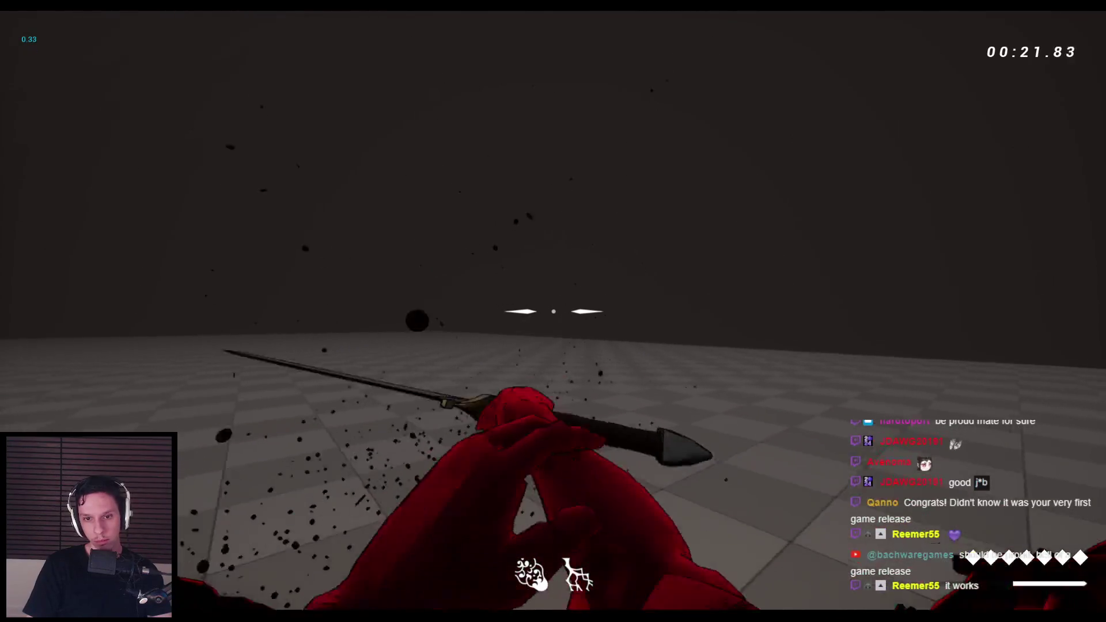
pyautogui.click(554, 311)
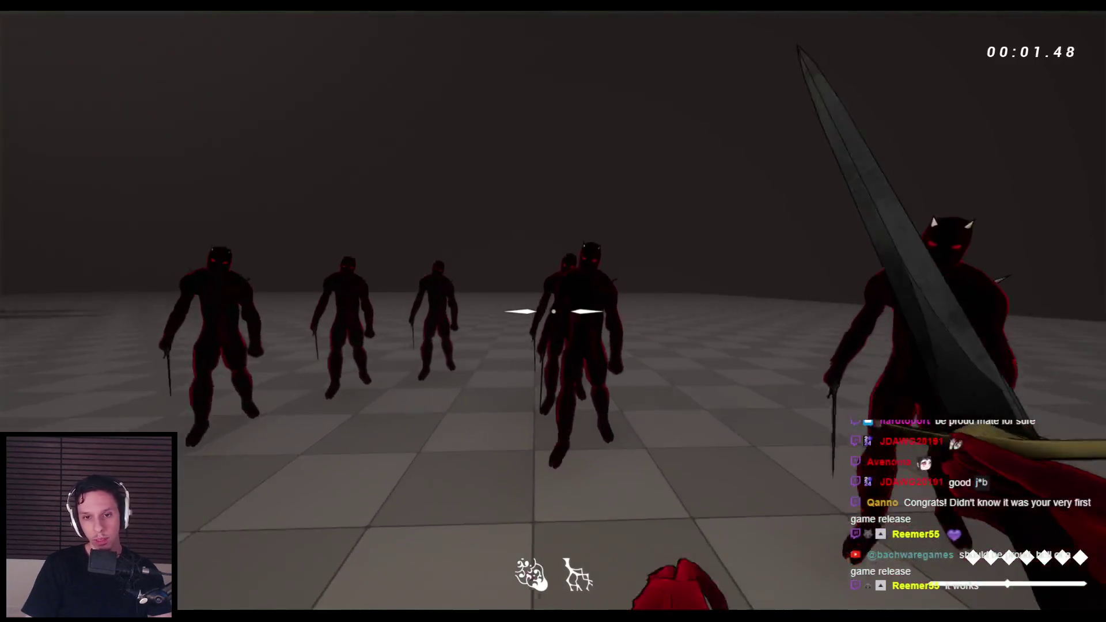
pyautogui.click(554, 312)
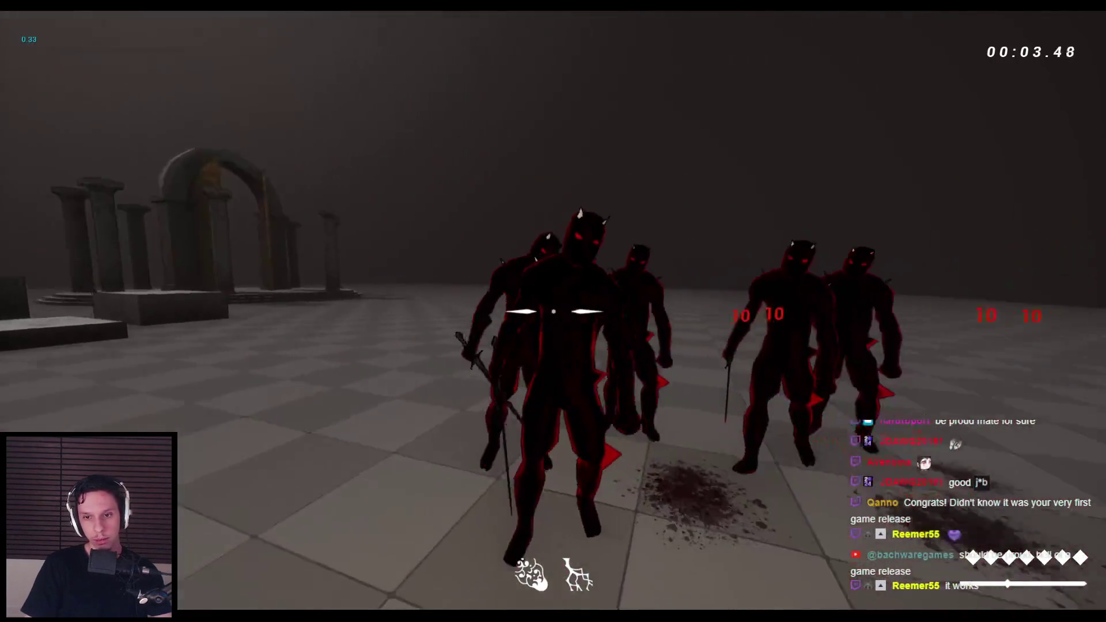
pyautogui.click(554, 312)
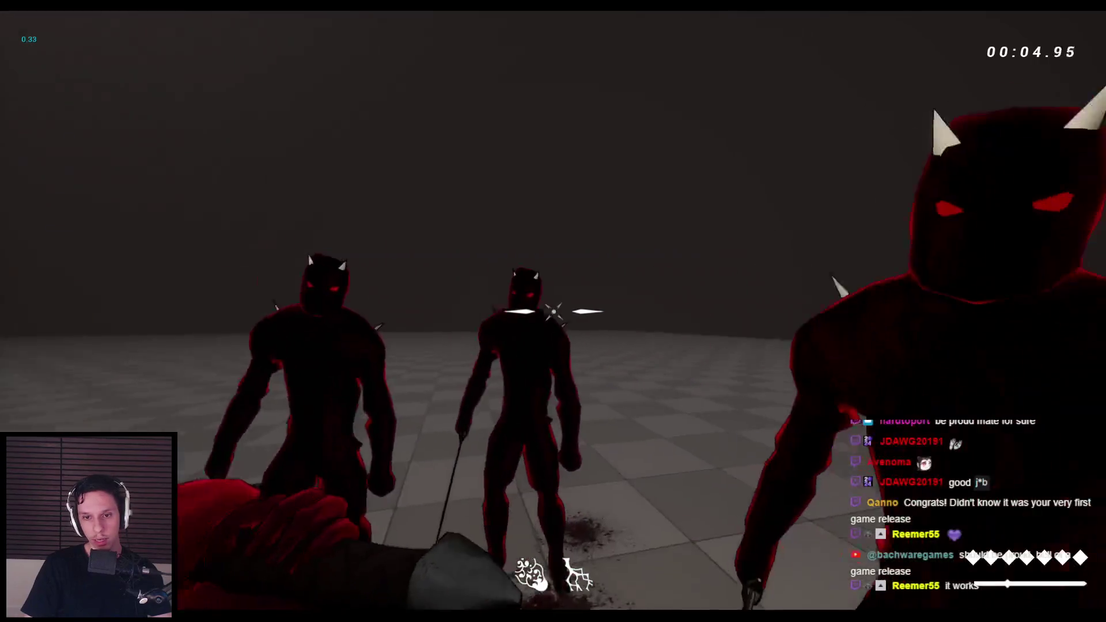
pyautogui.click(553, 311)
pyautogui.click(553, 312)
pyautogui.click(553, 311)
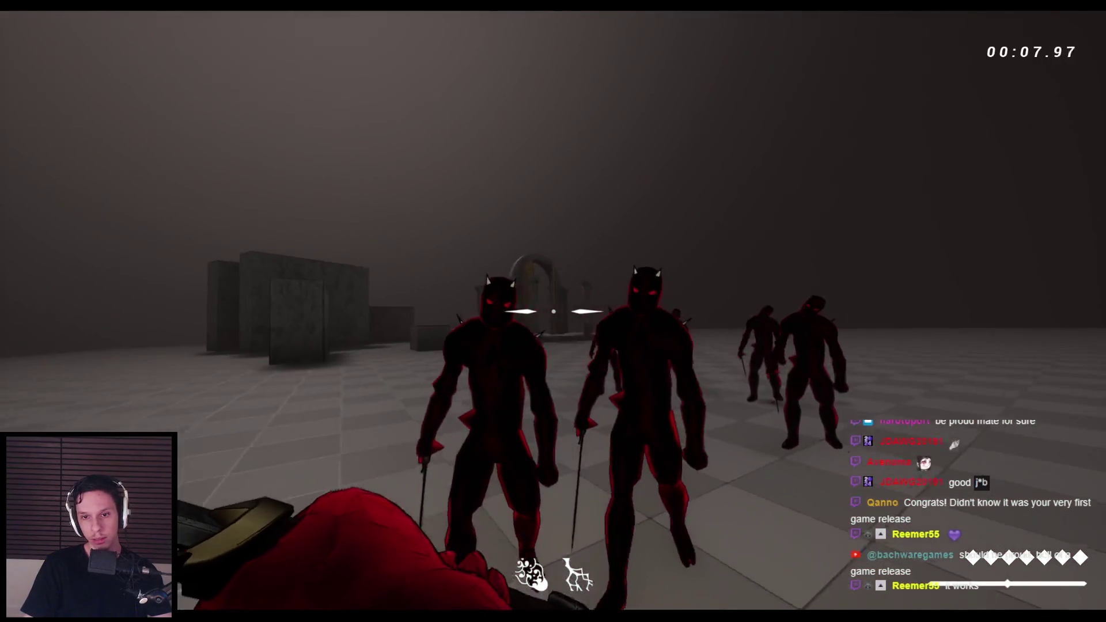
pyautogui.click(553, 311)
# Step: Finish off the wounded enemies and kill the last standing ones
pyautogui.click(553, 311)
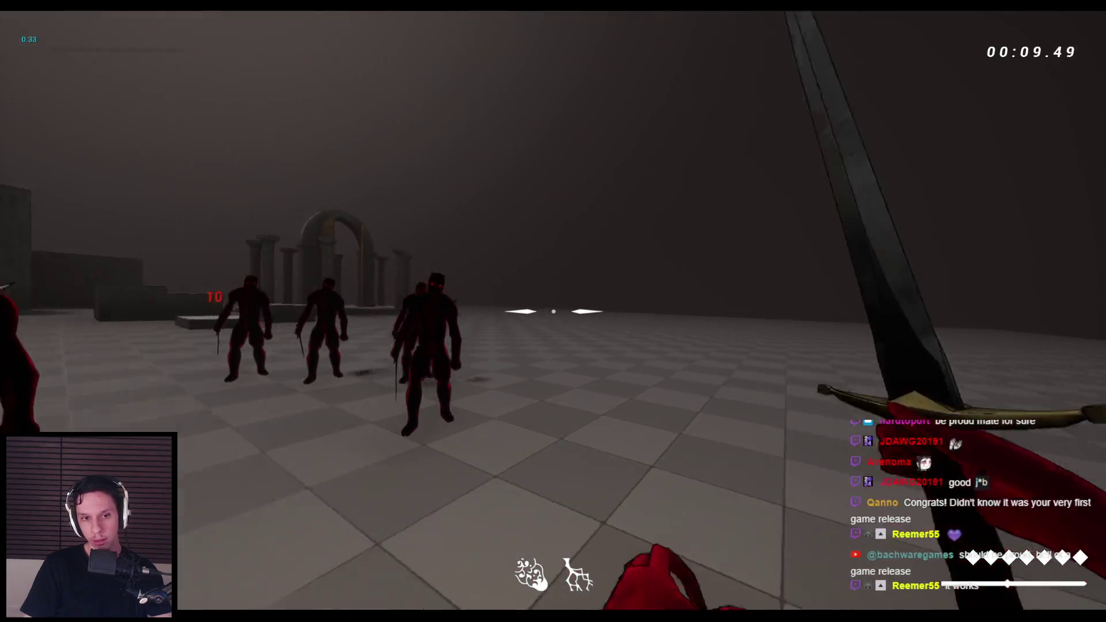
pyautogui.click(554, 312)
pyautogui.click(553, 312)
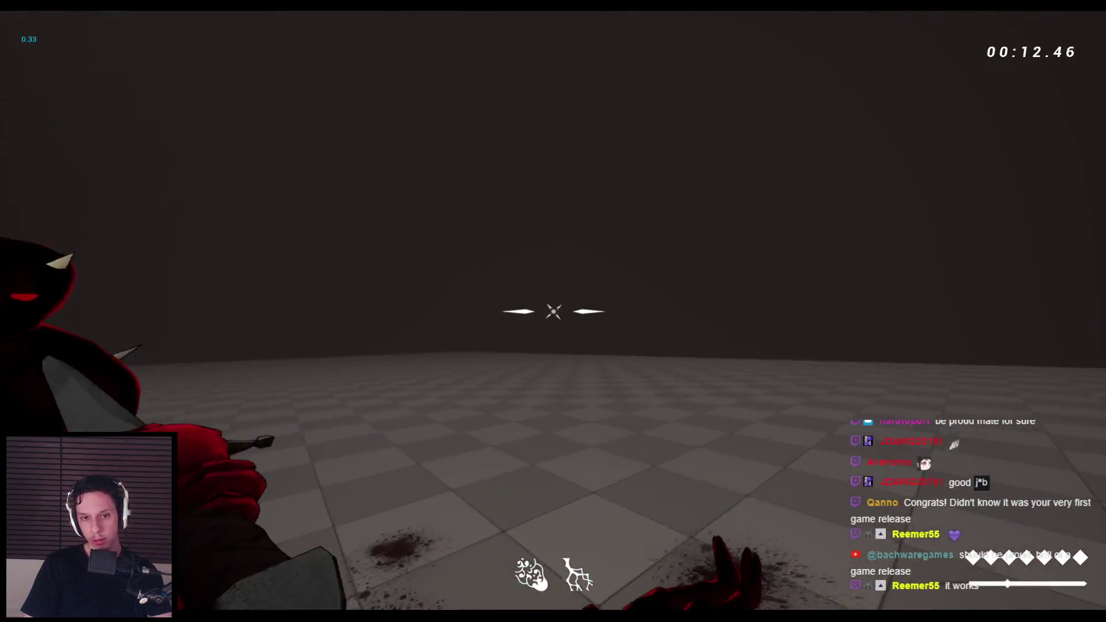
pyautogui.click(553, 312)
pyautogui.click(553, 311)
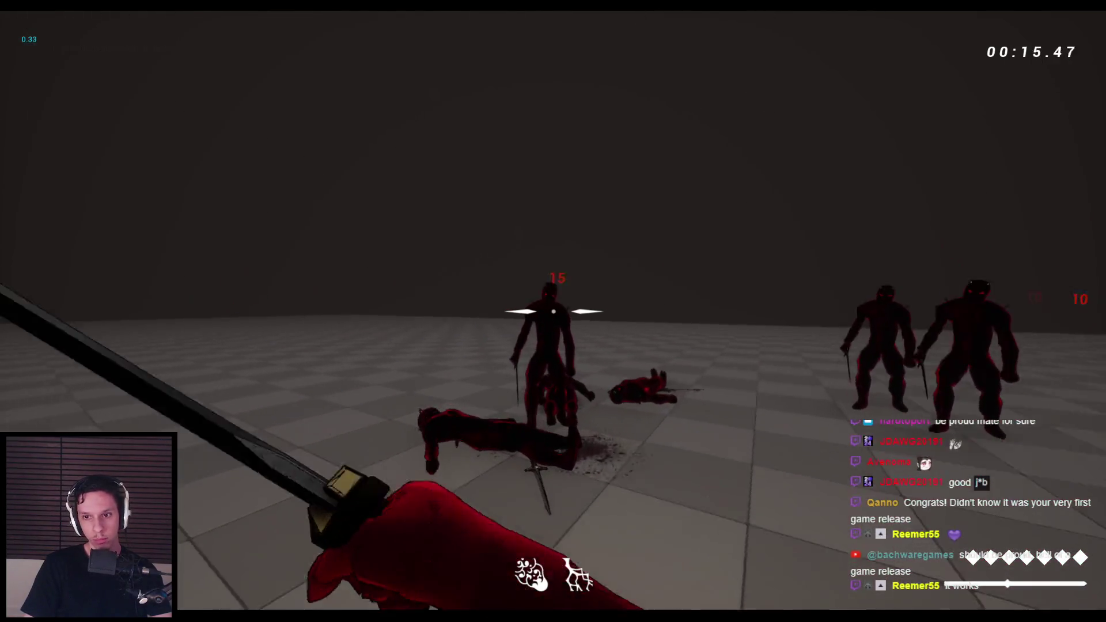
pyautogui.click(553, 312)
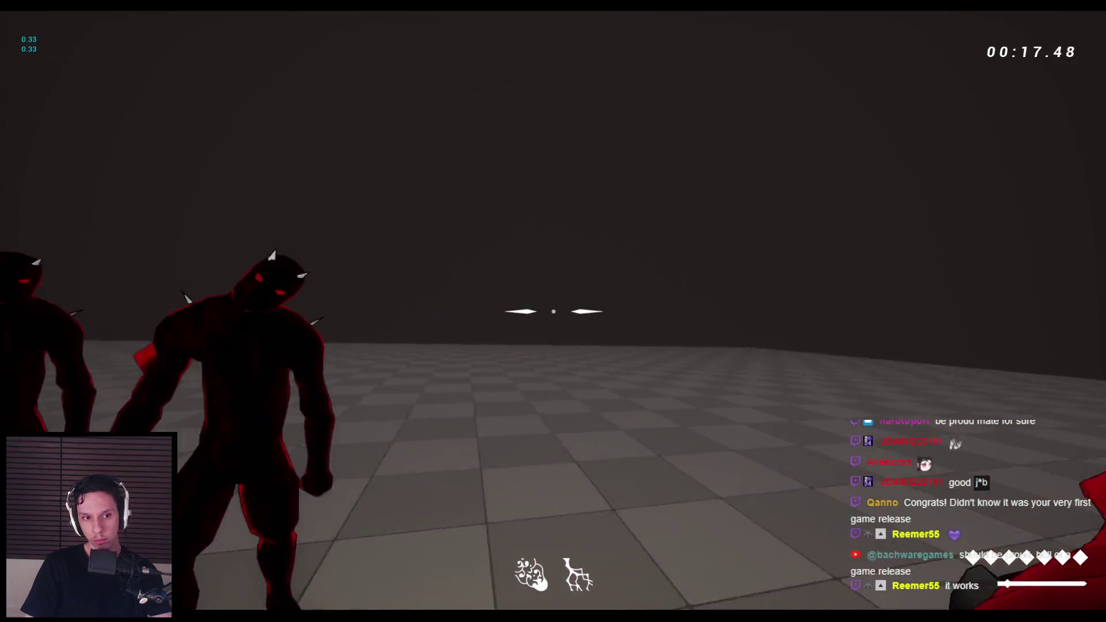
pyautogui.click(553, 311)
pyautogui.click(553, 312)
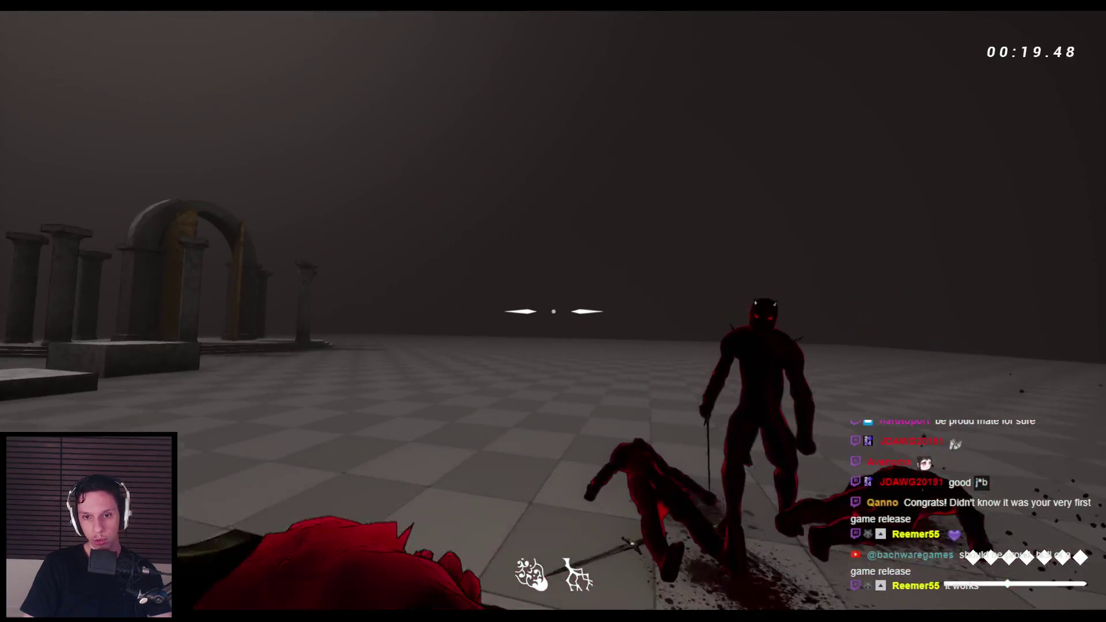
pyautogui.click(554, 311)
pyautogui.click(554, 312)
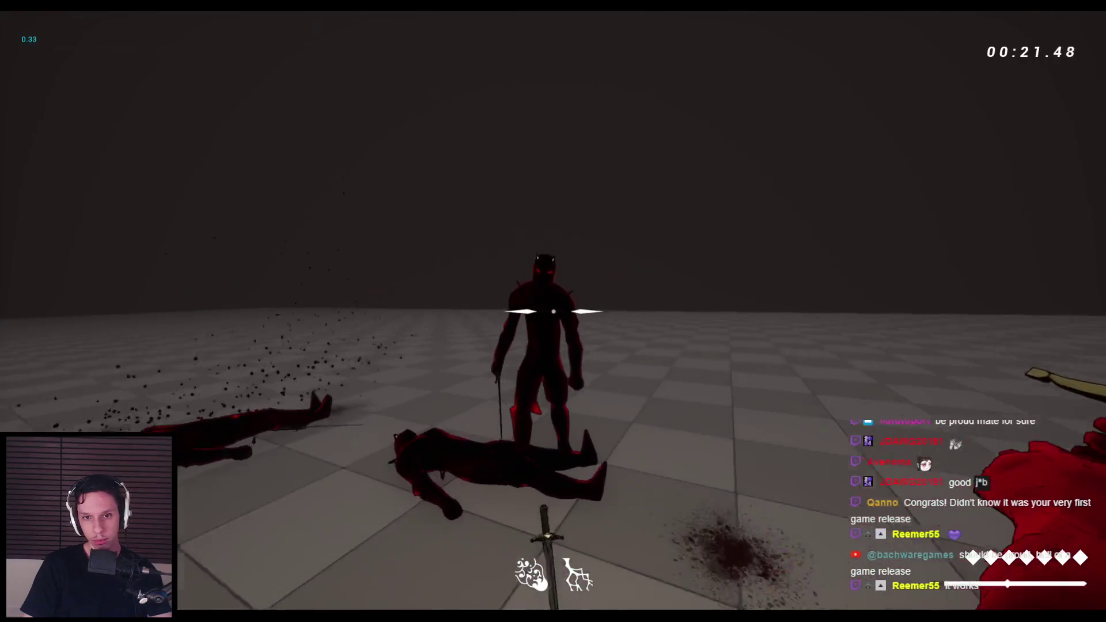
pyautogui.click(554, 311)
# Step: Restart the session with R and slash through the demon group with repeated sword swings
pyautogui.press('r')
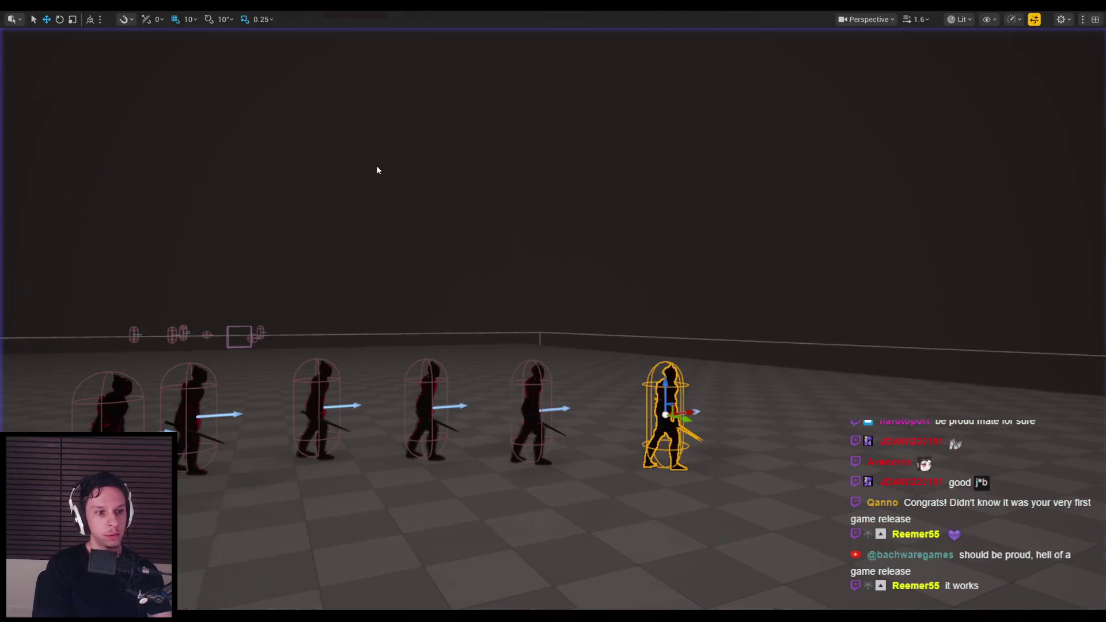
pyautogui.click(554, 311)
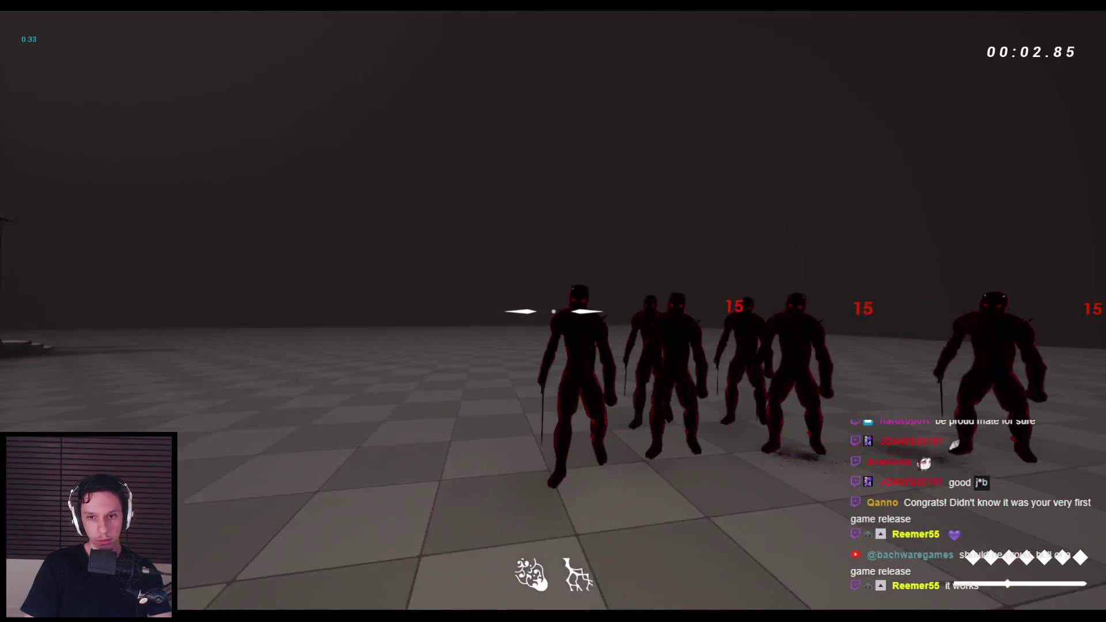
pyautogui.click(553, 311)
pyautogui.click(553, 312)
pyautogui.click(553, 311)
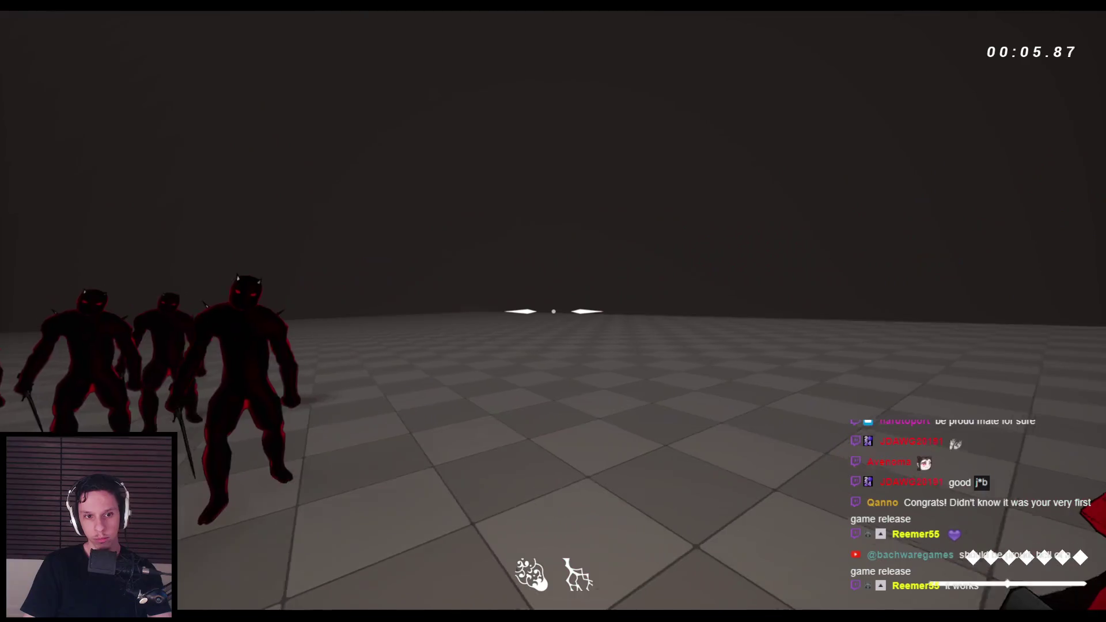
pyautogui.click(553, 311)
pyautogui.click(553, 311)
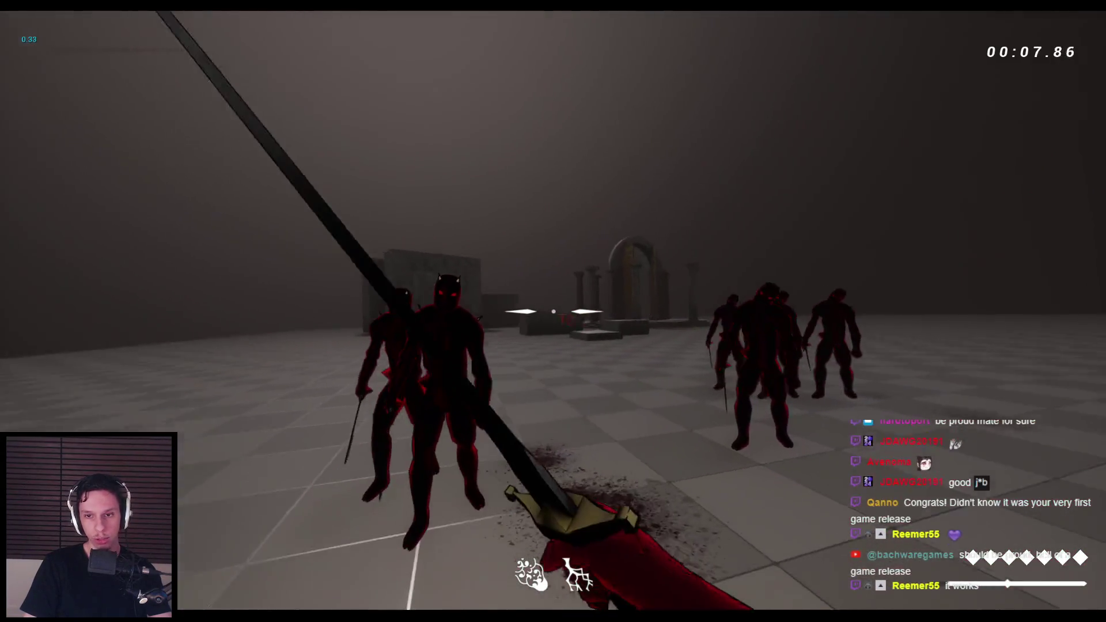
pyautogui.click(553, 311)
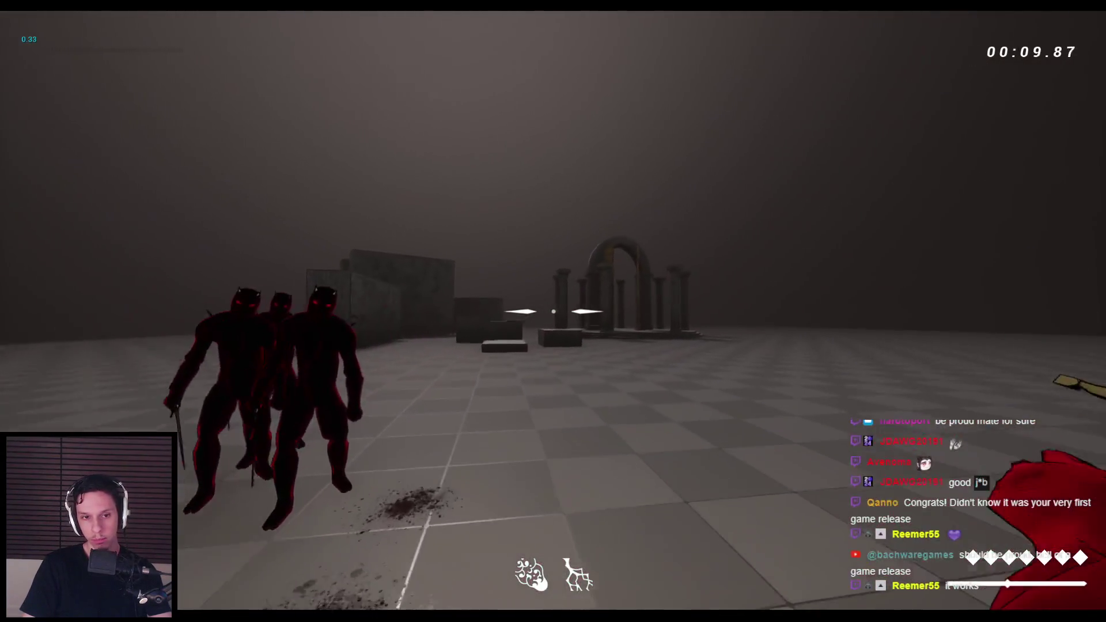
pyautogui.click(553, 311)
pyautogui.click(553, 311)
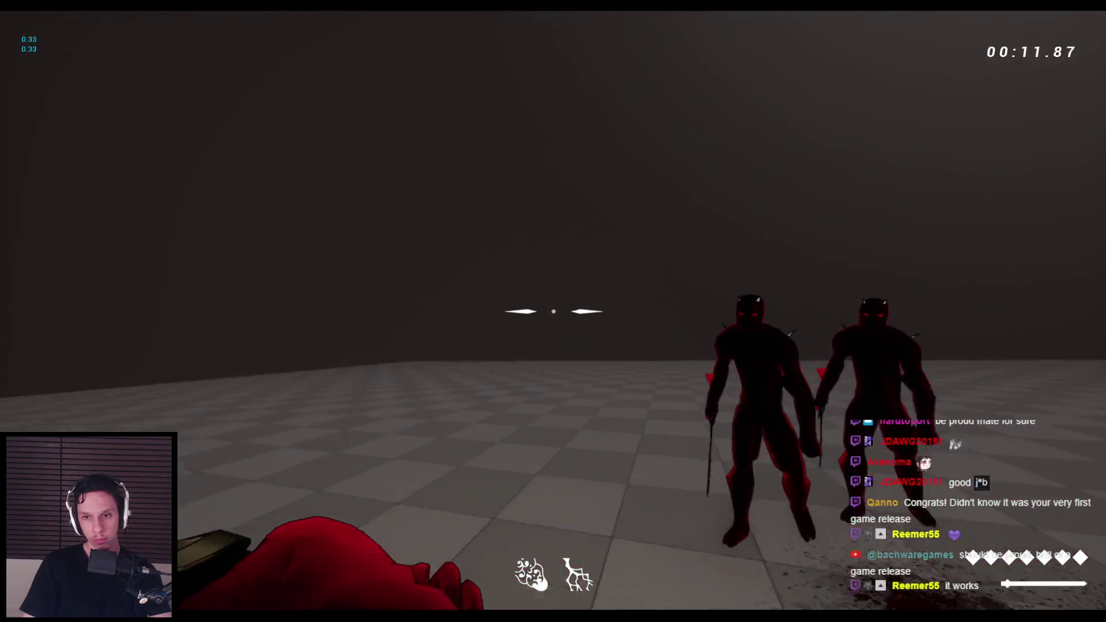
pyautogui.click(554, 312)
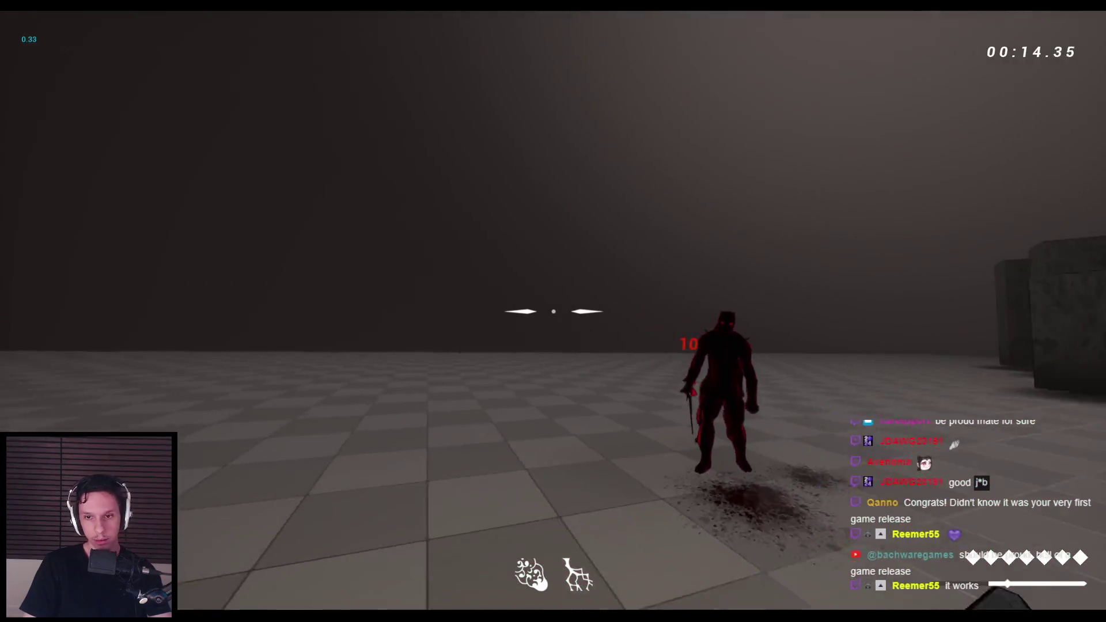
pyautogui.click(553, 311)
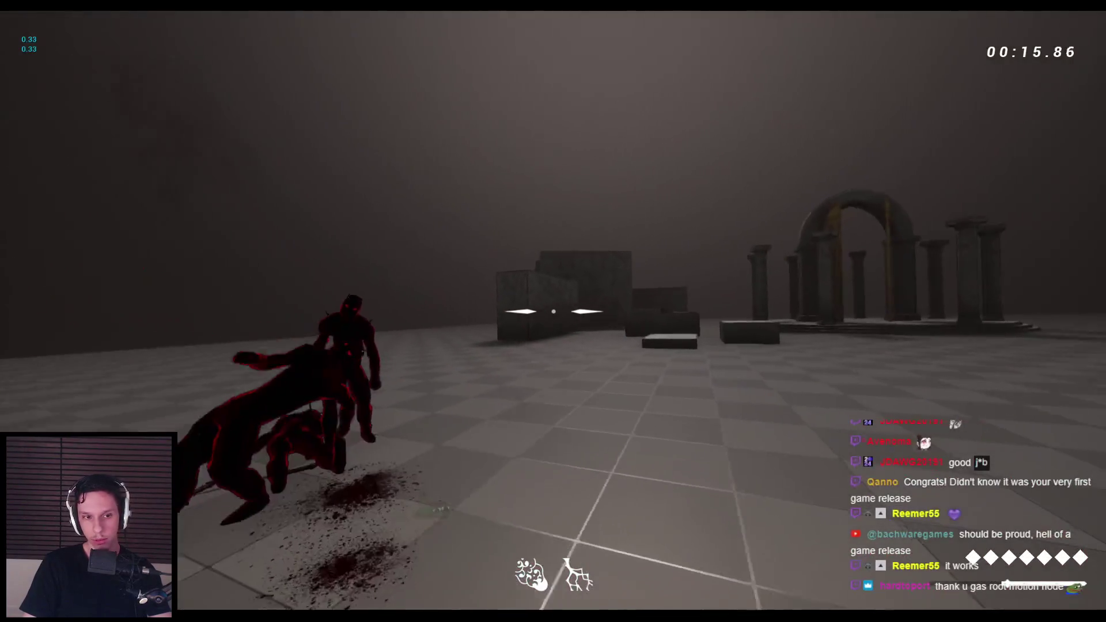
pyautogui.click(553, 312)
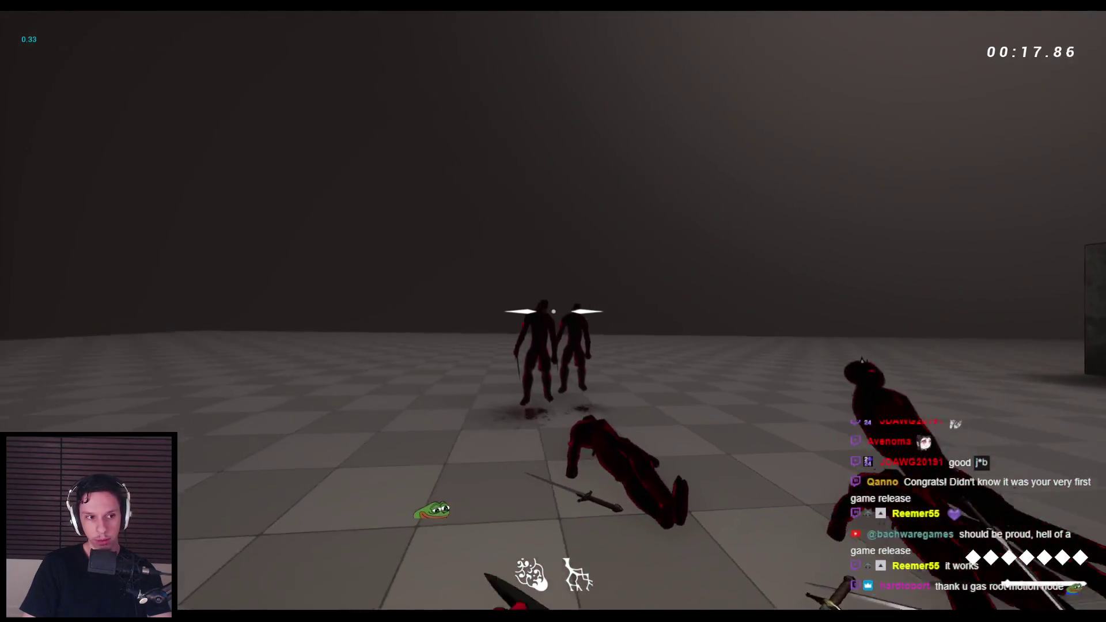
pyautogui.click(553, 312)
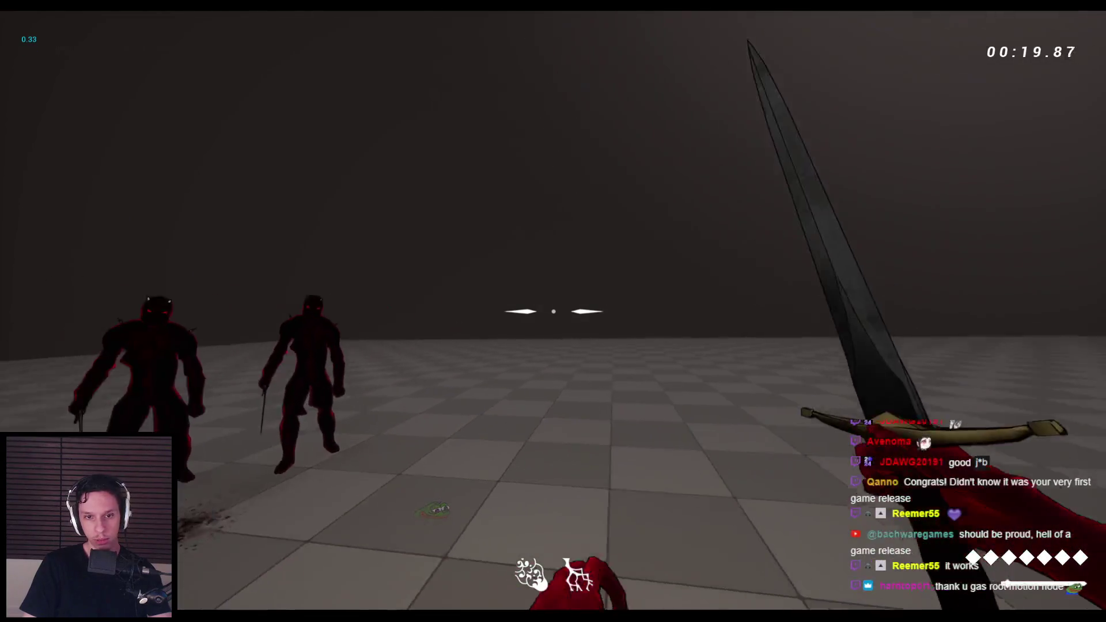
pyautogui.click(554, 311)
pyautogui.click(553, 311)
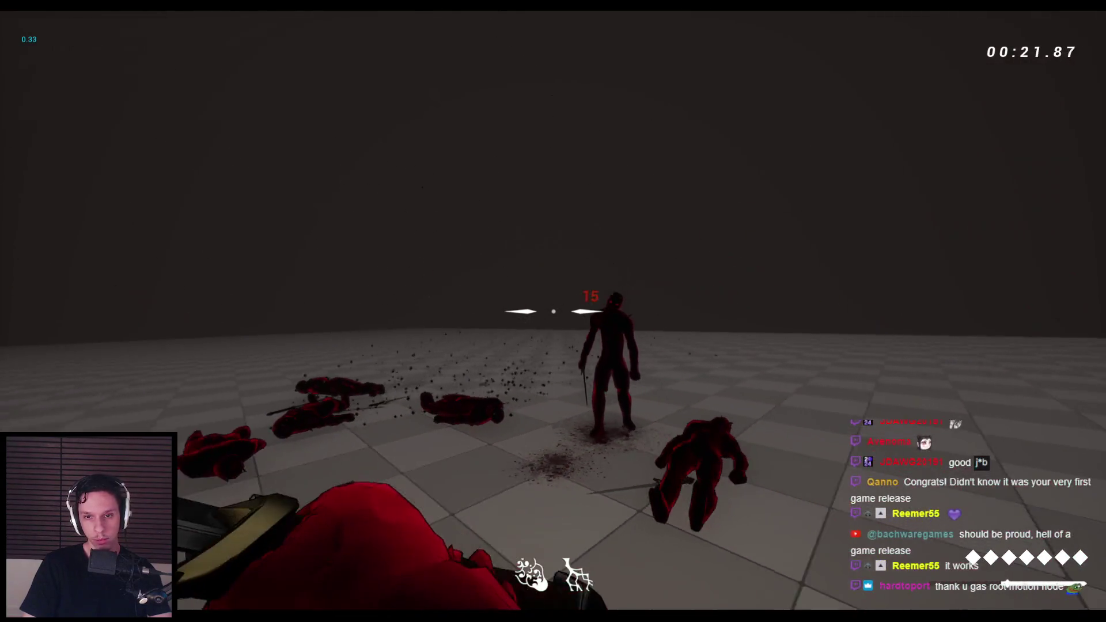
# Step: Stop and relaunch Play in Editor, then land a few sword hits on the demons
pyautogui.press('Escape')
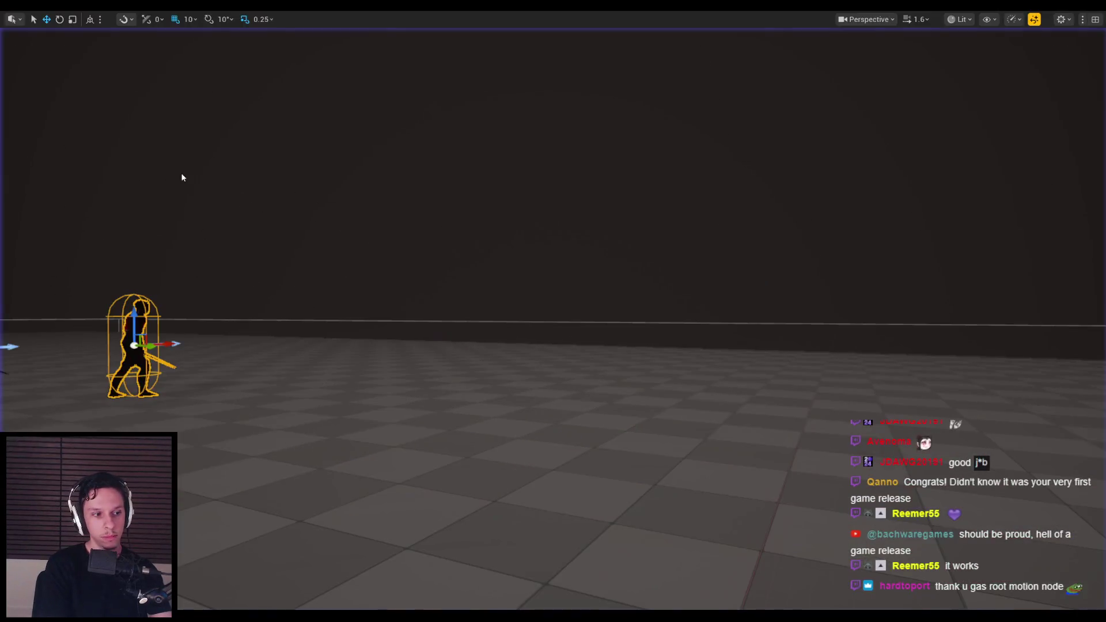
pyautogui.hotkey('alt', 'p')
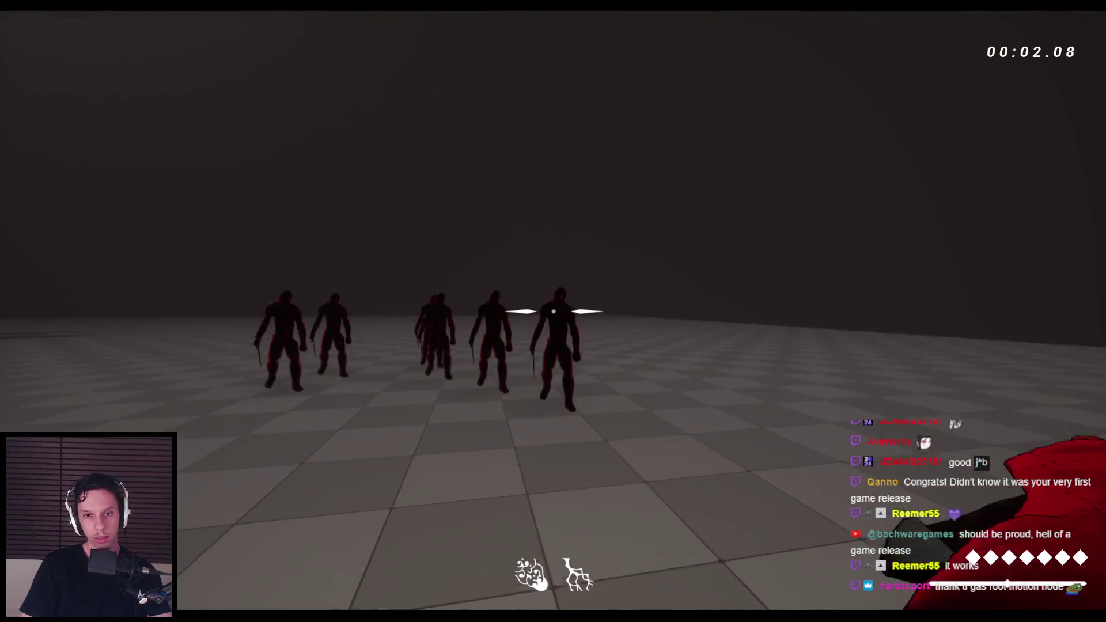
pyautogui.click(554, 311)
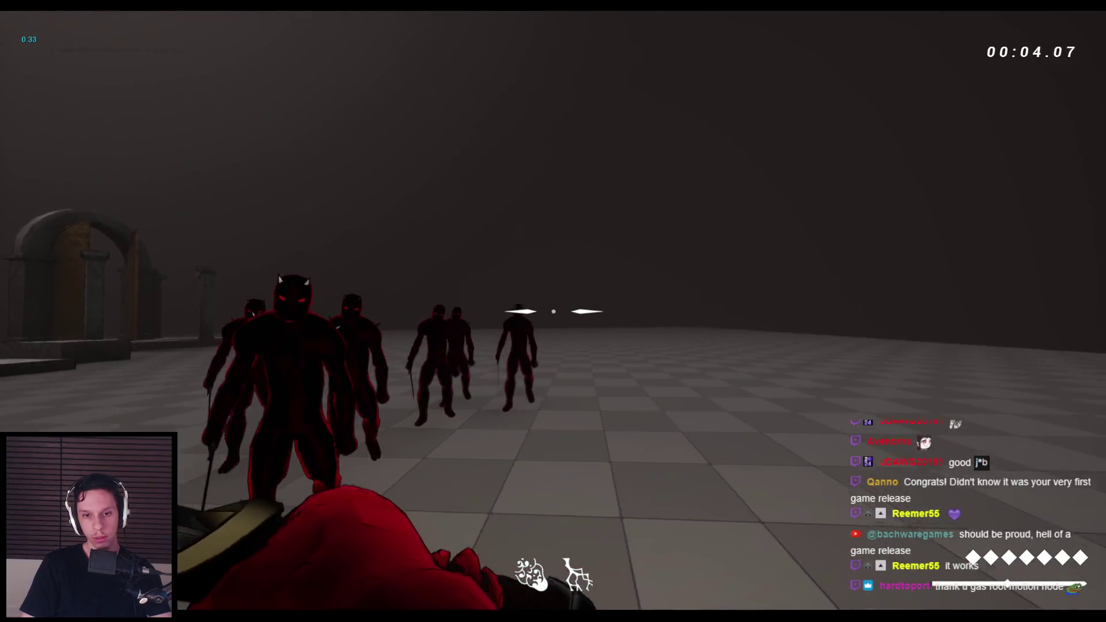
pyautogui.click(553, 312)
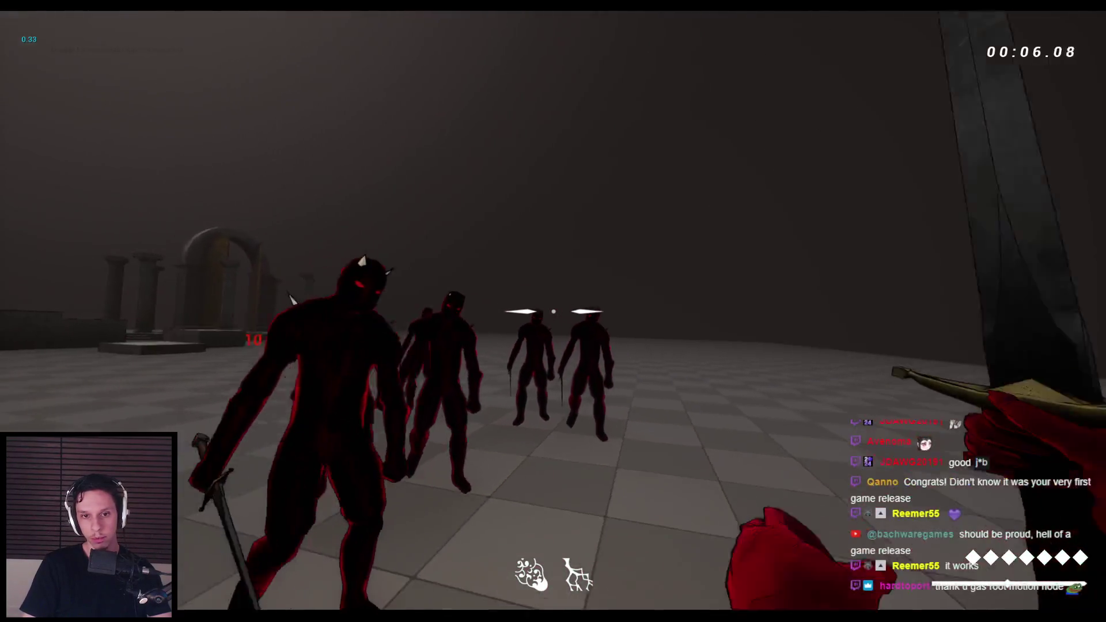
pyautogui.click(553, 311)
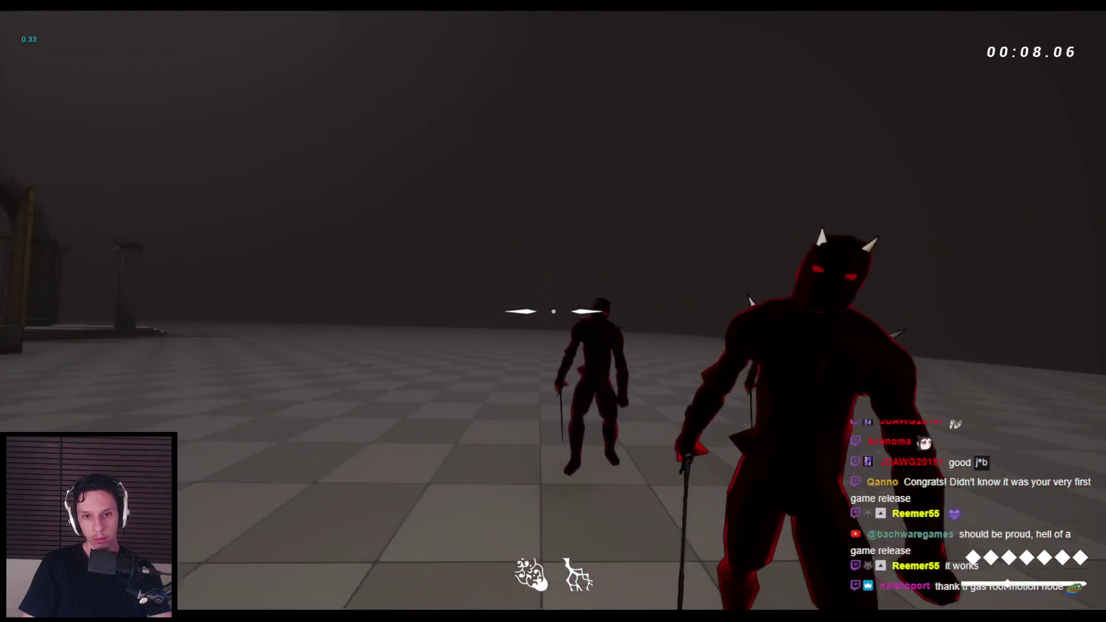
pyautogui.click(553, 311)
# Step: Restart the play session and cut through the approaching demons, several at once
pyautogui.press('Escape')
pyautogui.hotkey('alt', 'p')
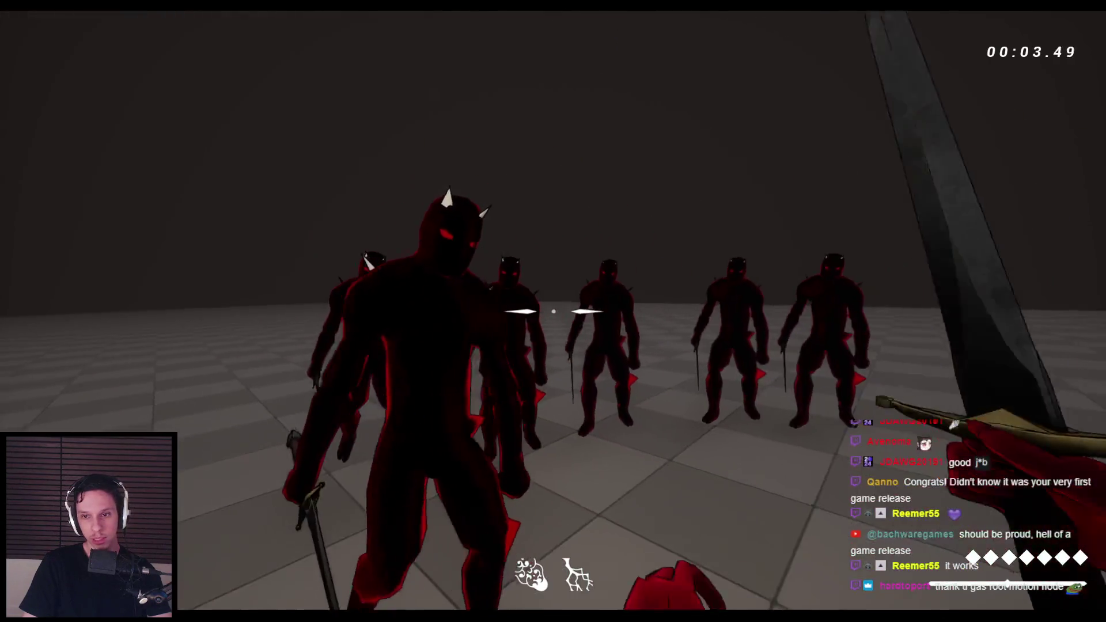
pyautogui.click(554, 312)
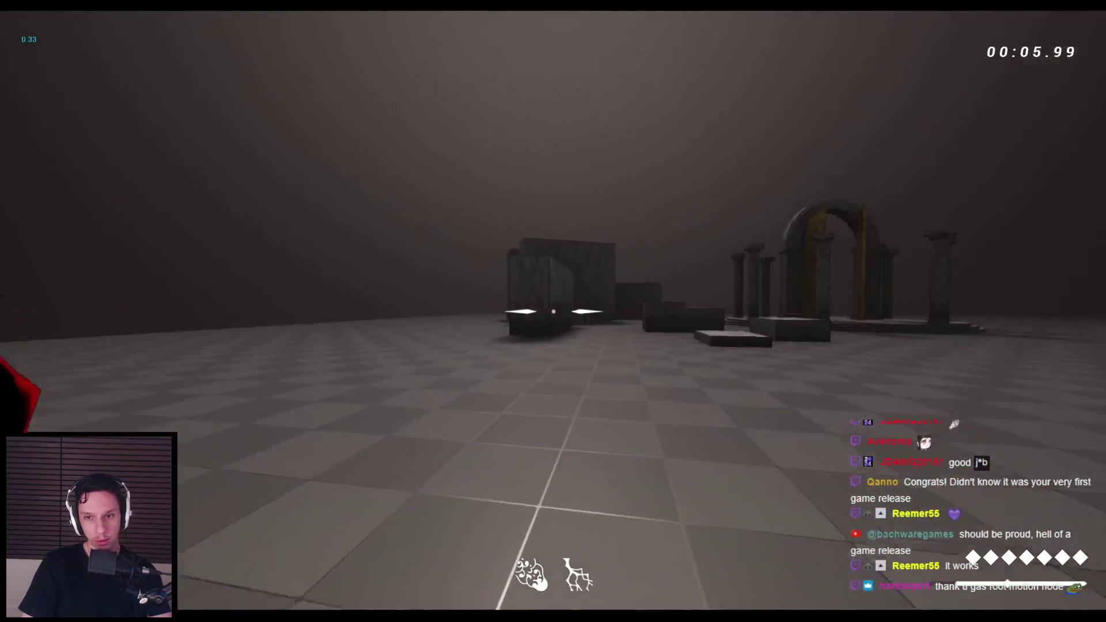
pyautogui.click(553, 311)
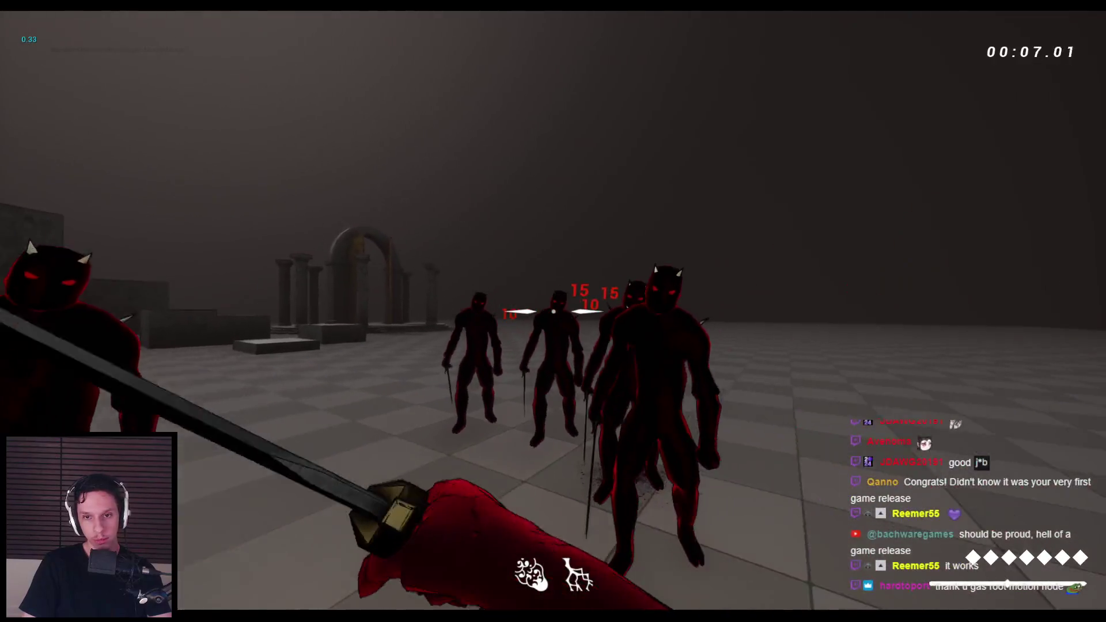
pyautogui.click(553, 312)
pyautogui.click(553, 311)
pyautogui.click(553, 311)
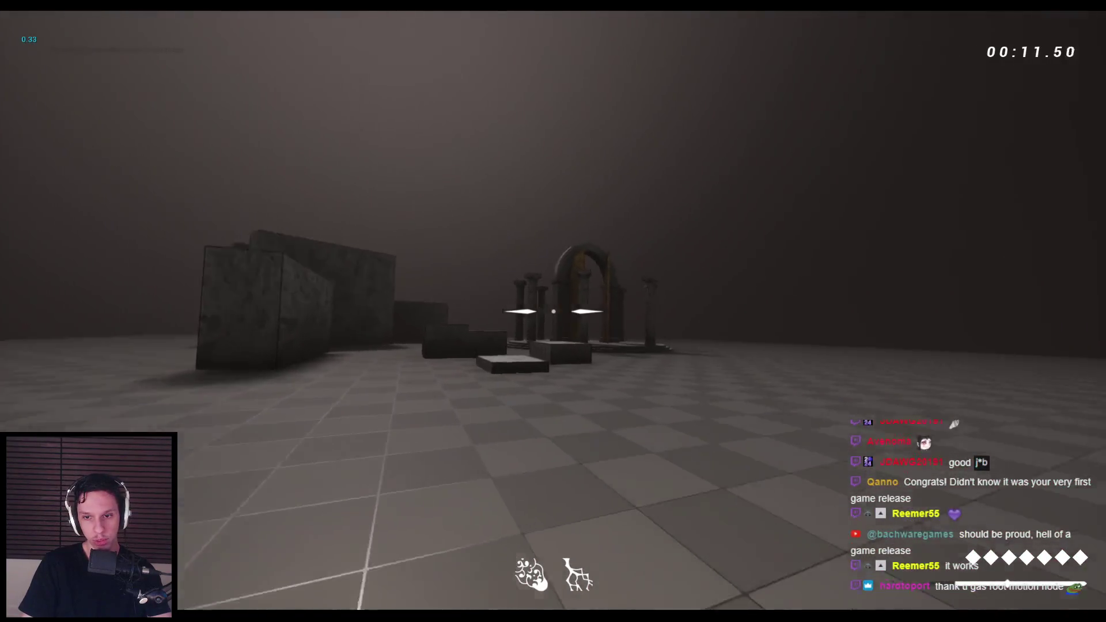
pyautogui.click(553, 311)
pyautogui.click(553, 311)
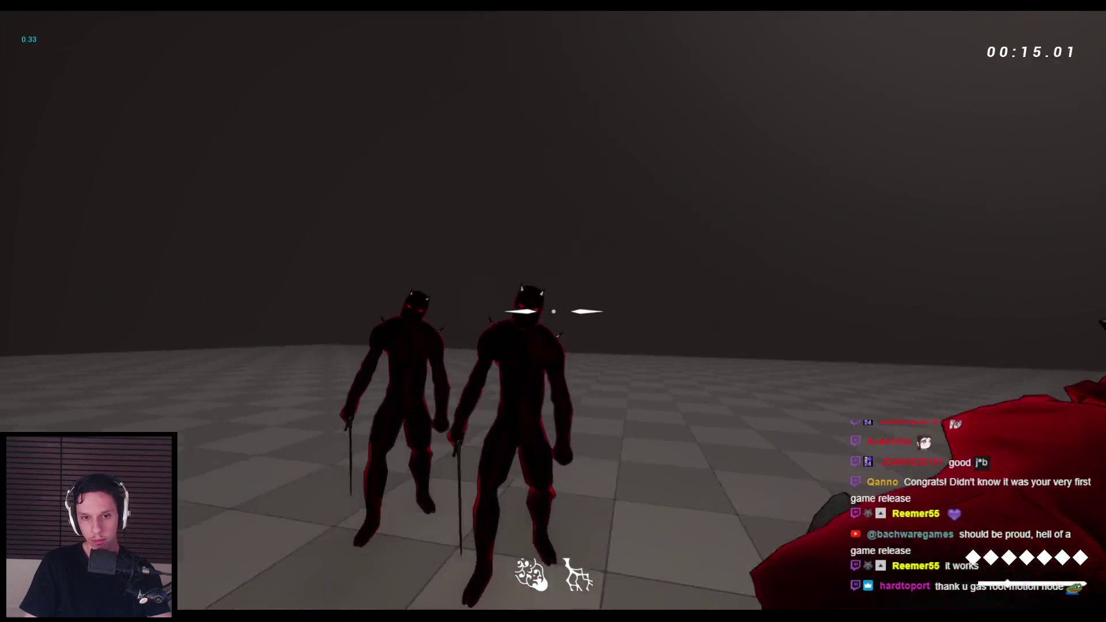
pyautogui.click(553, 312)
pyautogui.click(553, 311)
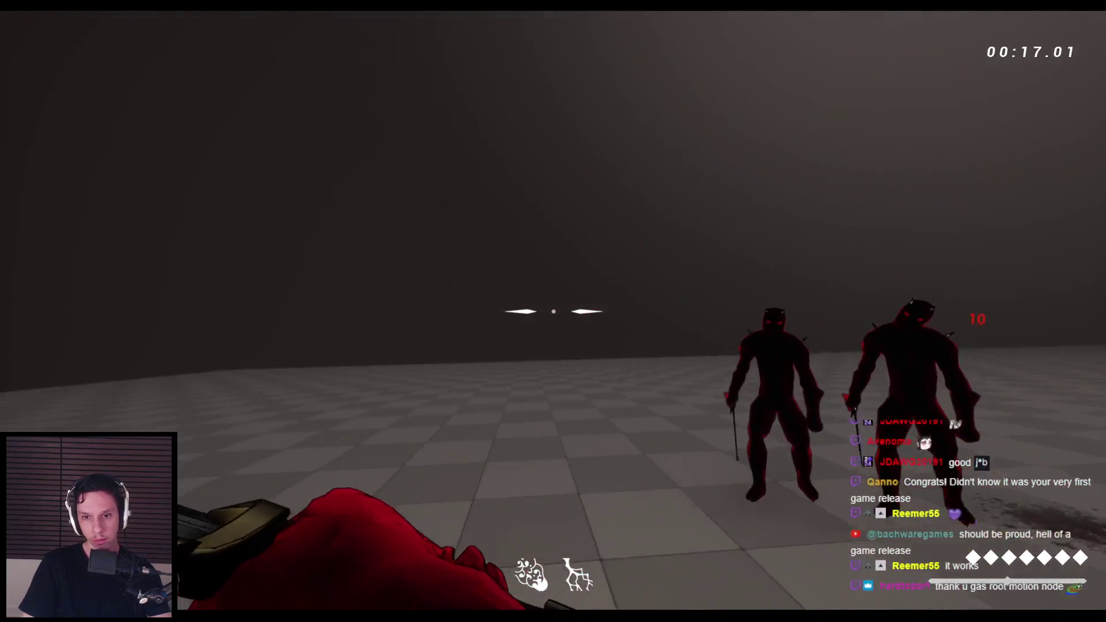
pyautogui.click(553, 311)
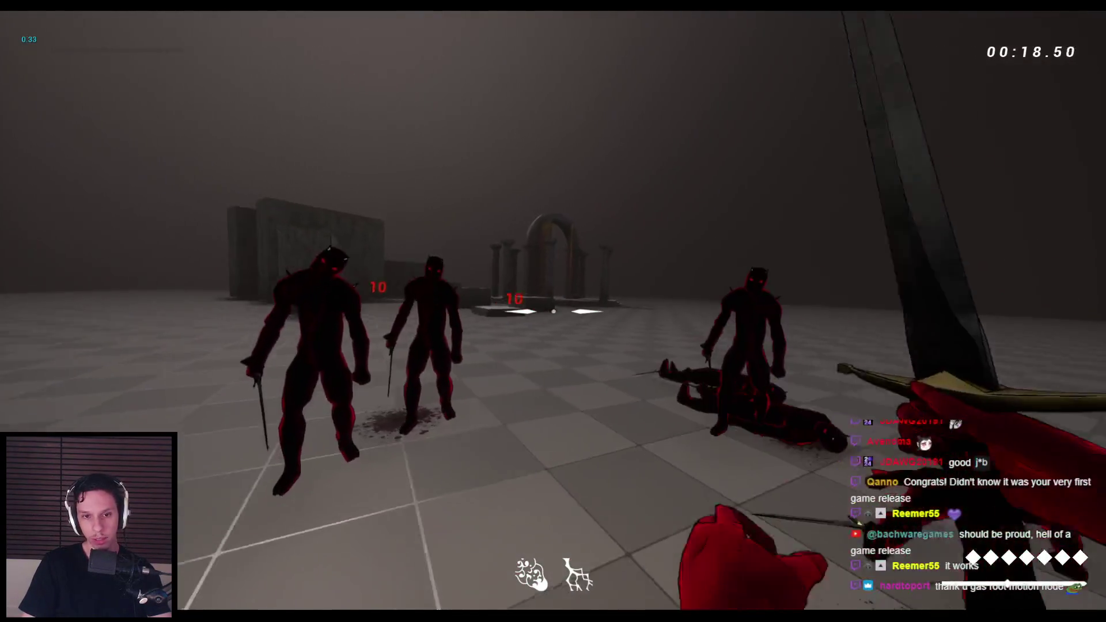
pyautogui.click(553, 311)
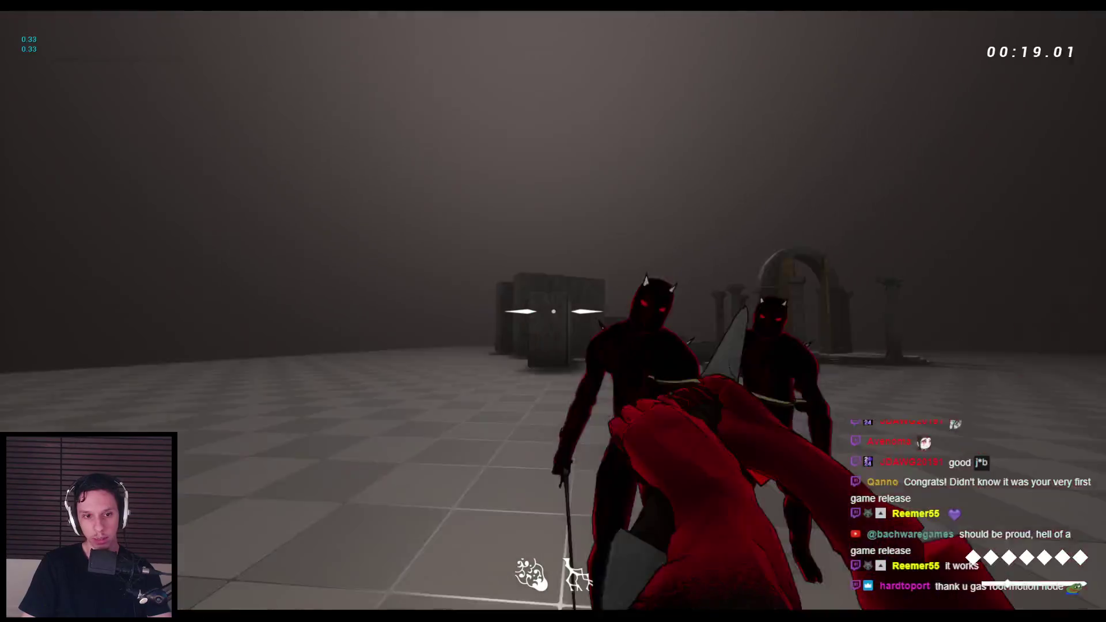
pyautogui.click(553, 311)
pyautogui.click(553, 311)
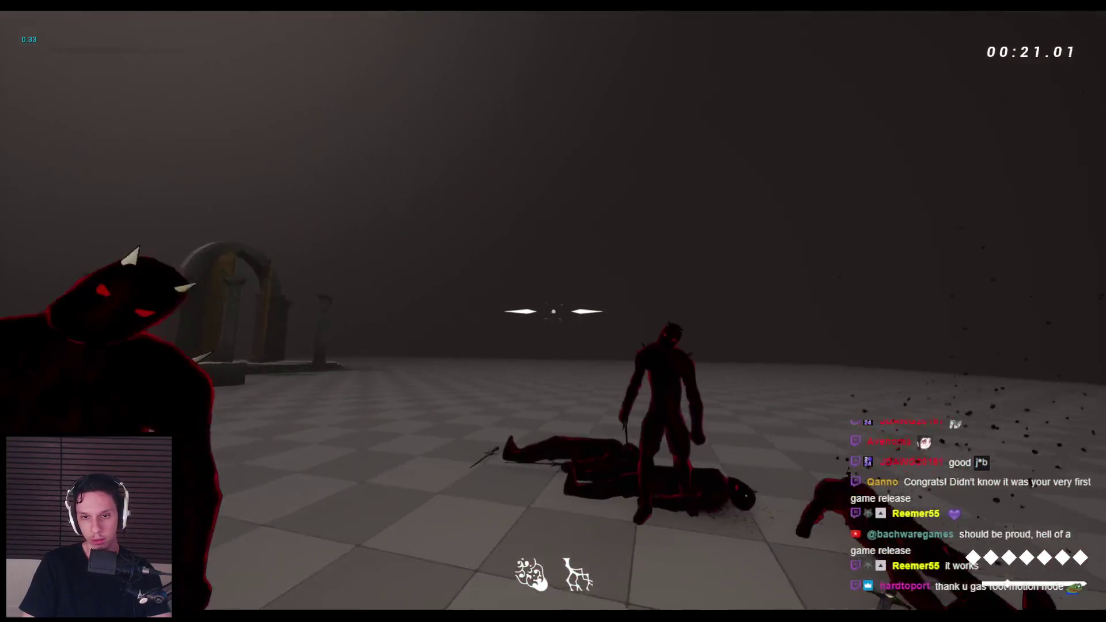
pyautogui.click(554, 311)
pyautogui.click(553, 311)
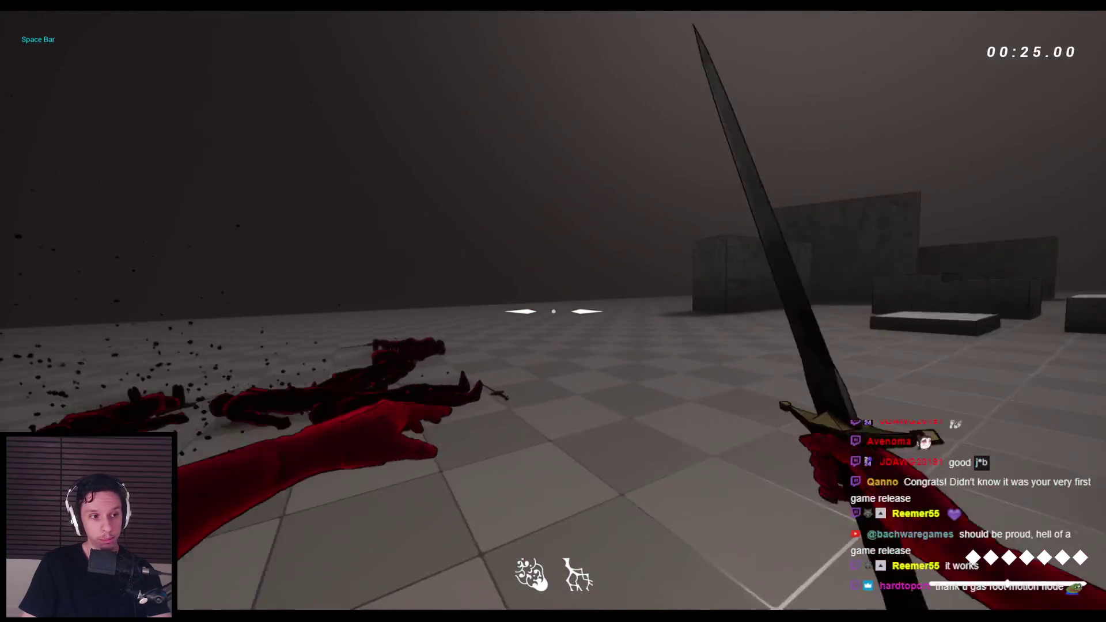
# Step: Finish off the remaining demons, jump across the arena, and end the play-test
pyautogui.click(553, 311)
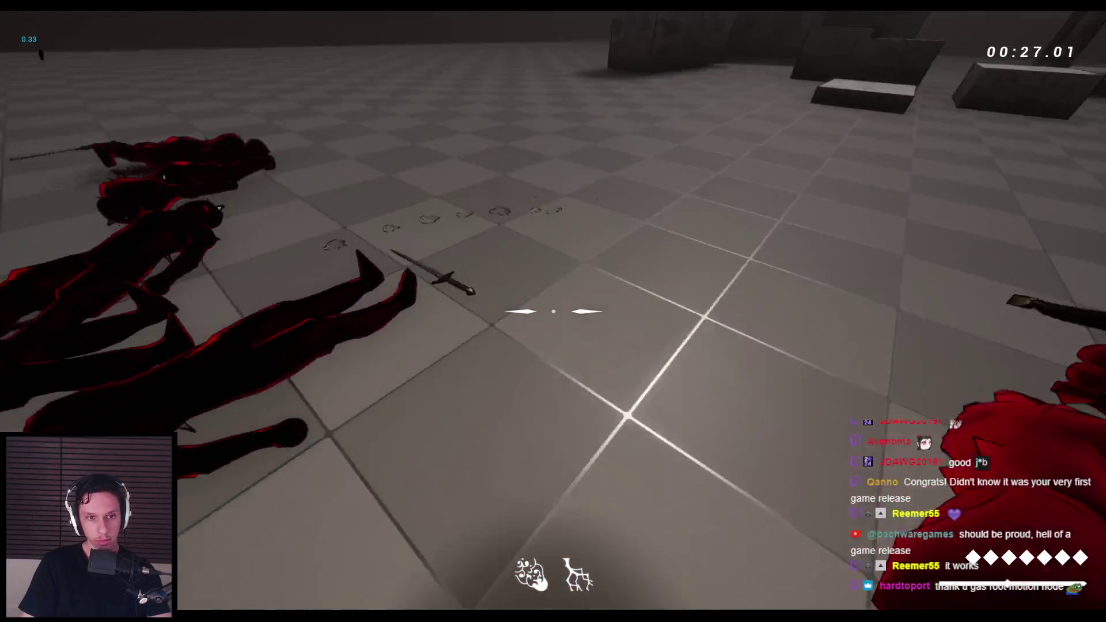
pyautogui.click(553, 312)
pyautogui.click(553, 312)
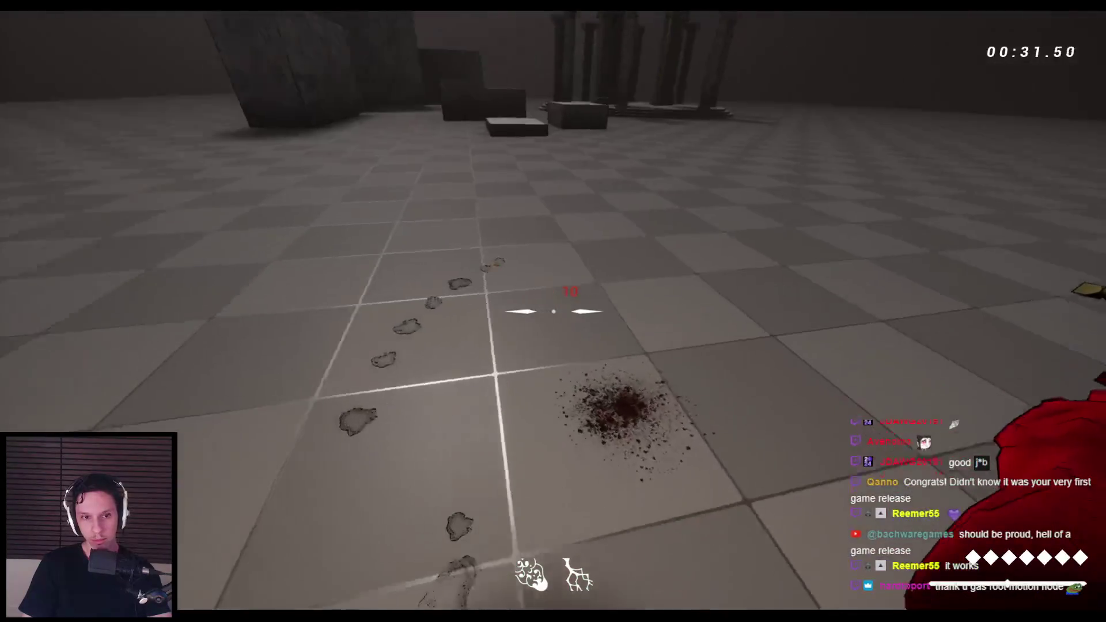
pyautogui.click(554, 312)
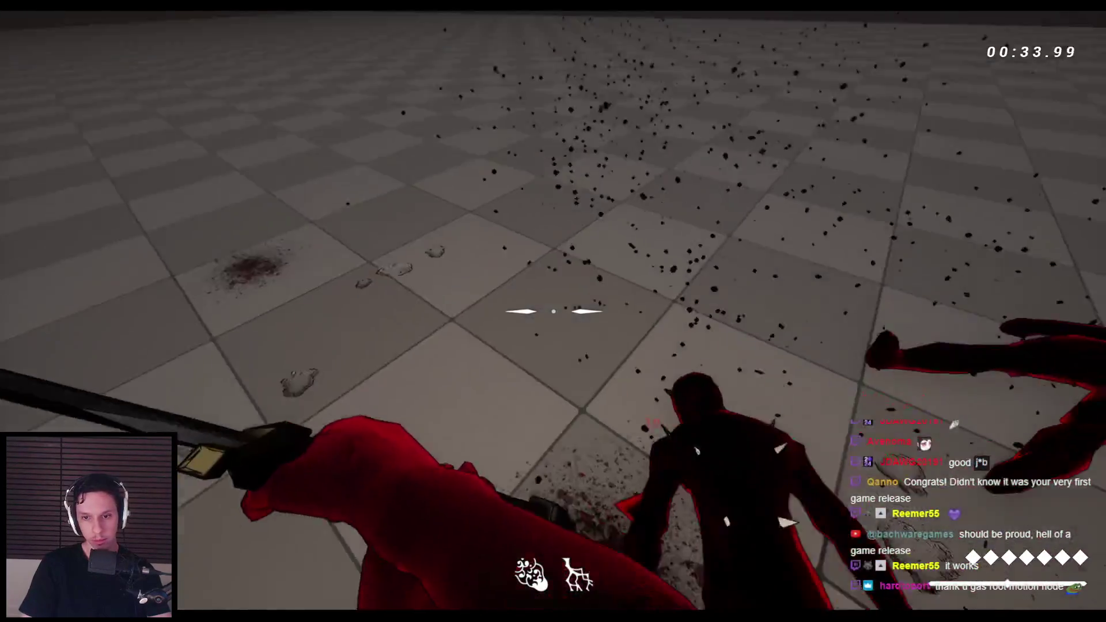
pyautogui.click(553, 311)
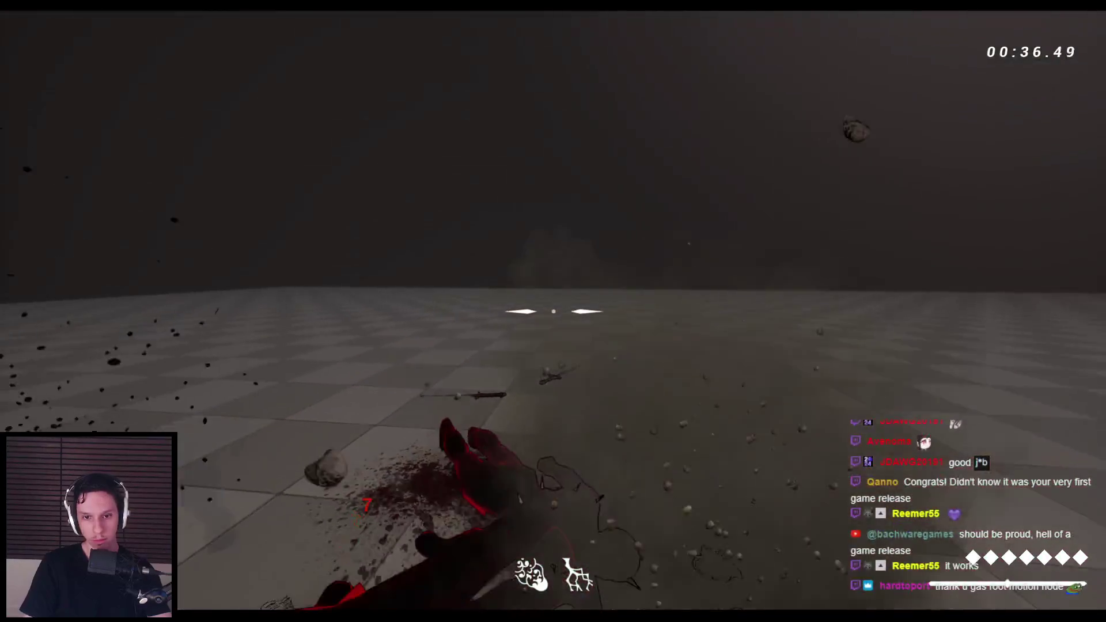
pyautogui.click(553, 312)
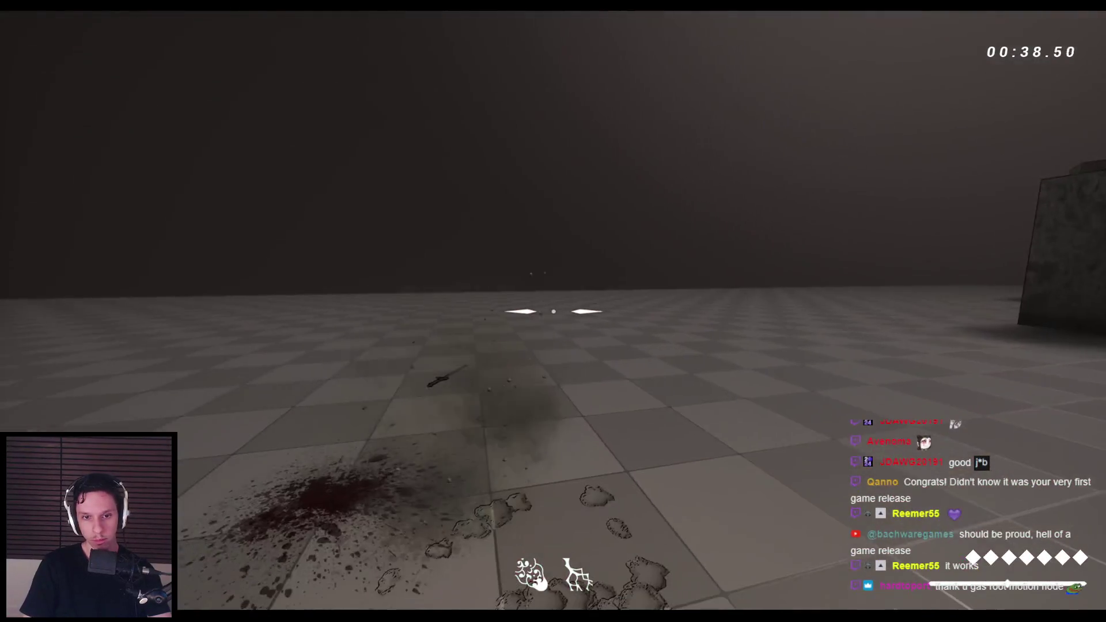
pyautogui.click(553, 312)
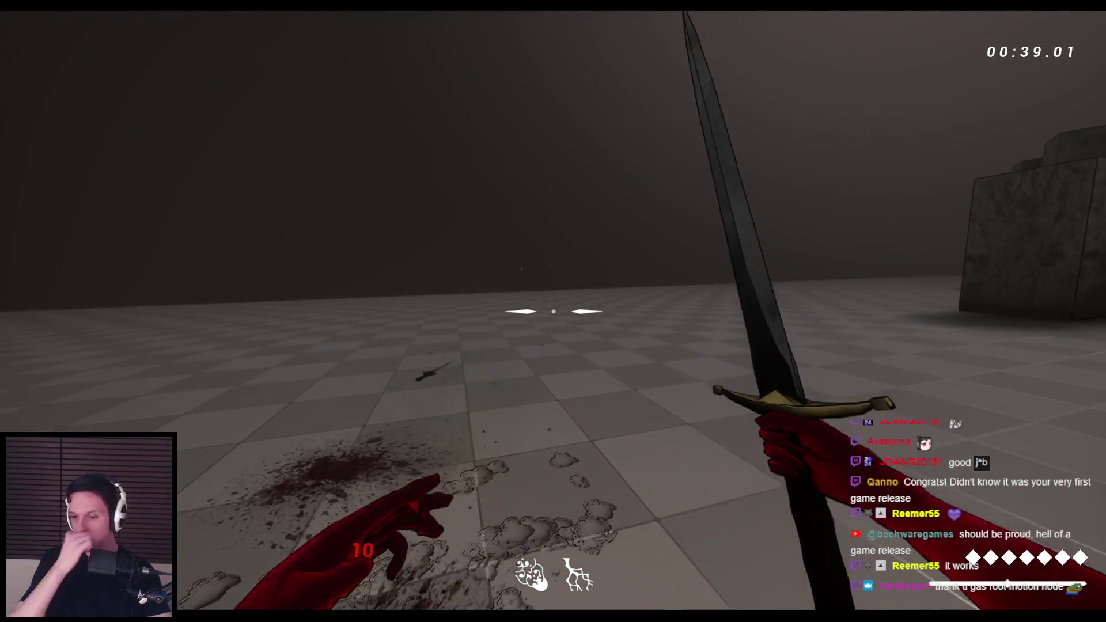
pyautogui.click(553, 312)
pyautogui.press('space')
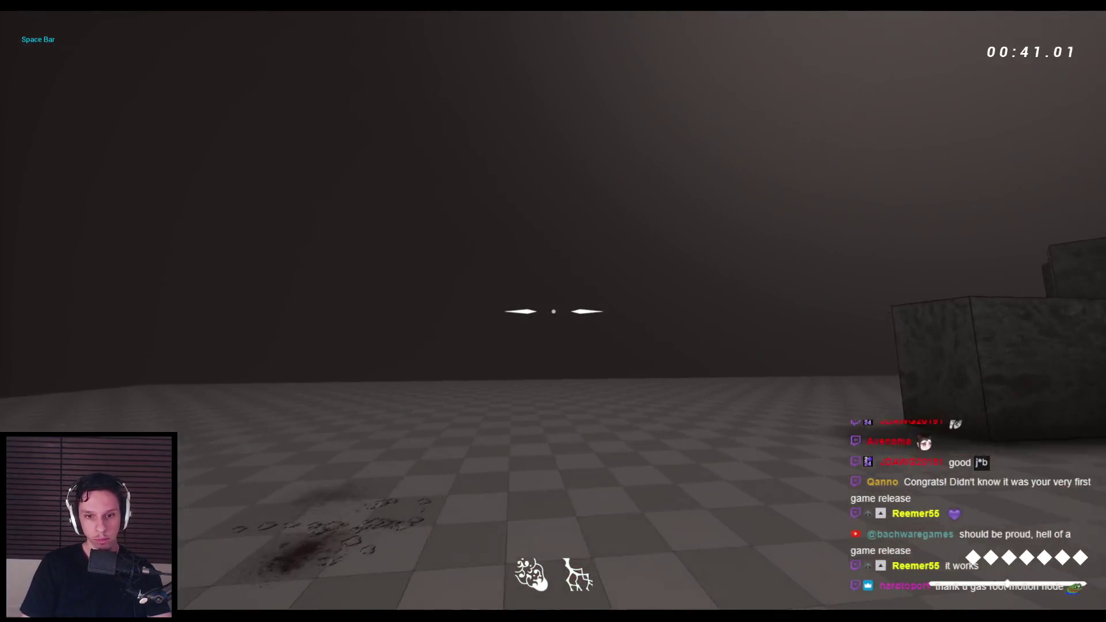
pyautogui.click(553, 311)
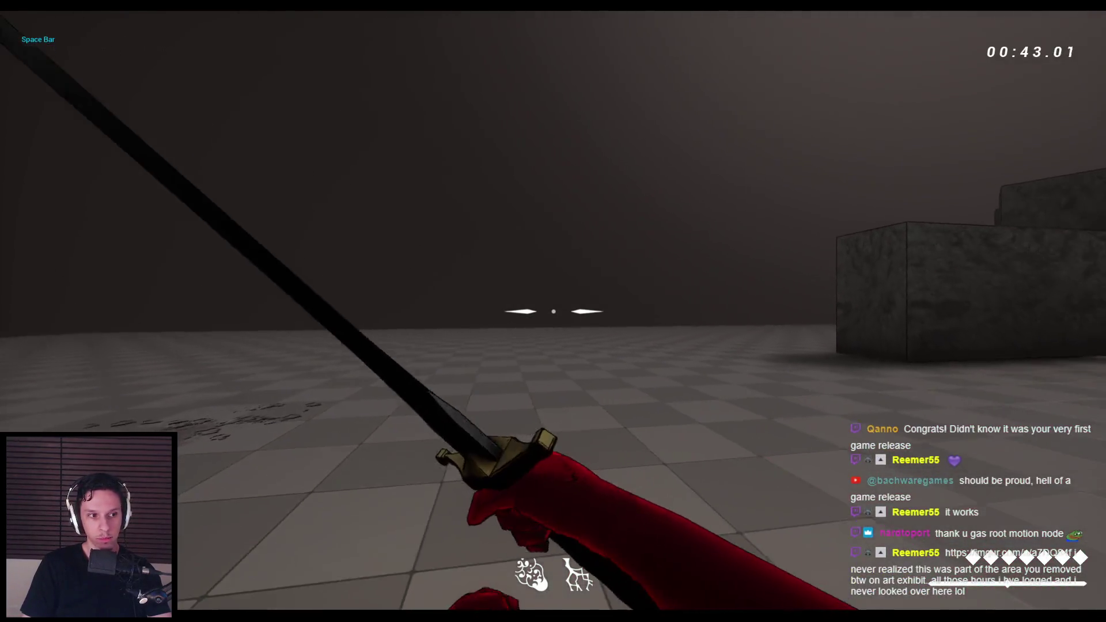
pyautogui.press('Escape')
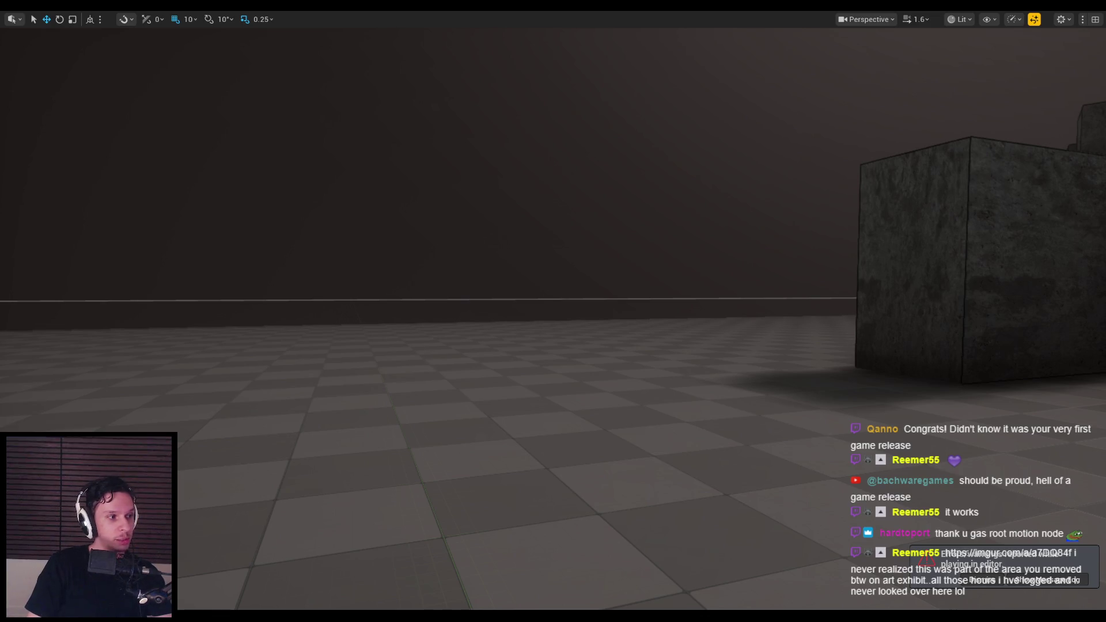
# Step: Maximize the browser window showing the shared Imgur album
pyautogui.doubleClick(548, 197)
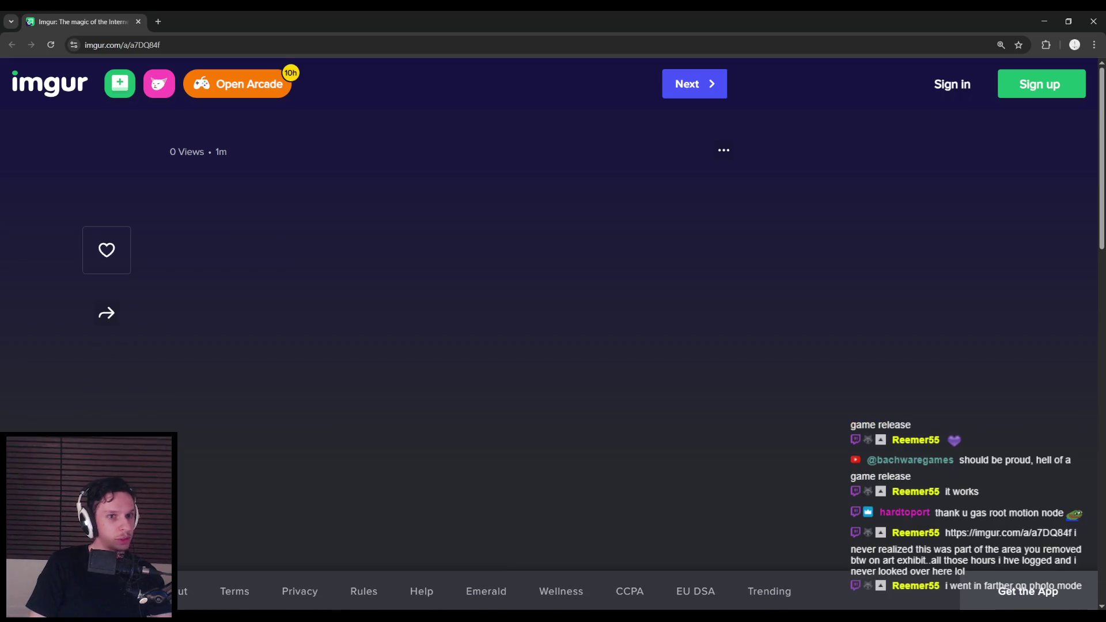
pyautogui.click(51, 45)
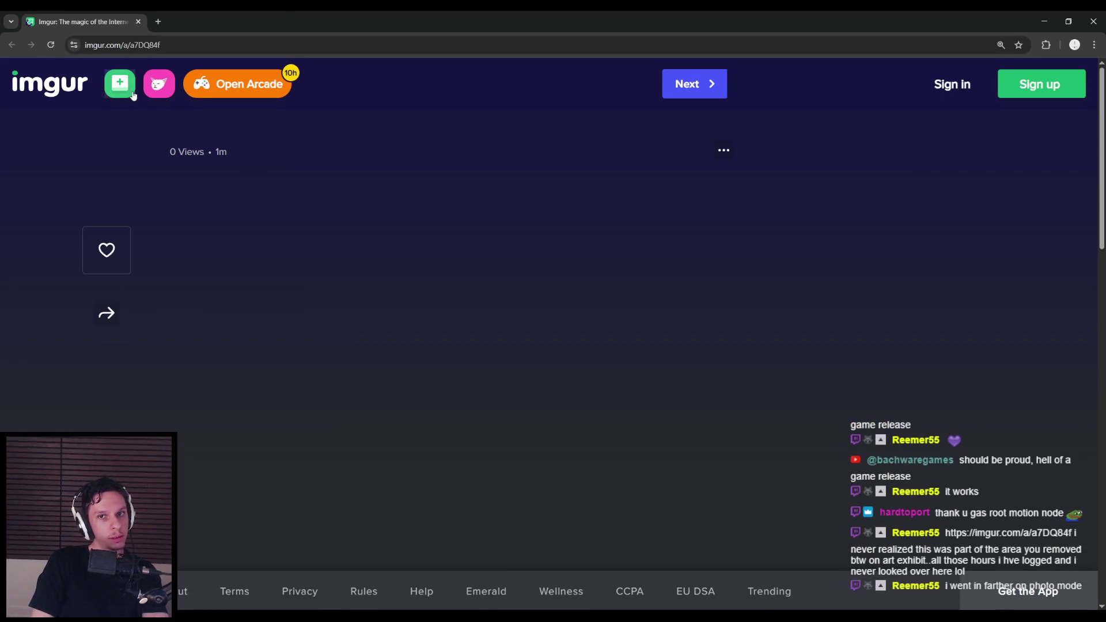
pyautogui.click(134, 45)
pyautogui.click(136, 47)
pyautogui.click(137, 45)
pyautogui.click(140, 44)
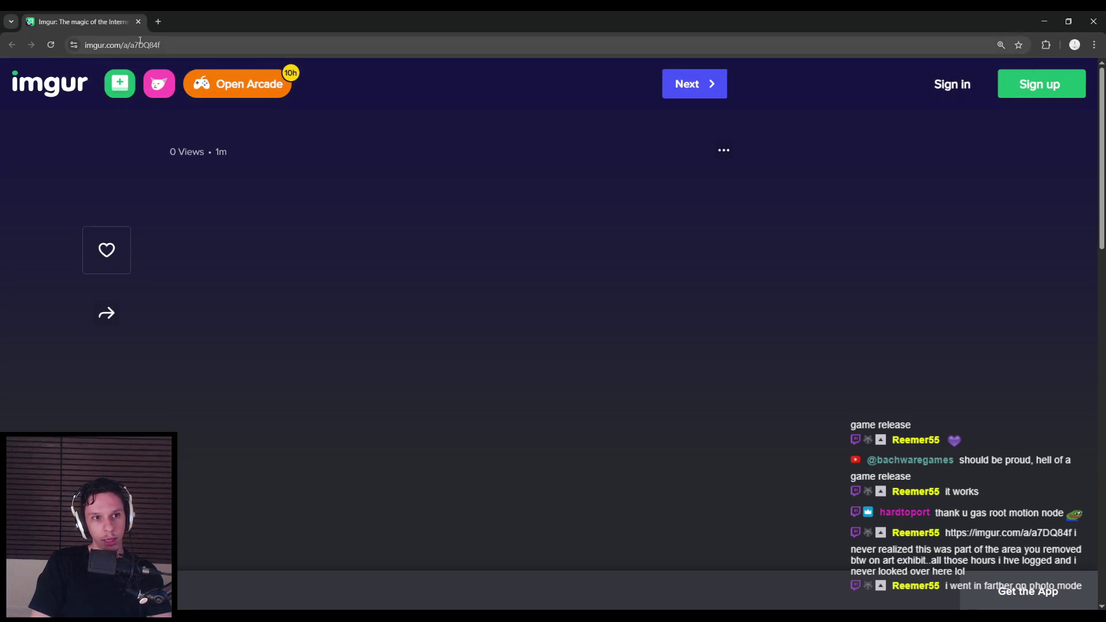
pyautogui.click(132, 45)
pyautogui.click(133, 46)
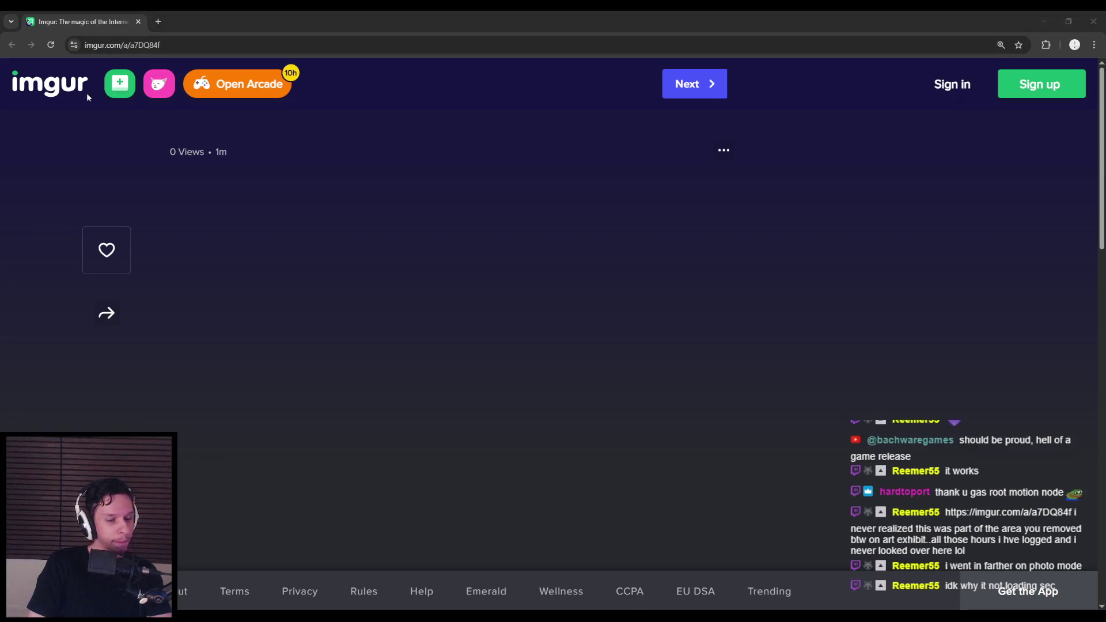
pyautogui.press('super+Down')
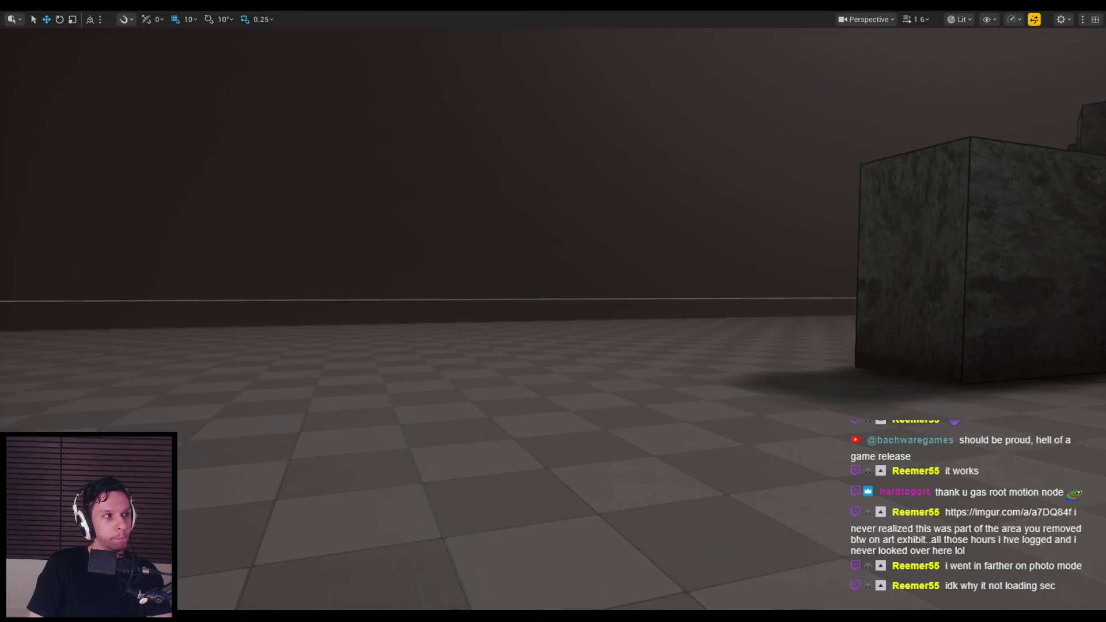
# Step: Switch to Discord's #suit4hire channel, scroll up to the screenshot posts, and open one full-size
pyautogui.hotkey('alt', 'Tab')
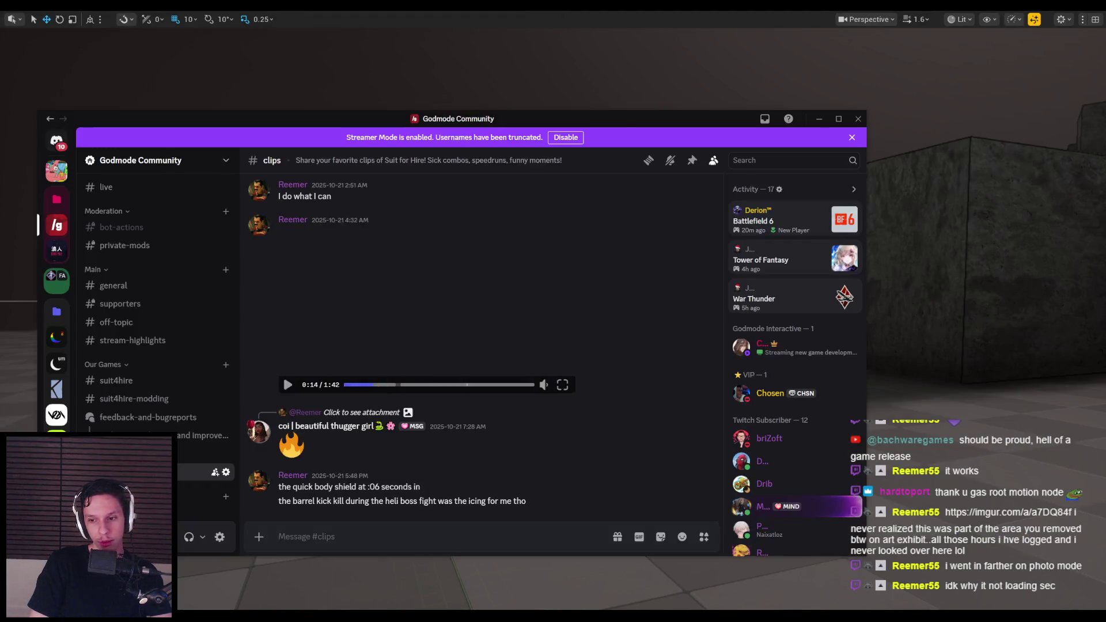
pyautogui.click(116, 381)
pyautogui.scroll(10, 346, 422)
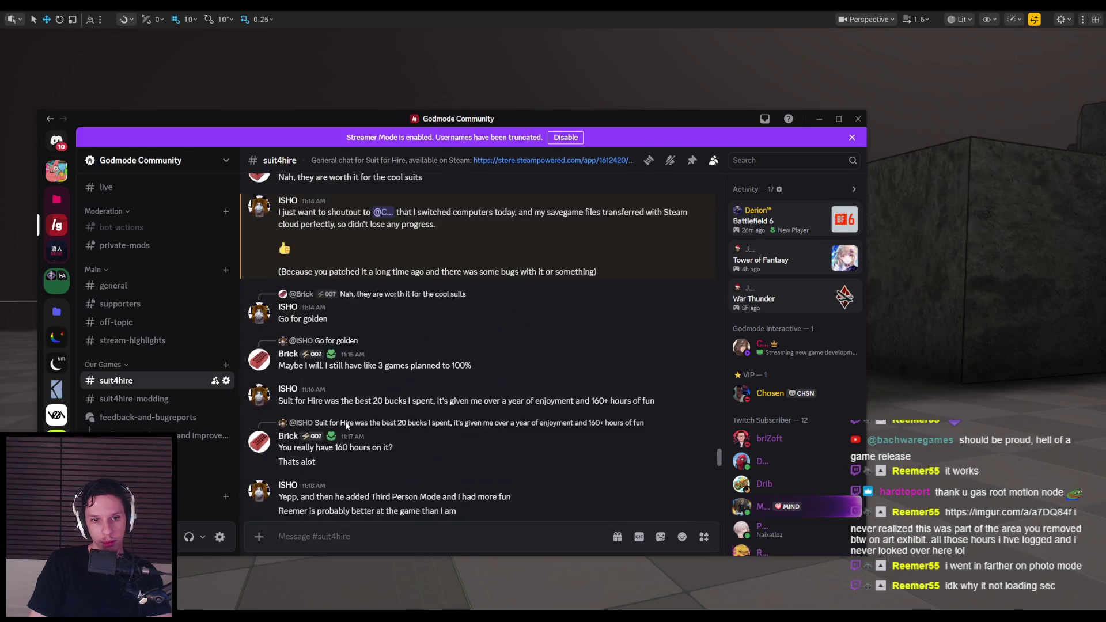
pyautogui.scroll(3, 350, 424)
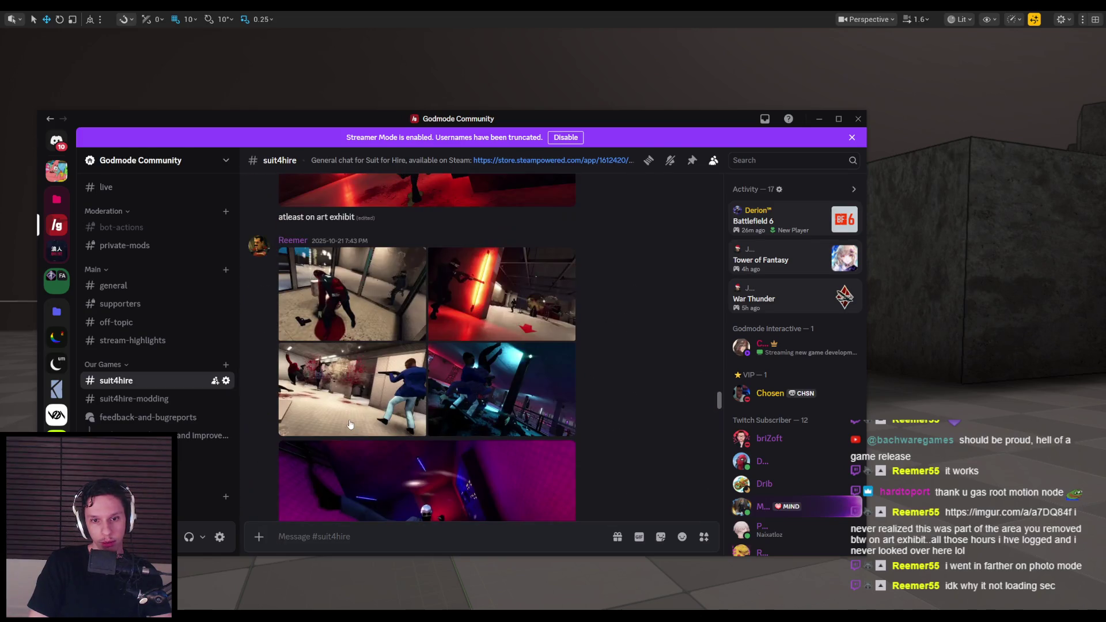
pyautogui.scroll(5, 350, 424)
pyautogui.click(346, 377)
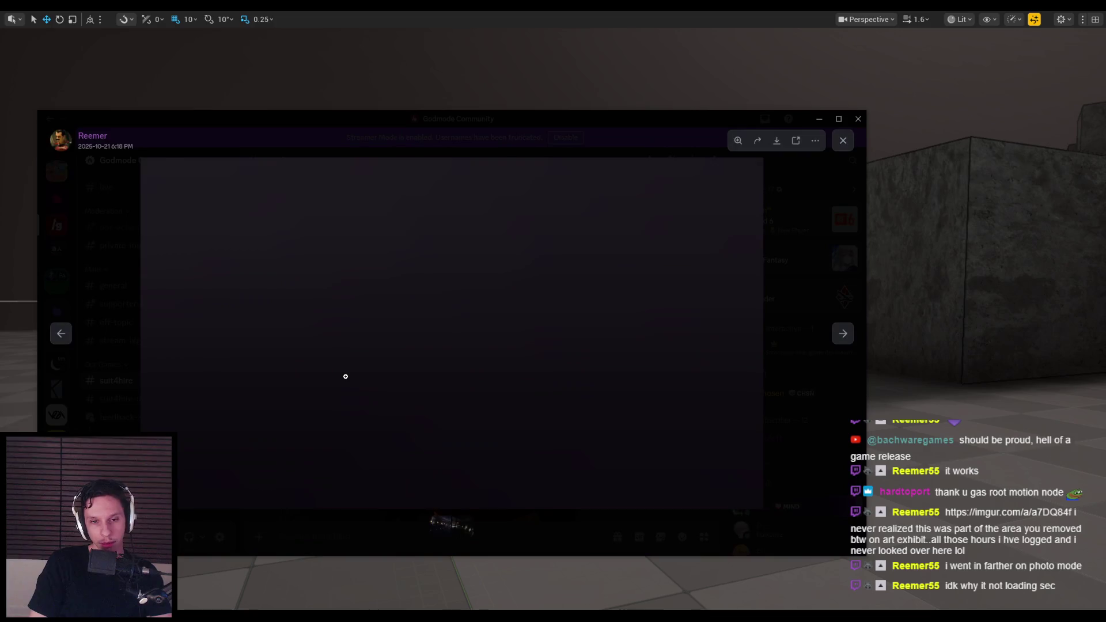
# Step: Flip back and forth between the two Art Exhibit screenshots, then close the viewer
pyautogui.click(850, 340)
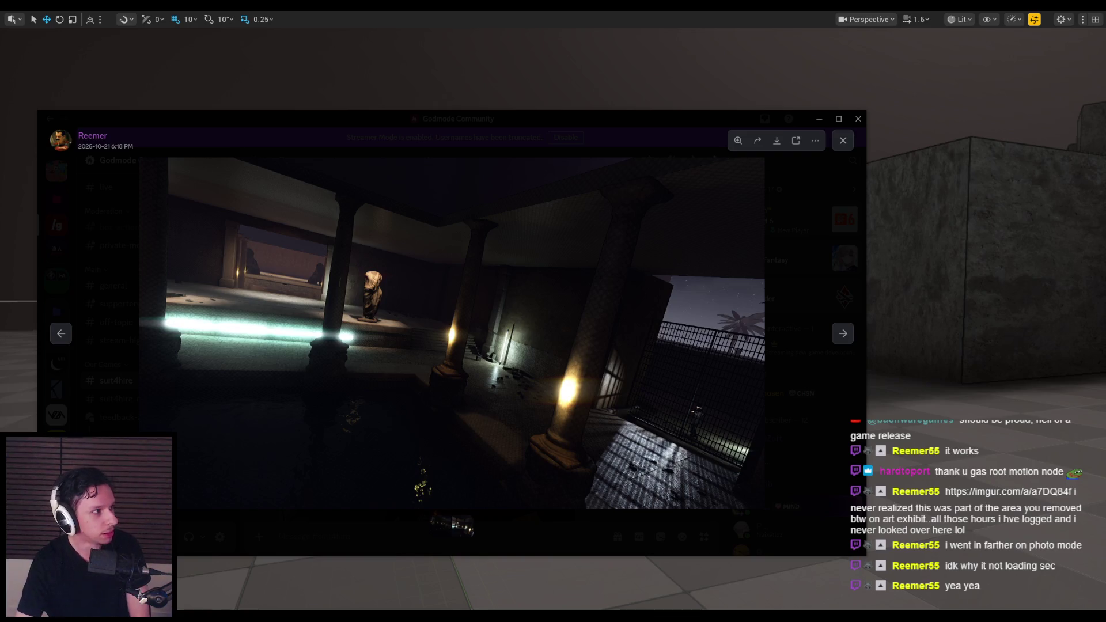
pyautogui.click(61, 333)
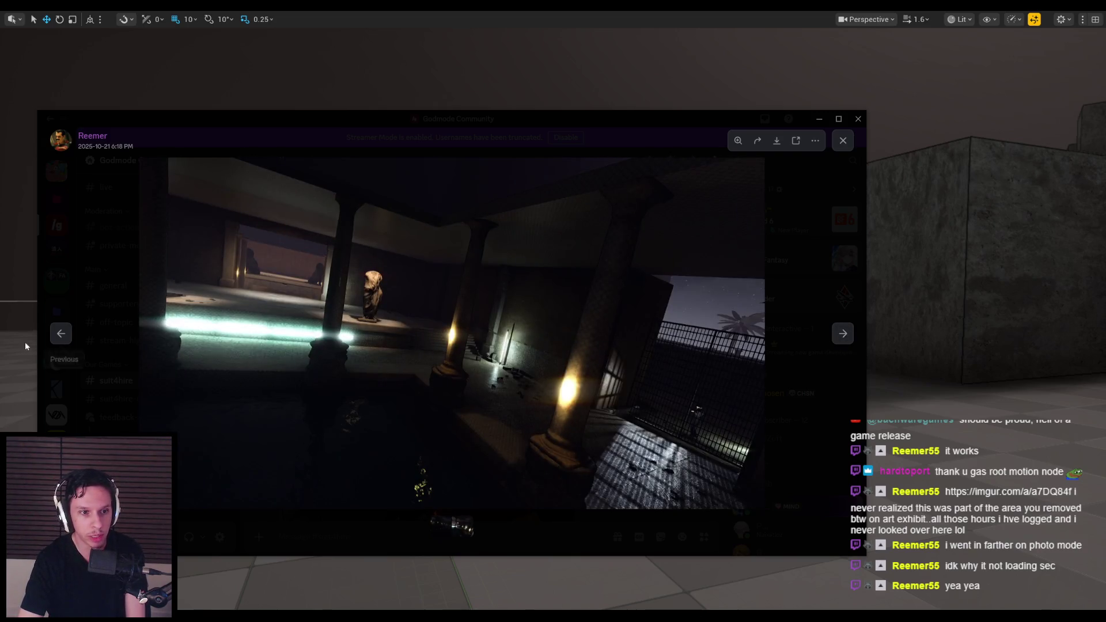
pyautogui.click(61, 335)
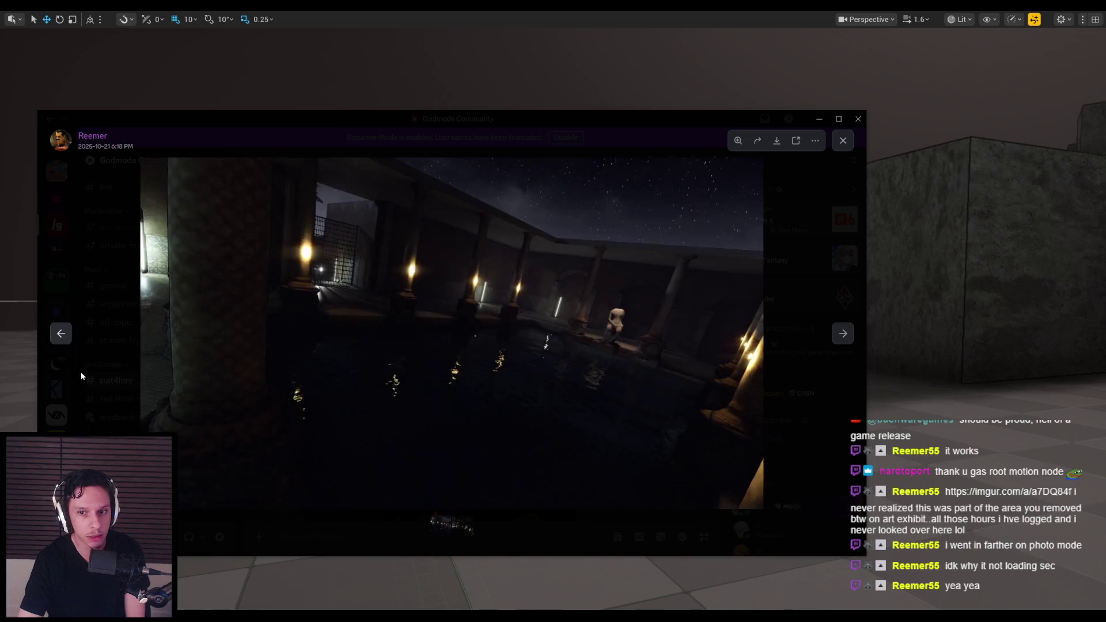
pyautogui.click(82, 423)
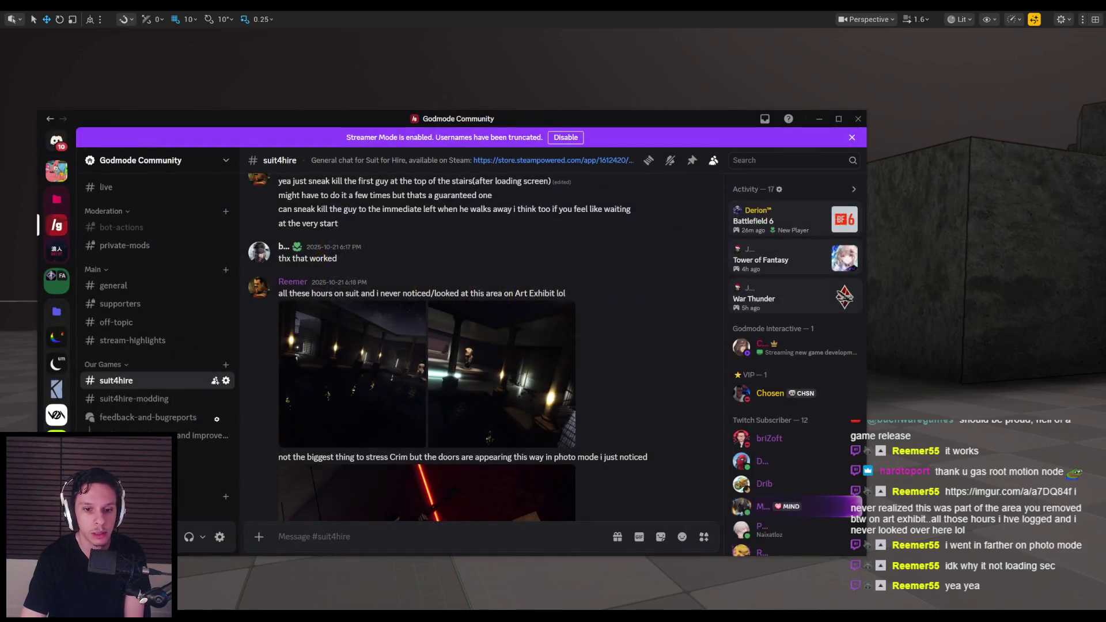
# Step: Open the bottom-left screenshot full-size, advance to the fourth image, and close the viewer
pyautogui.scroll(-3, 331, 420)
pyautogui.scroll(-4, 267, 394)
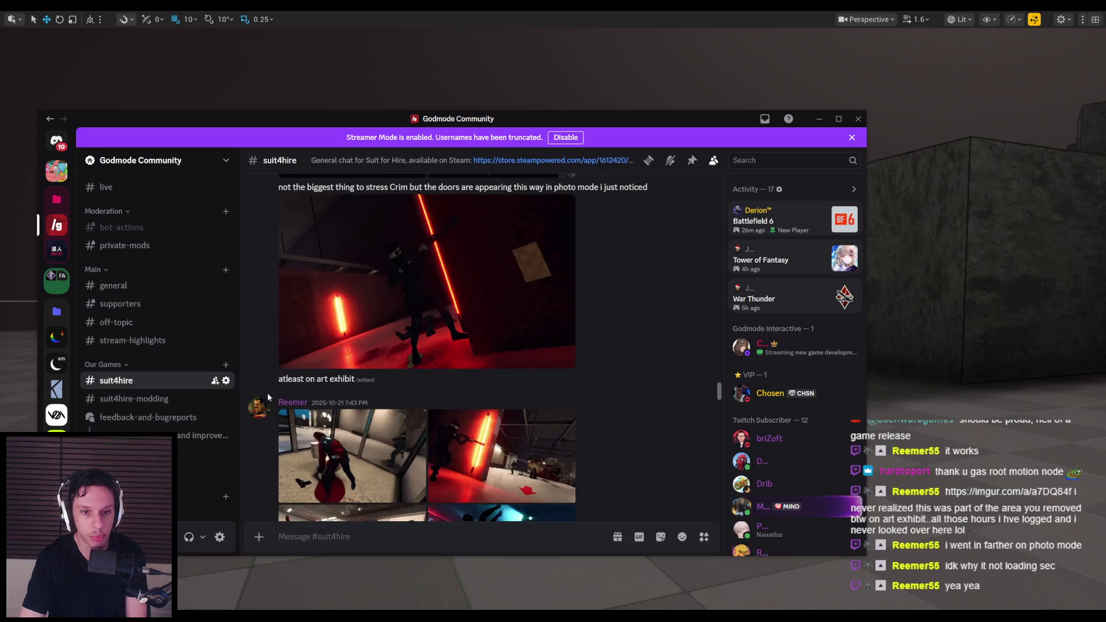
pyautogui.scroll(-2, 266, 395)
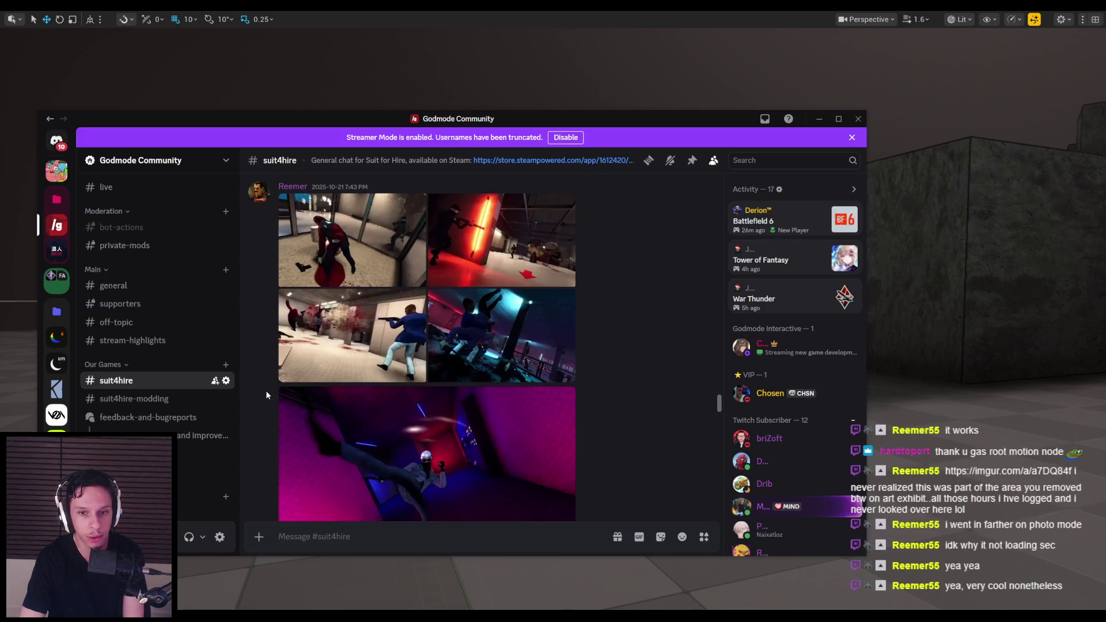
pyautogui.scroll(1, 269, 350)
pyautogui.scroll(-1, 267, 350)
pyautogui.click(359, 345)
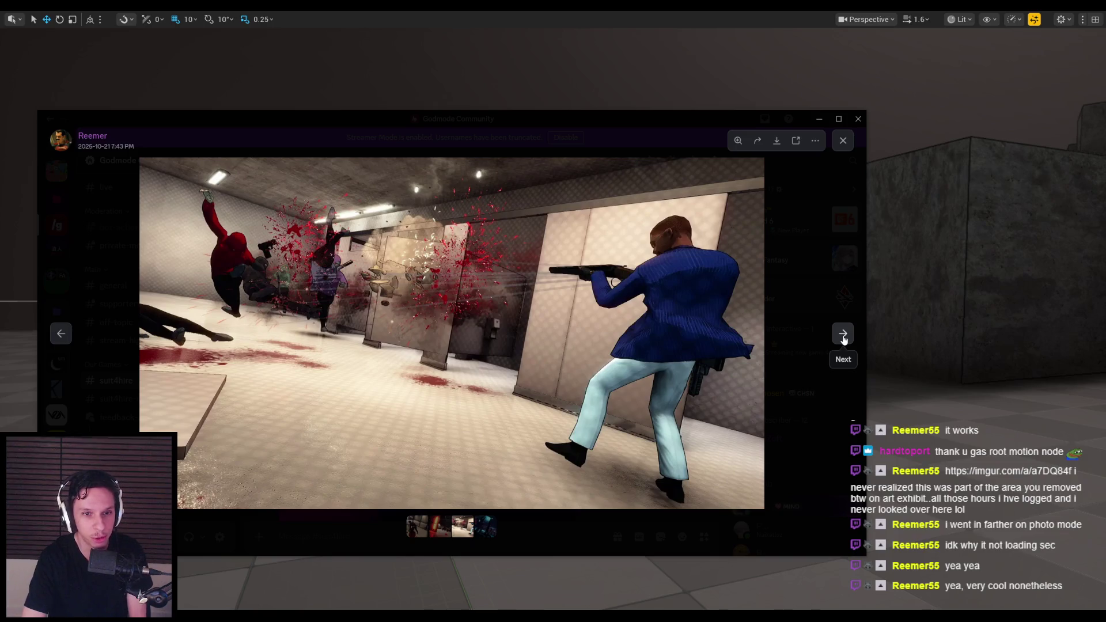
pyautogui.click(842, 335)
pyautogui.click(834, 412)
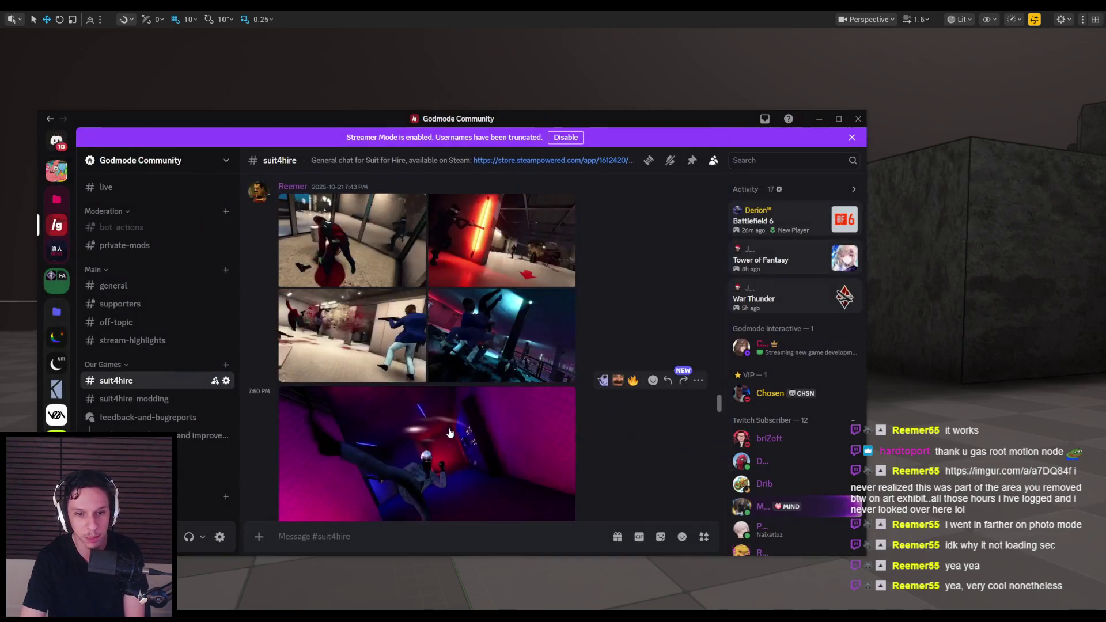
# Step: Scroll the channel, view another shared screenshot full-size, and close it
pyautogui.scroll(-3, 289, 370)
pyautogui.scroll(6, 261, 357)
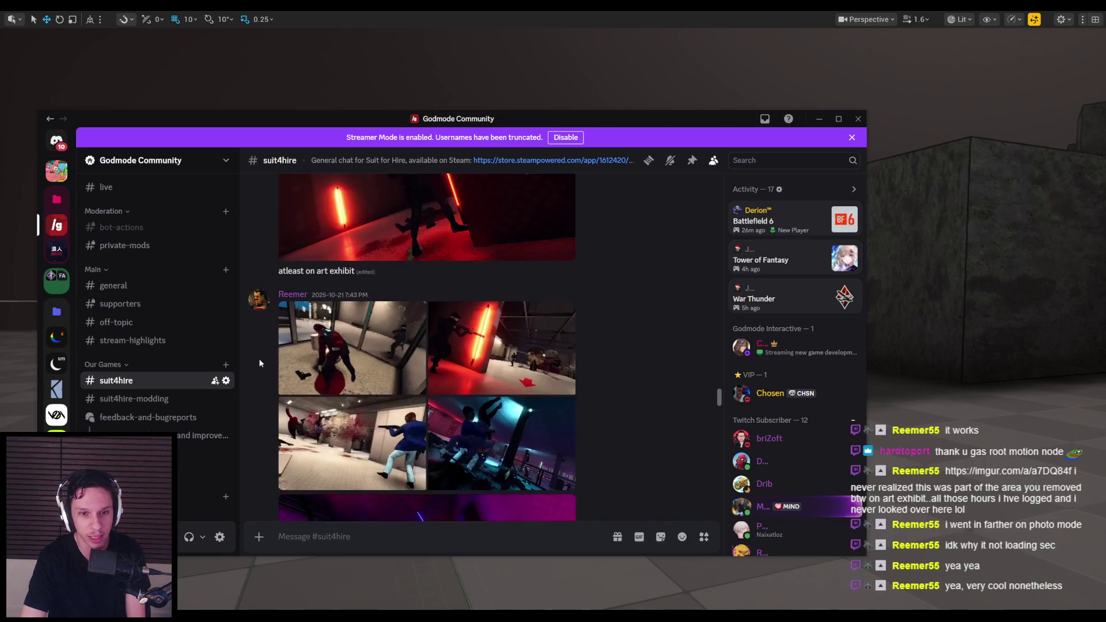
pyautogui.scroll(5, 260, 355)
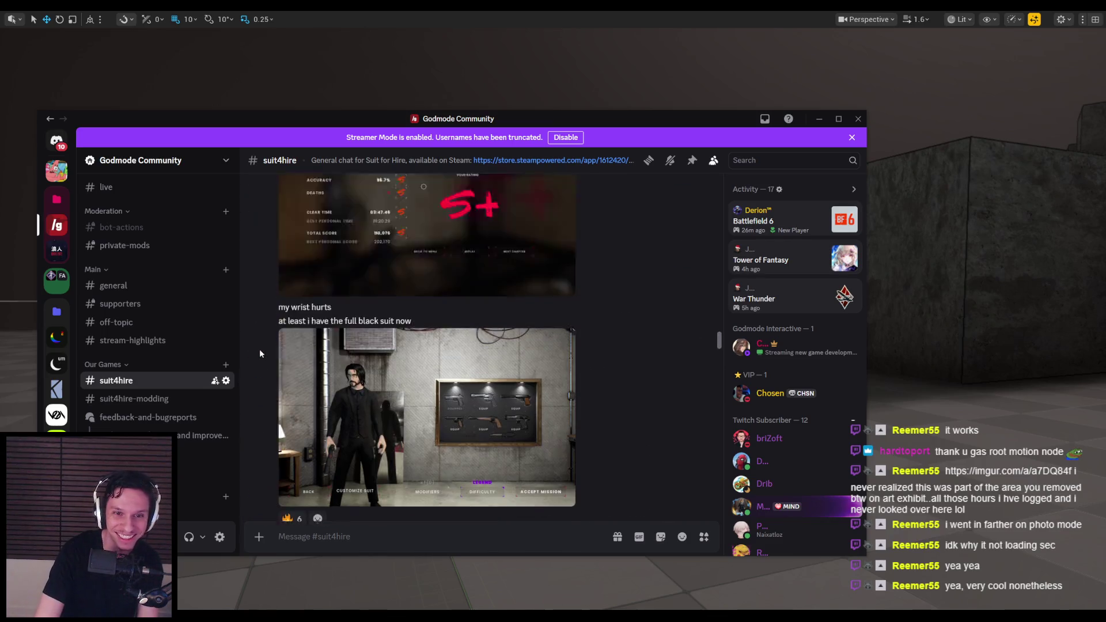
pyautogui.scroll(-10, 262, 347)
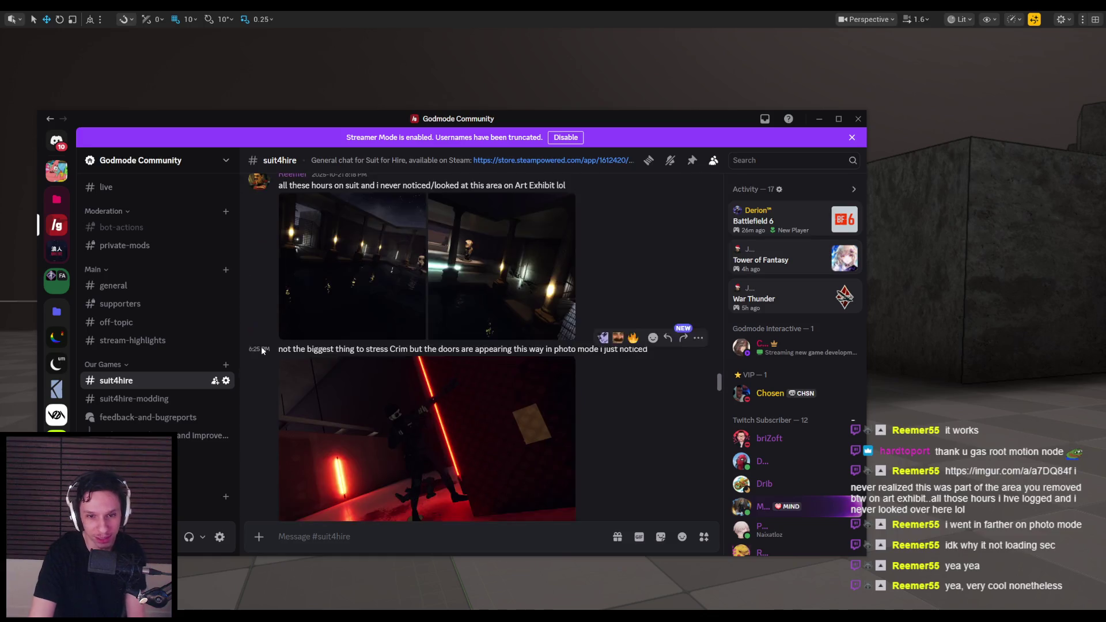
pyautogui.scroll(-5, 258, 356)
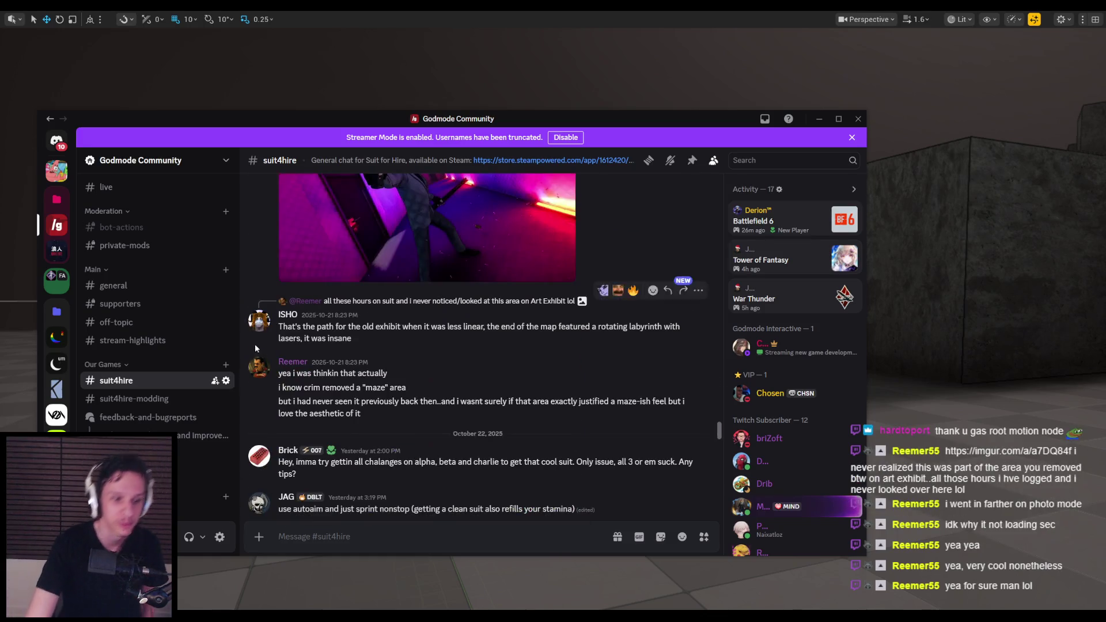
pyautogui.scroll(5, 254, 345)
pyautogui.click(280, 341)
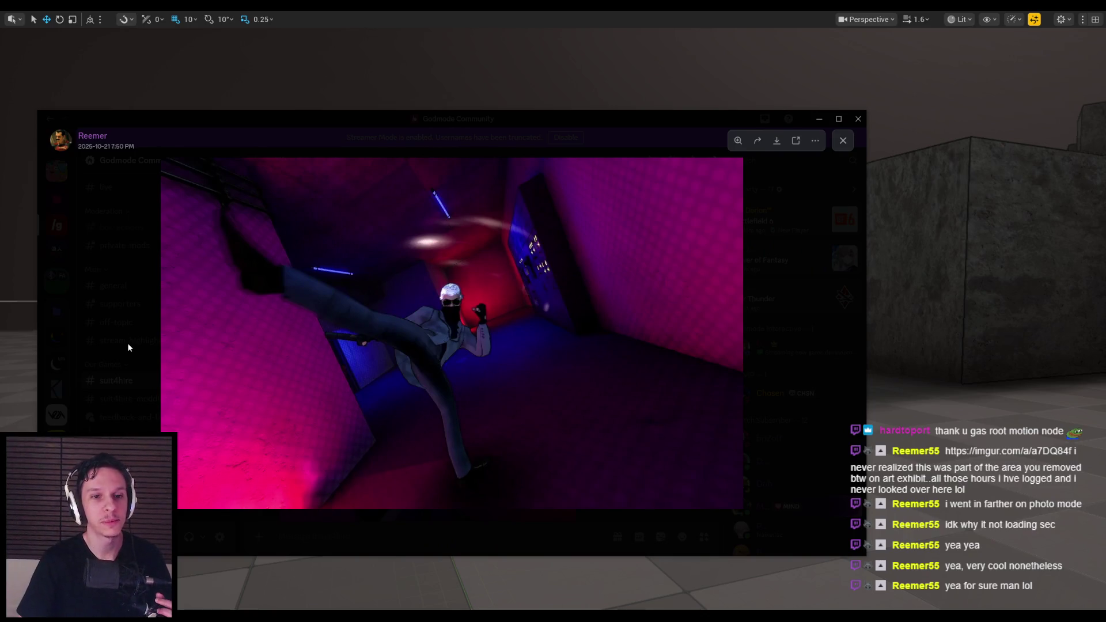
pyautogui.click(128, 346)
# Step: Minimize Discord, move the viewport toward the arch and blocks, and start Play in Editor
pyautogui.scroll(-3, 399, 359)
pyautogui.scroll(2, 454, 338)
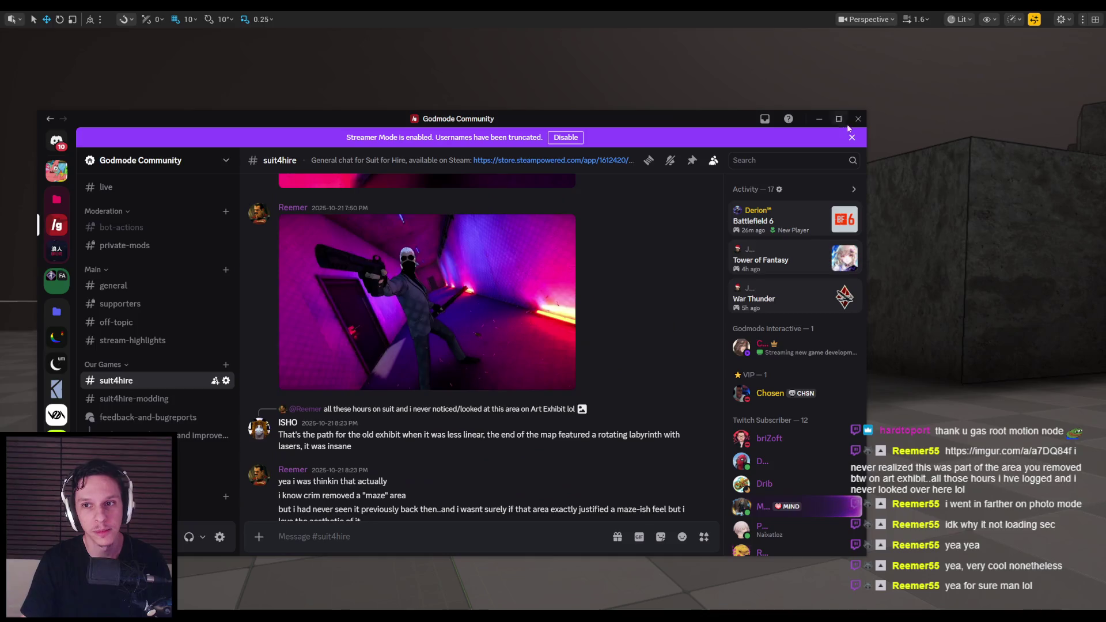
pyautogui.click(819, 118)
pyautogui.moveTo(702, 177)
pyautogui.mouseDown()
pyautogui.moveTo(634, 197)
pyautogui.moveTo(609, 226)
pyautogui.mouseUp()
pyautogui.hotkey('alt', 'p')
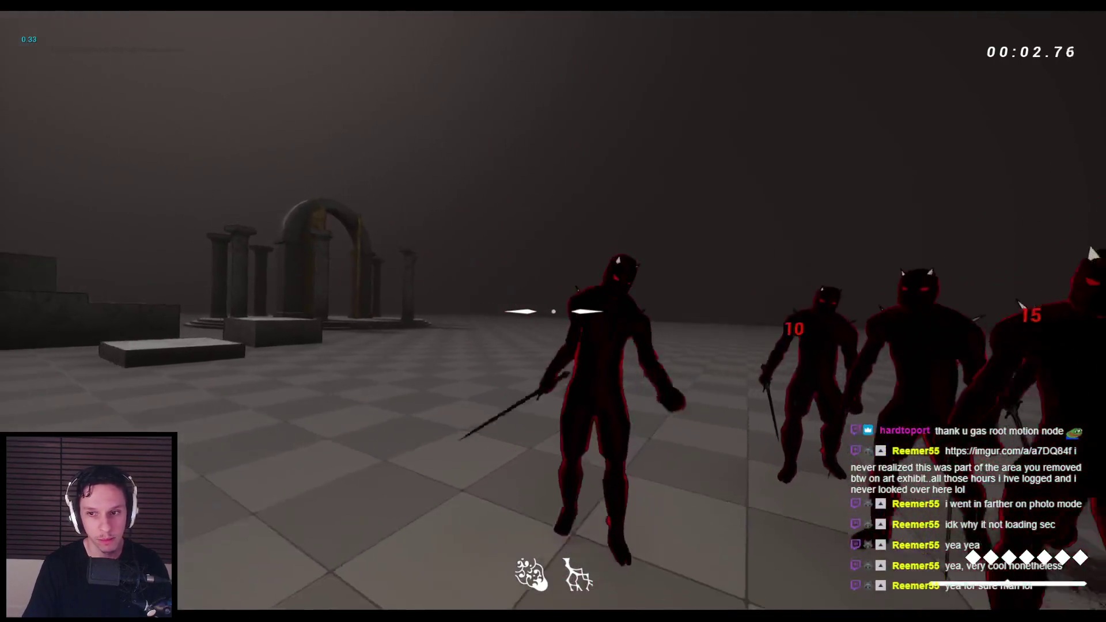
# Step: Slash down the horned red enemies across the arena with repeated sword swings
pyautogui.click(553, 311)
pyautogui.click(553, 311)
pyautogui.click(553, 311)
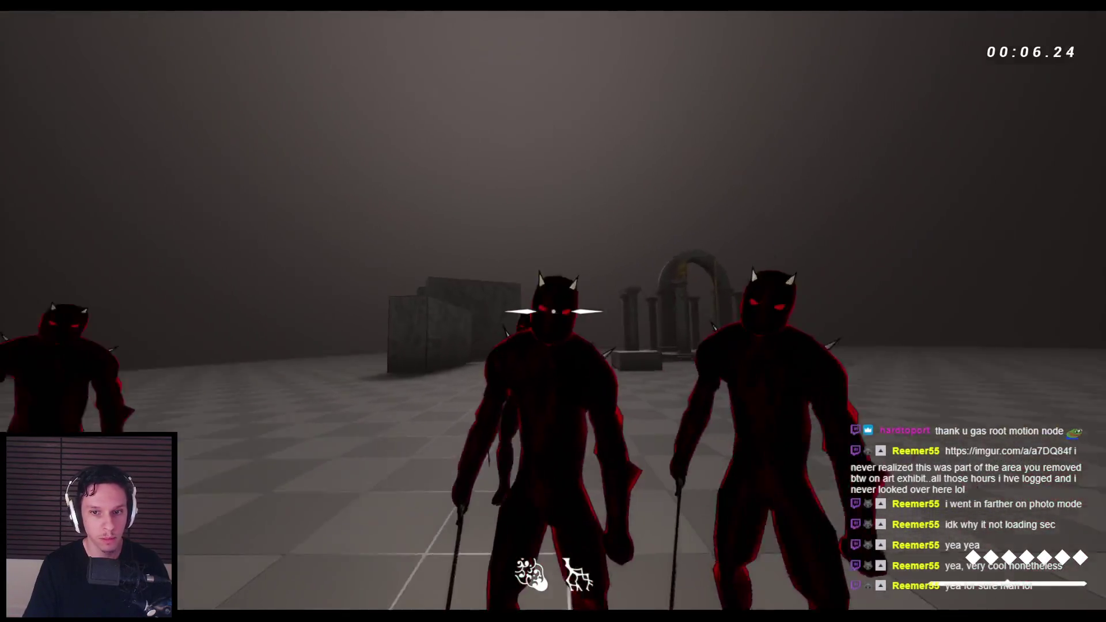
pyautogui.click(553, 311)
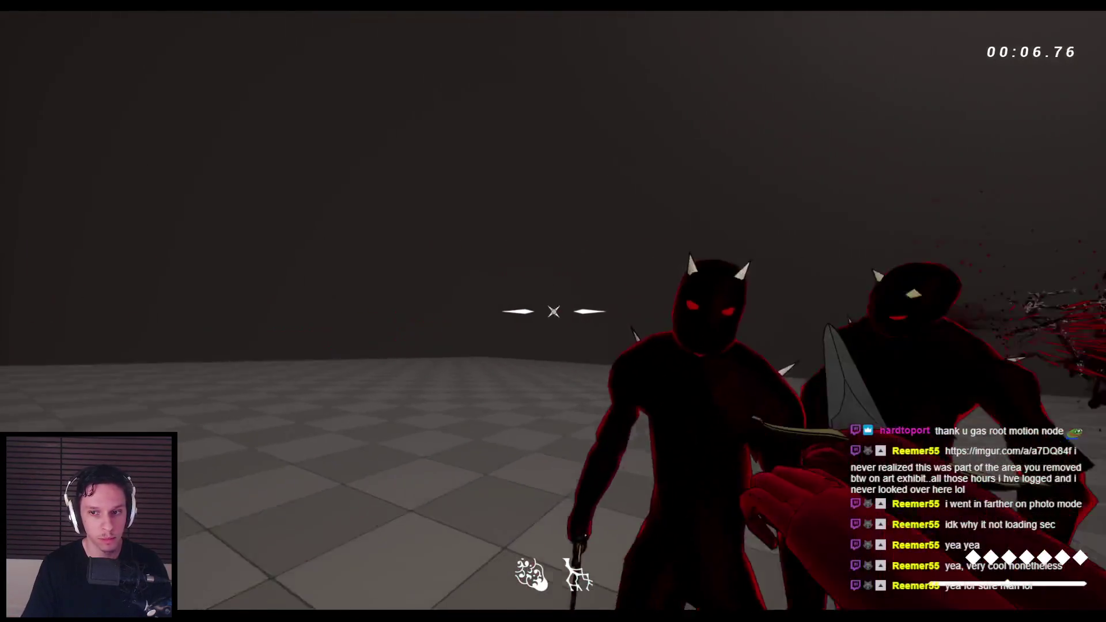
pyautogui.click(553, 311)
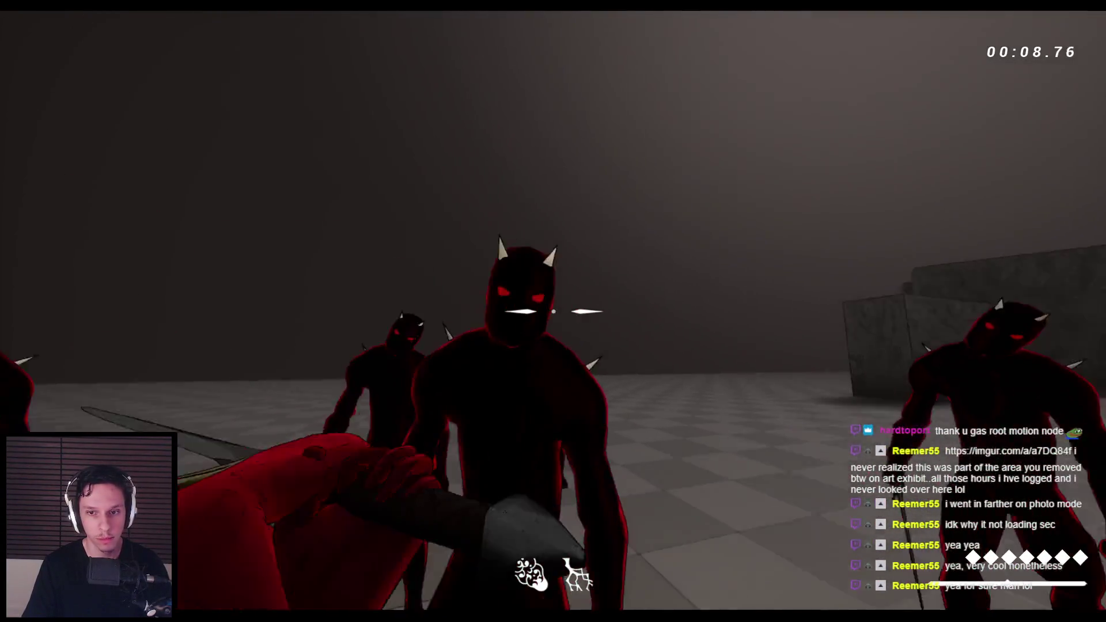
pyautogui.click(553, 311)
pyautogui.click(553, 311)
pyautogui.click(553, 311)
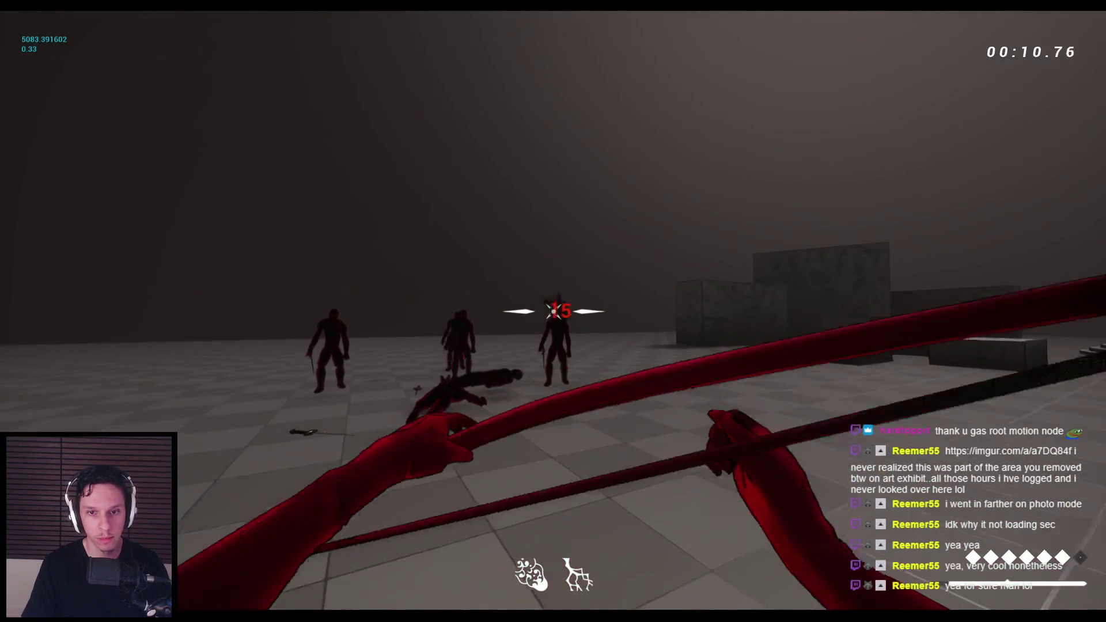
pyautogui.click(553, 311)
pyautogui.click(553, 312)
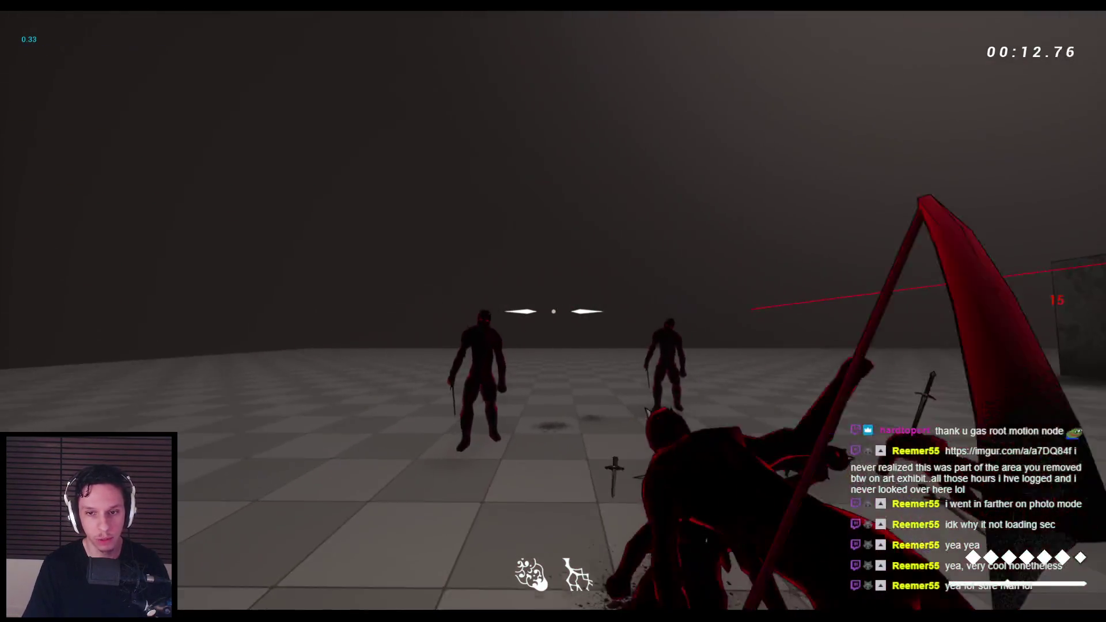
pyautogui.click(553, 311)
pyautogui.click(553, 311)
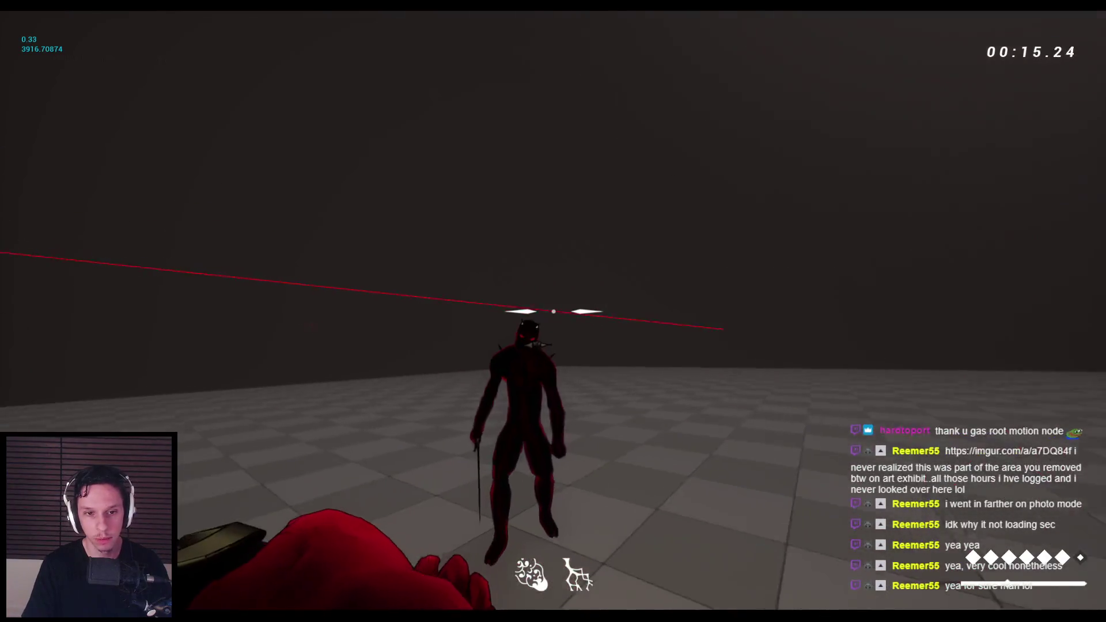
pyautogui.click(554, 311)
pyautogui.click(554, 312)
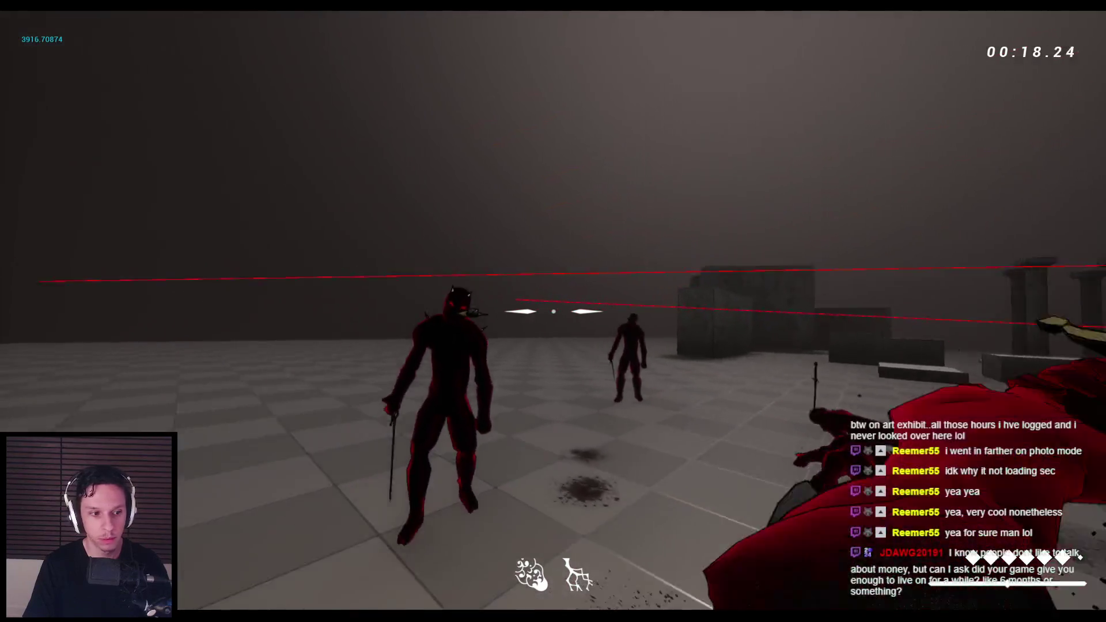
# Step: Throw the sword into two enemies' heads, with a slash in between
pyautogui.rightClick(553, 312)
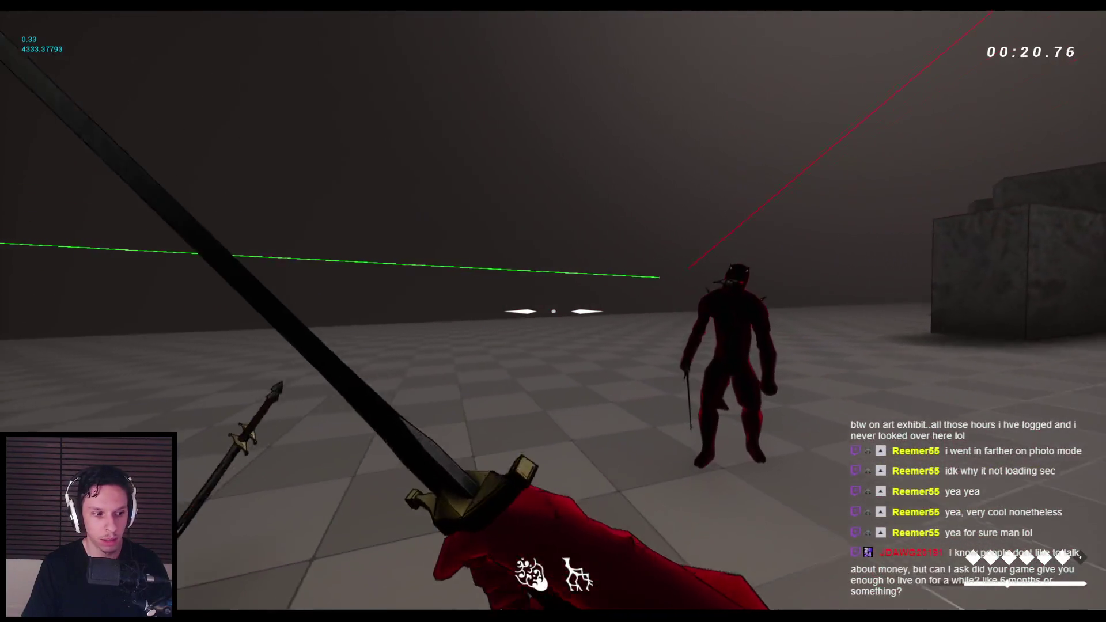
pyautogui.click(553, 312)
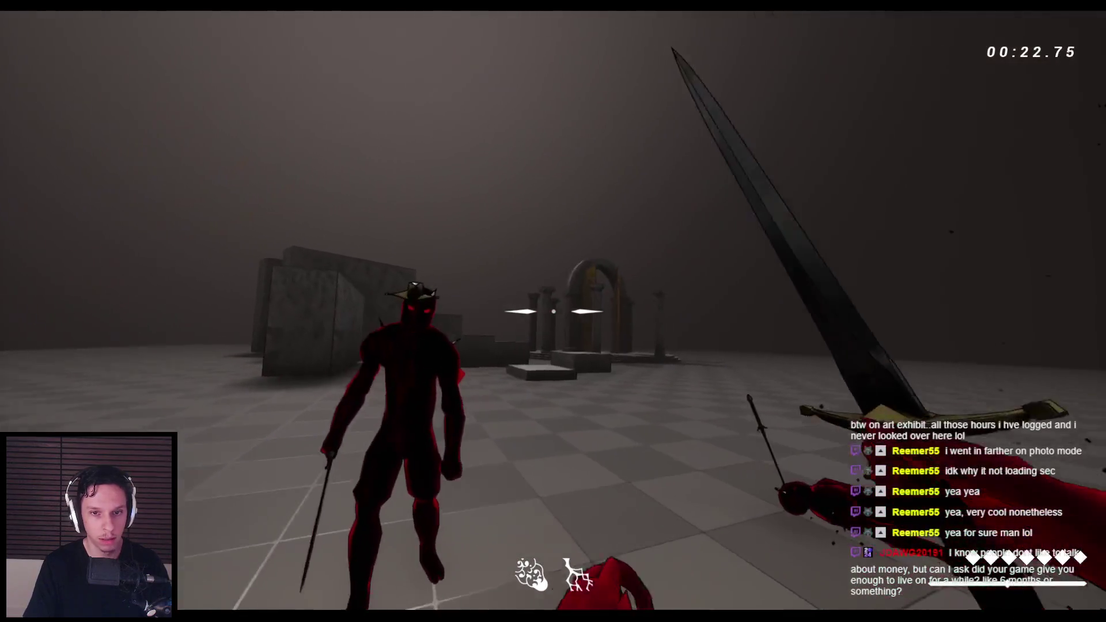
pyautogui.rightClick(553, 311)
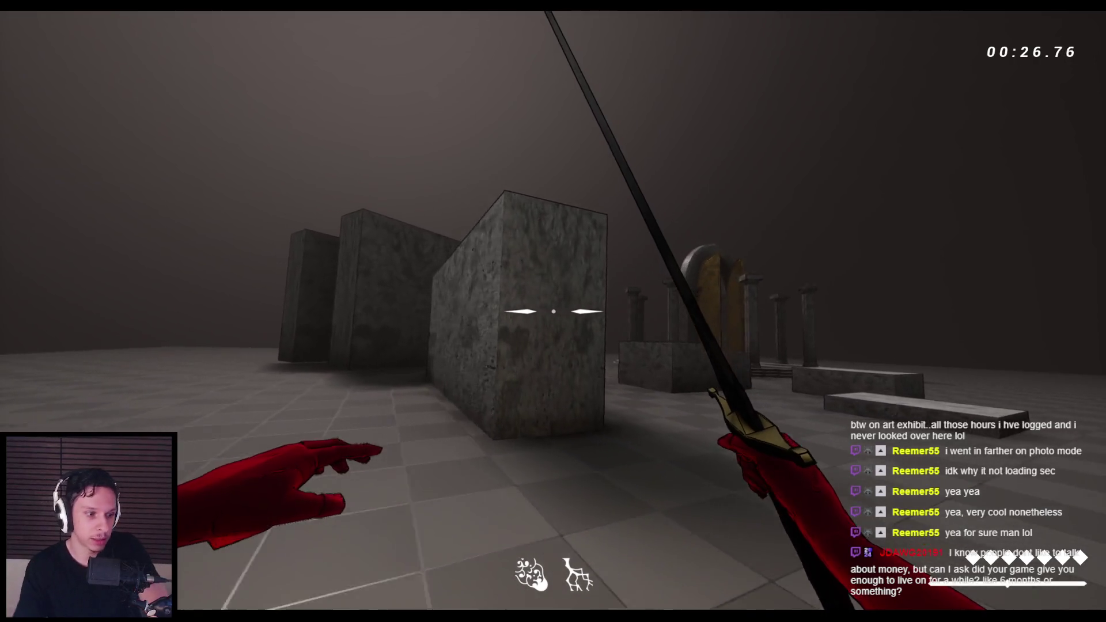
# Step: Climb the stone ledges and blocks, chaining wall-runs and jumps along the stone walls
pyautogui.press('space')
pyautogui.press('space')
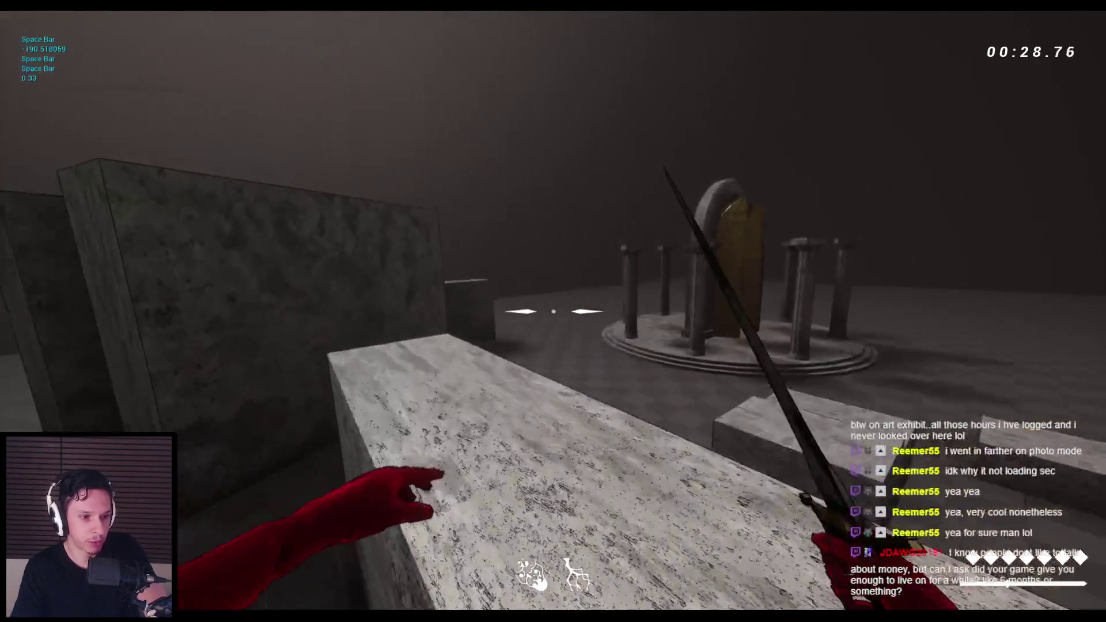
pyautogui.press('space')
pyautogui.press('space')
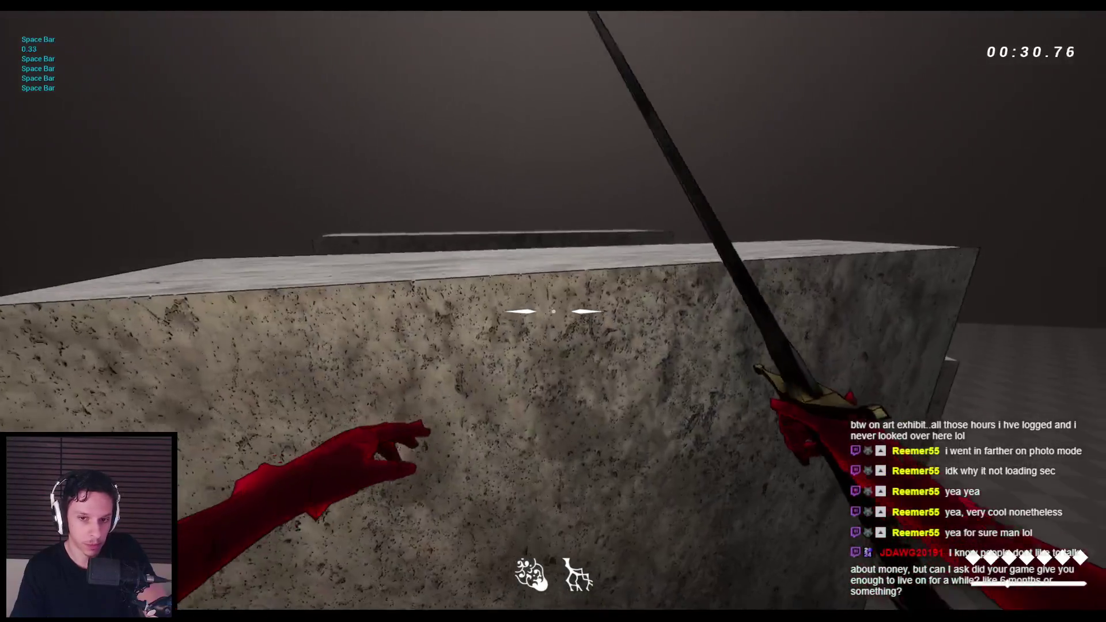
pyautogui.press('space')
pyautogui.press('space')
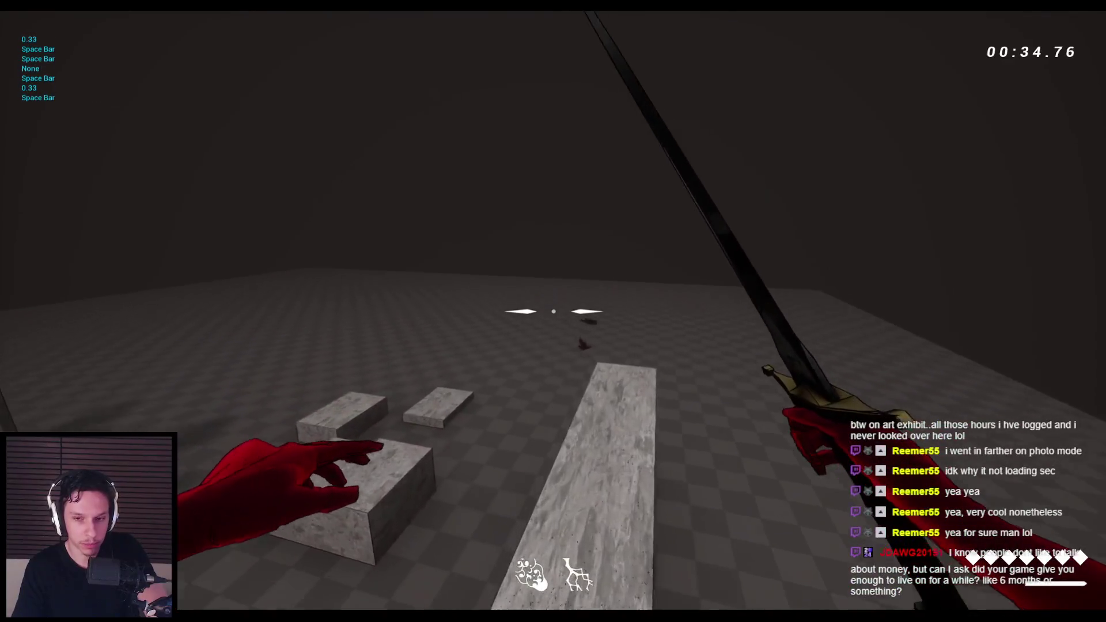
pyautogui.press('w')
pyautogui.press('space')
pyautogui.press('space')
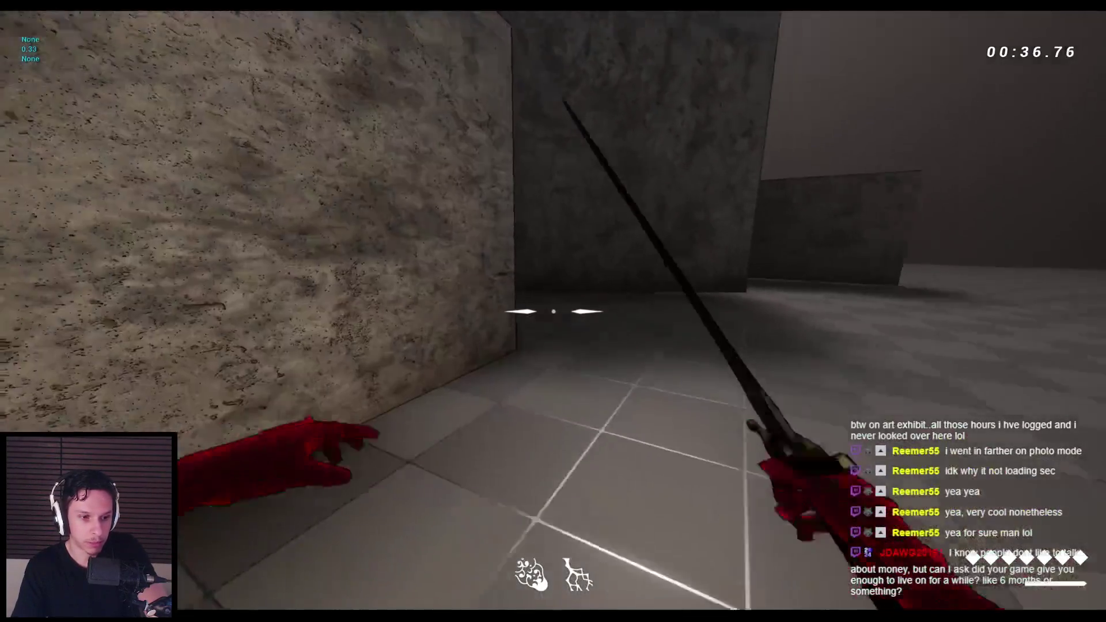
pyautogui.press('space')
pyautogui.press('space')
pyautogui.press('space')
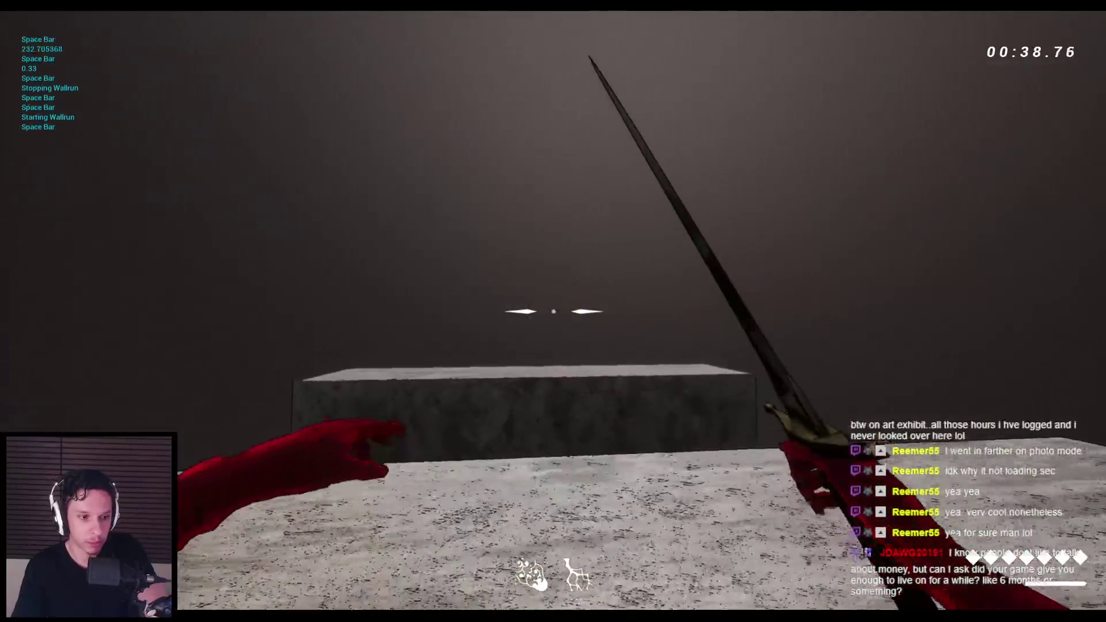
pyautogui.press('space')
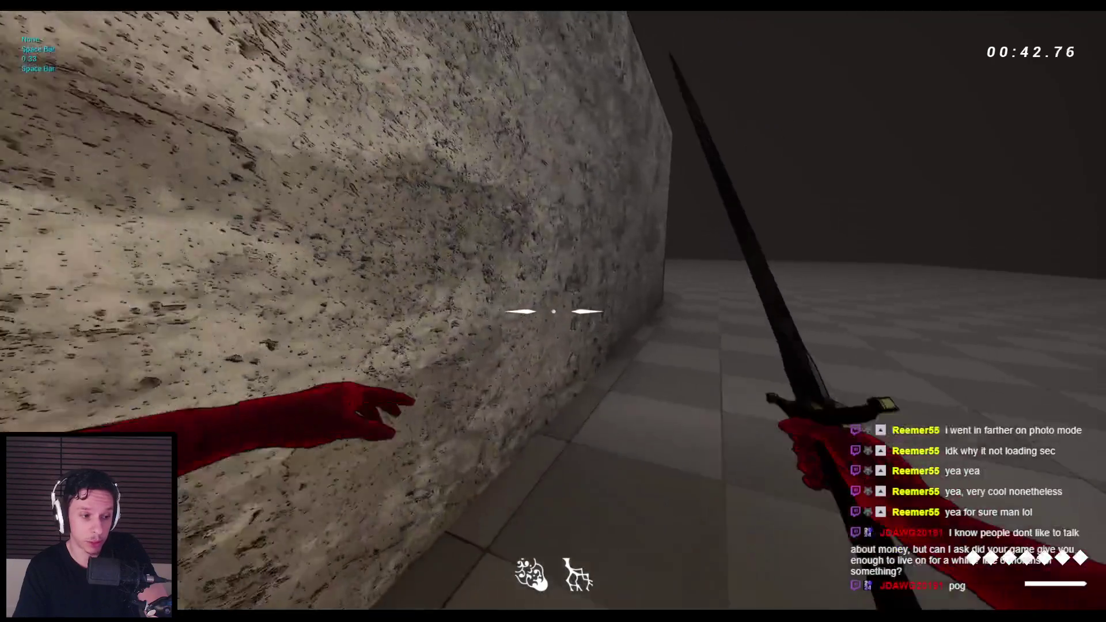
pyautogui.press('space')
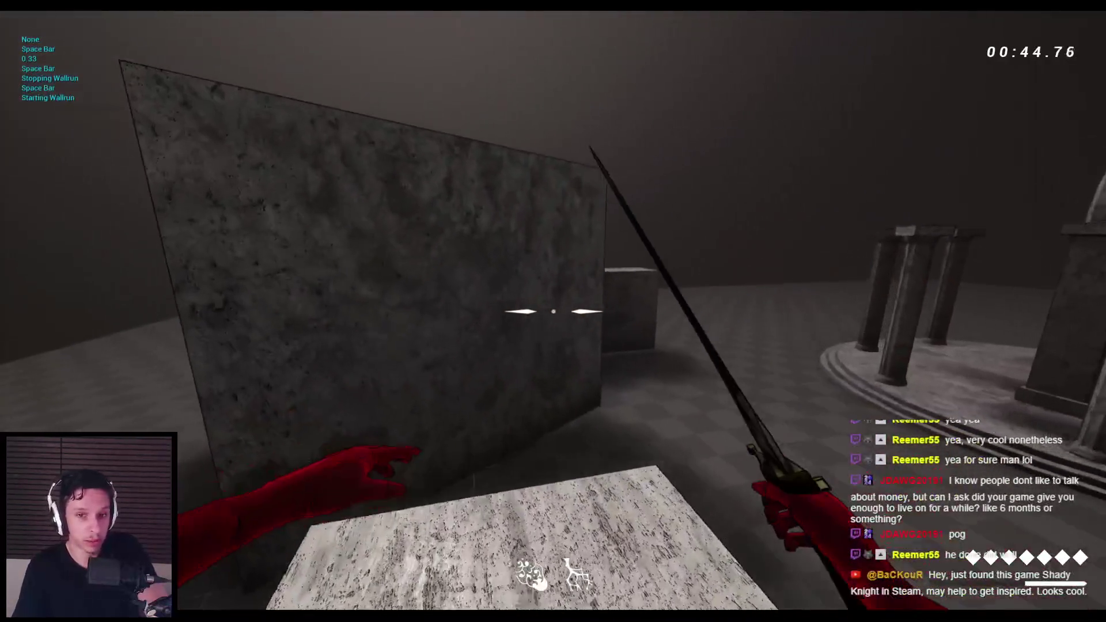
pyautogui.press('space')
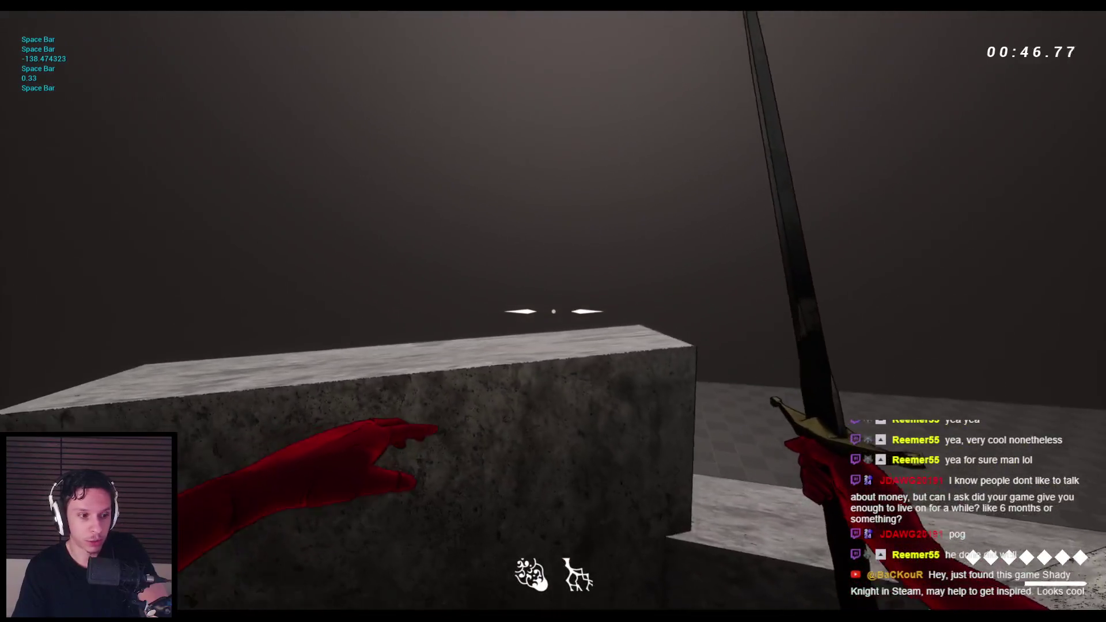
pyautogui.press('space')
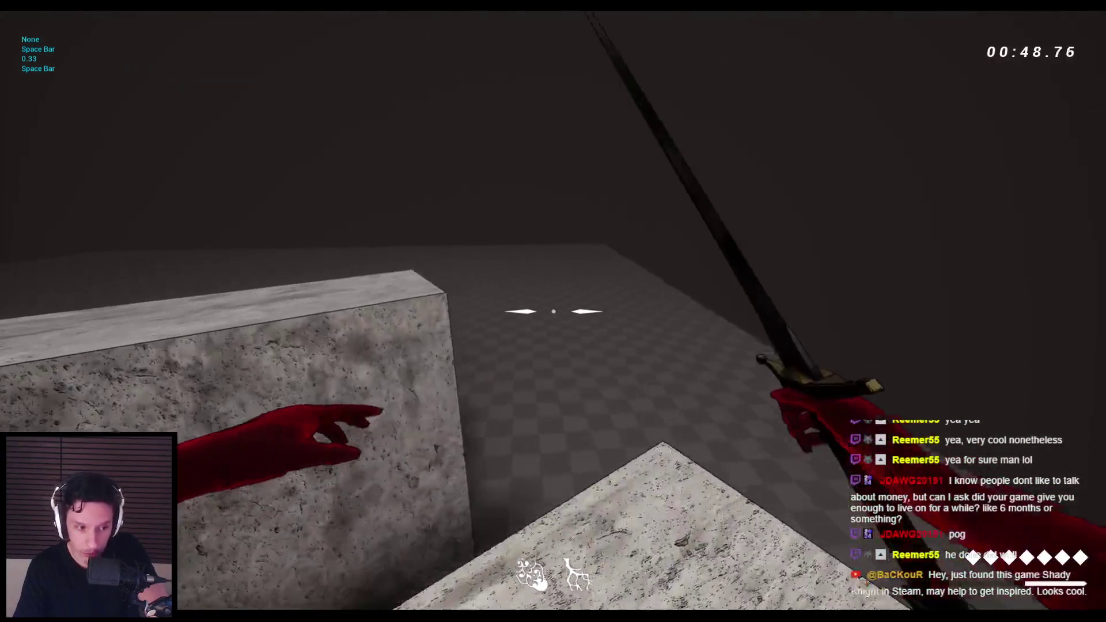
pyautogui.press('space')
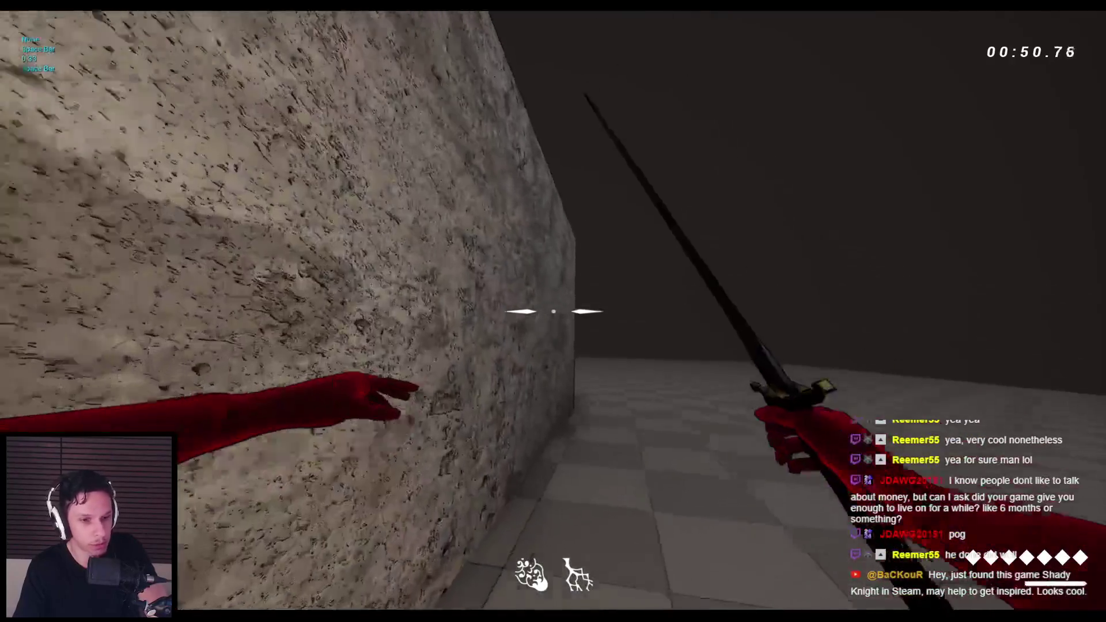
pyautogui.press('space')
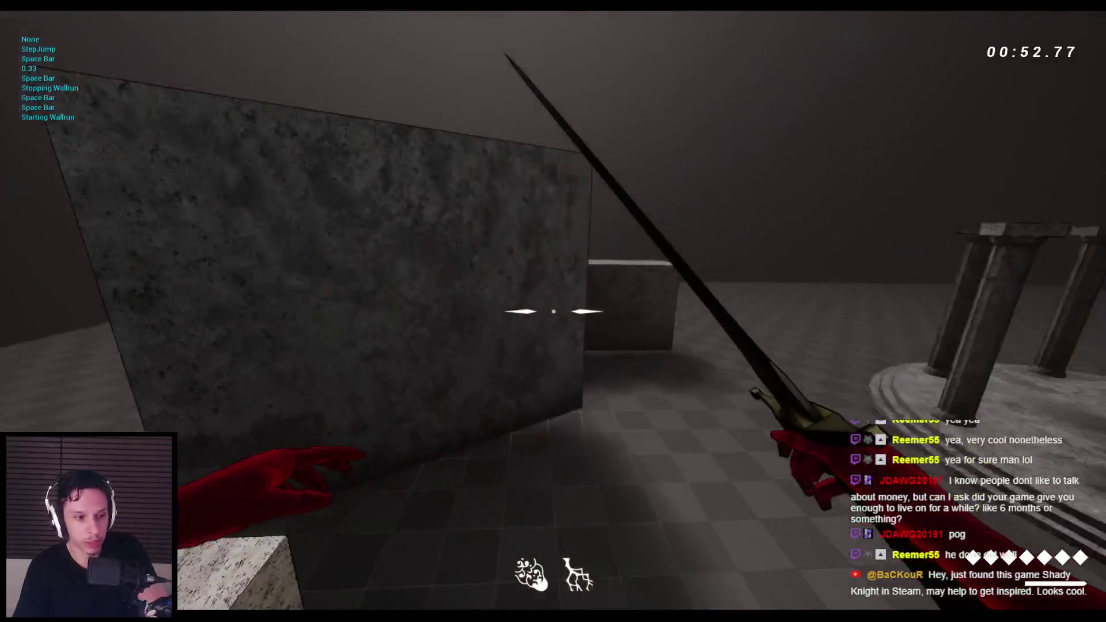
# Step: Wall-run off the stone wall and jump across the marble blocks, steps and platform
pyautogui.press('space')
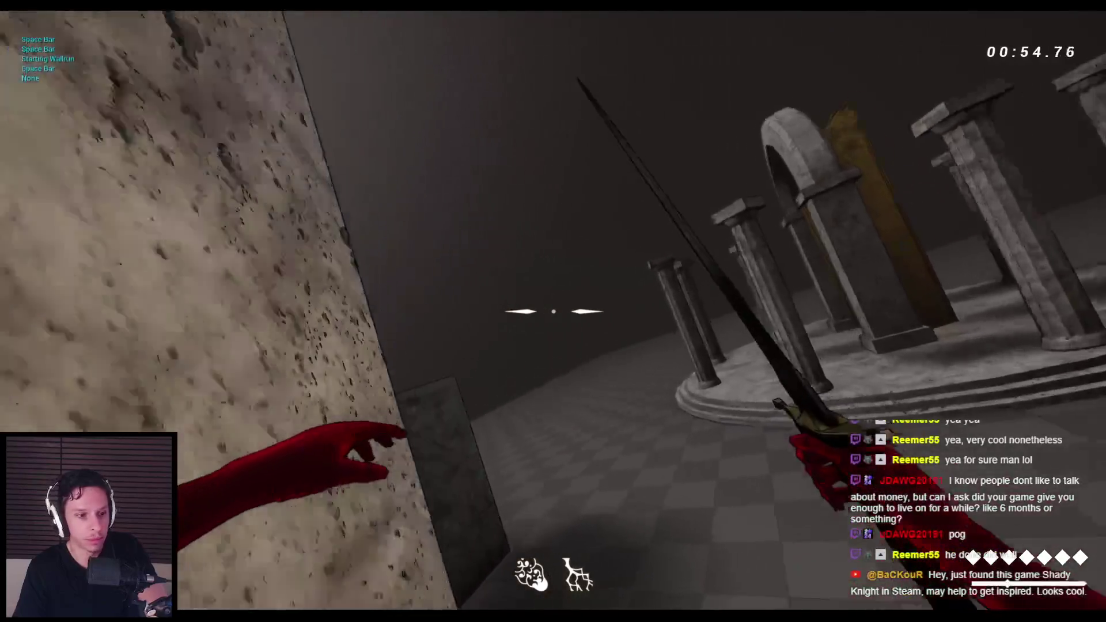
pyautogui.press('space')
pyautogui.press('space')
pyautogui.press('space')
pyautogui.press('space')
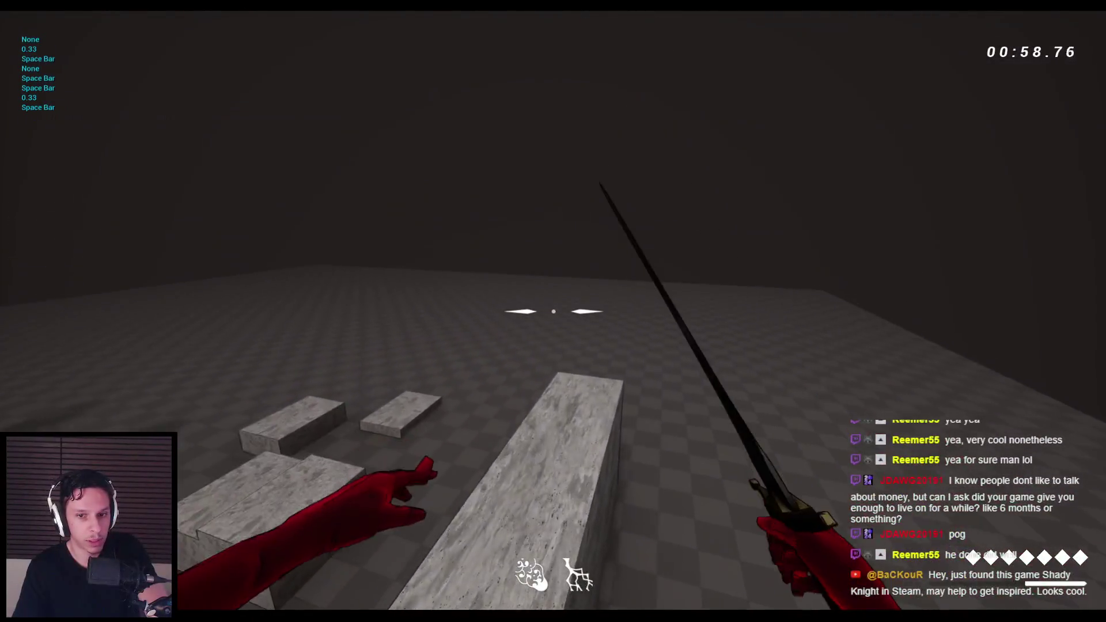
pyautogui.press('space')
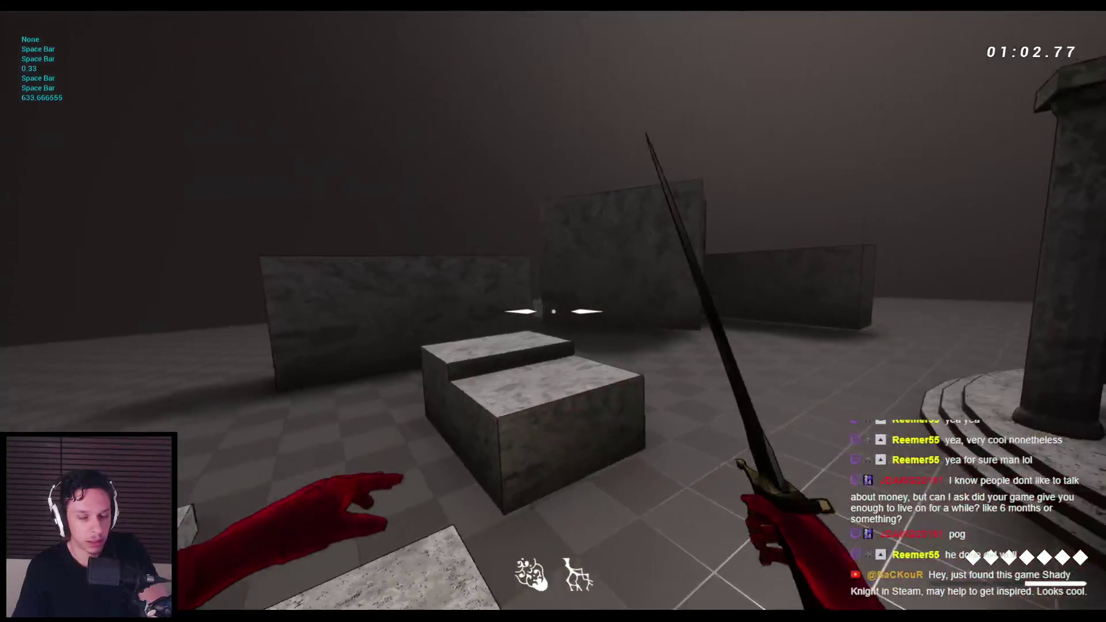
pyautogui.press('space')
pyautogui.press('space')
pyautogui.press('w')
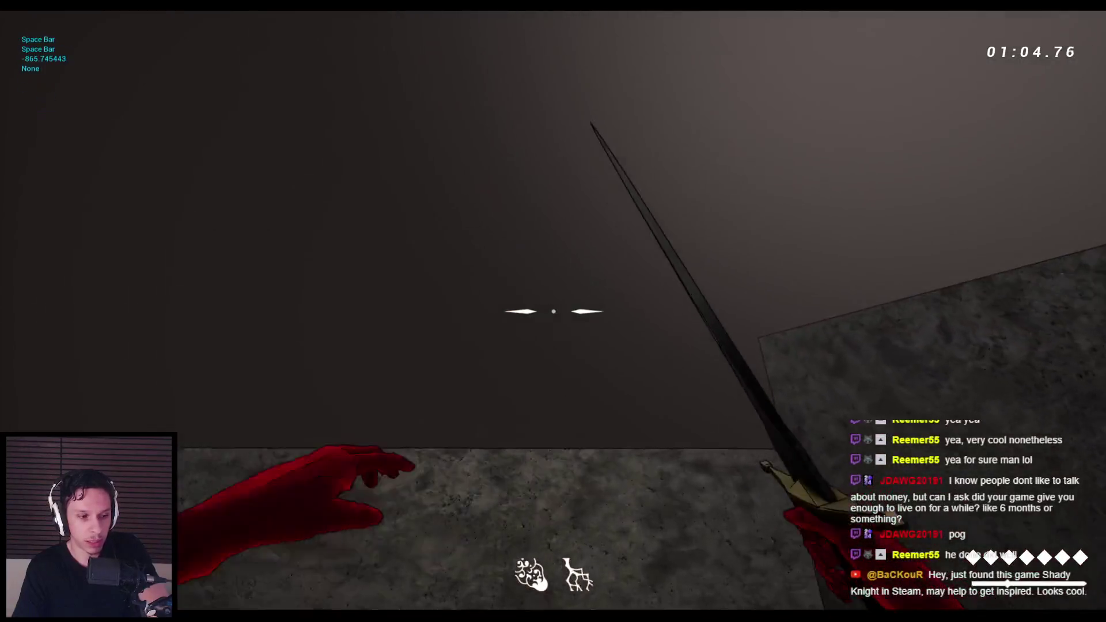
pyautogui.press('space')
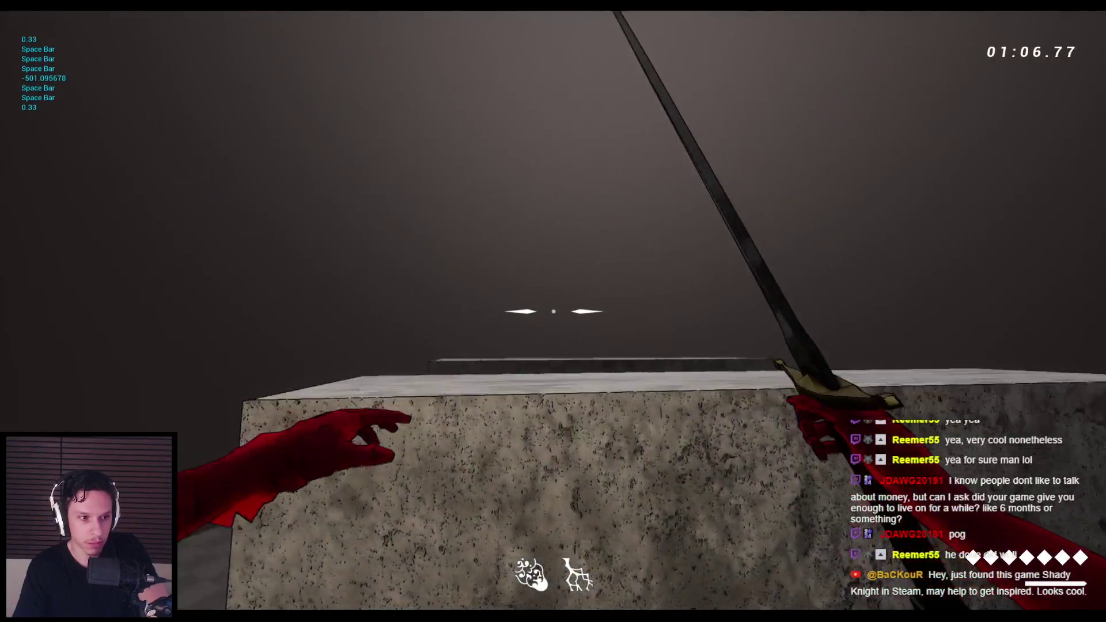
pyautogui.press('space')
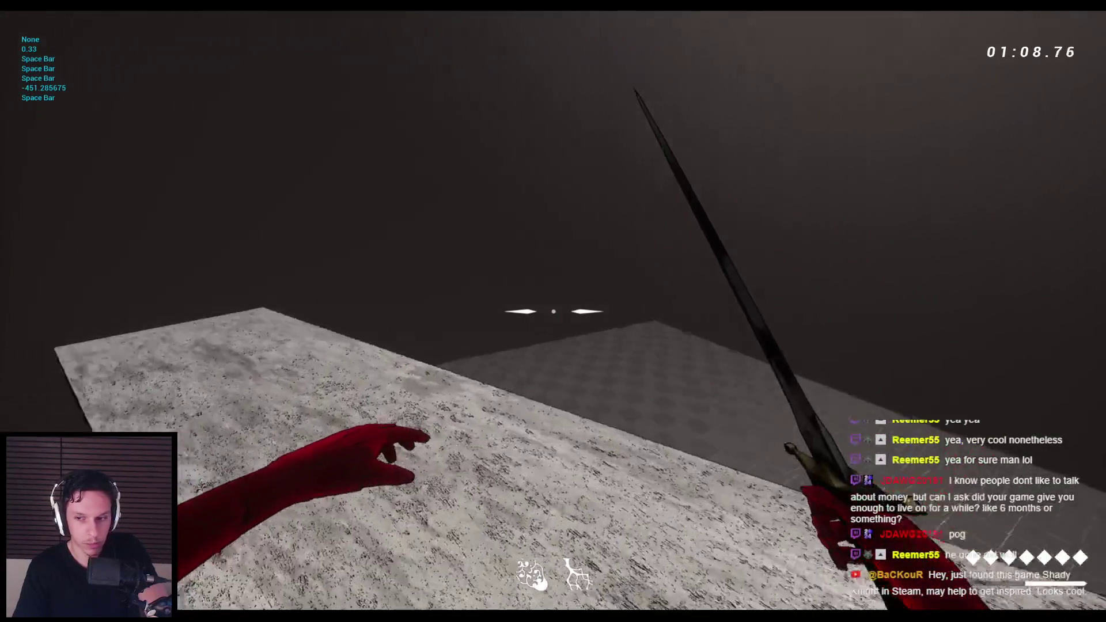
pyautogui.press('space')
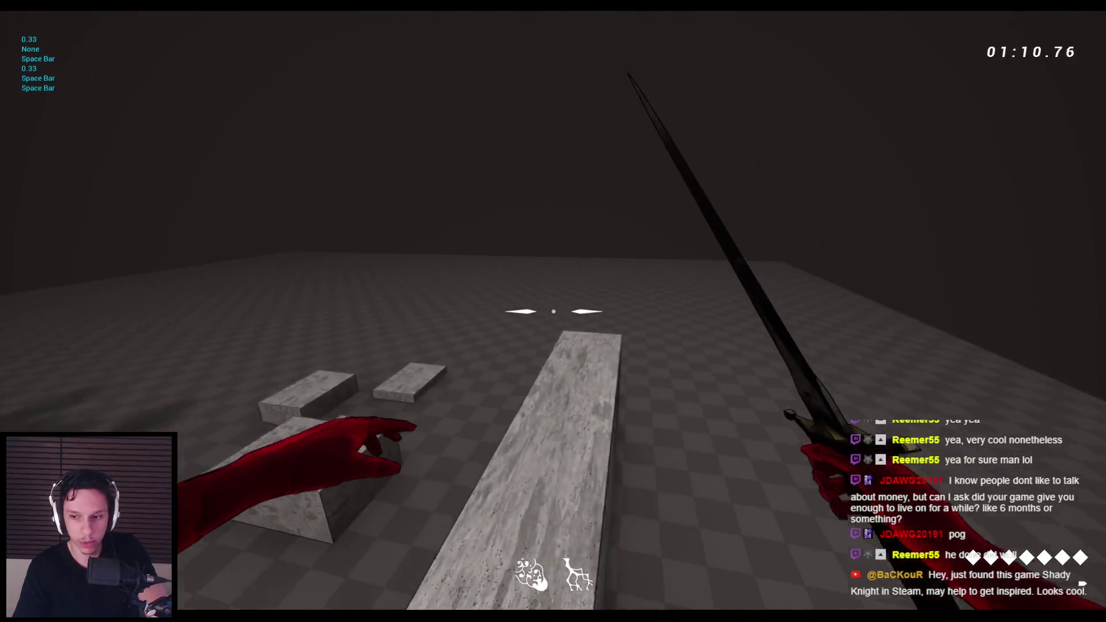
pyautogui.press('space')
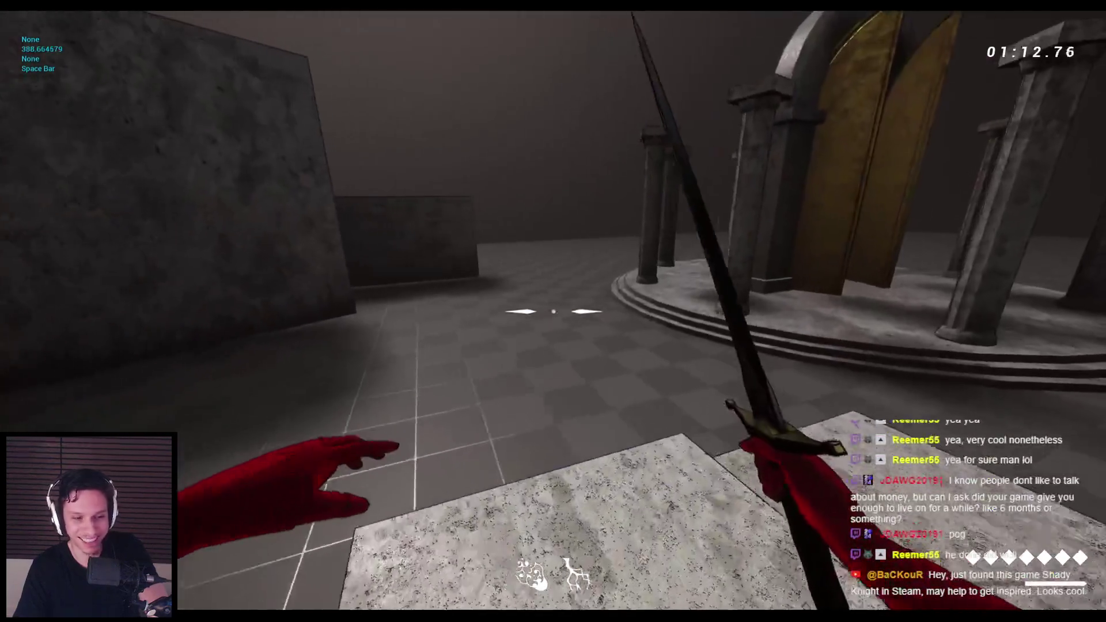
pyautogui.press('space')
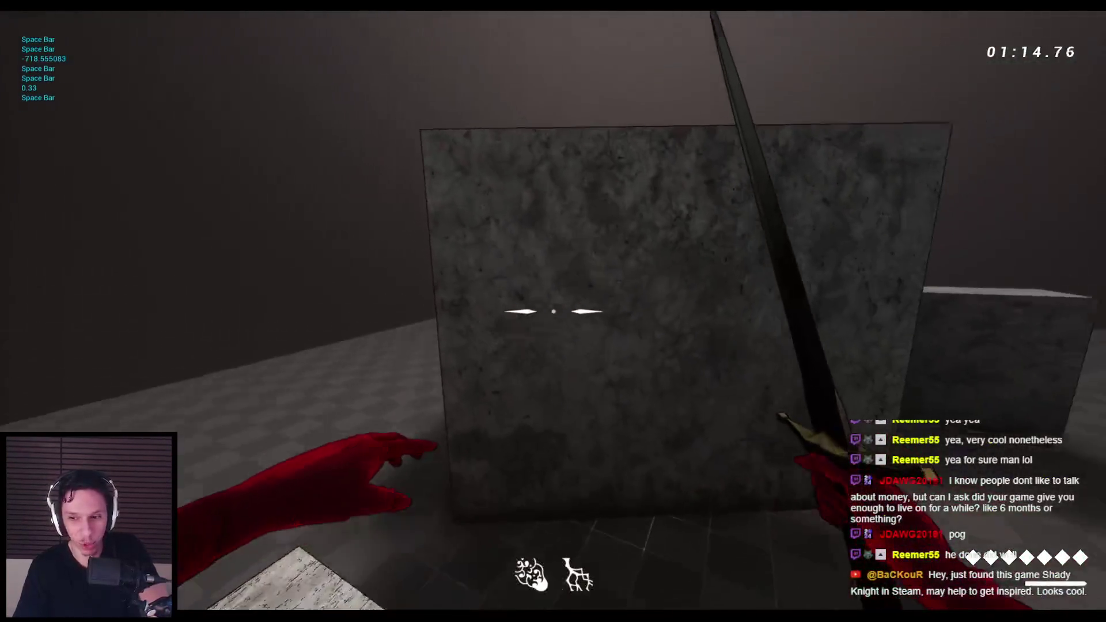
pyautogui.press('space')
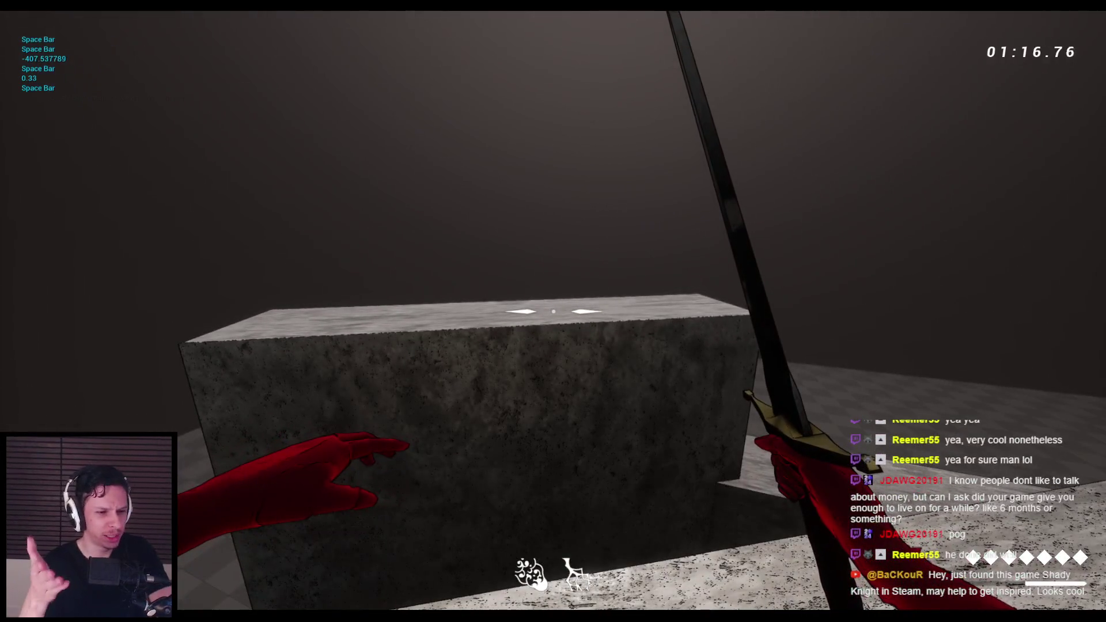
# Step: Stop the play-test, pull the editor view back over the arena, and play again
pyautogui.press('Escape')
pyautogui.moveTo(572, 451); pyautogui.dragTo(573, 415)
pyautogui.moveTo(459, 397); pyautogui.dragTo(477, 415)
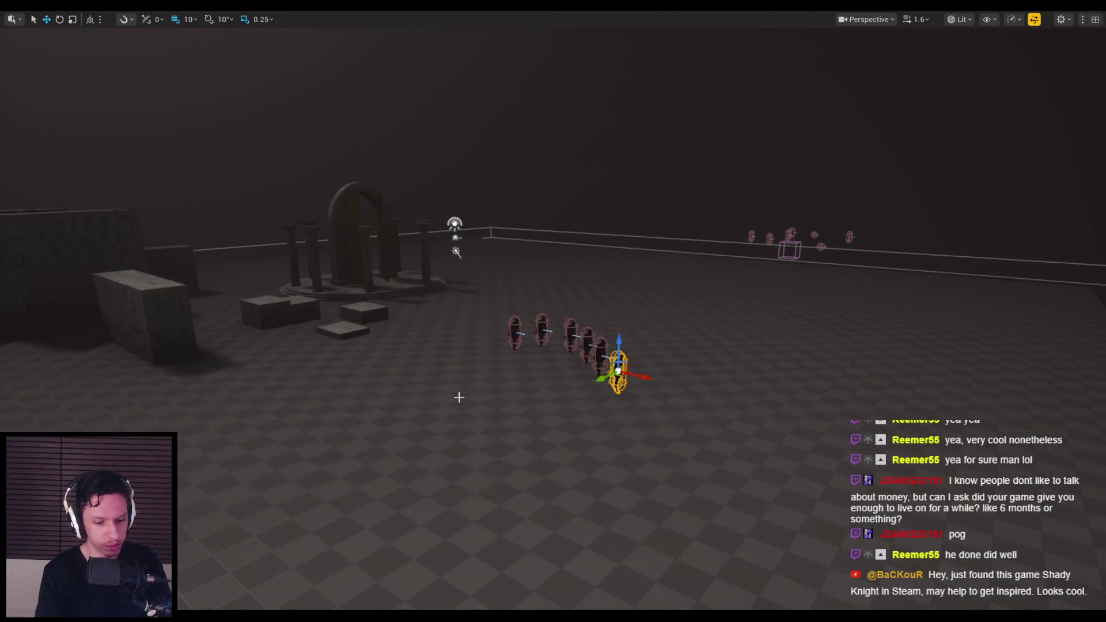
pyautogui.hotkey('alt', 'p')
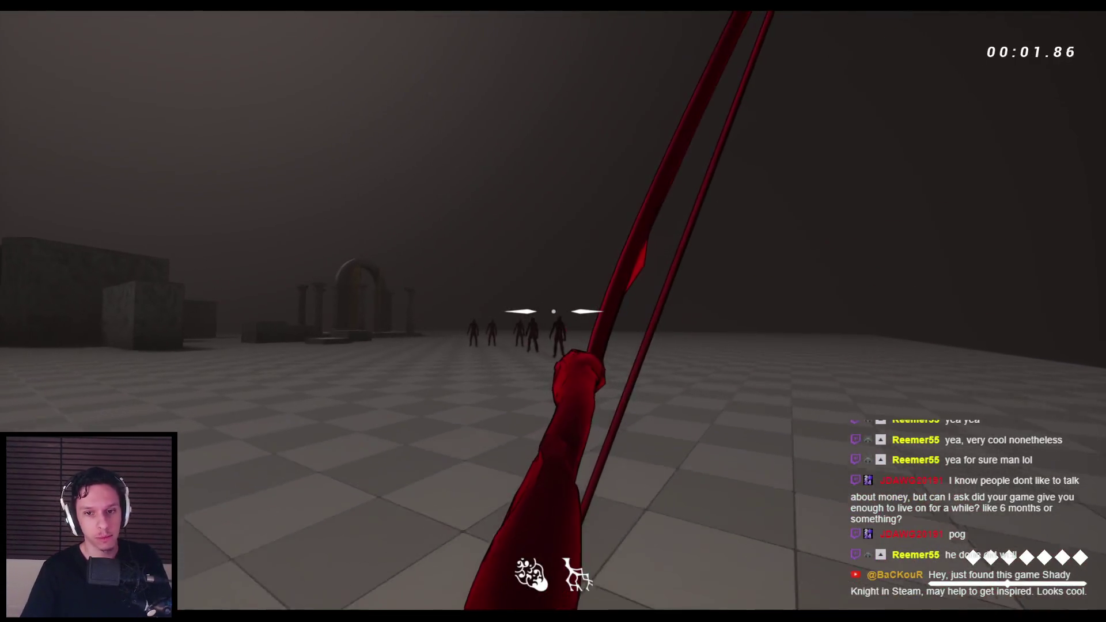
# Step: Switch to the sword and slash the approaching horned enemies repeatedly, knocking several down
pyautogui.press('2')
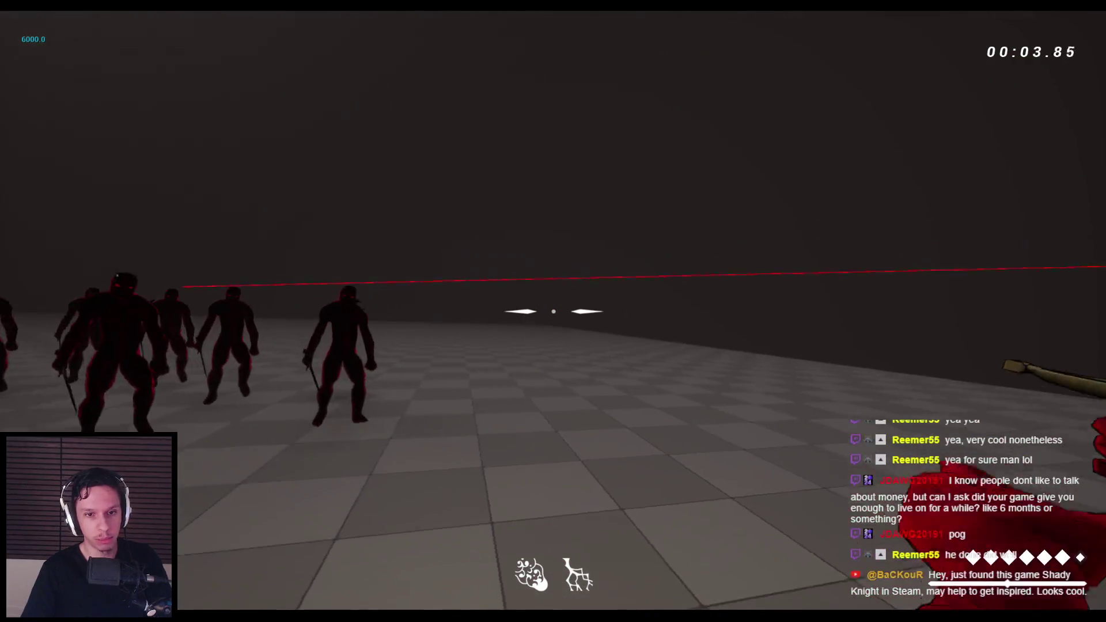
pyautogui.click(553, 312)
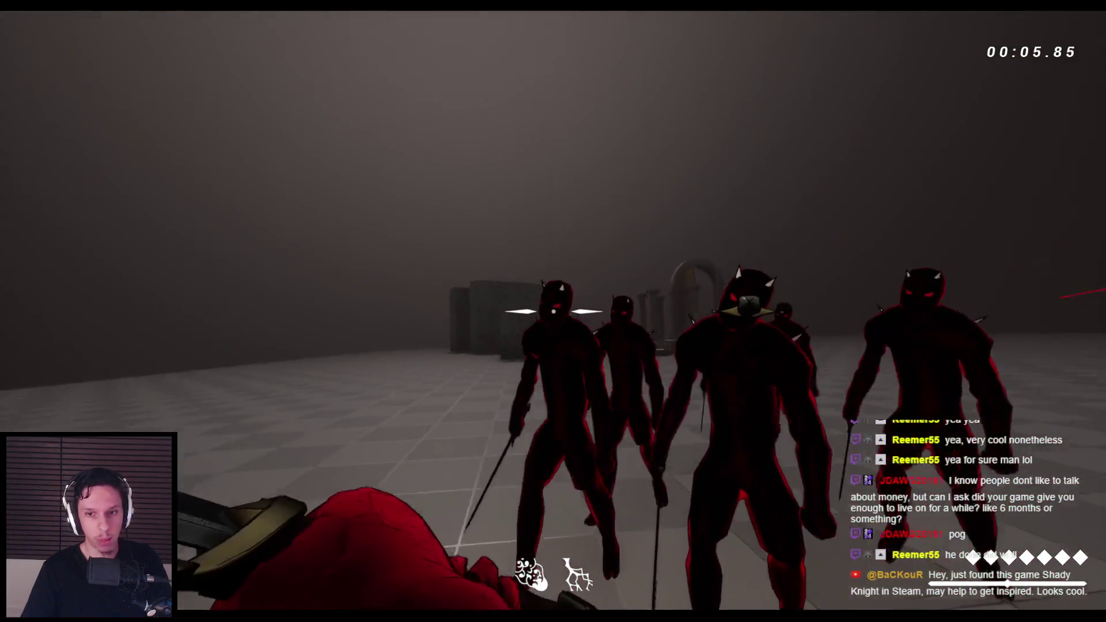
pyautogui.click(553, 311)
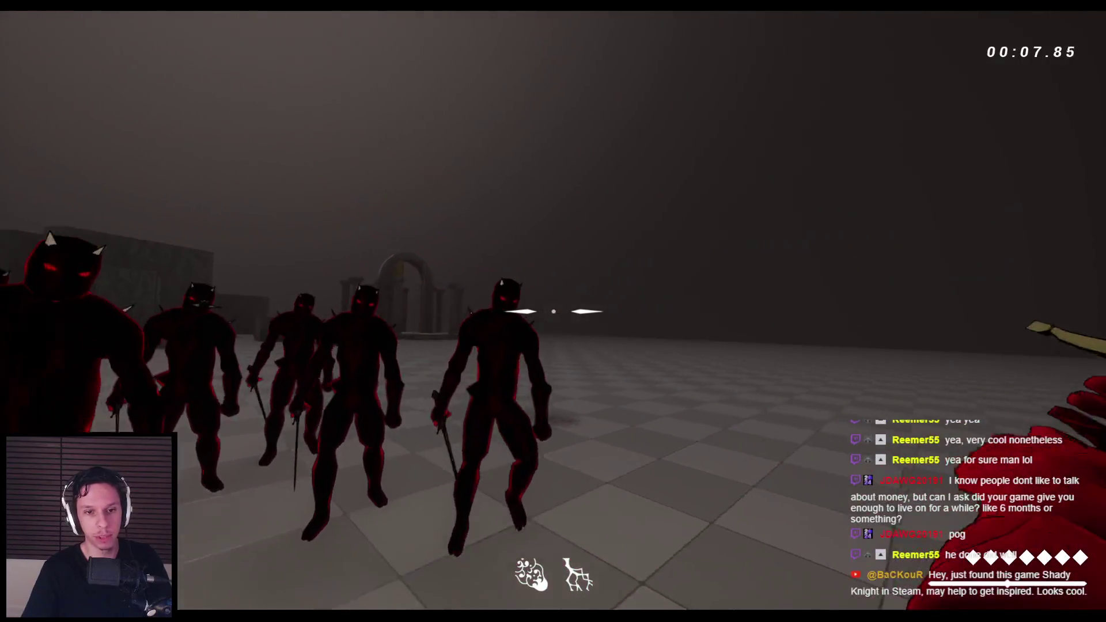
pyautogui.click(554, 311)
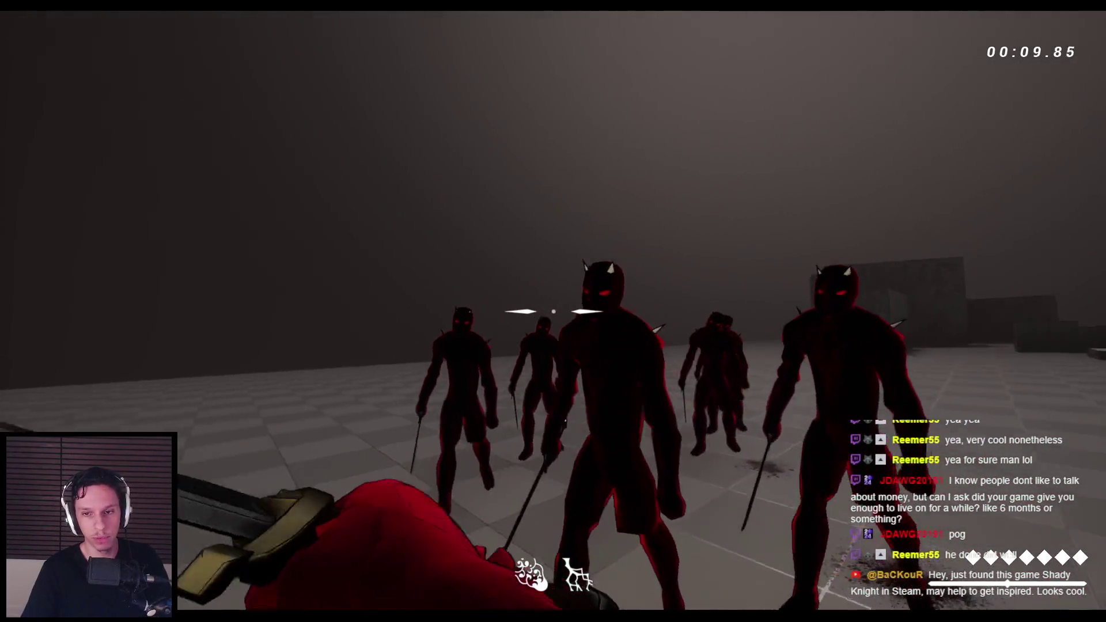
pyautogui.click(553, 312)
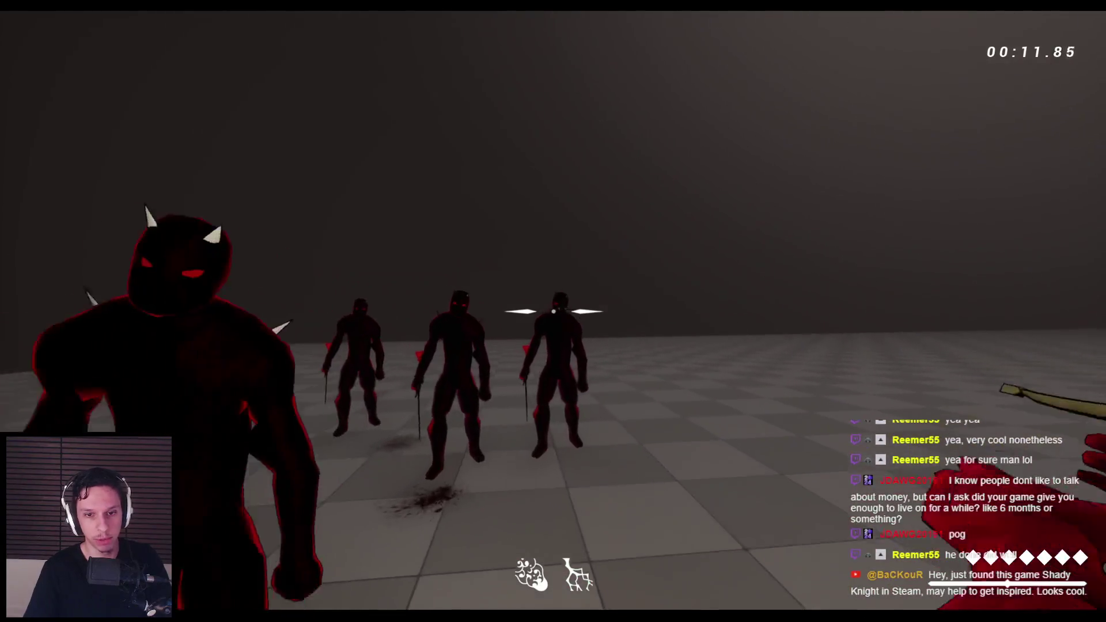
pyautogui.click(553, 311)
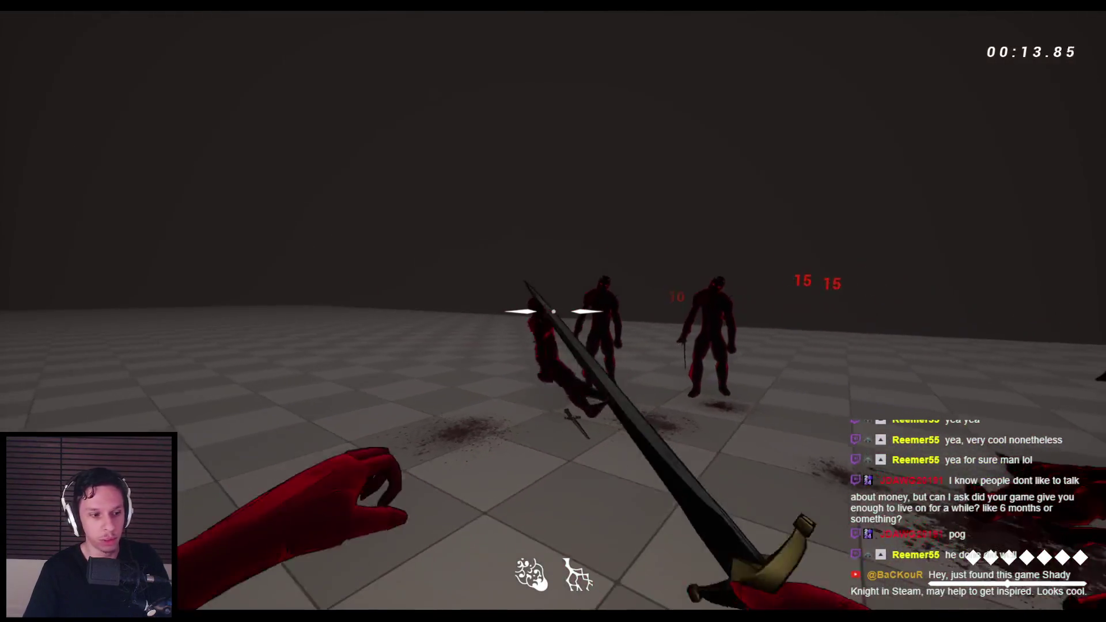
pyautogui.click(553, 311)
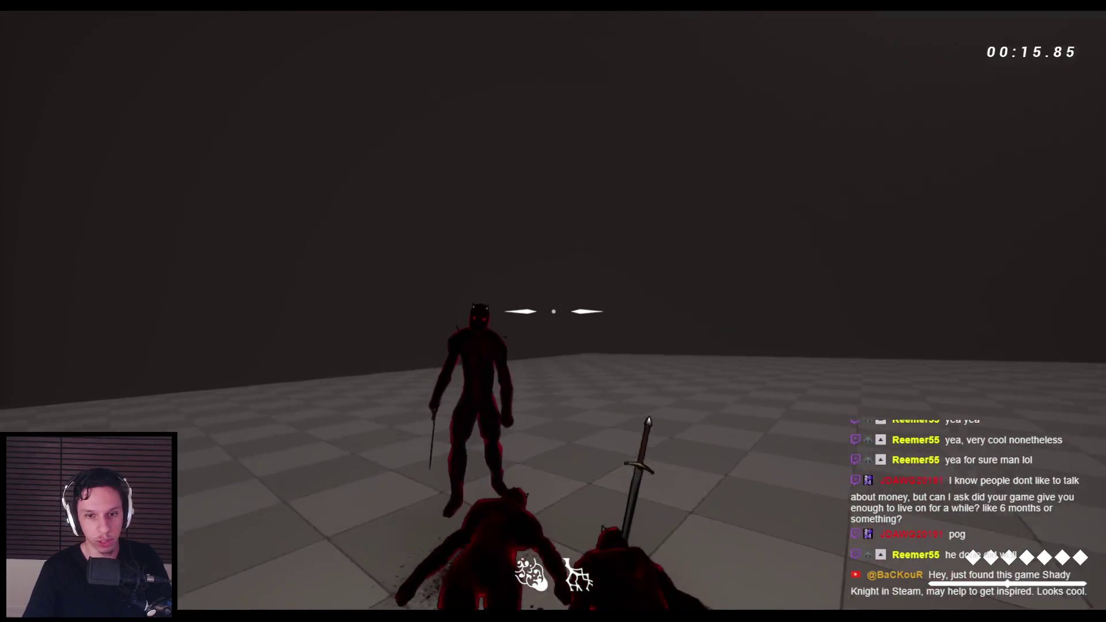
pyautogui.click(553, 311)
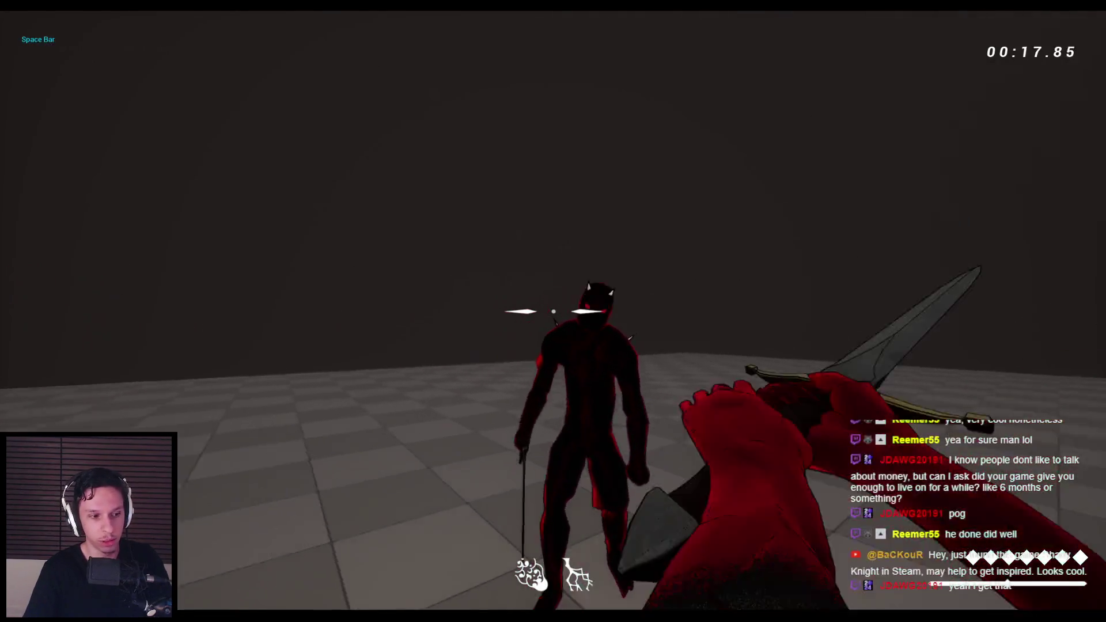
# Step: Jump and finish off the last standing enemies with sword swings
pyautogui.press('space')
pyautogui.click(553, 311)
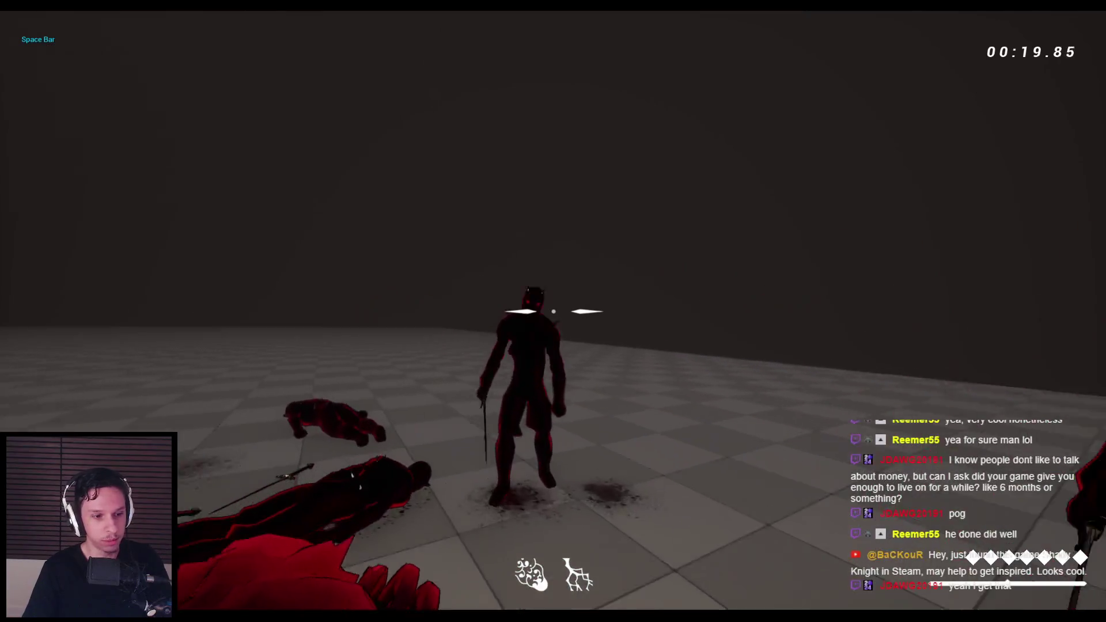
pyautogui.click(553, 311)
pyautogui.click(553, 312)
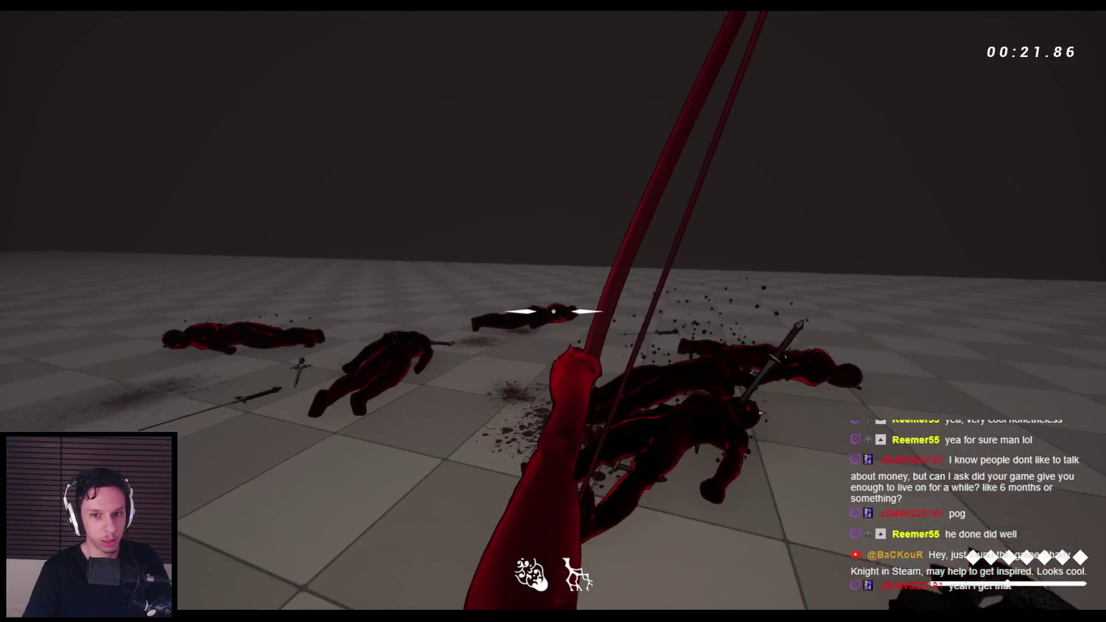
# Step: Fire an arrow with the bow, return to the sword, and end the playtest
pyautogui.press('2')
pyautogui.click(554, 312)
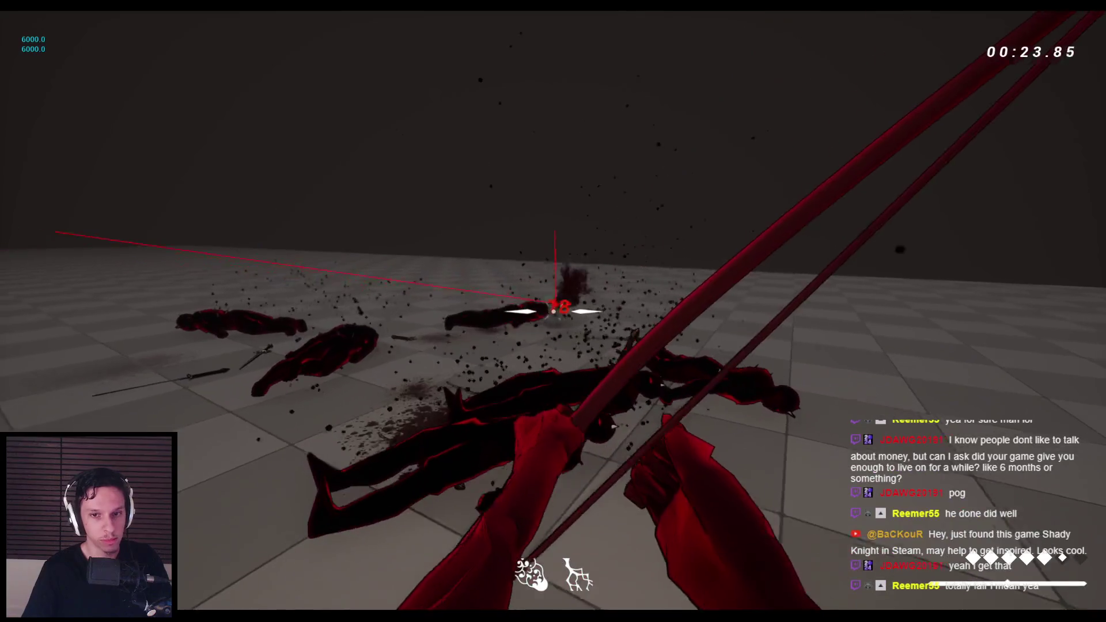
pyautogui.press('1')
pyautogui.press('Escape')
pyautogui.moveTo(576, 429)
pyautogui.mouseDown()
pyautogui.moveTo(553, 461)
pyautogui.moveTo(547, 438)
pyautogui.moveTo(576, 430)
pyautogui.moveTo(432, 343)
pyautogui.mouseUp()
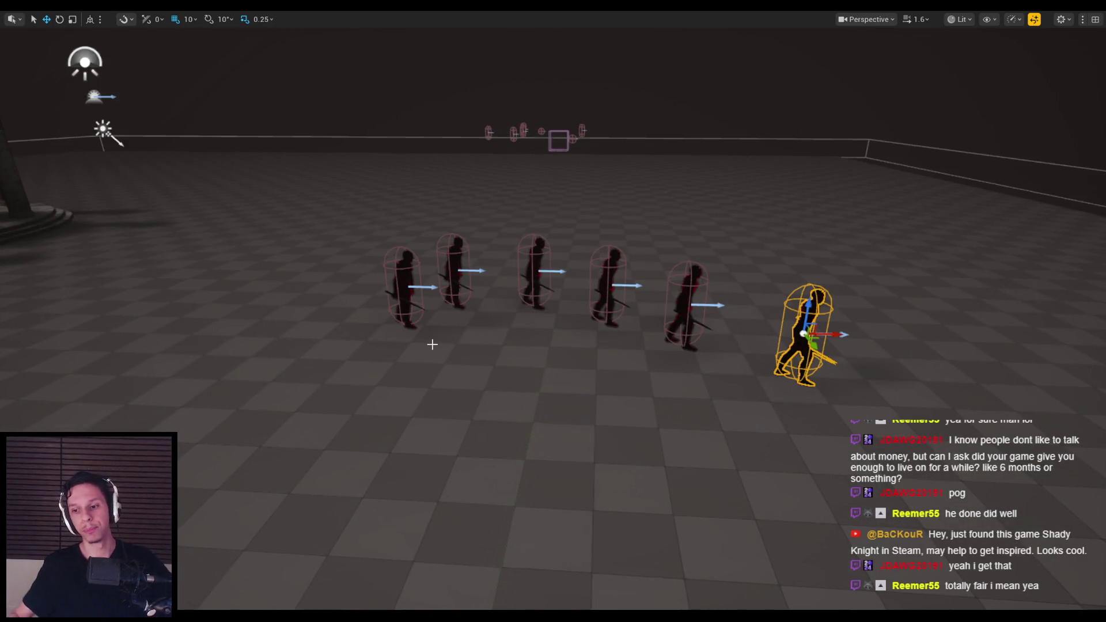